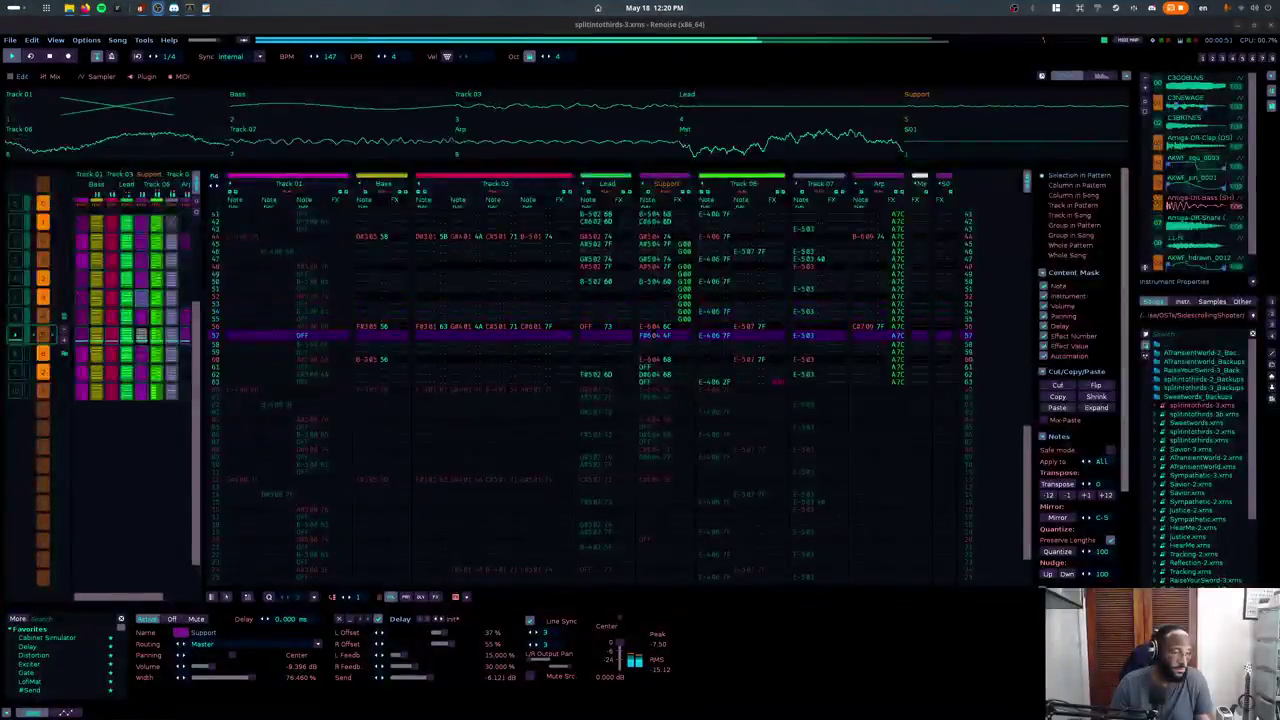
Restart the song, solo Track 06, and take the Renoise window out of full screen.
key("F5")
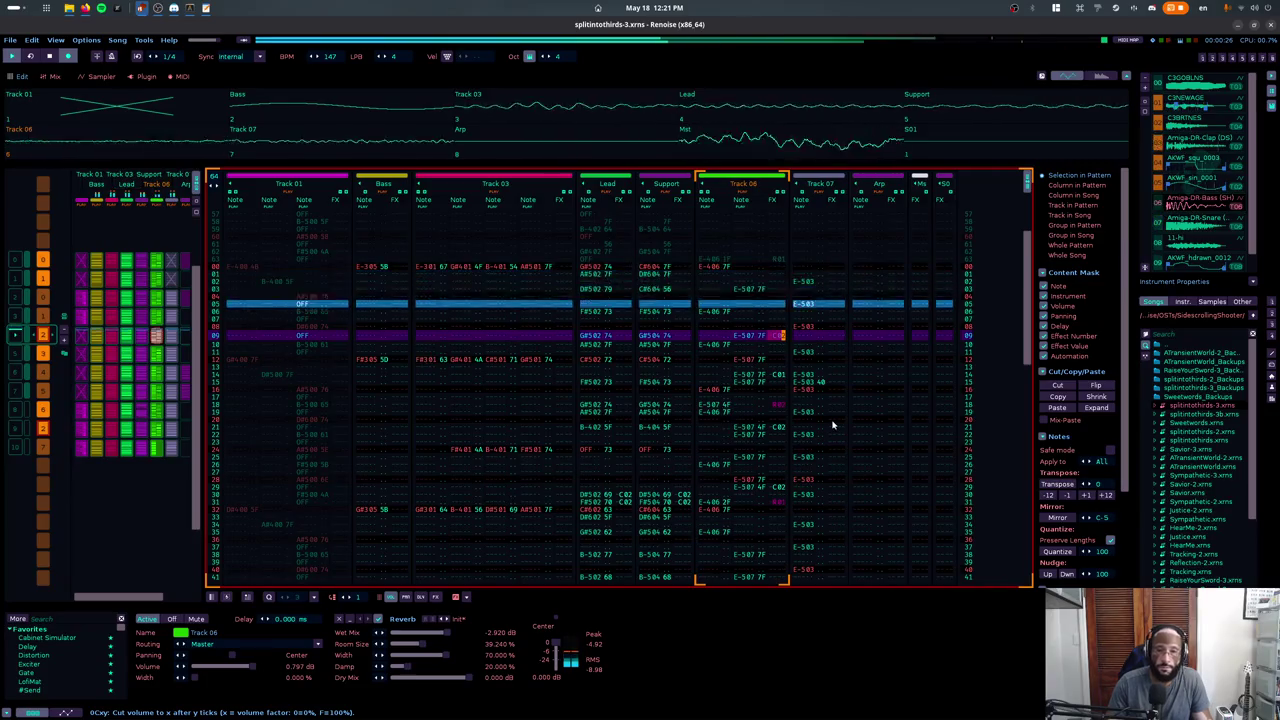
key("alt+F10")
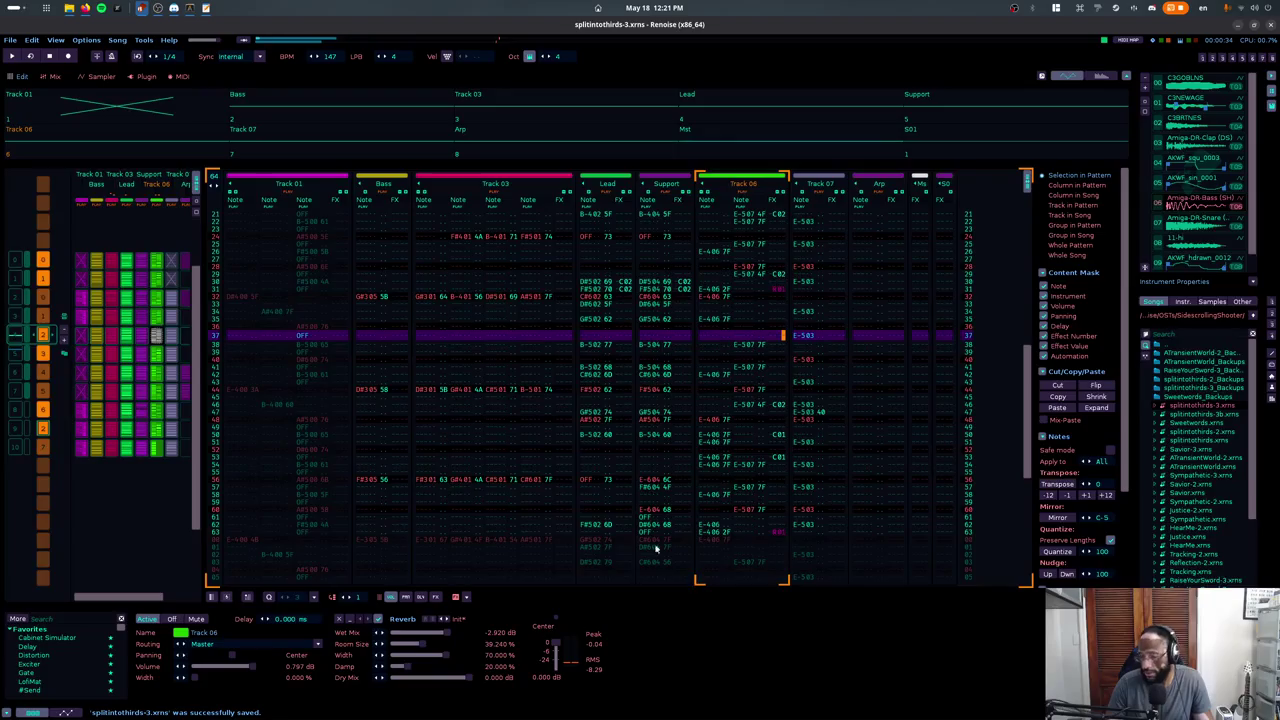
double_click(1221, 30)
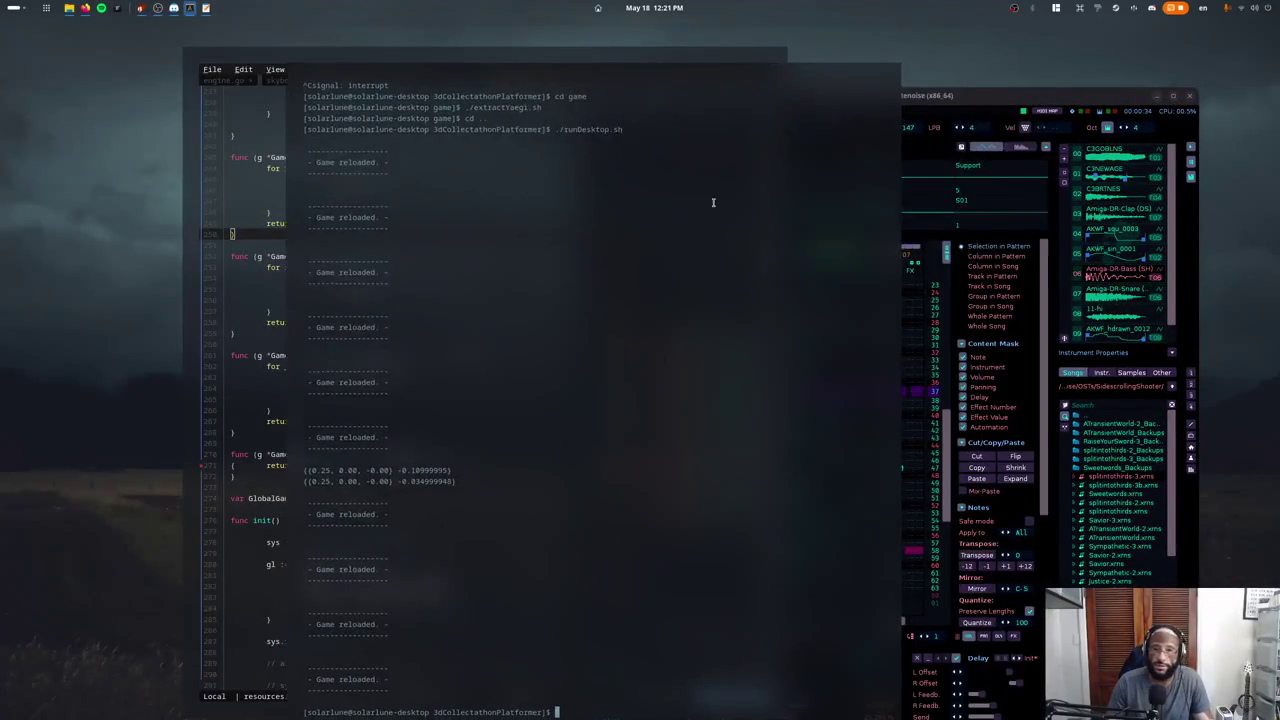
Shift the Renoise window left and quit Renoise.
left_click_drag(1175, 95, 1043, 89)
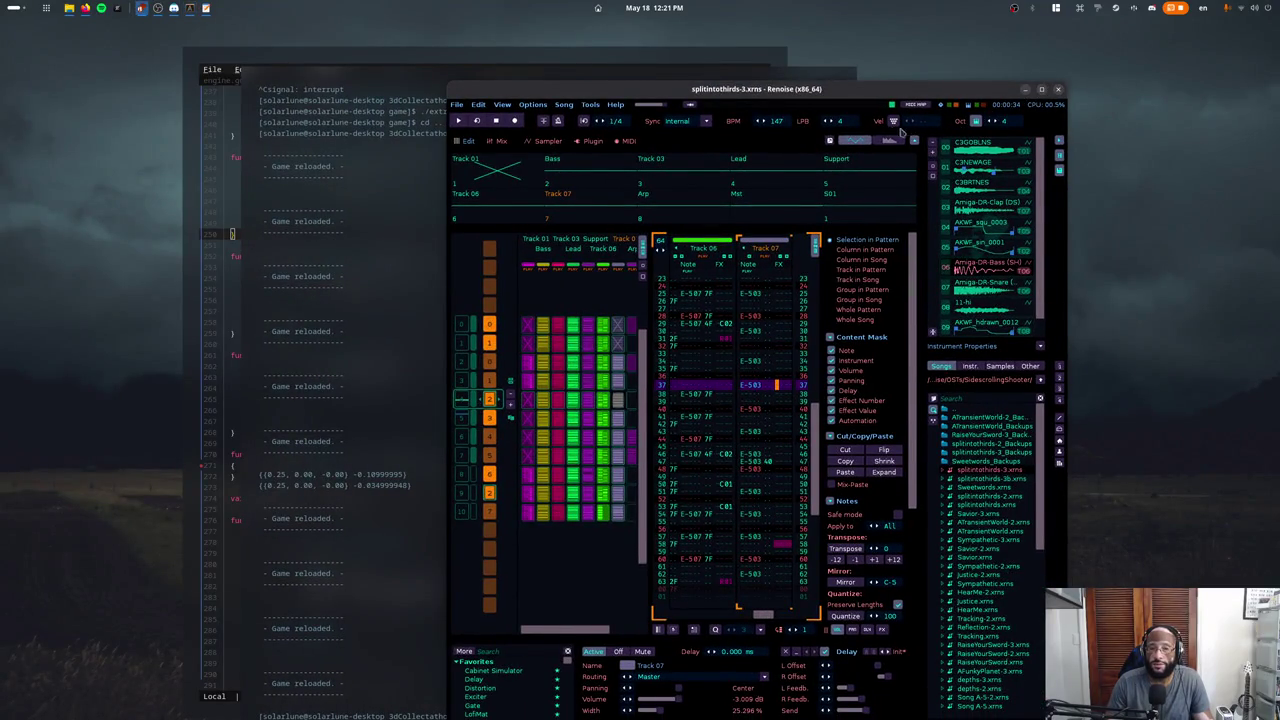
key("ctrl+q")
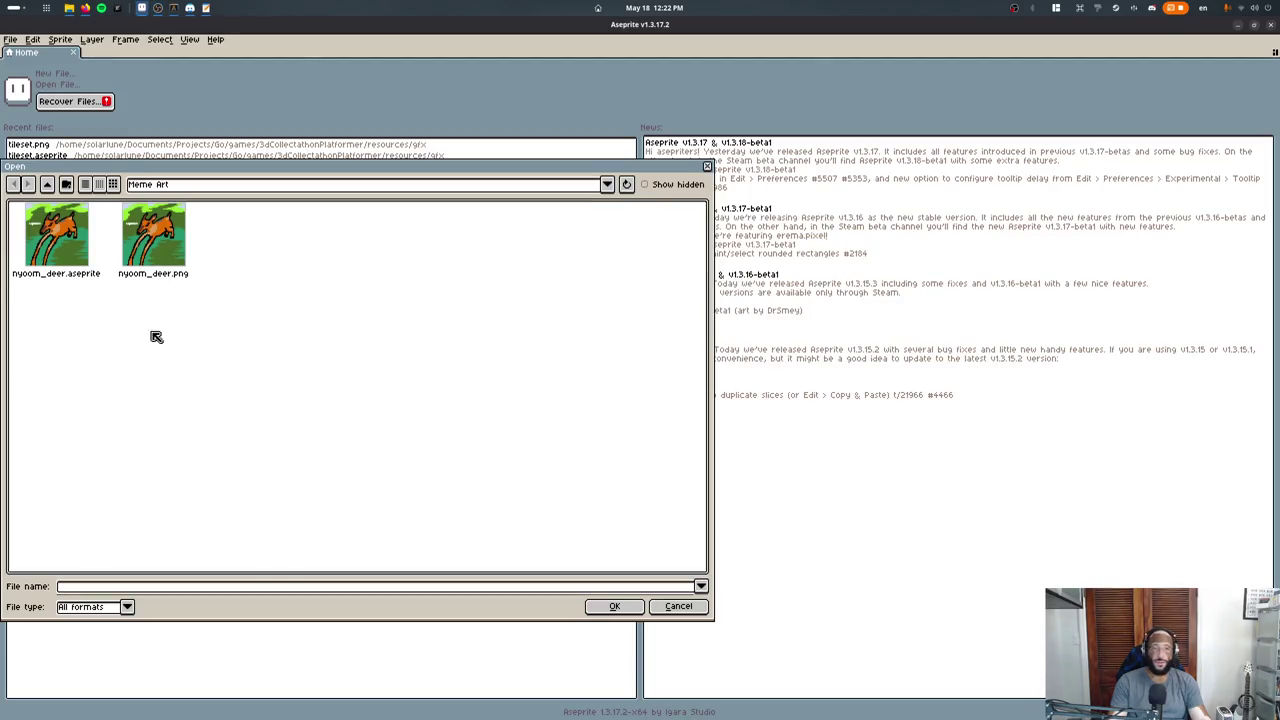
Create a new 512×512 sprite.
left_click(54, 76)
type("51")
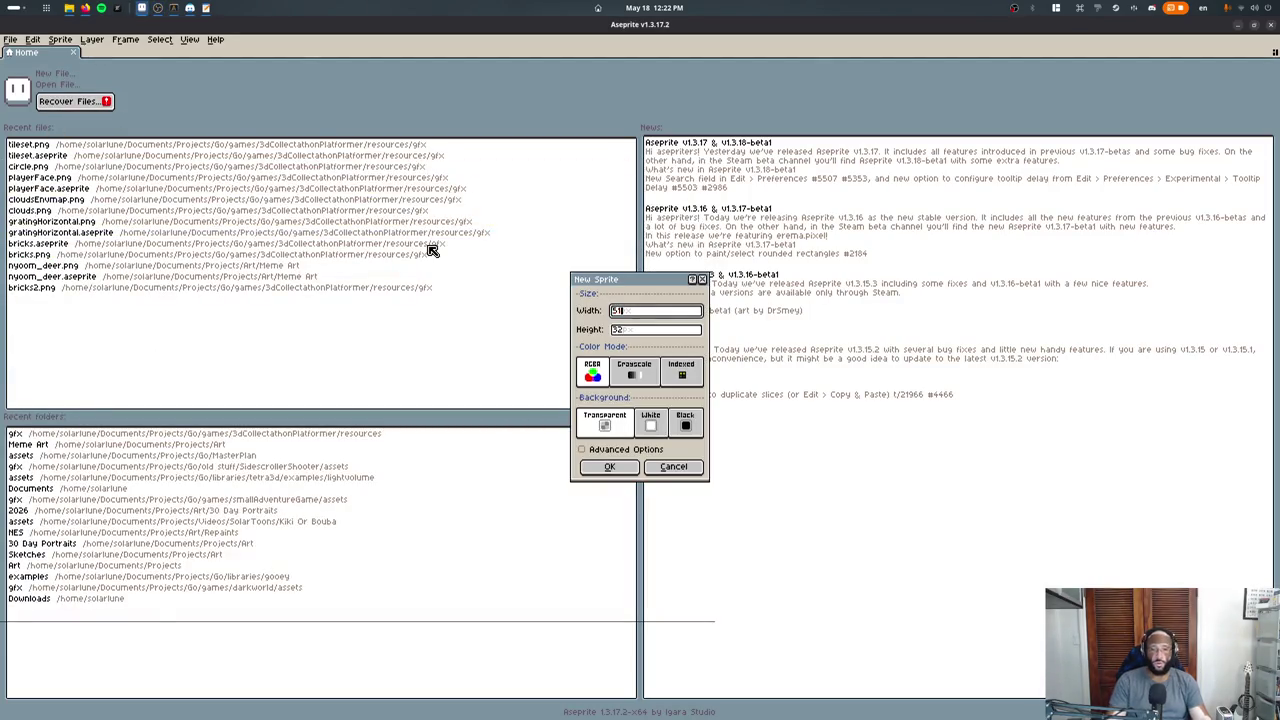
type("2")
key("Tab")
type("512")
key("Return")
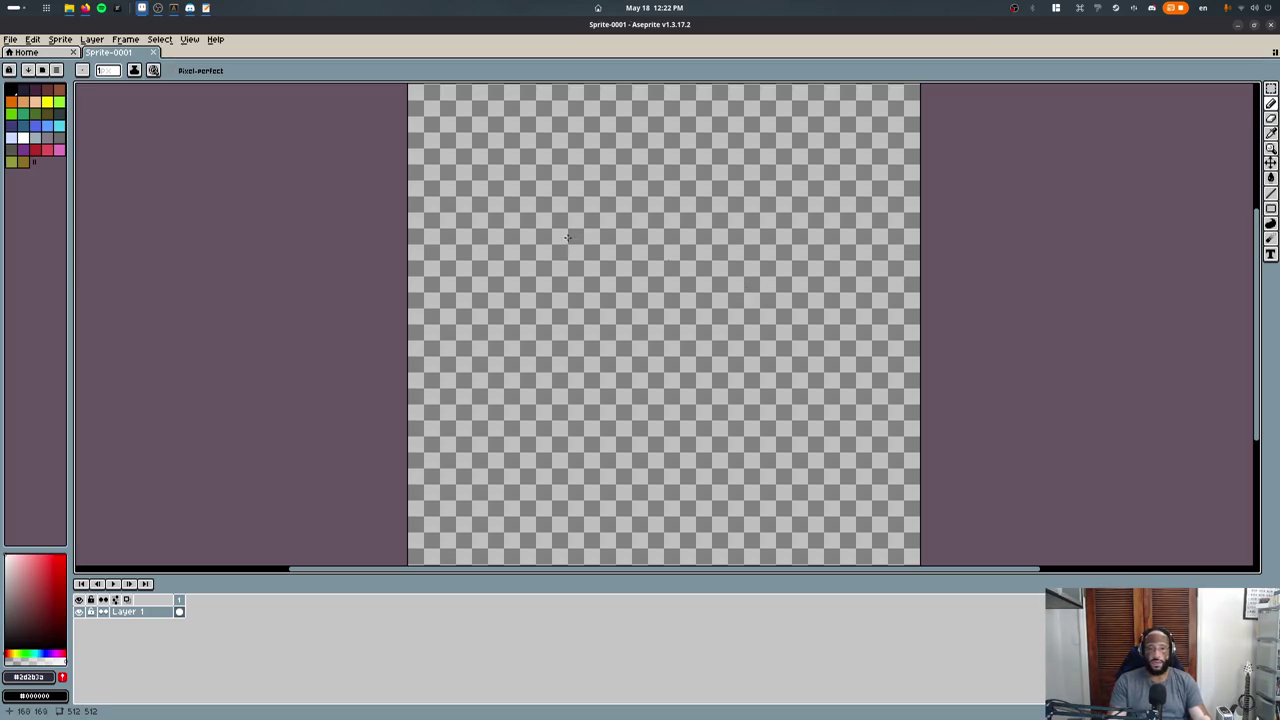
scroll(567, 237, "up", 3)
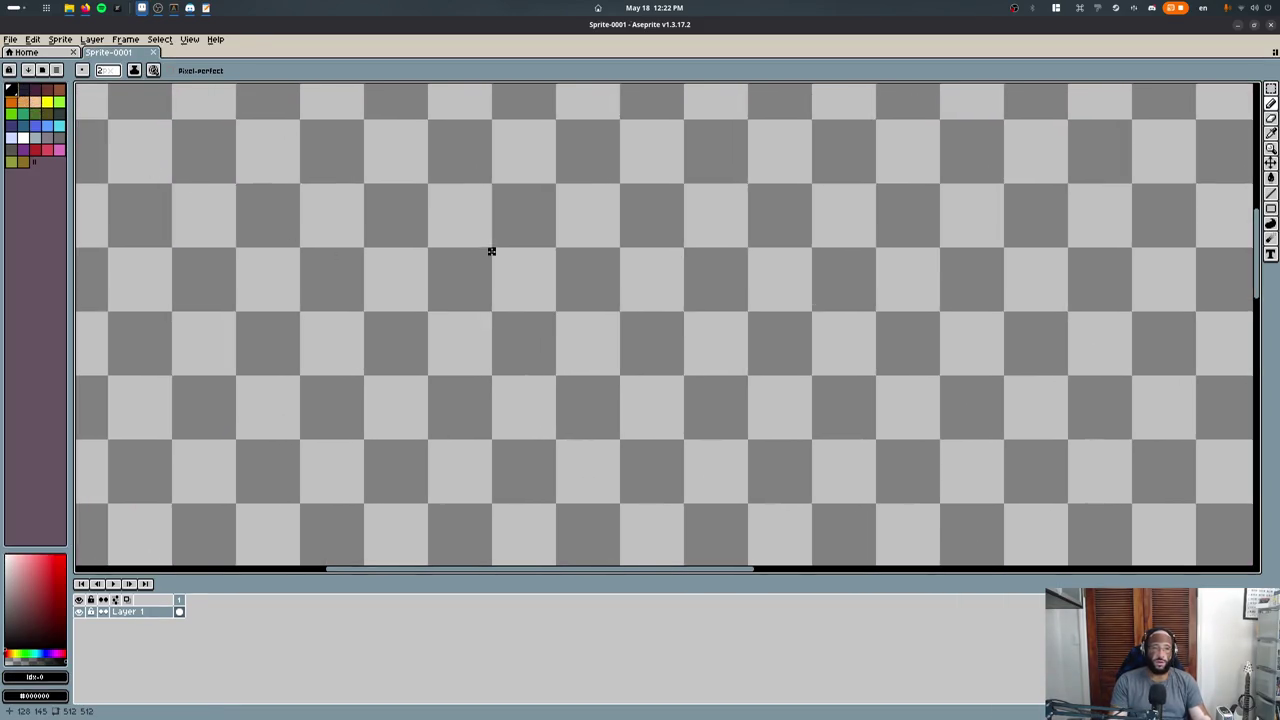
Draw the left and right black brackets with the pencil.
mouse_move(493, 228)
left_mouse_down()
mouse_move(350, 228)
mouse_move(350, 378)
mouse_move(372, 468)
mouse_move(485, 471)
left_mouse_up()
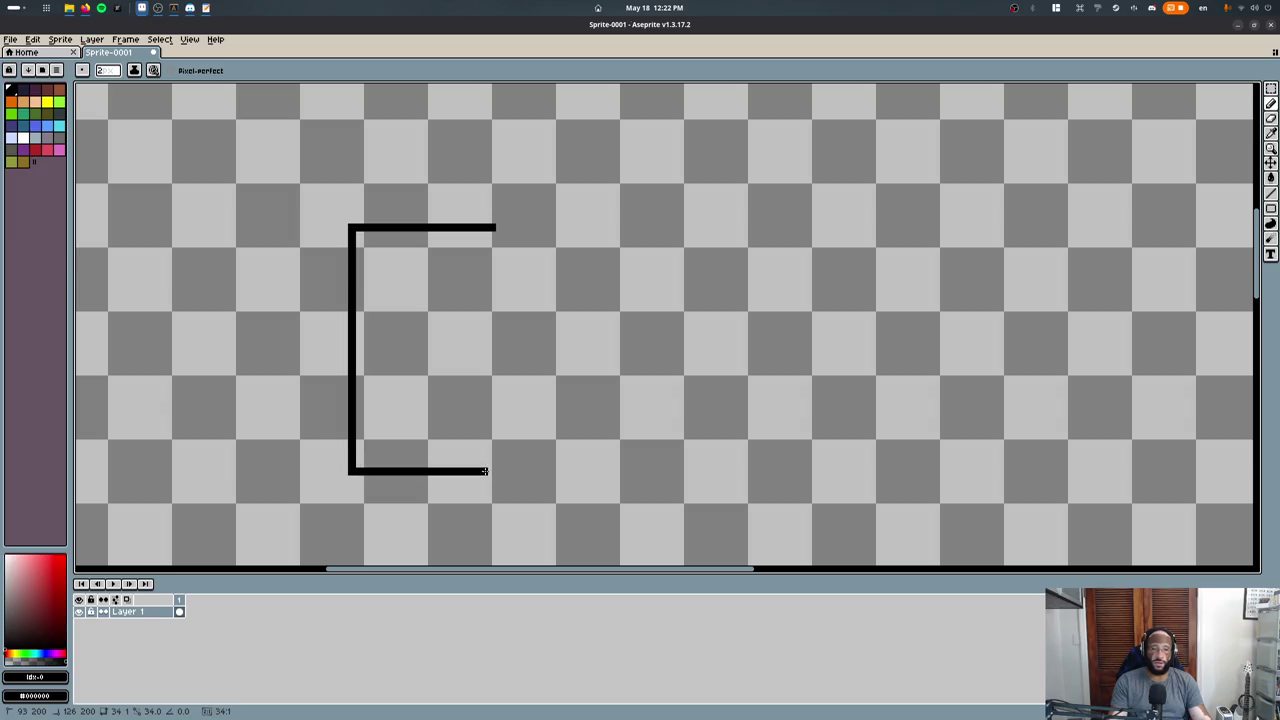
middle_click_drag(949, 220, 698, 189)
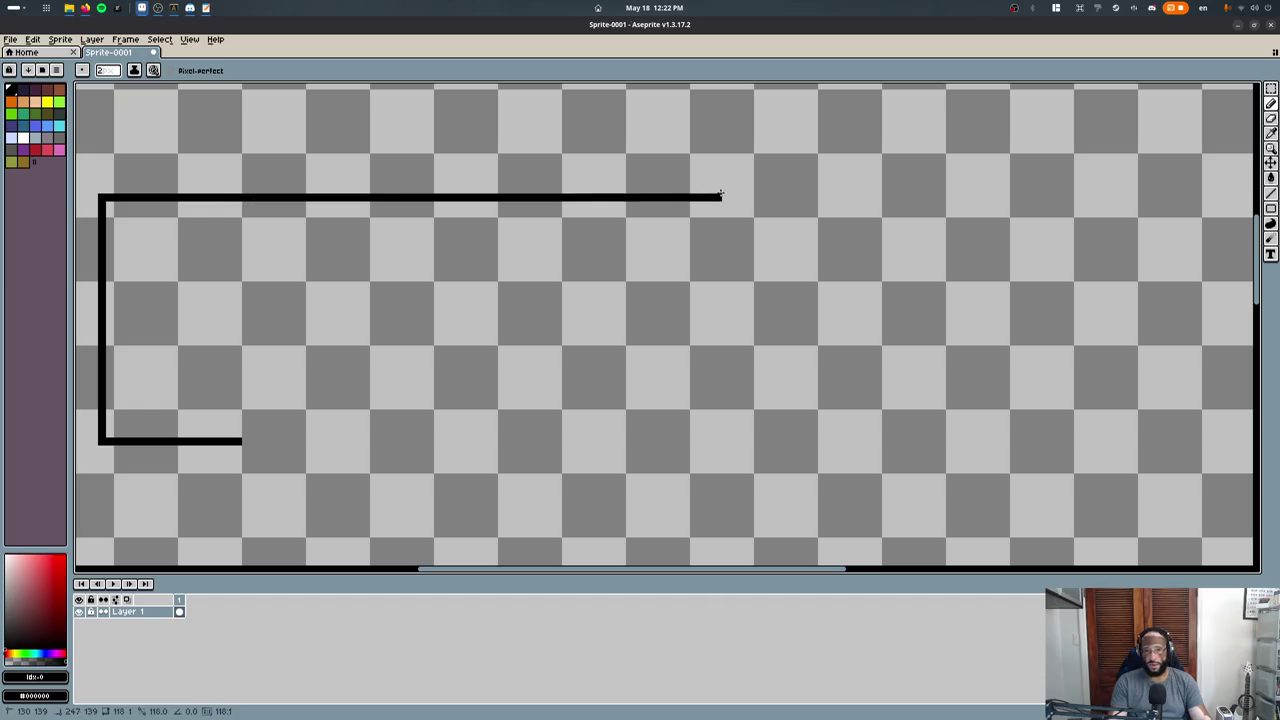
mouse_move(717, 197)
left_mouse_down()
mouse_move(785, 197)
mouse_move(783, 460)
left_mouse_up()
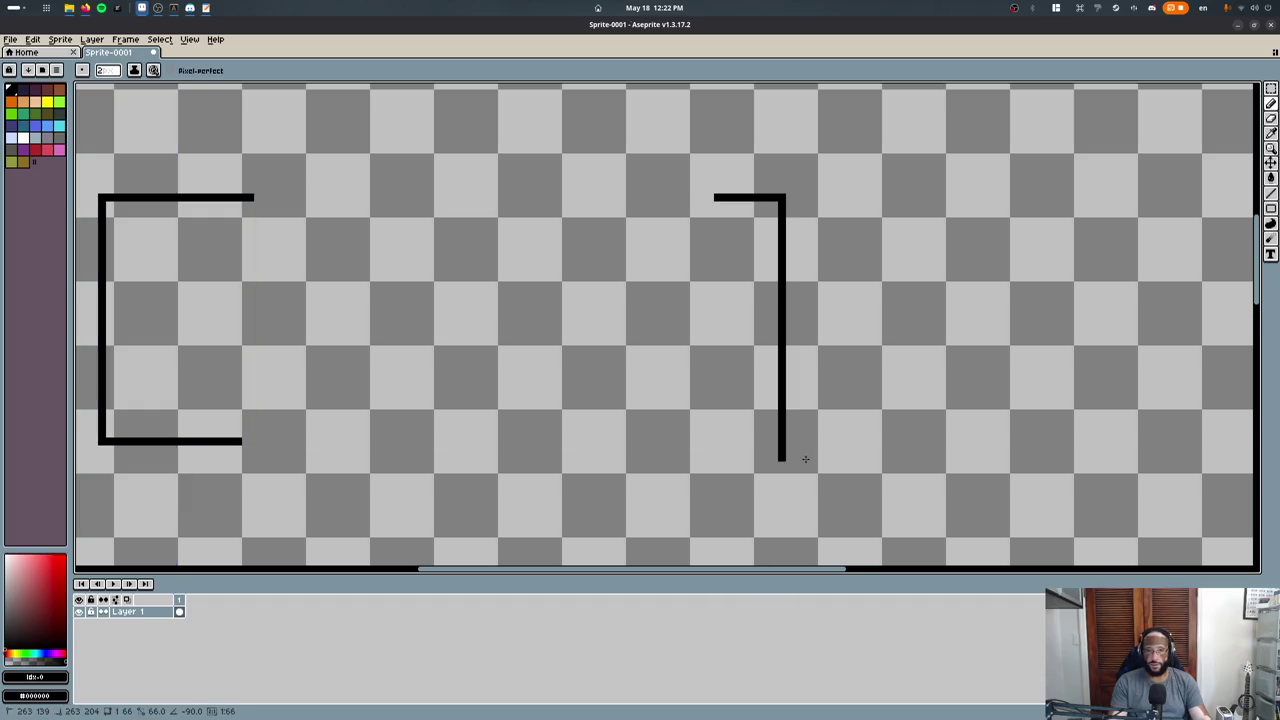
left_click(703, 441, "shift")
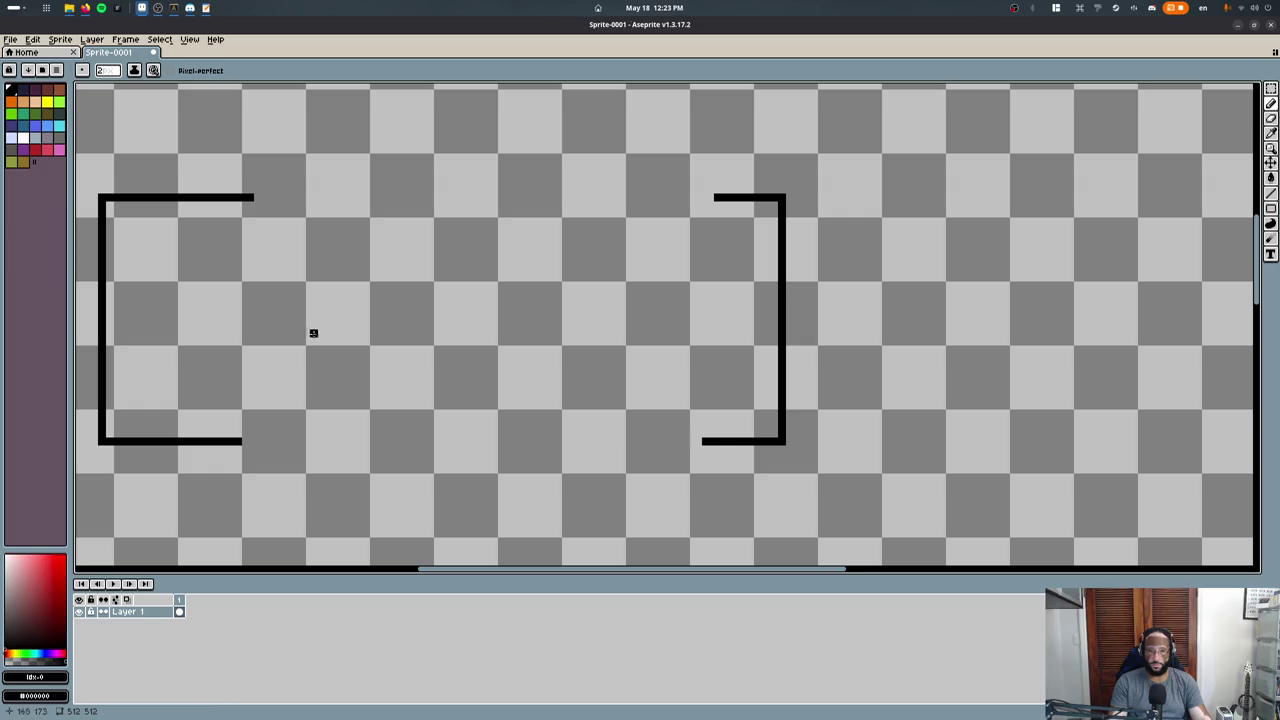
Outline a brown rectangle inside the left bracket with a bigger brush and fill it.
left_click(60, 96)
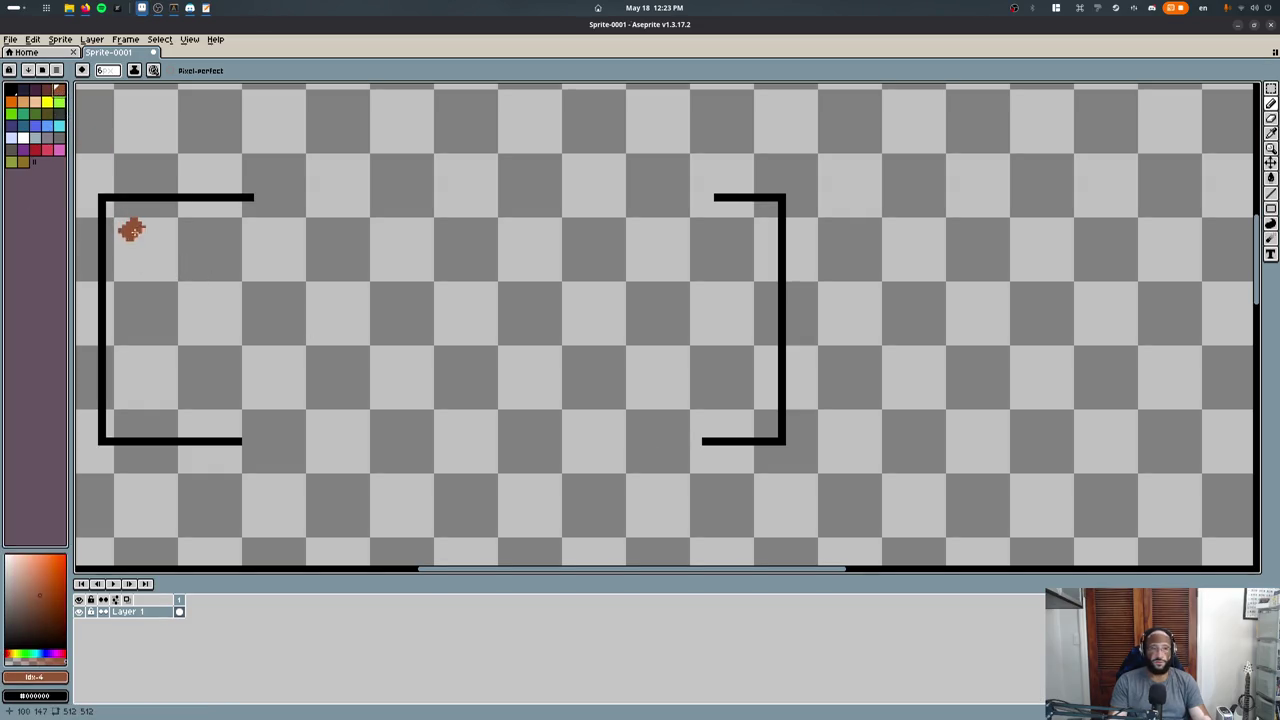
key("plus")
mouse_move(124, 228)
left_mouse_down()
mouse_move(229, 227)
mouse_move(231, 418)
mouse_move(140, 407)
mouse_move(128, 360)
mouse_move(138, 227)
left_mouse_up()
key("g")
left_click(160, 255)
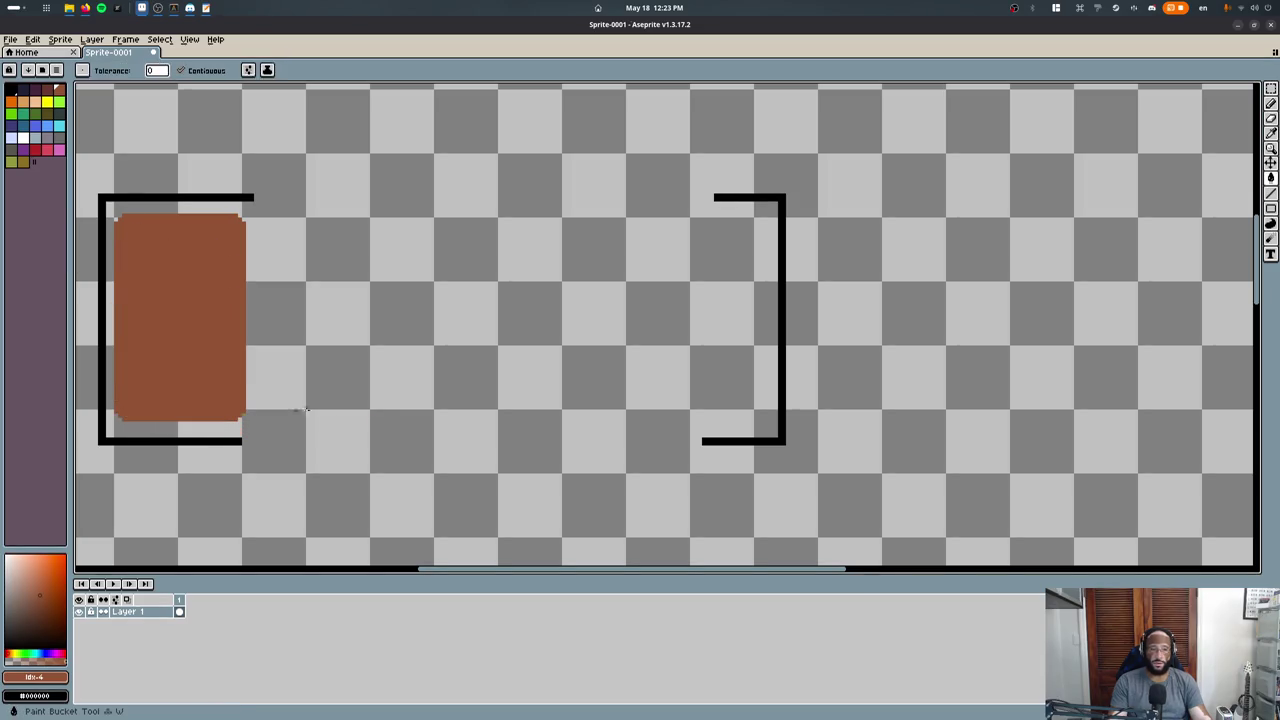
Outline a yellow rectangle beside the brown one and fill it solid.
left_click(47, 101)
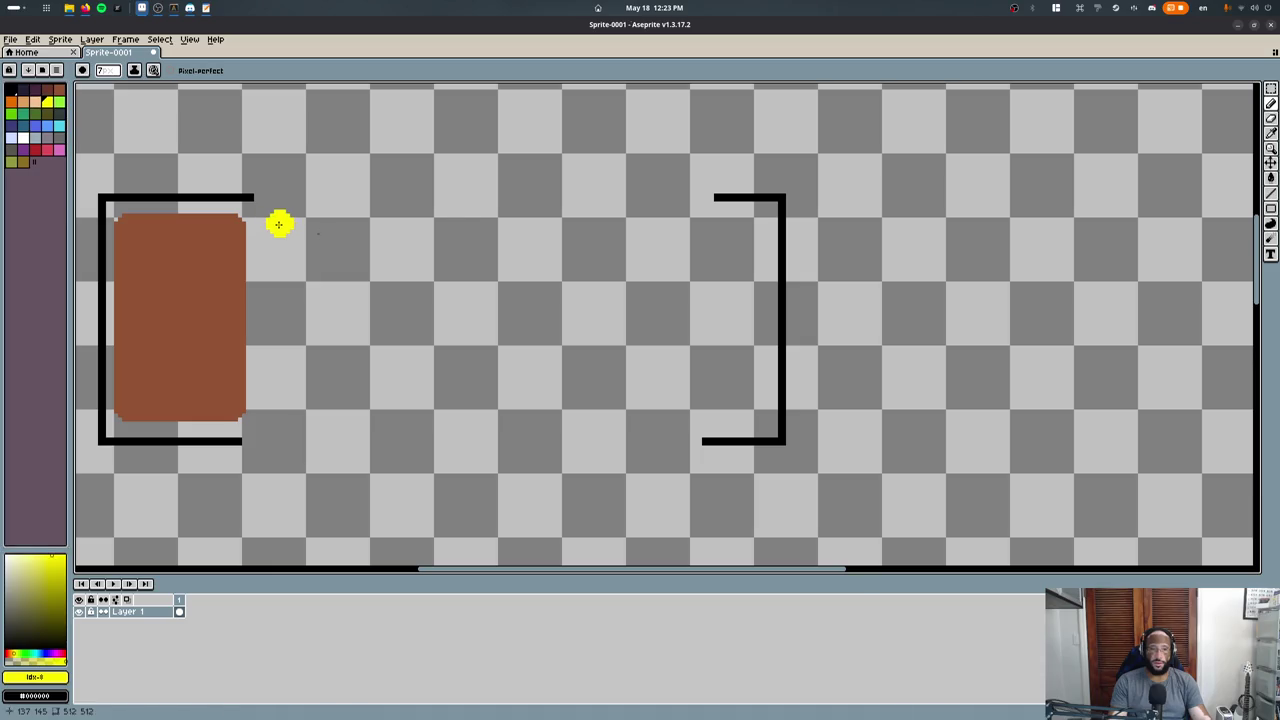
mouse_move(277, 228)
left_mouse_down()
mouse_move(445, 225)
mouse_move(428, 414)
mouse_move(287, 413)
mouse_move(280, 228)
left_mouse_up()
key("g")
left_click(350, 315)
key("b")
Outline and fill a green rectangle right of the yellow one, then sample brown.
left_click(59, 101)
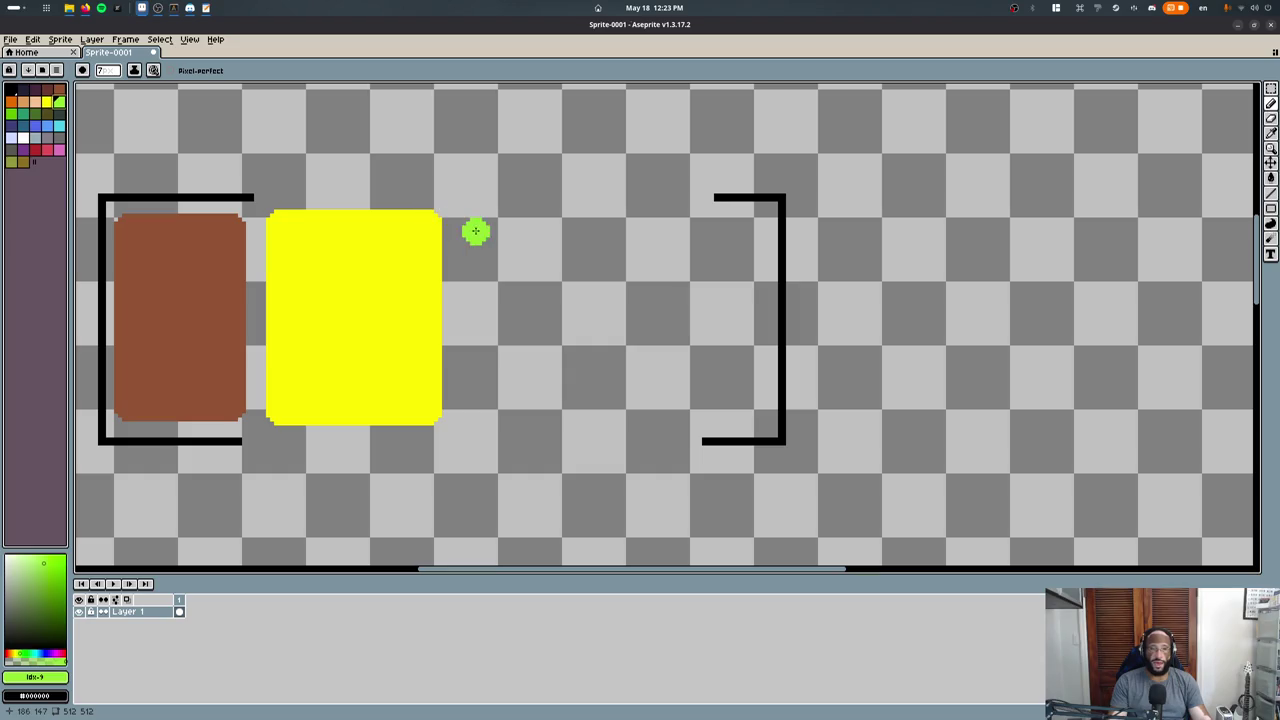
mouse_move(480, 217)
left_mouse_down()
mouse_move(485, 399)
mouse_move(657, 414)
mouse_move(610, 388)
mouse_move(612, 216)
mouse_move(460, 215)
mouse_move(466, 230)
left_mouse_up()
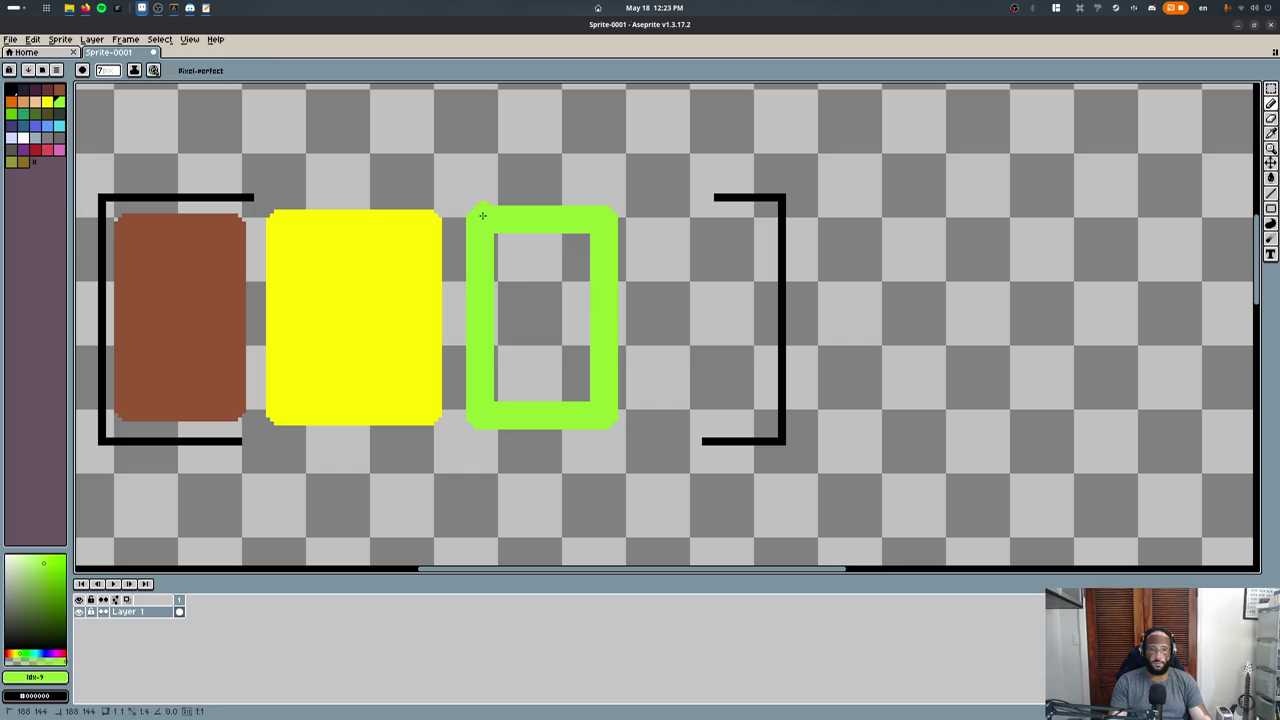
key("g")
left_click(497, 369)
middle_click_drag(504, 351, 642, 390)
left_click(285, 303, "alt")
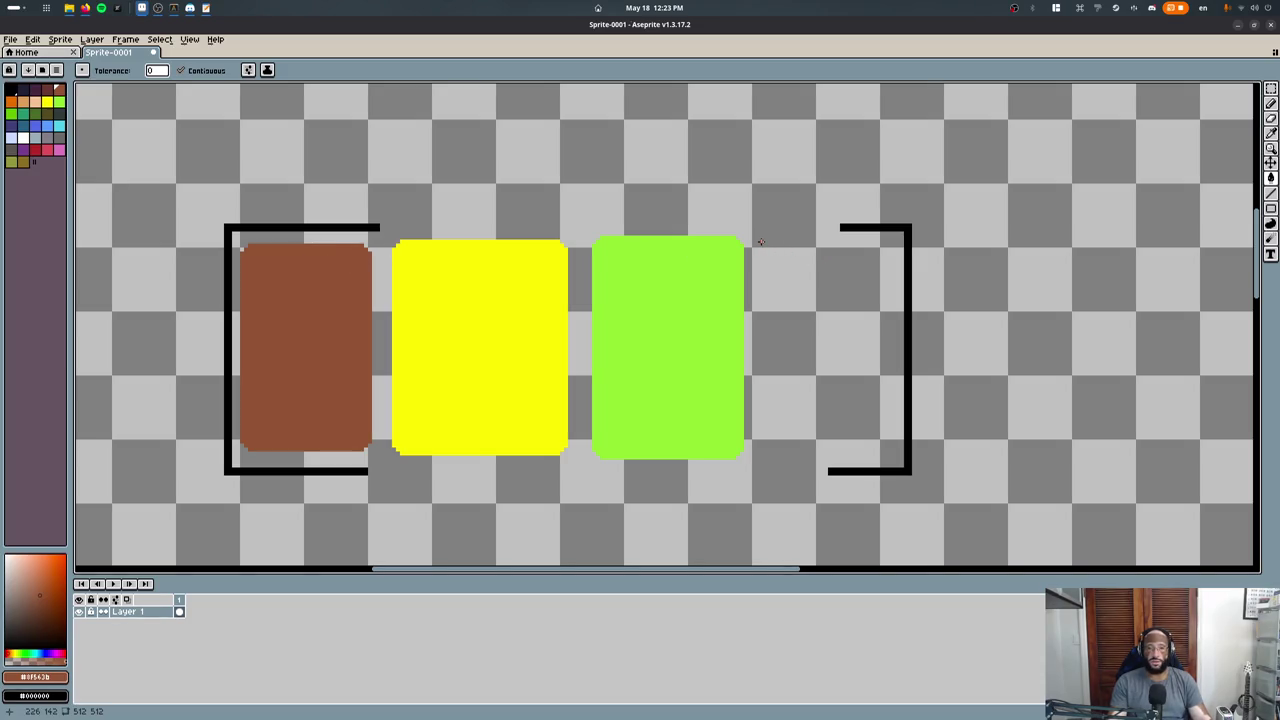
Outline a brown rectangle right of the green block and fill it solid.
key("b")
mouse_move(770, 249)
left_mouse_down()
mouse_move(888, 249)
mouse_move(886, 452)
mouse_move(762, 451)
mouse_move(770, 250)
left_mouse_up()
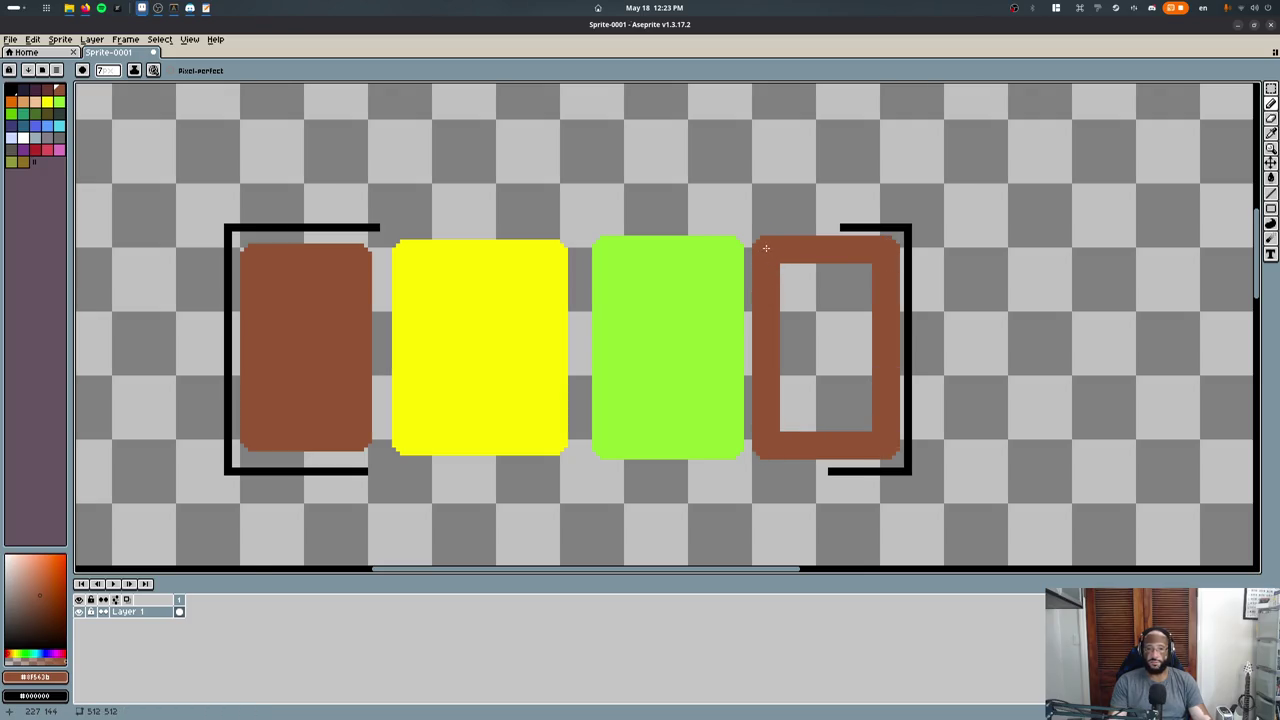
key("g")
left_click(826, 347)
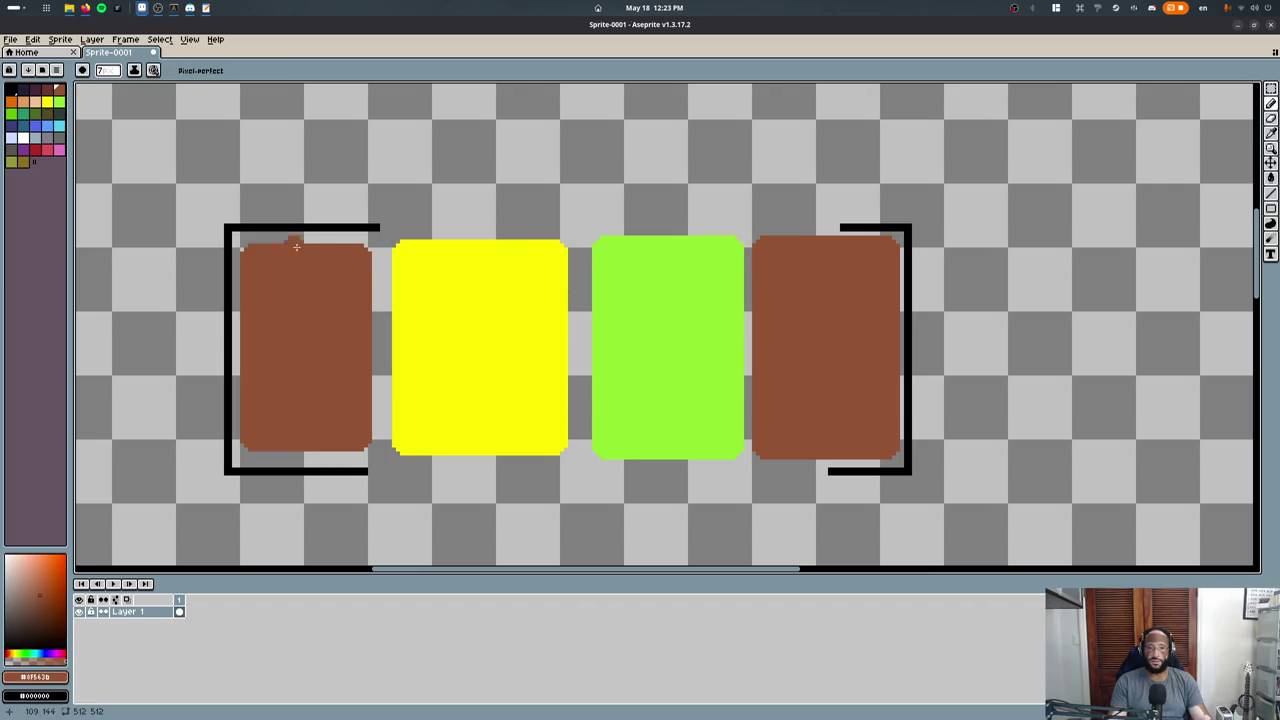
key("minus")
Sample black and trace a trial line up and across from the left bracket, undoing the stray stroke.
left_click(240, 228, "alt")
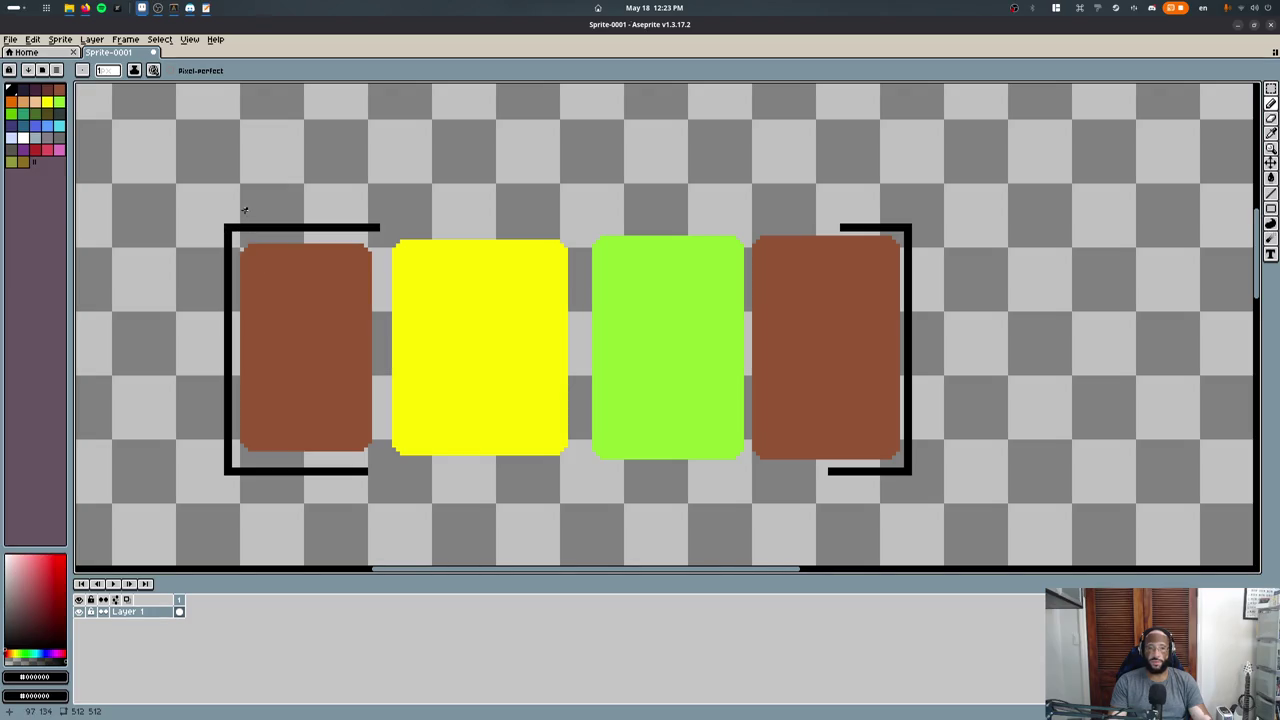
left_click_drag(240, 213, 240, 182)
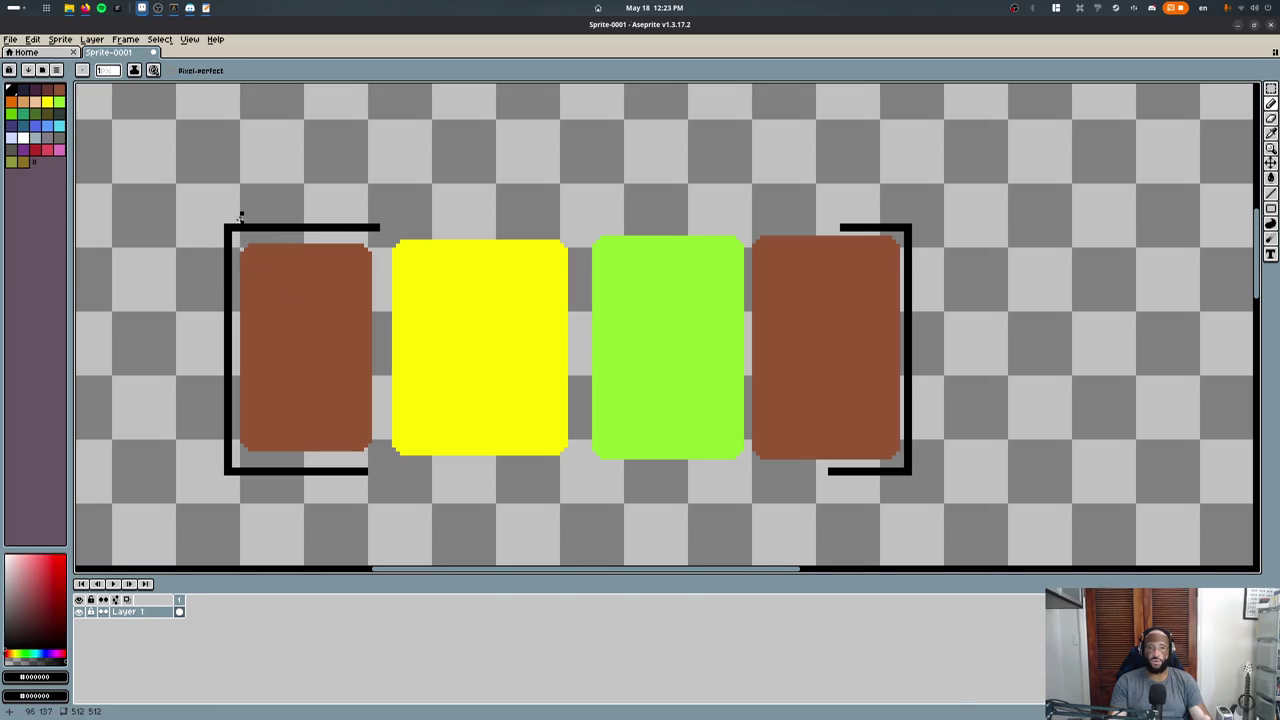
mouse_move(240, 213)
left_mouse_down()
mouse_move(340, 183)
mouse_move(372, 224)
left_mouse_up()
key("ctrl+z")
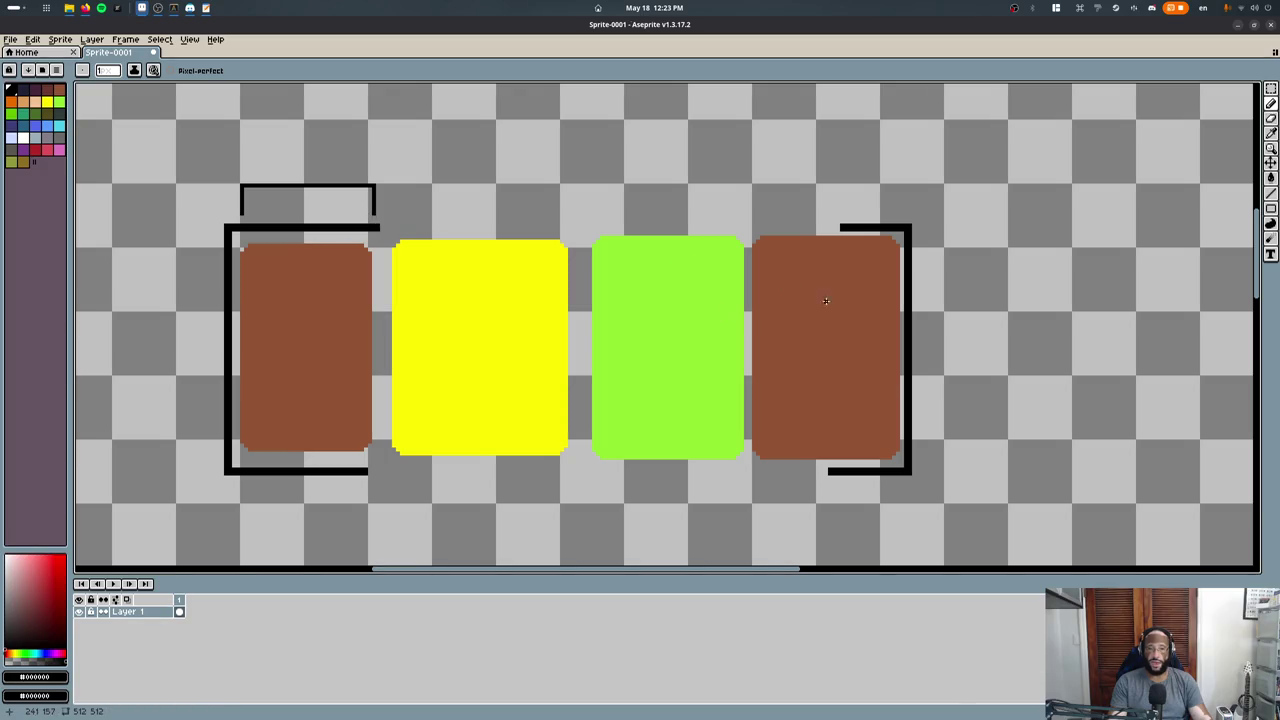
key("v")
key("b")
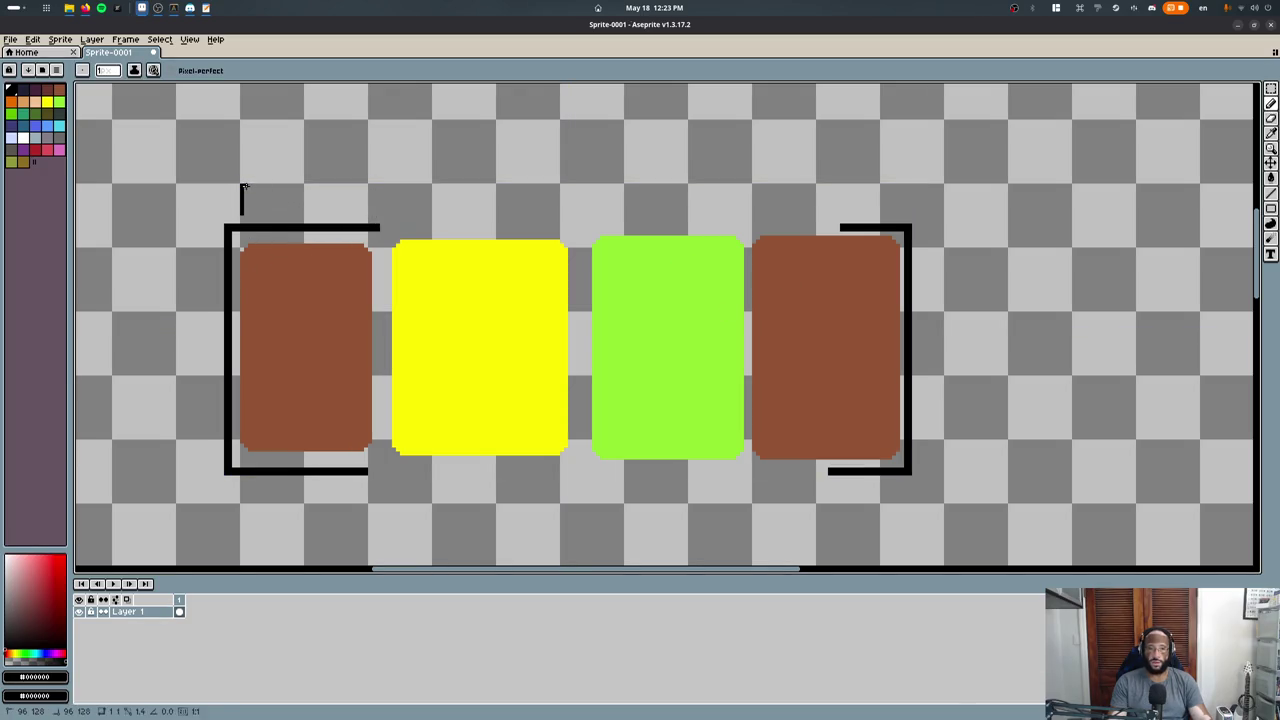
Draw a long black top line across all blocks, then undo it.
mouse_move(242, 185)
left_mouse_down("shift")
mouse_move(910, 185)
mouse_move(896, 210)
left_mouse_up("shift")
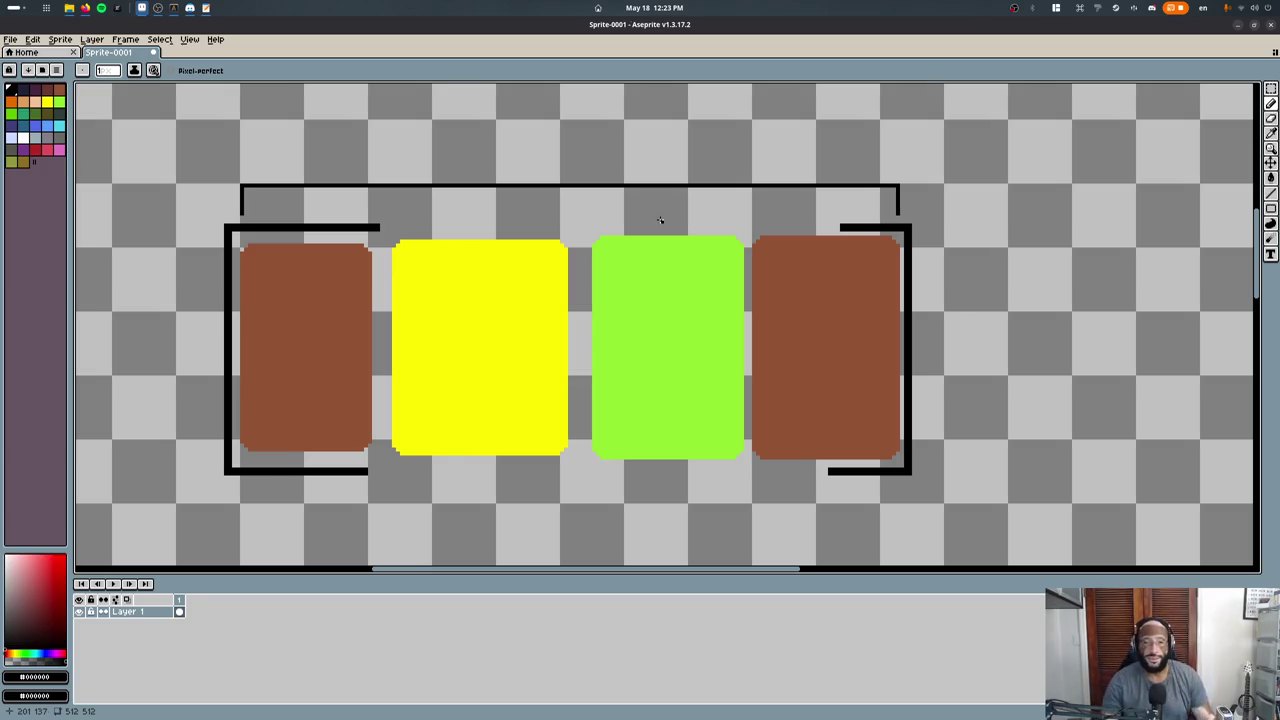
key("ctrl+z")
key("b")
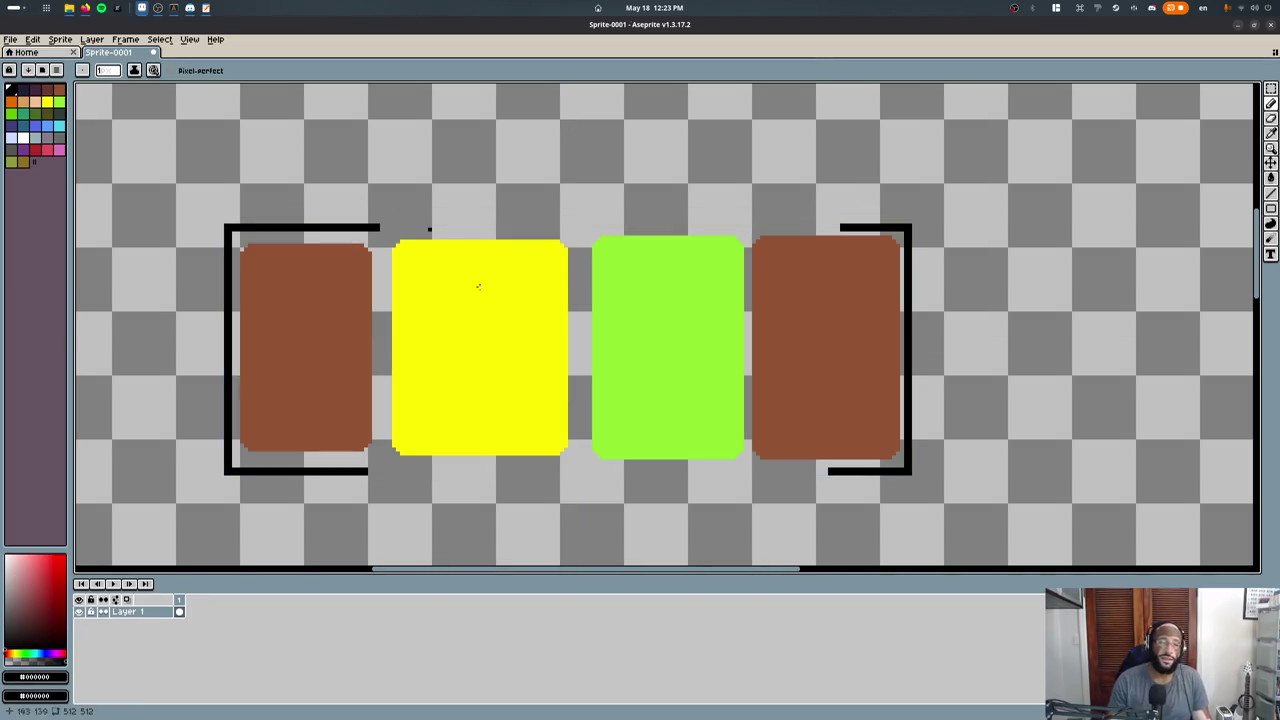
scroll(543, 334, "down", 1)
scroll(543, 334, "down", 1)
scroll(648, 338, "up", 1)
scroll(660, 325, "down", 1)
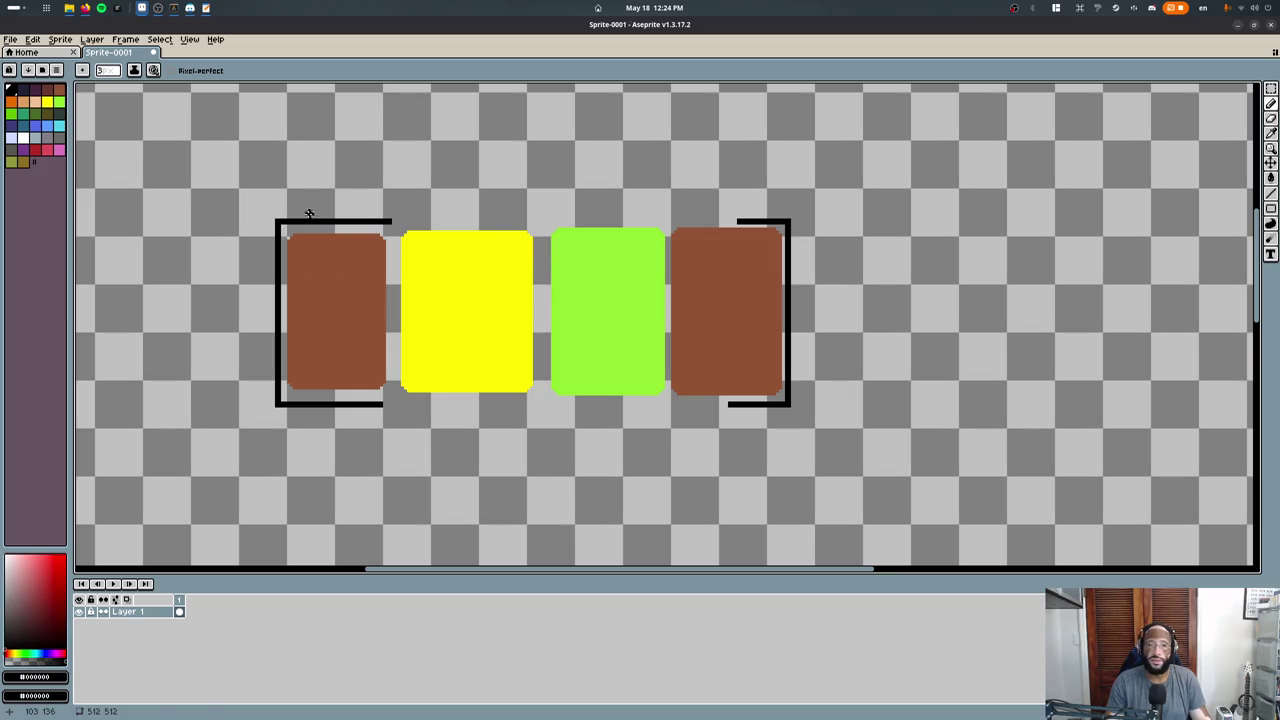
Draw a long brown line above the blocks with a short stroke under each end.
left_click(325, 238, "alt")
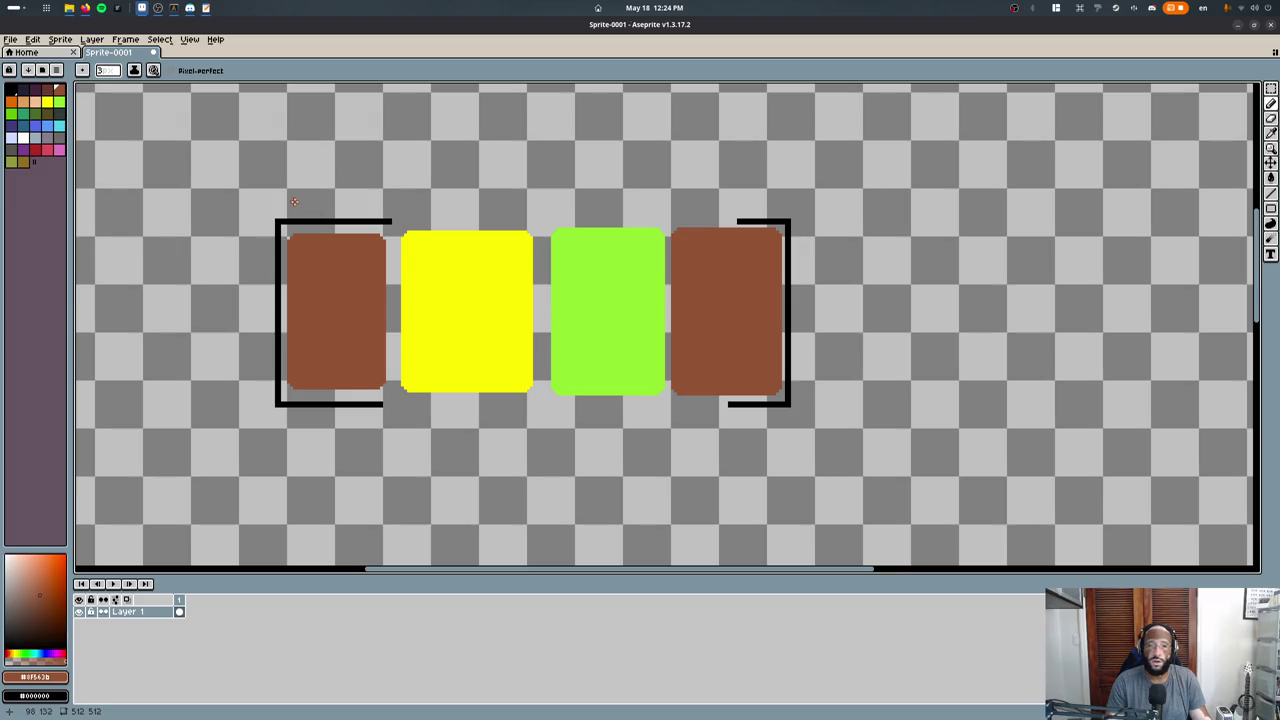
left_click_drag(292, 198, 786, 198, "shift")
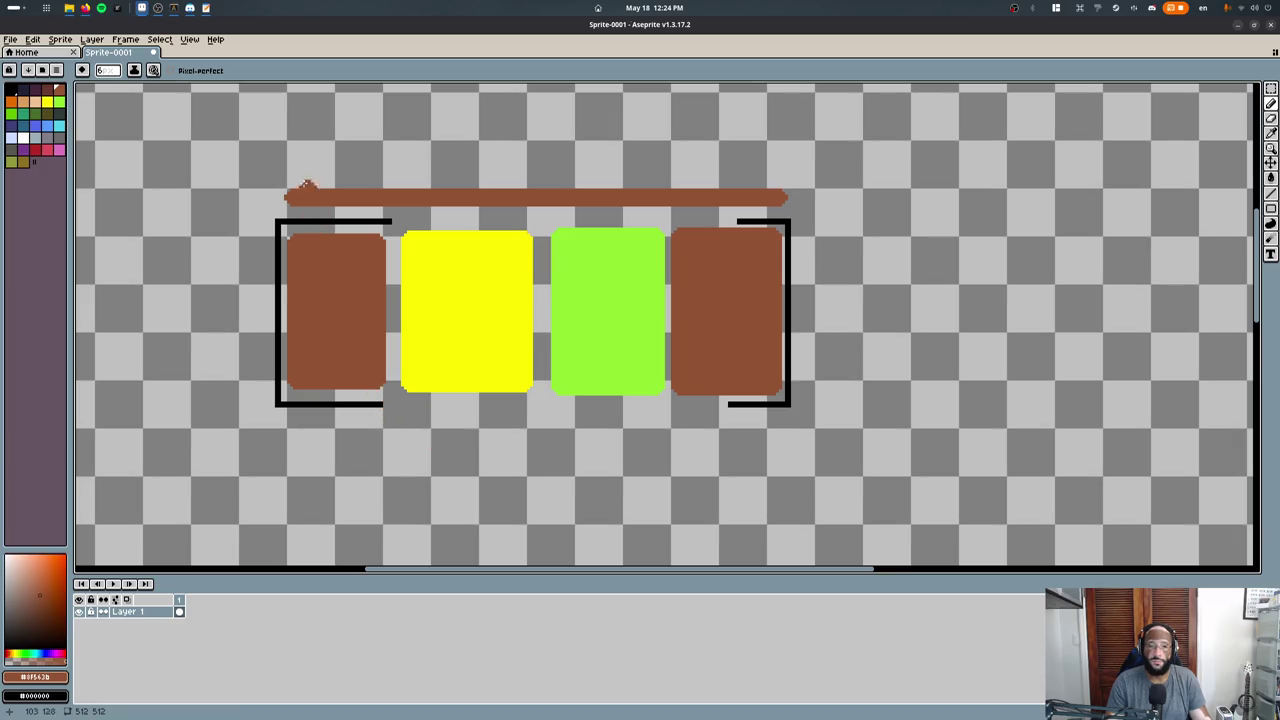
key("ctrl+z")
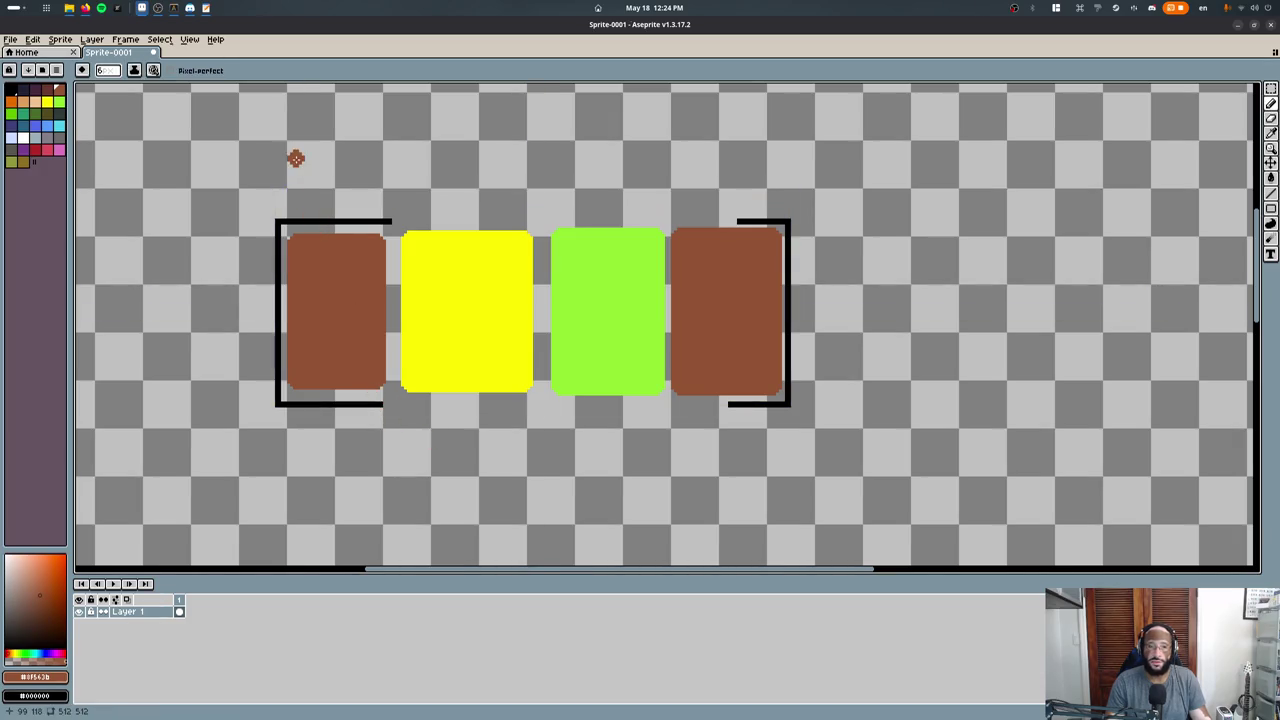
left_click_drag(295, 155, 786, 155, "shift")
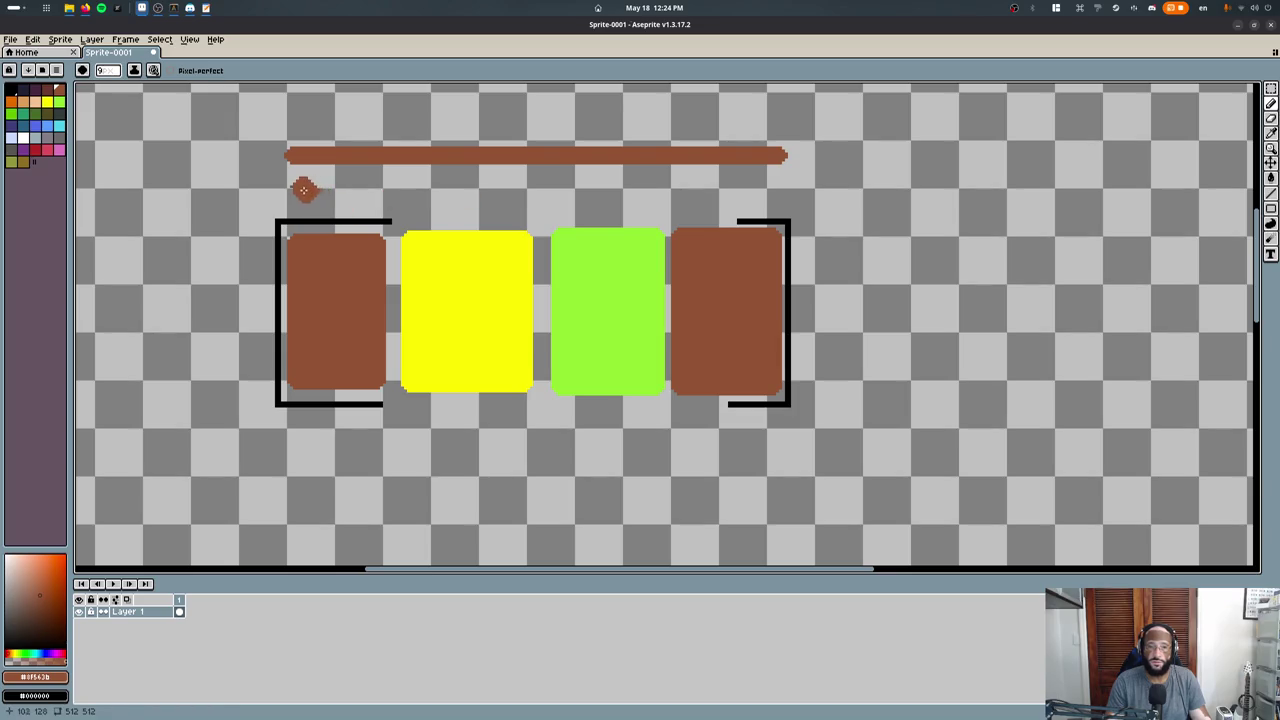
left_click_drag(303, 190, 373, 190)
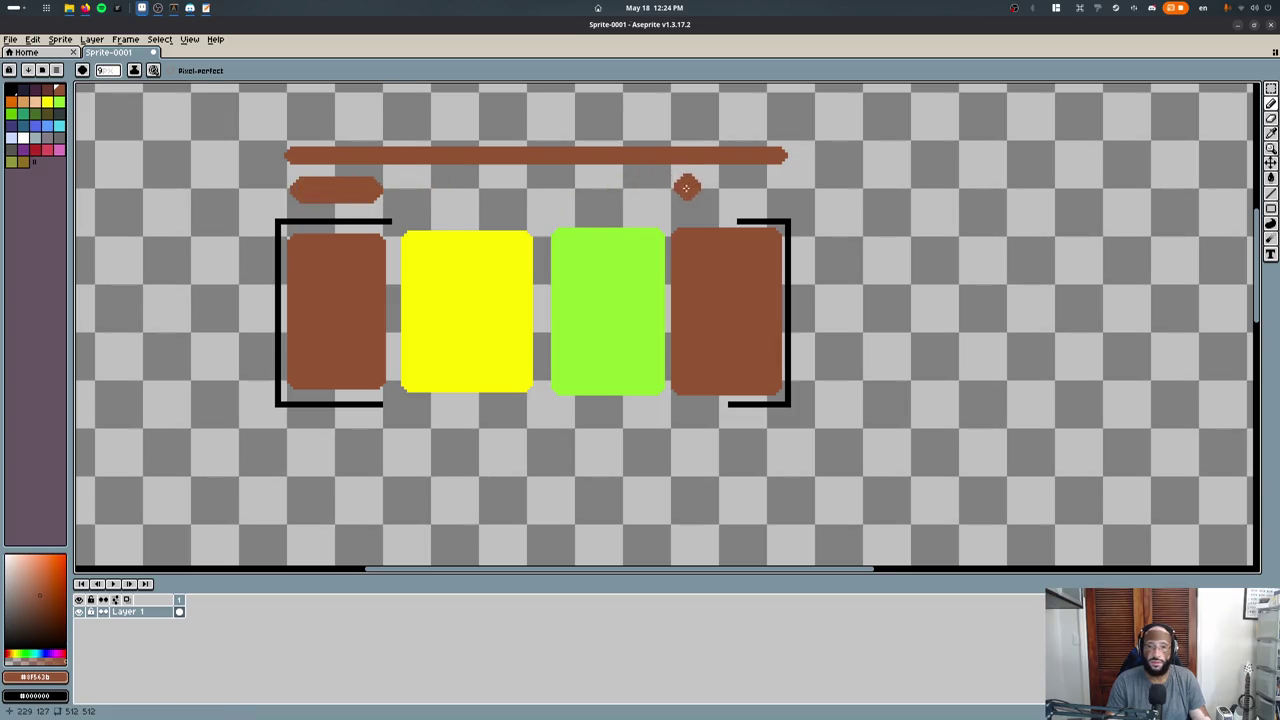
left_click_drag(686, 187, 778, 190)
Flood-fill the long line and both short strokes with black.
scroll(620, 415, "down", 3)
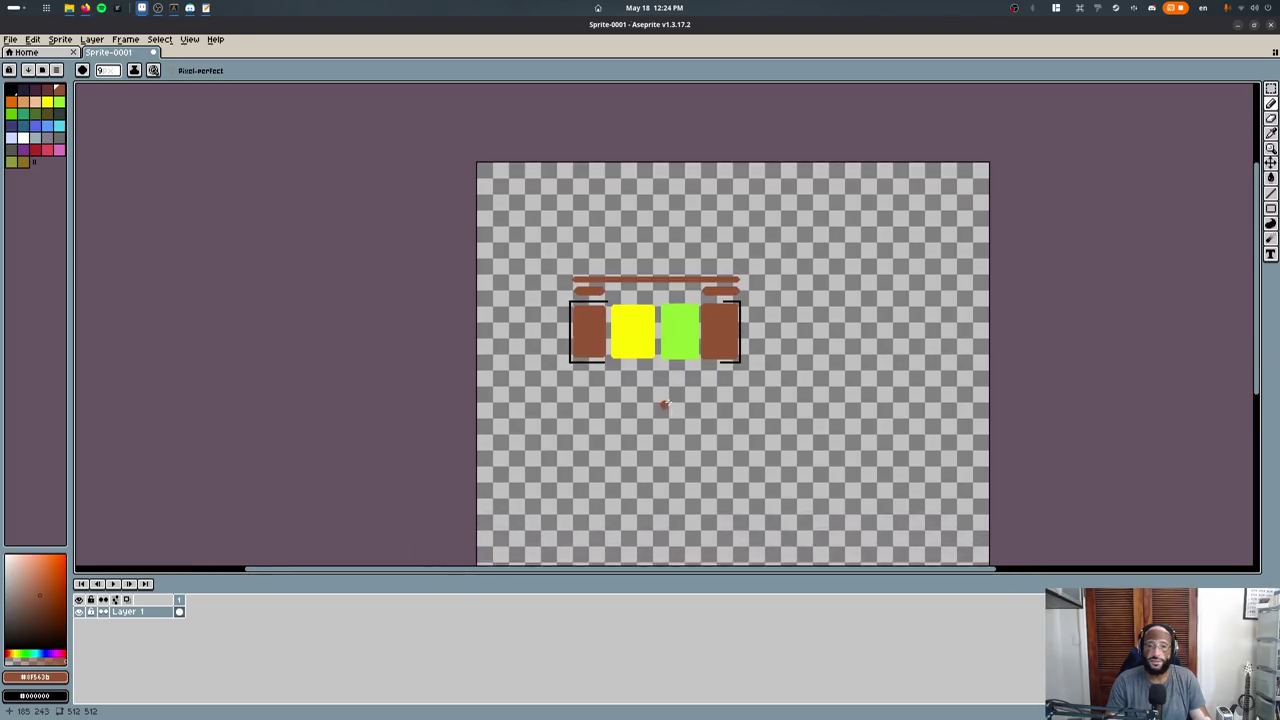
scroll(663, 404, "up", 3)
scroll(689, 223, "up", 3)
key("g")
left_click(766, 255, "alt")
left_click(765, 225)
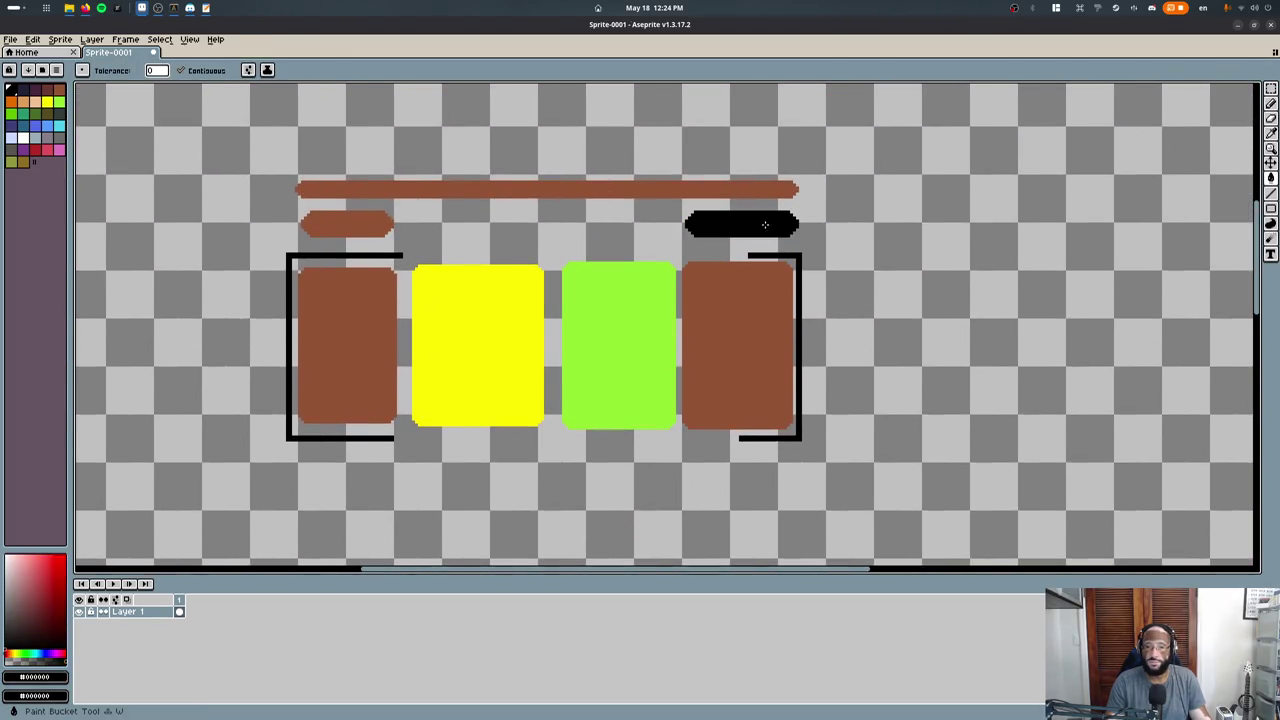
left_click(560, 190)
left_click(345, 224)
Retrace the long black line to thicken it, then close the sprite and Aseprite.
middle_click_drag(322, 140, 288, 174)
key("b")
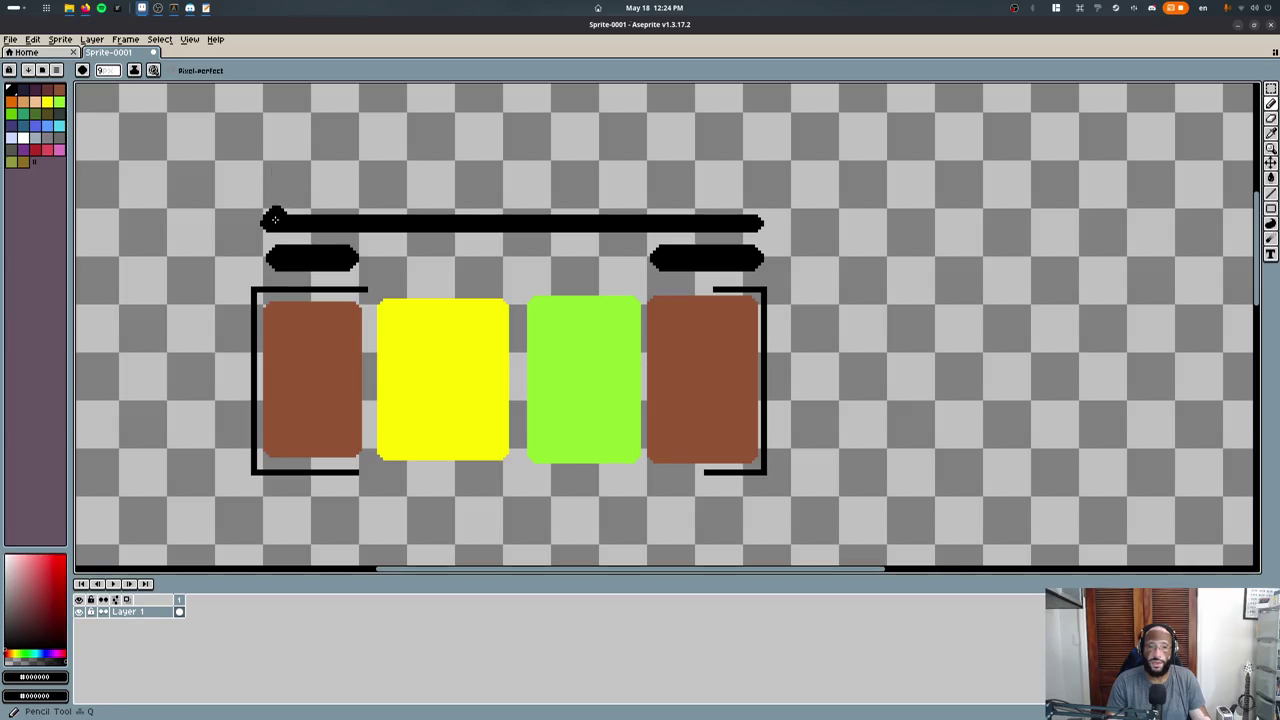
left_click_drag(274, 218, 764, 222)
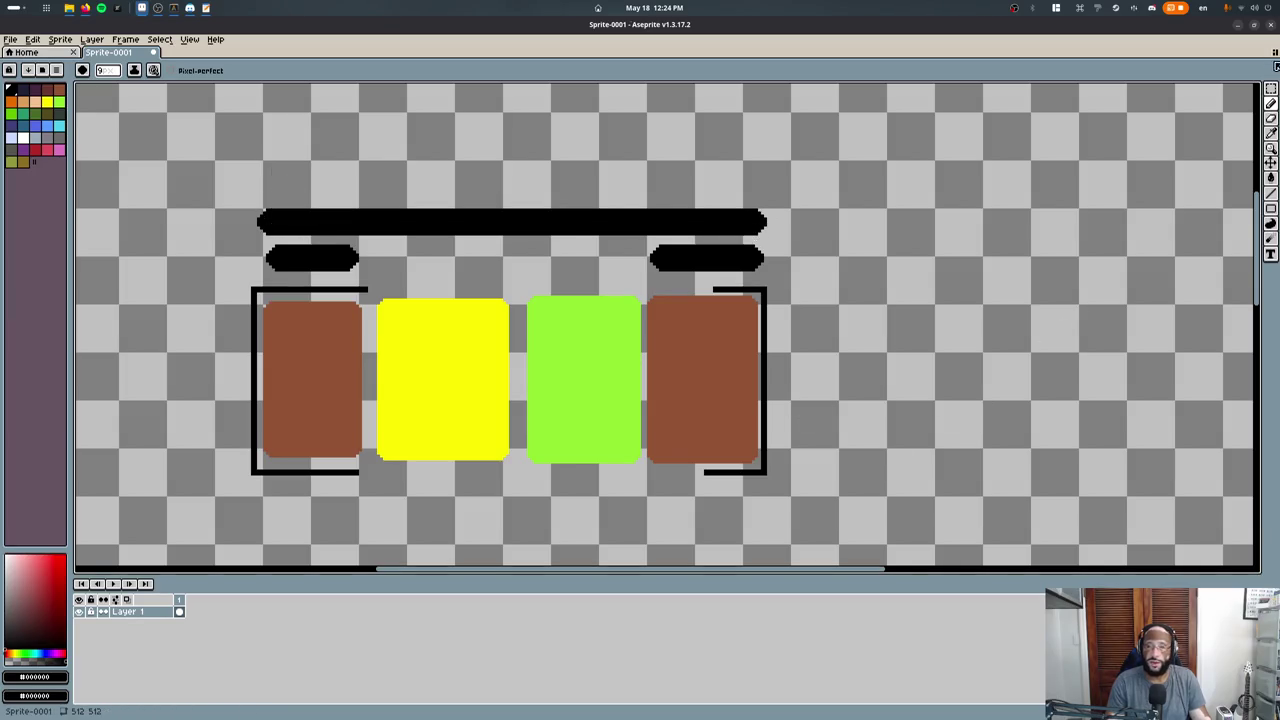
left_click(1268, 28)
left_click(622, 397)
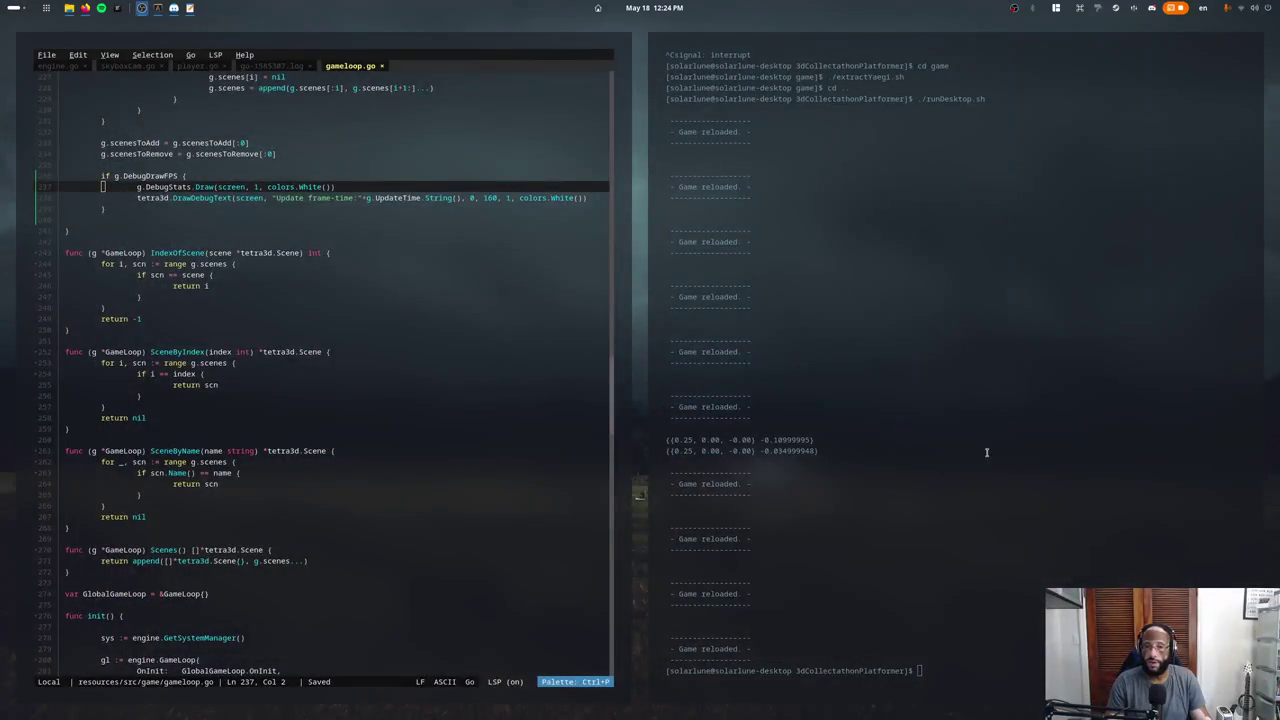
left_click(246, 455)
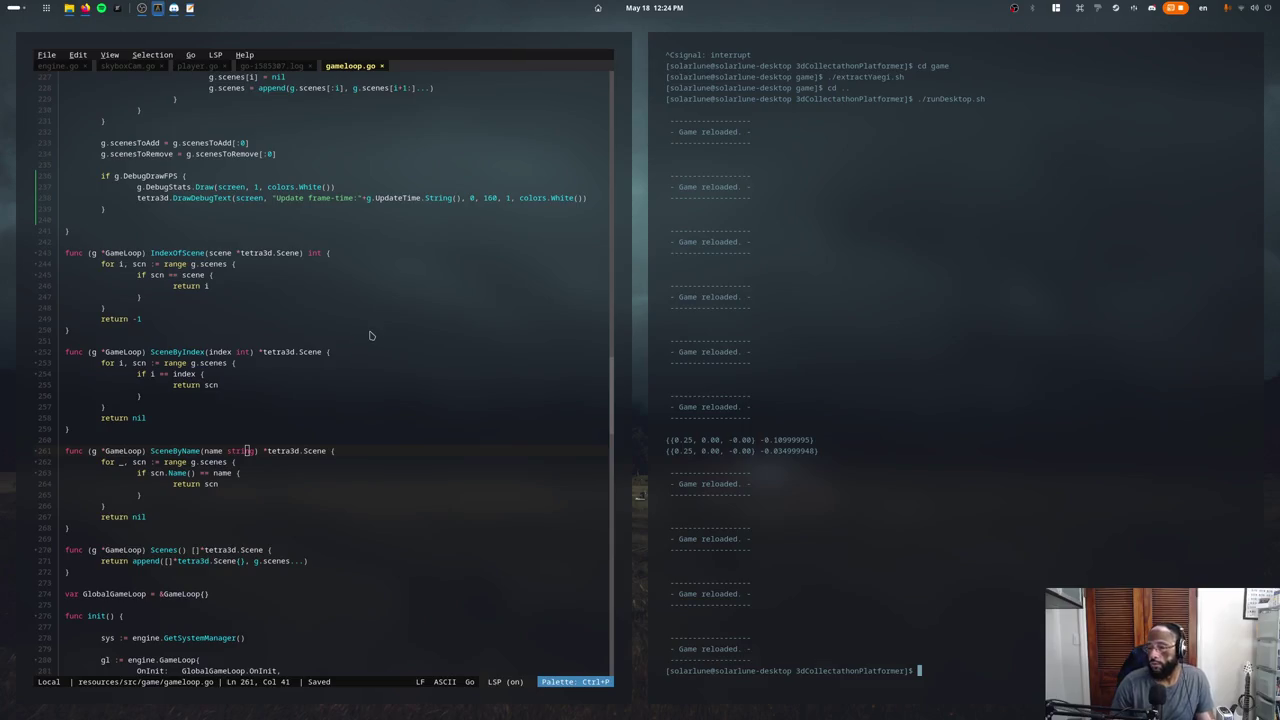
left_click(286, 295)
scroll(137, 406, "up", 3)
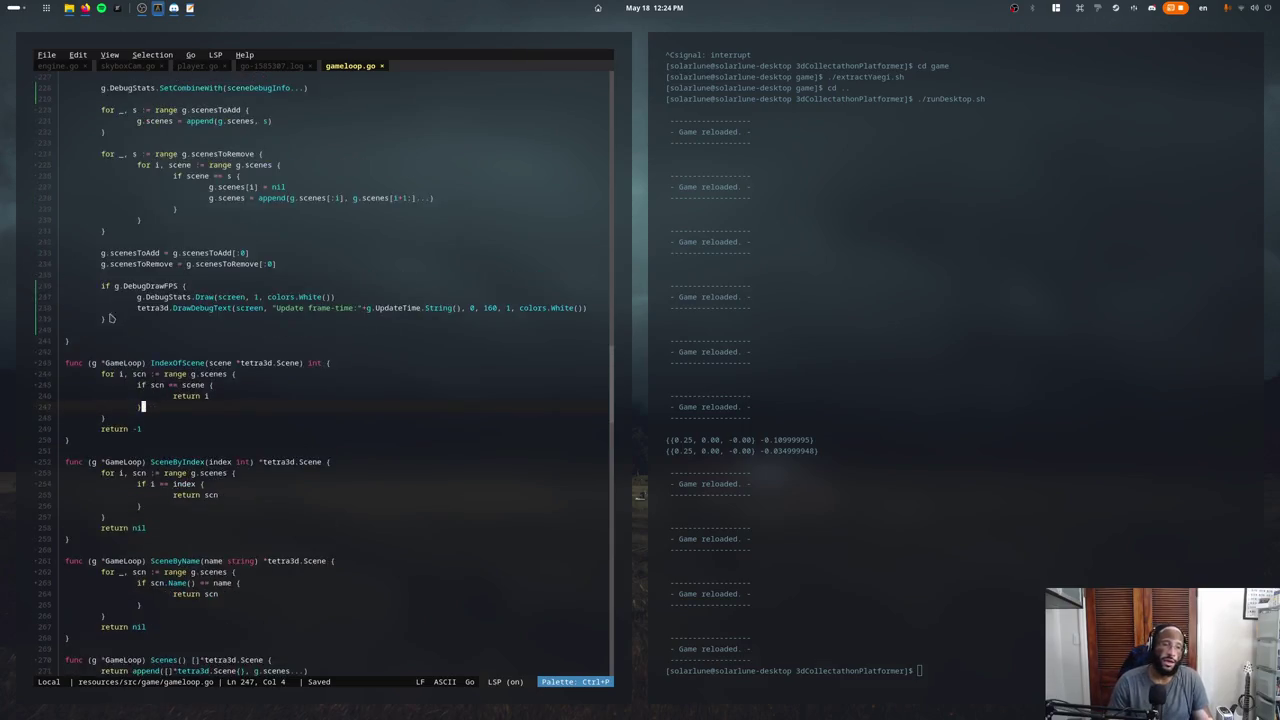
scroll(137, 406, "up", 4)
mouse_move(137, 340)
left_mouse_down()
mouse_move(165, 478)
mouse_move(200, 280)
left_mouse_up()
left_click(171, 437)
left_click(69, 171)
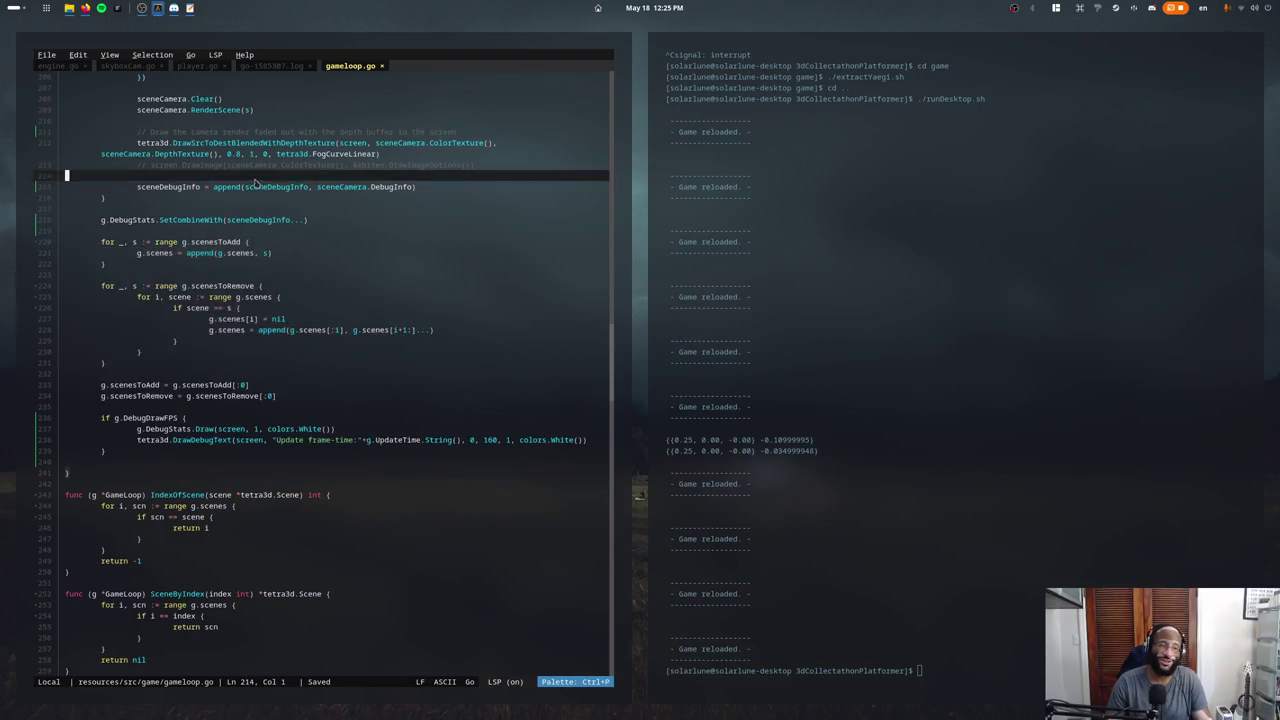
left_click_drag(69, 171, 209, 110)
left_click(290, 395)
scroll(258, 297, "up", 7)
scroll(258, 297, "up", 7)
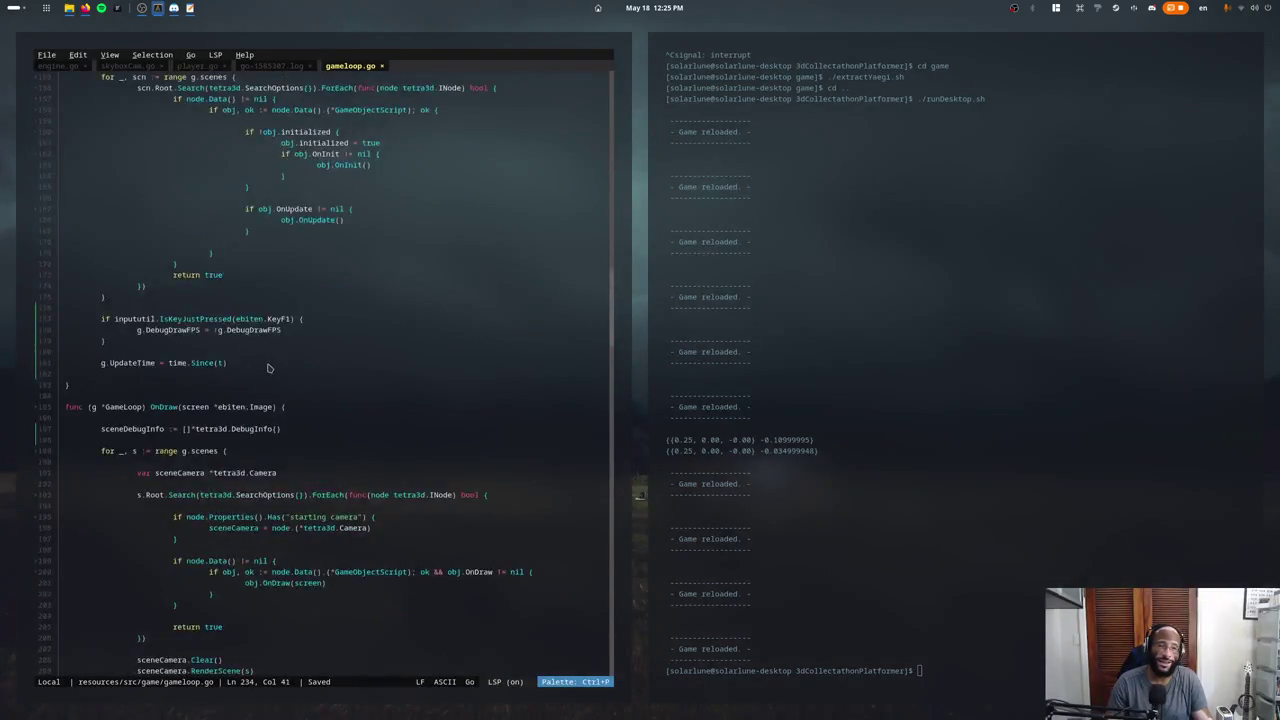
scroll(258, 297, "up", 6)
scroll(409, 280, "up", 4)
scroll(146, 160, "down", 10)
left_click_drag(146, 160, 137, 197)
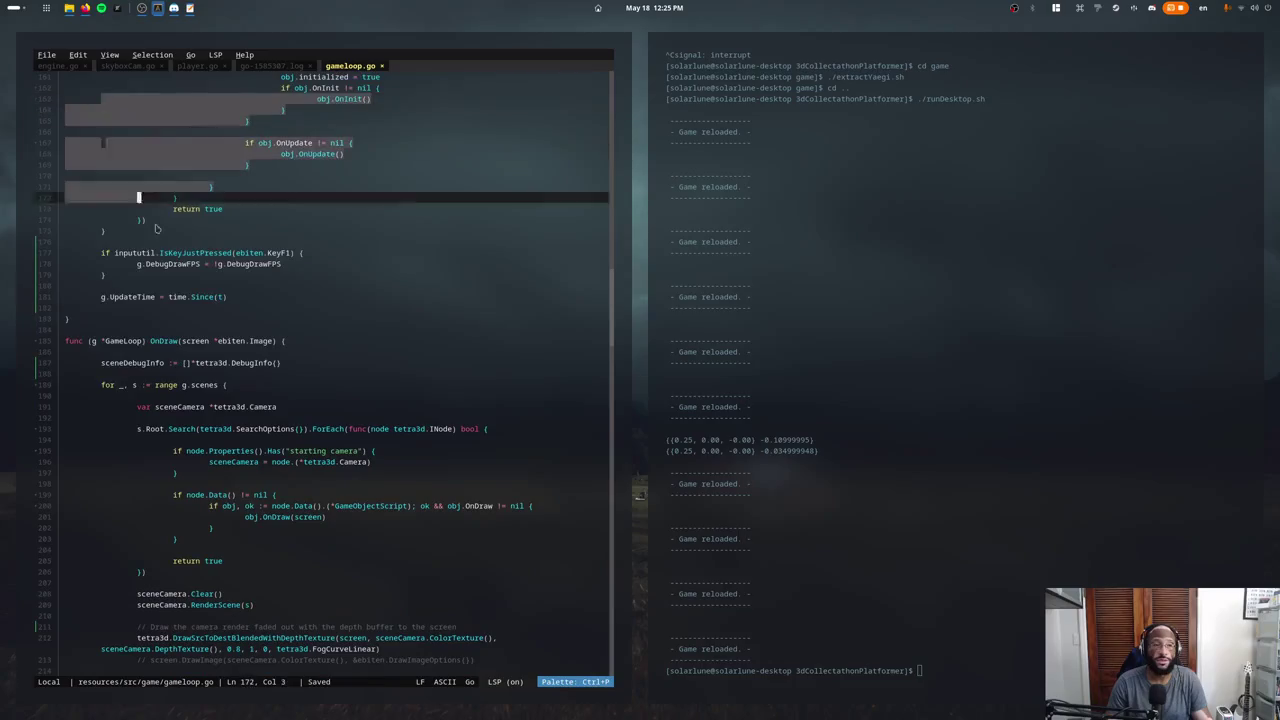
left_click(317, 302)
scroll(318, 305, "down", 6)
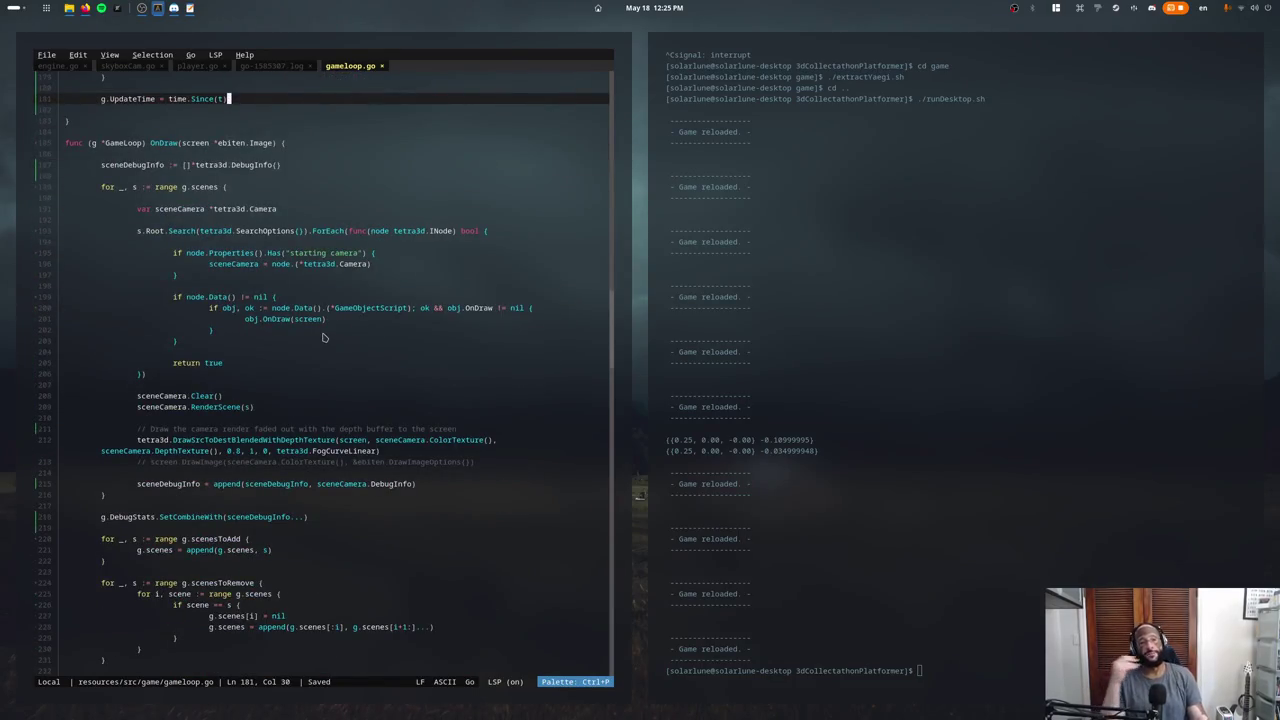
scroll(330, 350, "down", 7)
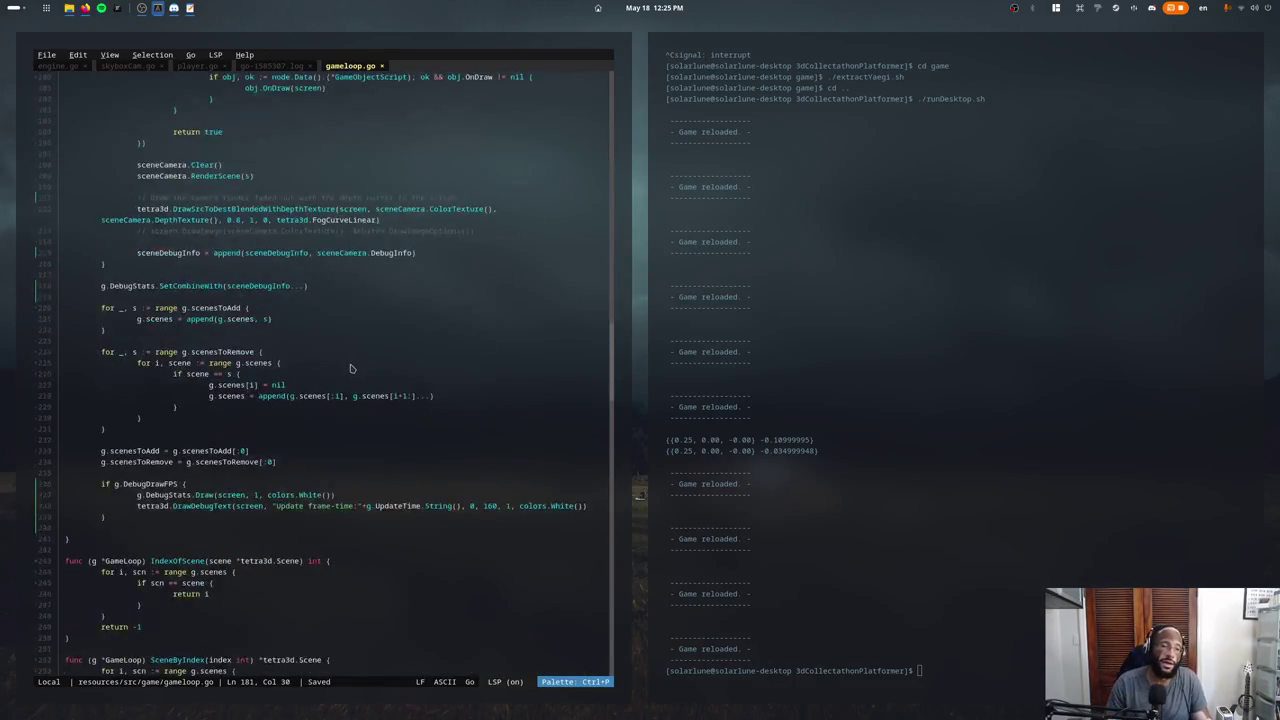
scroll(337, 385, "down", 6)
scroll(337, 385, "down", 4)
scroll(214, 249, "down", 3)
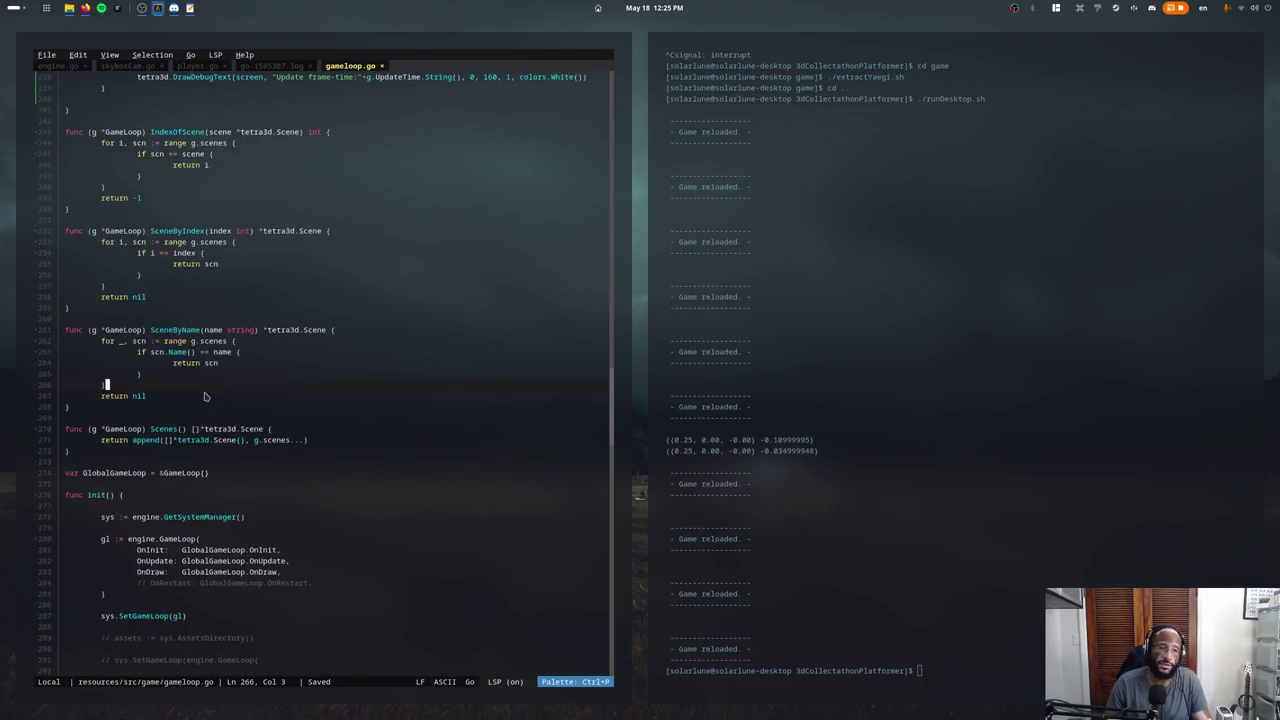
left_click(186, 341)
left_click(198, 319)
scroll(203, 323, "up", 7)
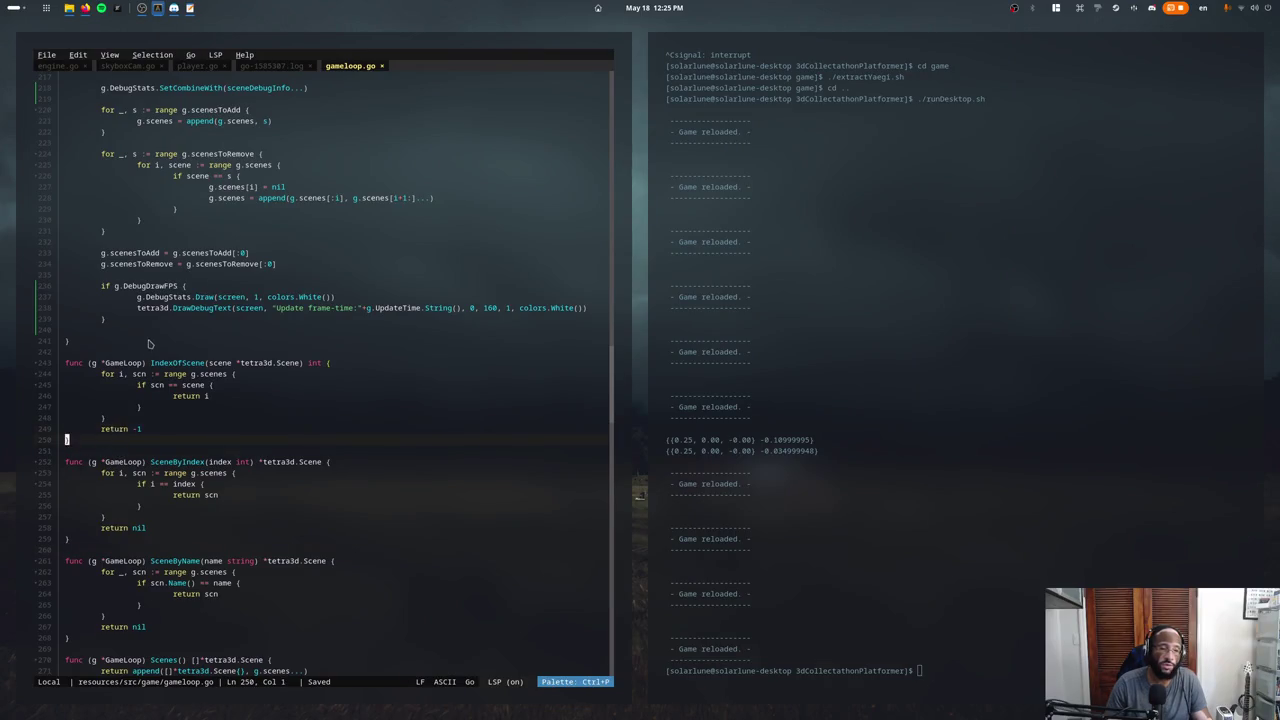
scroll(148, 344, "up", 5)
key("Up")
key("Up")
key("Up")
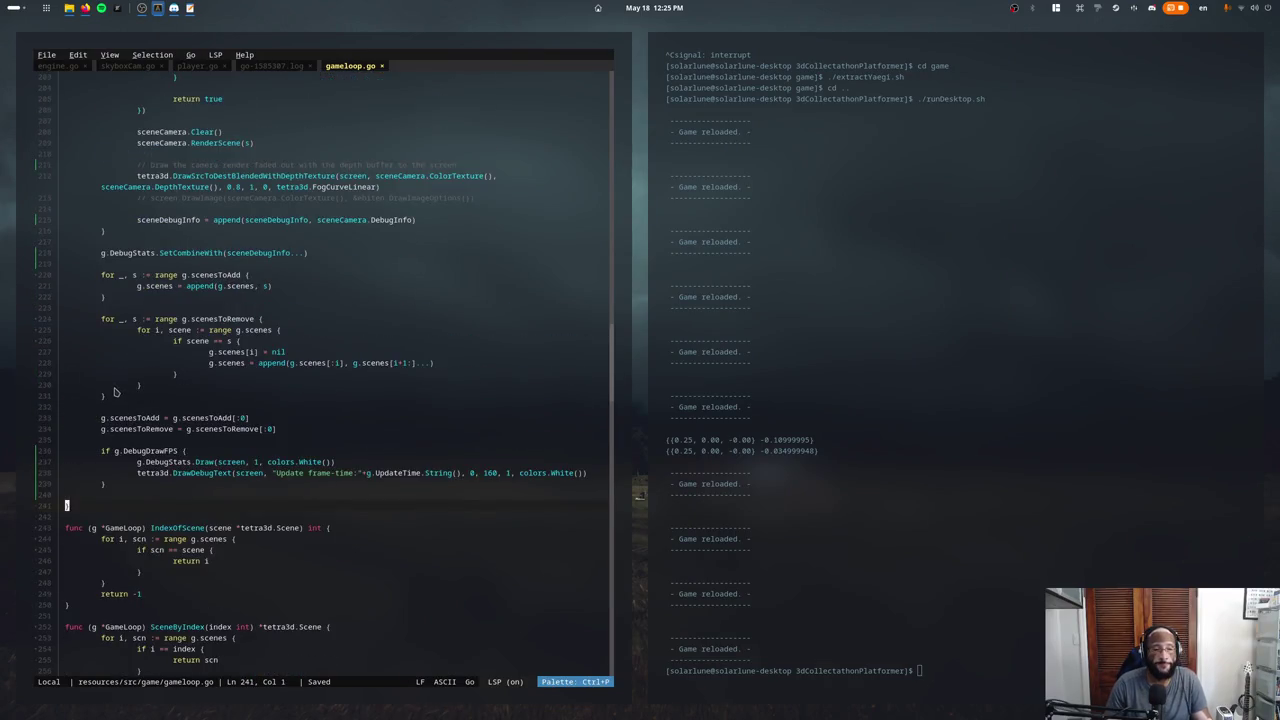
left_click(366, 411)
scroll(320, 250, "up", 3)
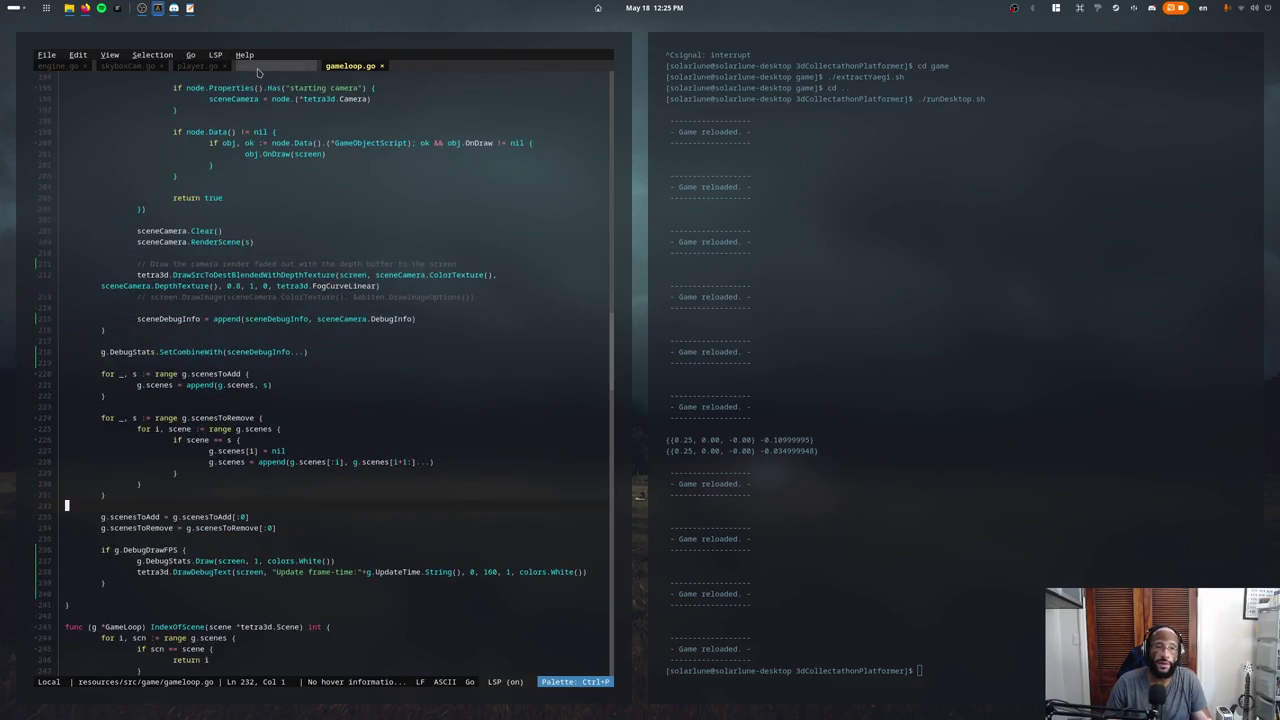
left_click(257, 66)
left_click(198, 66)
left_click(128, 66)
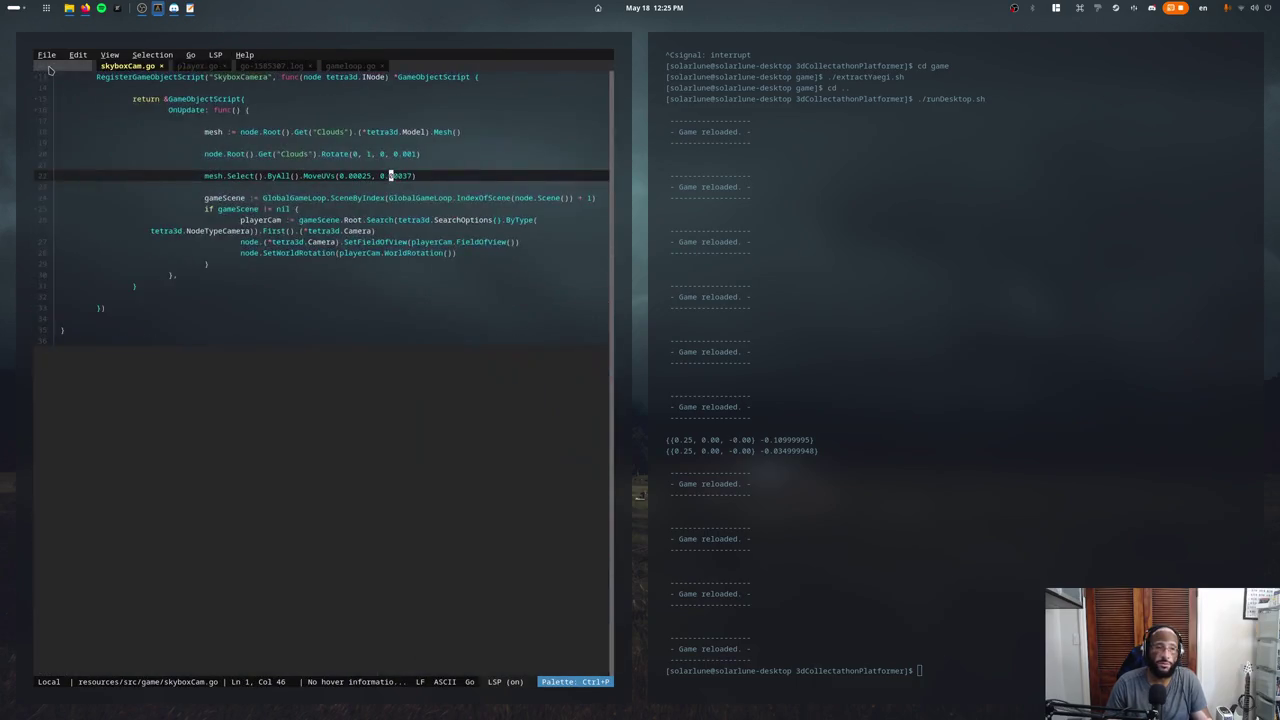
left_click(49, 68)
left_click(130, 66)
left_click(350, 66)
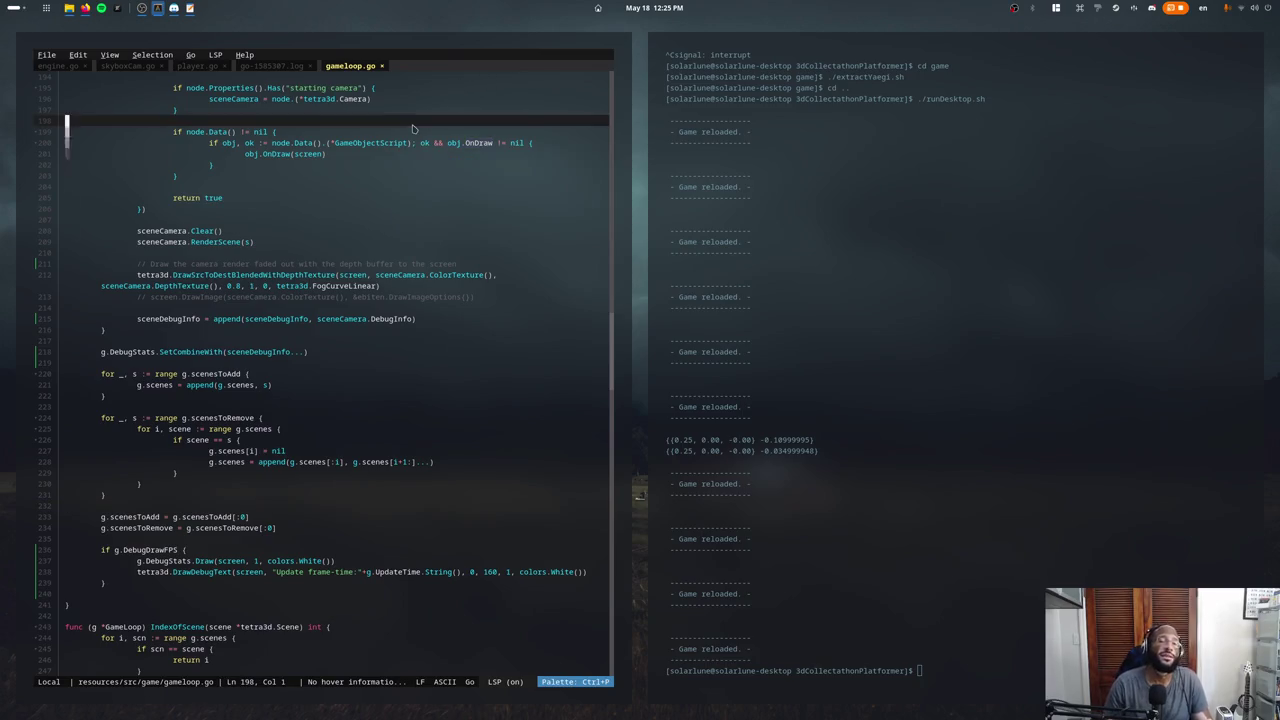
scroll(340, 170, "up", 4)
left_click(352, 198)
scroll(350, 200, "up", 3)
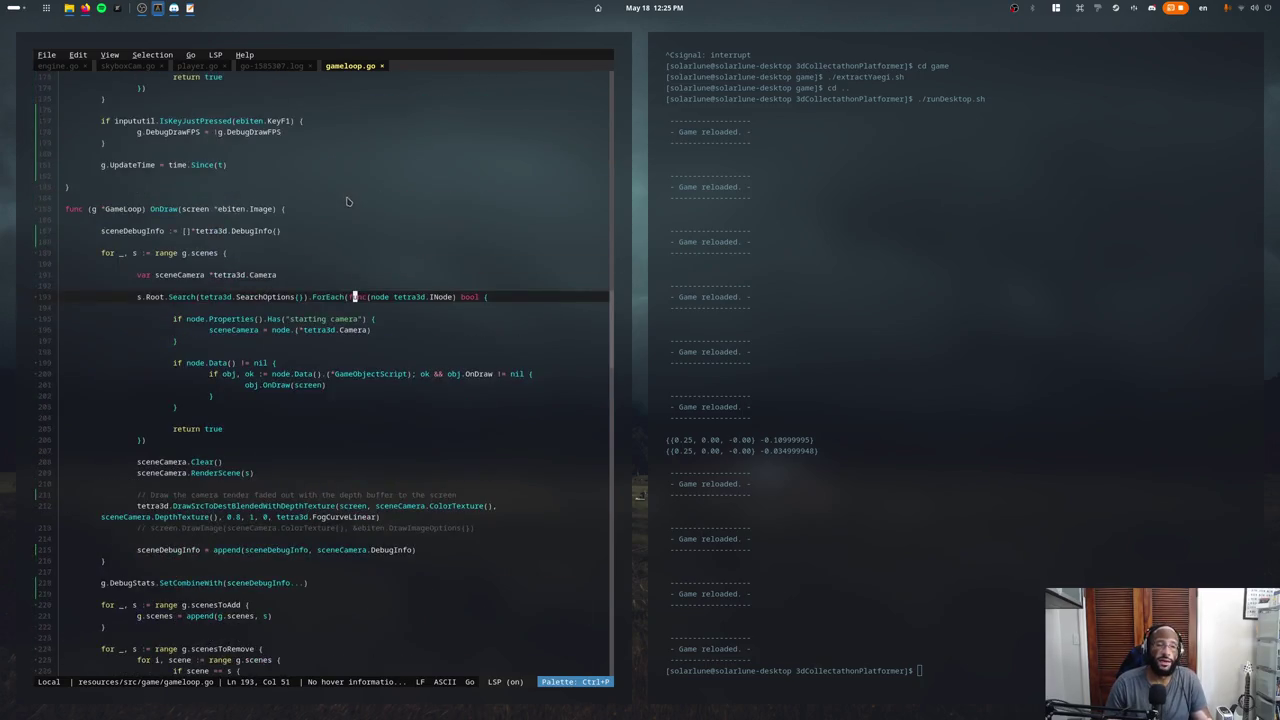
scroll(290, 220, "up", 3)
left_click(253, 240)
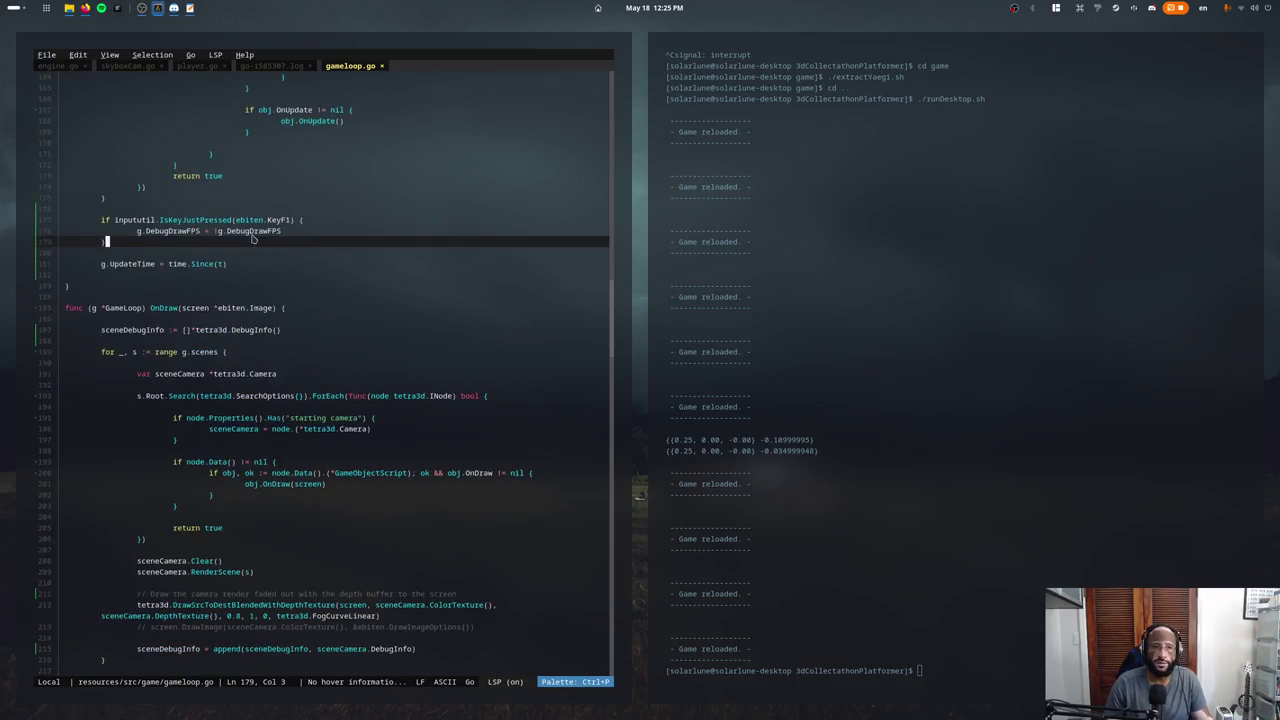
mouse_move(244, 55)
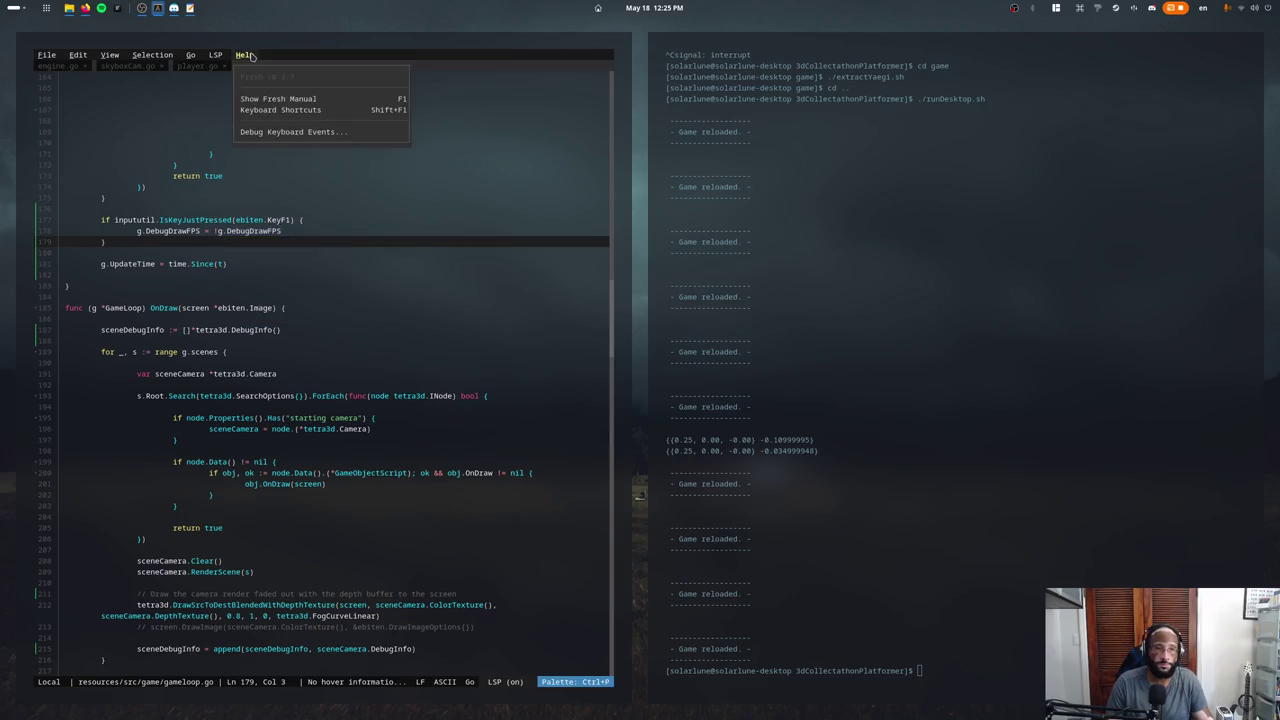
key("Escape")
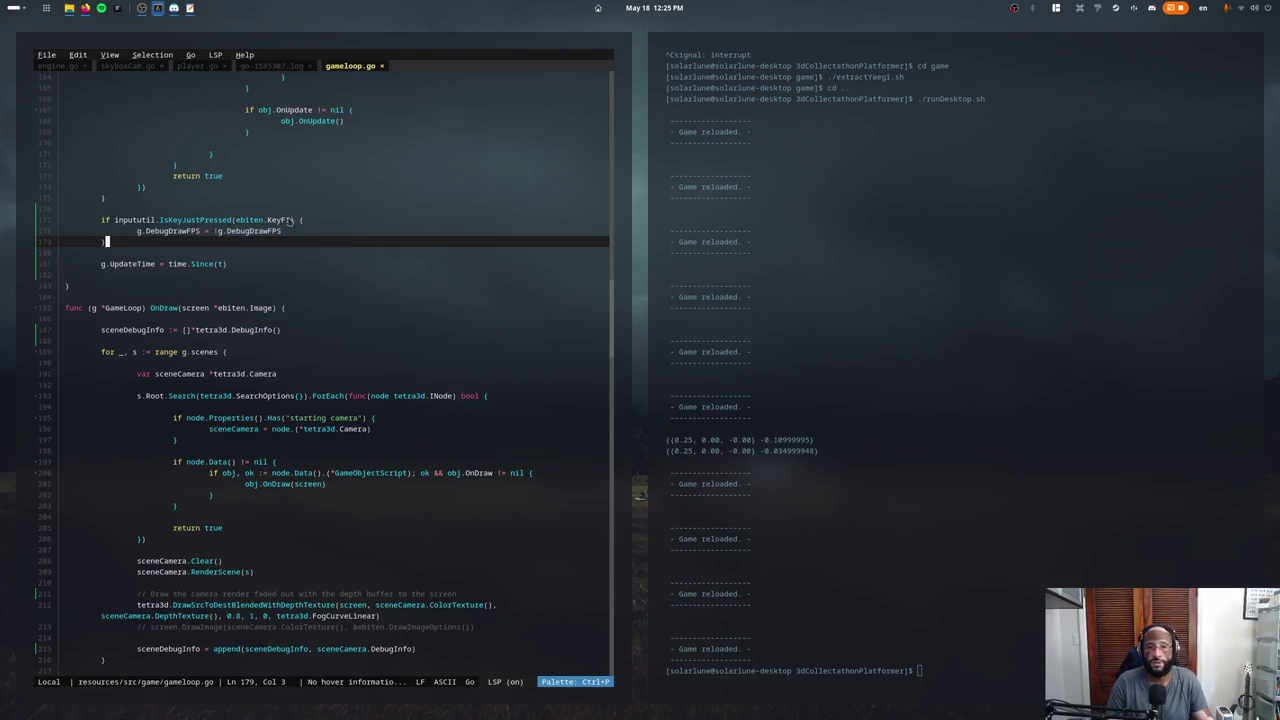
scroll(220, 225, "up", 5)
scroll(240, 240, "up", 5)
scroll(265, 255, "up", 5)
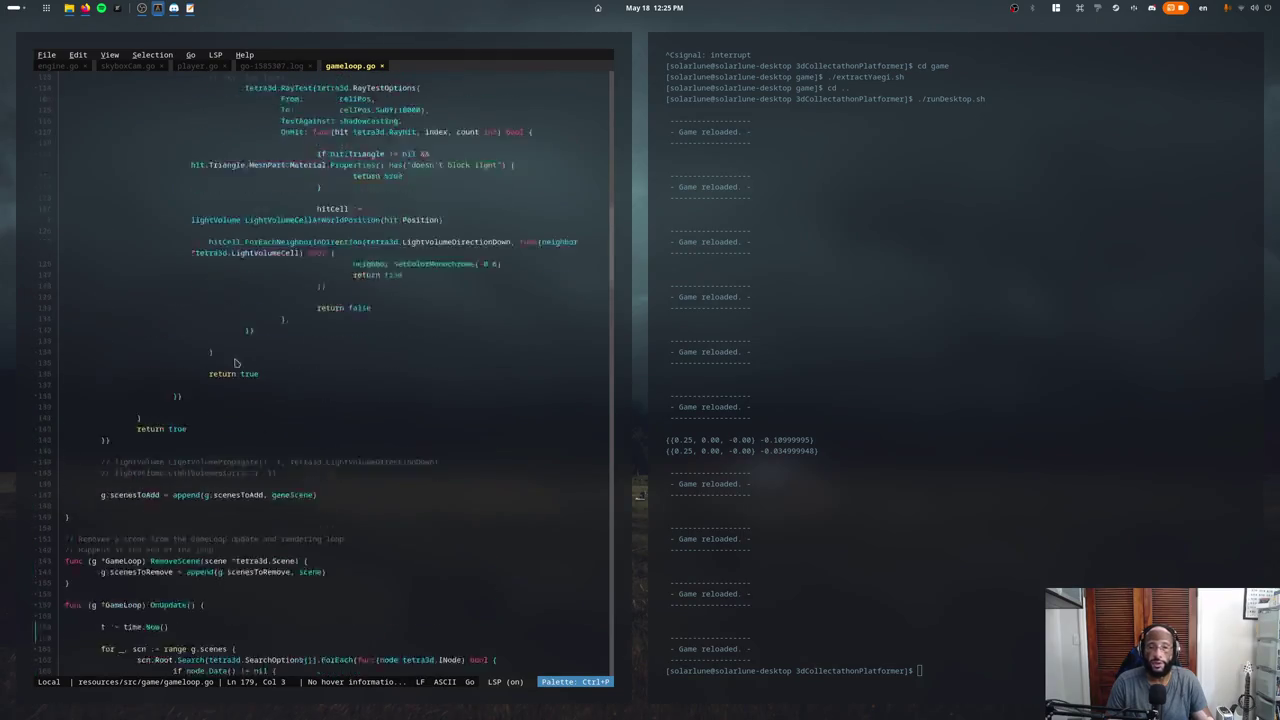
scroll(290, 265, "up", 5)
scroll(290, 275, "up", 5)
scroll(260, 290, "up", 2)
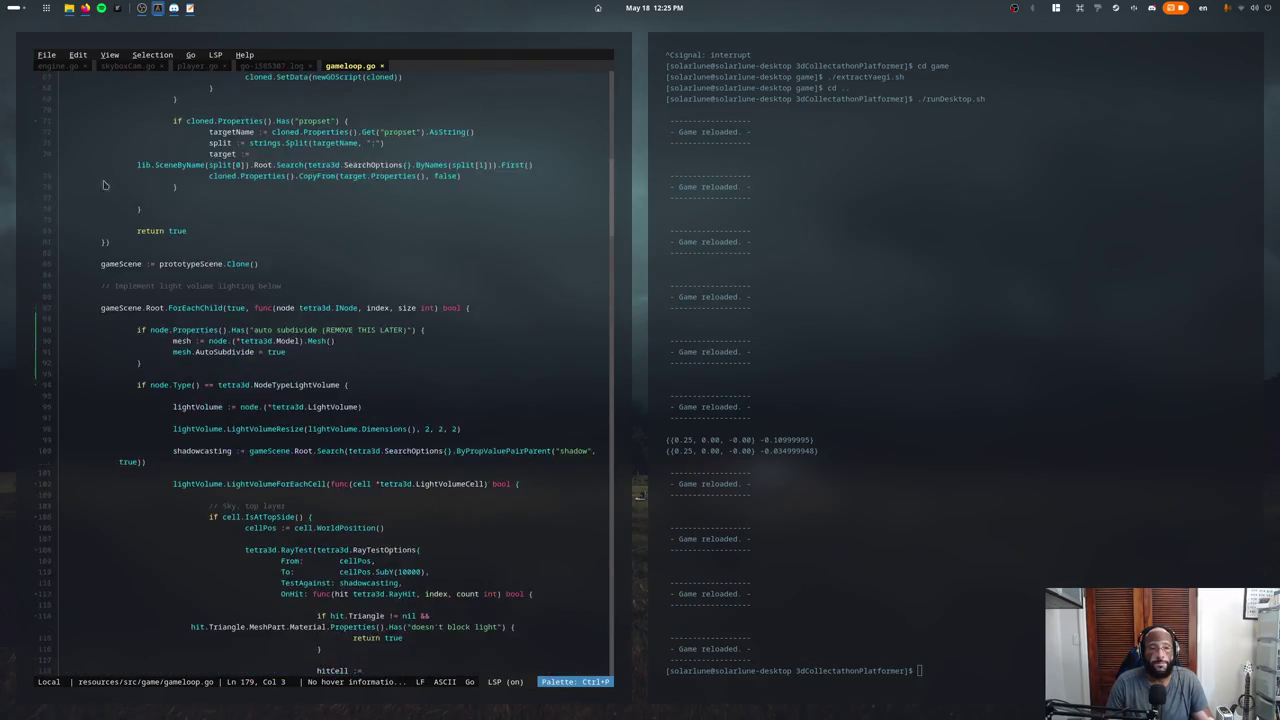
scroll(245, 305, "up", 8)
scroll(241, 309, "up", 10)
scroll(394, 434, "down", 3)
scroll(450, 350, "down", 4)
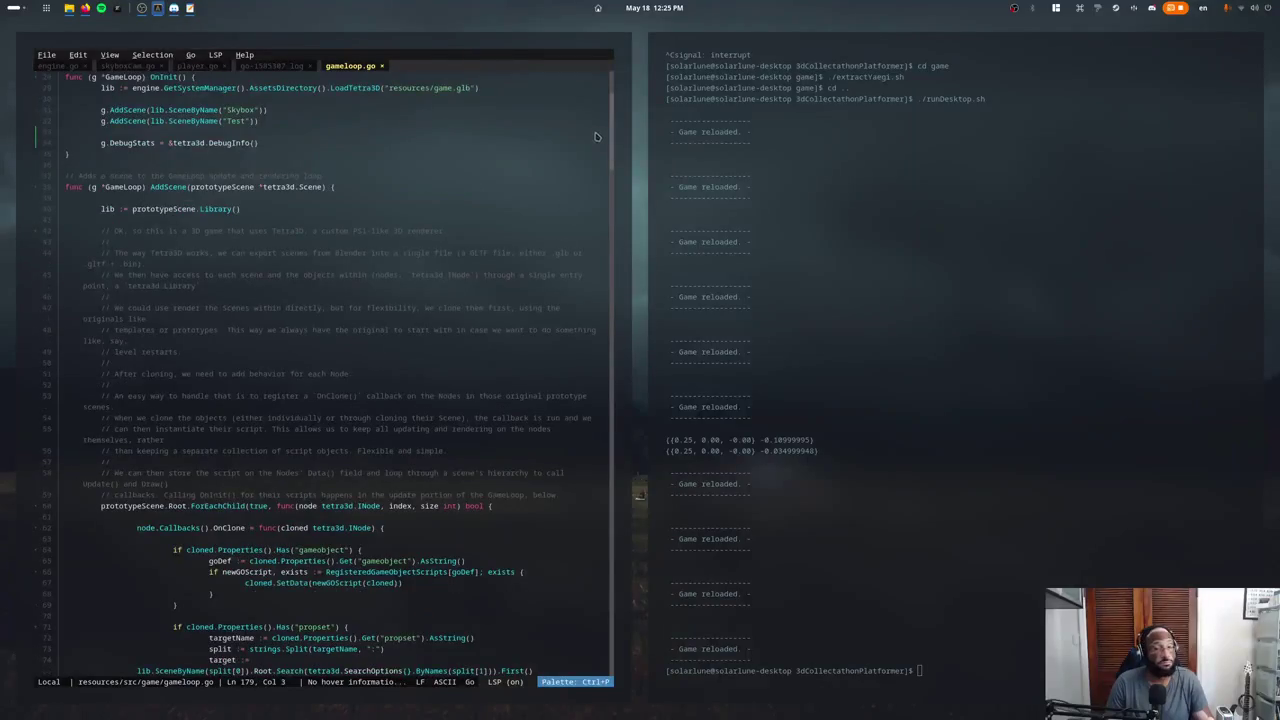
scroll(615, 148, "down", 2)
left_click_drag(615, 148, 612, 334)
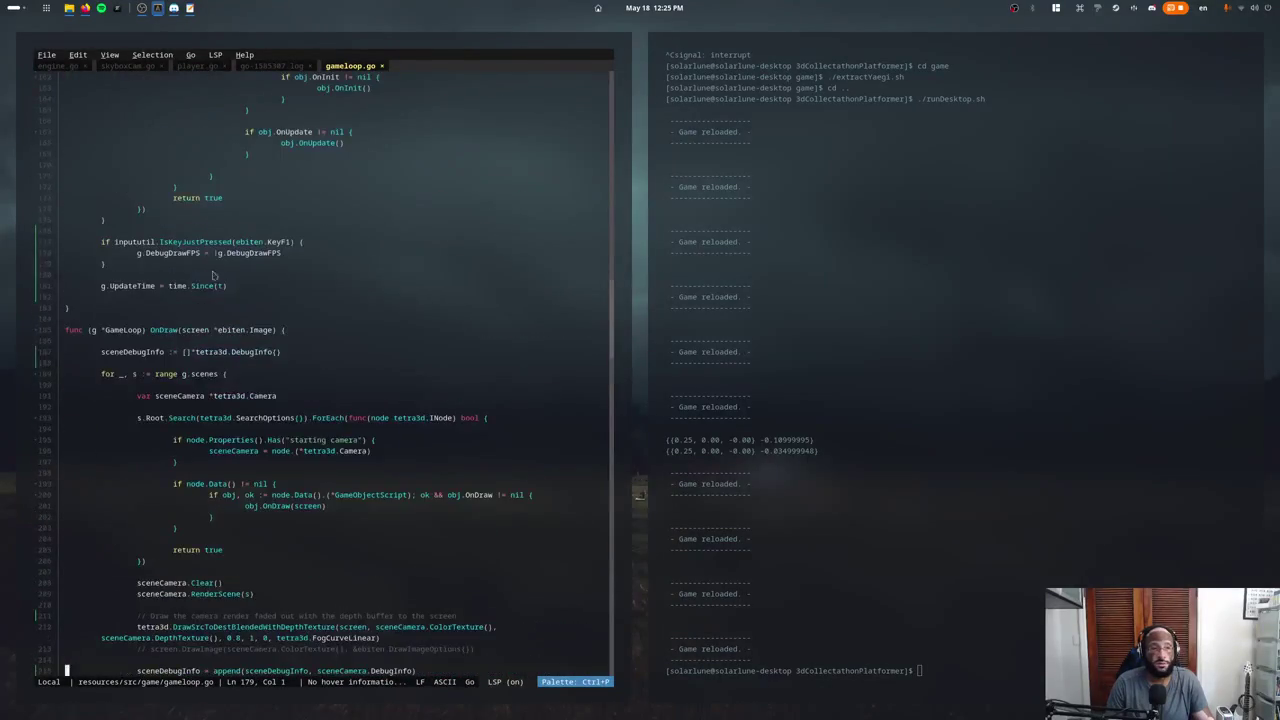
left_click(214, 516)
type("./r")
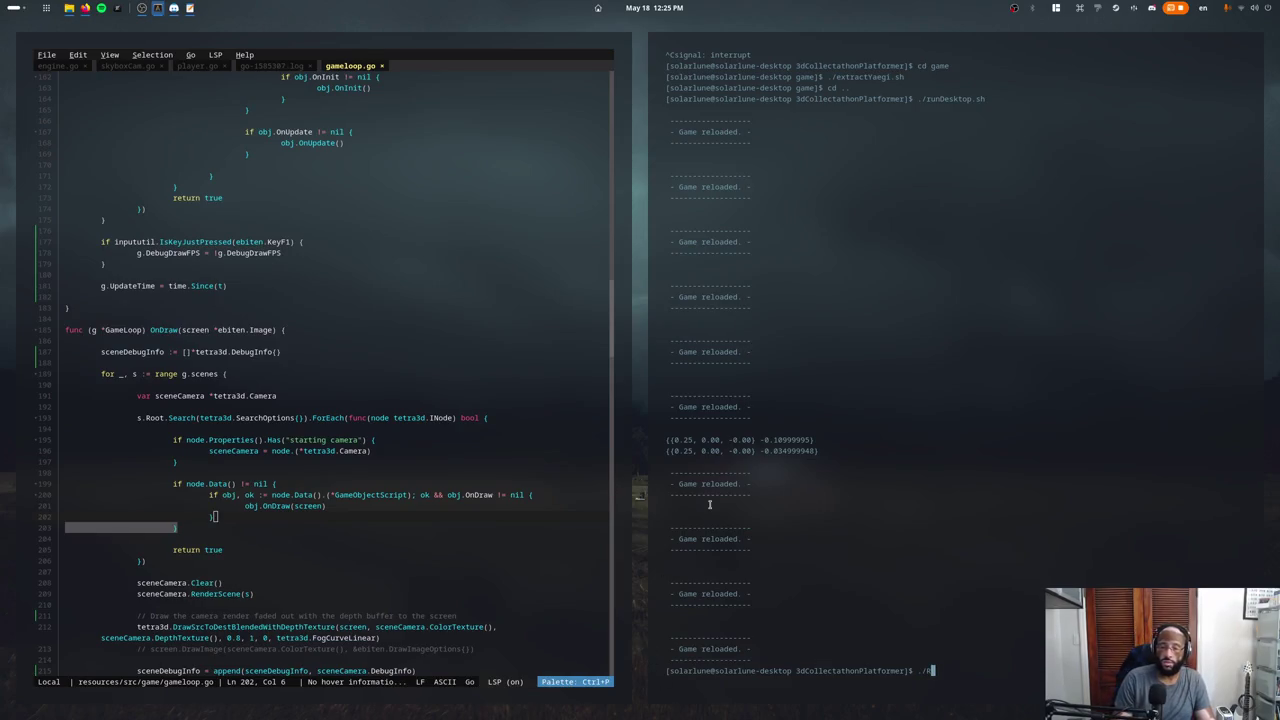
Tile the game beside the editor, walk briefly, and turn on the F1 debug overlay.
left_click(1058, 9)
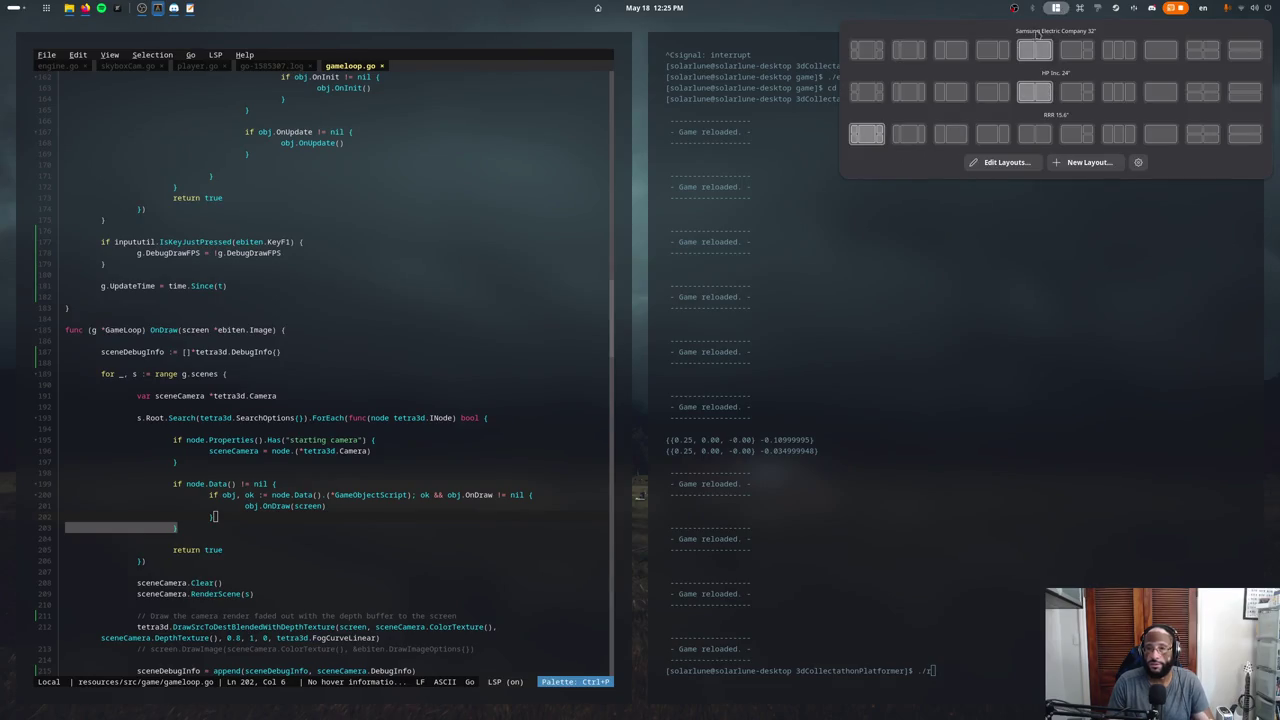
left_click(1086, 56)
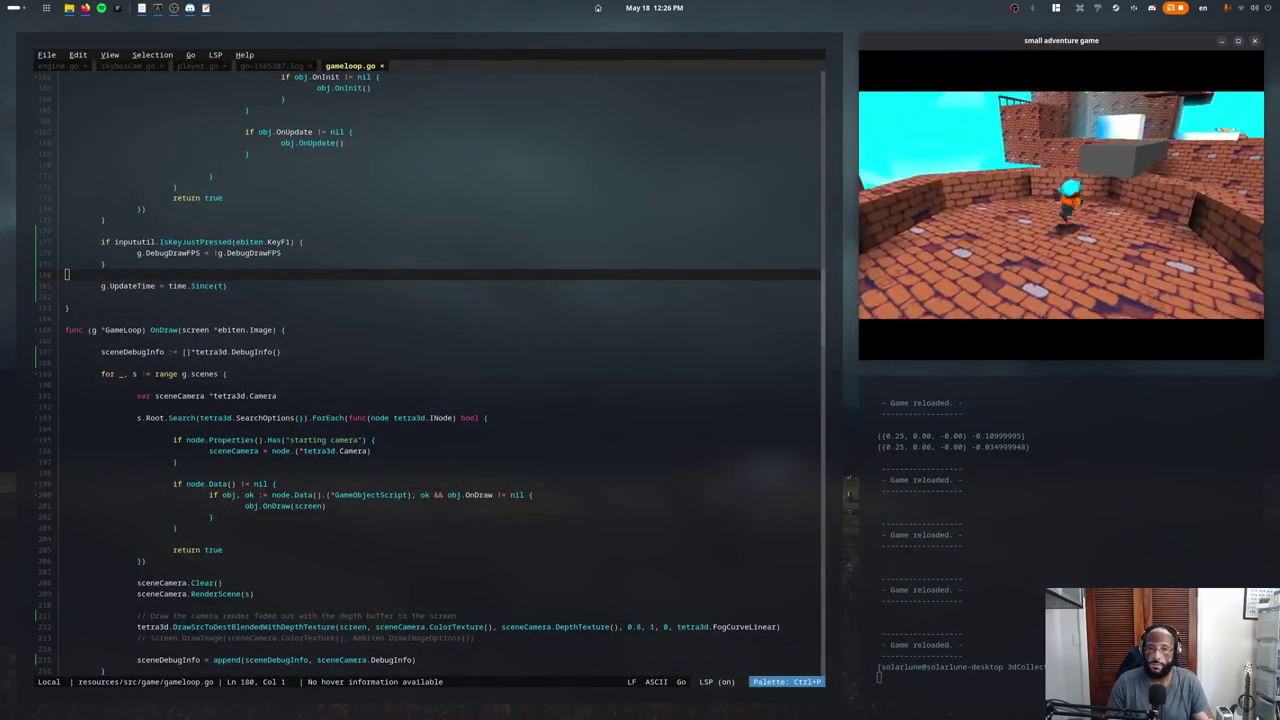
key("w")
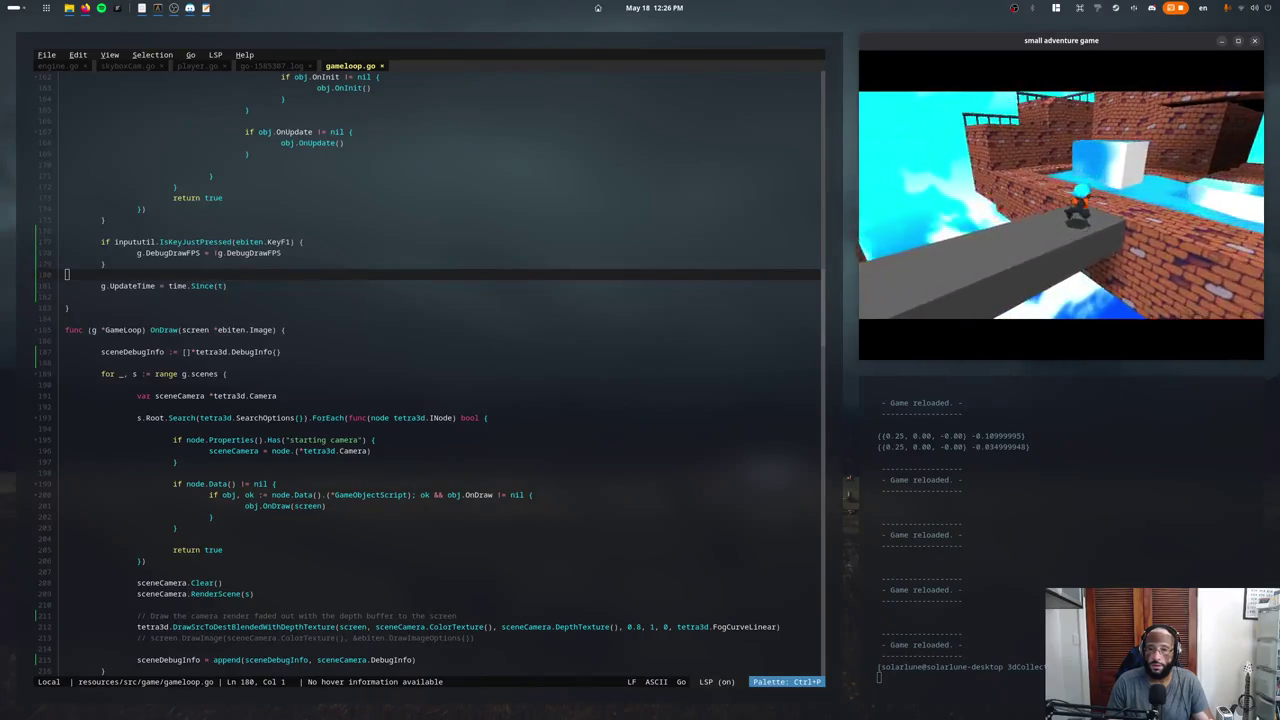
key("w")
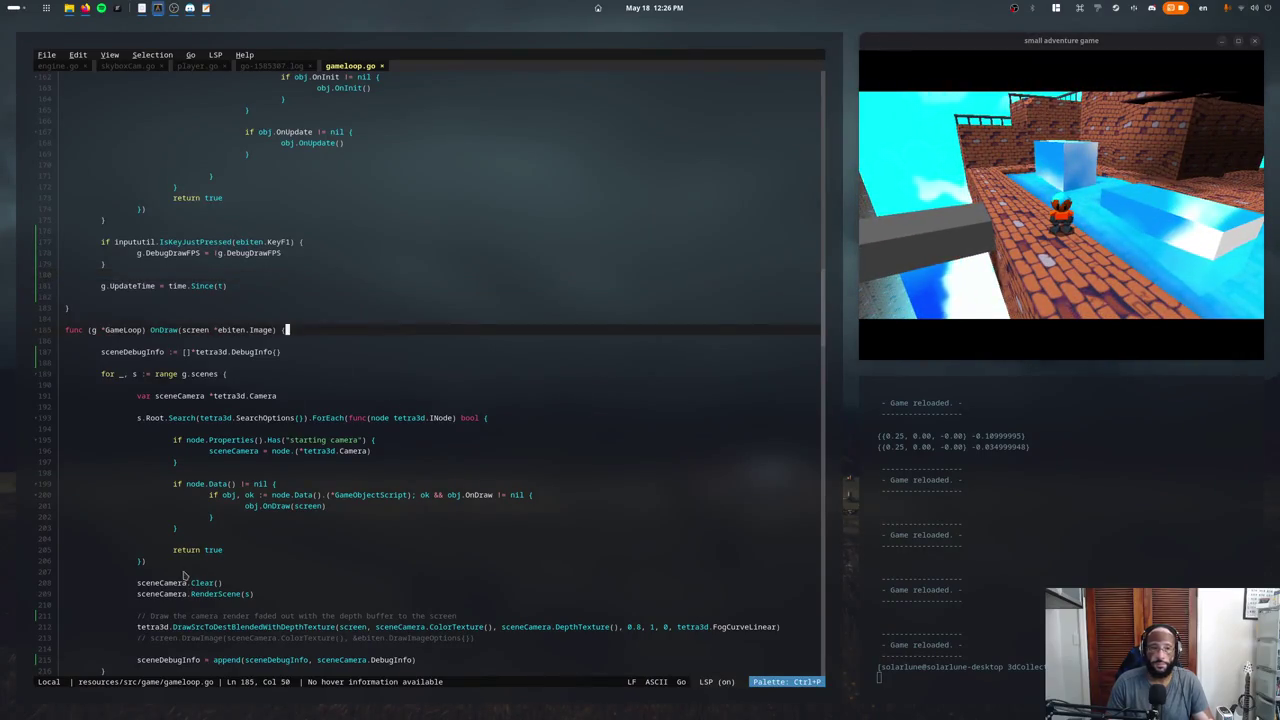
key("F1")
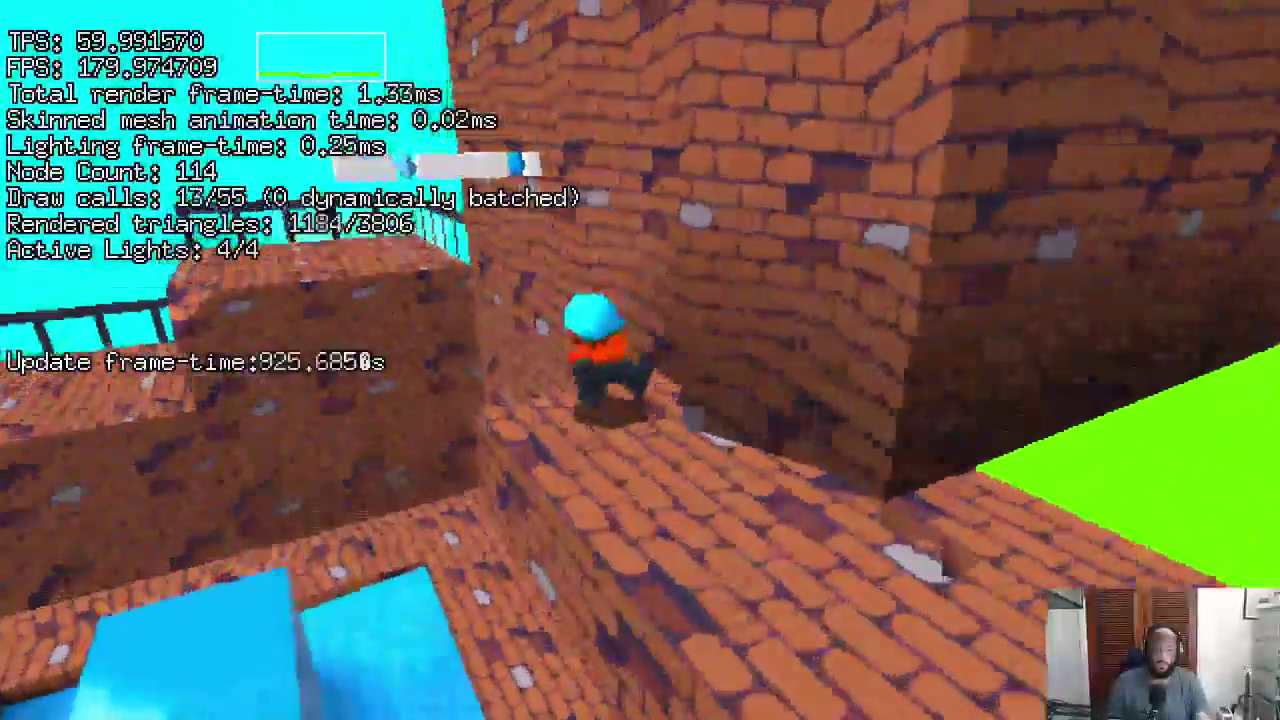
Climb onto the top brick ledge and walk along it toward the raised platform.
key("space")
key("w")
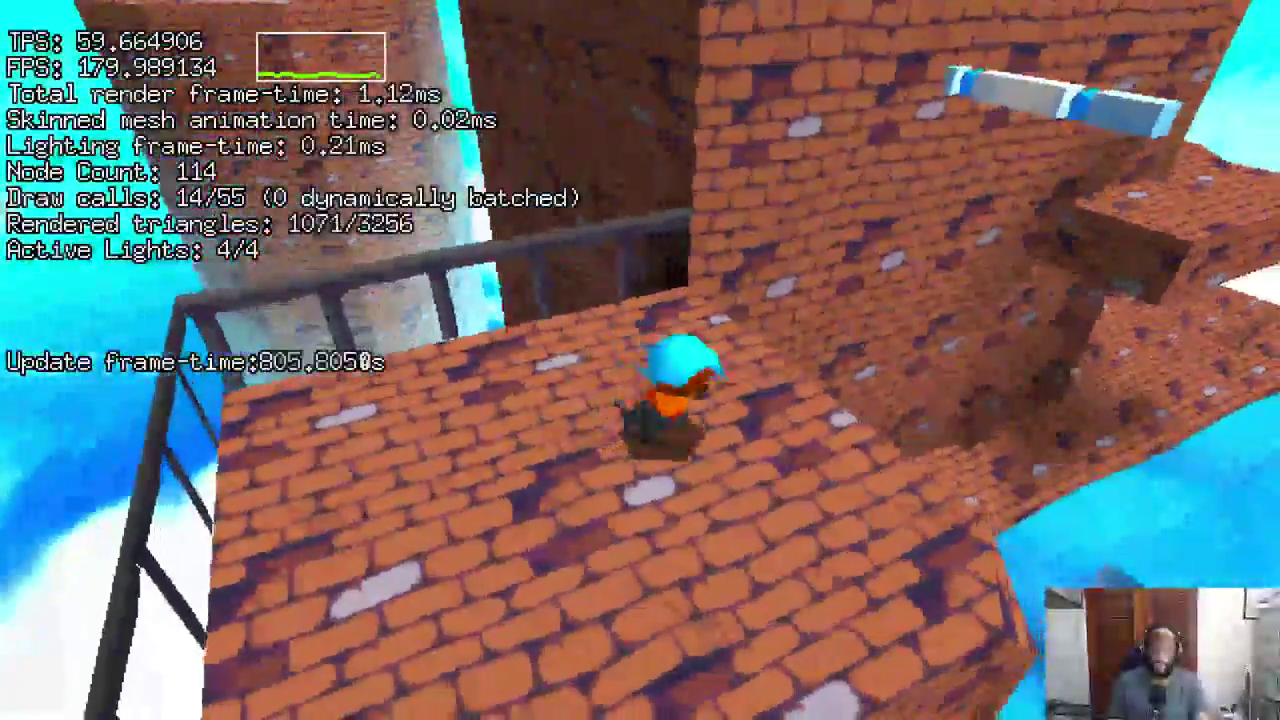
key("w")
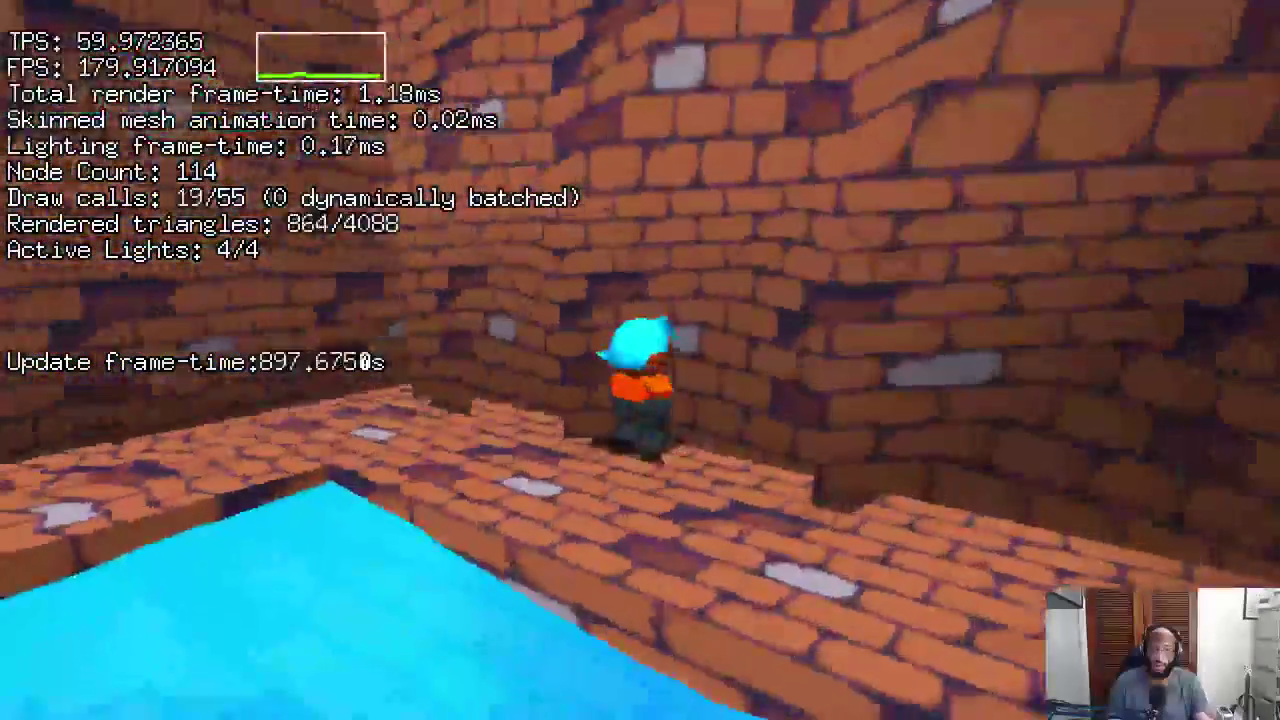
key("w")
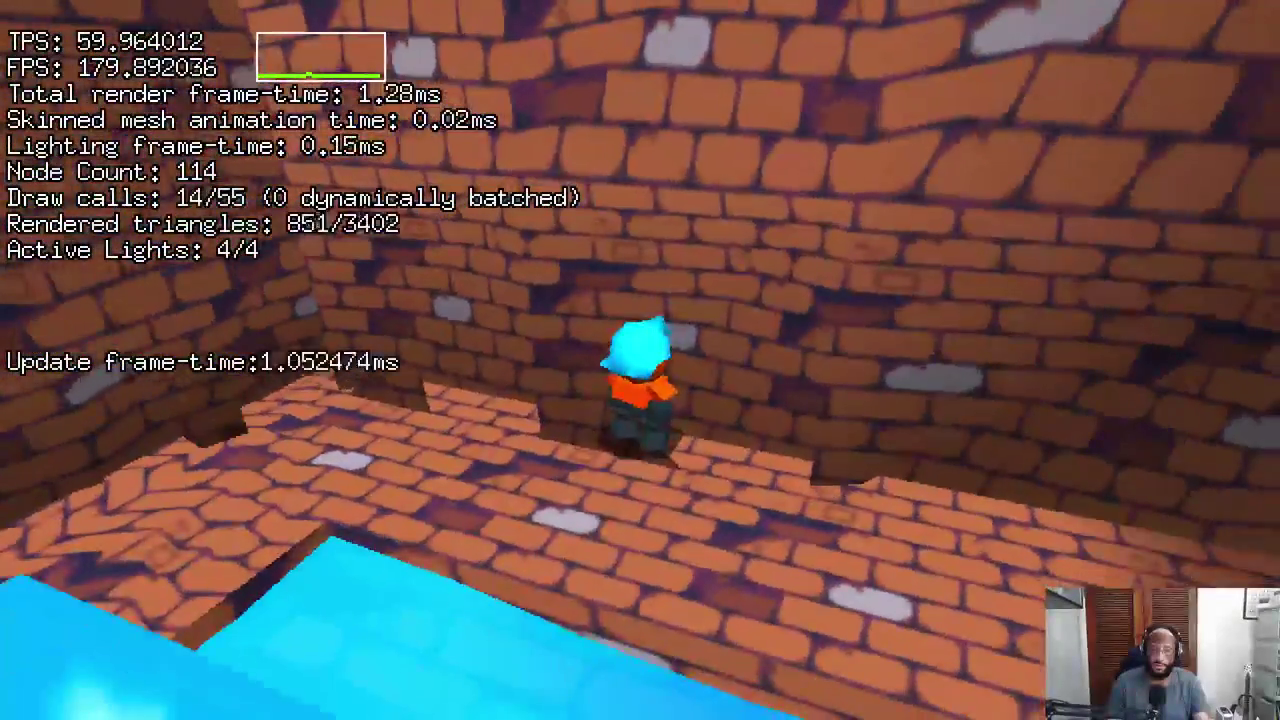
key("a")
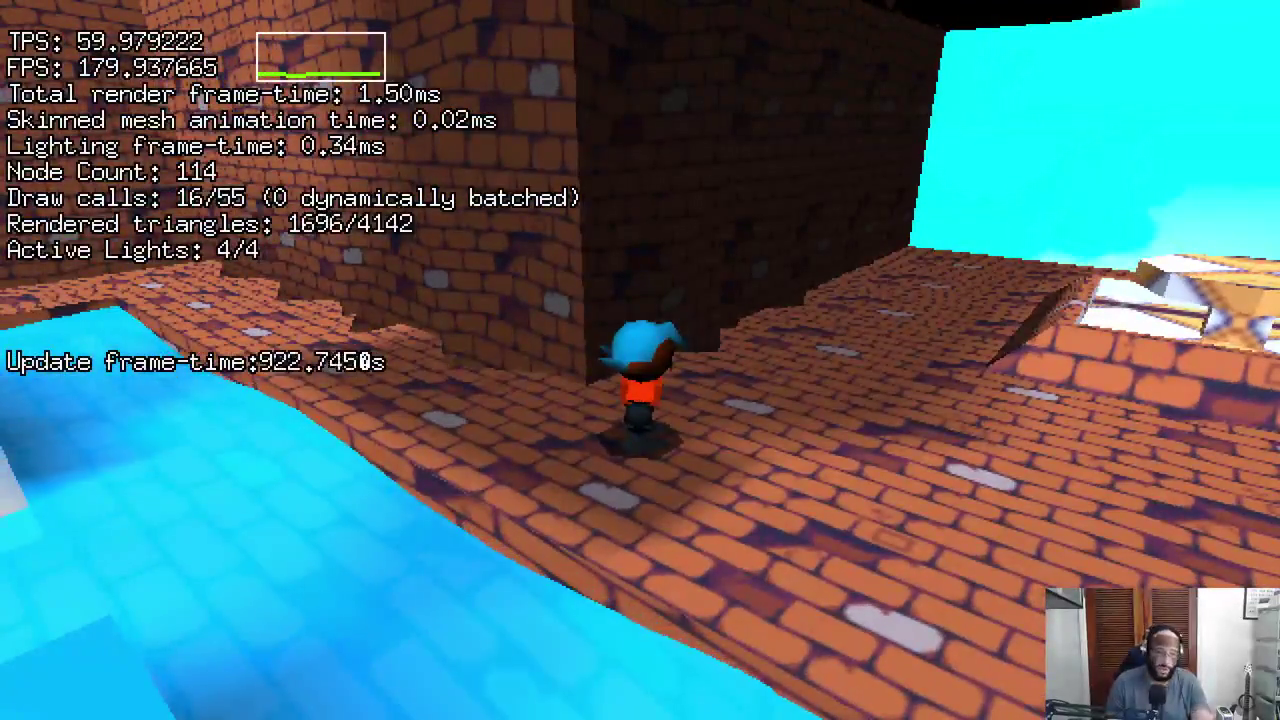
key("w")
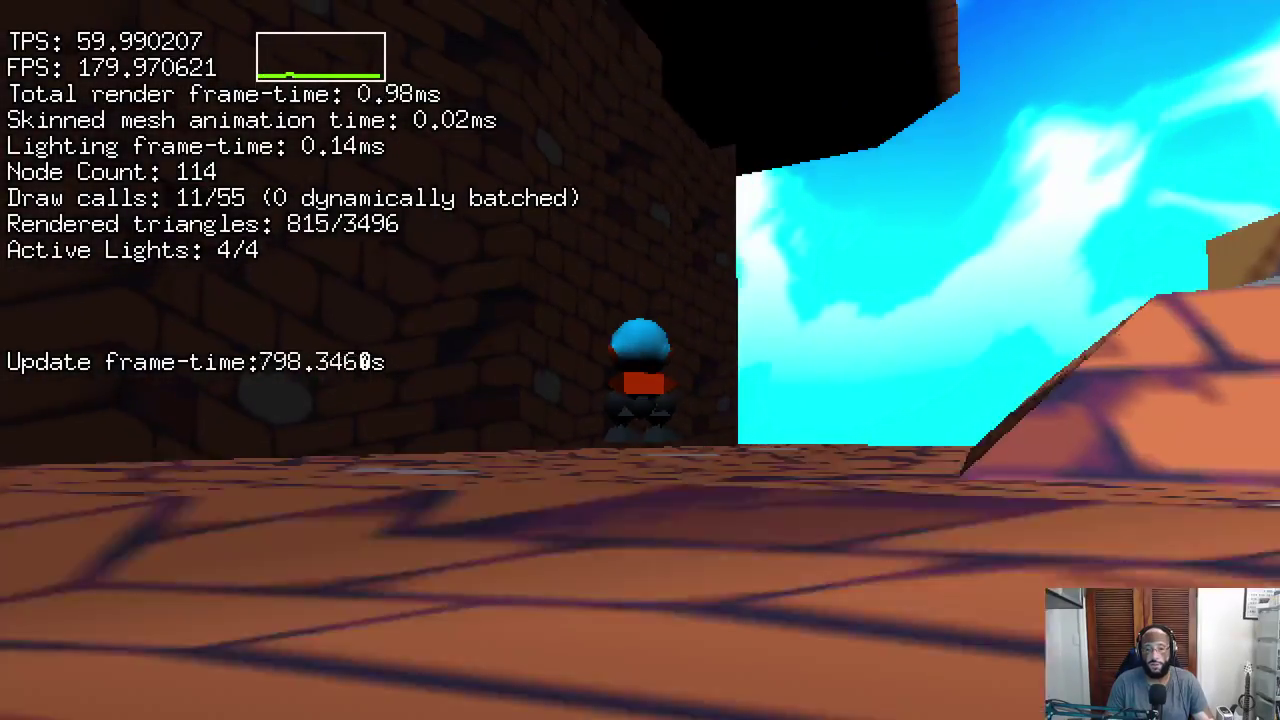
key("w")
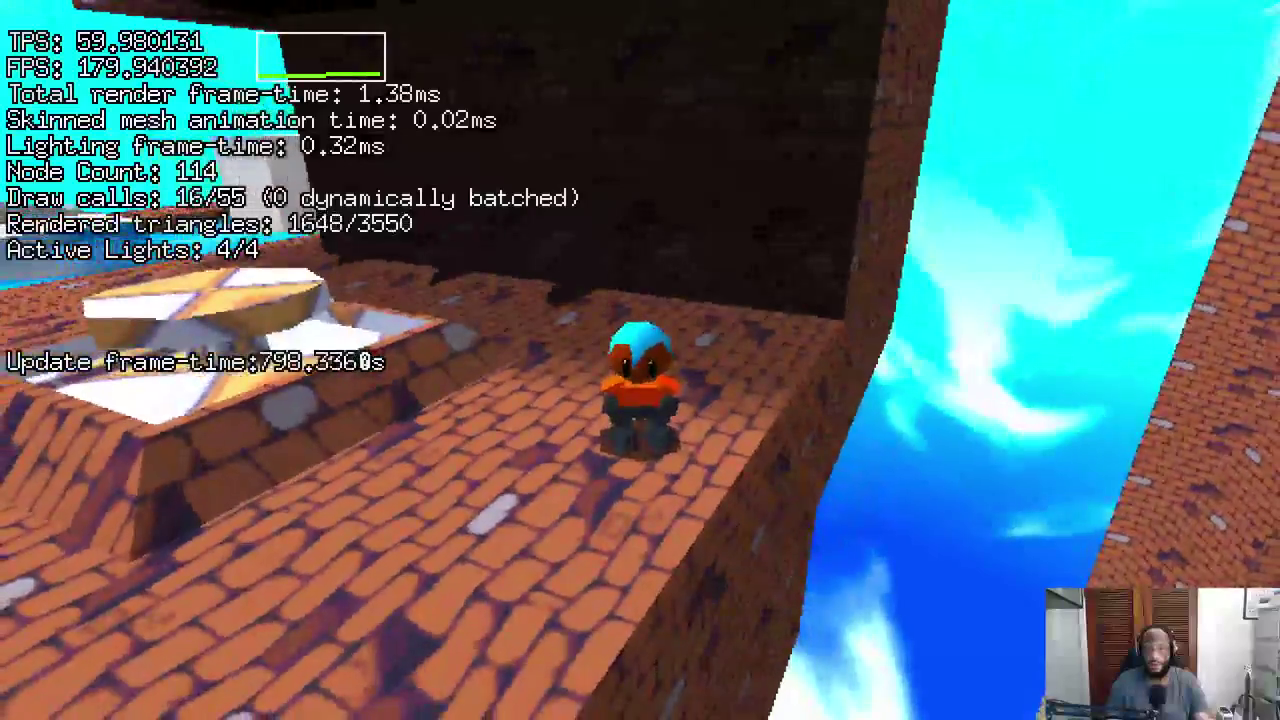
Cross the ice block, jump to the railed platform, and run along the green strip.
key("w")
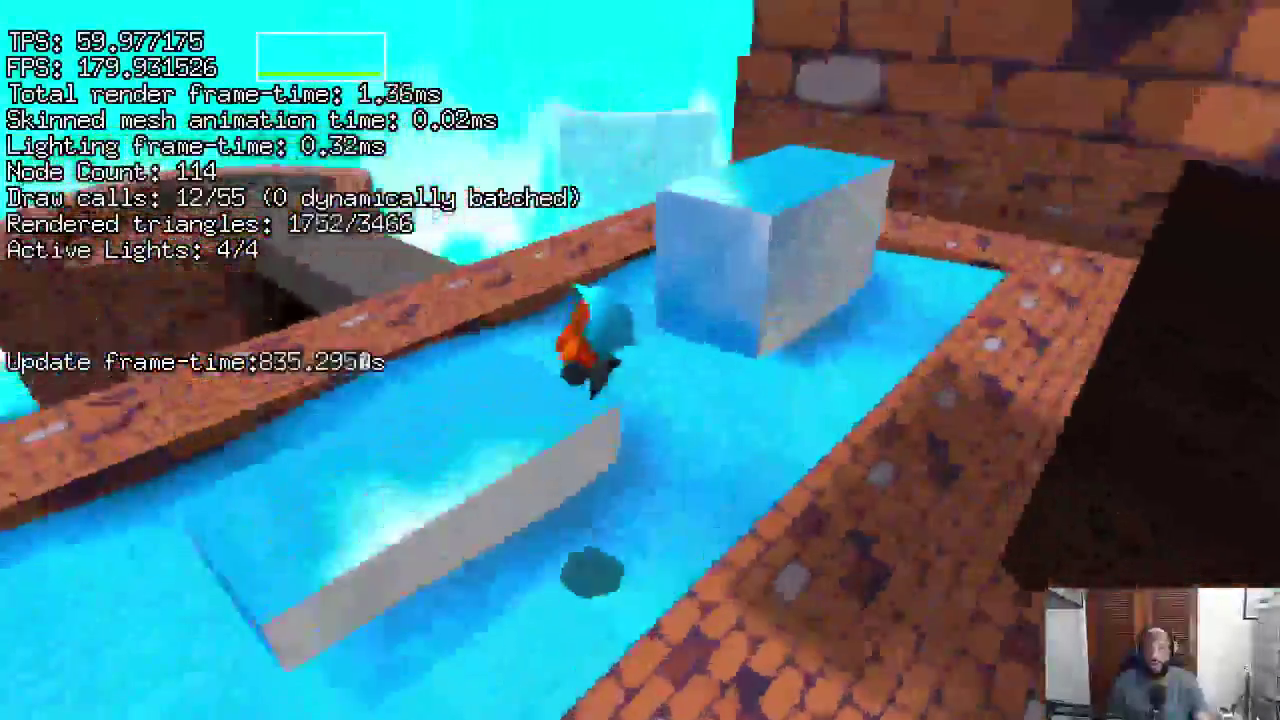
key("space")
key("w")
key("space")
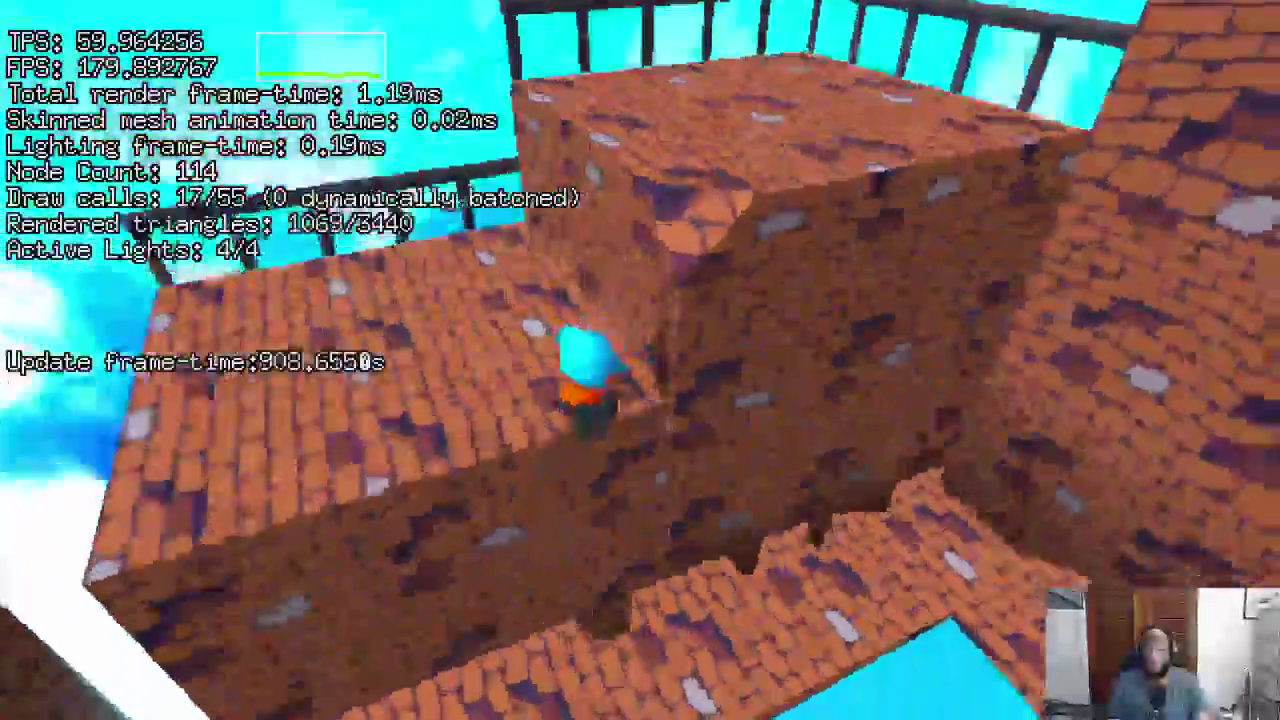
key("w")
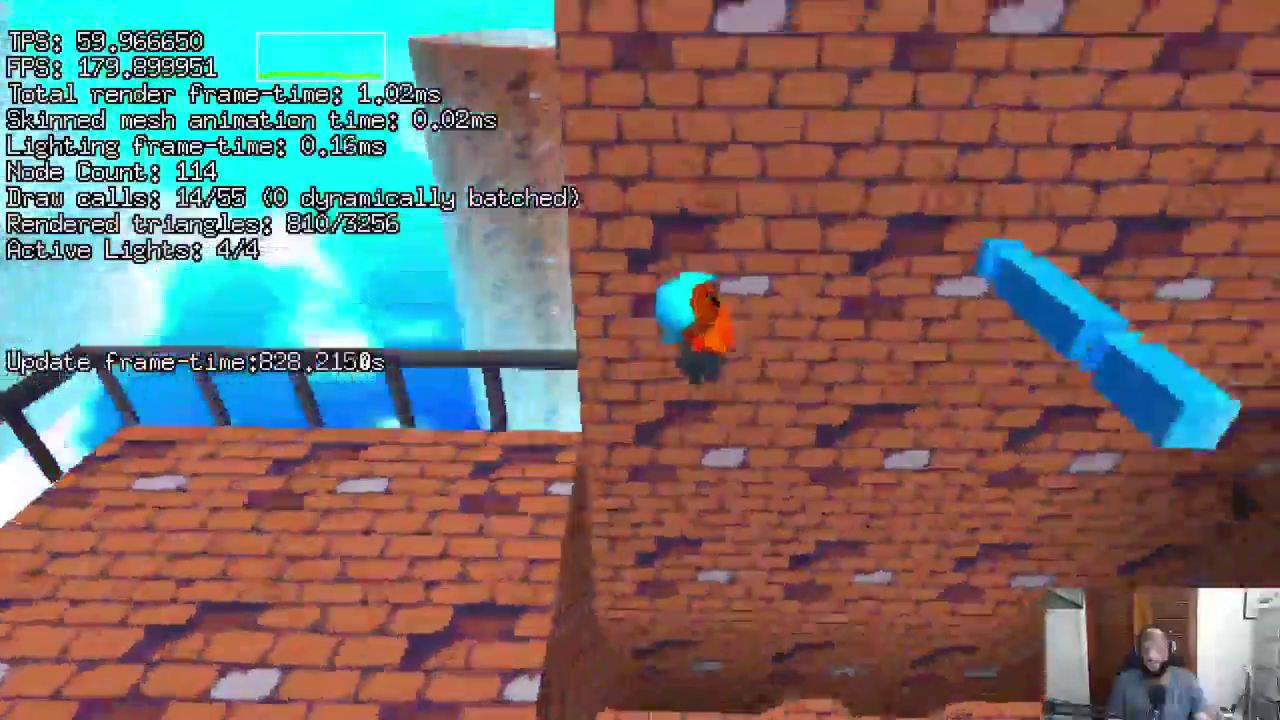
key("w")
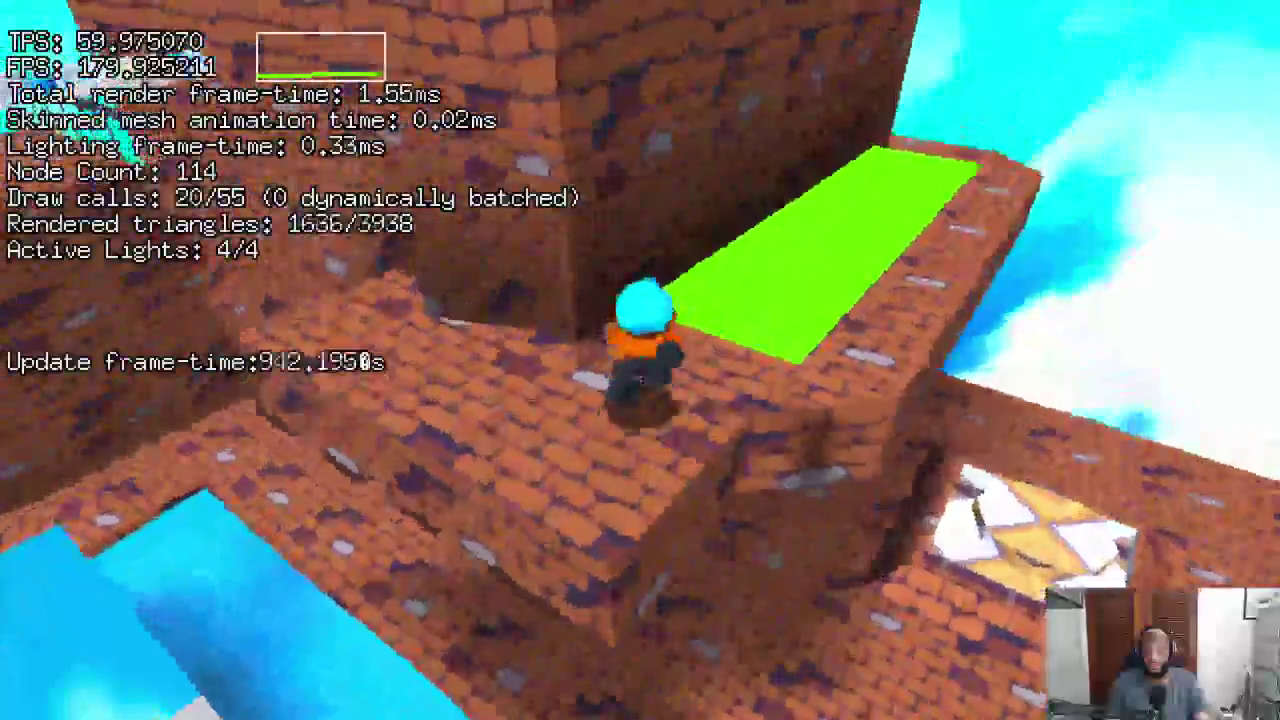
key("w")
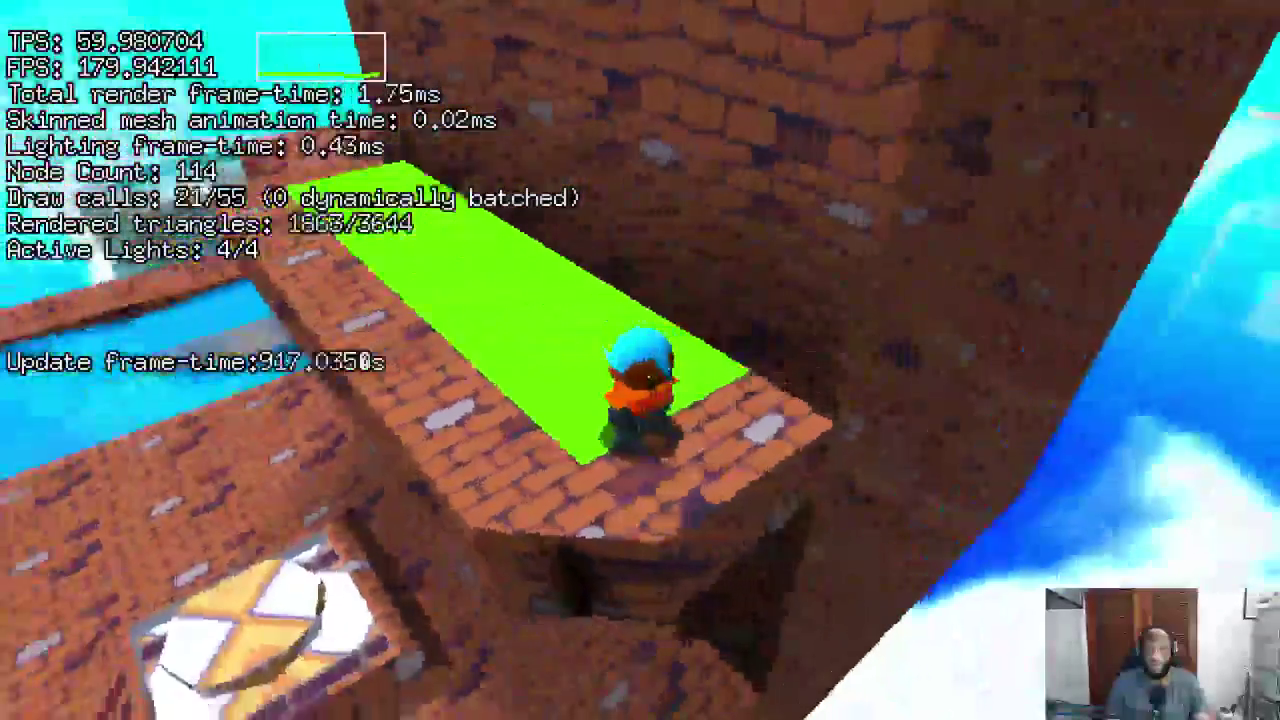
key("a")
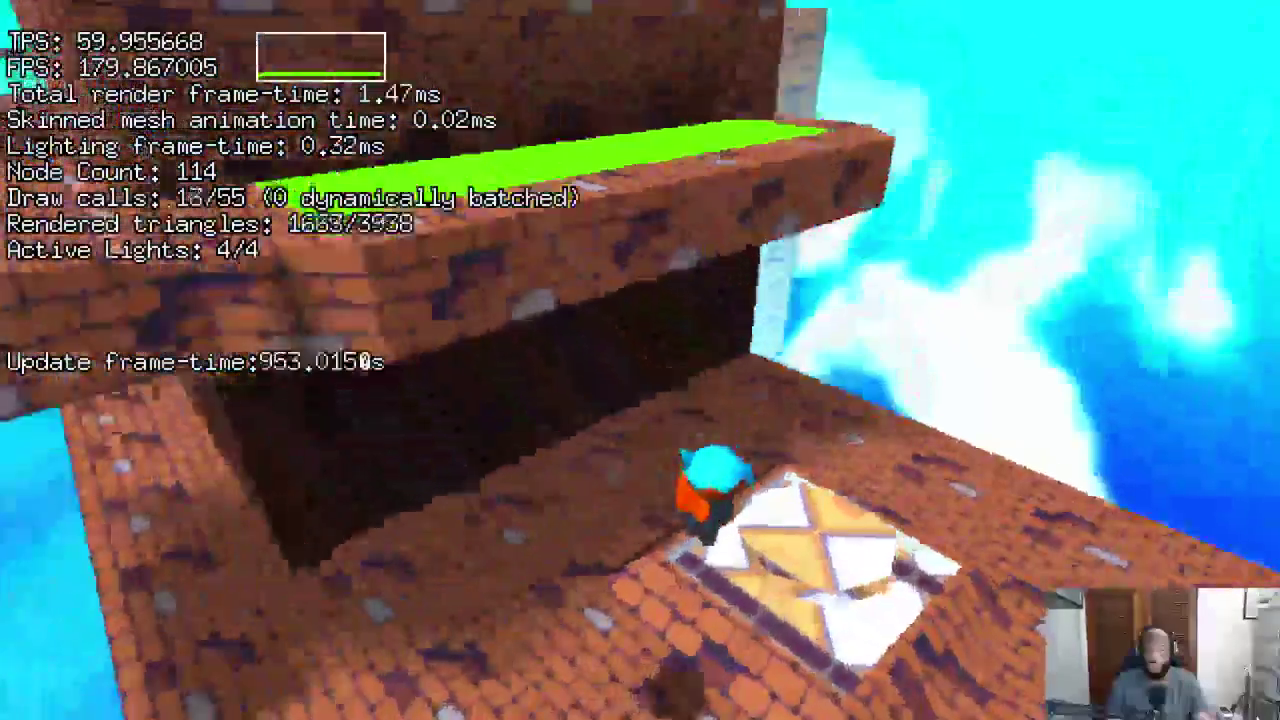
Run along the walkway and brick ramp out onto the icy water.
key("s")
key("a")
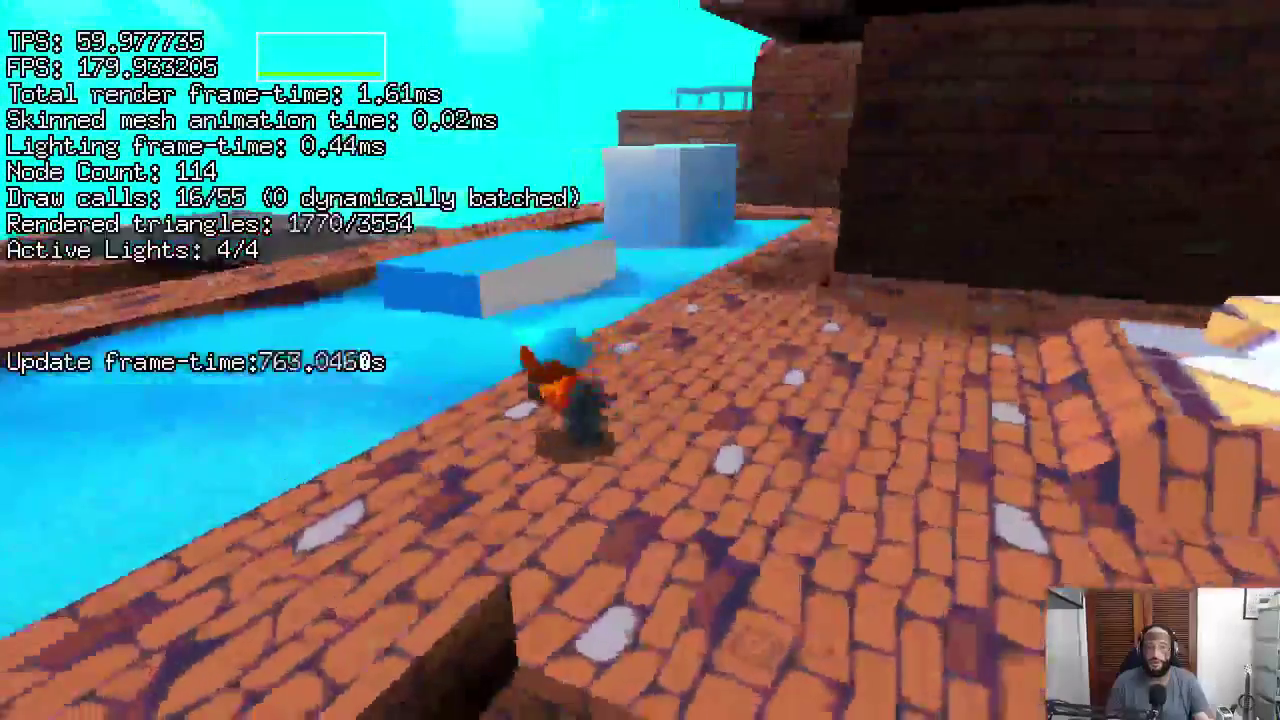
key("a")
key("w")
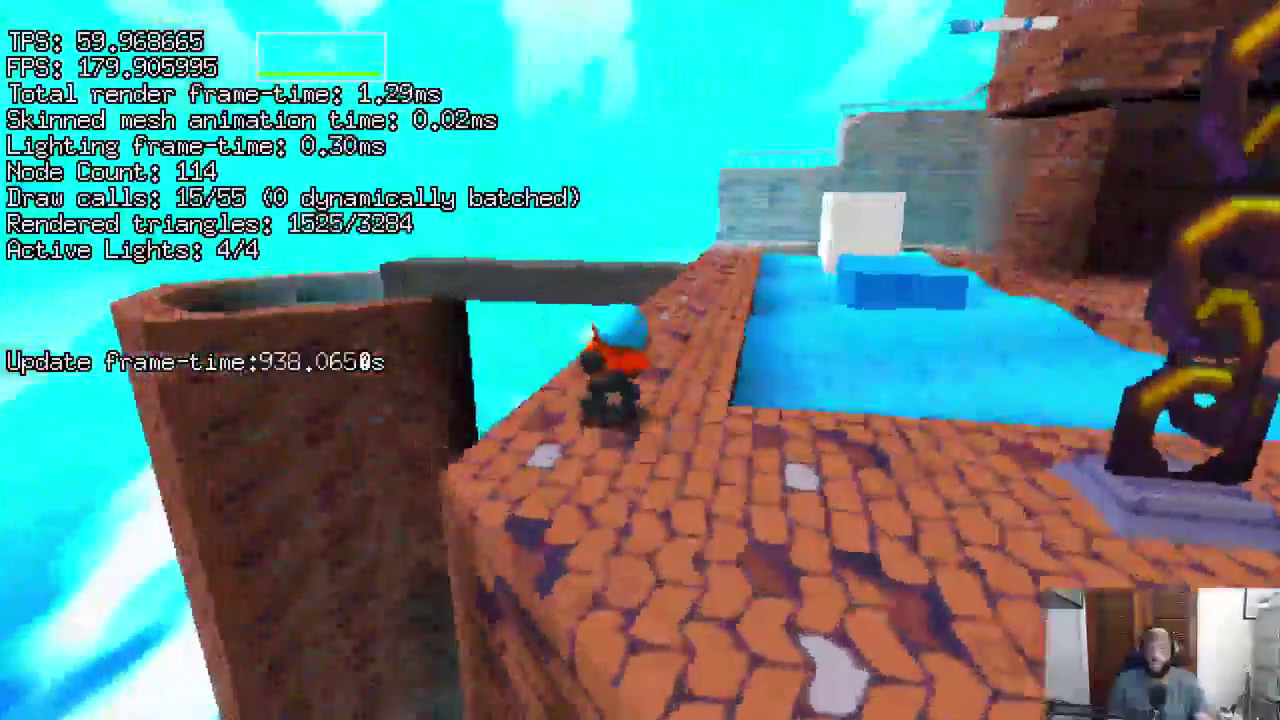
key("d")
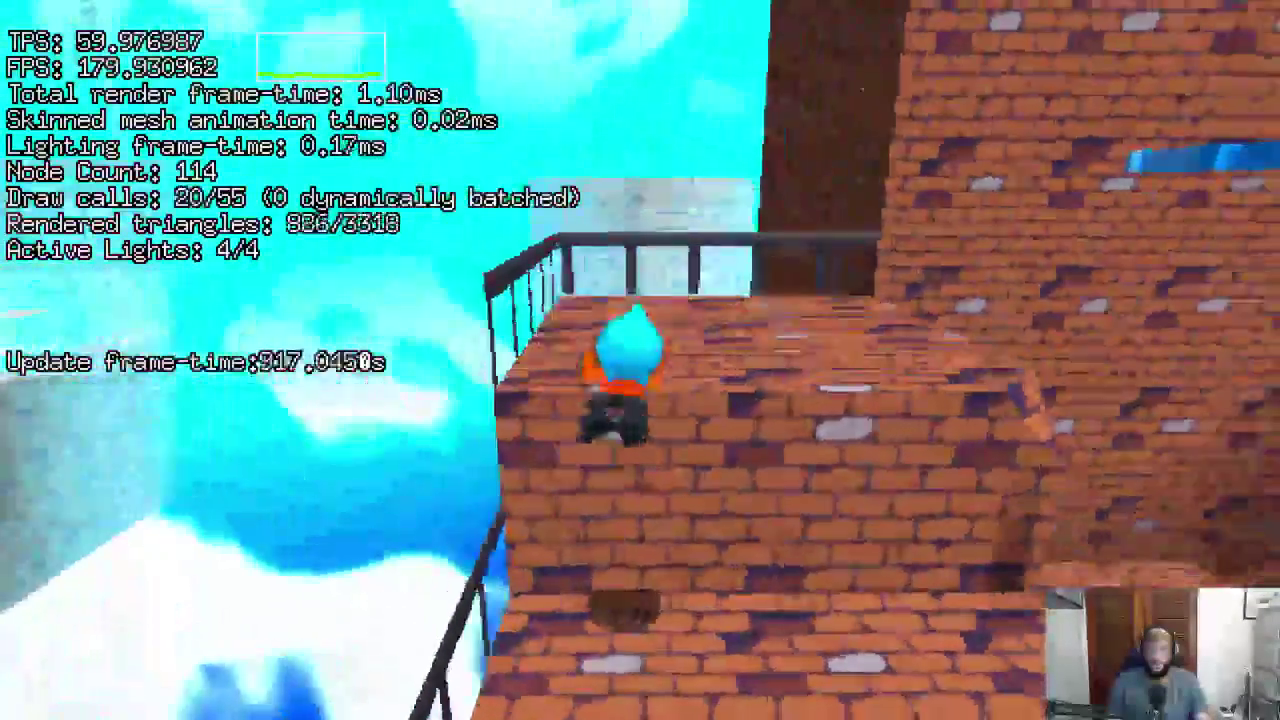
Climb the brick walls past the ice channel up to the green-topped ledge.
key("w")
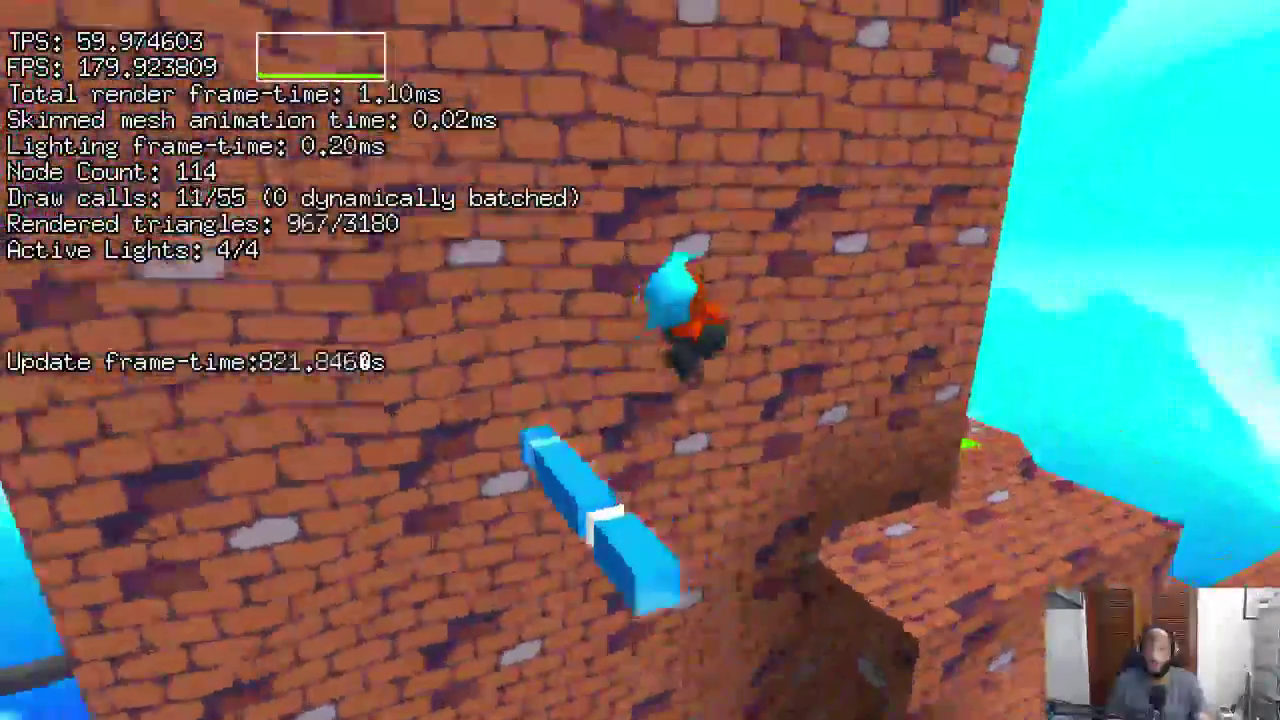
key("w")
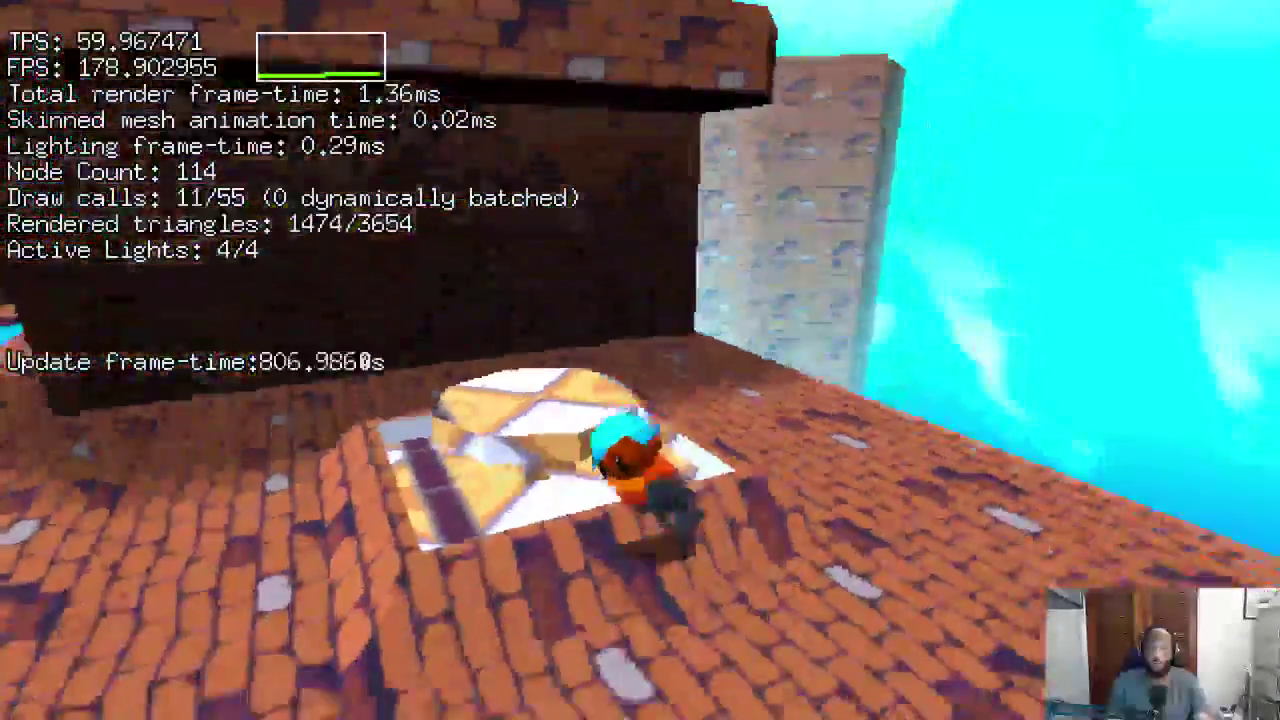
key("a")
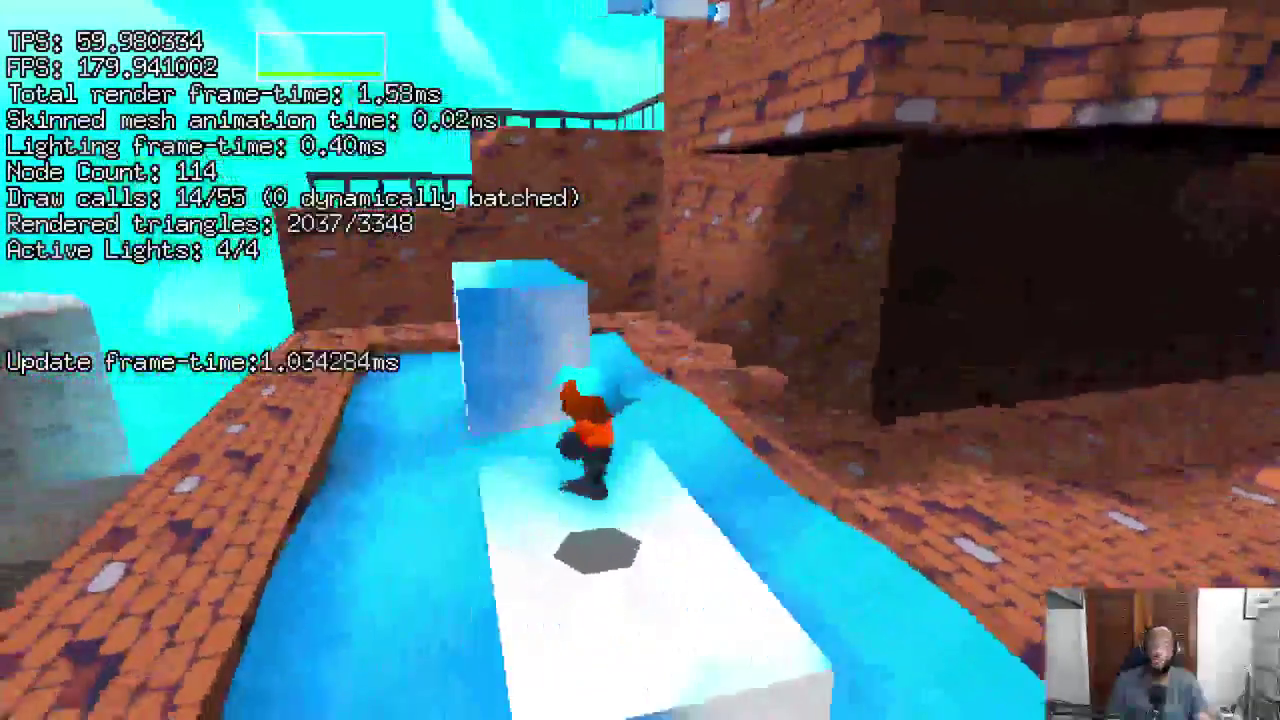
key("w")
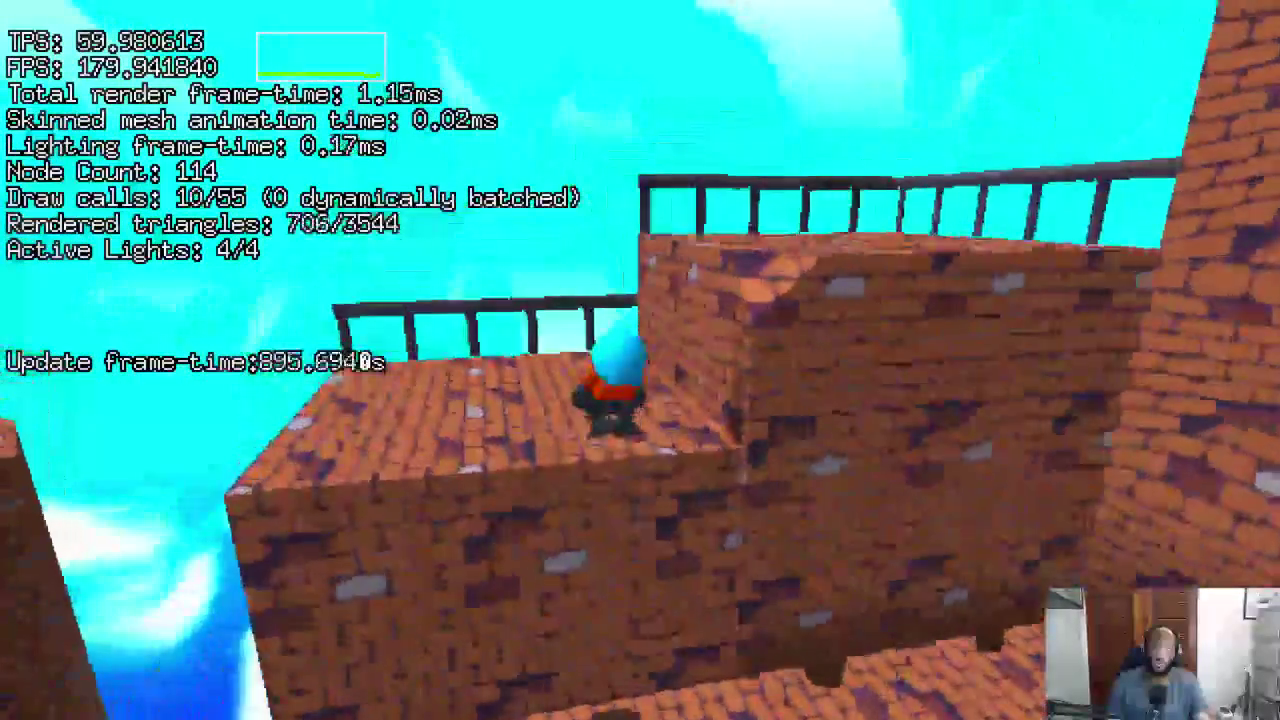
key("w")
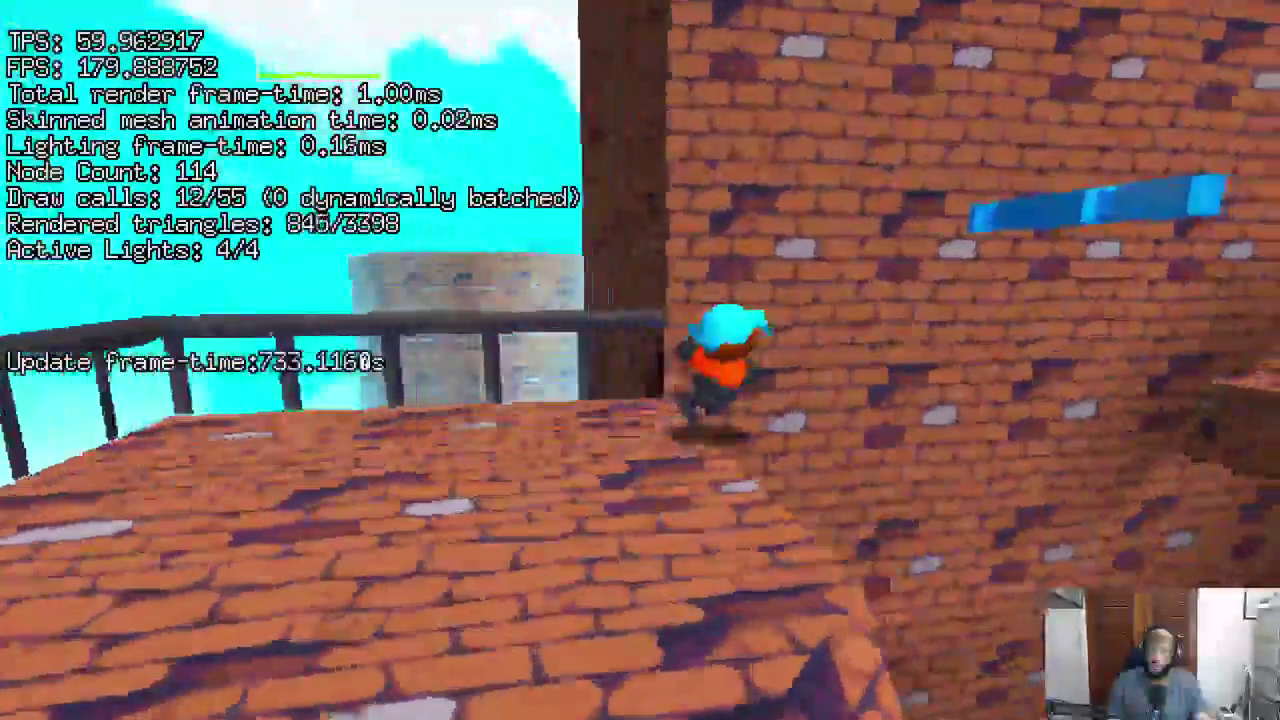
key("w")
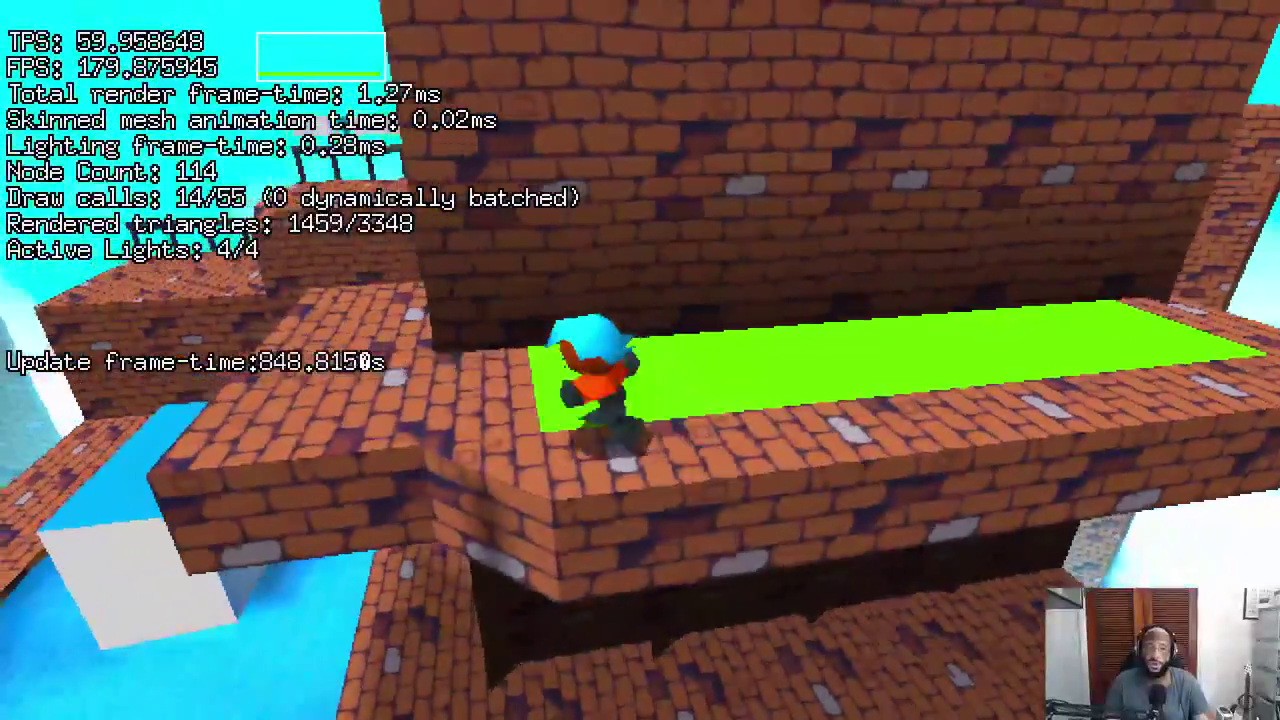
Walk the green strip, climb the brick wall, and run along the green ramp.
key("w")
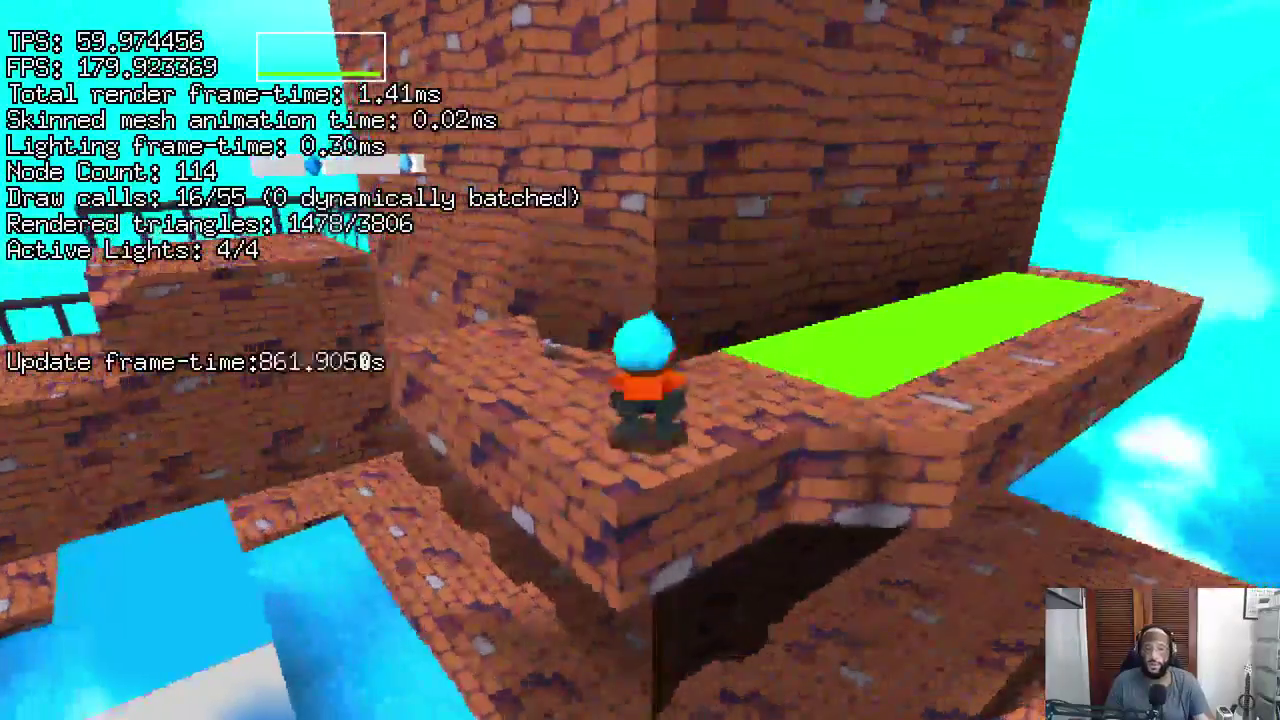
key("w")
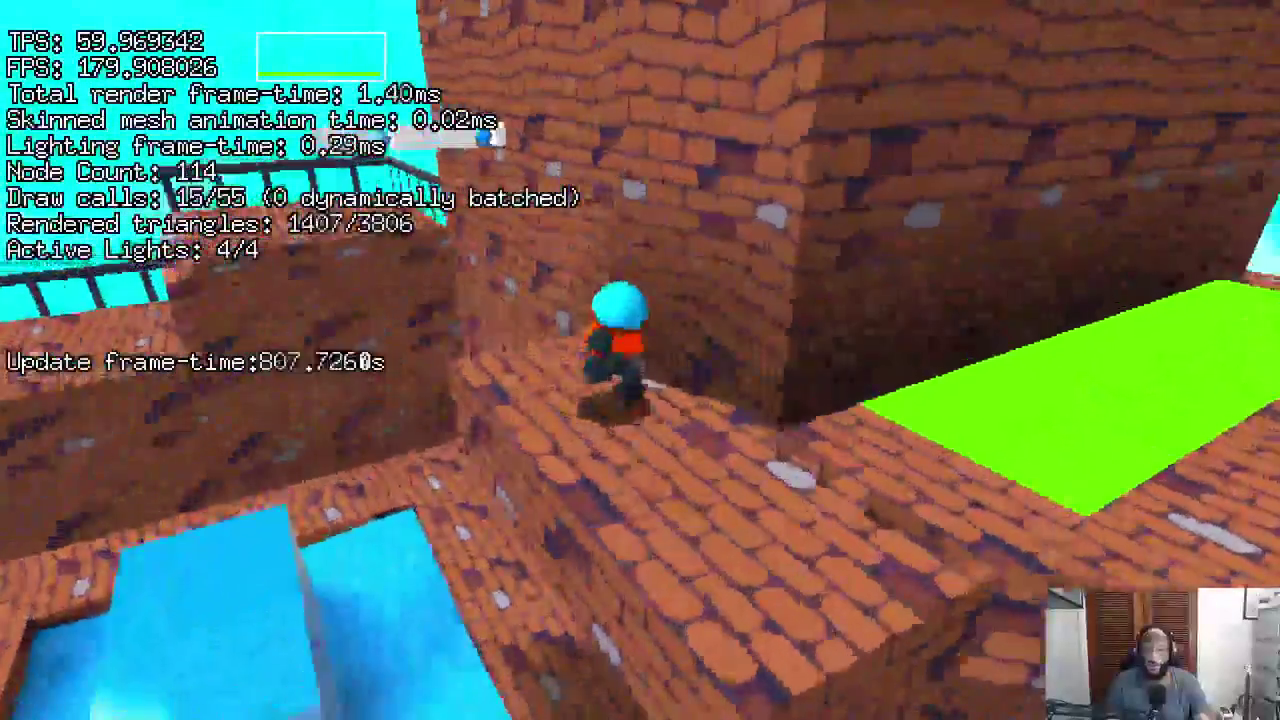
key("w")
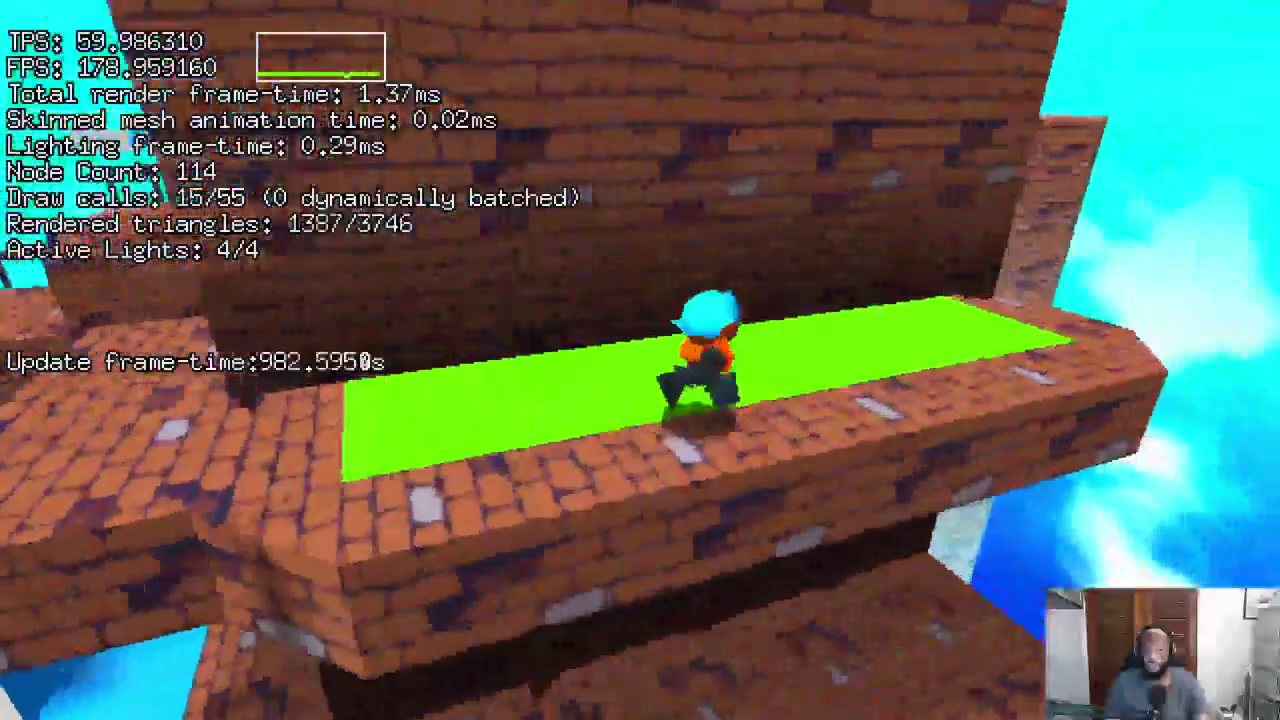
key("w")
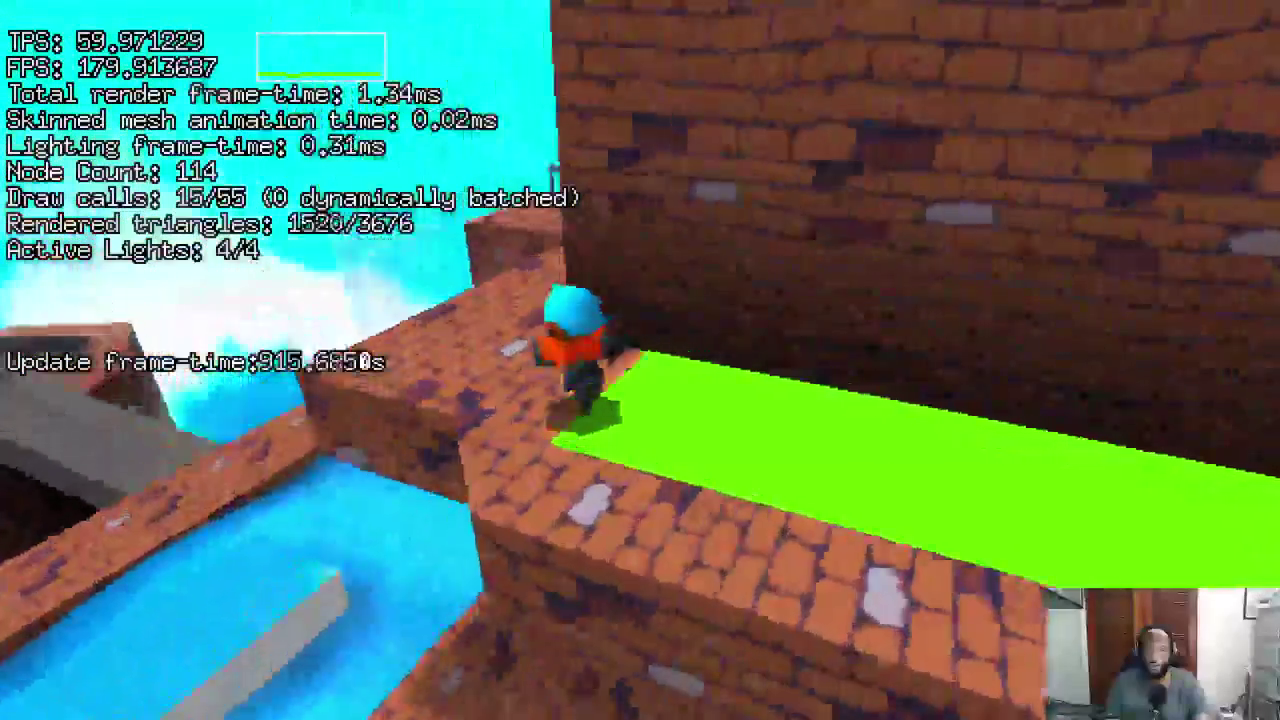
key("space")
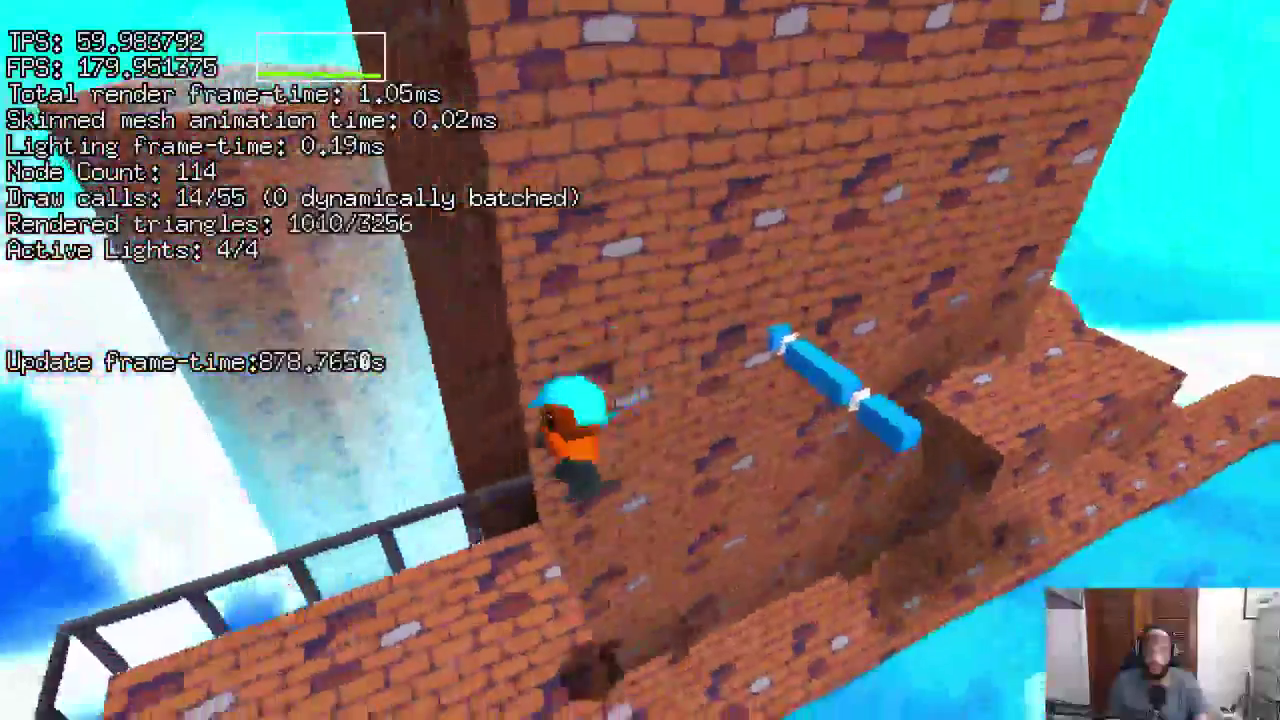
key("w")
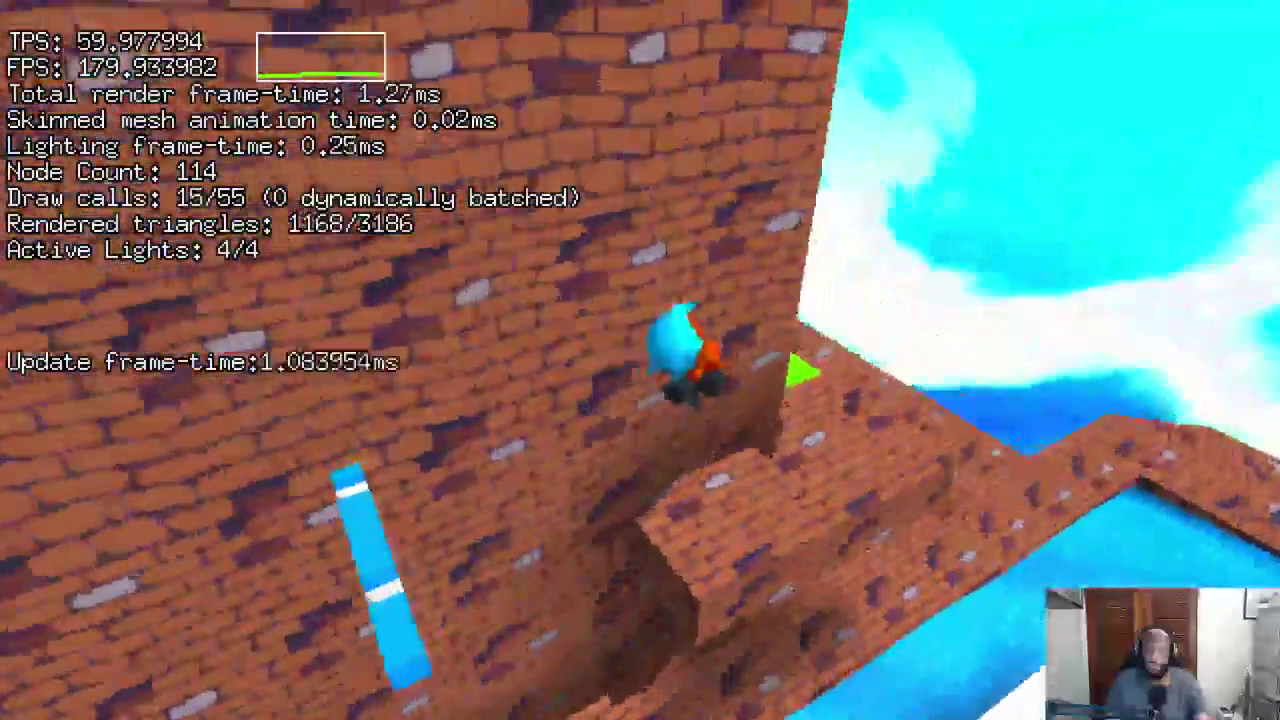
key("w")
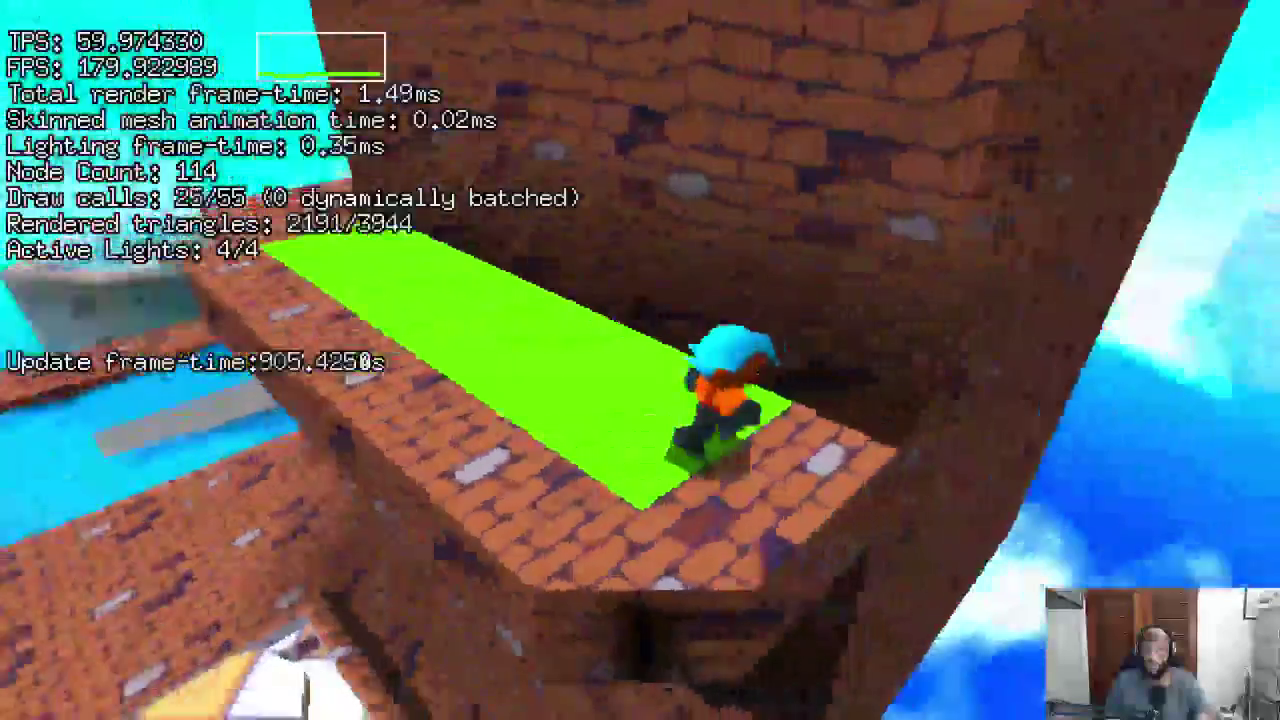
Drop into the pool, climb out, and jump onto the green-topped ledge by the blue beam.
key("w")
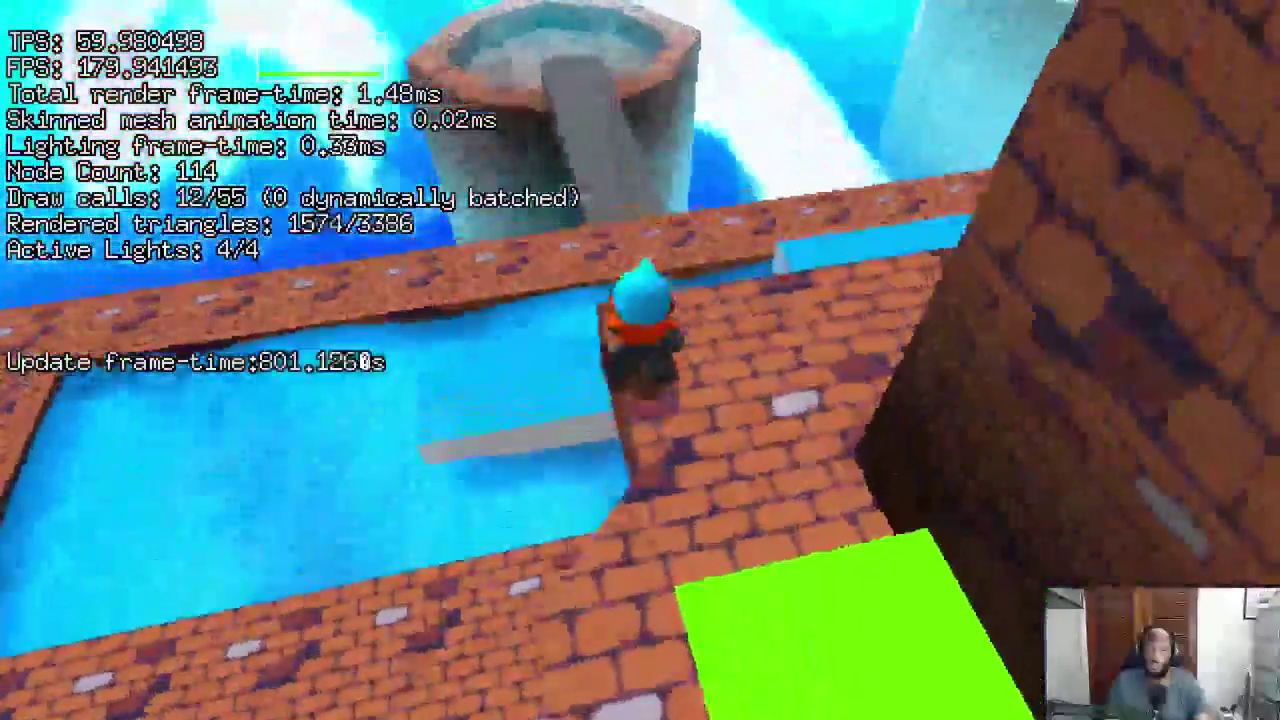
key("w")
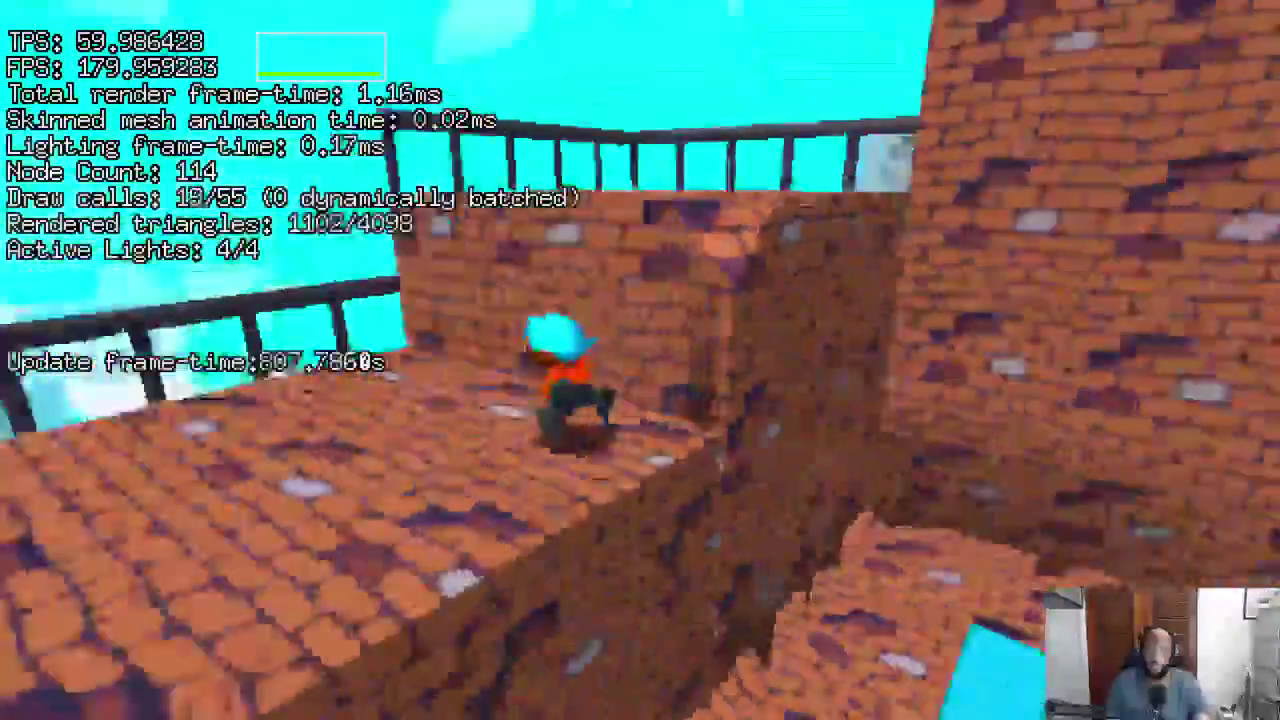
key("w")
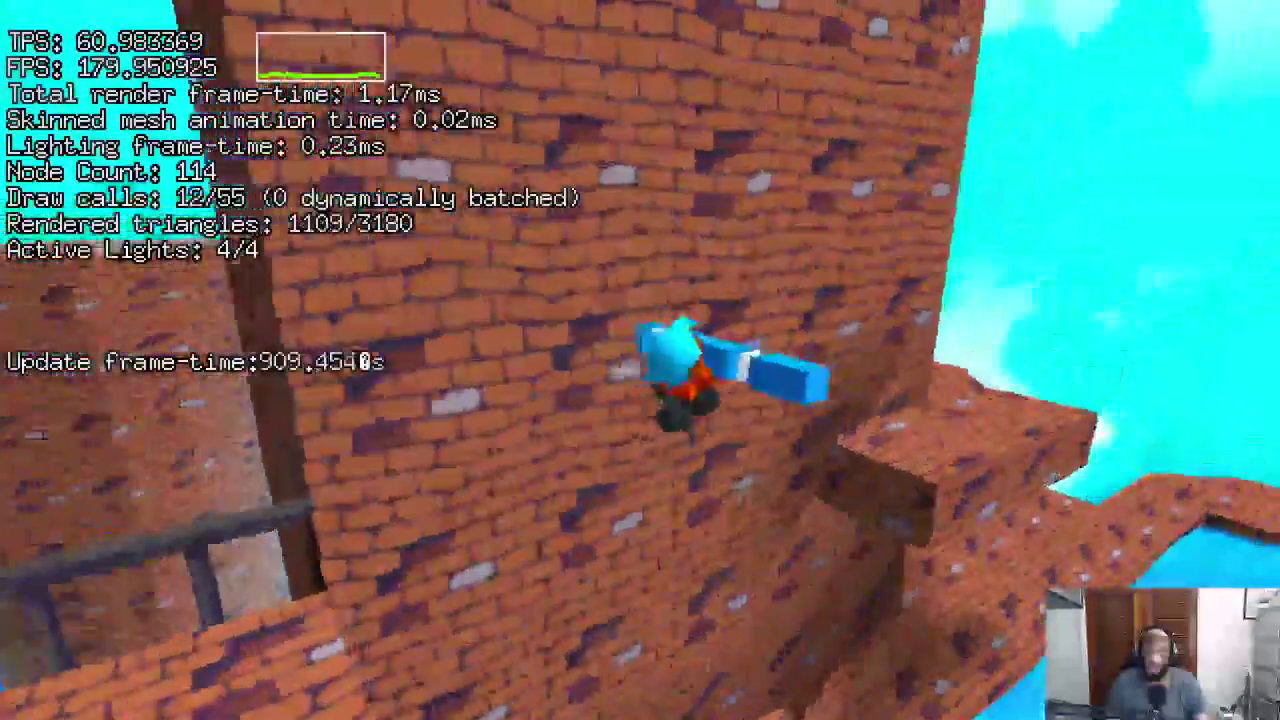
key("w")
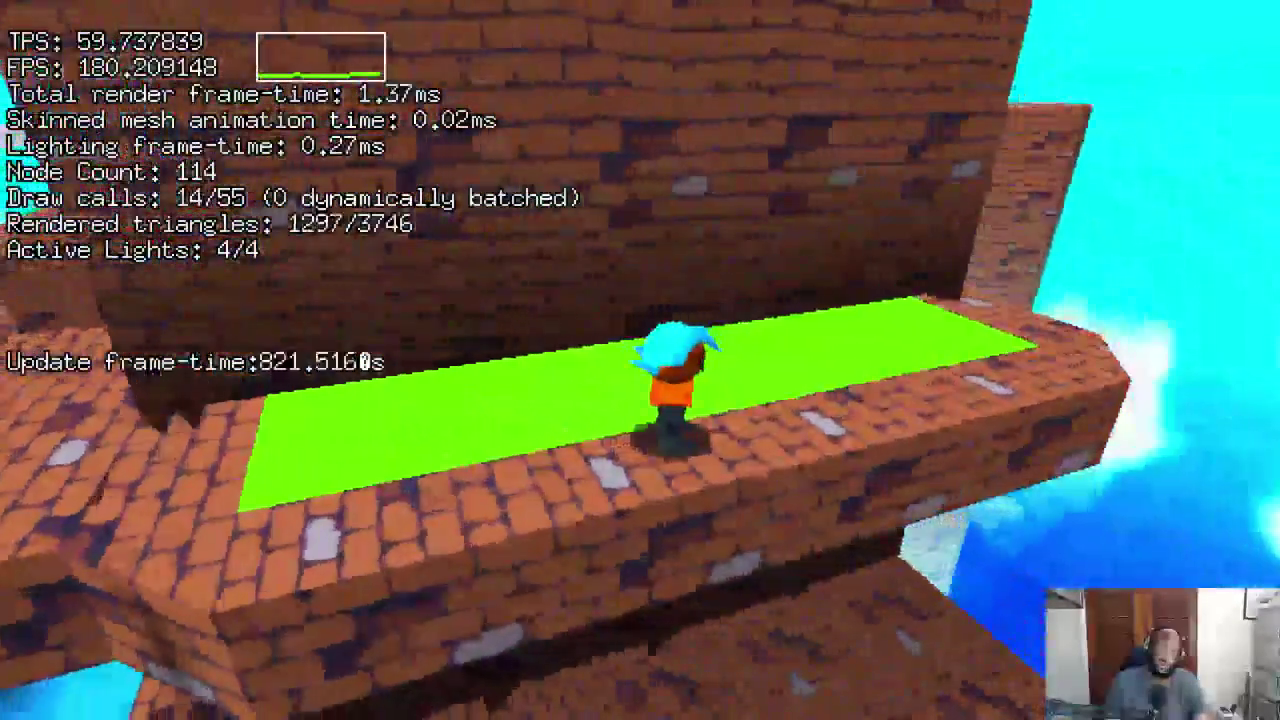
key("s")
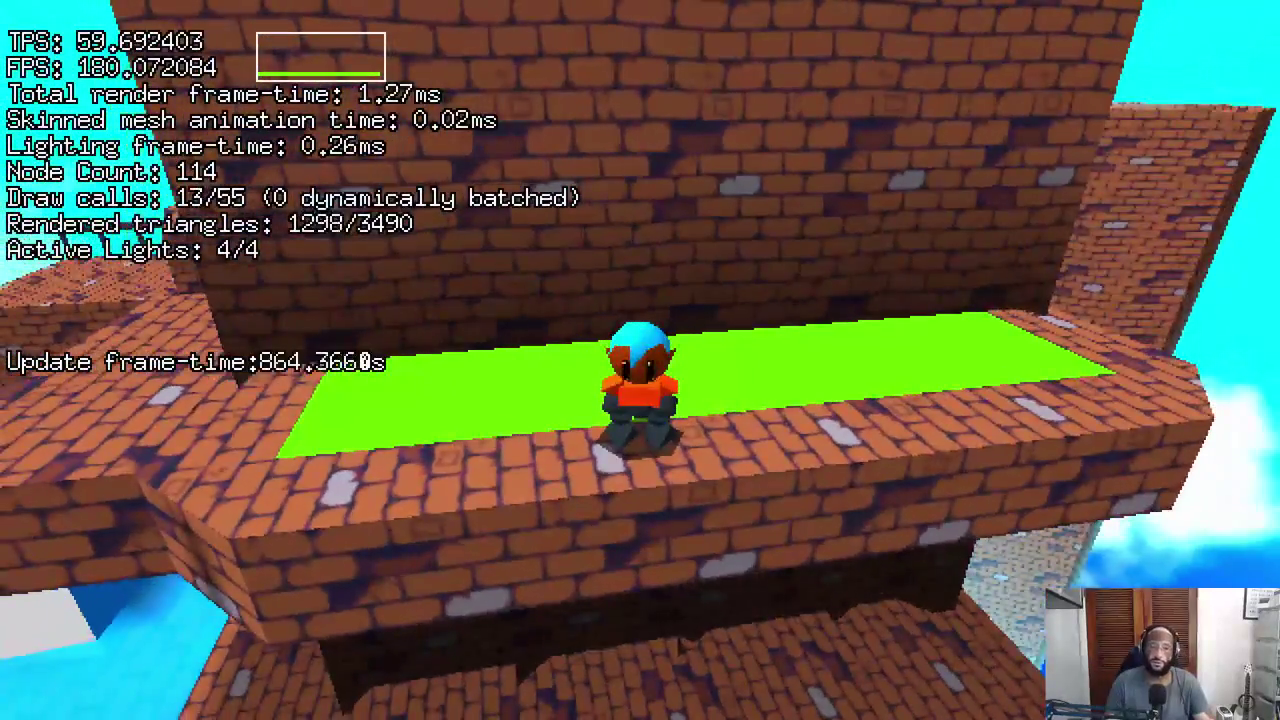
key("w")
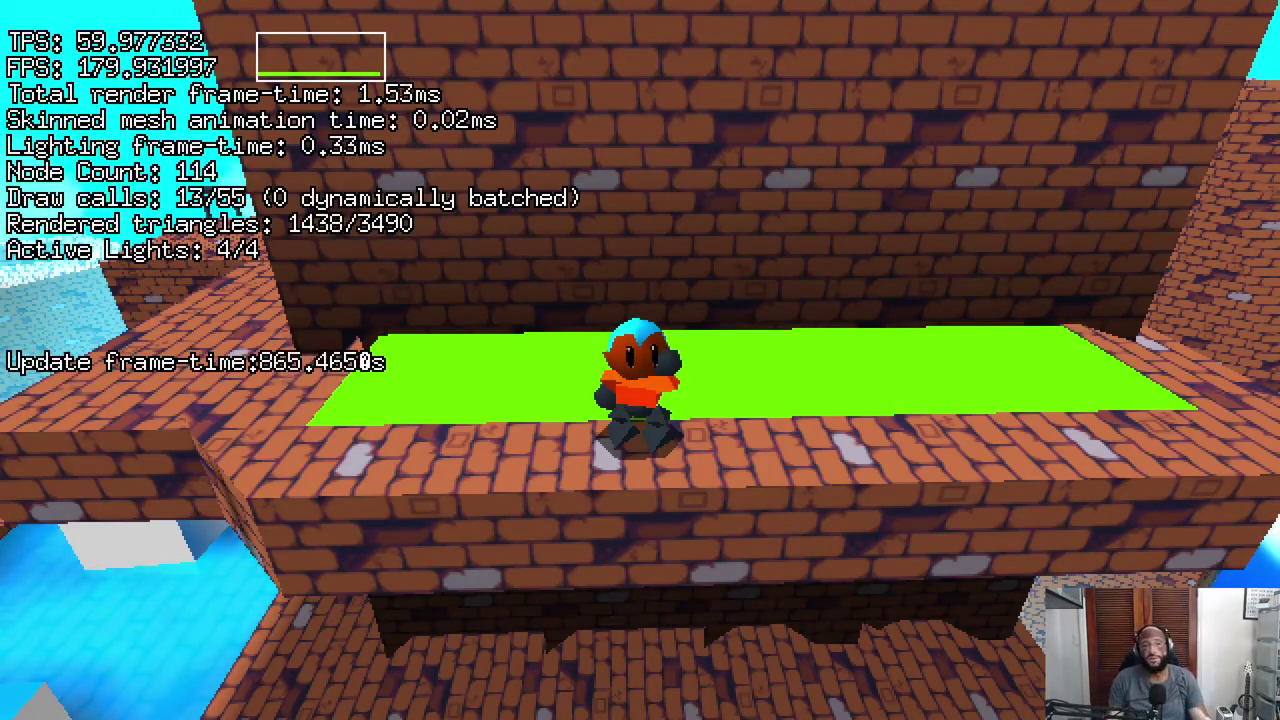
Leap the gap onto the rooftop, climb the pool wall, and cross to another rooftop.
key("w")
key("space")
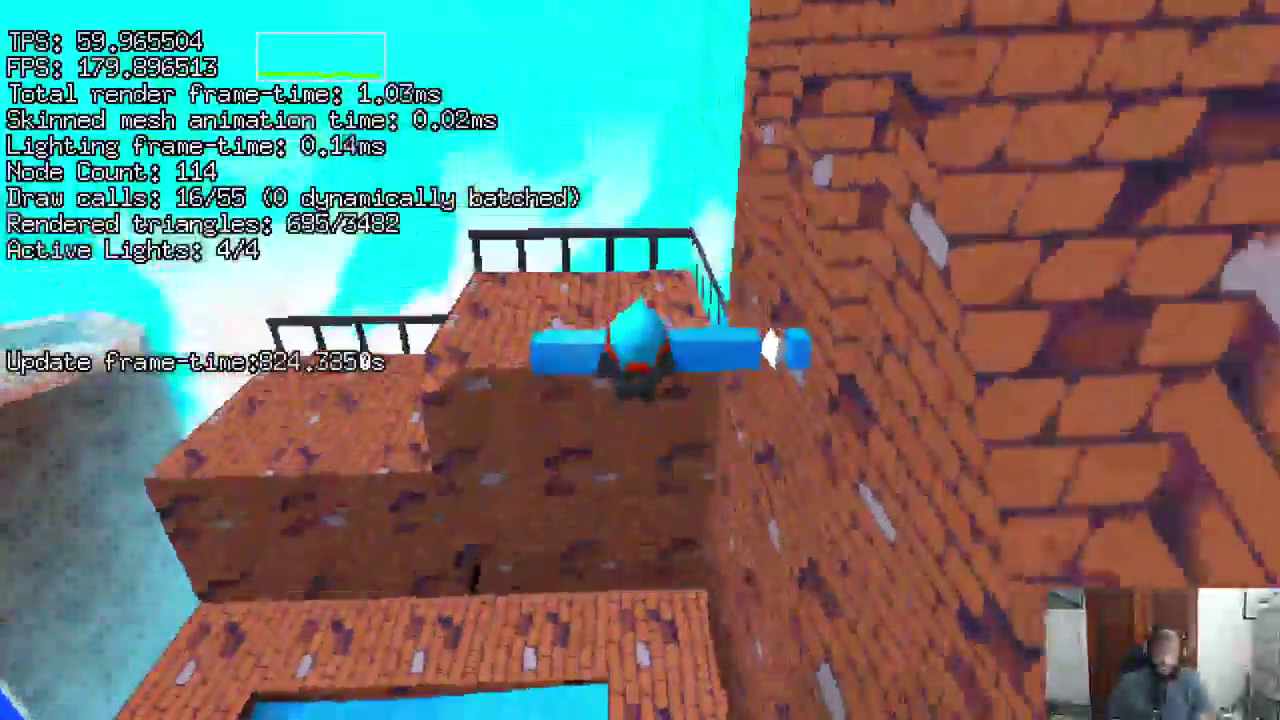
key("w")
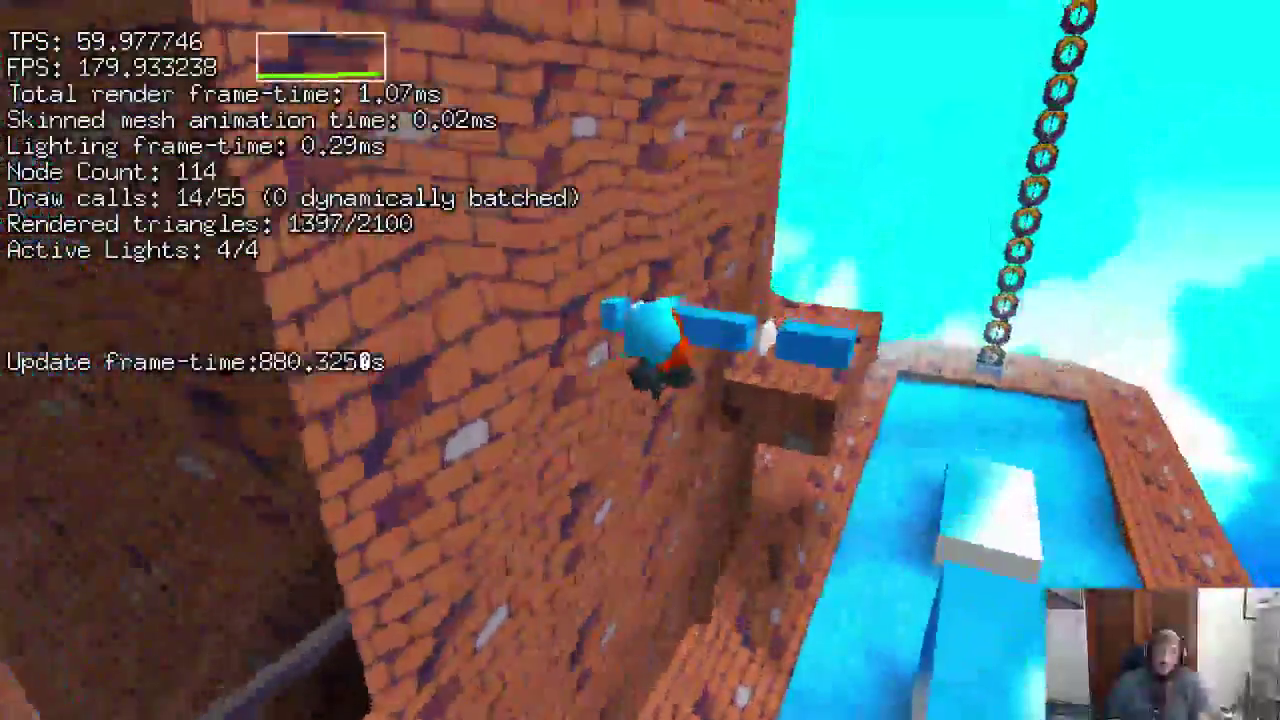
key("w")
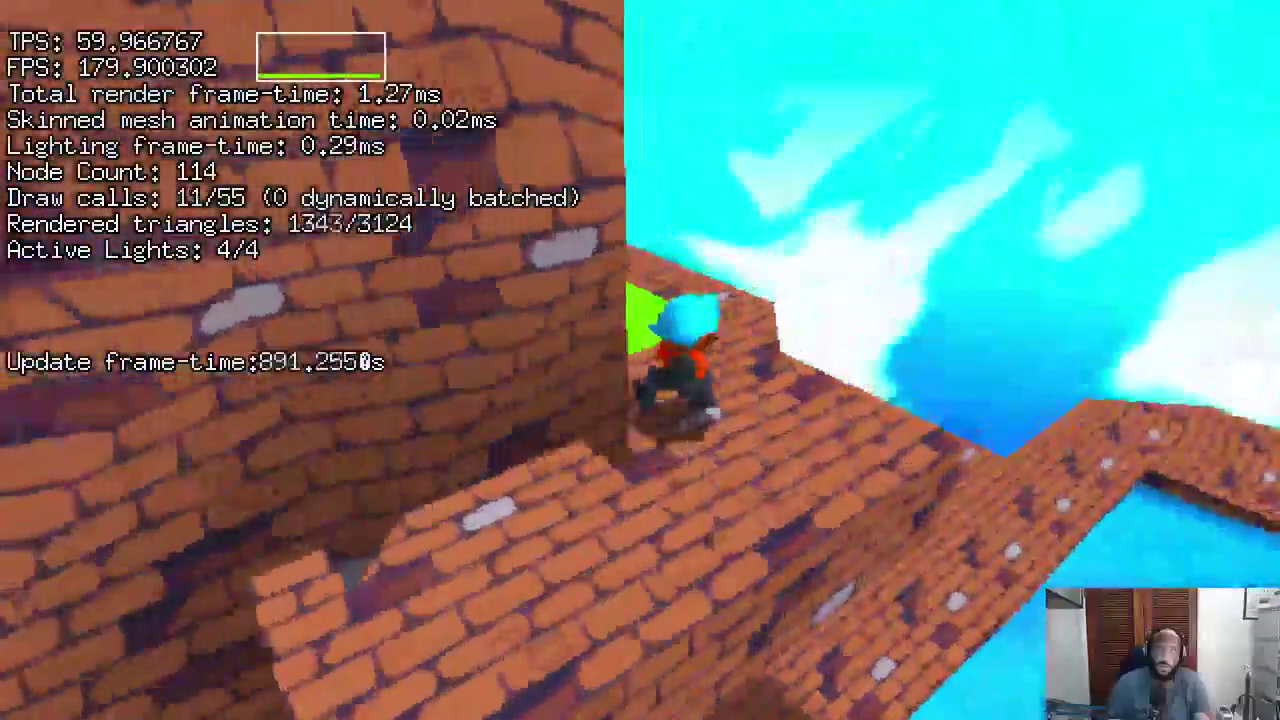
key("w")
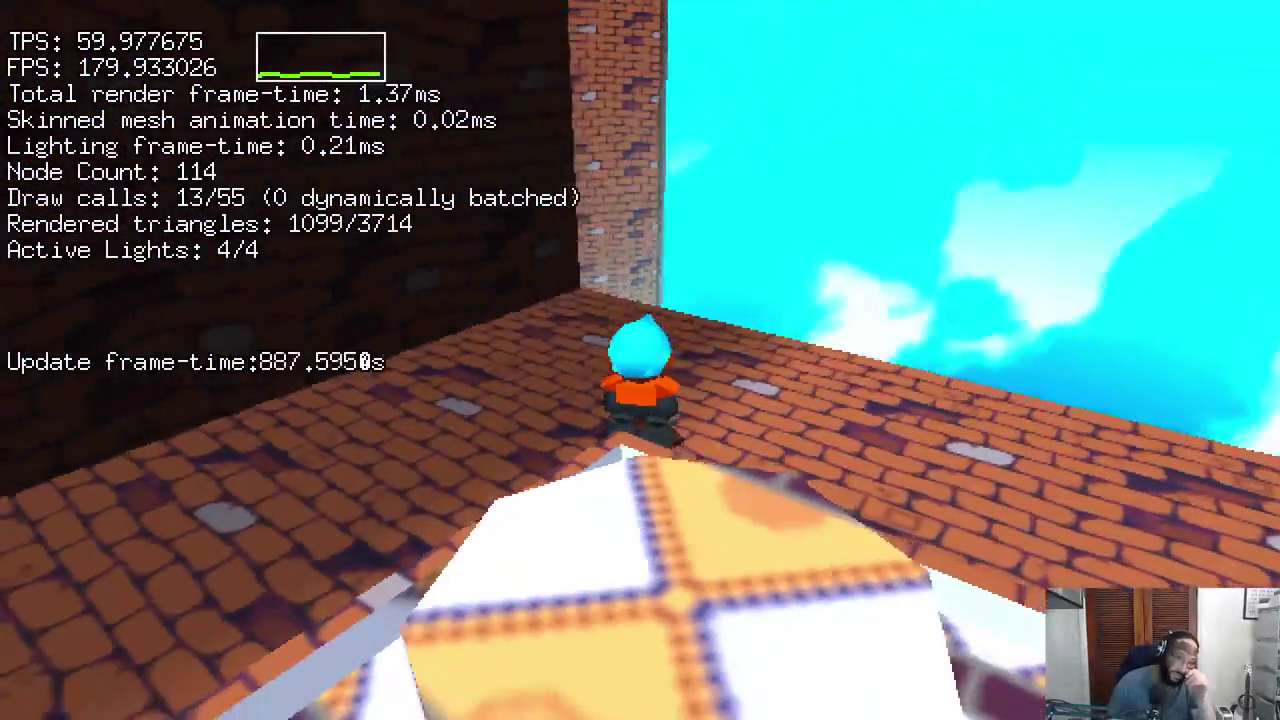
key("w")
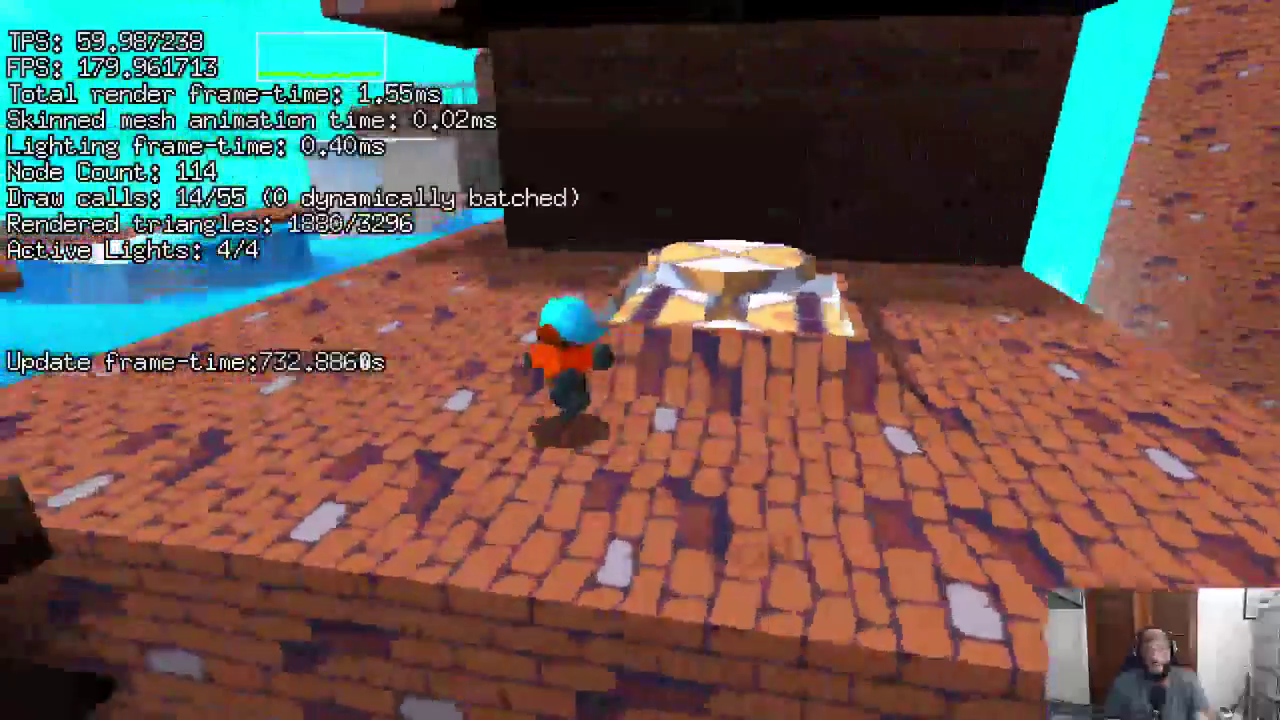
Climb from the ice block up the wall to the upper walkway, then refocus gameloop.go.
key("w")
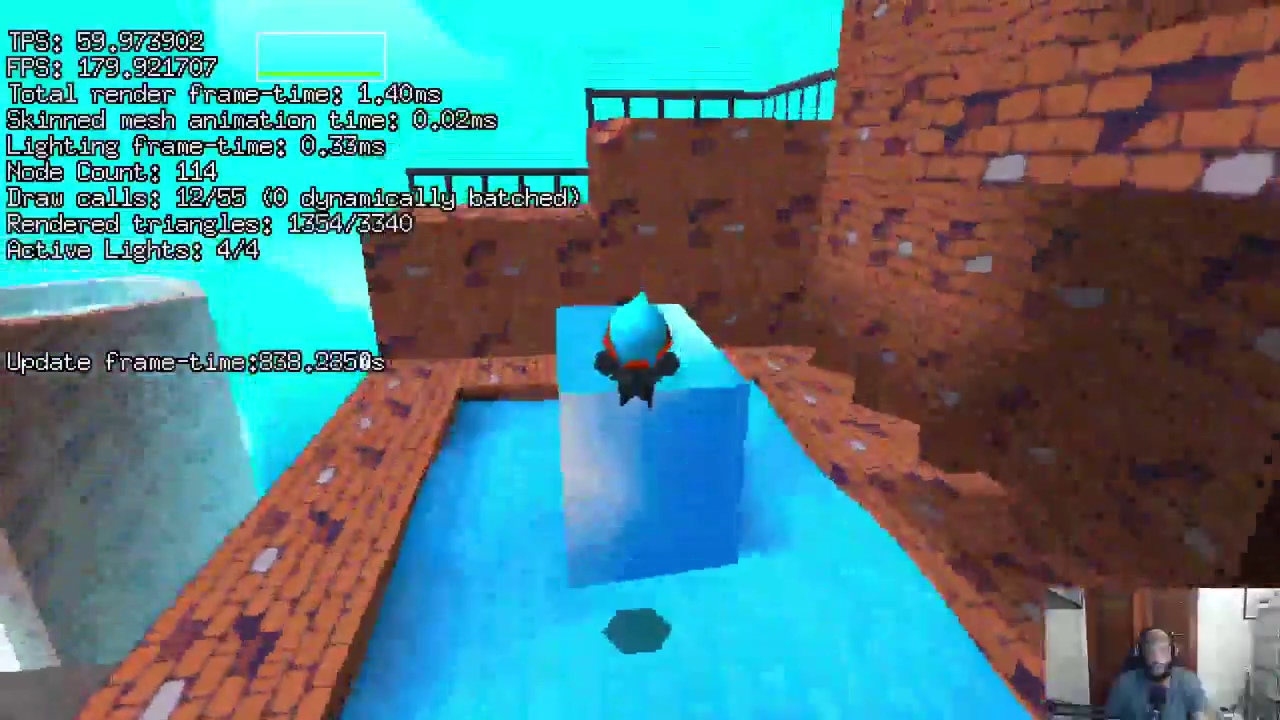
key("w")
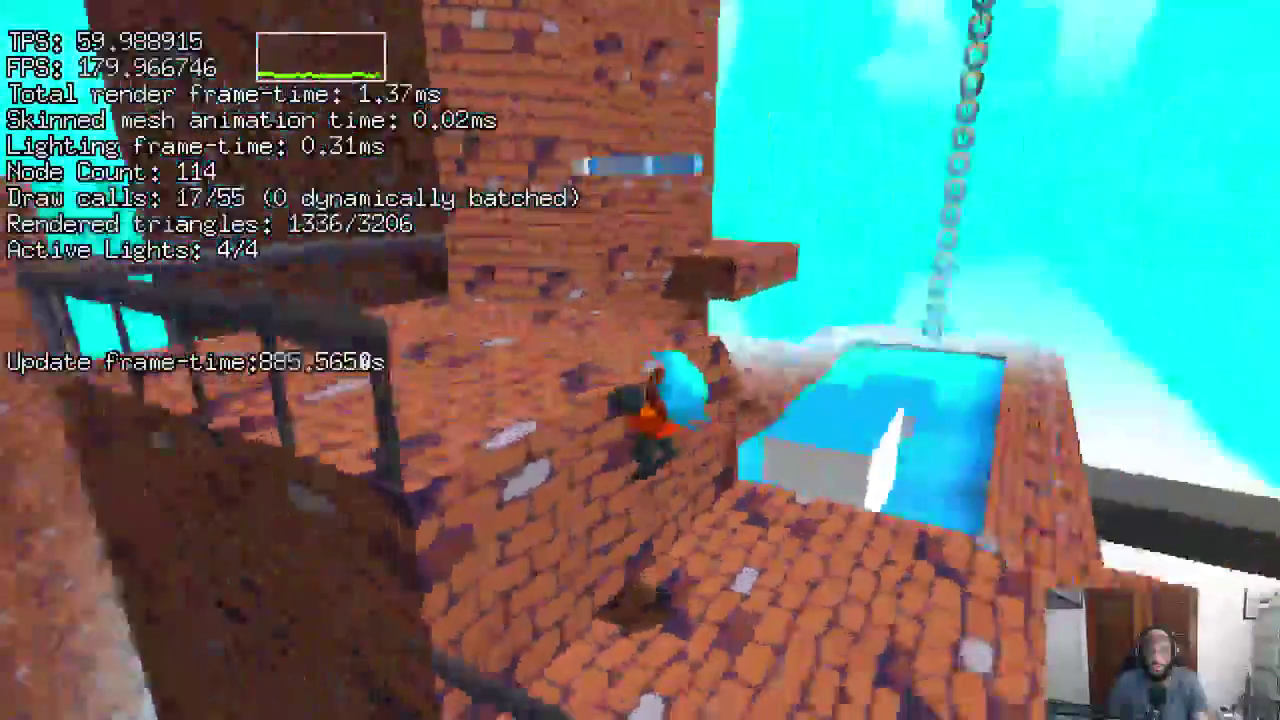
key("w")
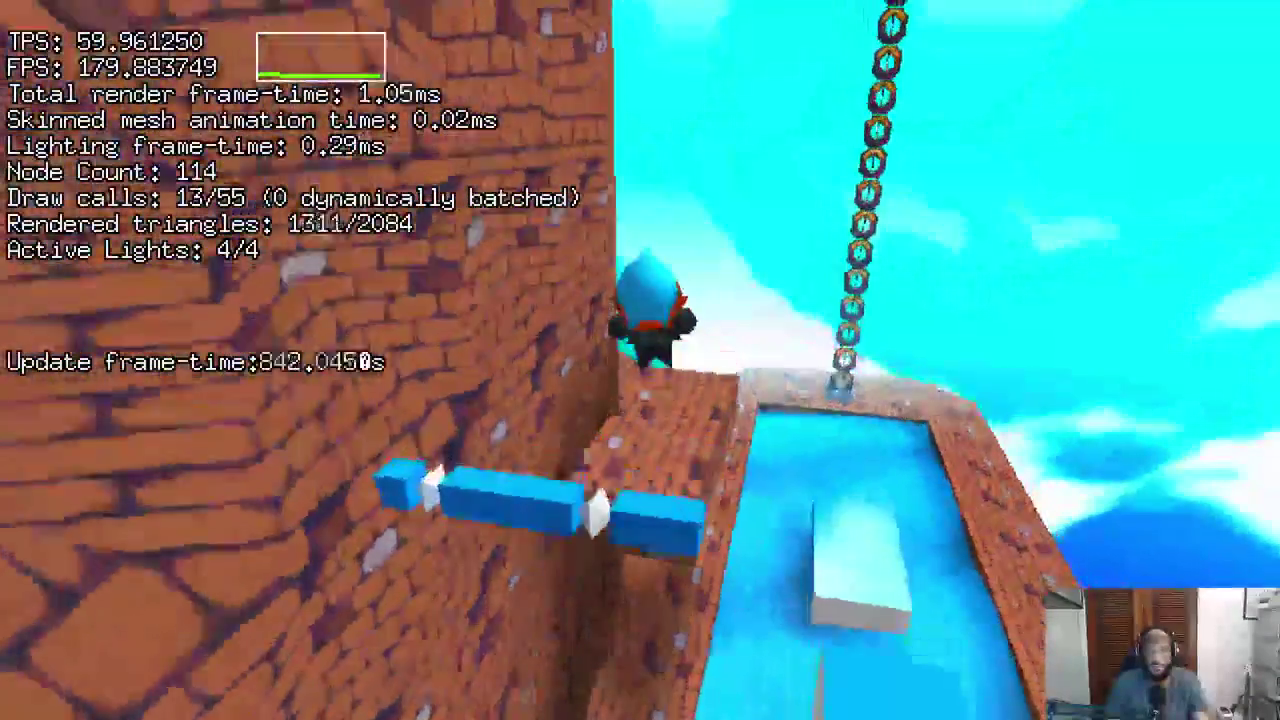
key("w")
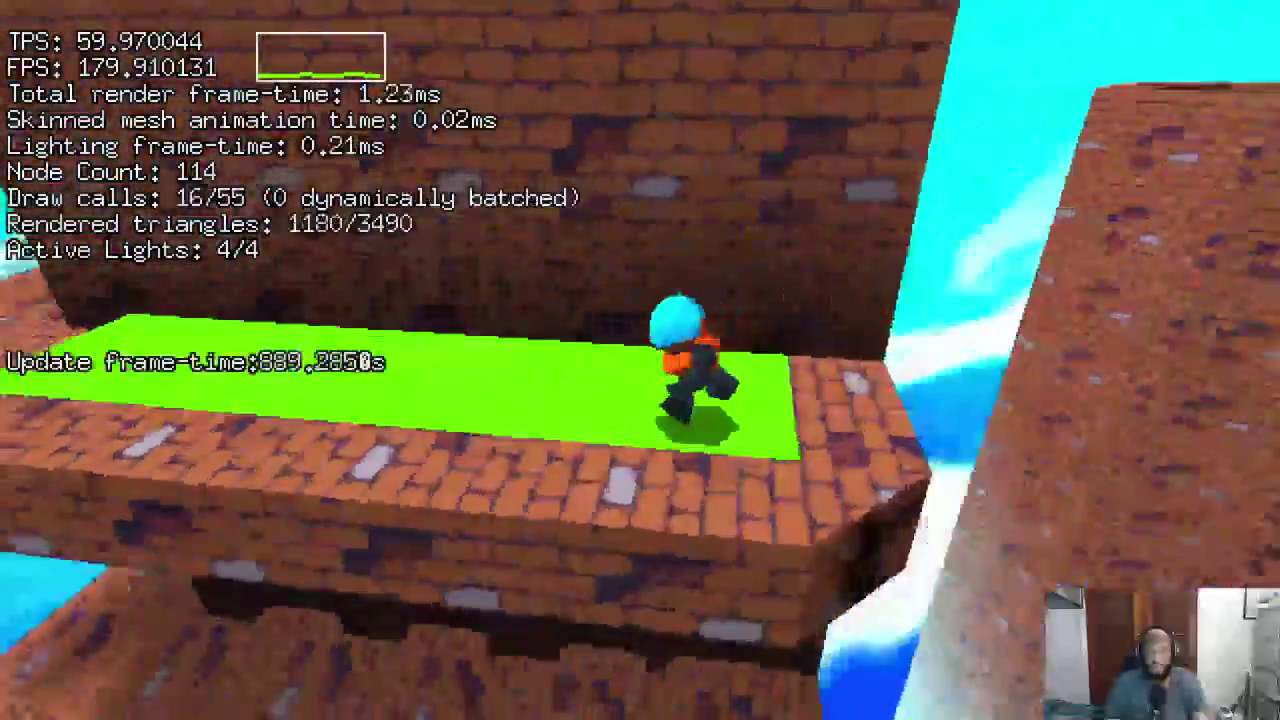
key("w")
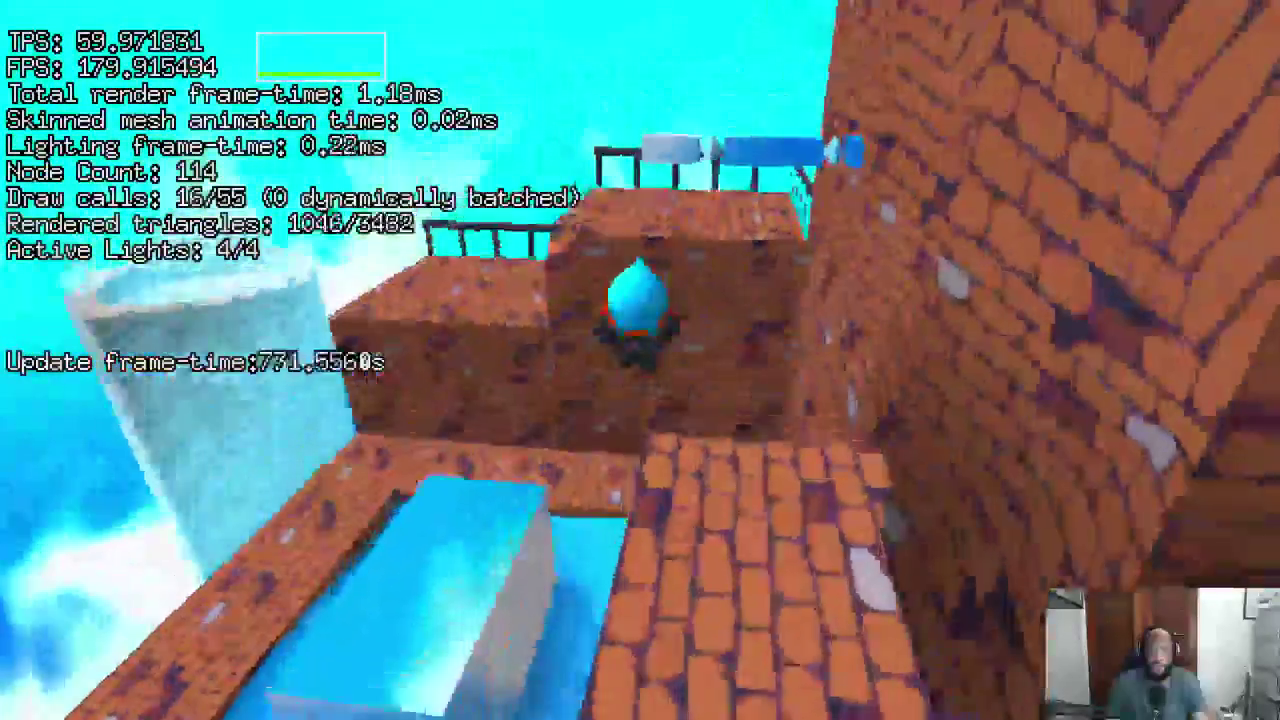
key("w")
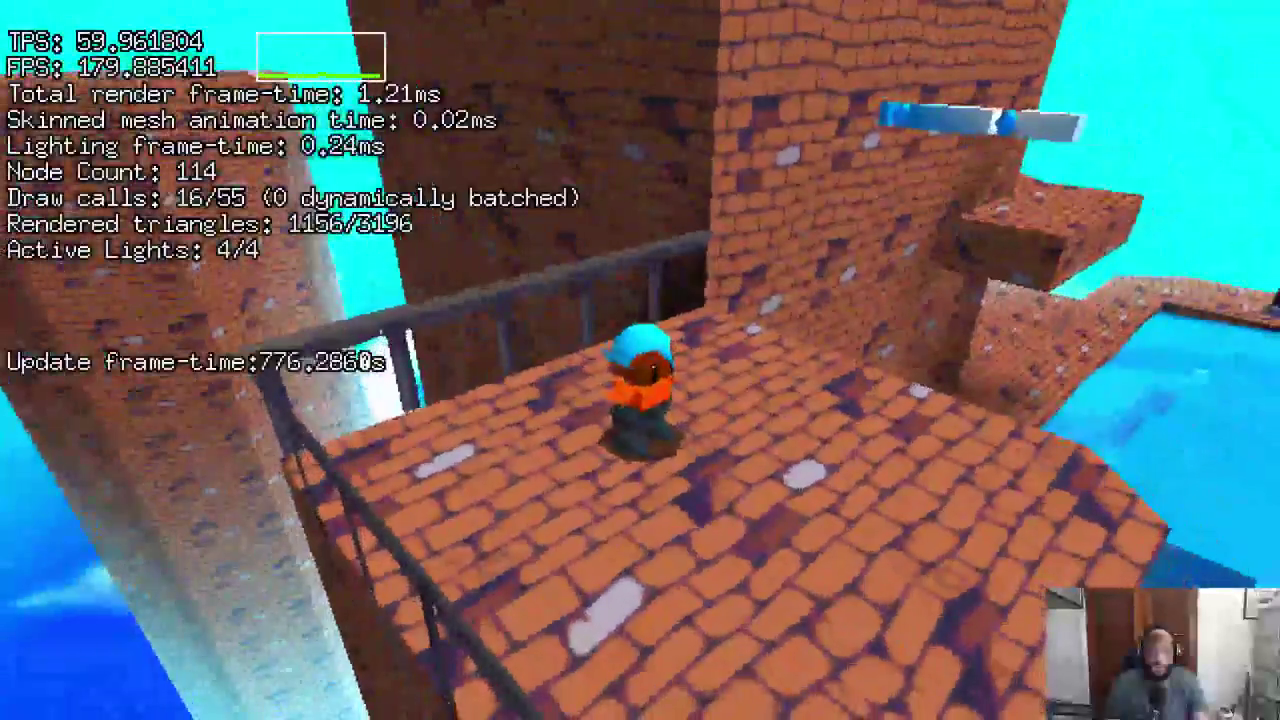
key("w")
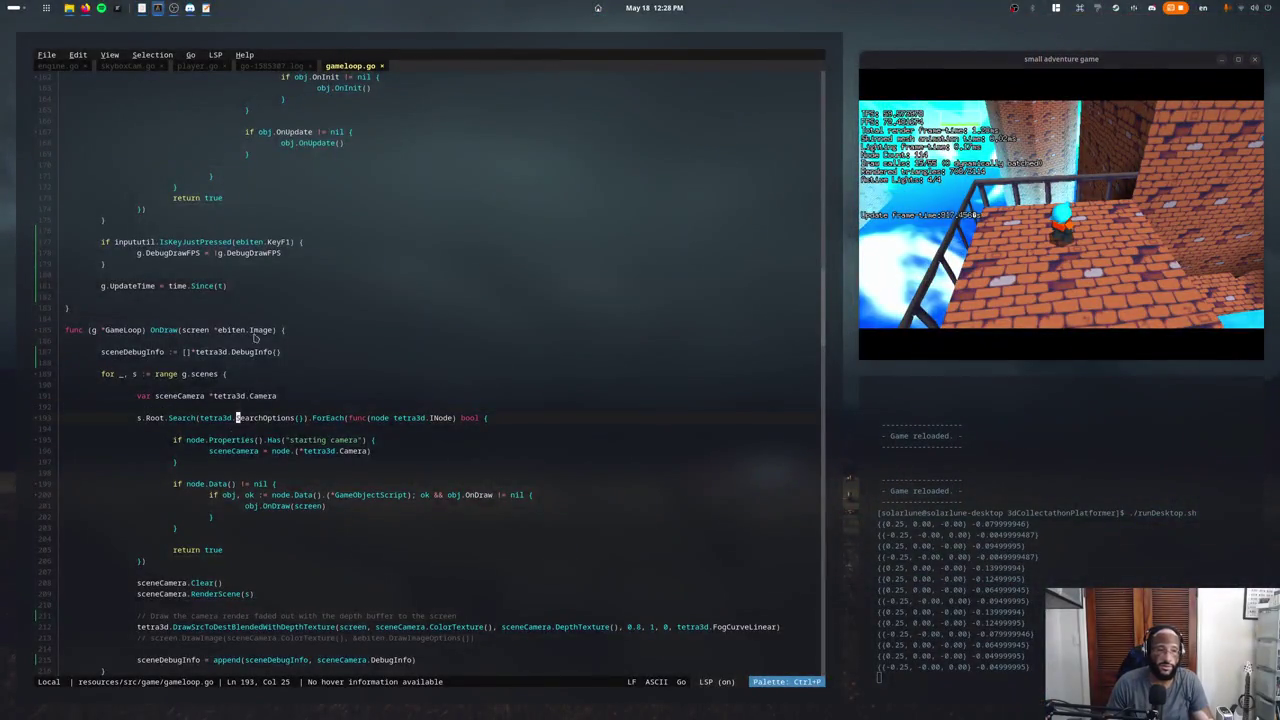
scroll(254, 338, "up", 5)
left_click(252, 338)
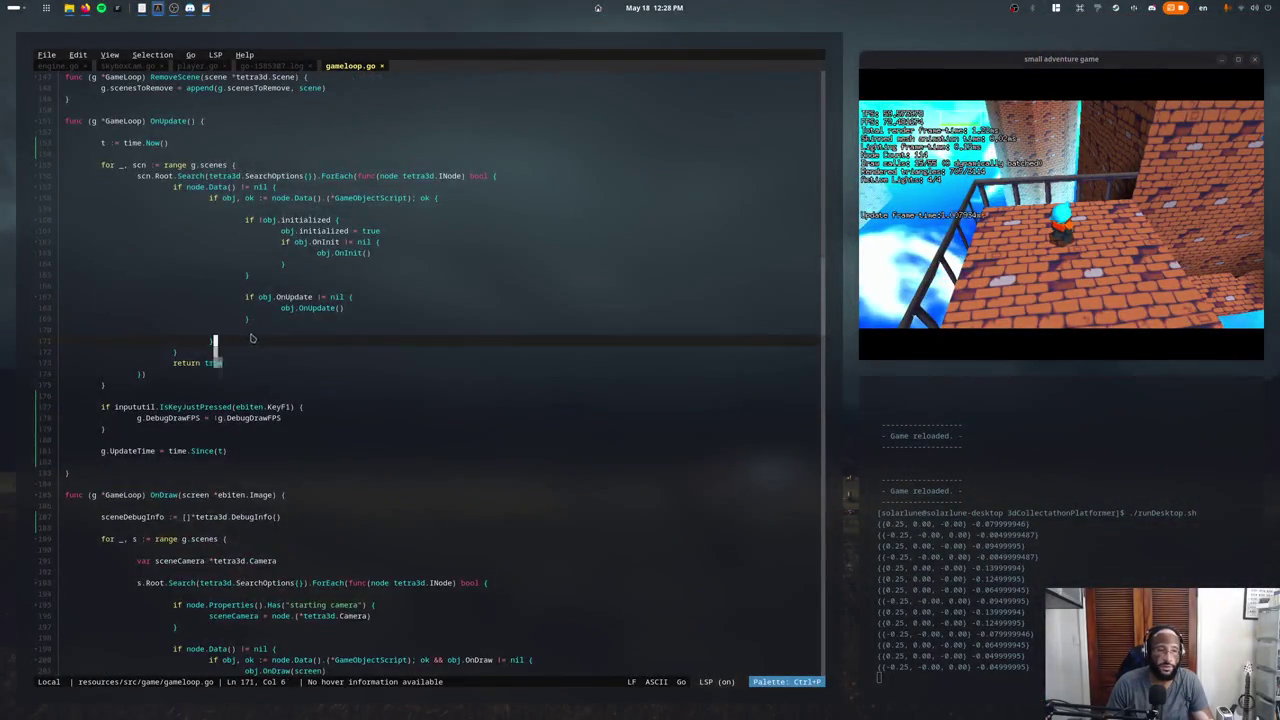
Scroll to the debug block and trial-paste DrawDebugText line copies, undoing each paste.
scroll(226, 341, "down", 10)
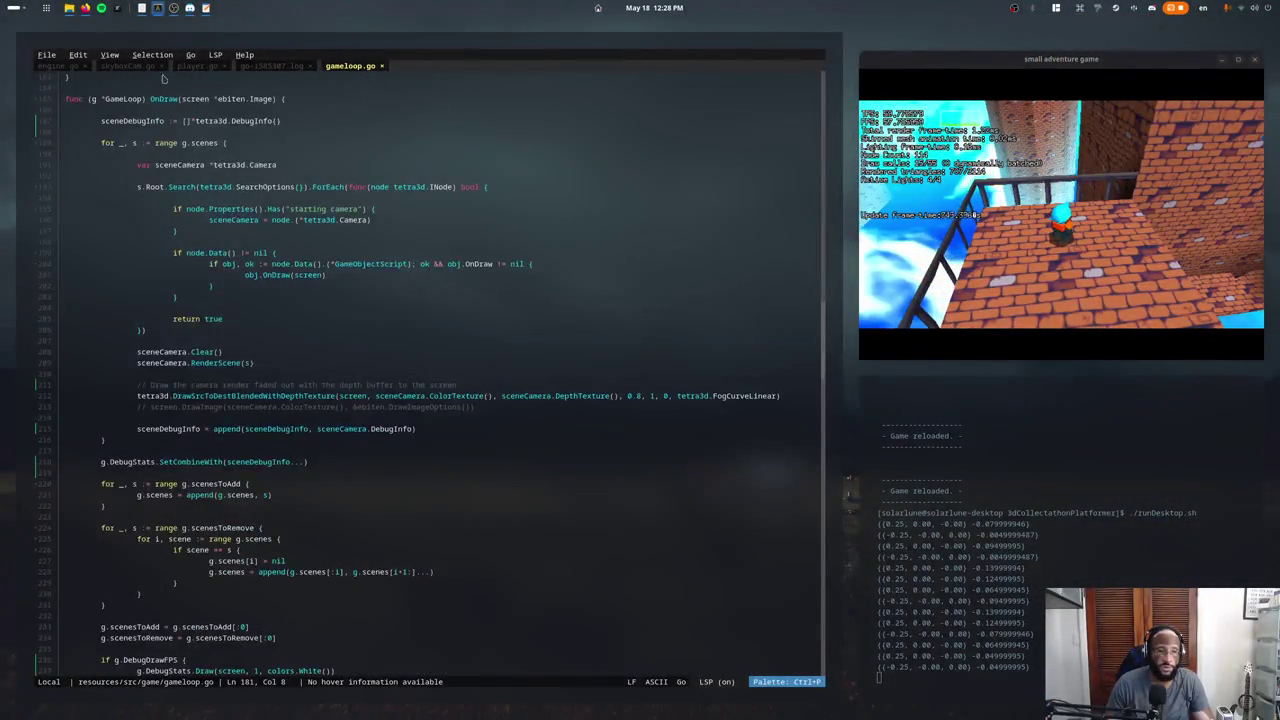
scroll(176, 268, "down", 6)
scroll(176, 268, "down", 4)
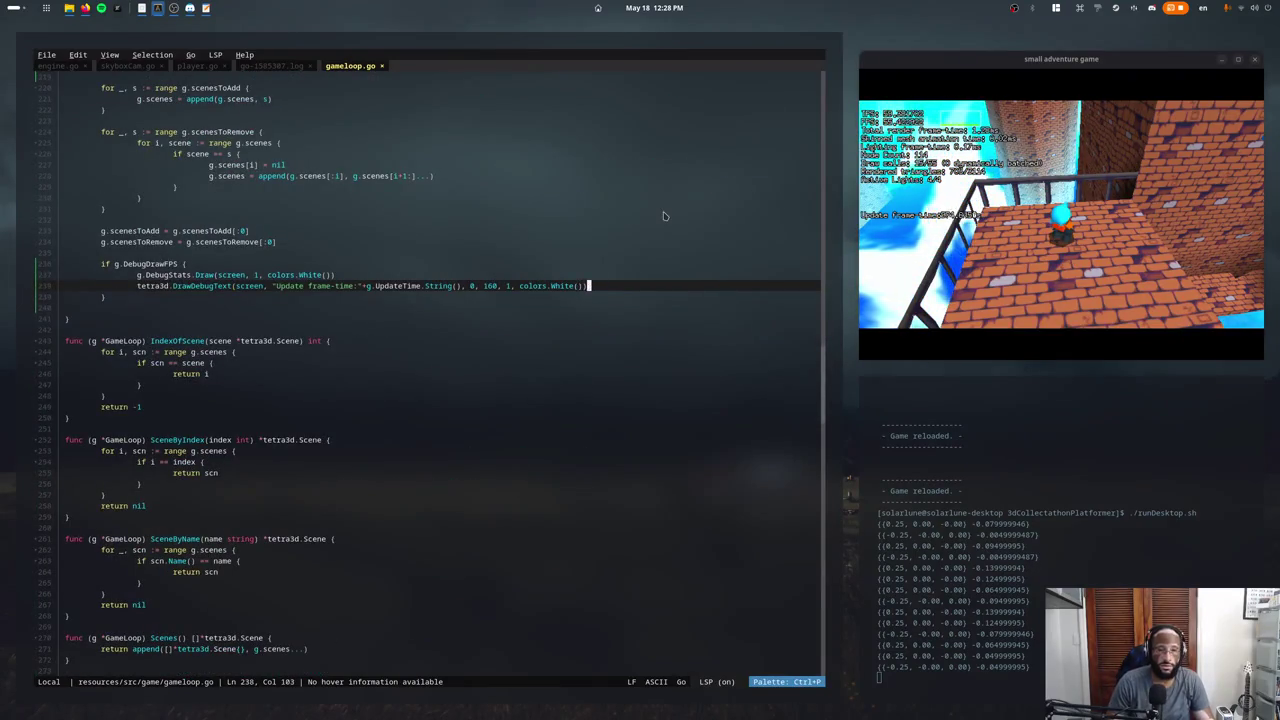
type("tetra3d.DrawDebugText(screen, \"Update frame-time:\"+g.UpdateTime.String(), 0, 160, 1, colors.White())")
key("ctrl+z")
type("tetra3d.DrawDebugText(screen, \"Update frame-time:\"+g.UpdateTime.String(), 0, 160, 1, colors.White())")
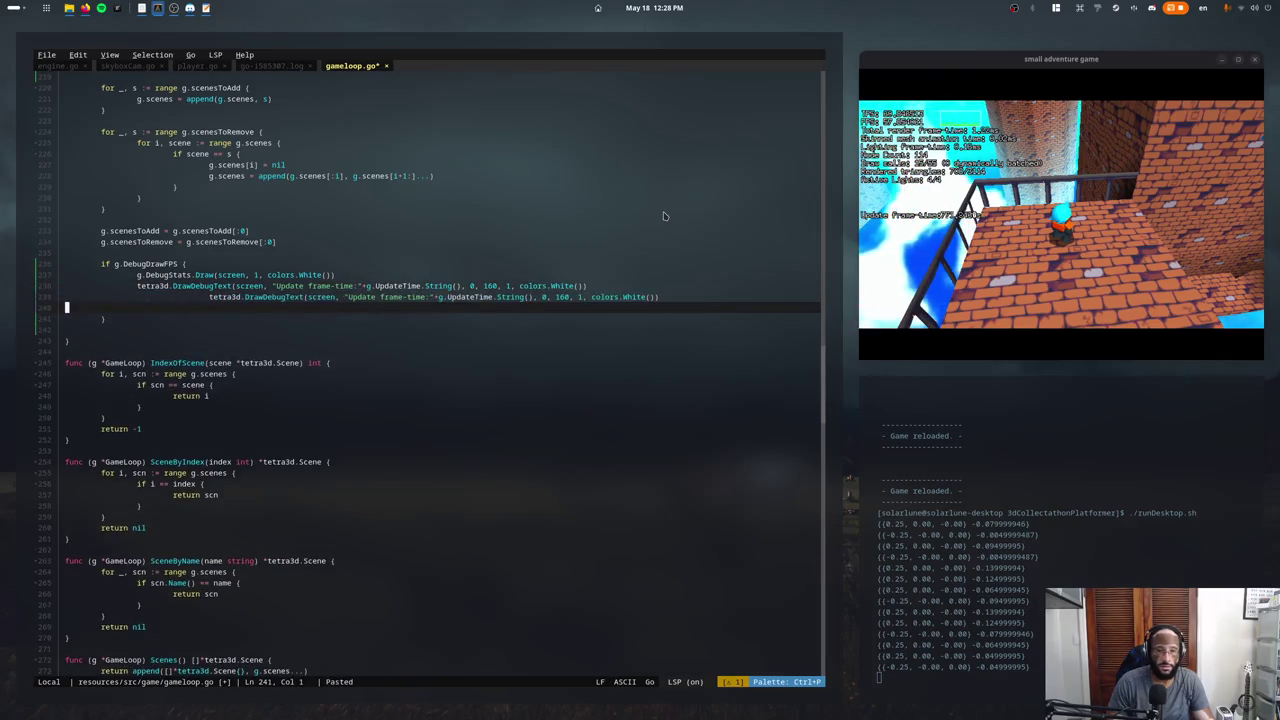
key("ctrl+z")
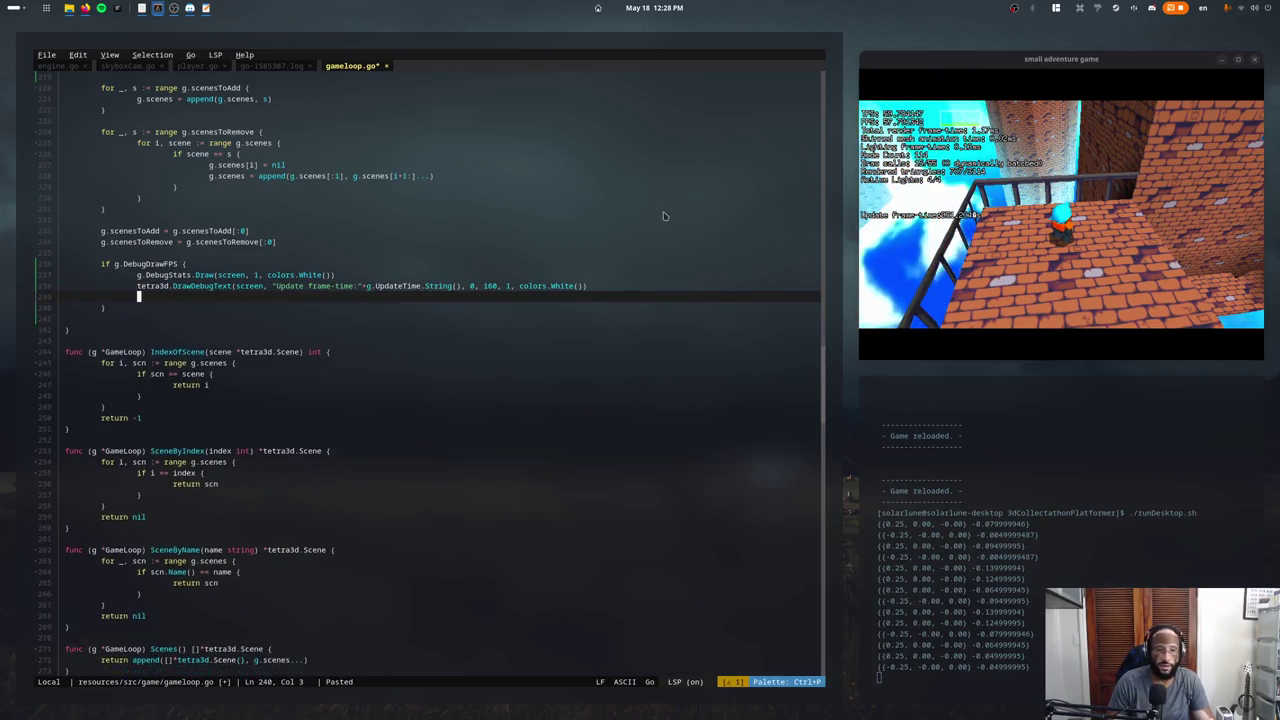
type("tetra3d.DrawDebugText(screen, \"Update frame-time:\"+g.UpdateTime.String(), 0, 160, 1, colors.White())")
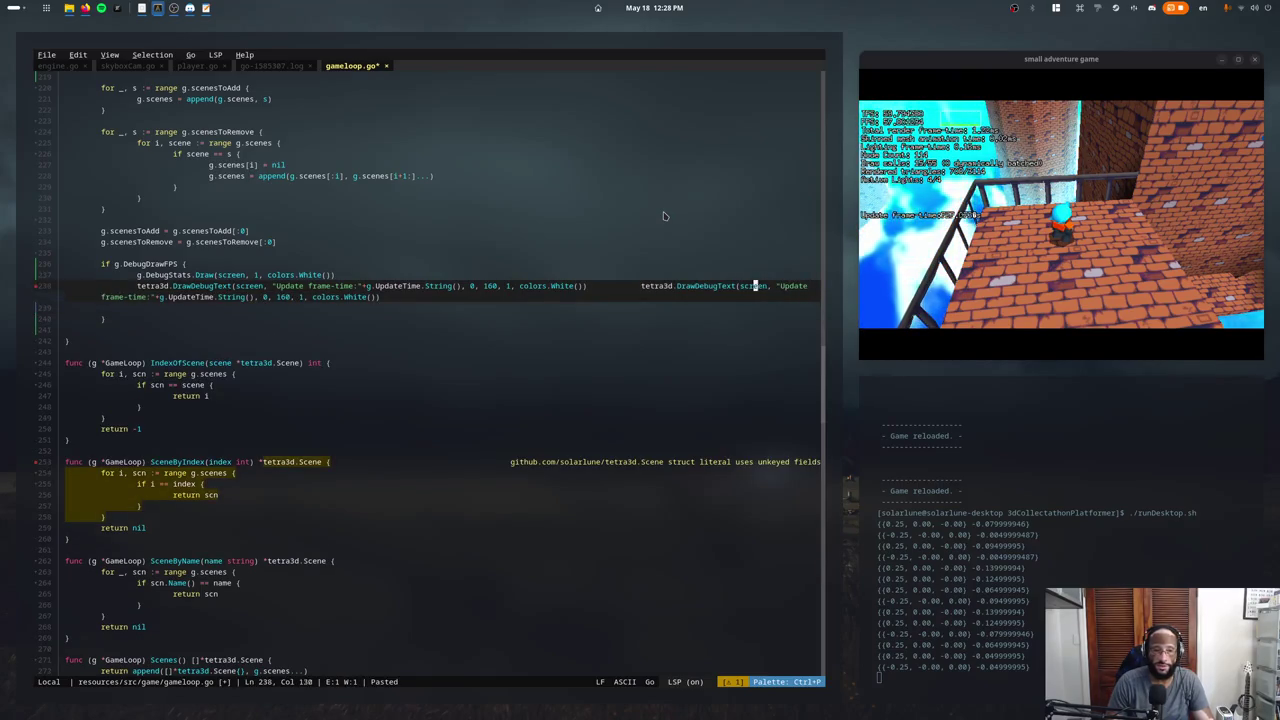
key("ctrl+z")
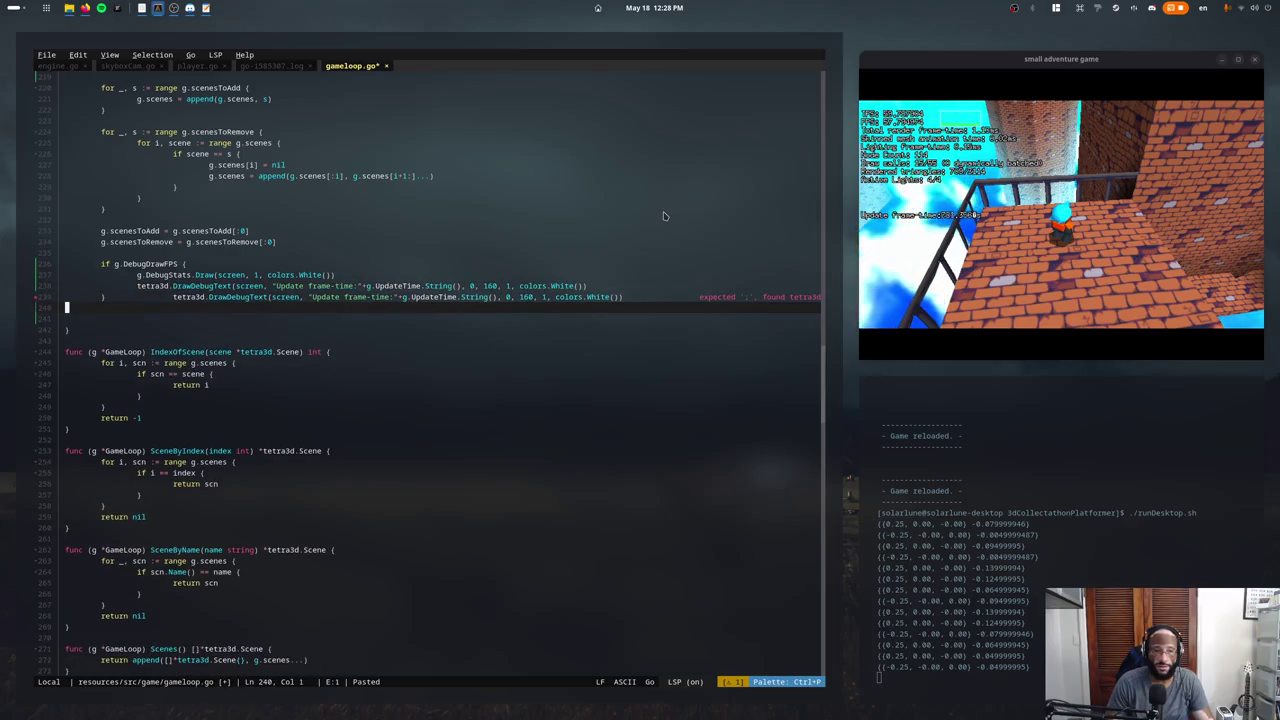
Paste several more copies of the debug text line, then undo the duplicates.
key("ctrl+v")
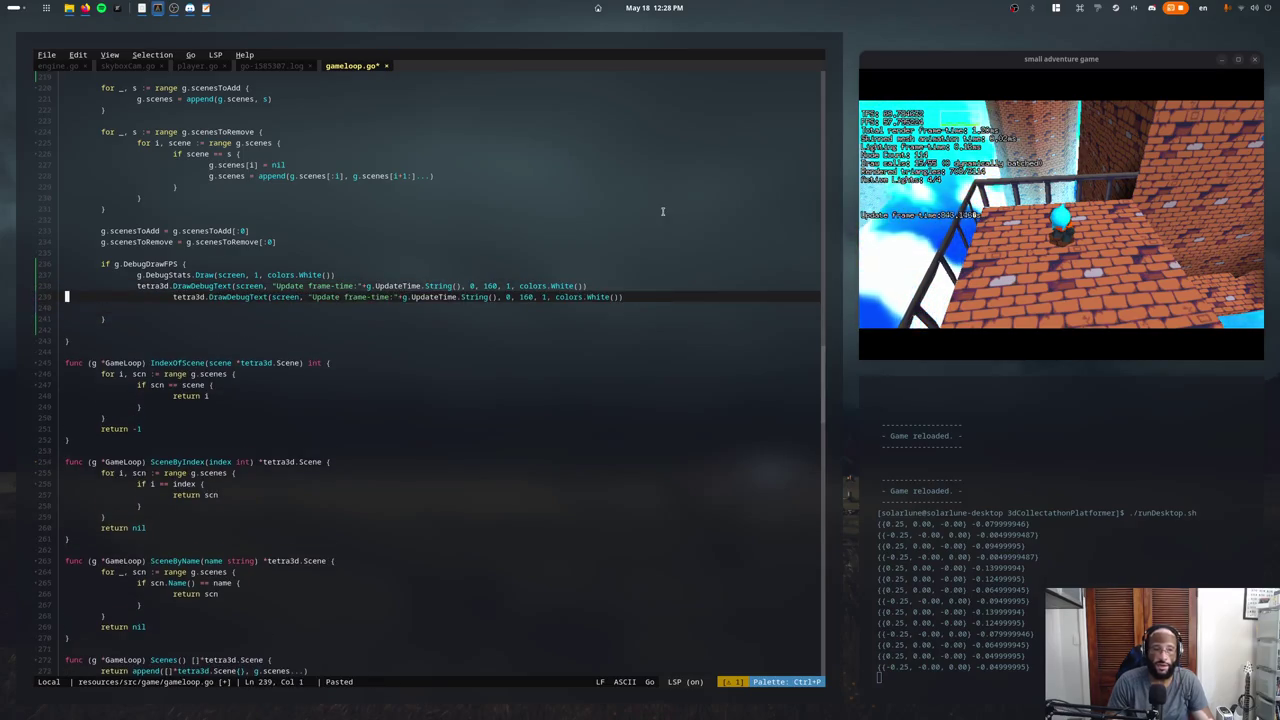
key("ctrl+z")
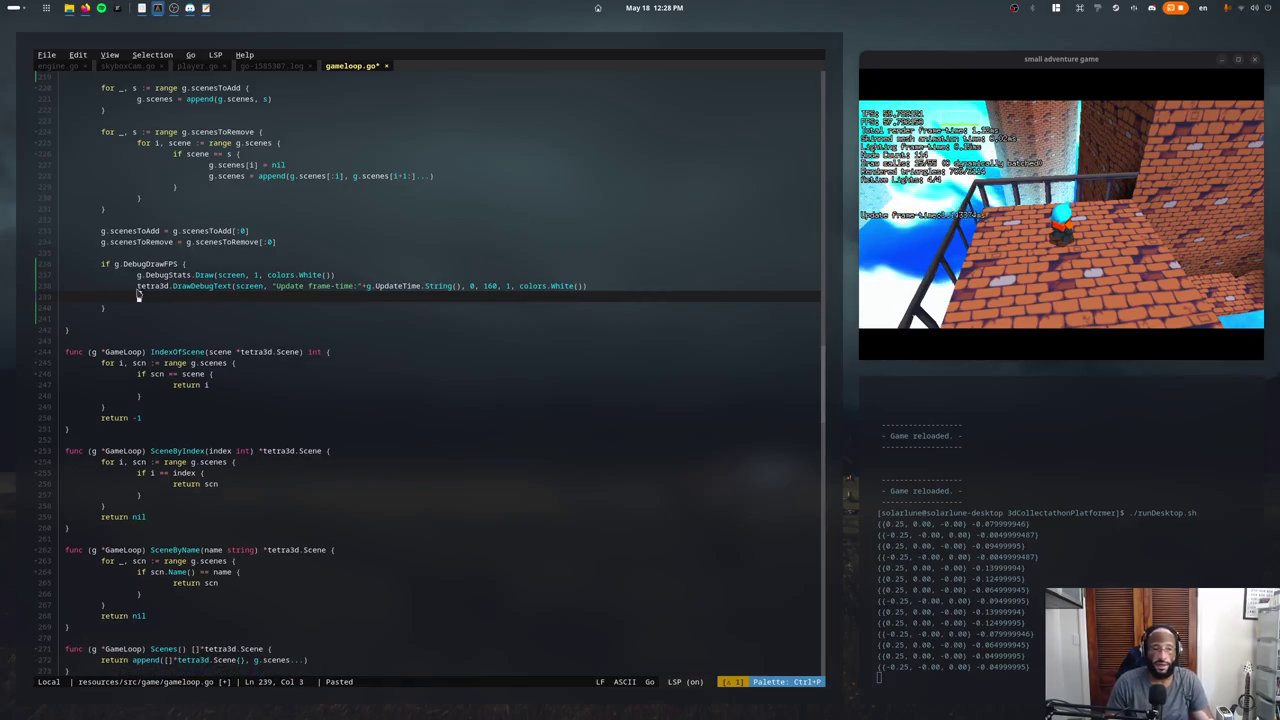
type("tetra3d.DrawDebugText(screen, \"Update frame-time:\"+g.UpdateTime.String(), 0, 160, 1, colors.White())")
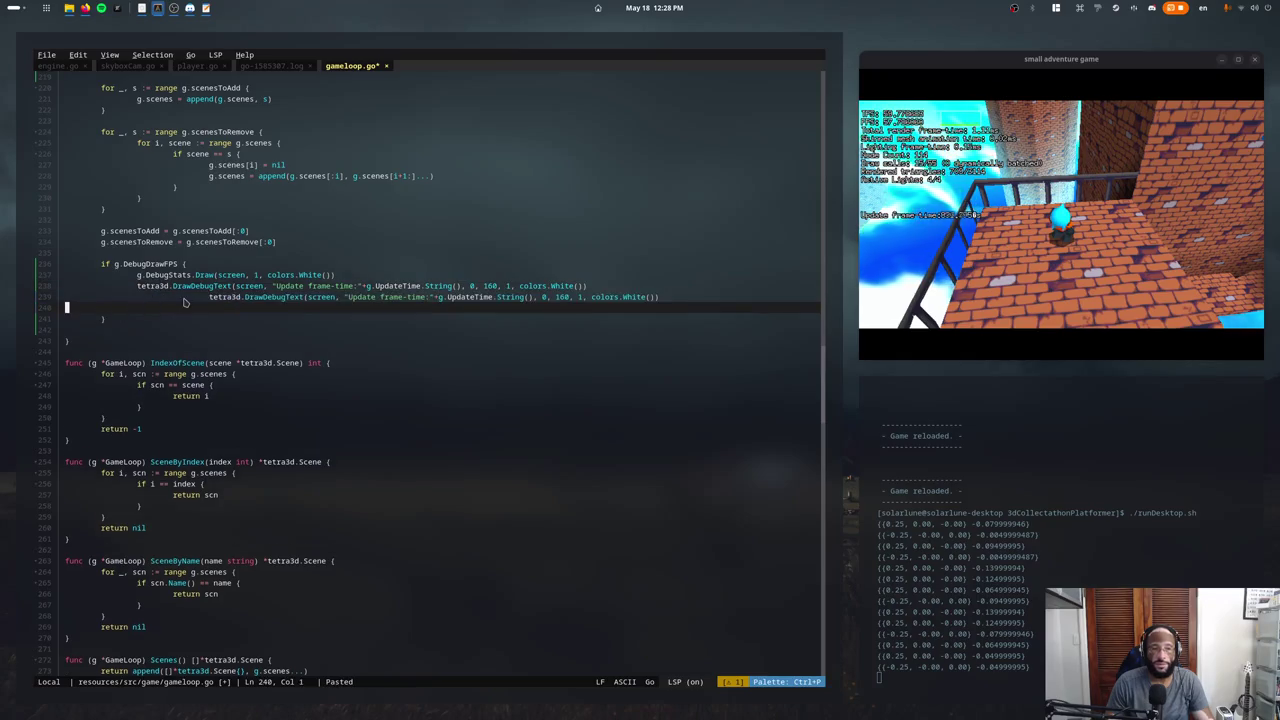
type("tetra3d.DrawDebugText(screen, \"Update frame-time:\"+g.UpdateTime.String(), 0, 160, 1, colors.White())")
key("Down")
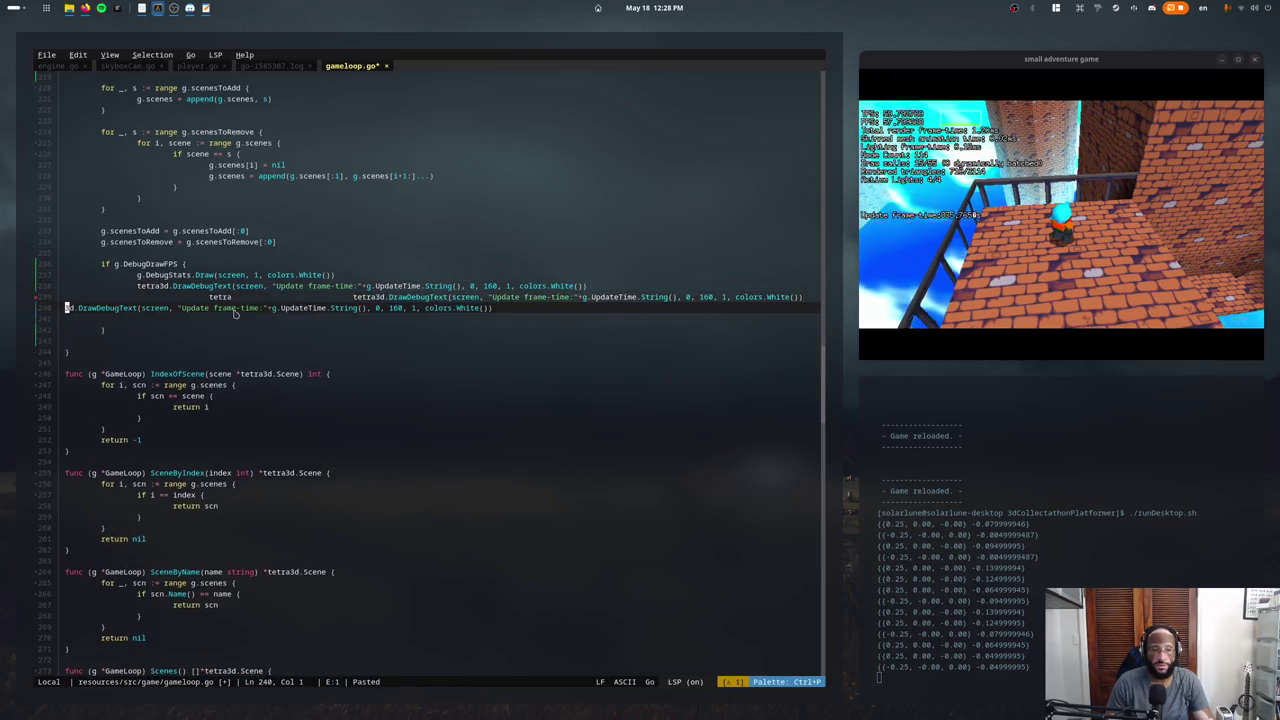
key("ctrl+v")
type("tetra3d.DrawDebugText(screen, \"Update frame-time:\"+g.UpdateTime.String(), 0, 160, 1, colors.White())")
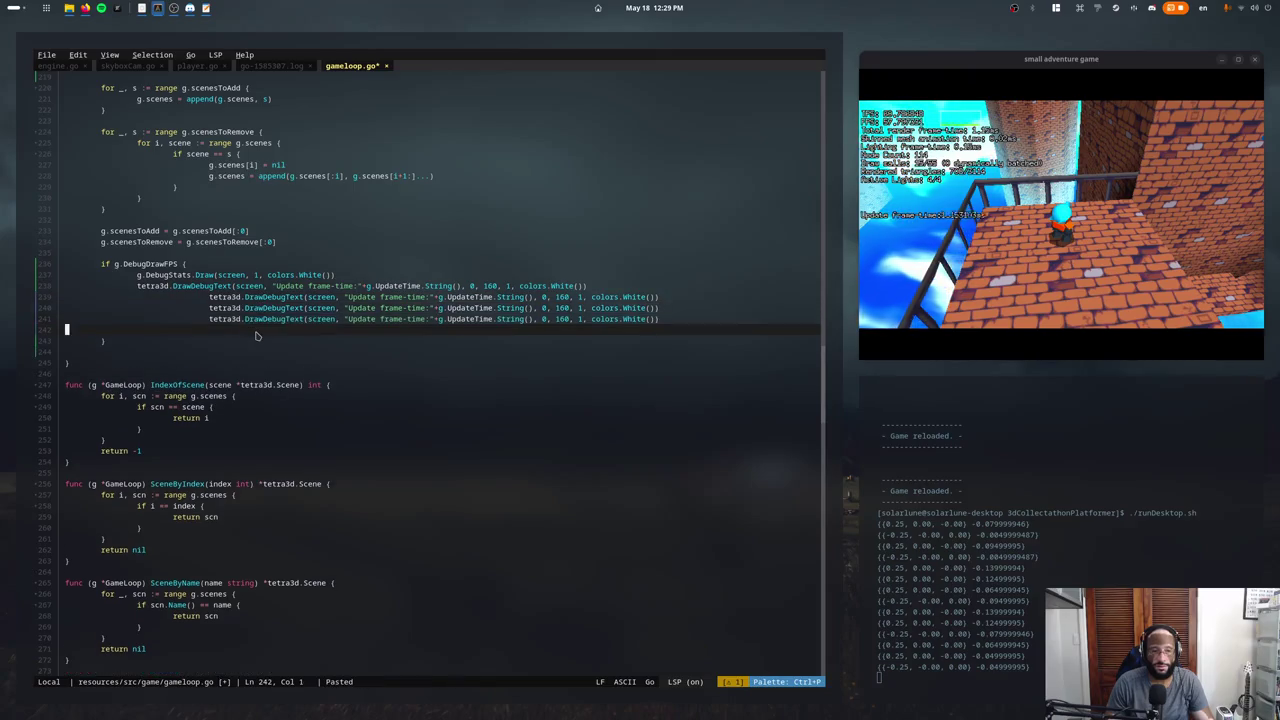
key("ctrl+z")
key("ctrl+z")
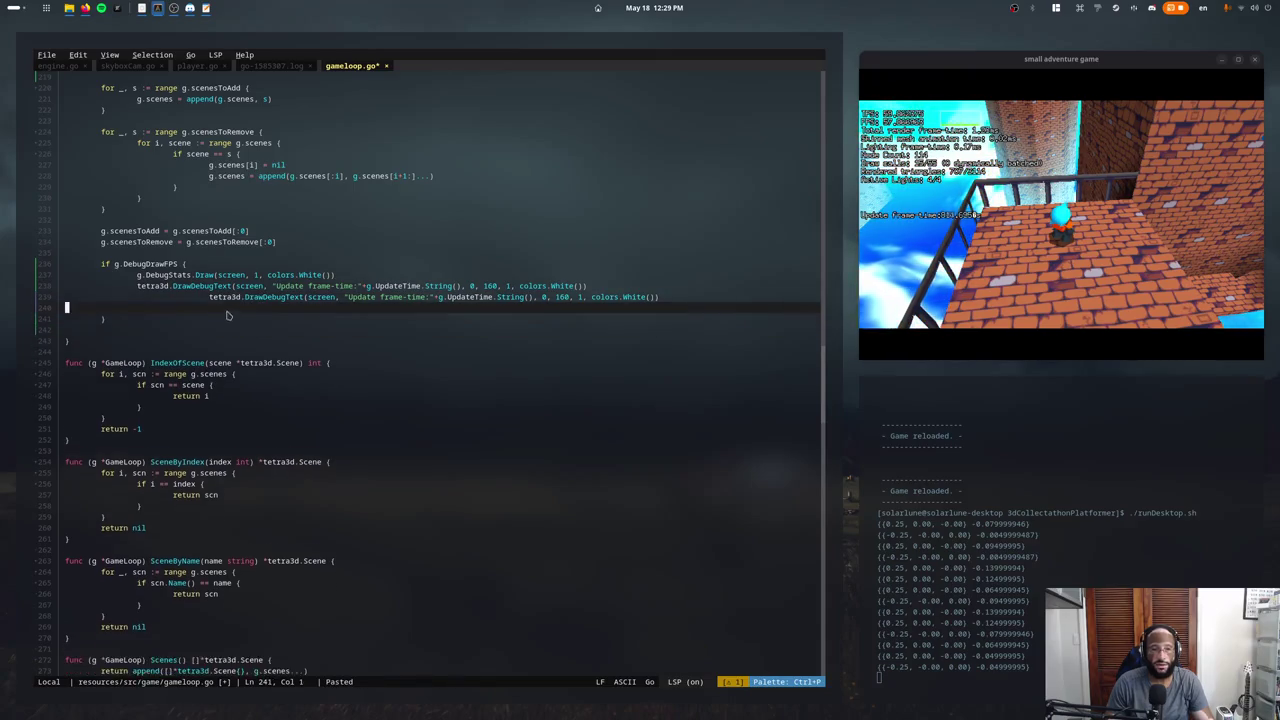
key("ctrl+z")
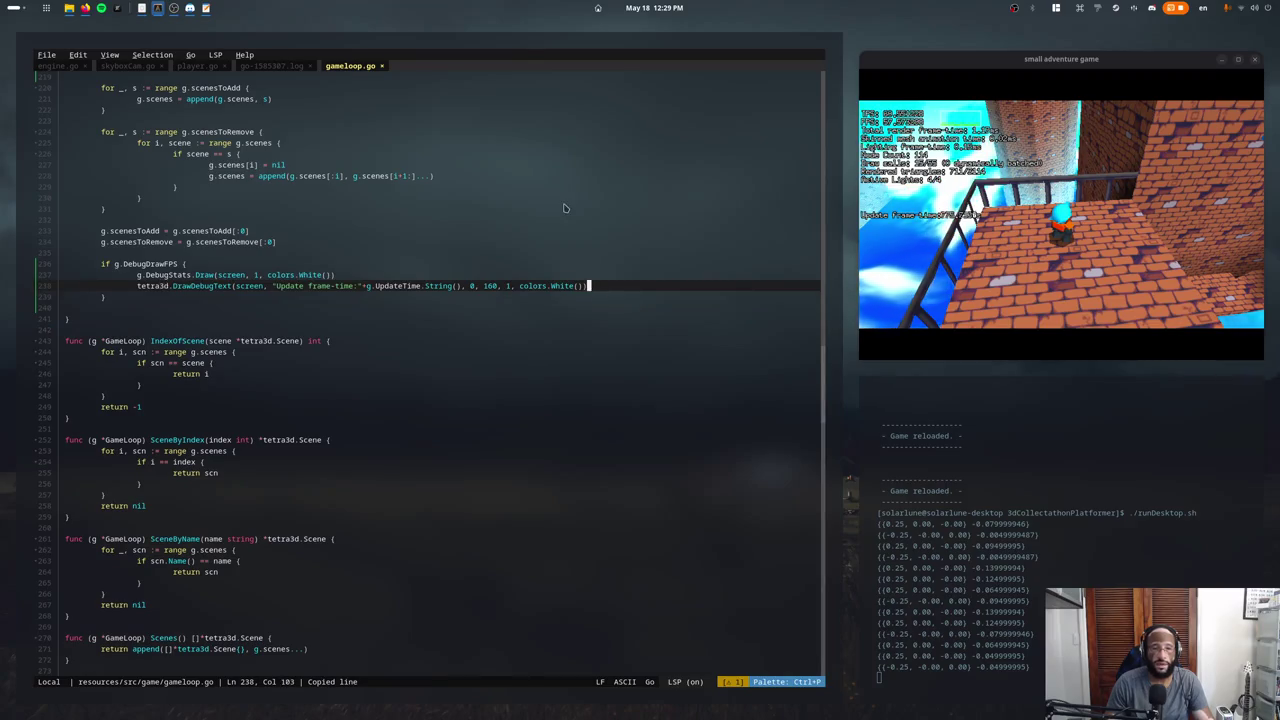
Paste the debug line below line 238, then undo until only the Update frame-time line remains.
key("Return")
type("tetra3d.DrawDebugText(screen, \"Update frame-time:\"+g.UpdateTime.String(), 0, 160, 1, colors.White())")
left_click(224, 297)
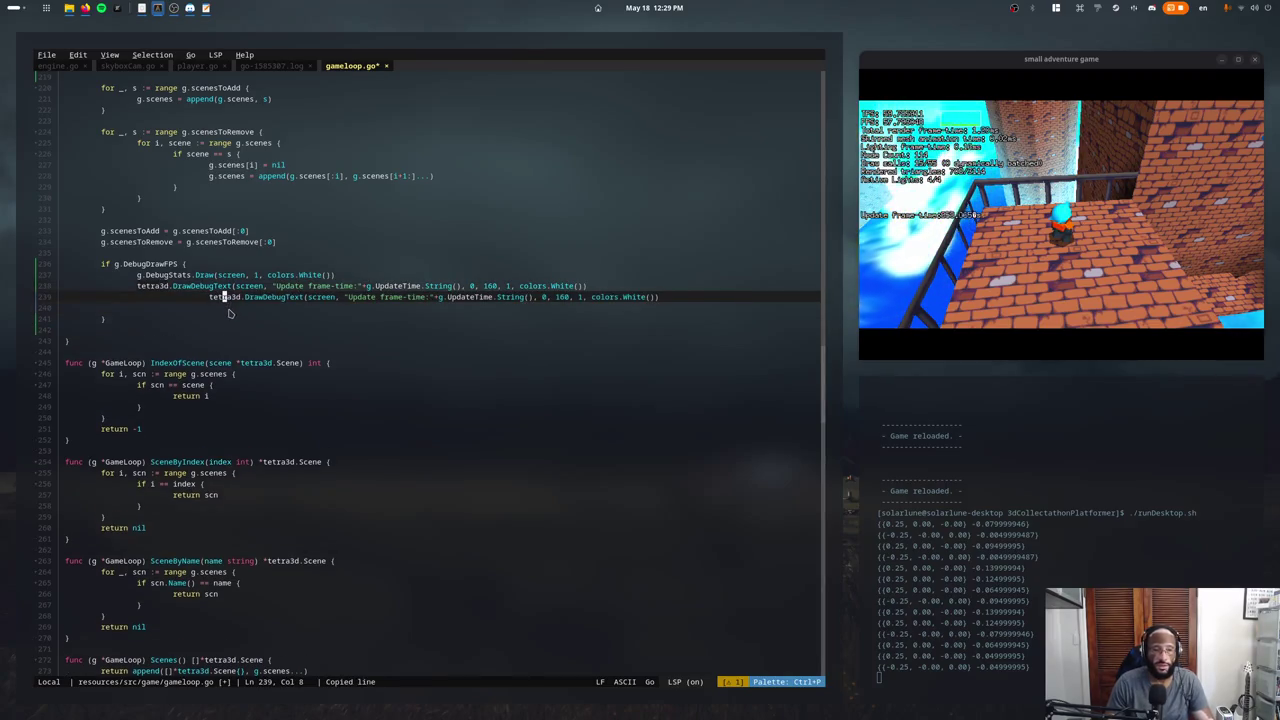
key("Down")
key("ctrl+v")
right_click(222, 316)
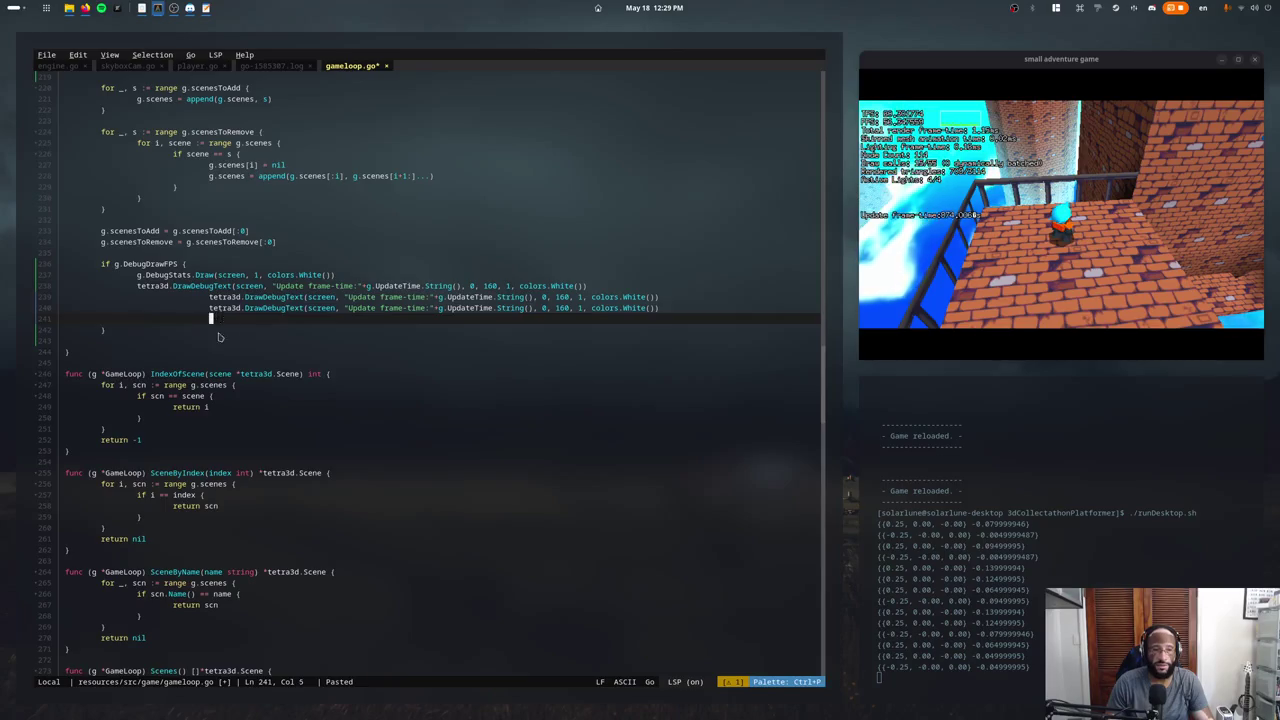
left_click(222, 337)
key("ctrl+z")
key("ctrl+z")
key("ctrl+z")
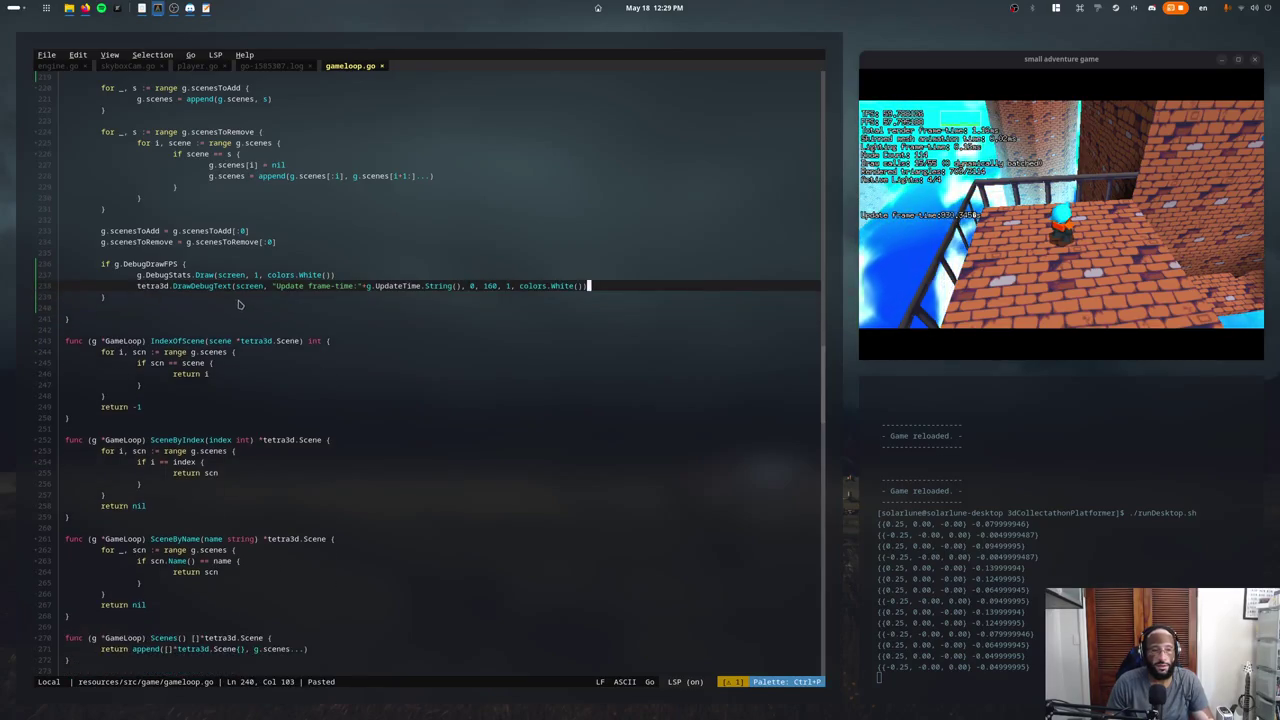
key("ctrl+z")
key("ctrl+z")
key("ctrl+z")
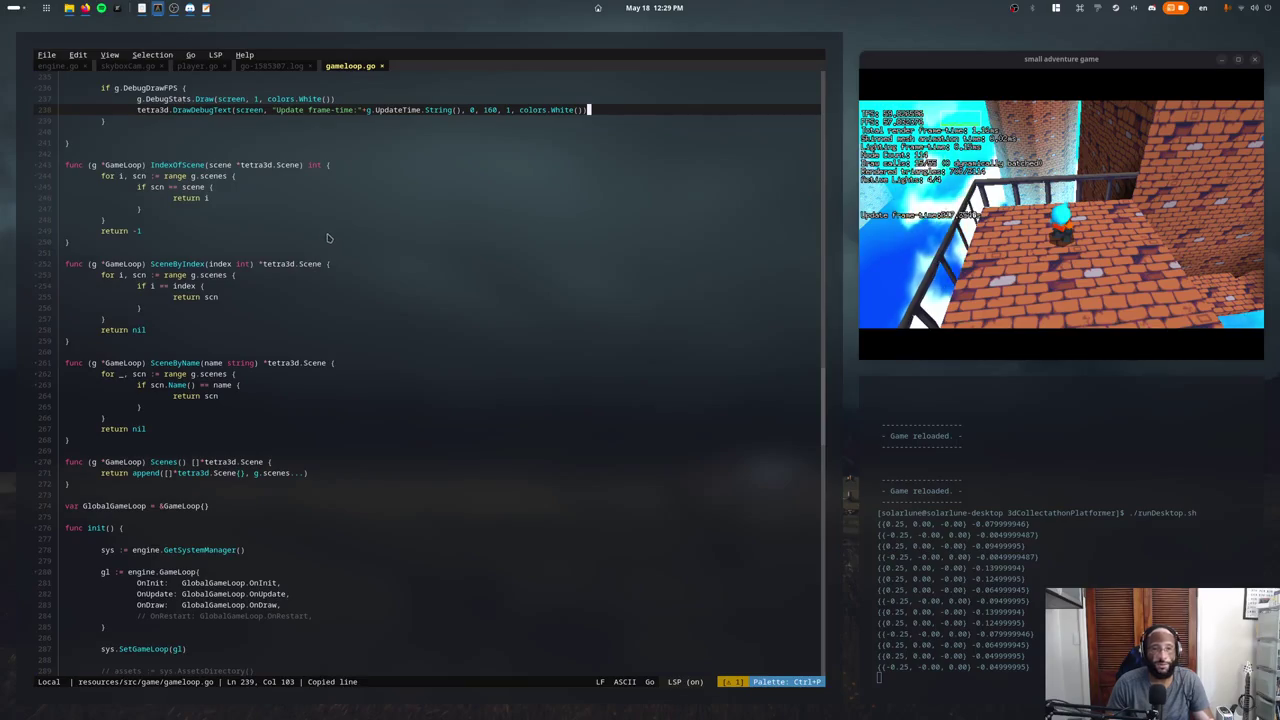
Align the duplicated debug line on line 239 and relabel it 'Total frame-time:'.
key("shift+Tab")
key("shift+Tab")
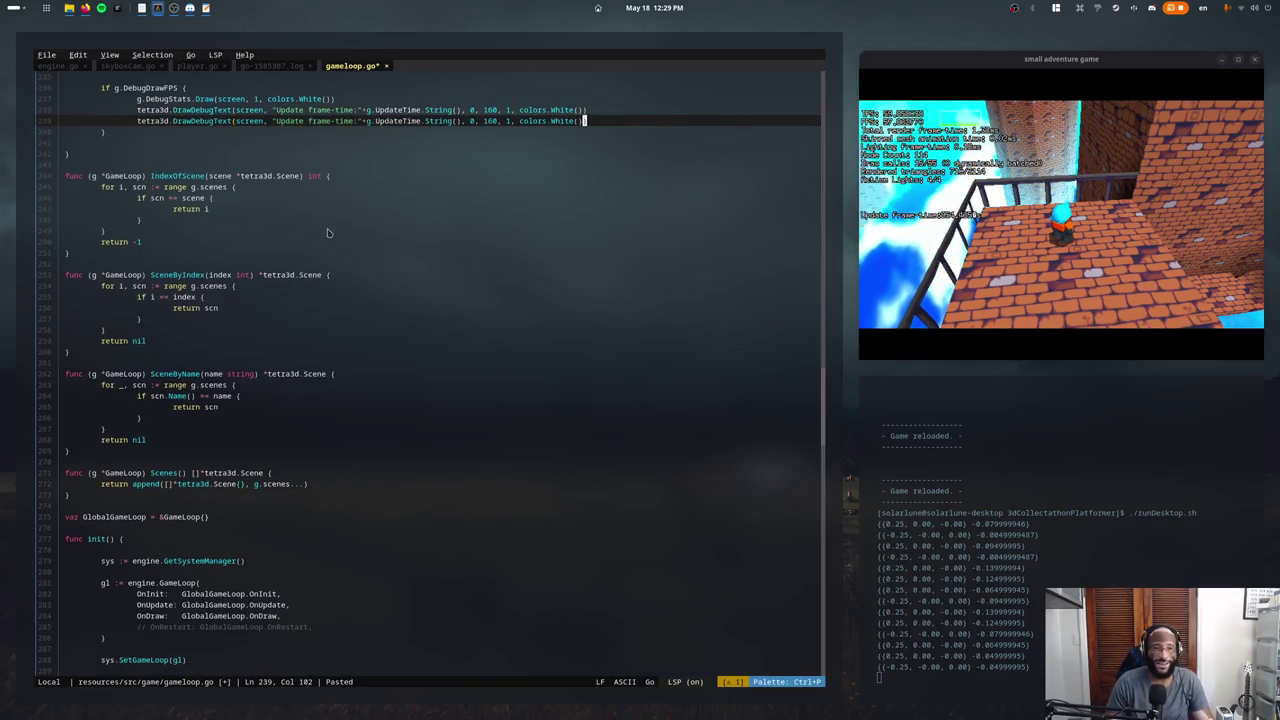
key("ctrl+Left")
key("ctrl+Left")
key("ctrl+Left")
key("ctrl+Left")
key("ctrl+Left")
key("ctrl+Left")
key("ctrl+shift+Right")
key("ctrl+shift+Right")
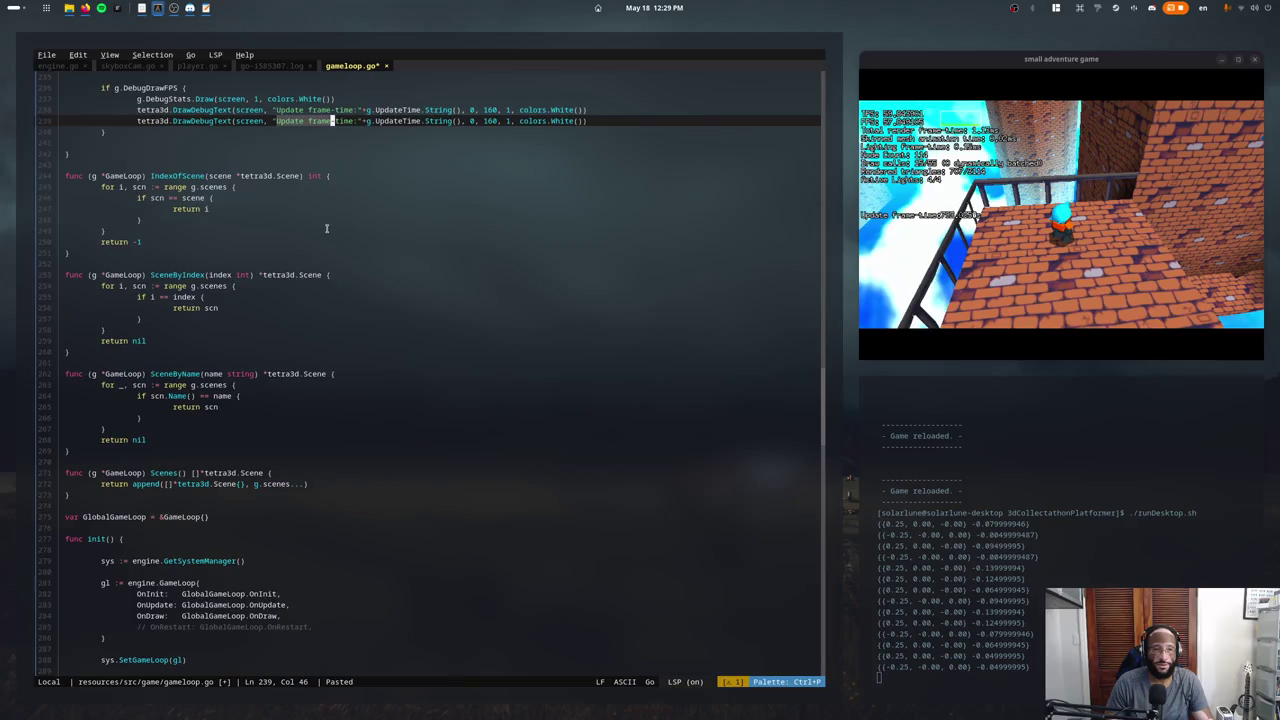
type("Tic")
key("BackSpace")
key("BackSpace")
key("BackSpace")
type("Total frame-")
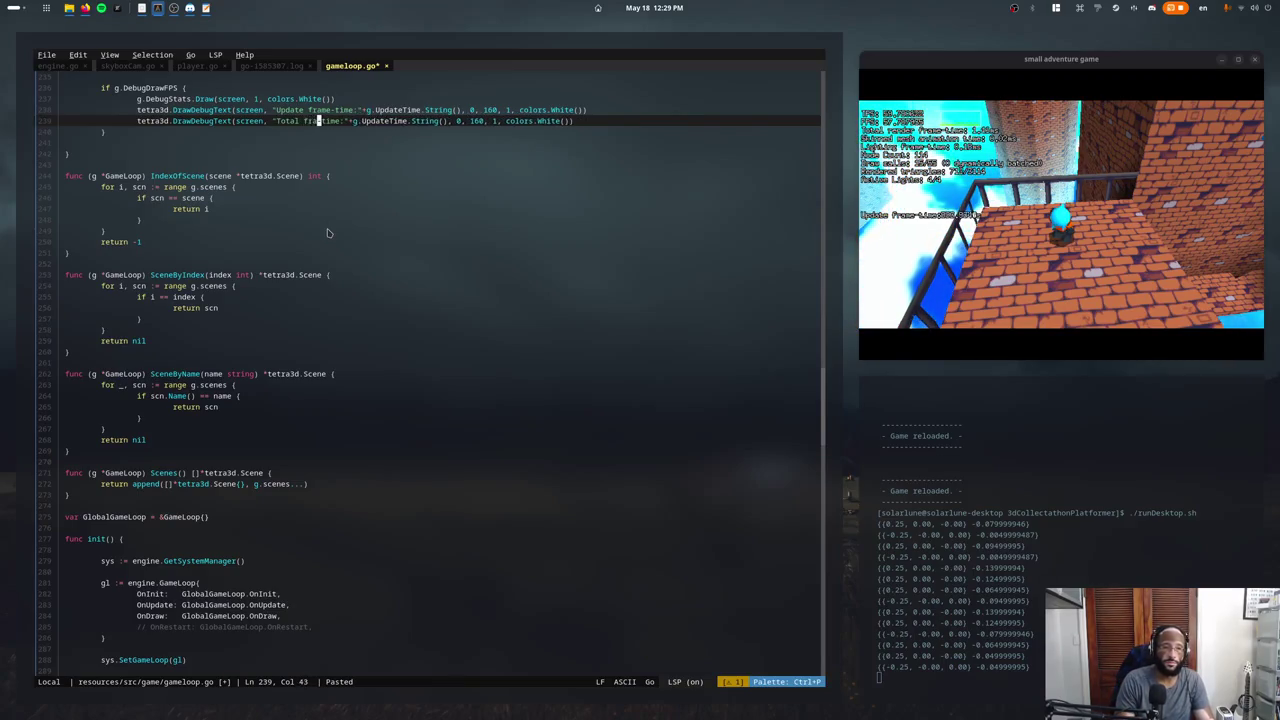
Make its value (g.UpdateTime + g.DebugStats.FrameTime()).String() and save gameloop.go.
key("ctrl+Right")
key("ctrl+Right")
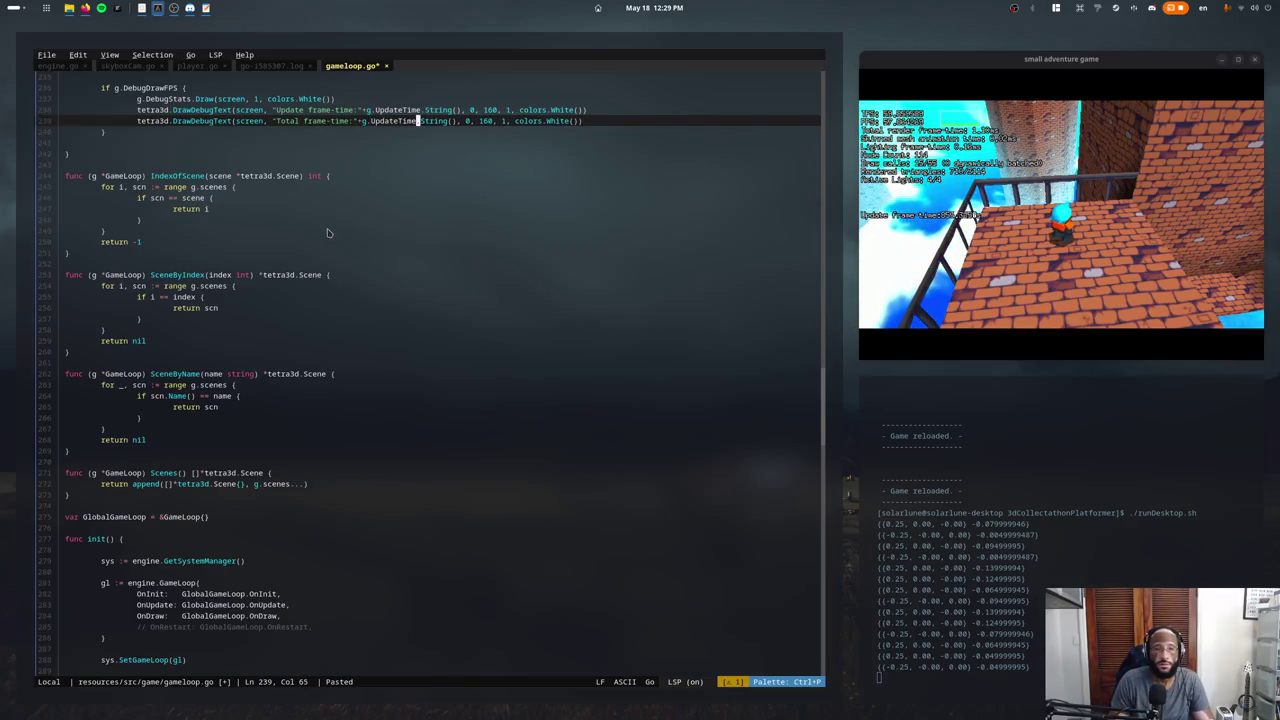
type("+g.")
scroll(228, 335, "up", 5)
scroll(228, 335, "up", 3)
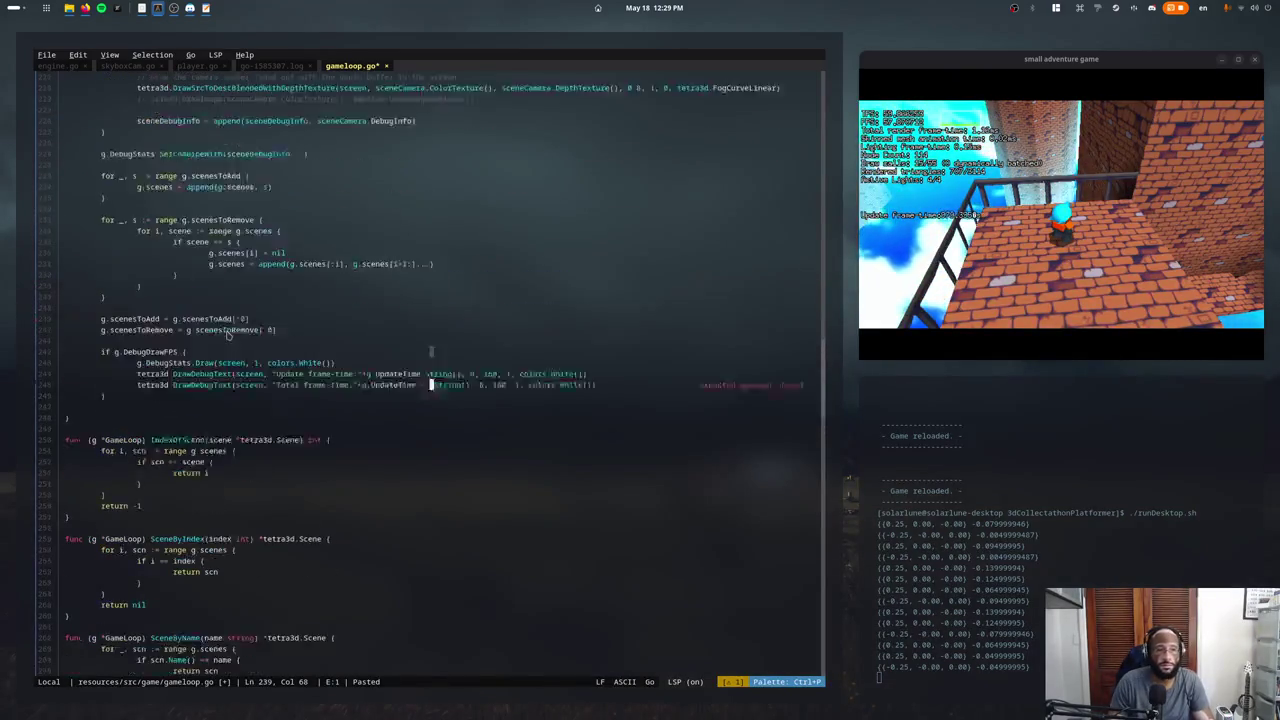
type("DebugSta")
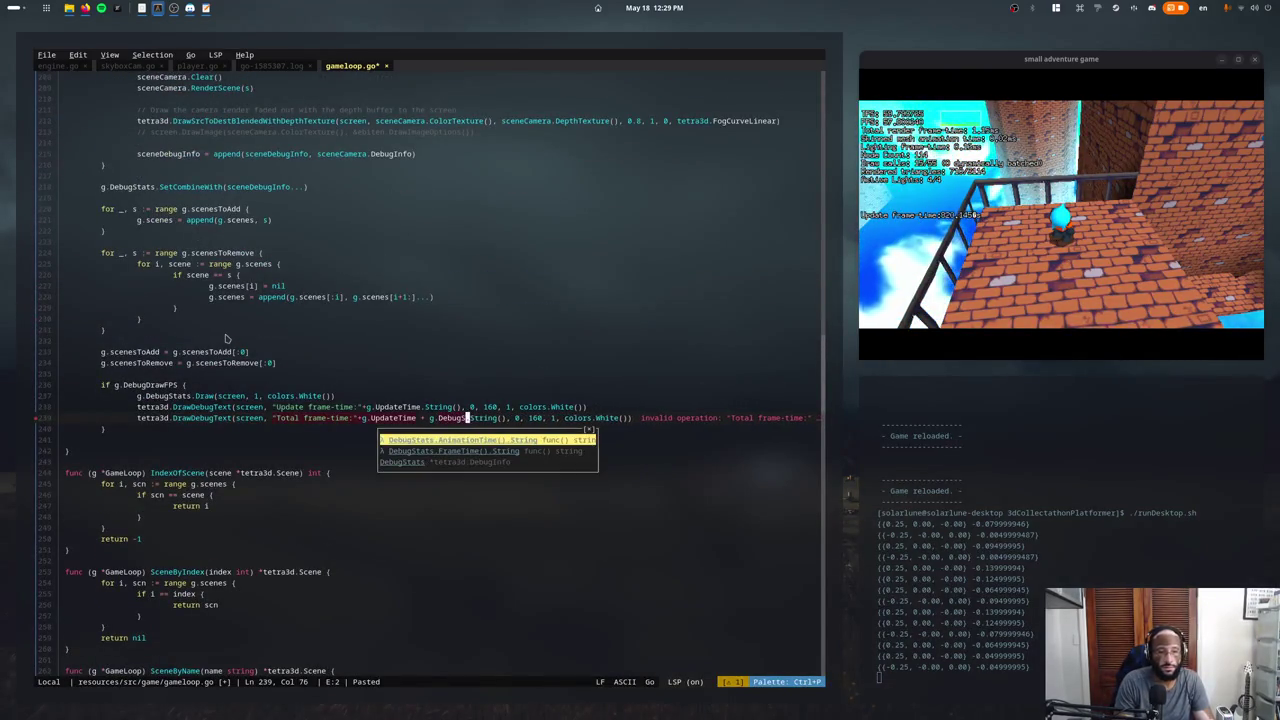
type("tats.To")
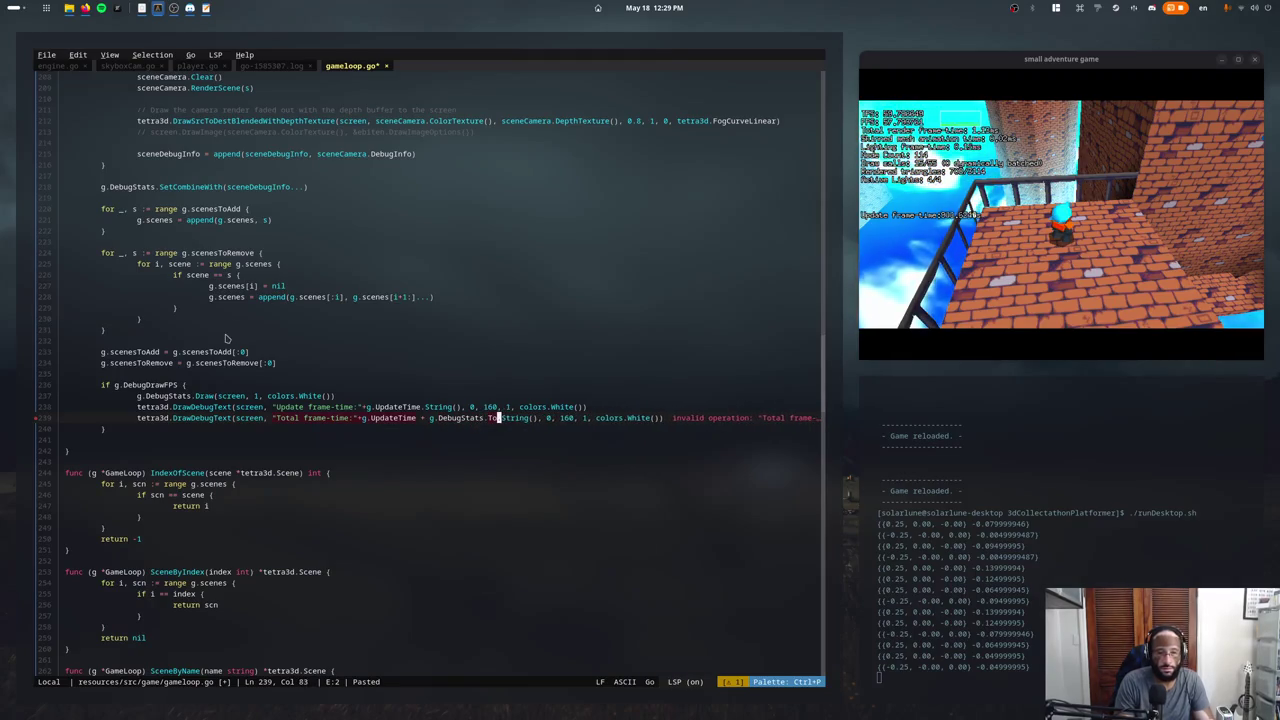
type("t")
key("BackSpace")
key("BackSpace")
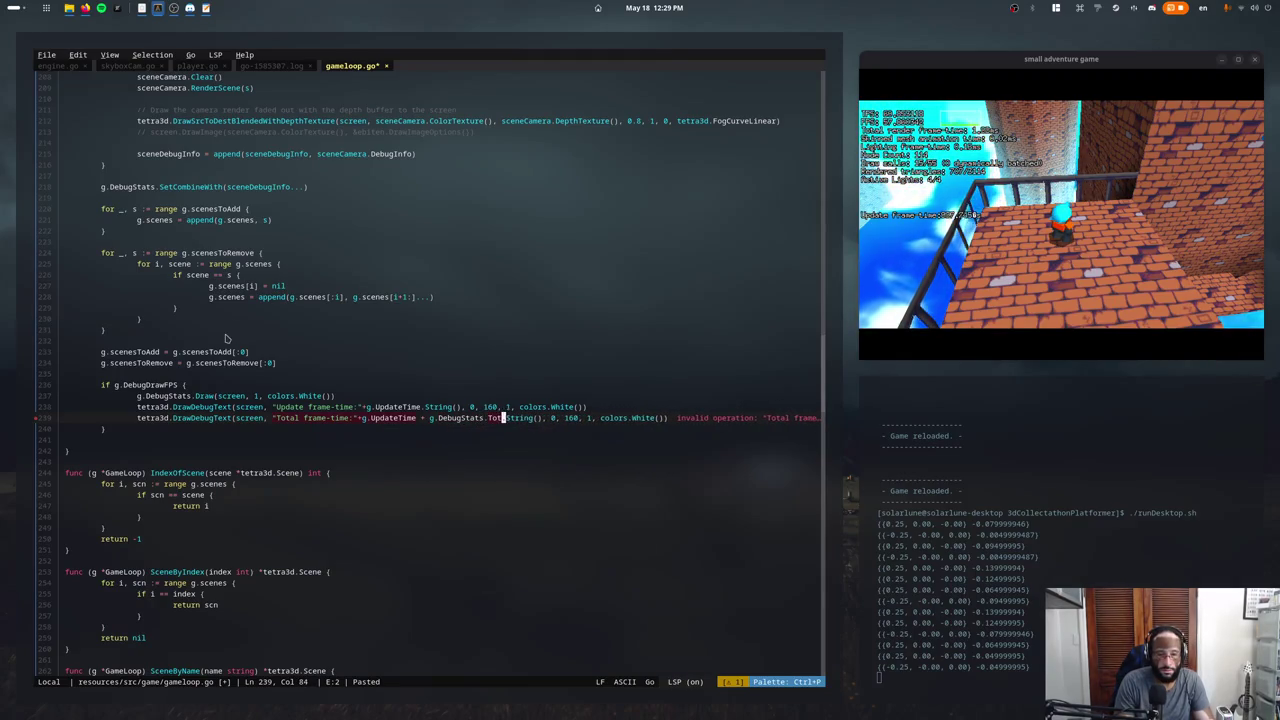
key("BackSpace")
key("ctrl+space")
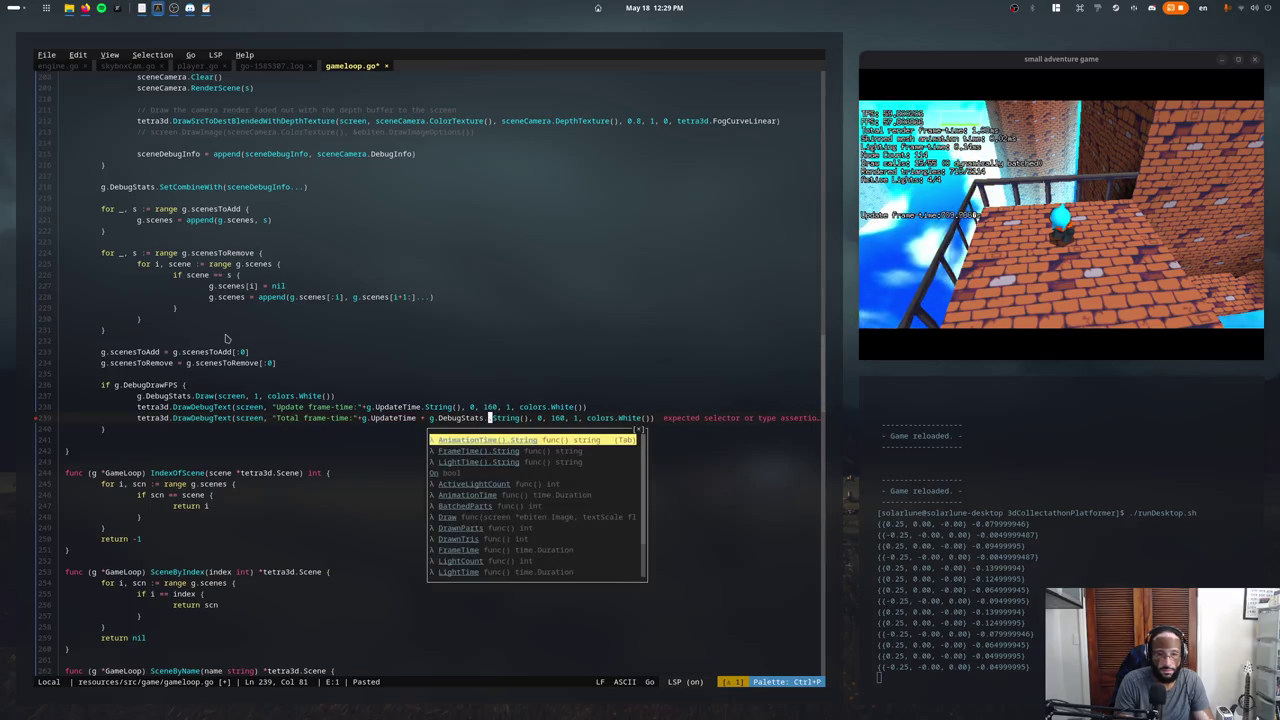
type("FrameTime(")
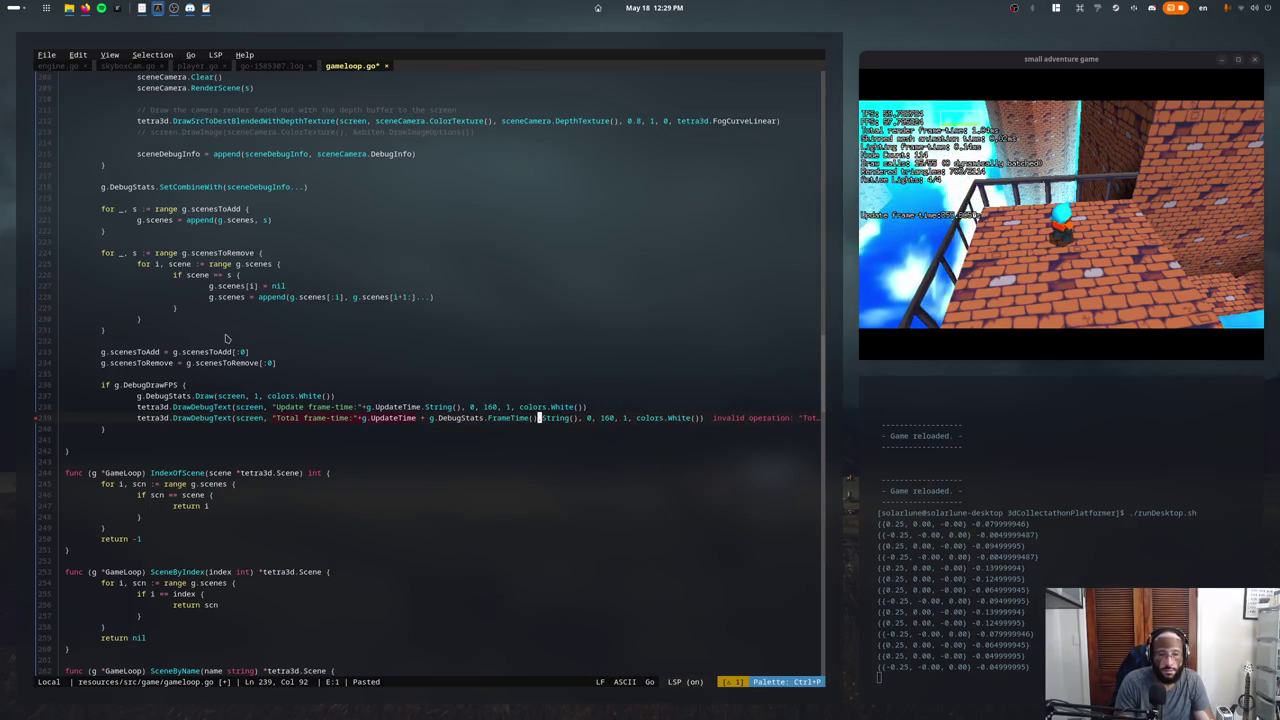
type(")")
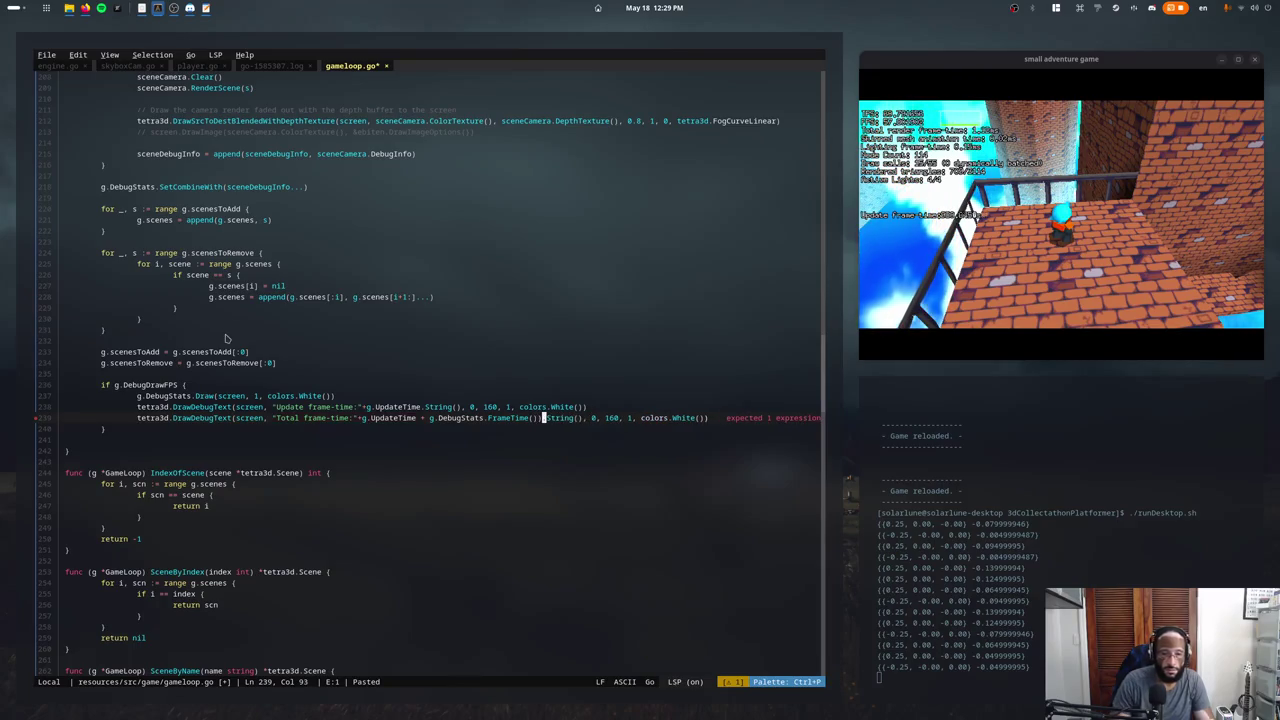
key("ctrl+Left")
key("ctrl+Left")
key("ctrl+Left")
type("(")
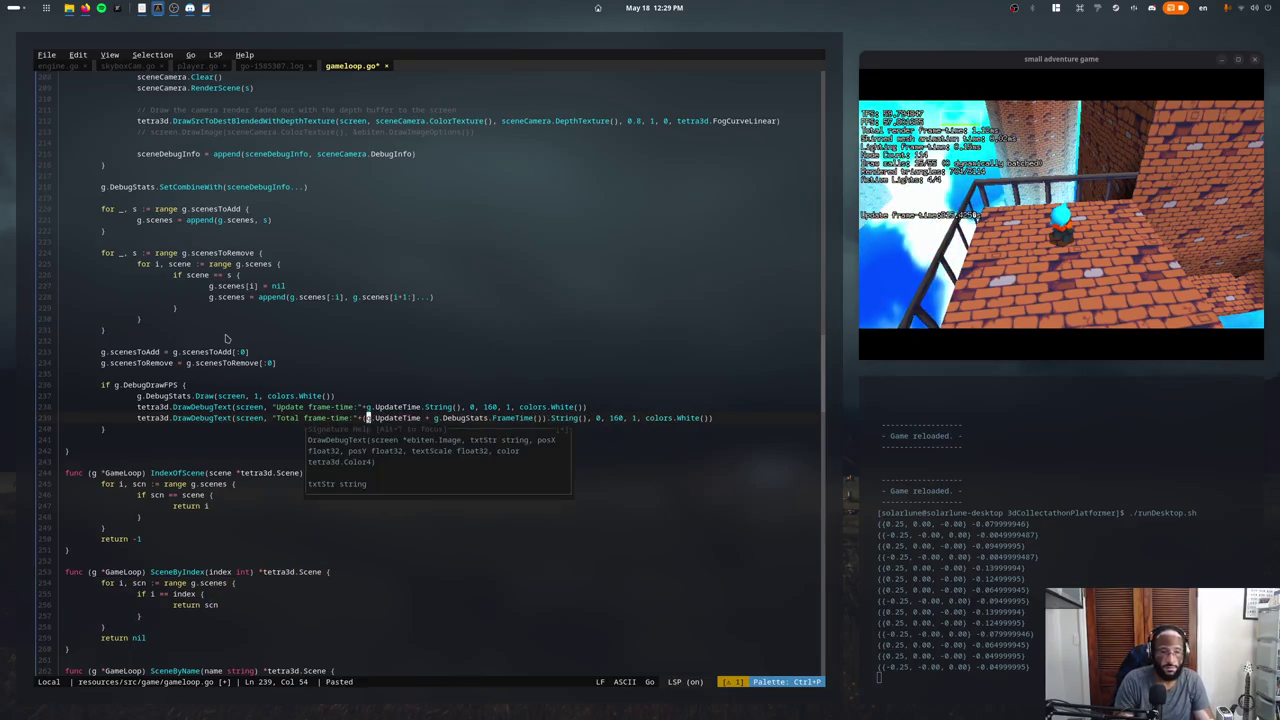
key("Up")
key("Up")
key("ctrl+s")
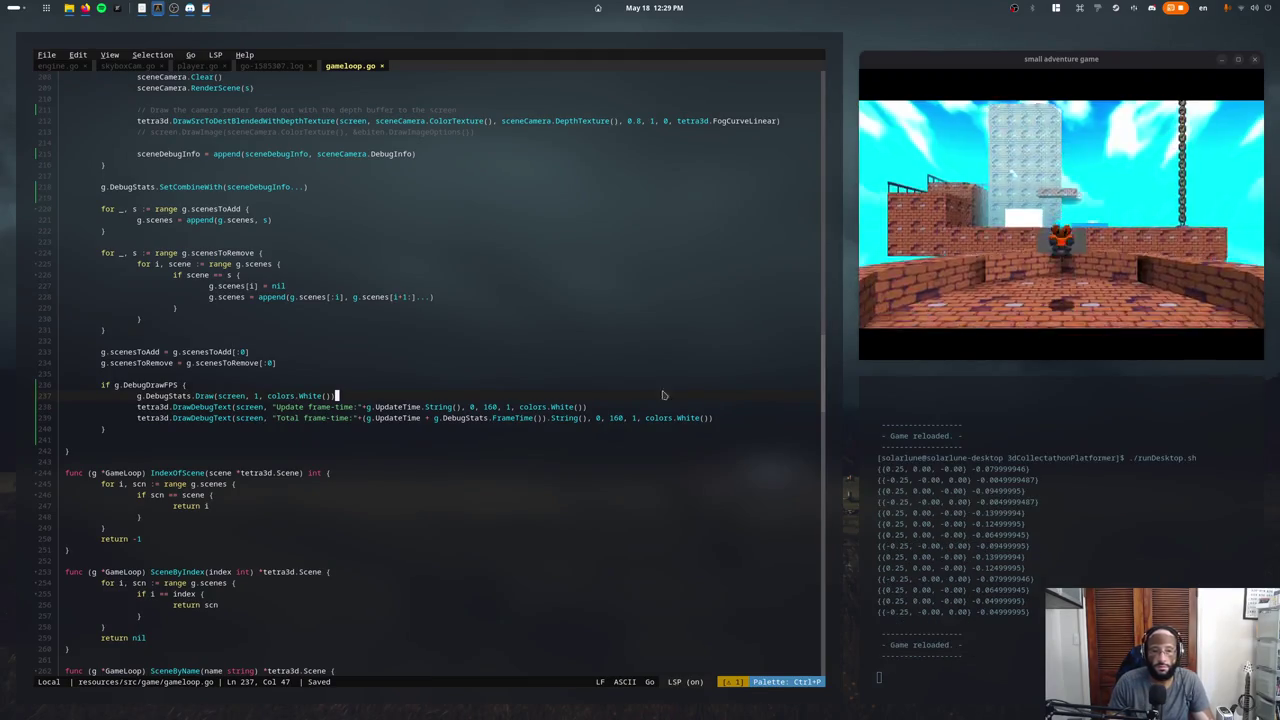
Check the frame-time readout in the running game while walking the character around.
key("Down")
key("Down")
key("Down")
double_click(617, 417)
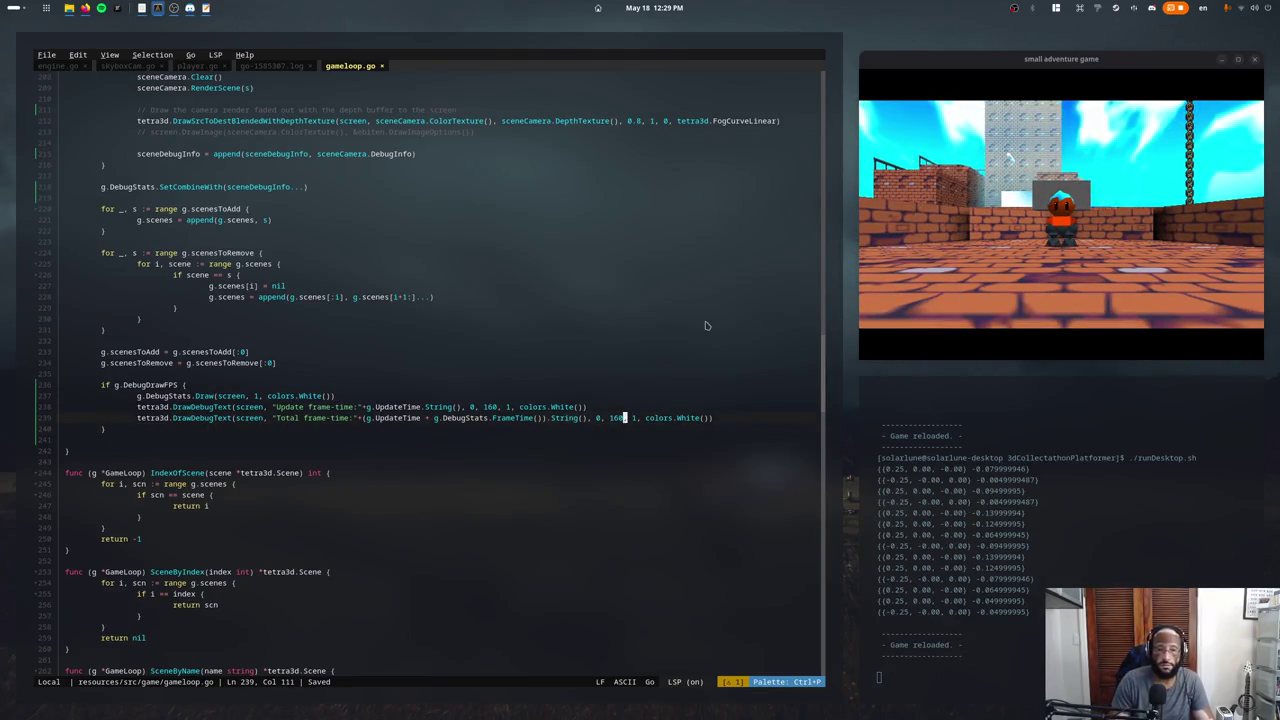
left_click(860, 254)
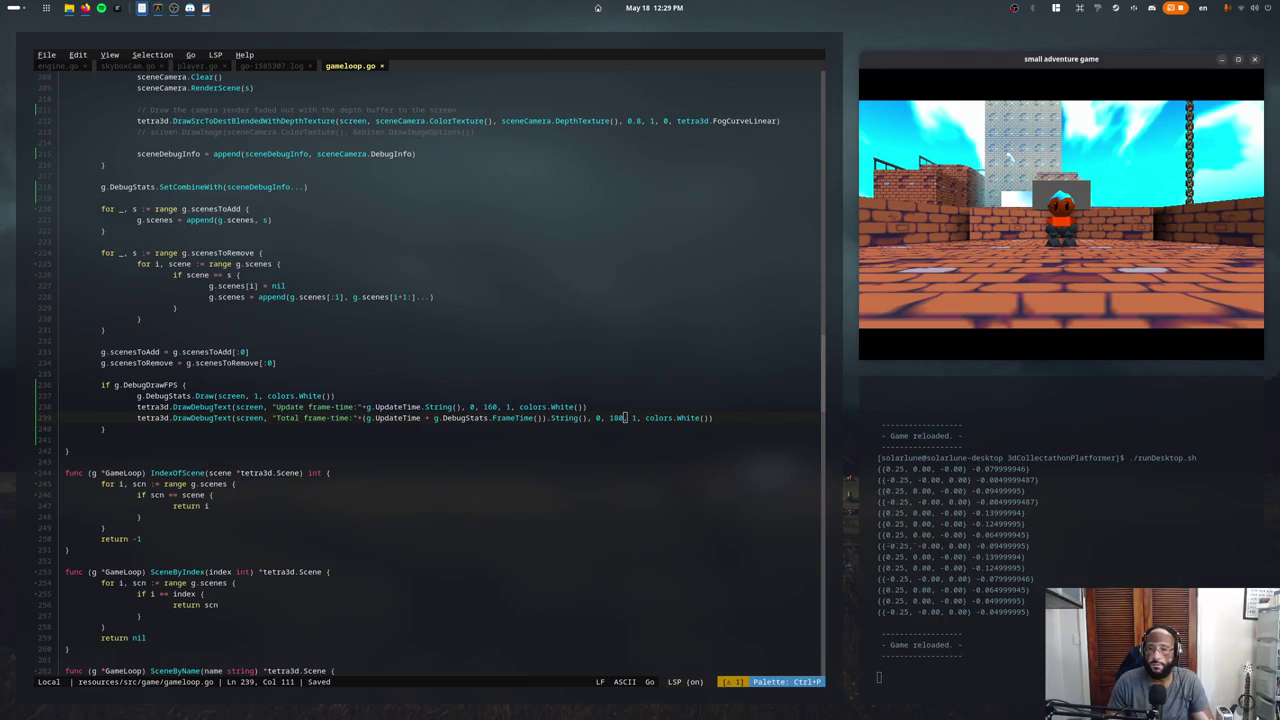
key("w")
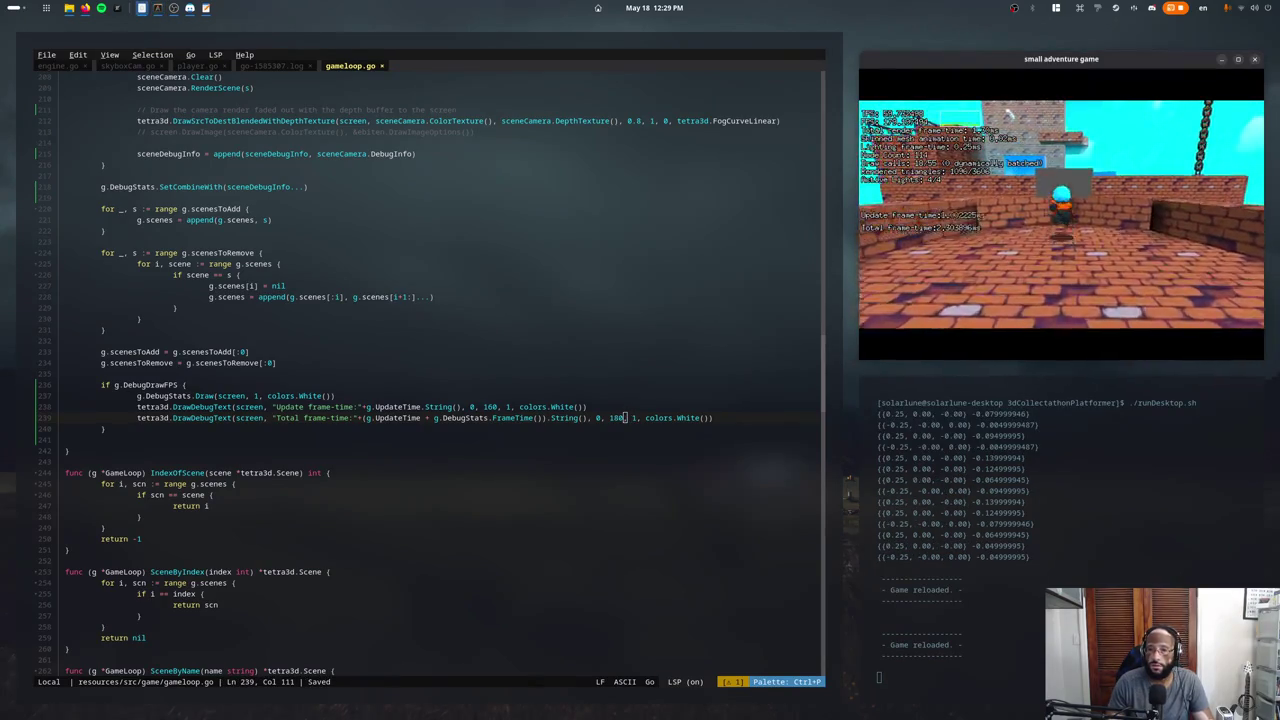
key("w")
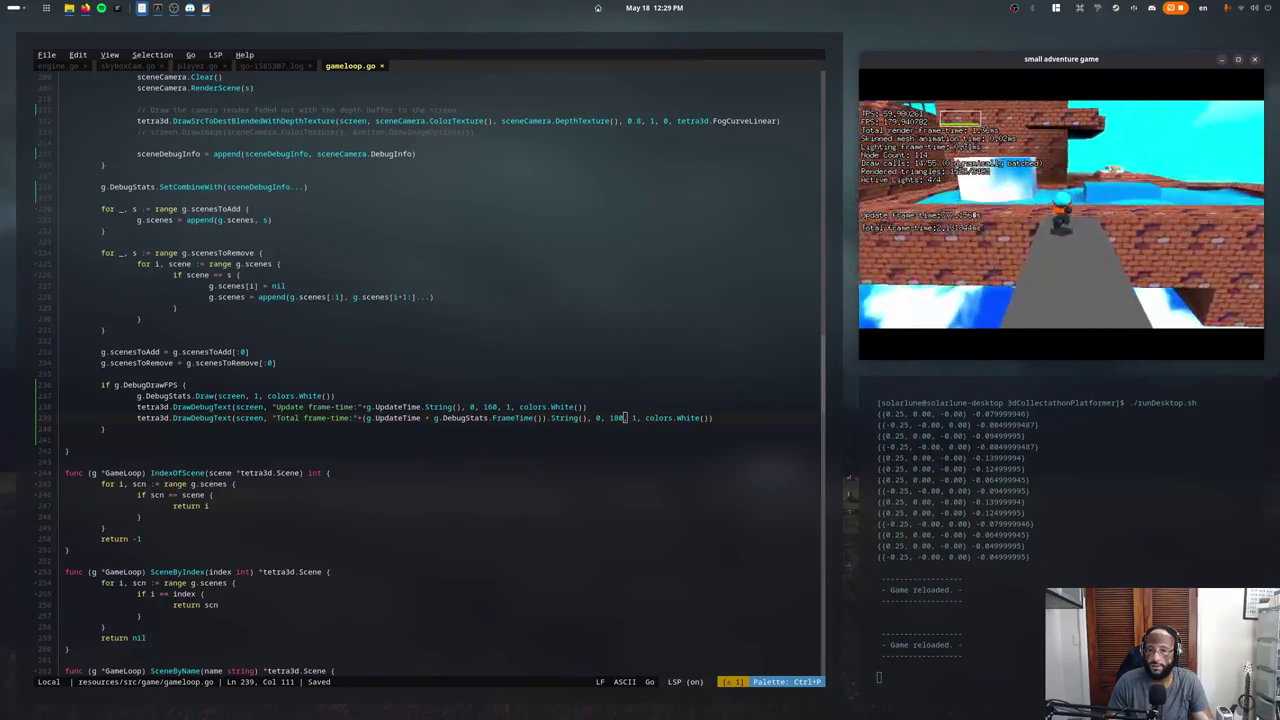
key("w")
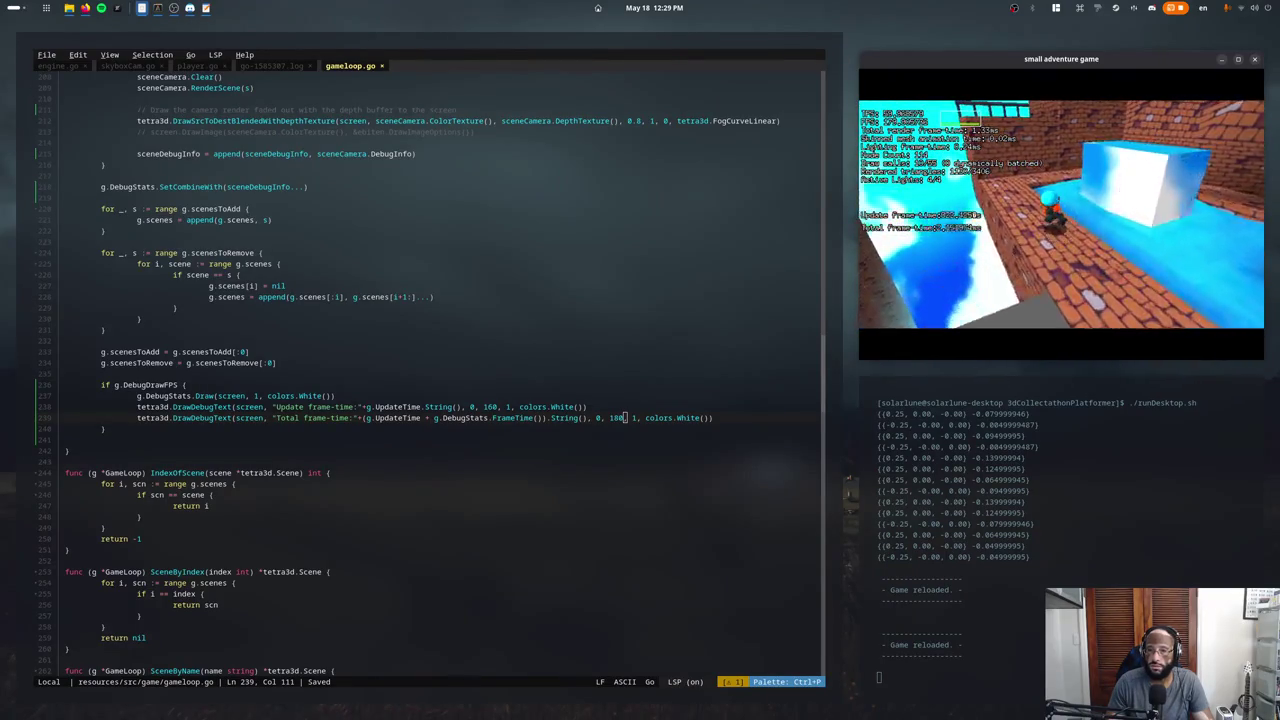
key("alt+Tab")
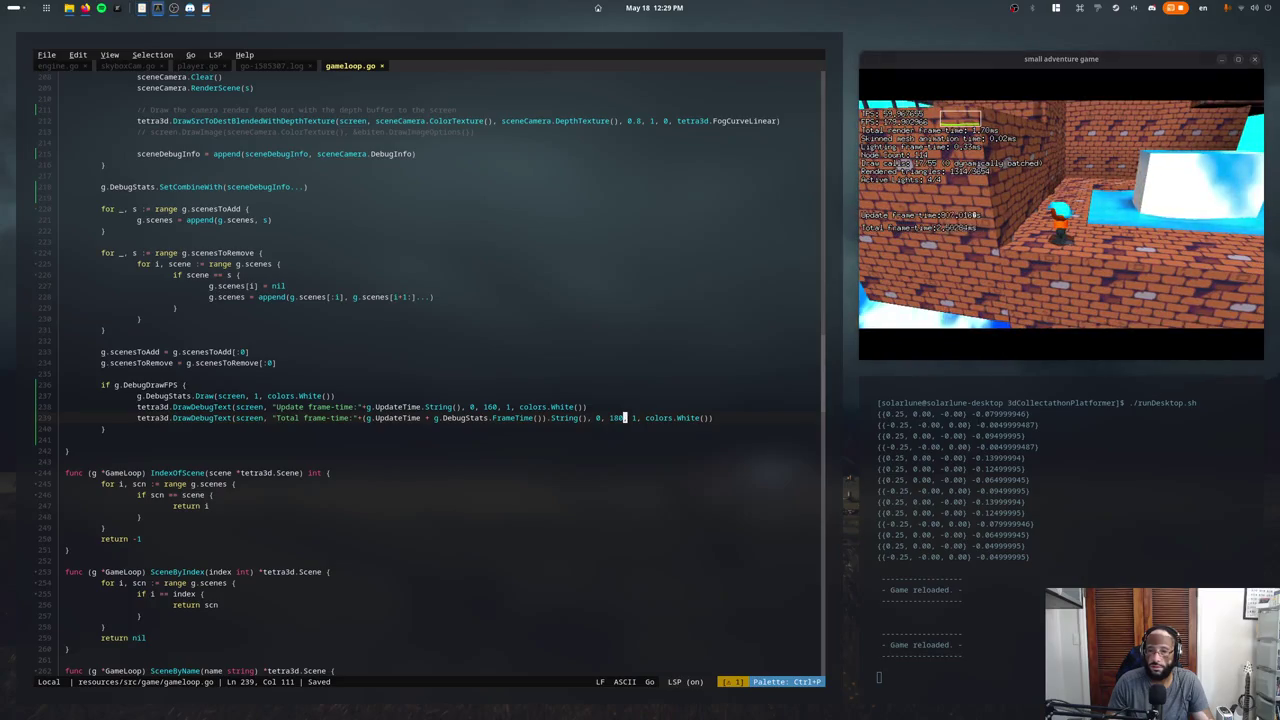
Change the debug y offsets to 120 on line 238 and 150 on line 239, then save.
left_click(489, 407)
key("BackSpace")
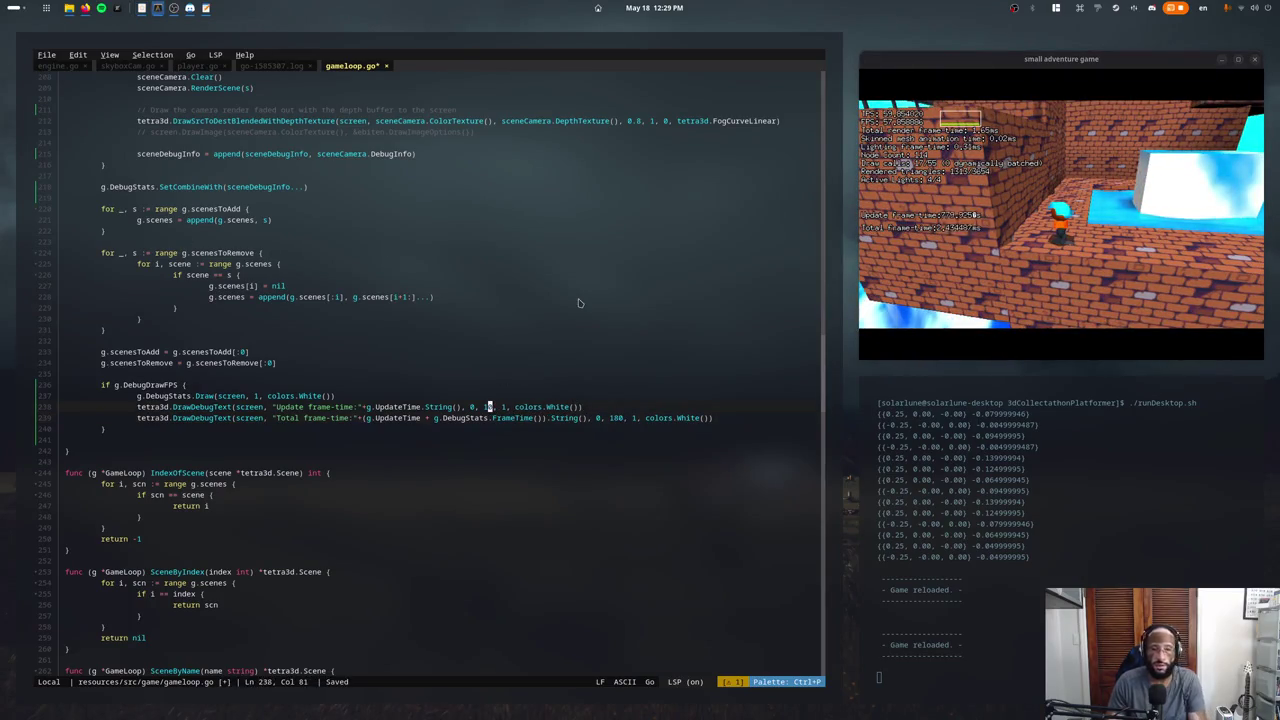
type("2")
left_click(619, 418)
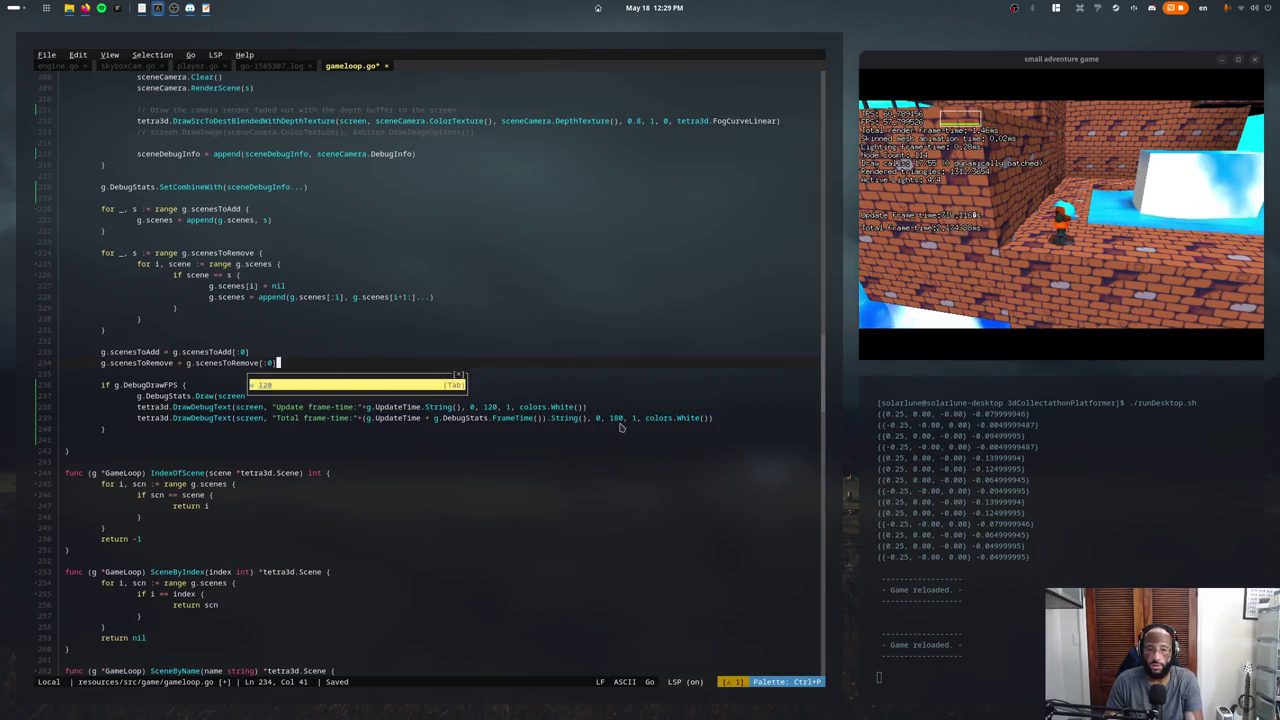
key("BackSpace")
type("5")
key("ctrl+s")
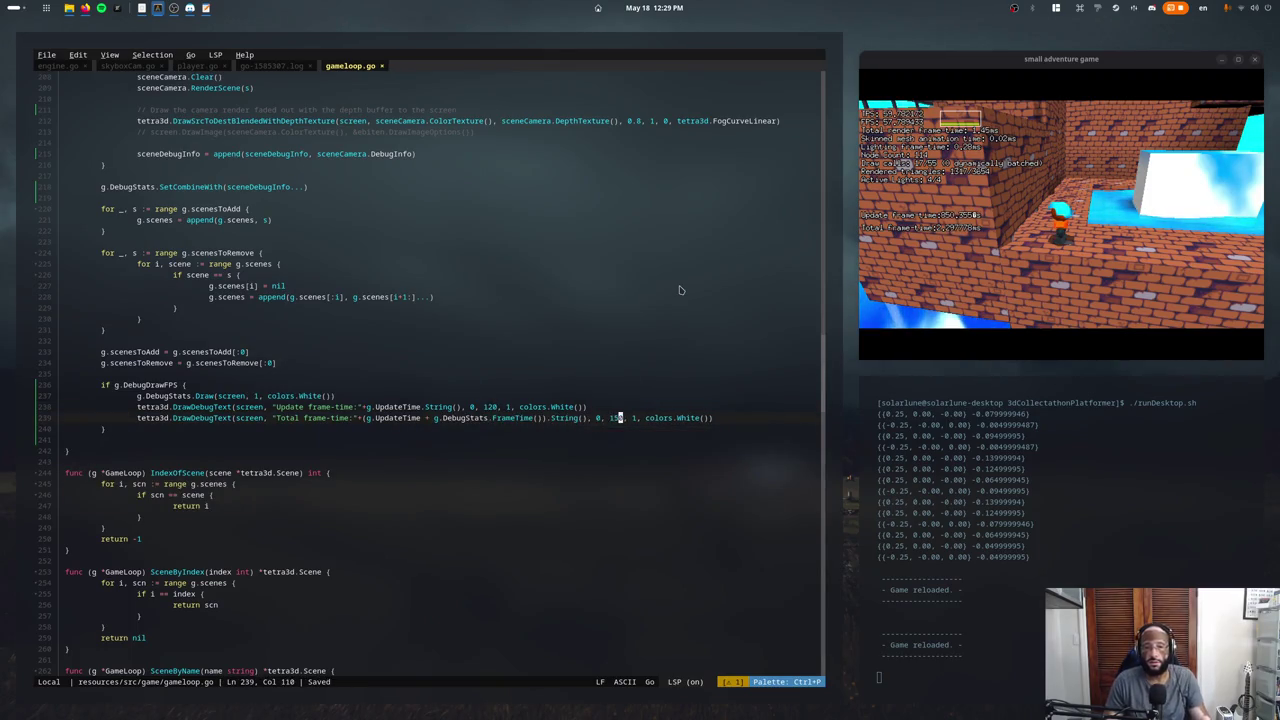
Check the game, then correct the Total frame-time offset to 140 and save again.
left_click(1060, 220)
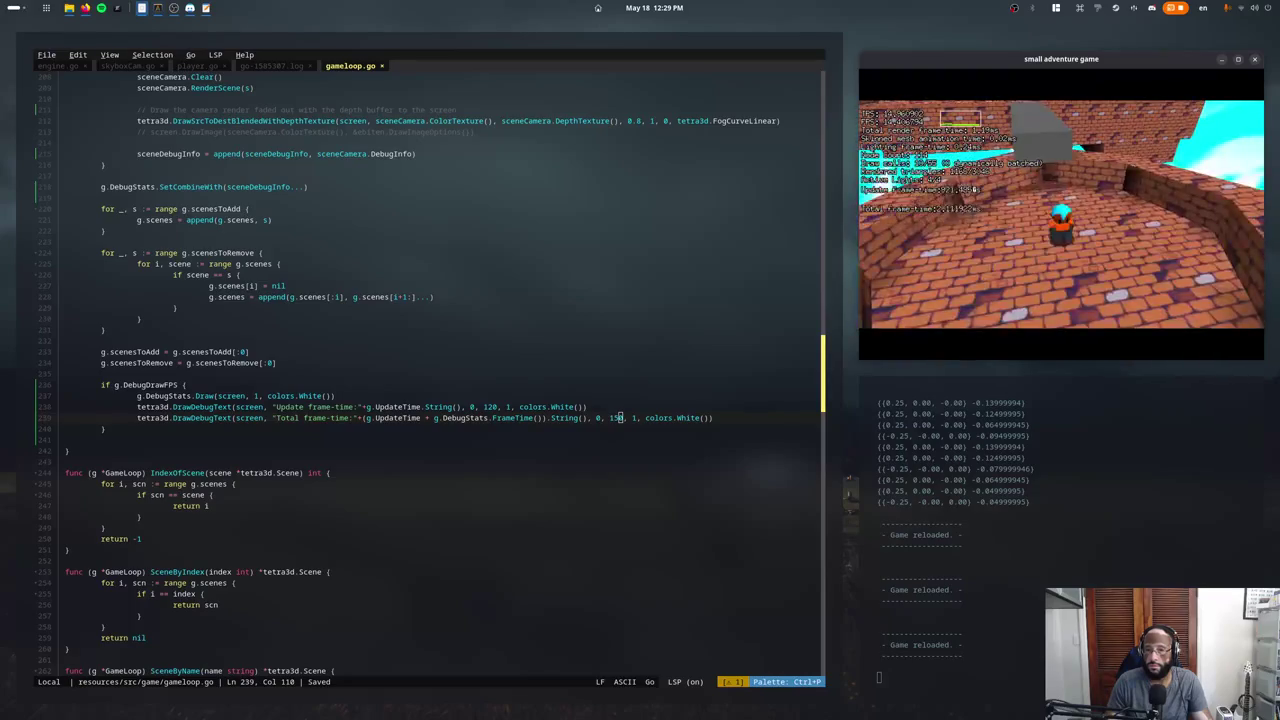
key("BackSpace")
type("4")
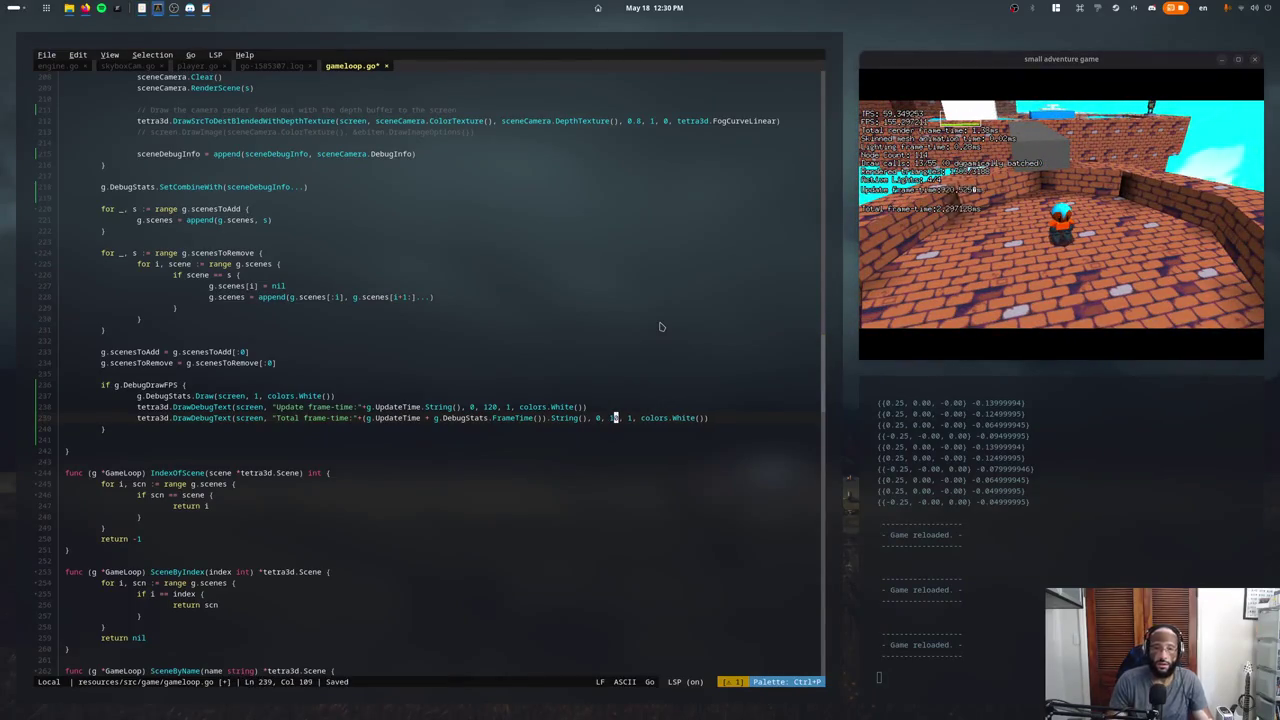
key("ctrl+s")
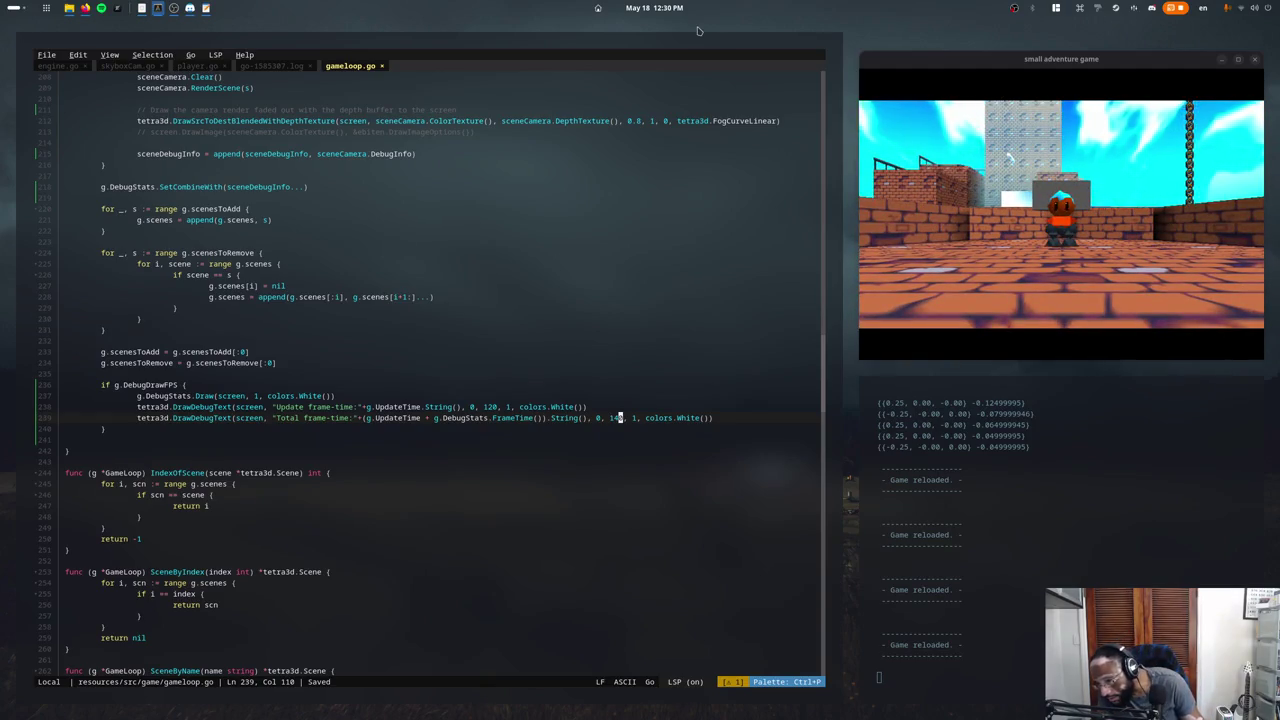
left_click(337, 225)
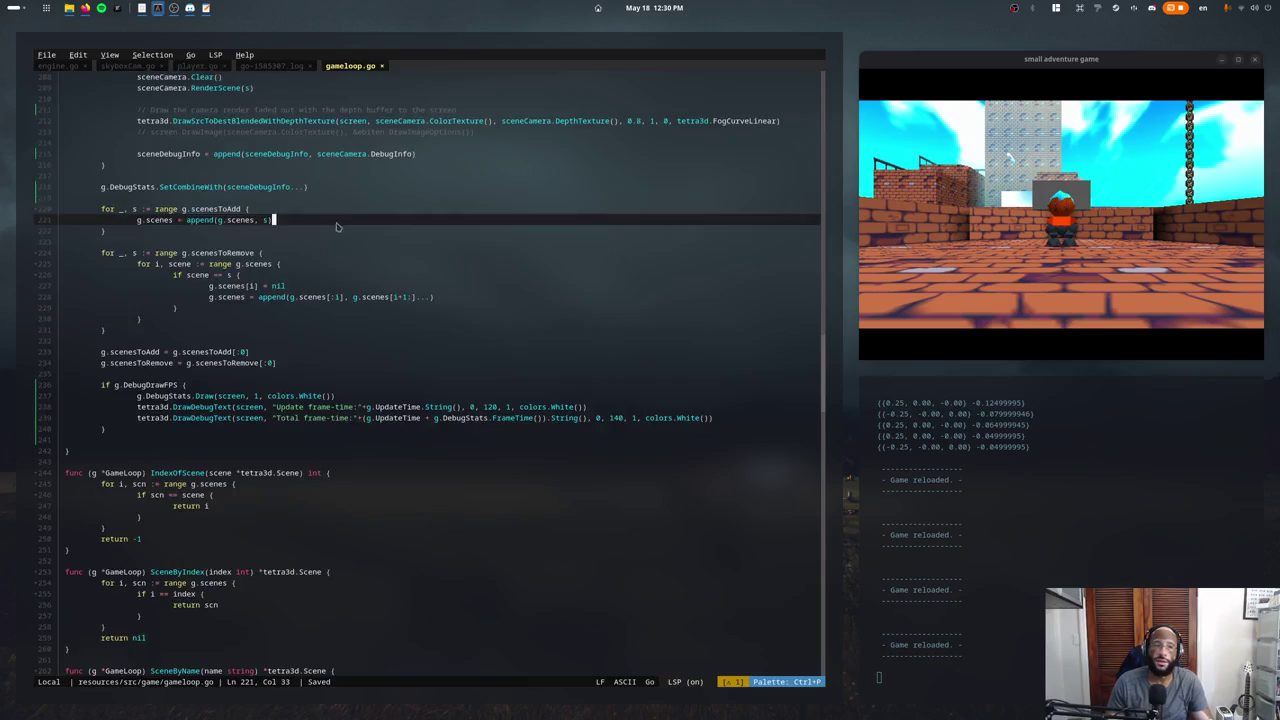
scroll(337, 227, "down", 4)
scroll(337, 227, "up", 8)
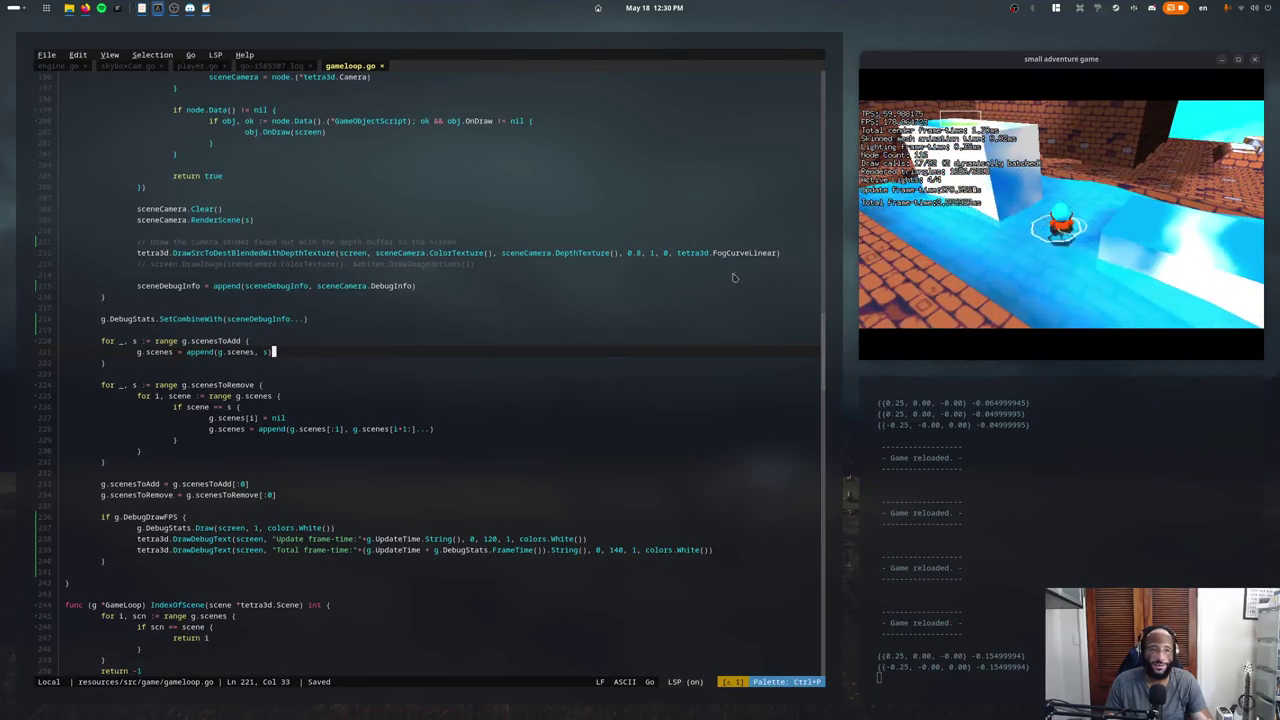
left_click(146, 186)
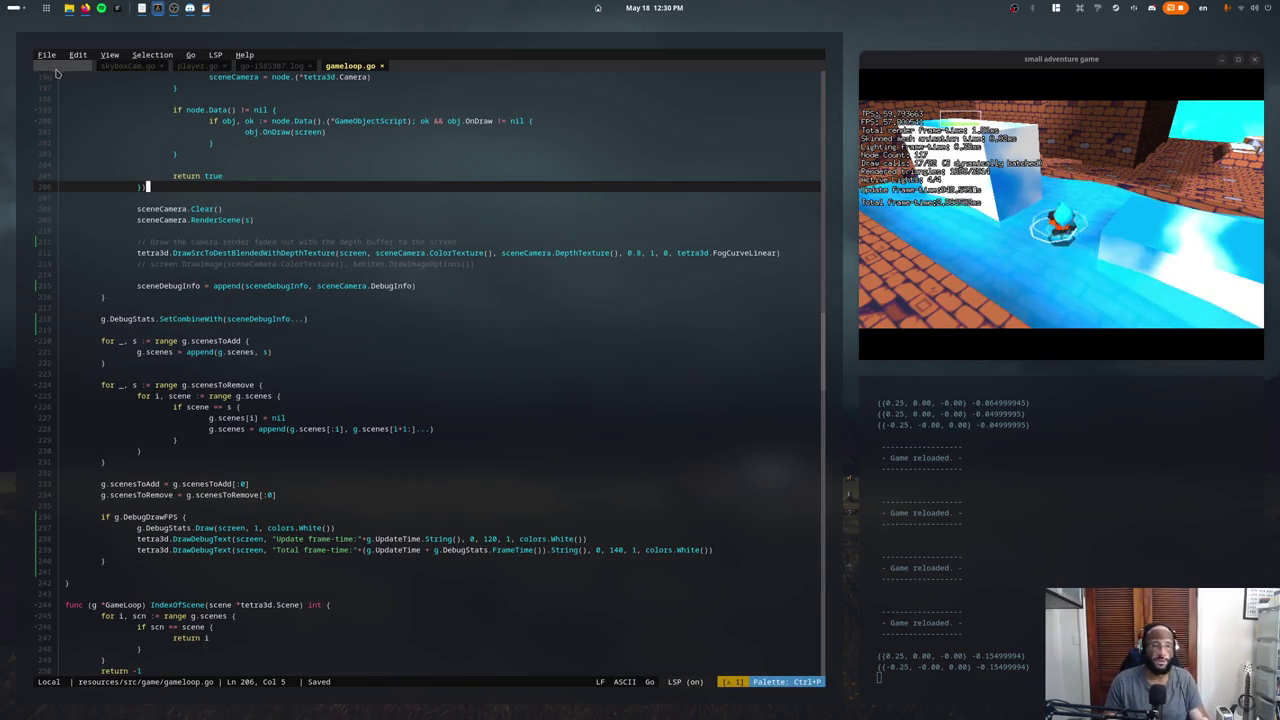
left_click(47, 55)
left_click(52, 58)
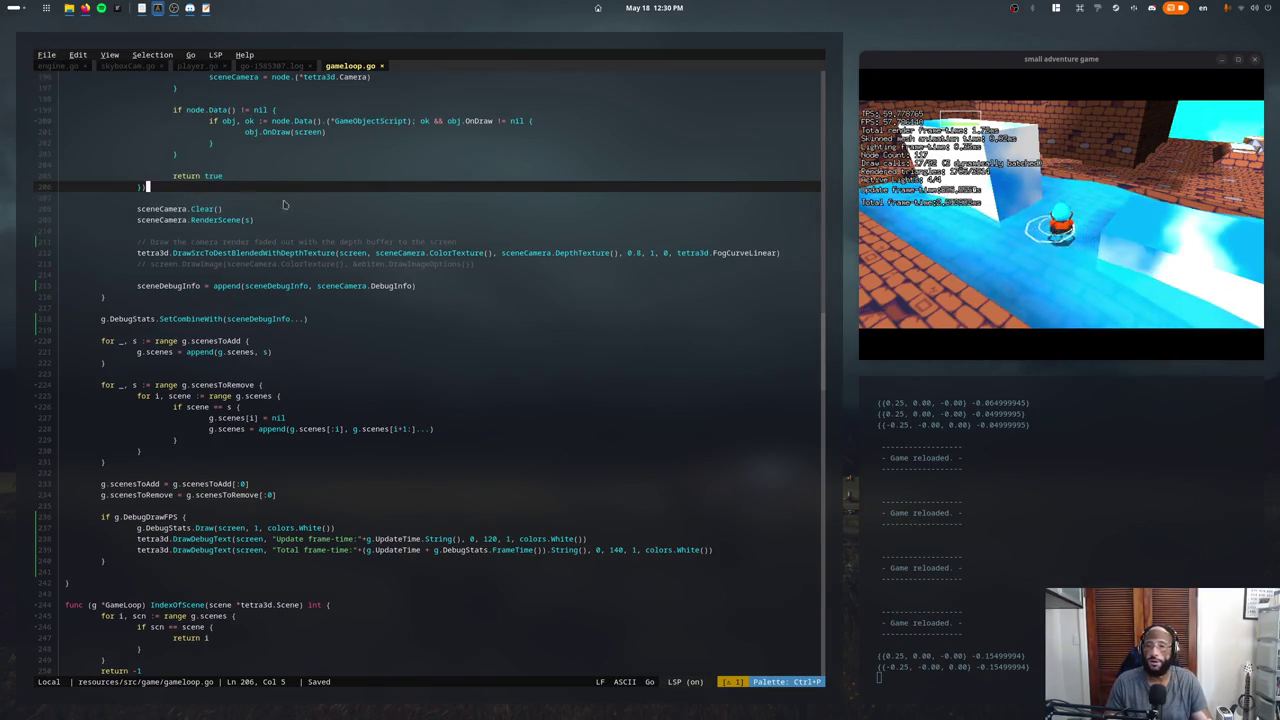
scroll(600, 500, "down", 3)
scroll(148, 375, "up", 7)
scroll(200, 280, "down", 2)
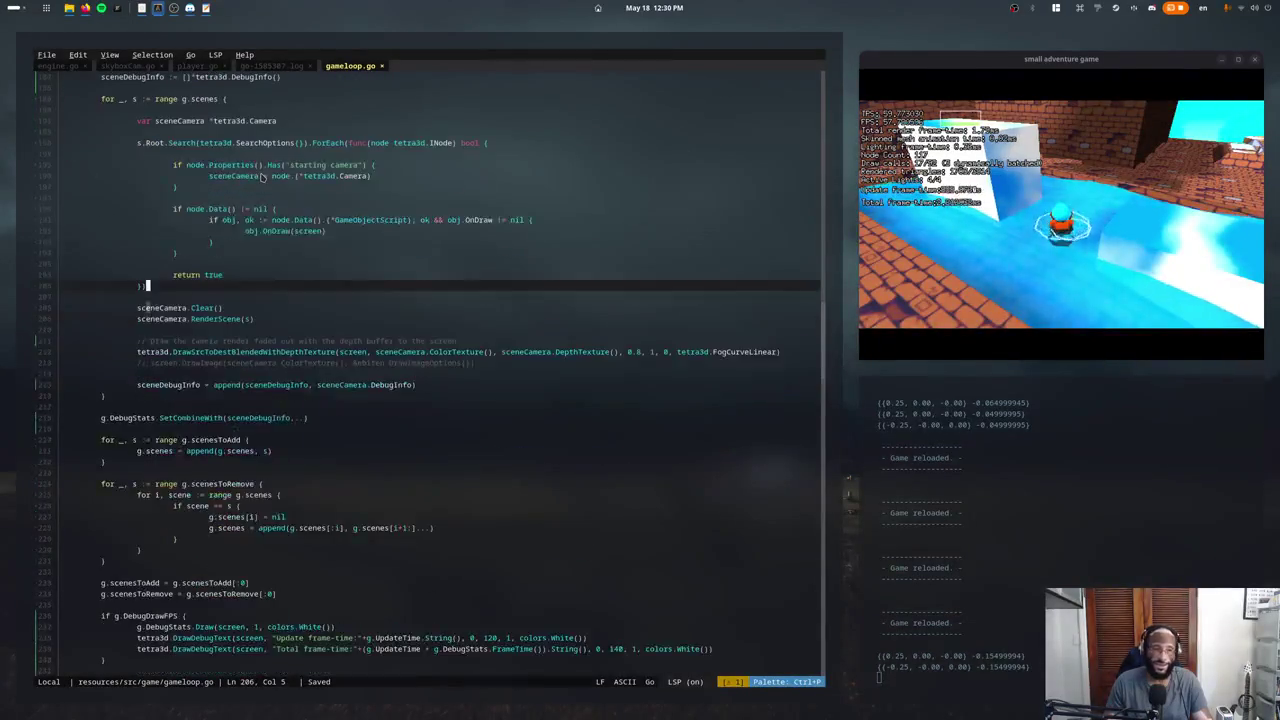
scroll(241, 181, "down", 2)
scroll(241, 181, "up", 3)
scroll(240, 183, "down", 3)
scroll(238, 184, "up", 2)
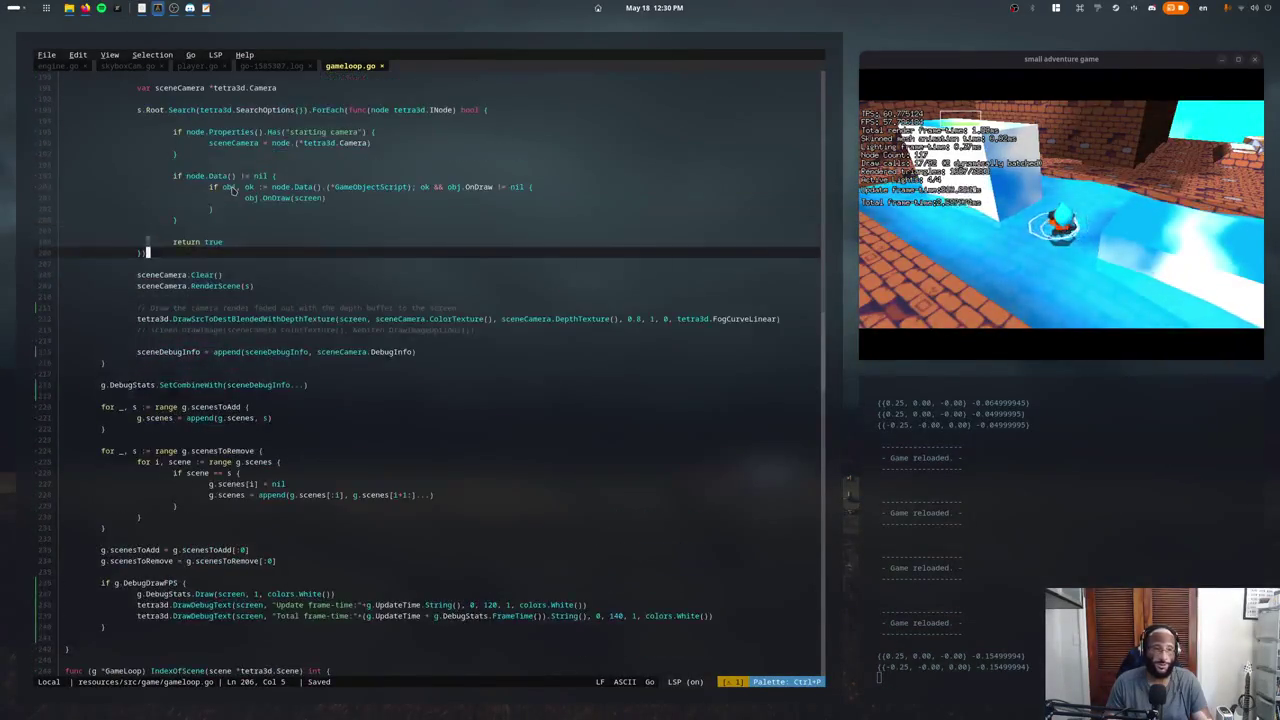
scroll(235, 186, "up", 4)
scroll(235, 186, "up", 3)
scroll(236, 195, "down", 7)
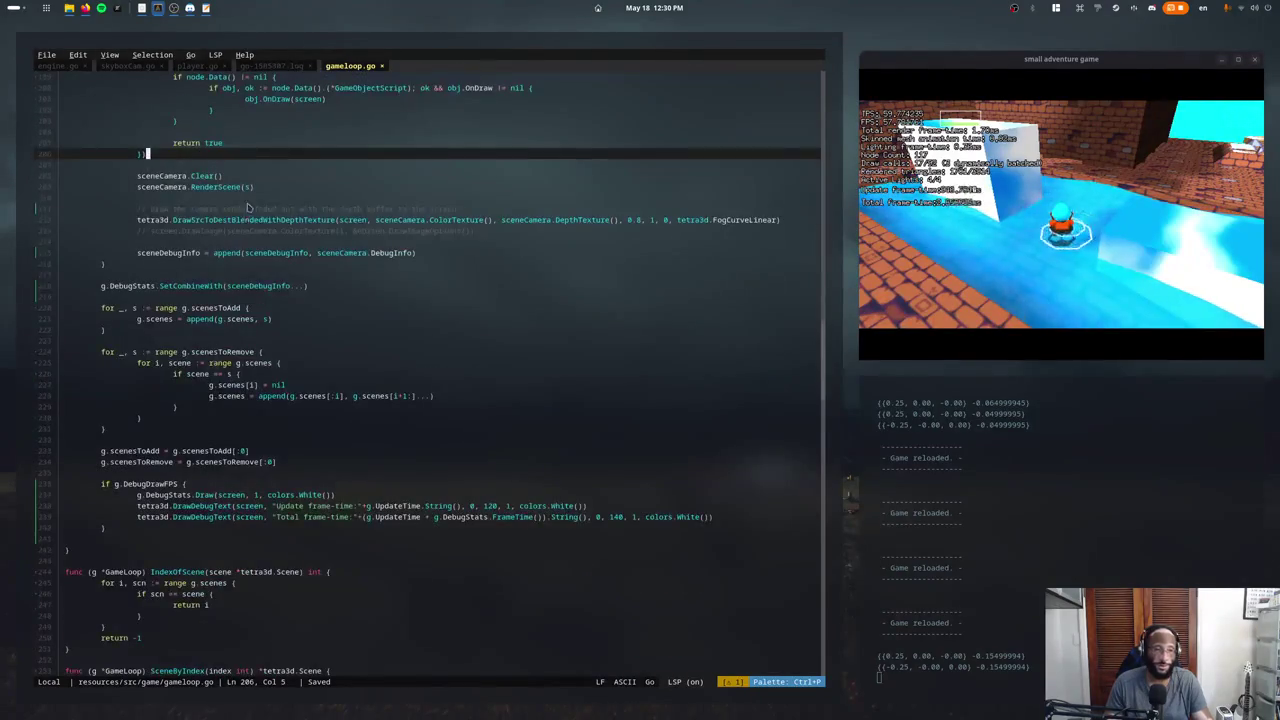
scroll(238, 208, "up", 4)
left_click(137, 164)
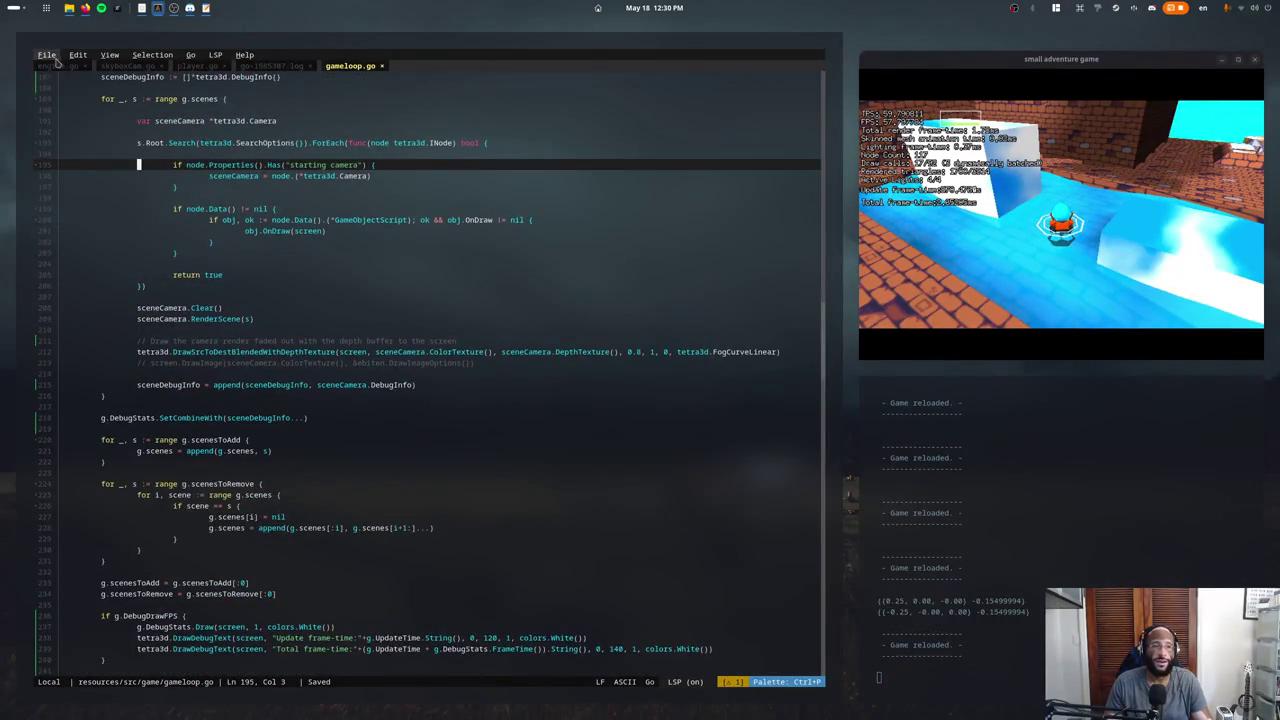
Quit Fresh via File > Quit, exit its terminal, and launch Zed.
left_click(46, 54)
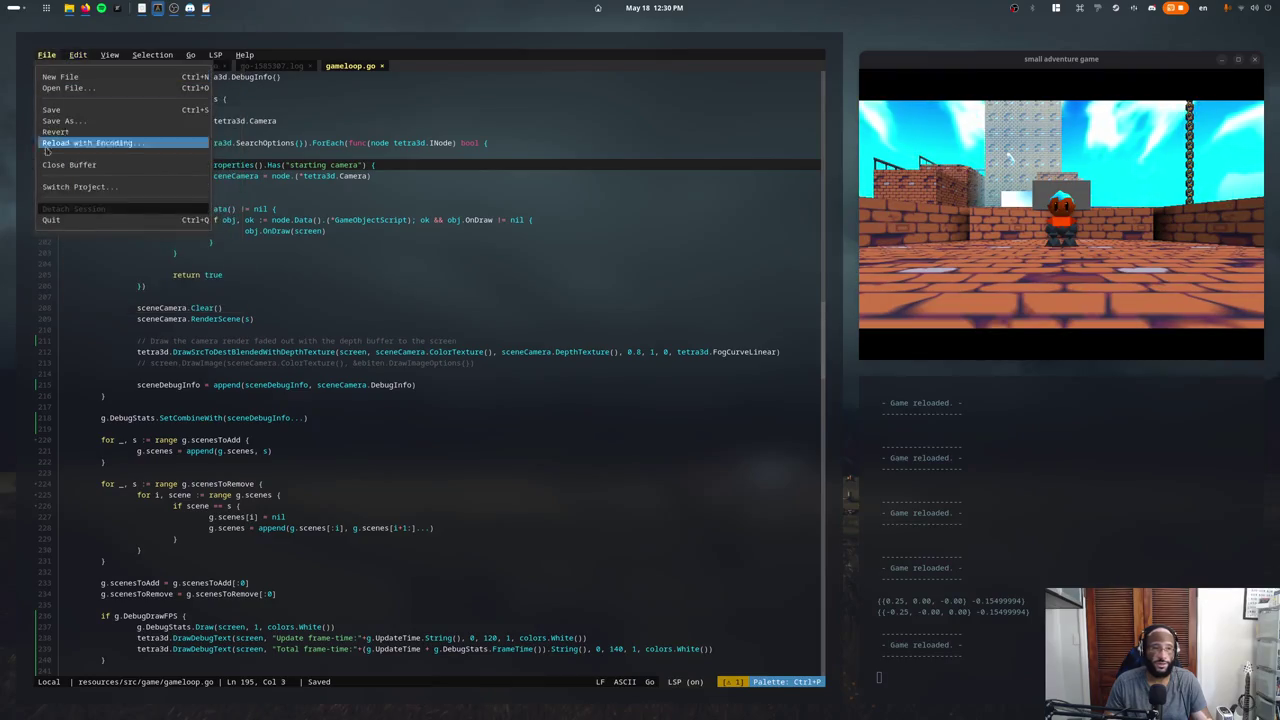
left_click(150, 221)
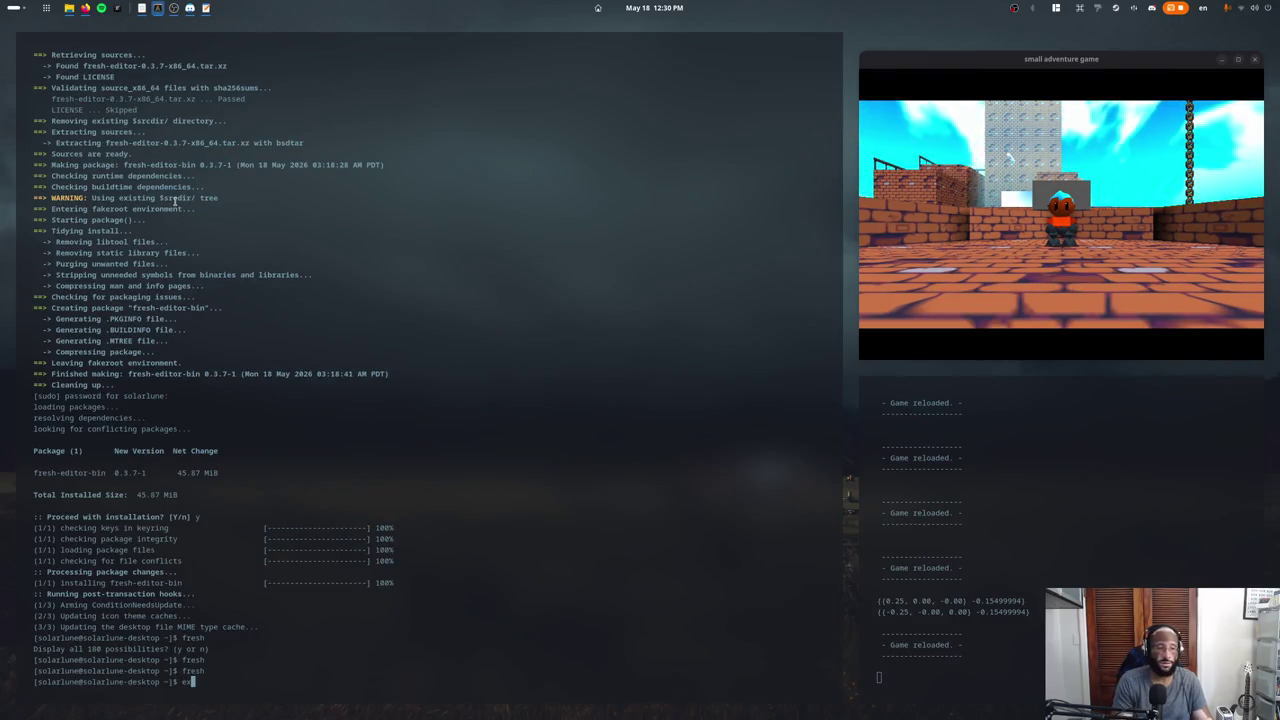
type("exit")
key("Return")
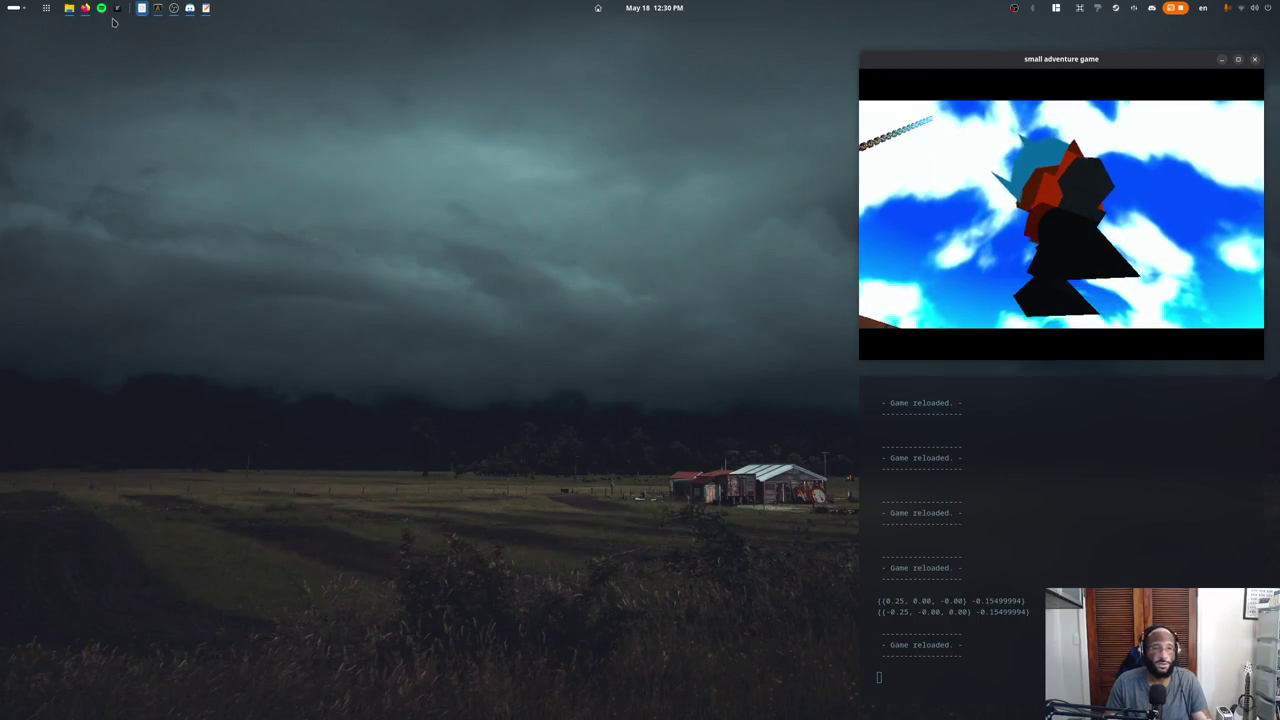
left_click(117, 8)
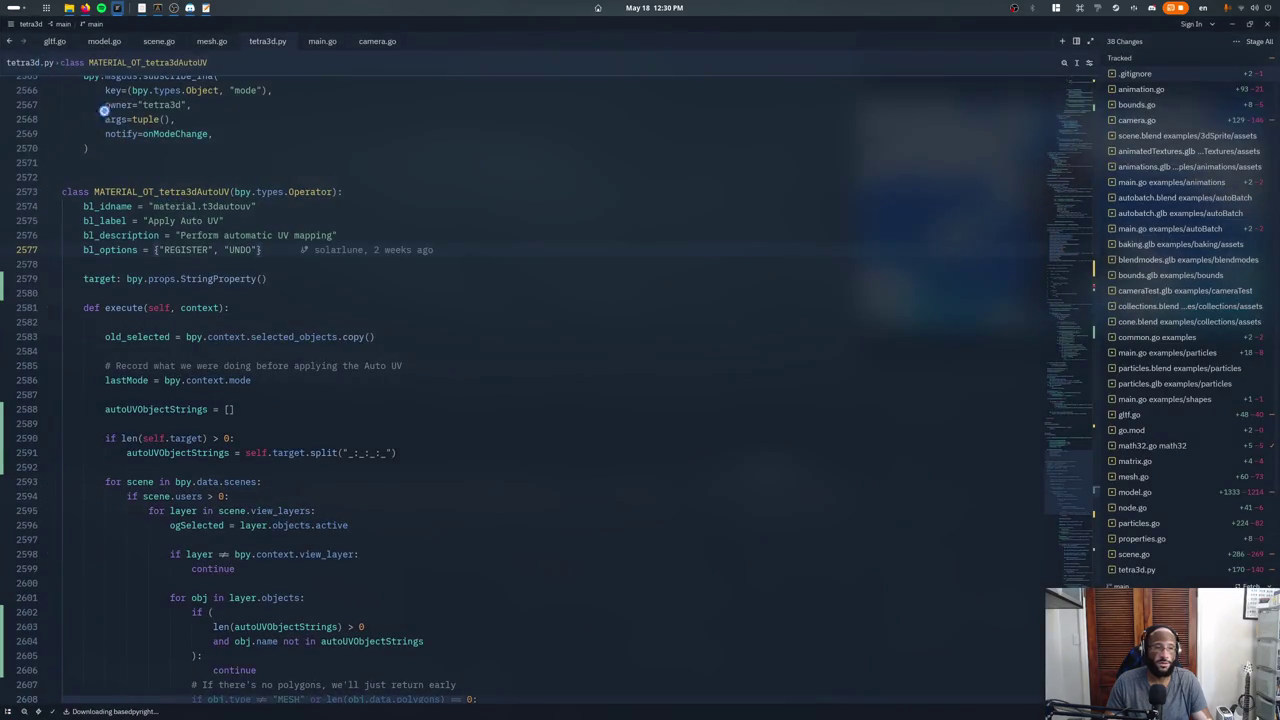
Restore Zed's window, apply the Nightfox - blurred theme, then maximize the window again.
key("super+Down")
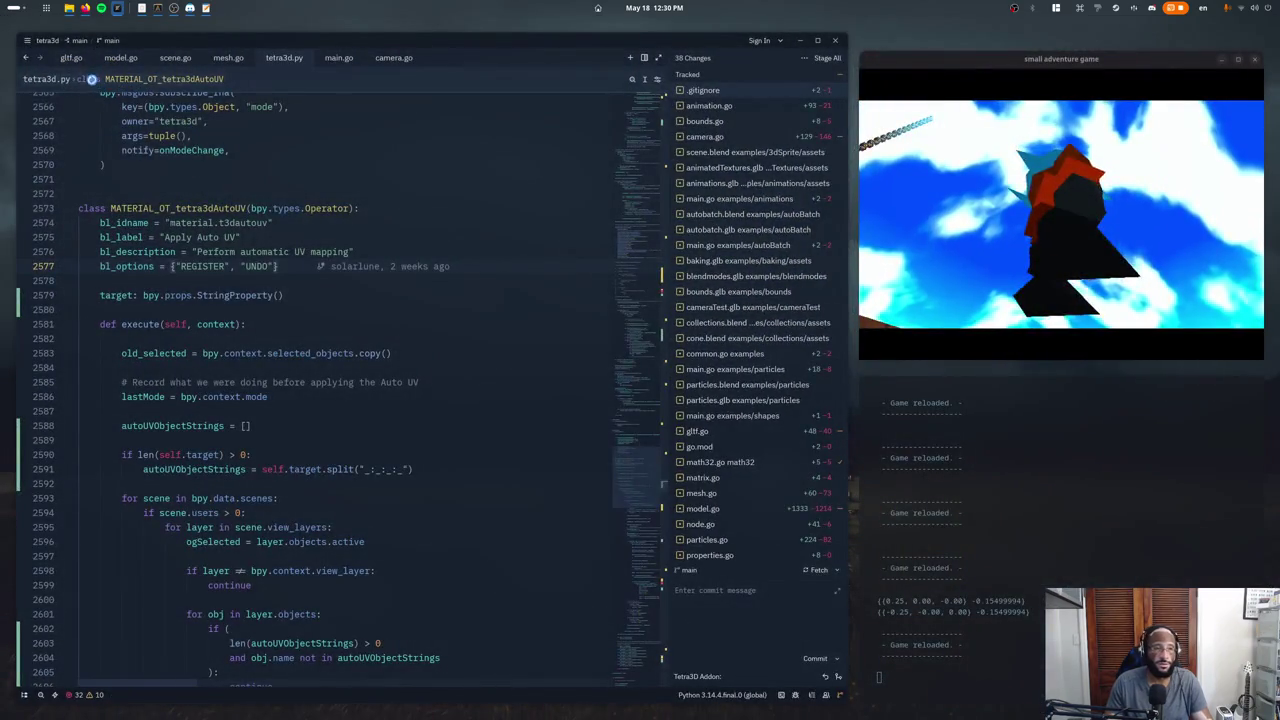
key("ctrl+p")
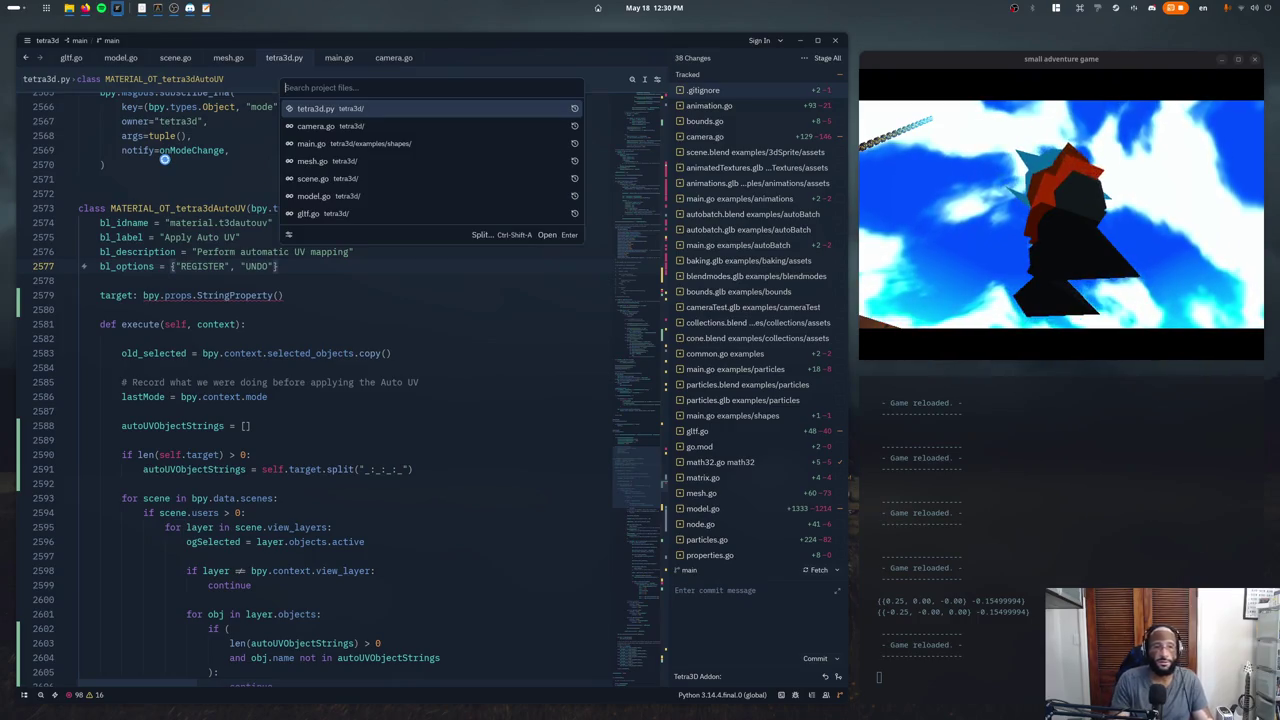
key("ctrl+shift+p")
key("Return")
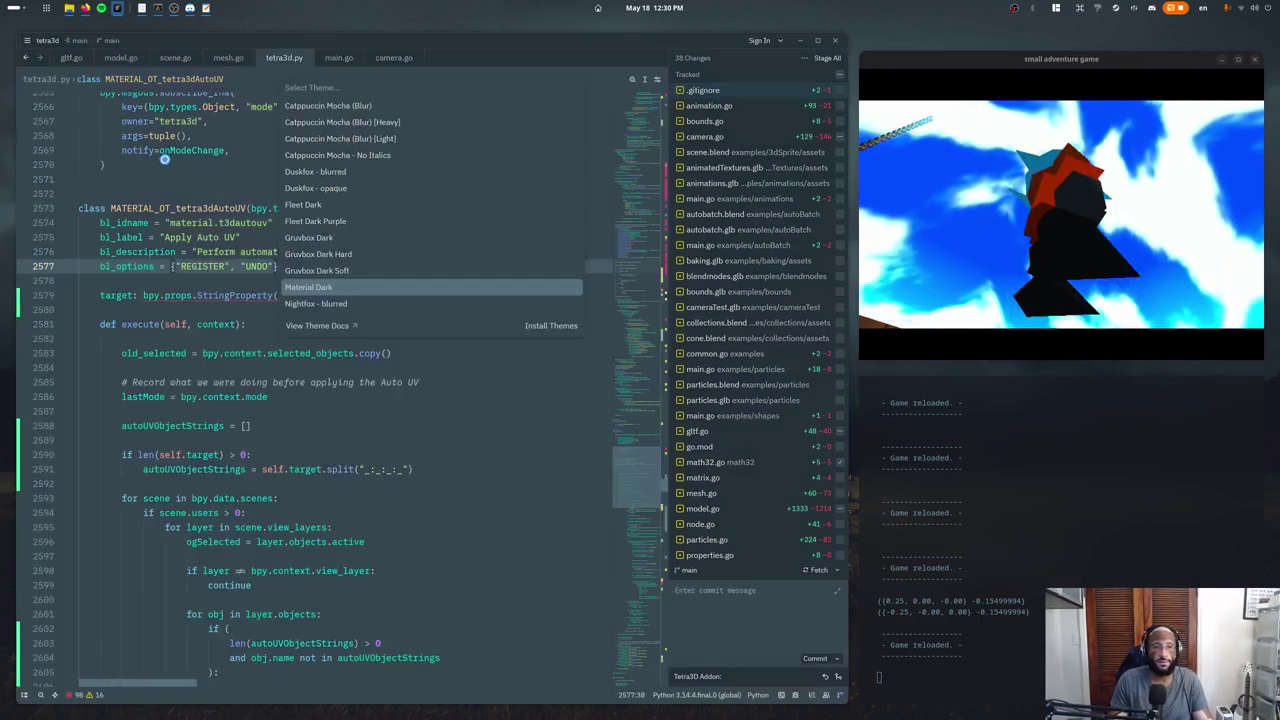
key("Down")
key("Down")
key("Down")
key("Down")
key("Up")
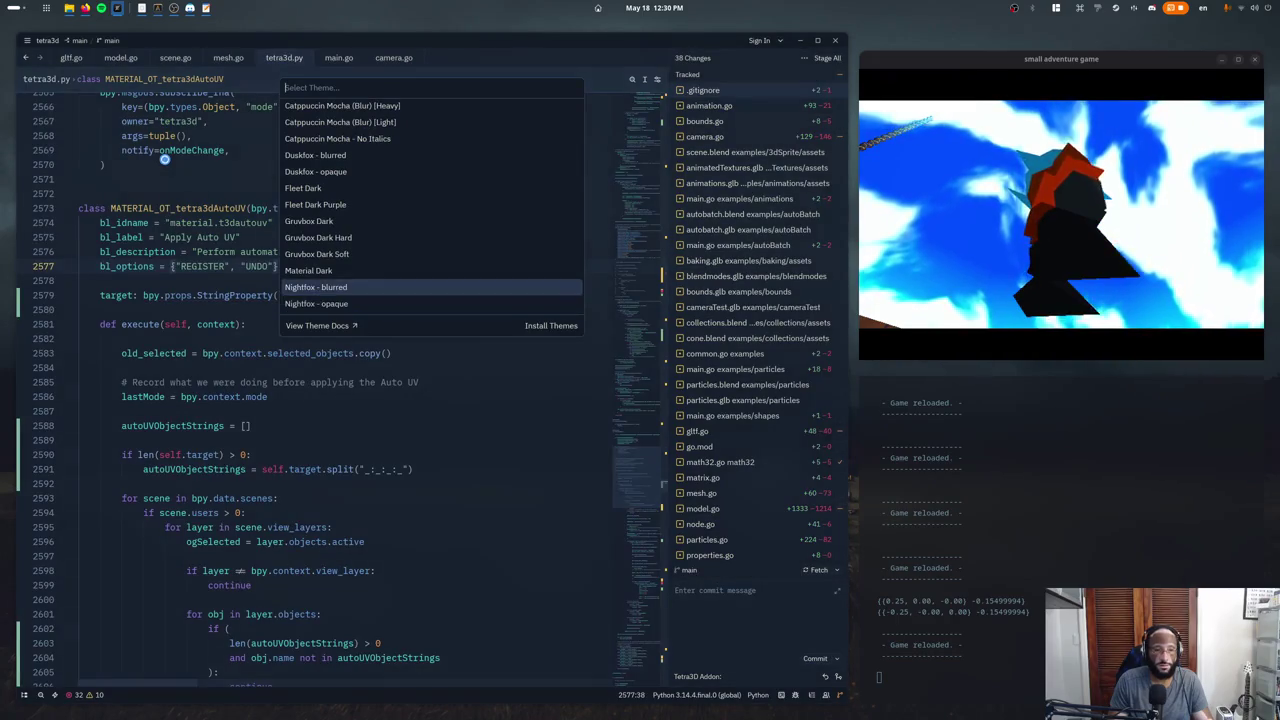
key("Down")
key("Up")
key("Return")
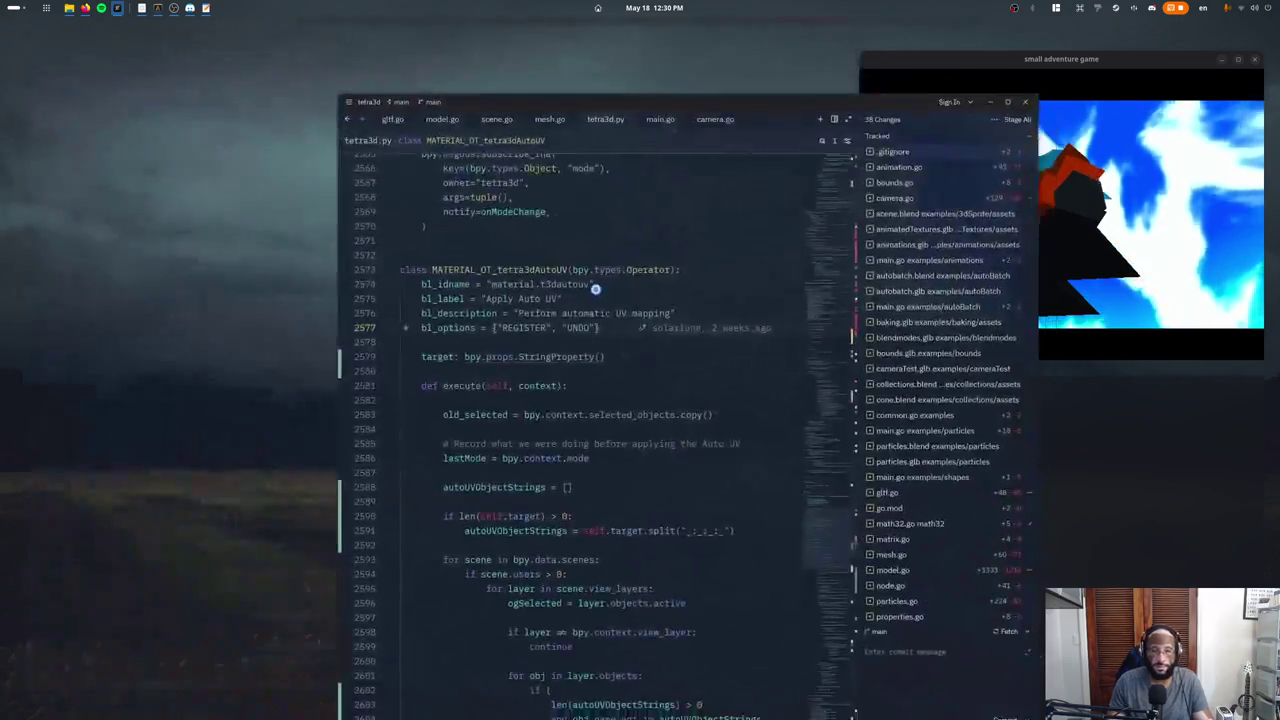
left_click(975, 70)
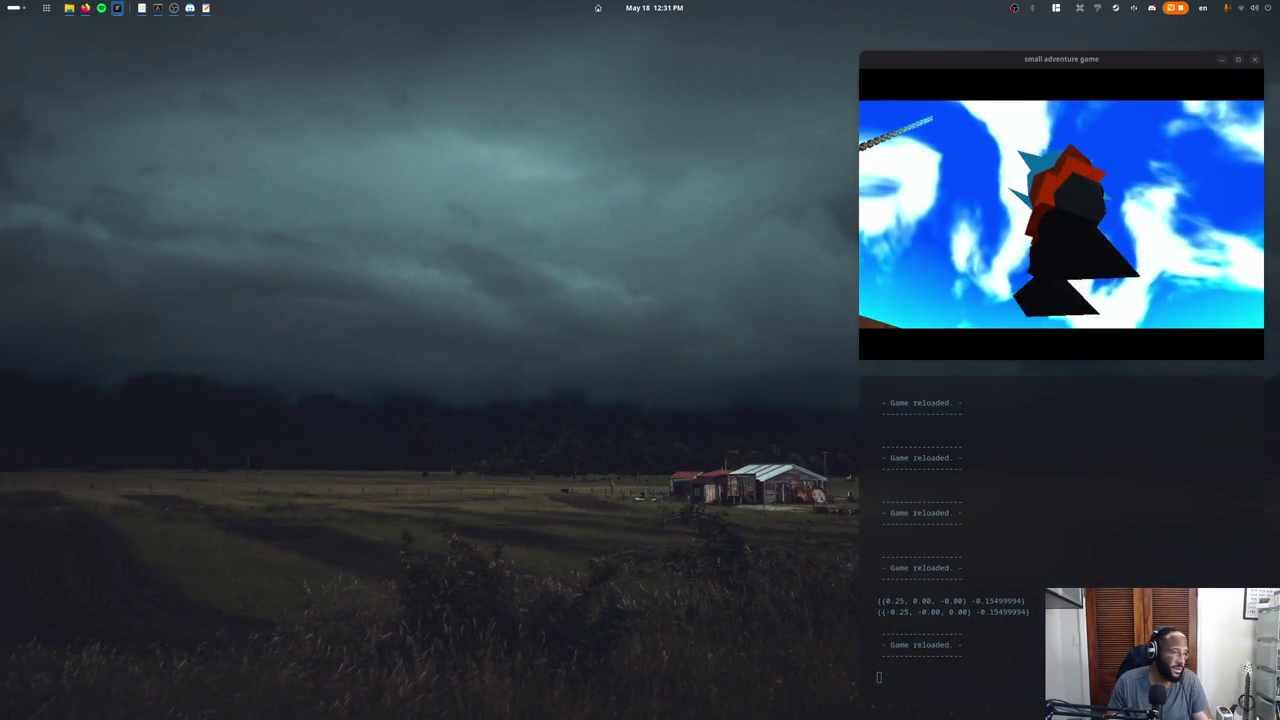
key("alt+Tab")
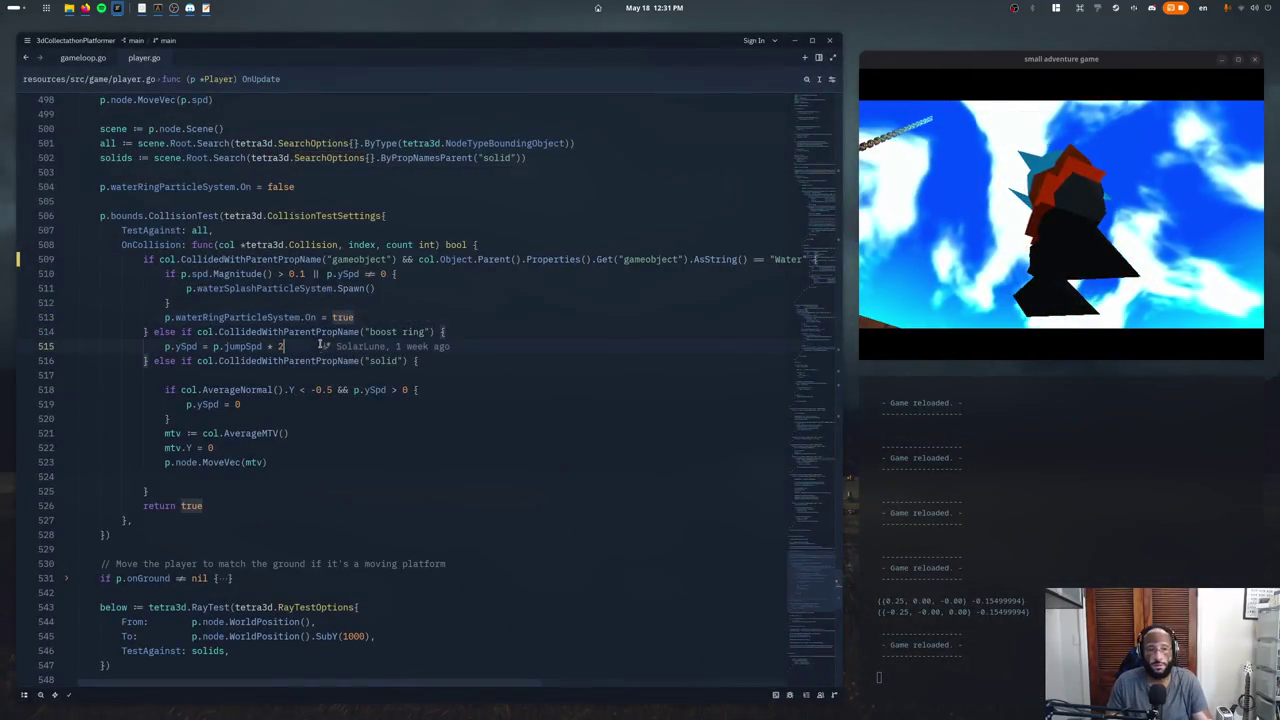
Preview the Catppuccin themes in the theme selector and apply Catppuccin Mocha (Blur).
scroll(470, 330, "up", 5)
scroll(557, 323, "up", 6)
scroll(563, 334, "up", 6)
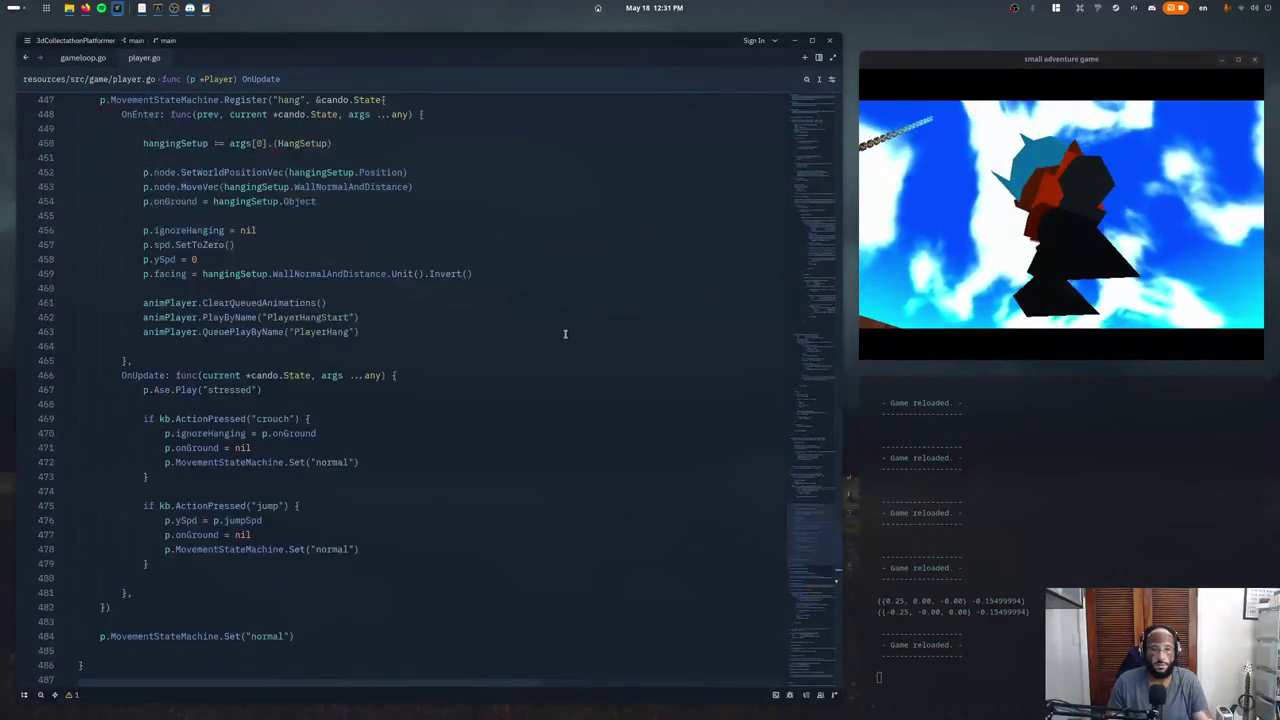
scroll(561, 348, "up", 5)
key("ctrl+shift+p")
key("Return")
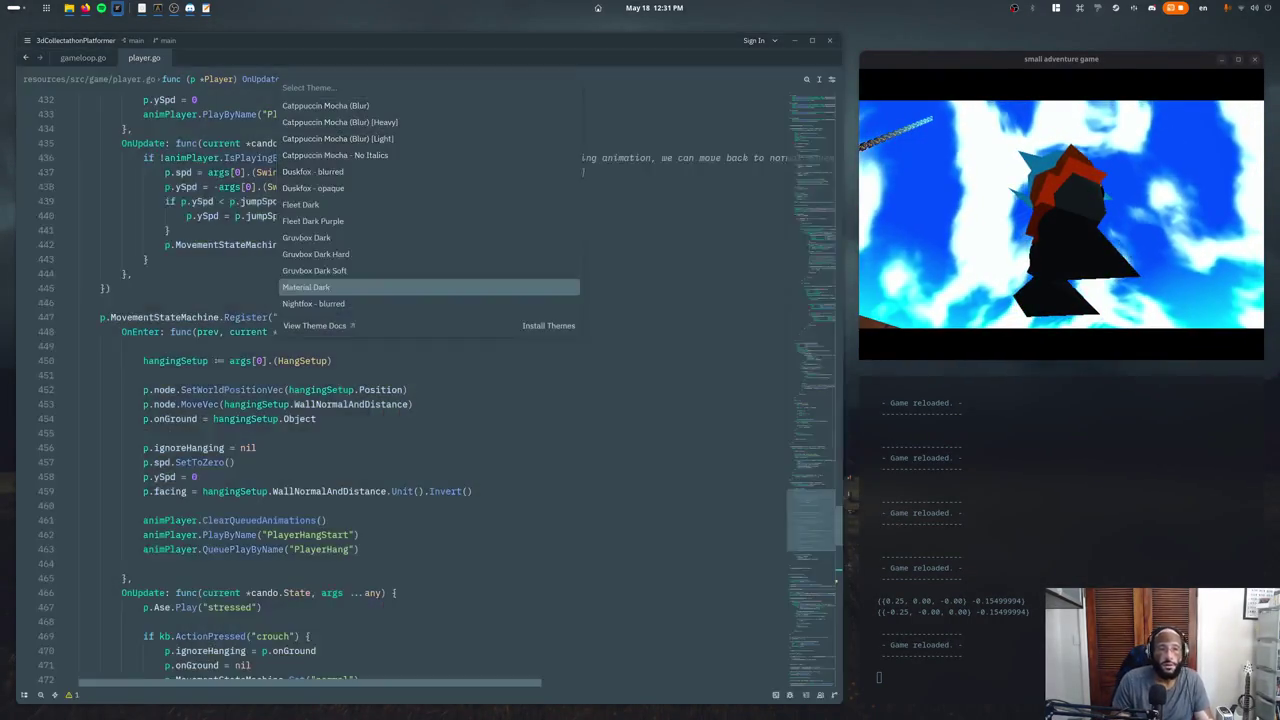
key("Up")
key("Up")
key("Up")
key("Up")
key("Up")
key("Up")
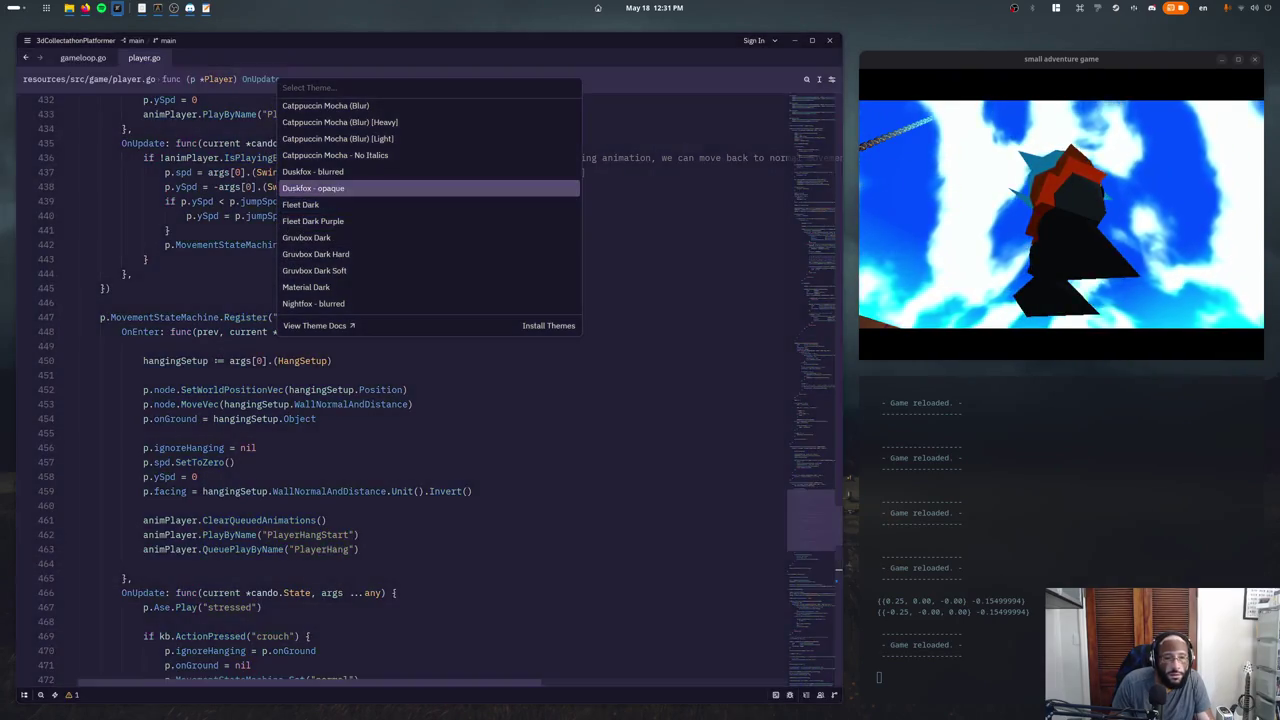
key("Up")
key("Up")
key("Up")
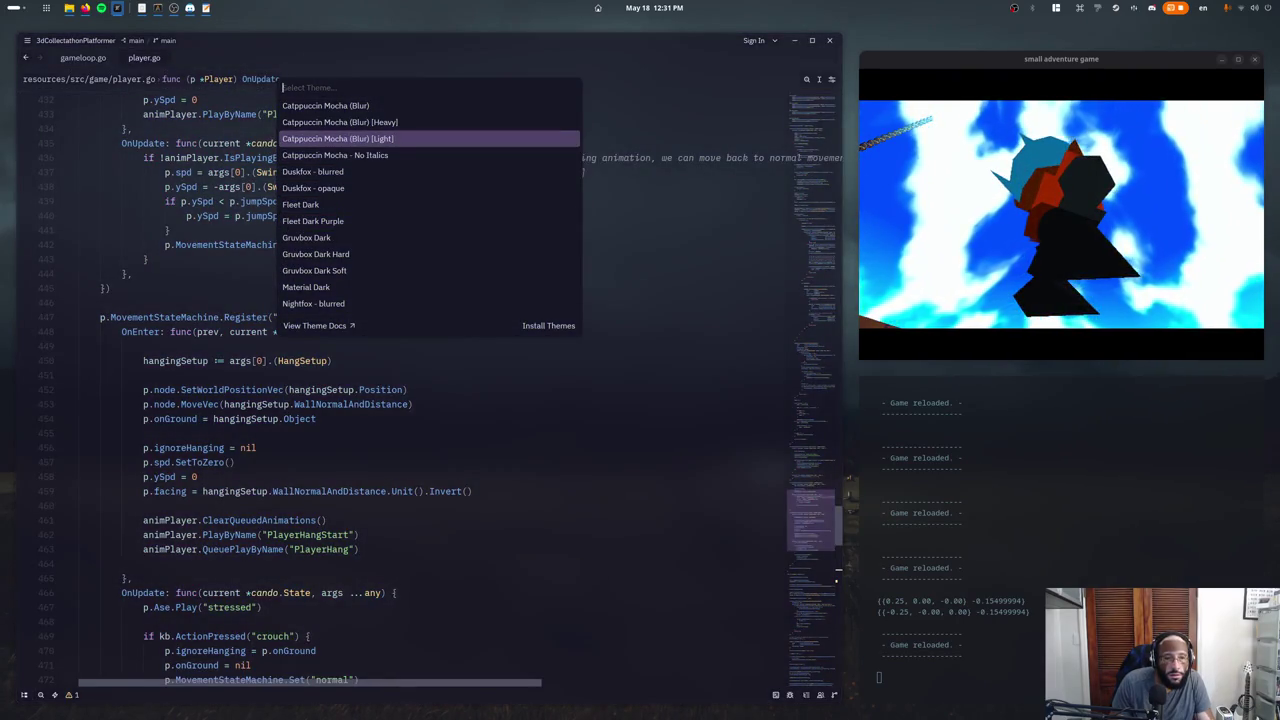
key("Up")
key("Up")
key("Down")
key("Down")
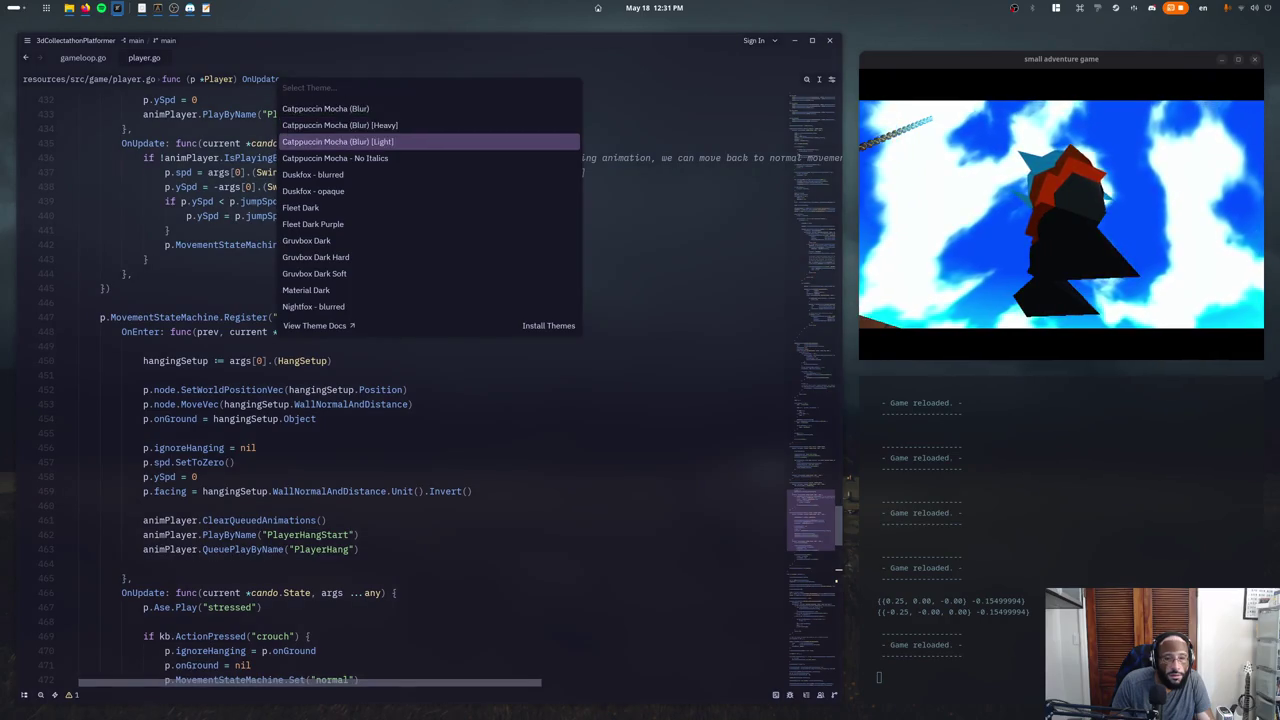
key("Up")
key("Up")
key("Up")
key("Up")
key("Up")
key("Up")
key("Up")
key("Down")
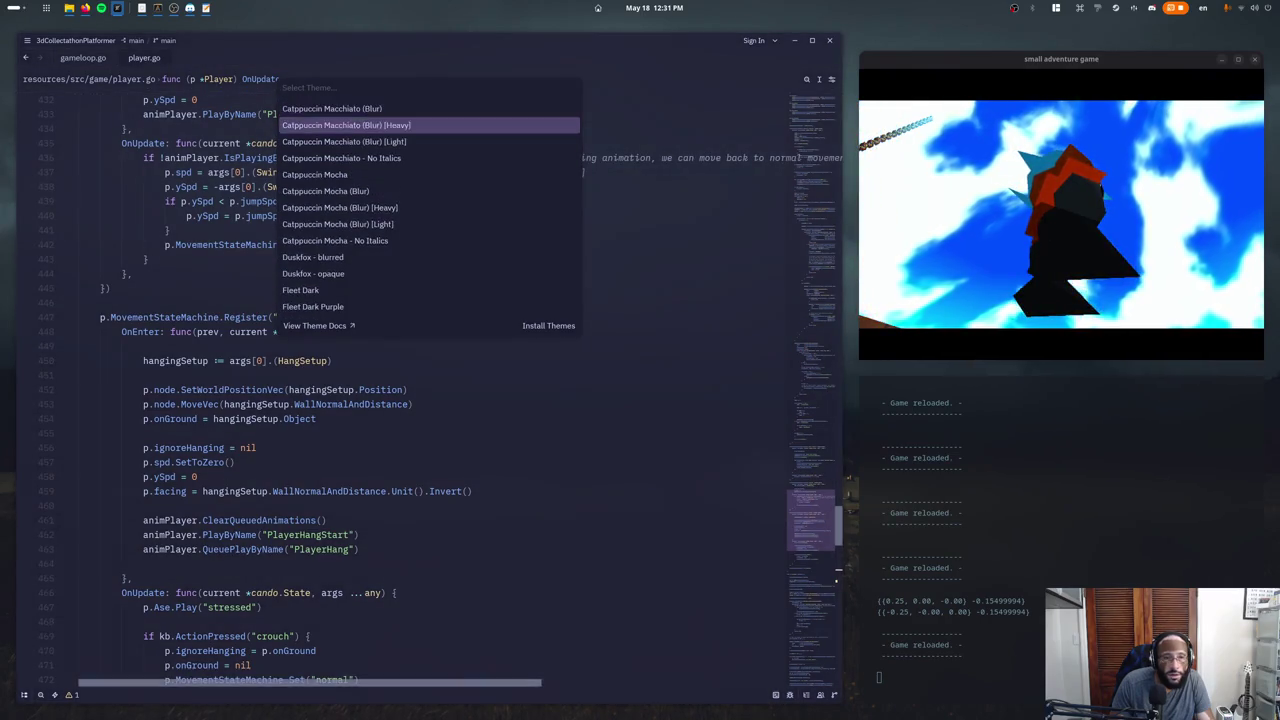
key("Down")
key("Down")
key("Down")
key("Down")
key("Down")
key("Up")
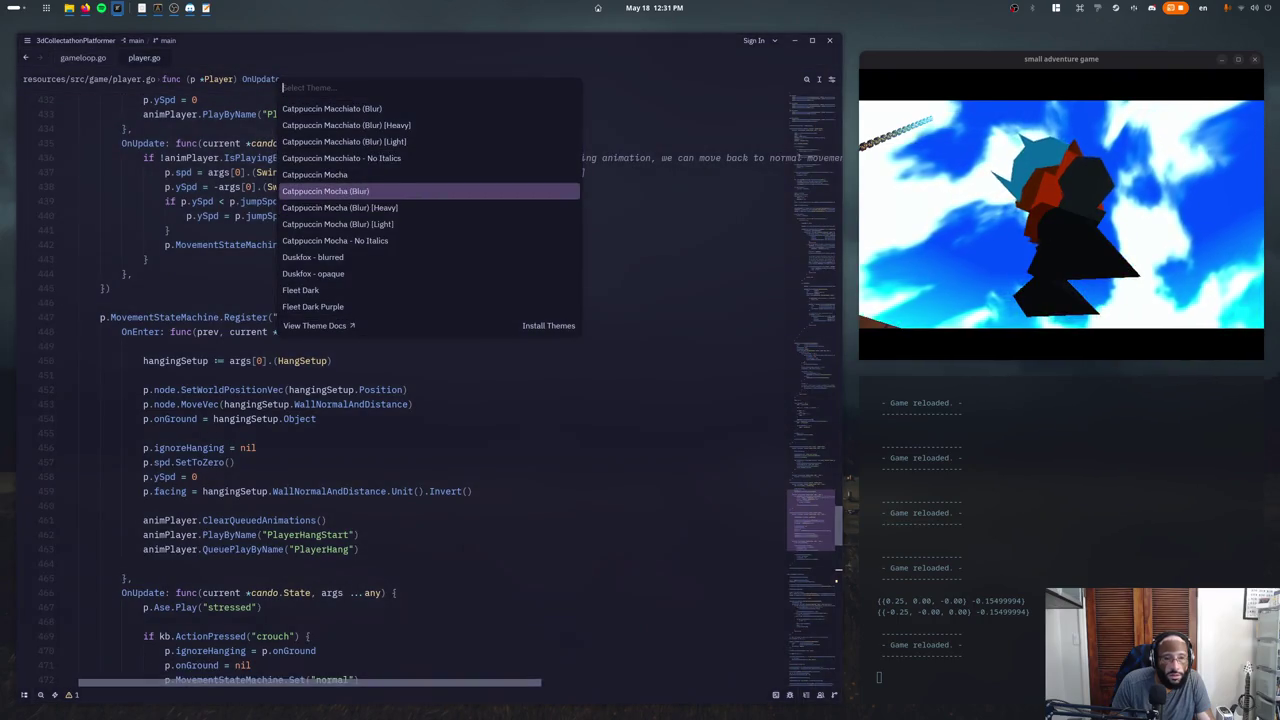
key("Up")
key("Up")
key("Up")
key("Up")
key("Return")
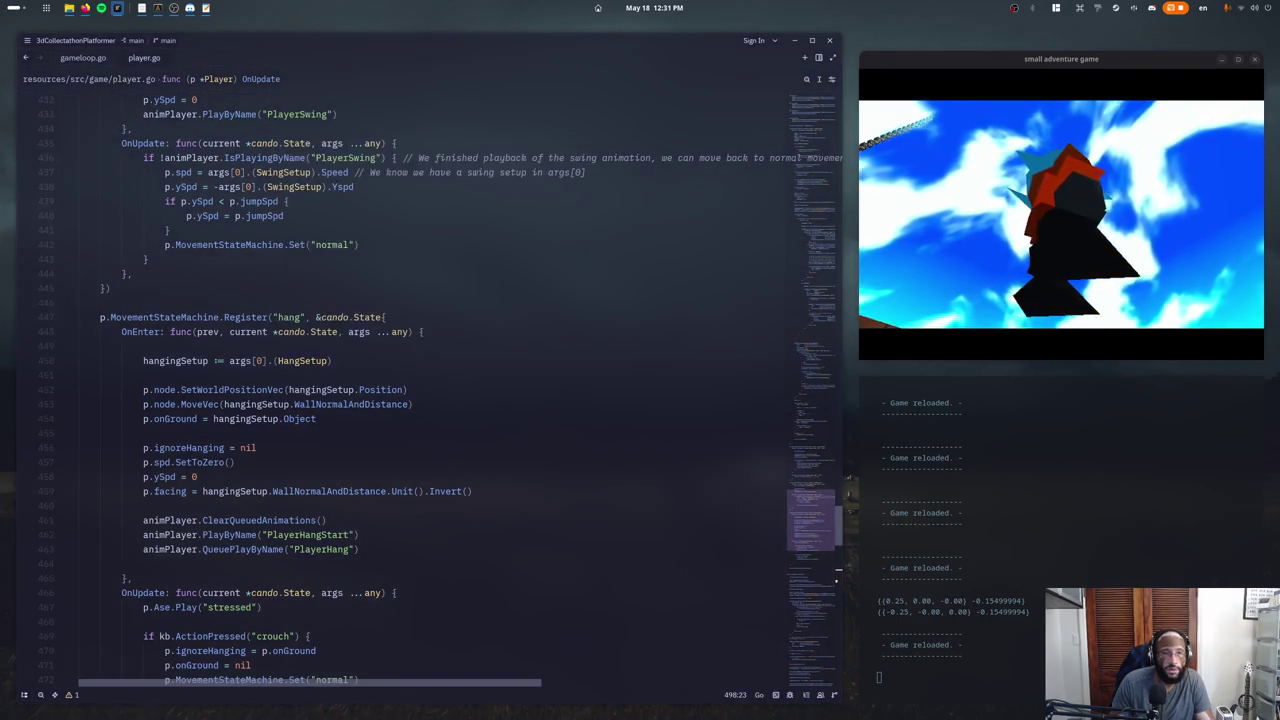
Place the cursor on lines 439, 431 and 434 of player.go.
scroll(500, 380, "up", 4)
left_click(494, 372)
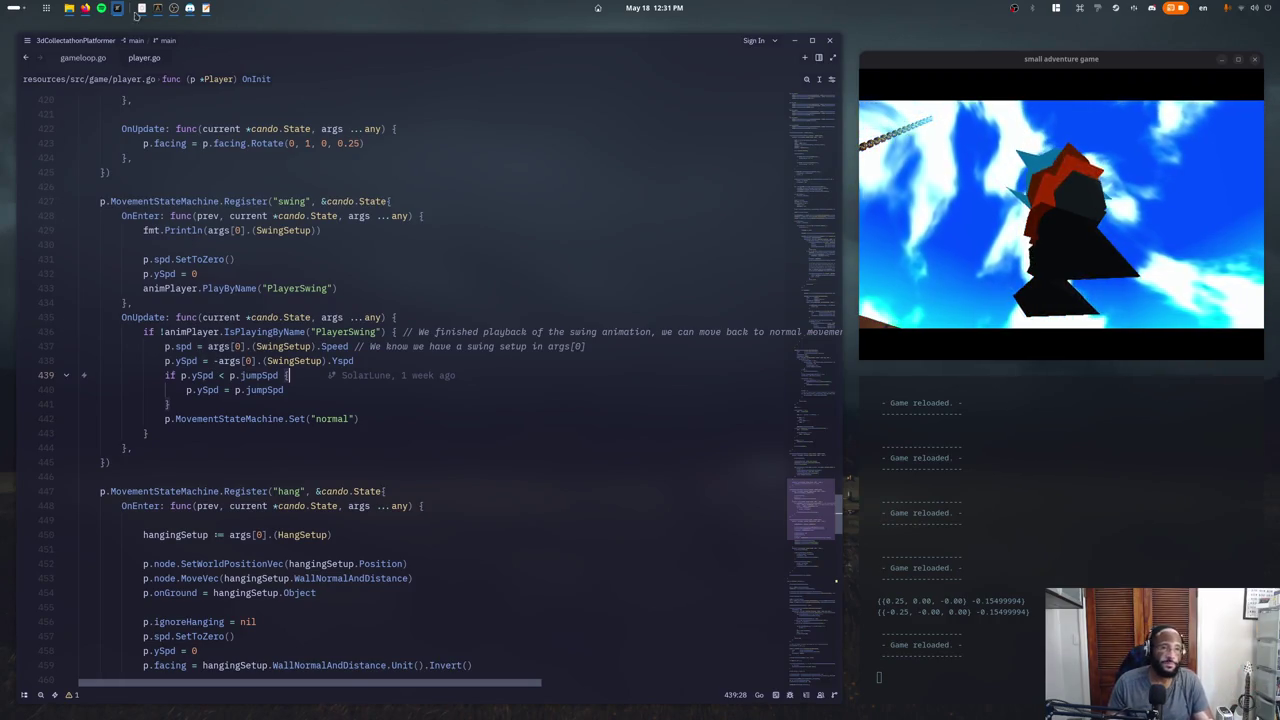
left_click(235, 259)
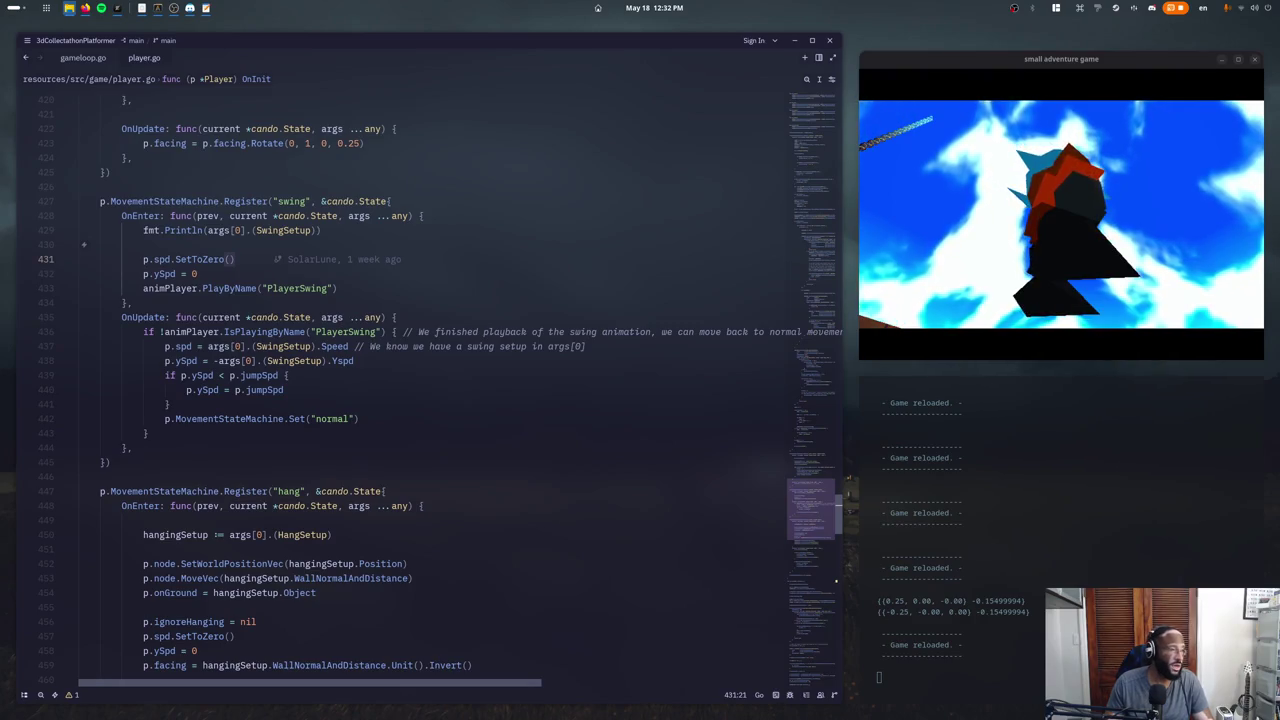
left_click(387, 302)
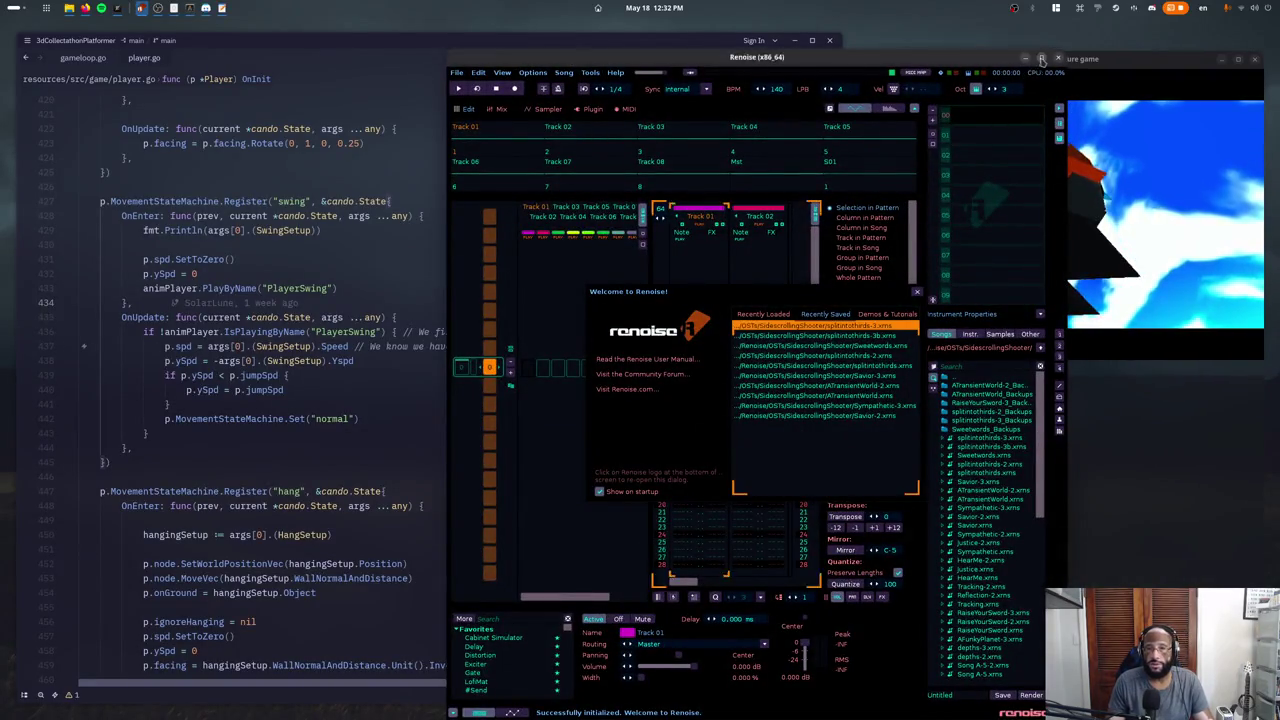
Maximize Renoise, dismiss the welcome screen, widen the song browser and scroll its list.
key("super+Up")
left_click(916, 291)
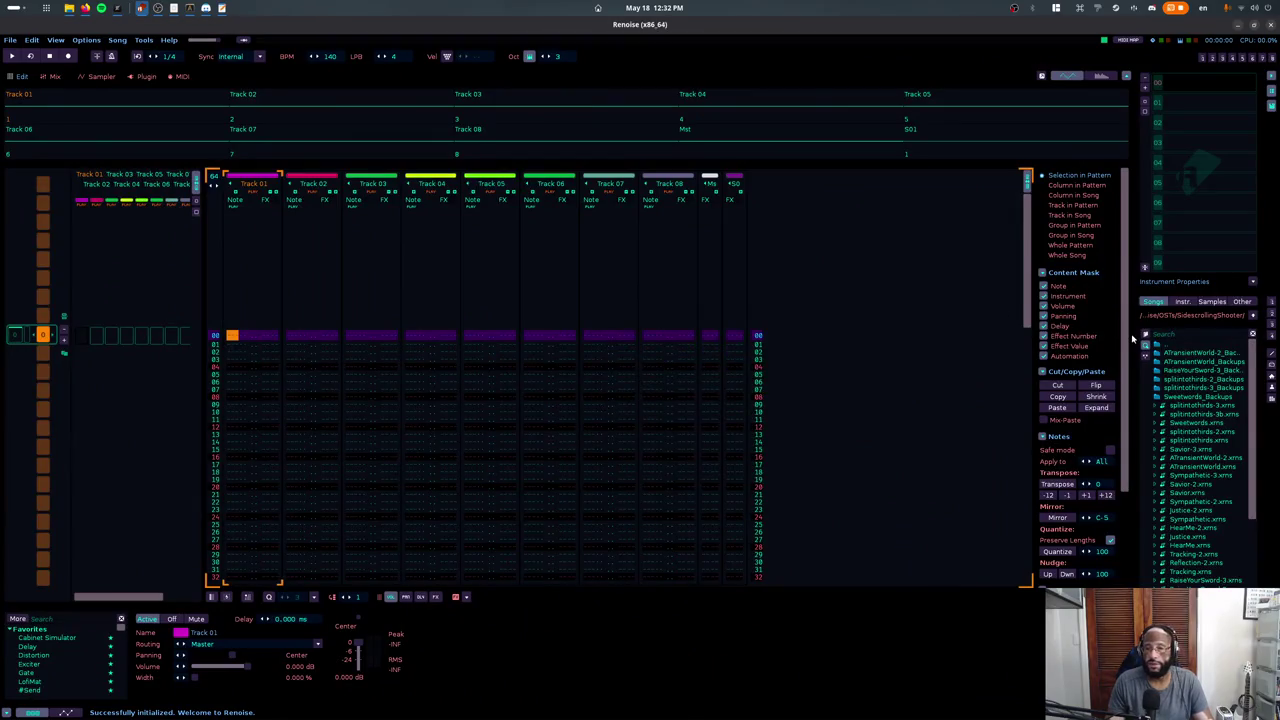
left_click_drag(1135, 339, 972, 370)
scroll(1062, 488, "down", 4)
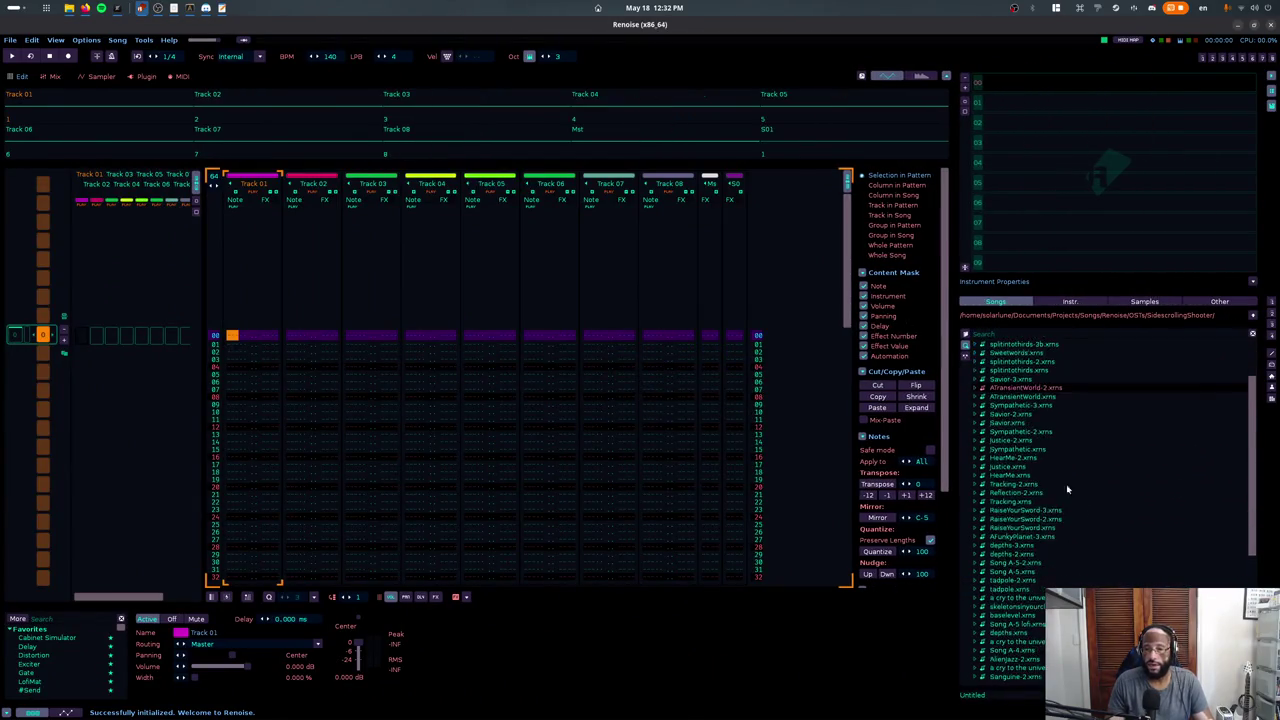
scroll(1062, 490, "down", 4)
scroll(1062, 493, "down", 4)
scroll(1062, 493, "up", 3)
scroll(1040, 491, "up", 3)
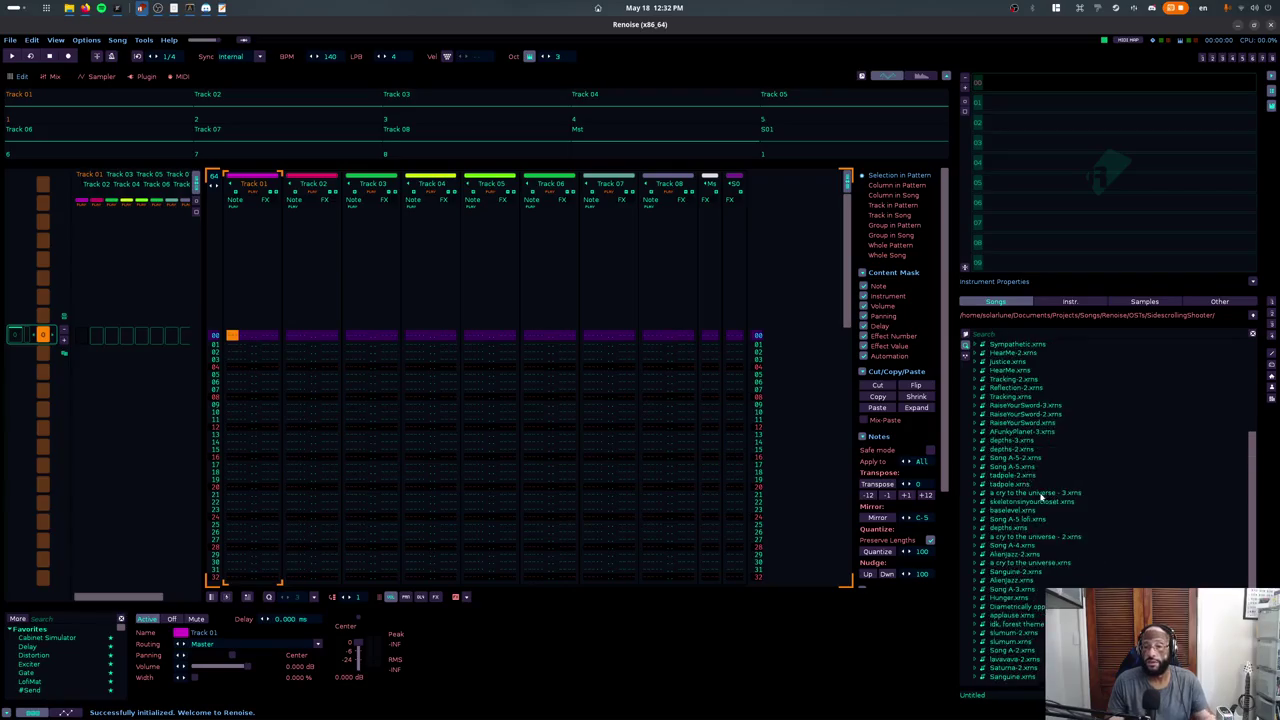
scroll(1040, 491, "up", 3)
scroll(1044, 461, "up", 3)
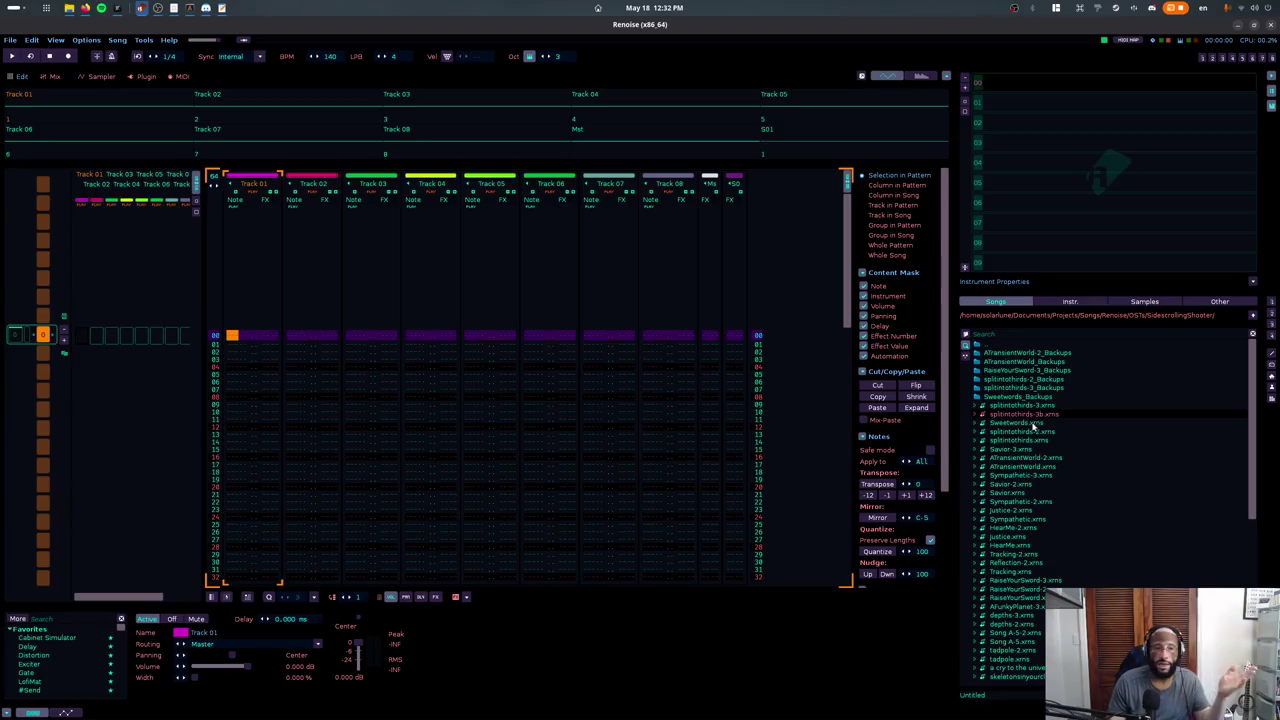
Browse the Songs list again and open splintothirds-2.xrns.
scroll(1037, 410, "down", 3)
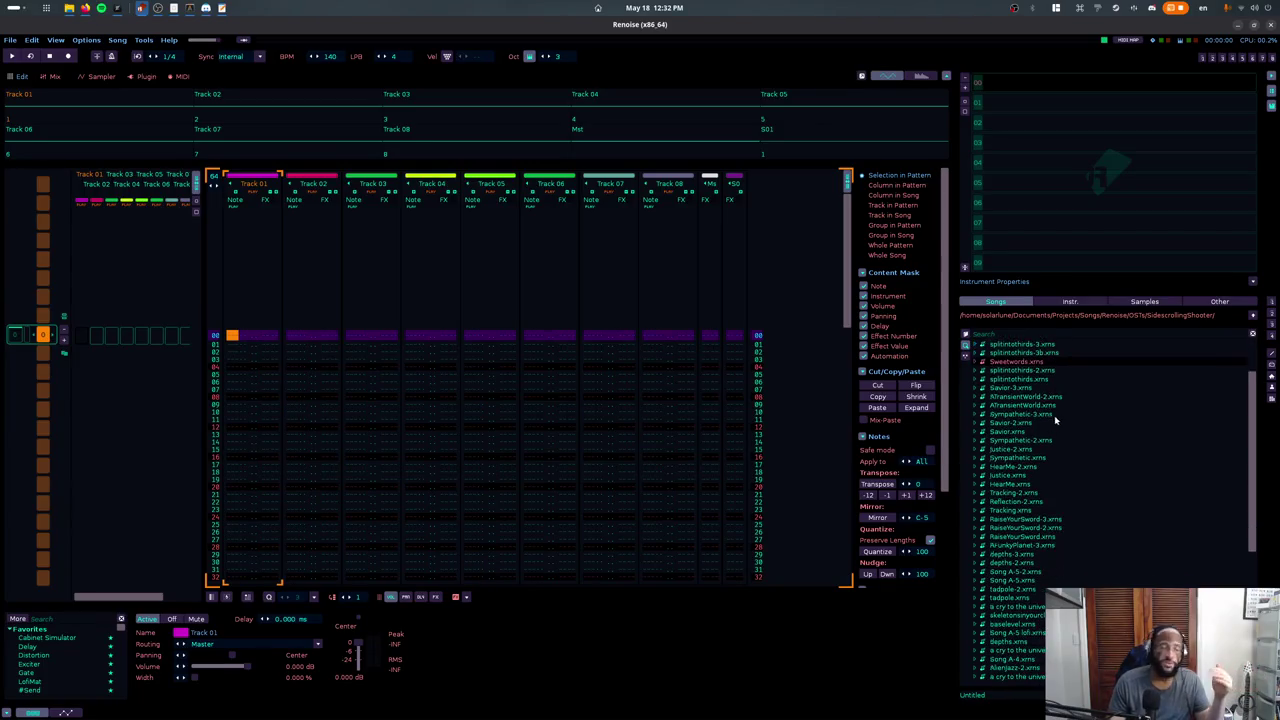
scroll(1055, 415, "down", 2)
scroll(1022, 433, "up", 3)
scroll(1035, 450, "up", 2)
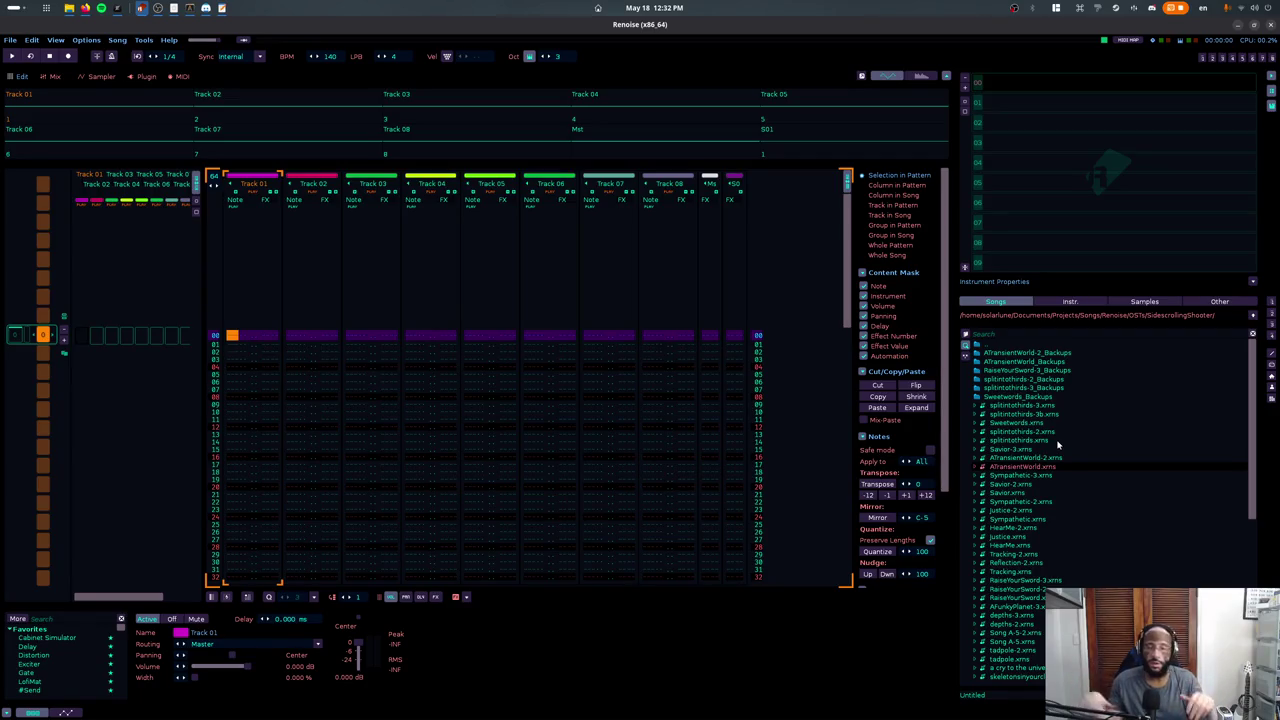
key("alt+Tab")
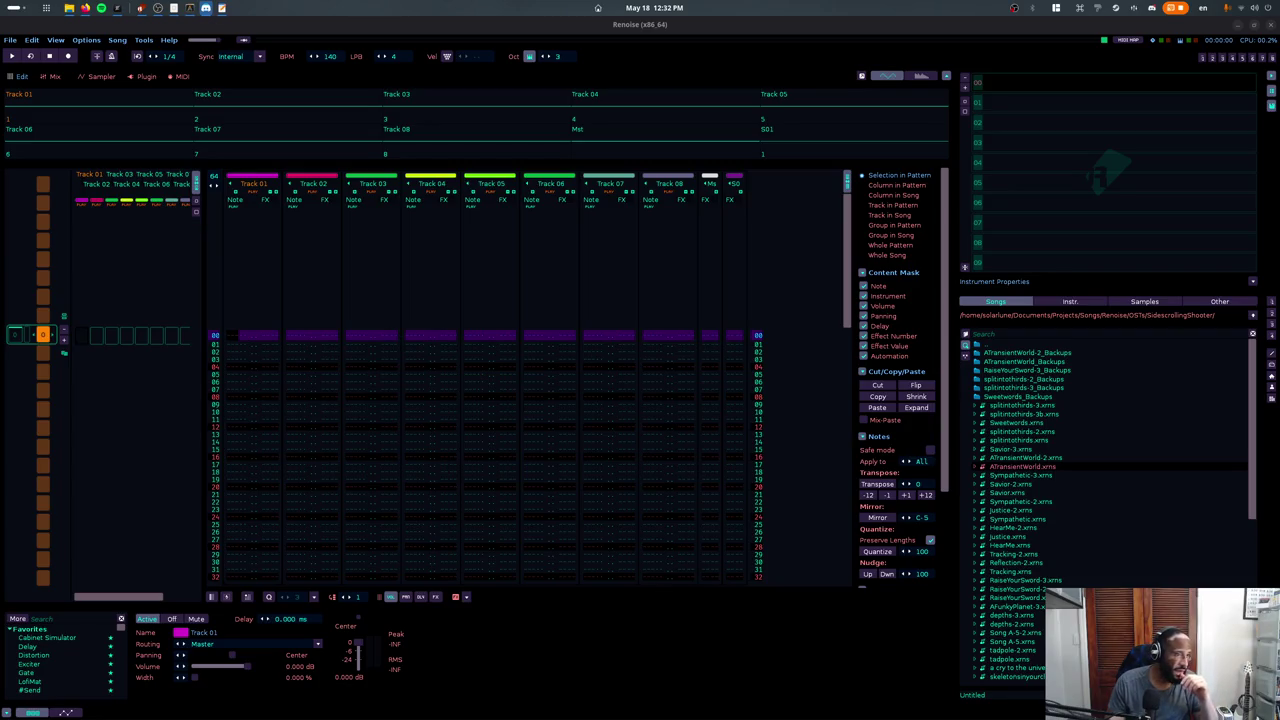
key("alt+Tab")
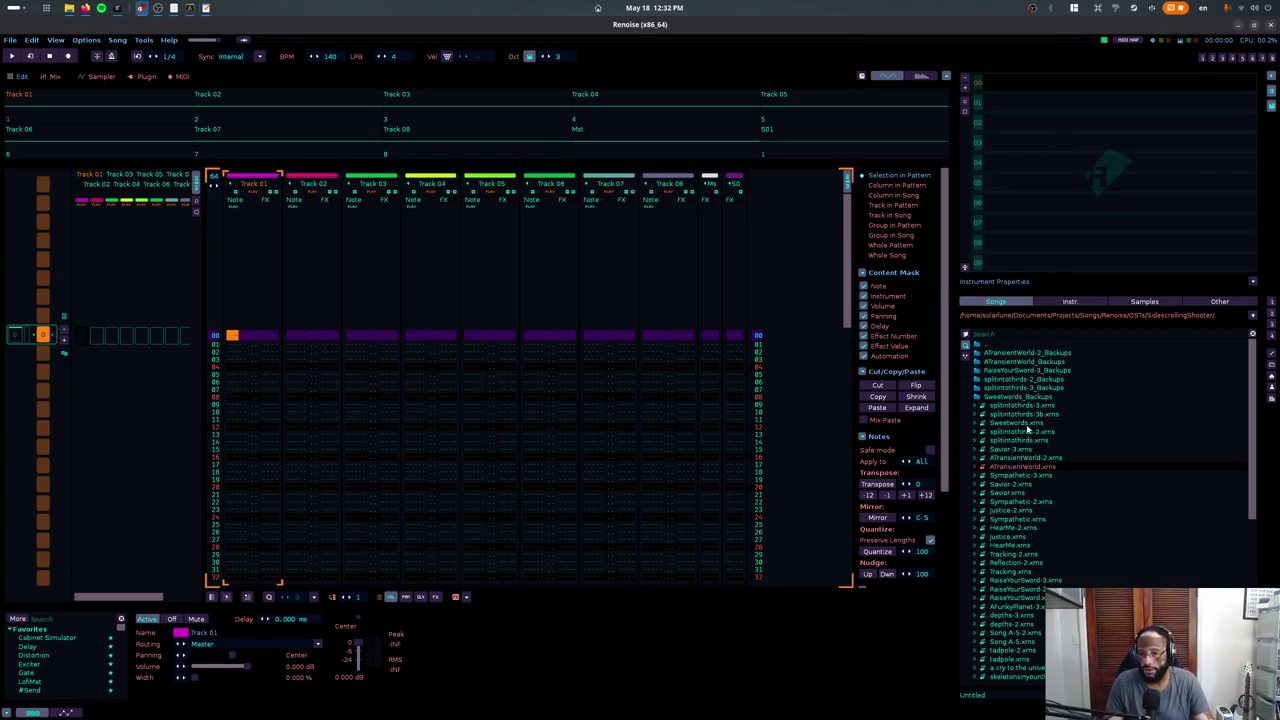
left_click(1027, 432)
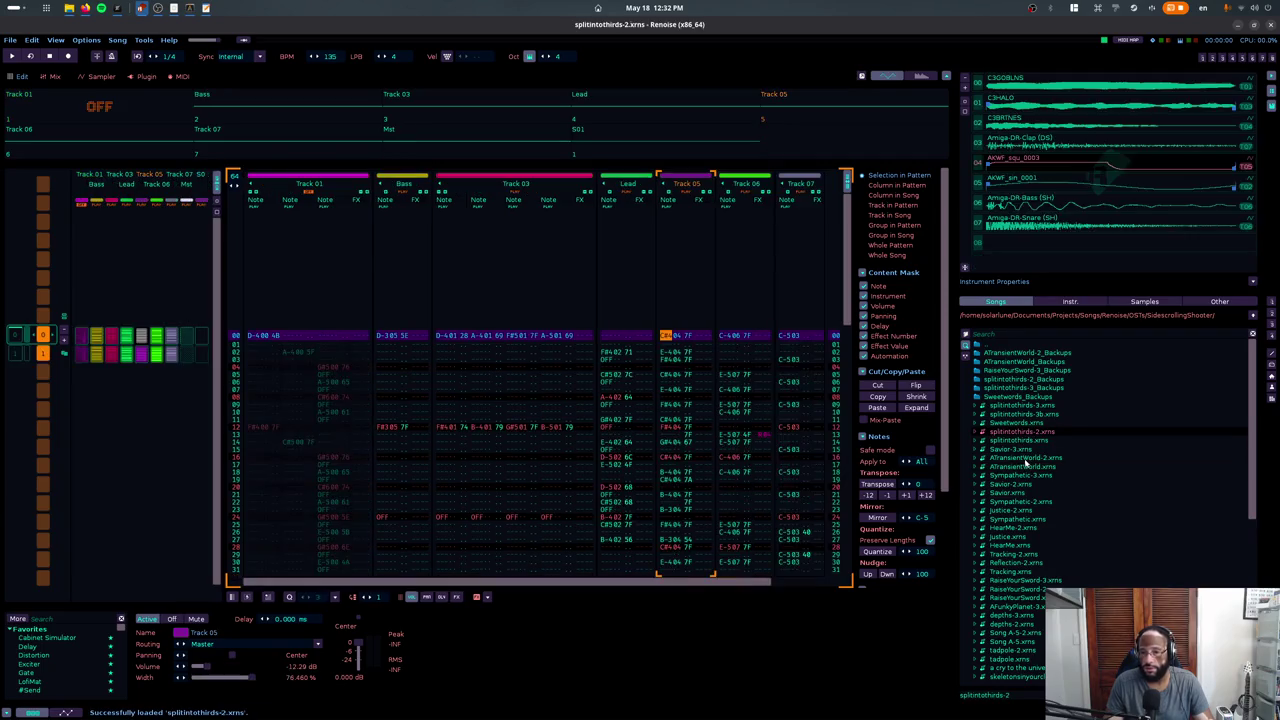
Play ATransientWorld-2 and move the edit position to the Drums track, then Bass row 17.
key("space")
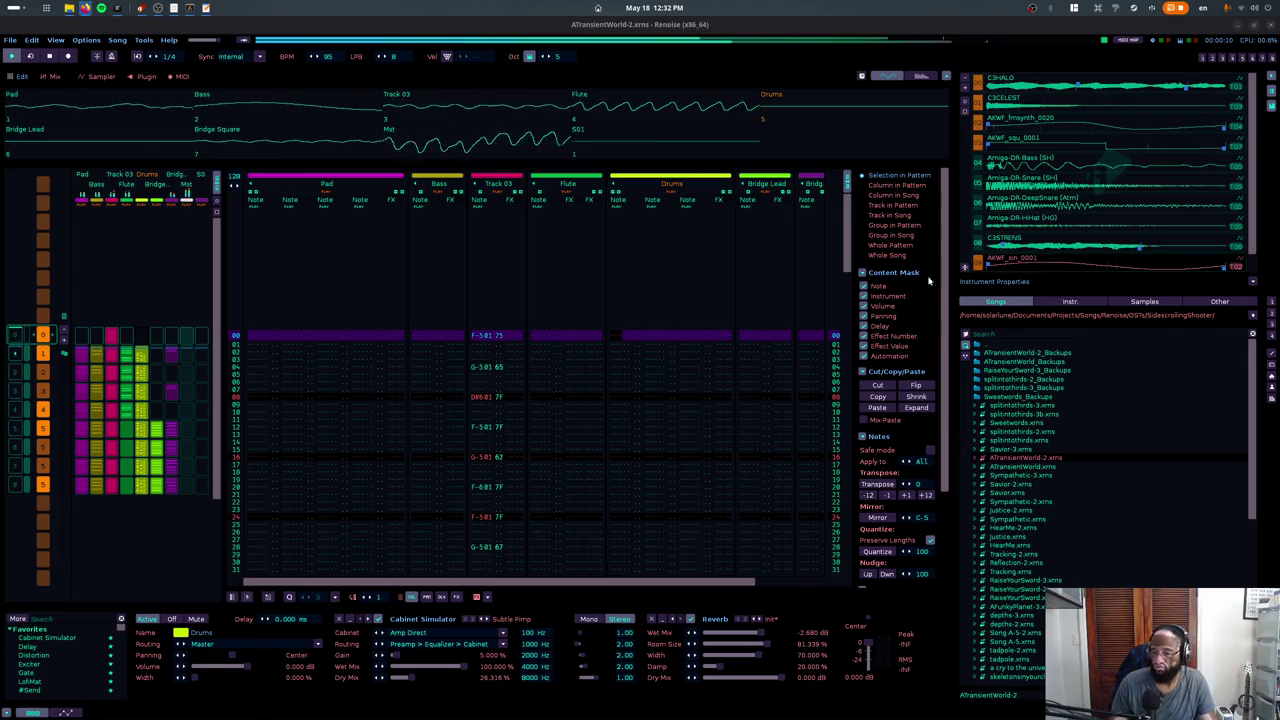
left_click(720, 291)
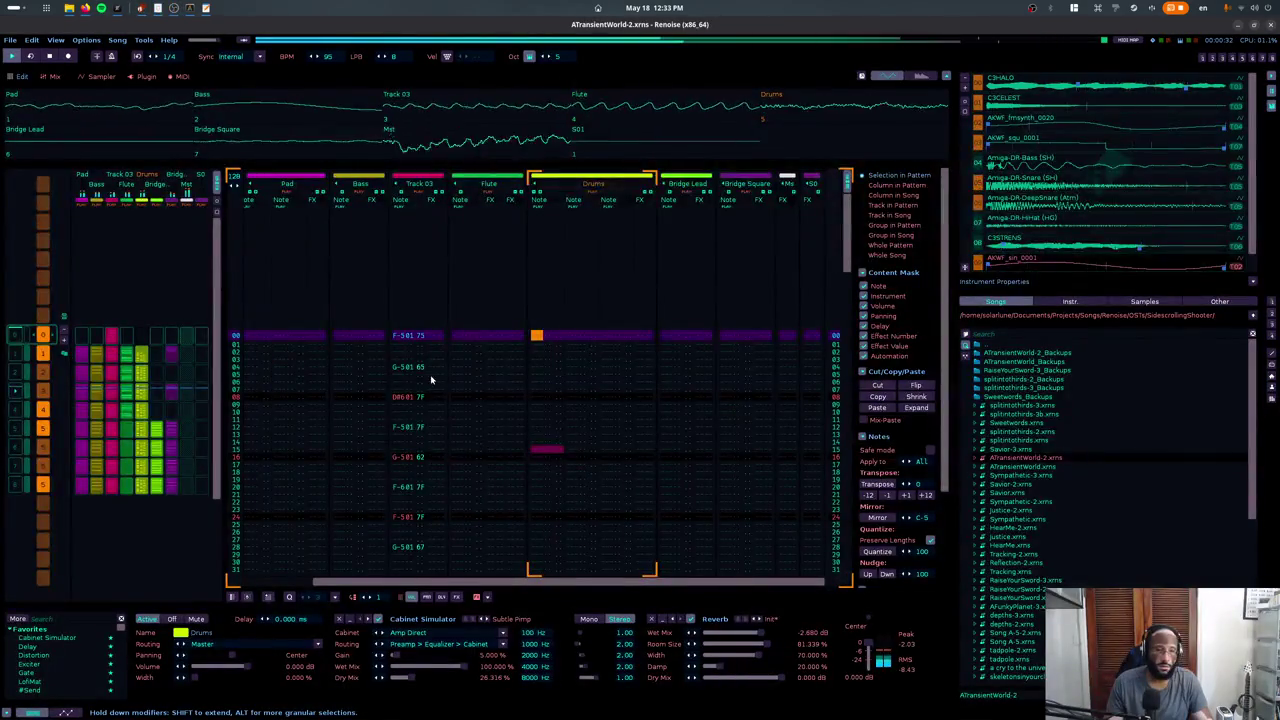
left_click_drag(431, 380, 436, 430)
left_click(385, 466)
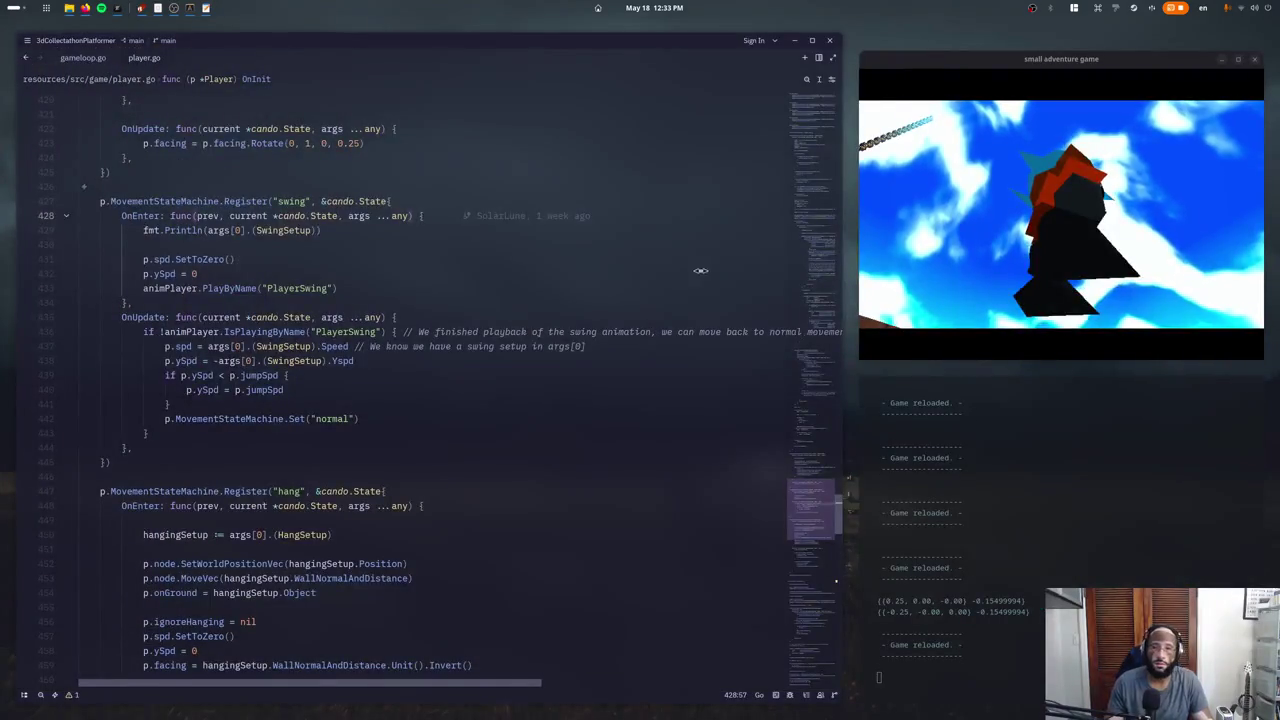
Put the cursor on player.go line 441, then walk the game character onto the walkway.
left_click(411, 404)
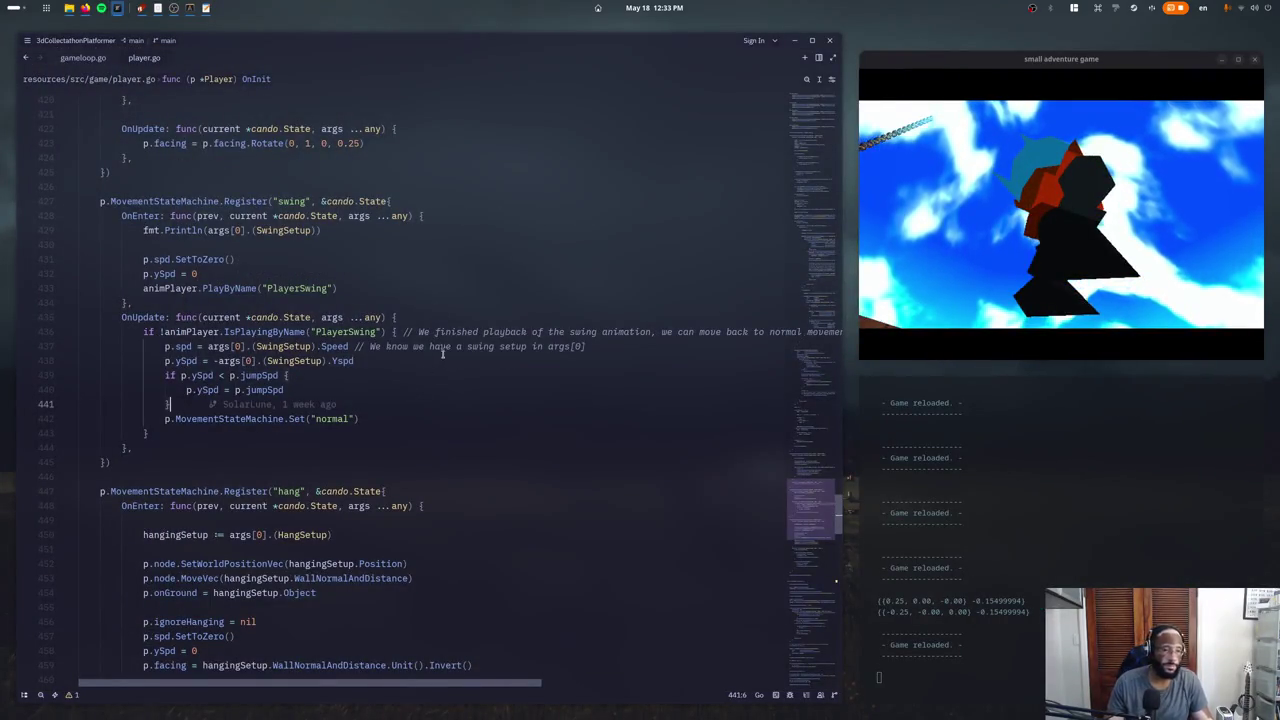
left_click(442, 350)
left_click(950, 123)
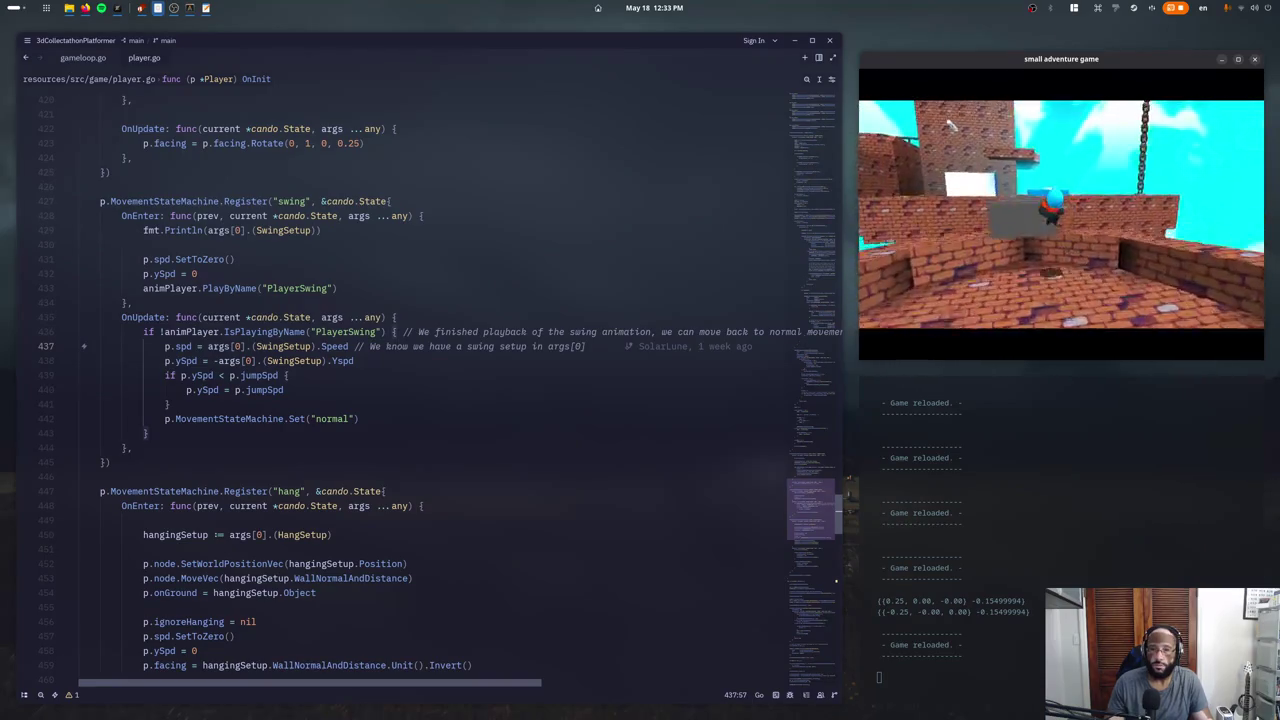
key("w")
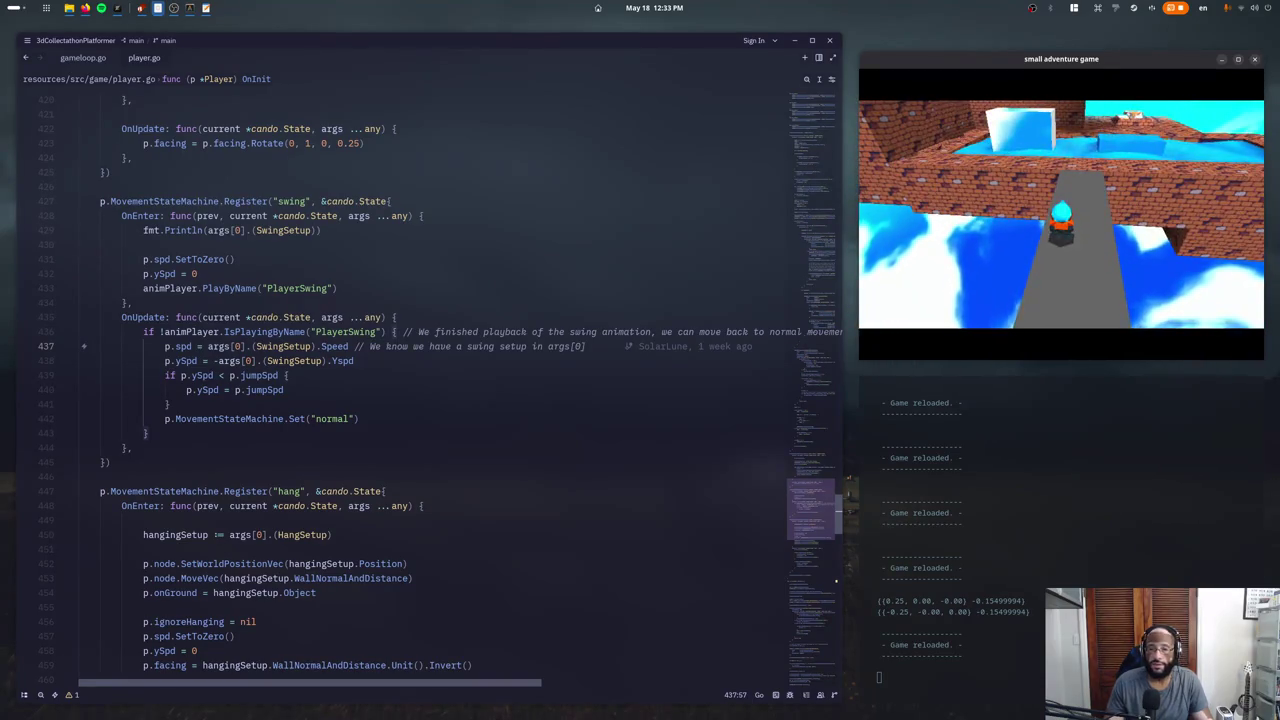
key("alt+Tab")
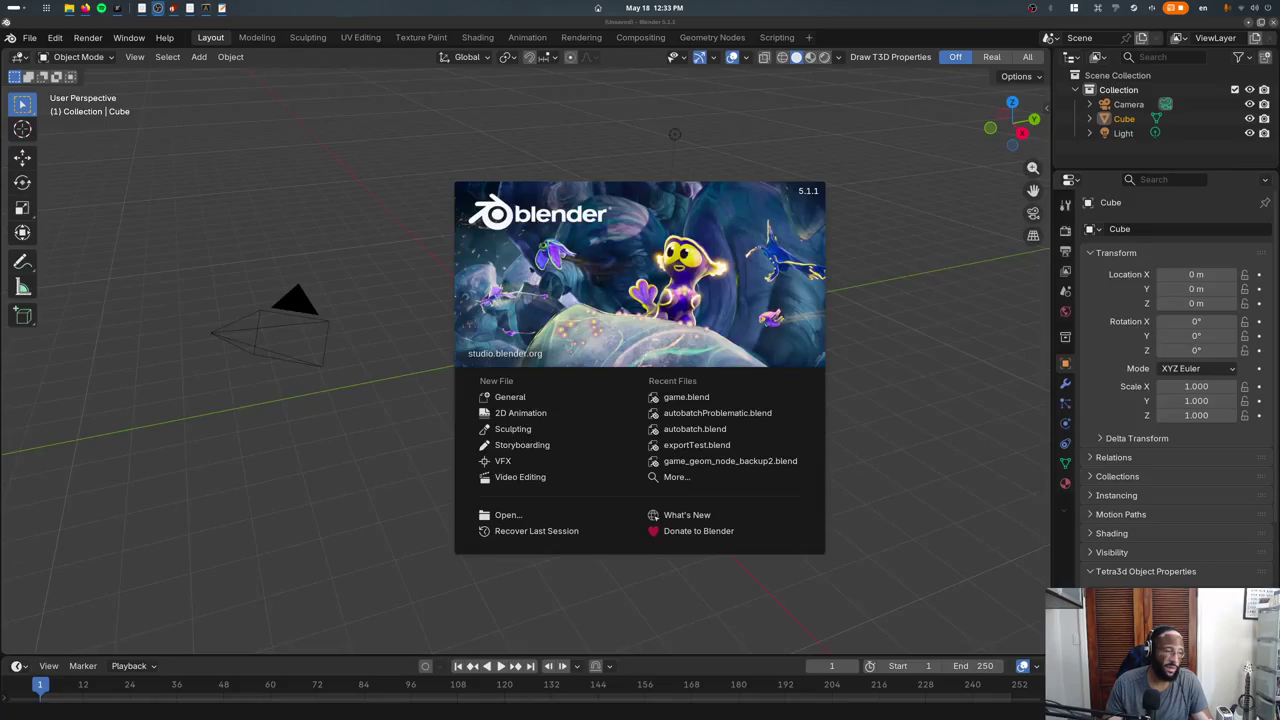
Open game.blend from the recent files and orbit to look across the level.
left_click(30, 37)
mouse_move(66, 83)
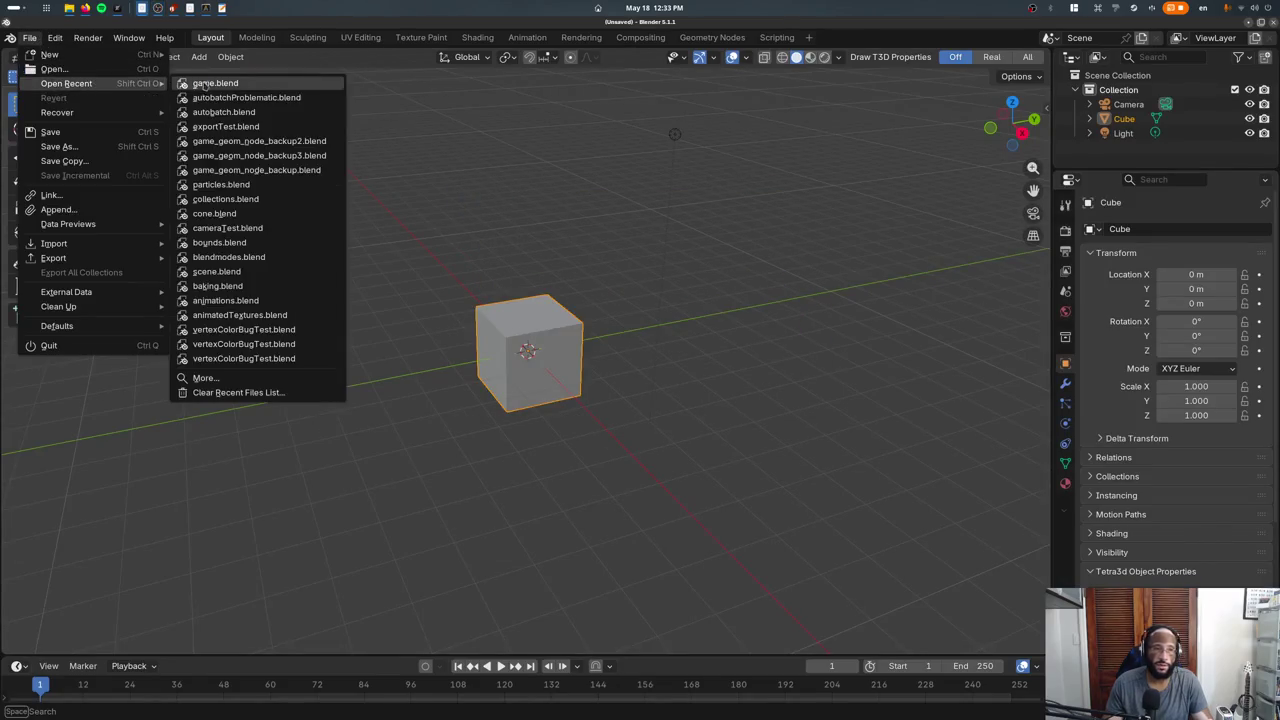
left_click(250, 84)
mouse_move(470, 470)
middle_mouse_down()
mouse_move(440, 372)
mouse_move(428, 385)
middle_mouse_up()
Select the gameMapPiece and TestMap.003 pieces, briefly edit the mesh, then enter Vertex Paint mode.
left_click(440, 372)
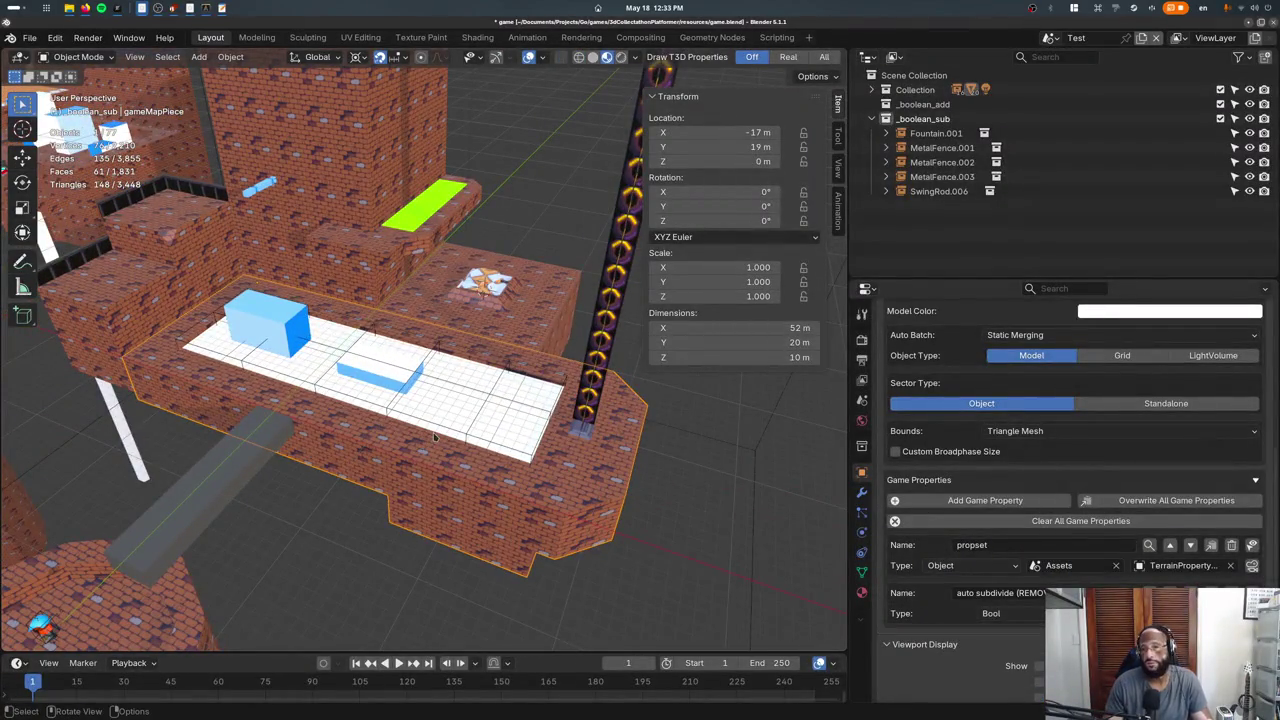
left_click(430, 428)
key("Tab")
key("Tab")
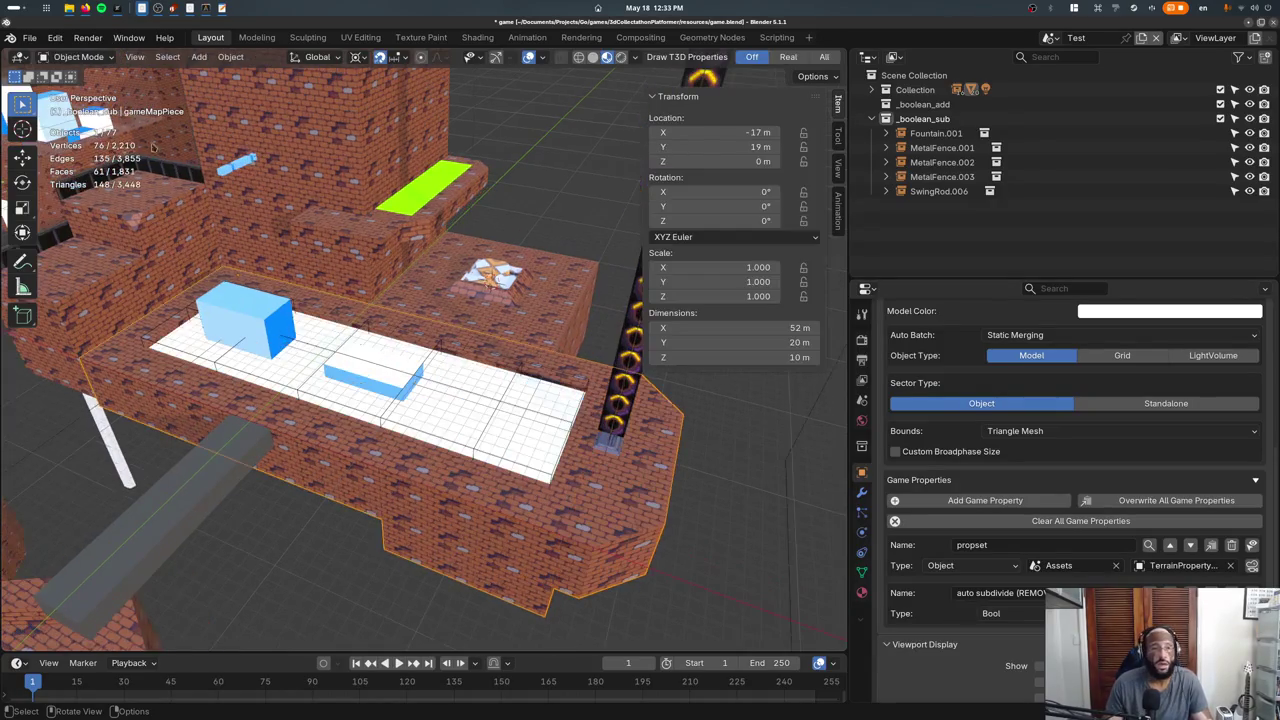
left_click(70, 56)
left_click(70, 112)
Set solid shading via the Z pie and paint a dark band across the level floor.
left_click(127, 77)
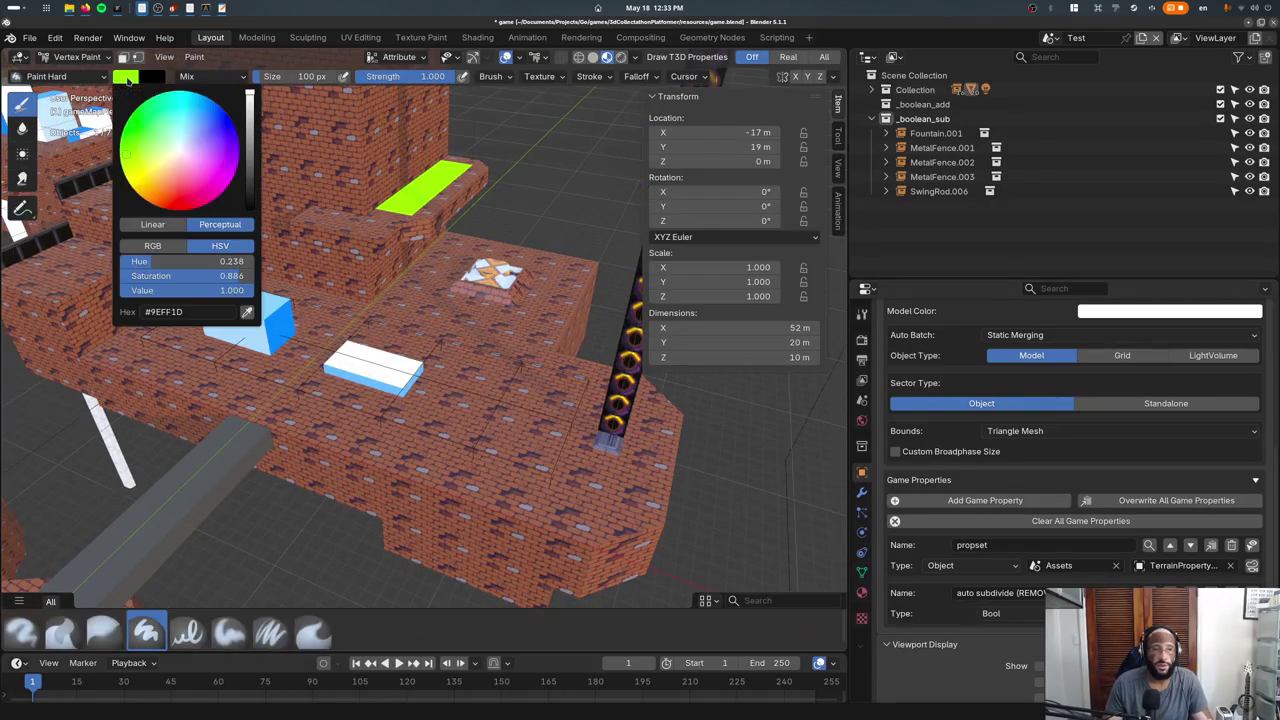
key("BackSpace")
key("Escape")
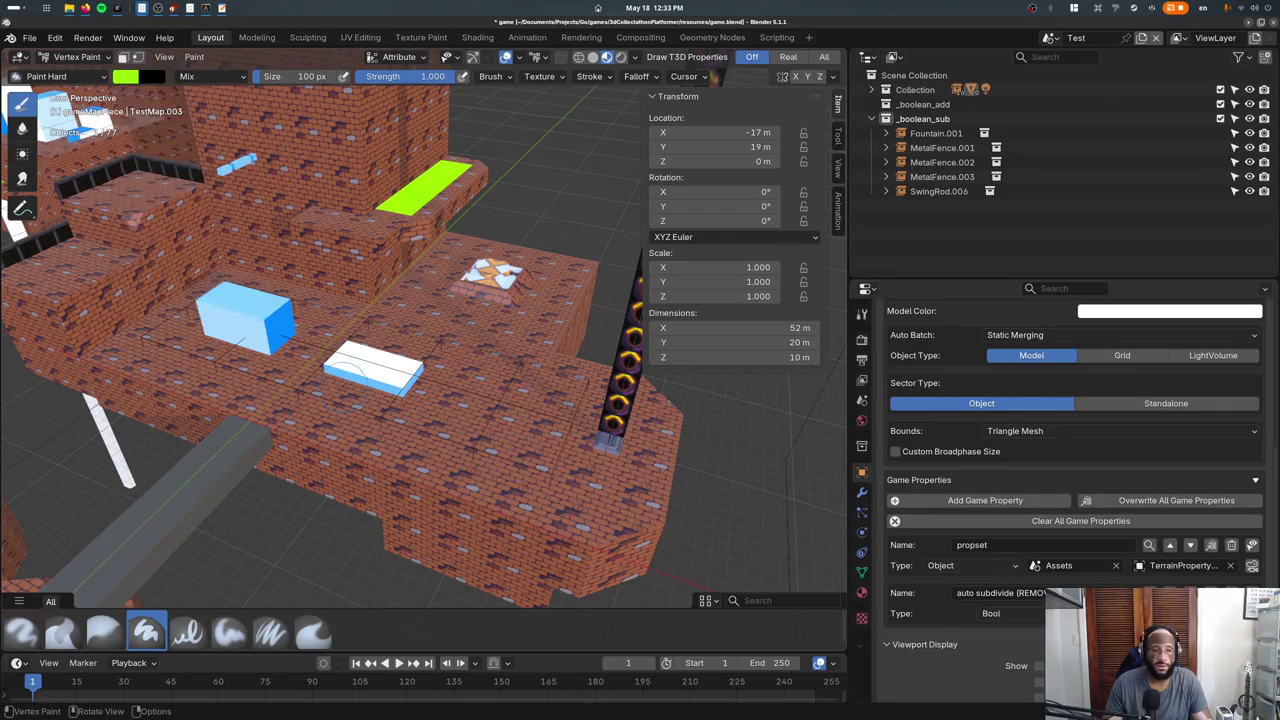
key("shift+z")
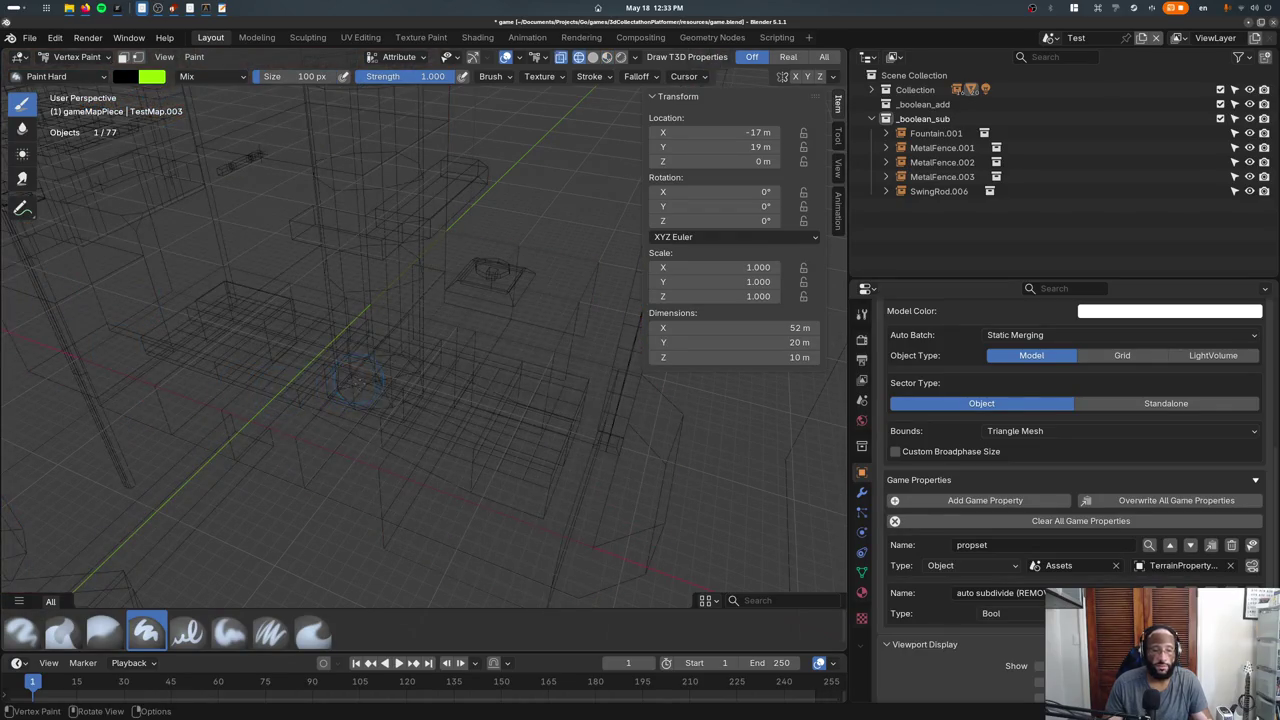
key("z")
key("z")
key("z")
key("z")
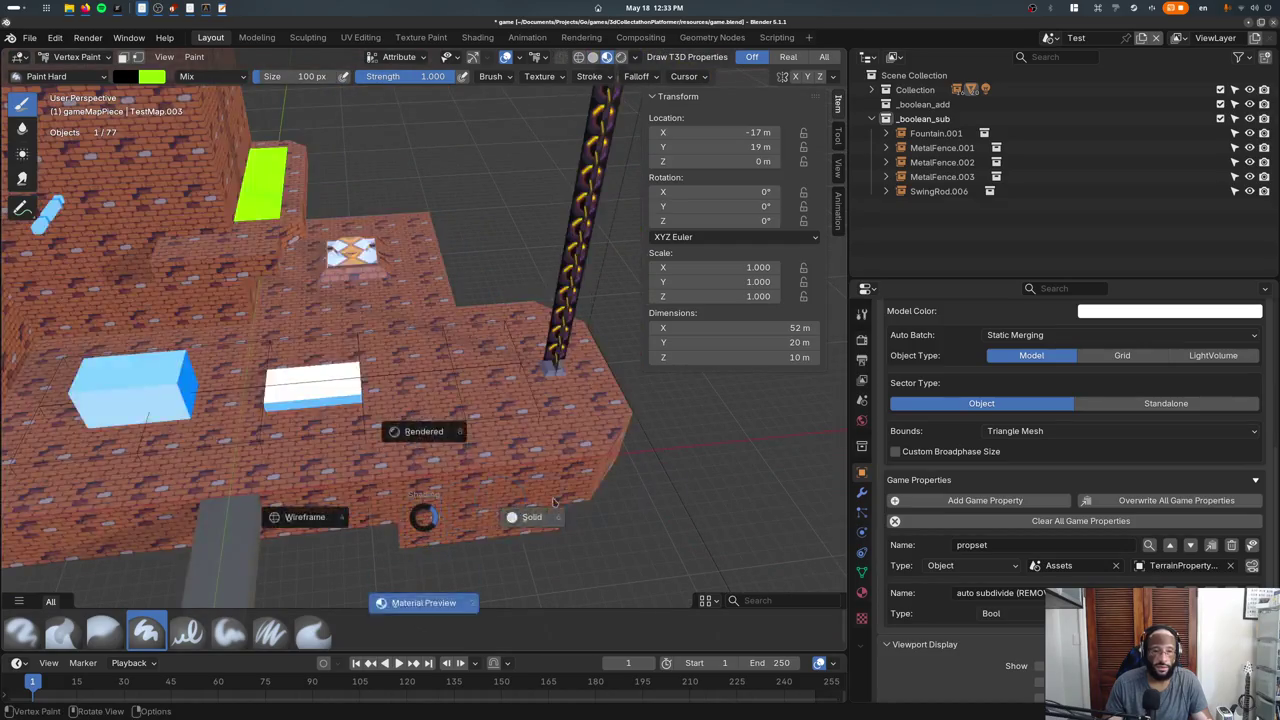
left_click(553, 501)
left_click_drag(359, 453, 311, 394)
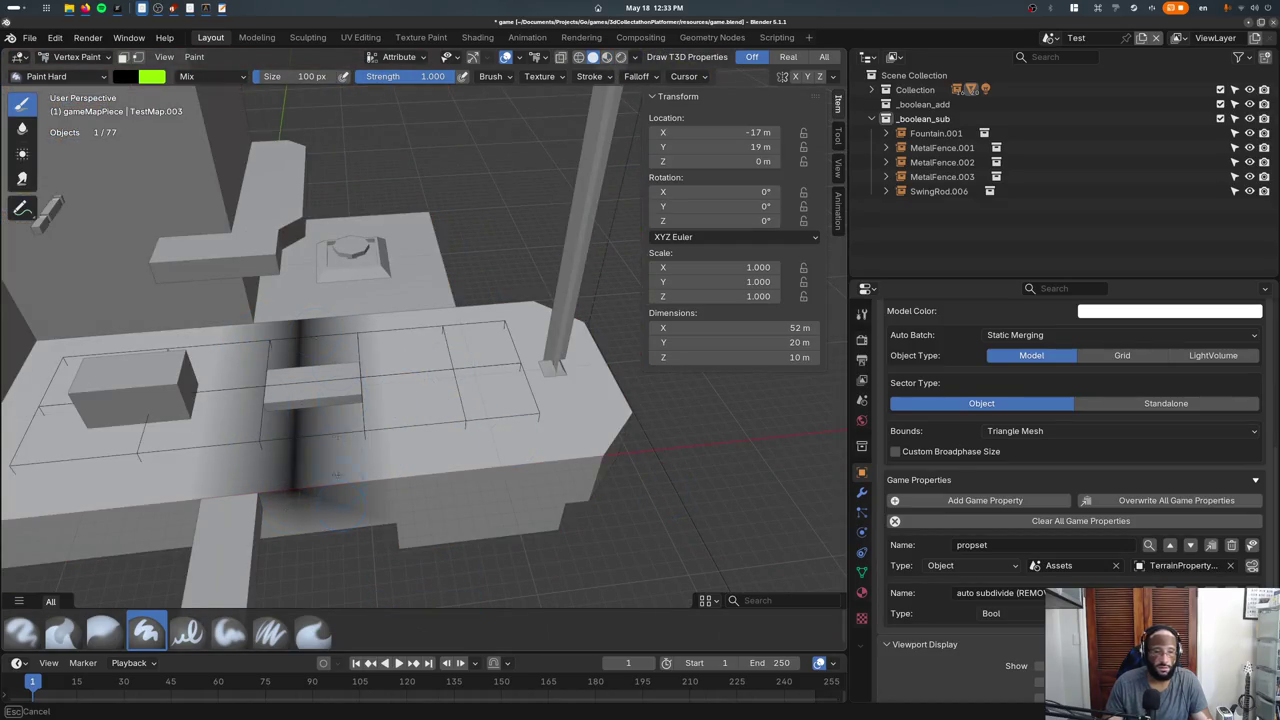
mouse_move(336, 475)
left_mouse_down()
mouse_move(366, 434)
mouse_move(225, 328)
mouse_move(168, 365)
left_mouse_up()
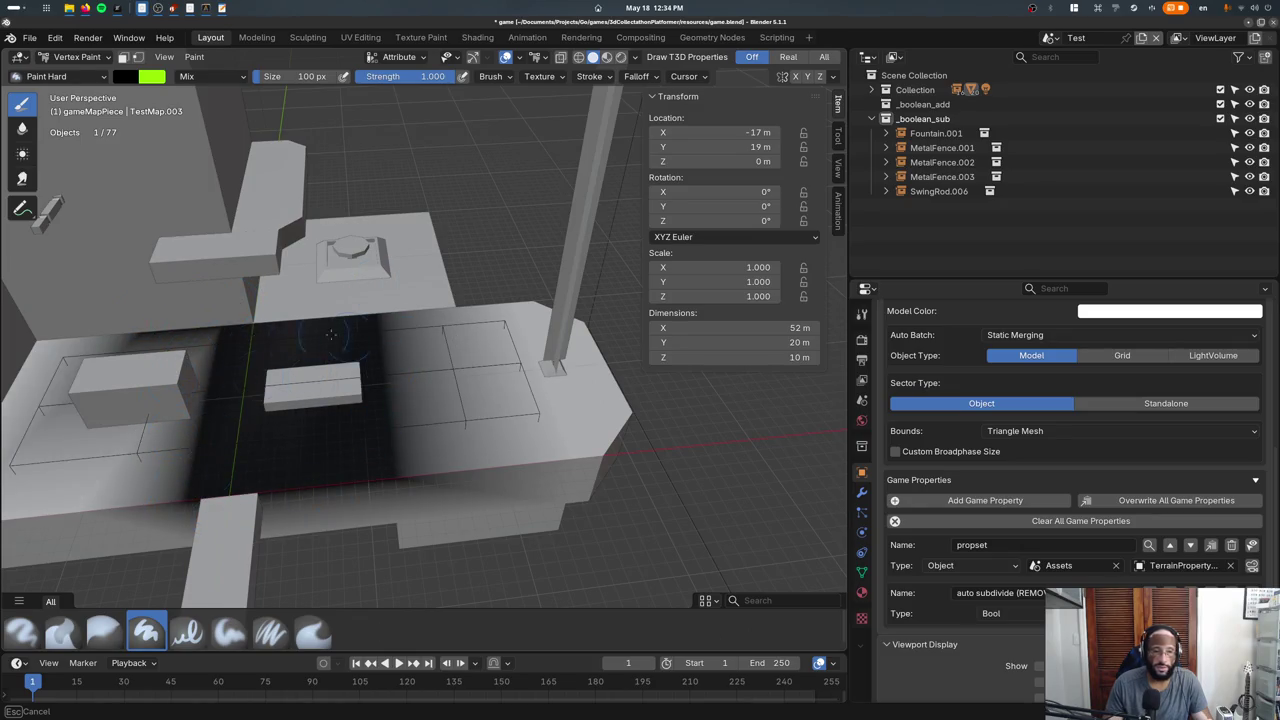
Return to Object Mode with Material Preview shading, then export the level and run the game.
left_click(75, 56)
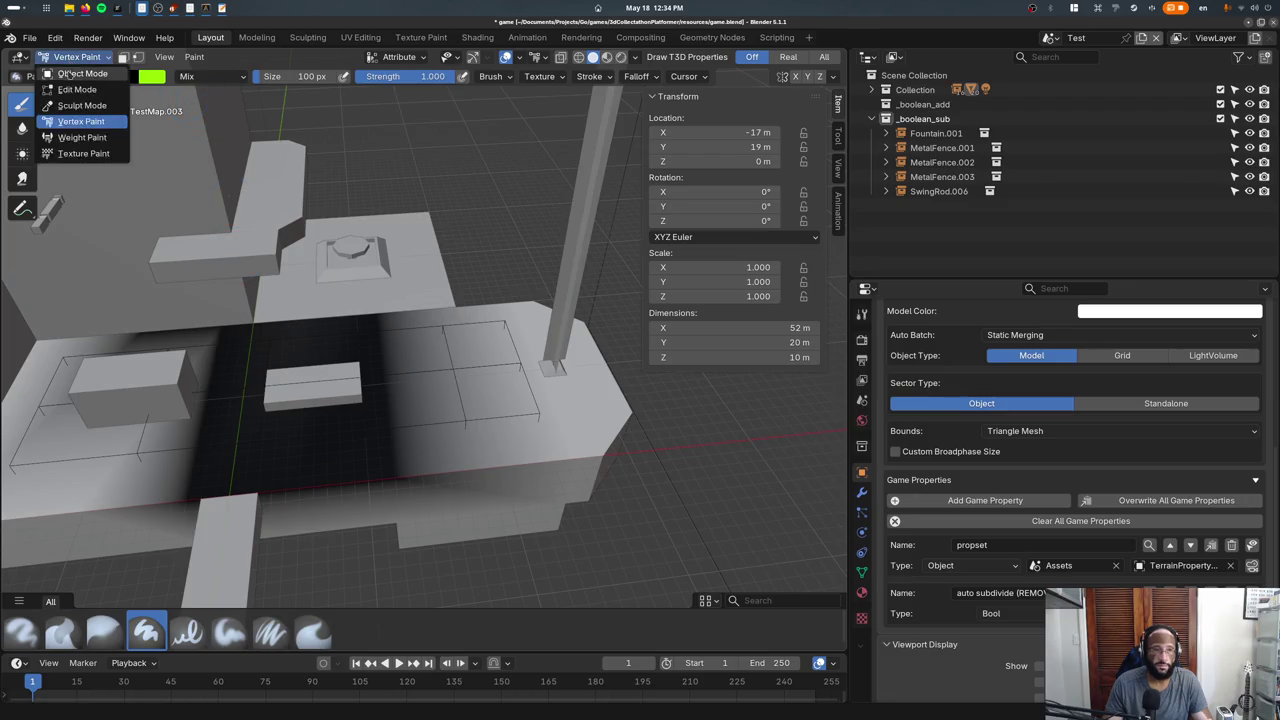
left_click(70, 75)
middle_click_drag(520, 420, 667, 457)
key("z")
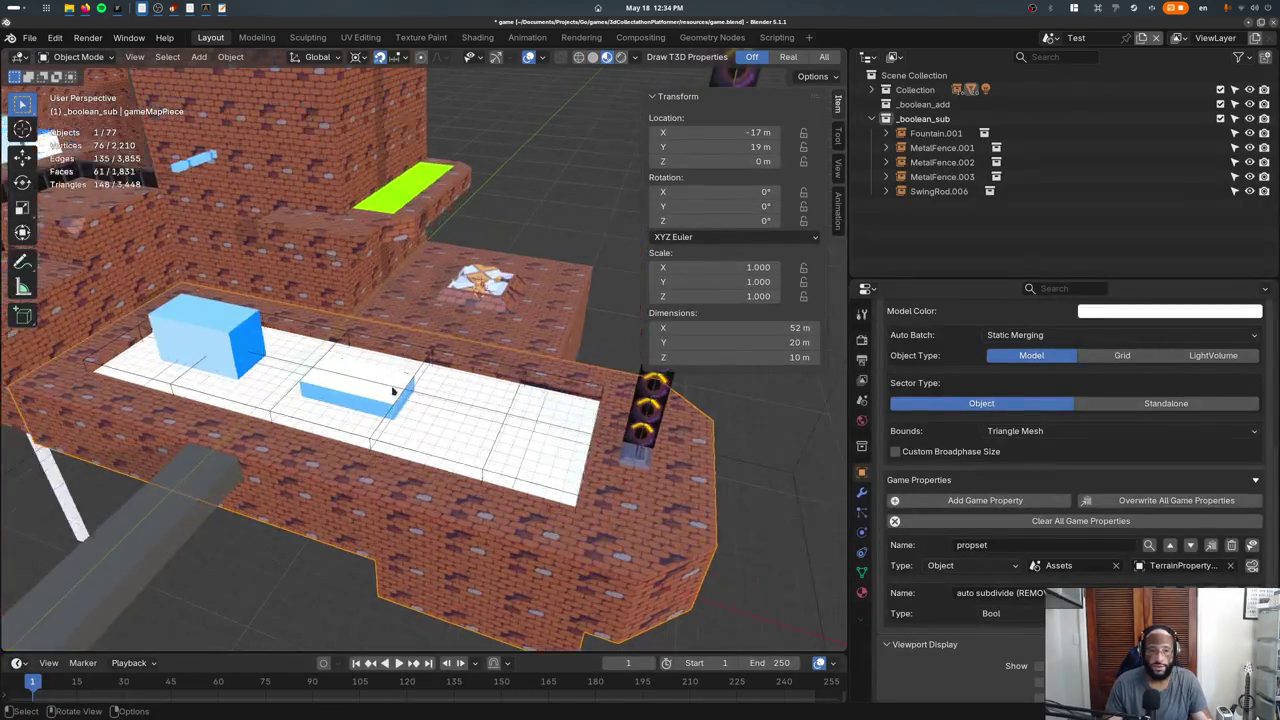
key("ctrl+s")
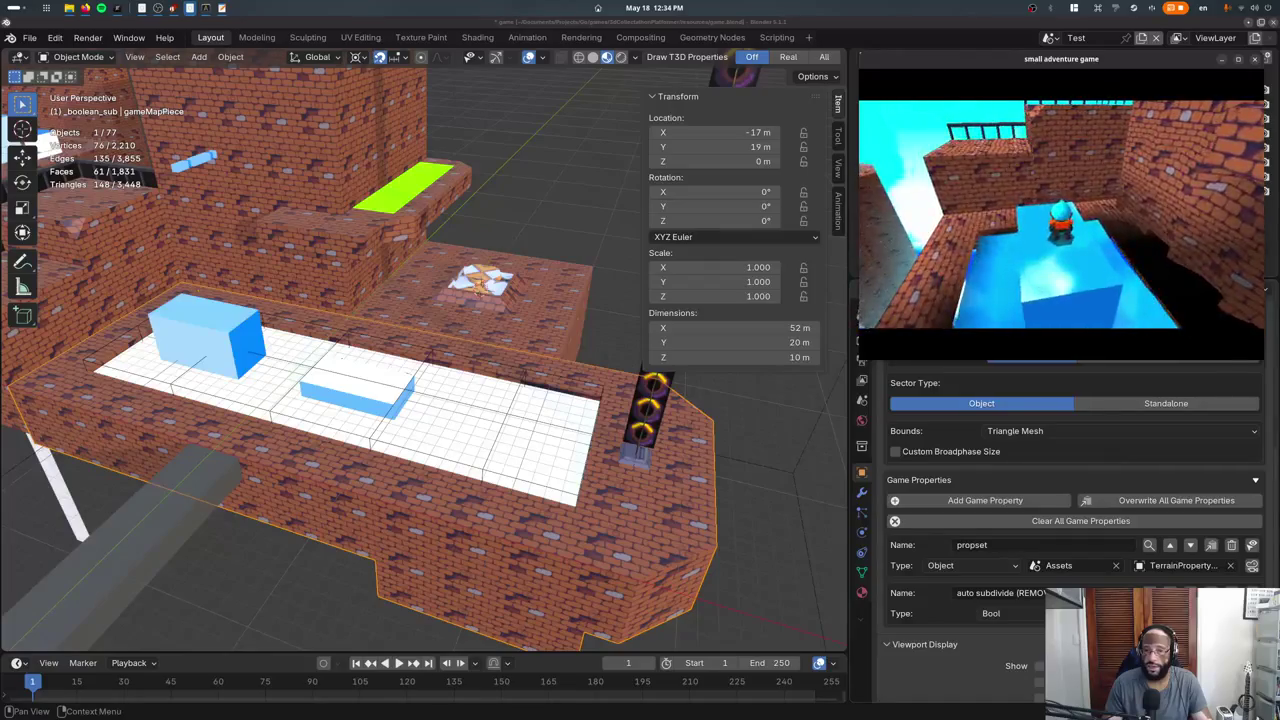
key("Escape")
left_click(473, 349)
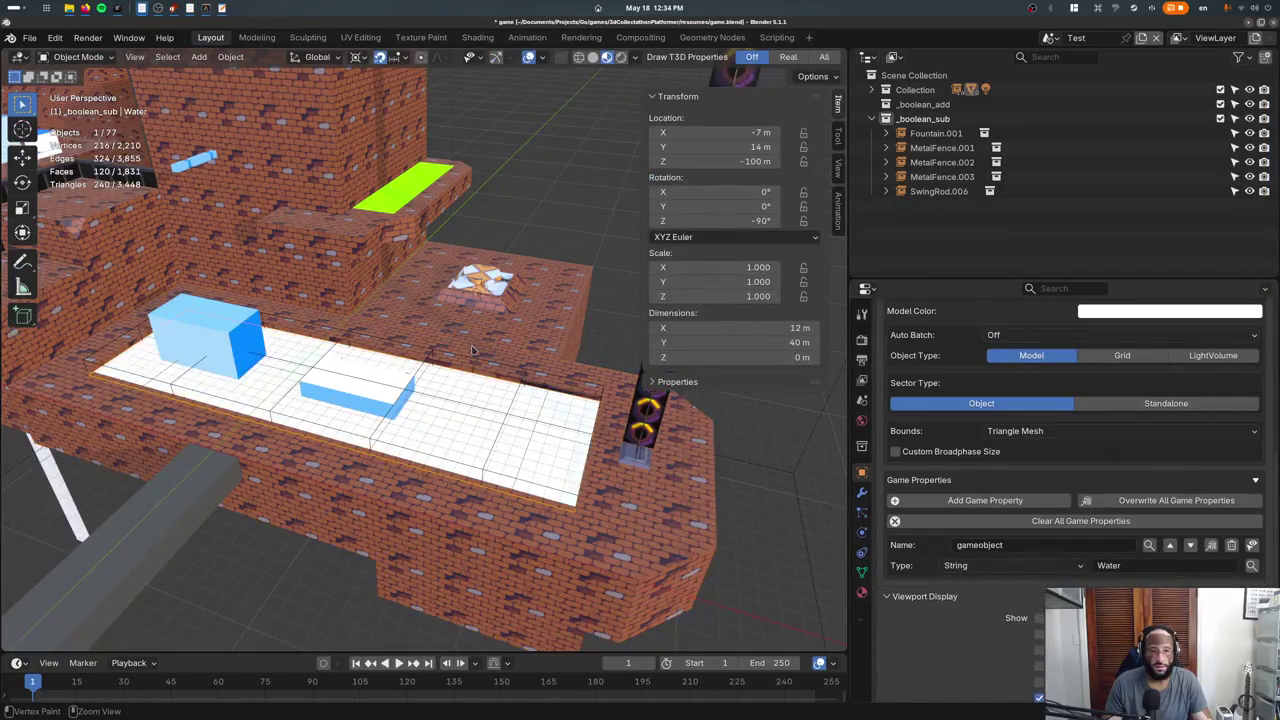
key("F5")
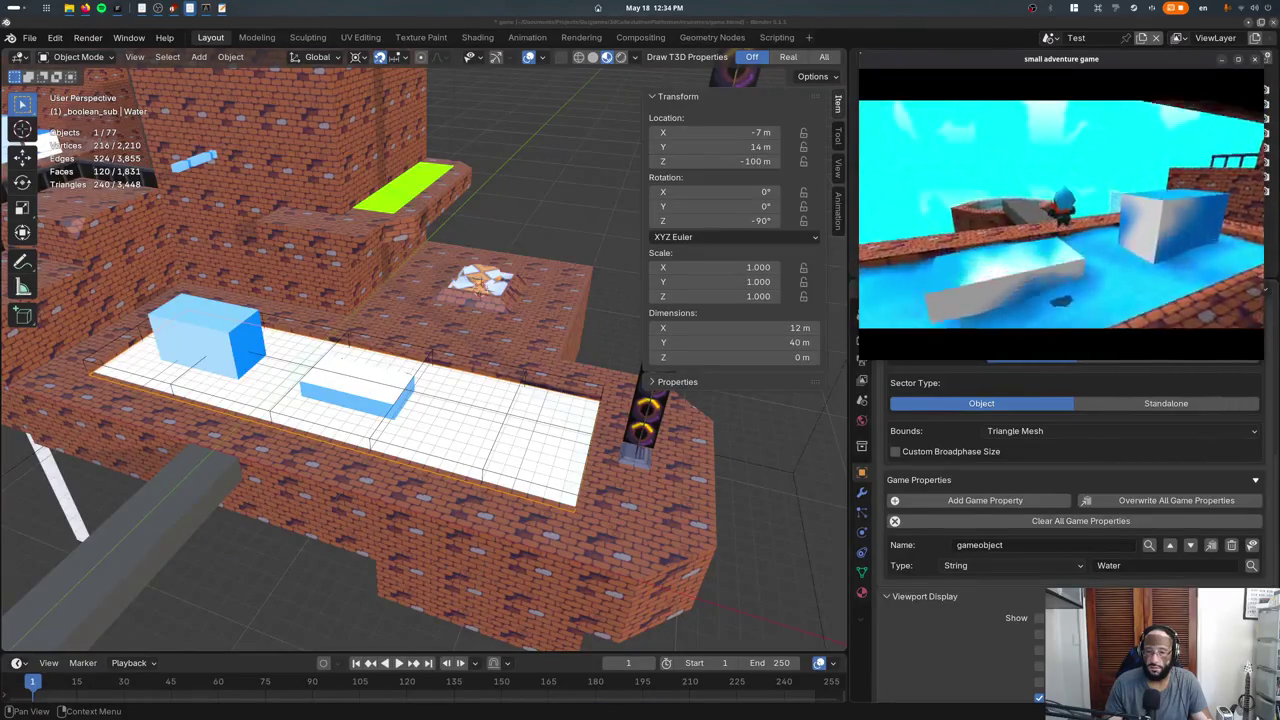
key("Escape")
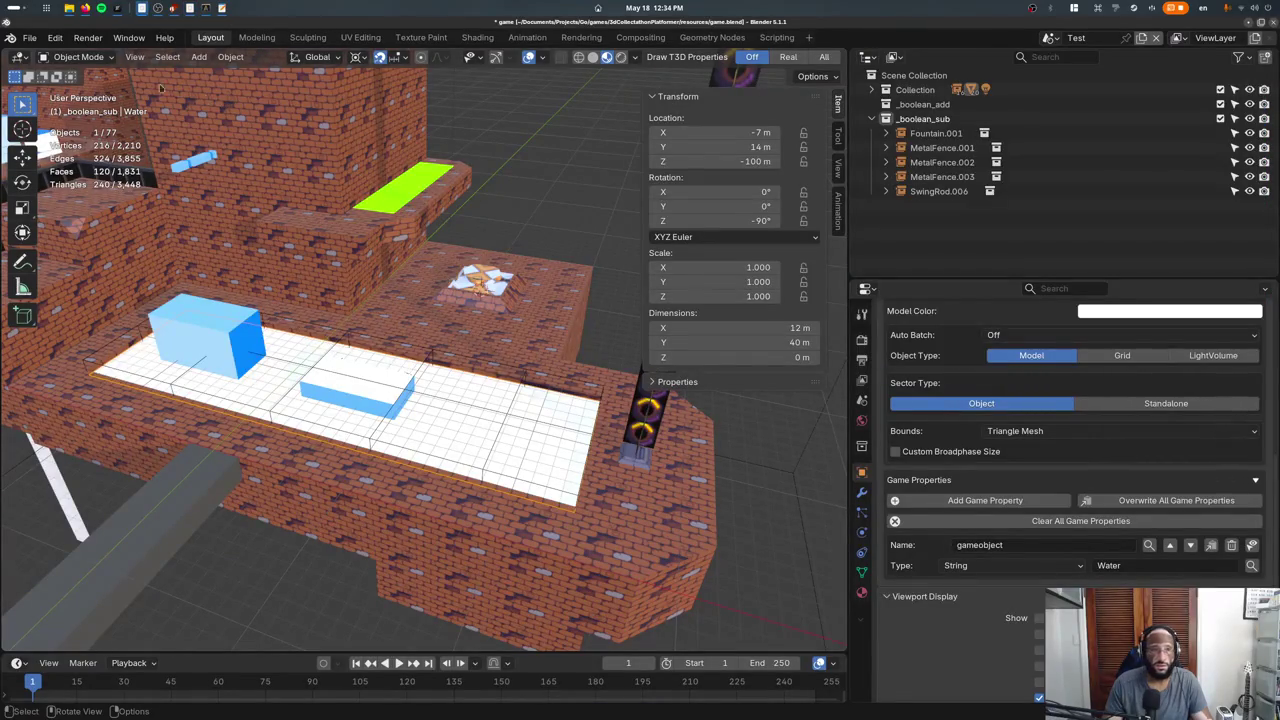
left_click(72, 56)
left_click(75, 106)
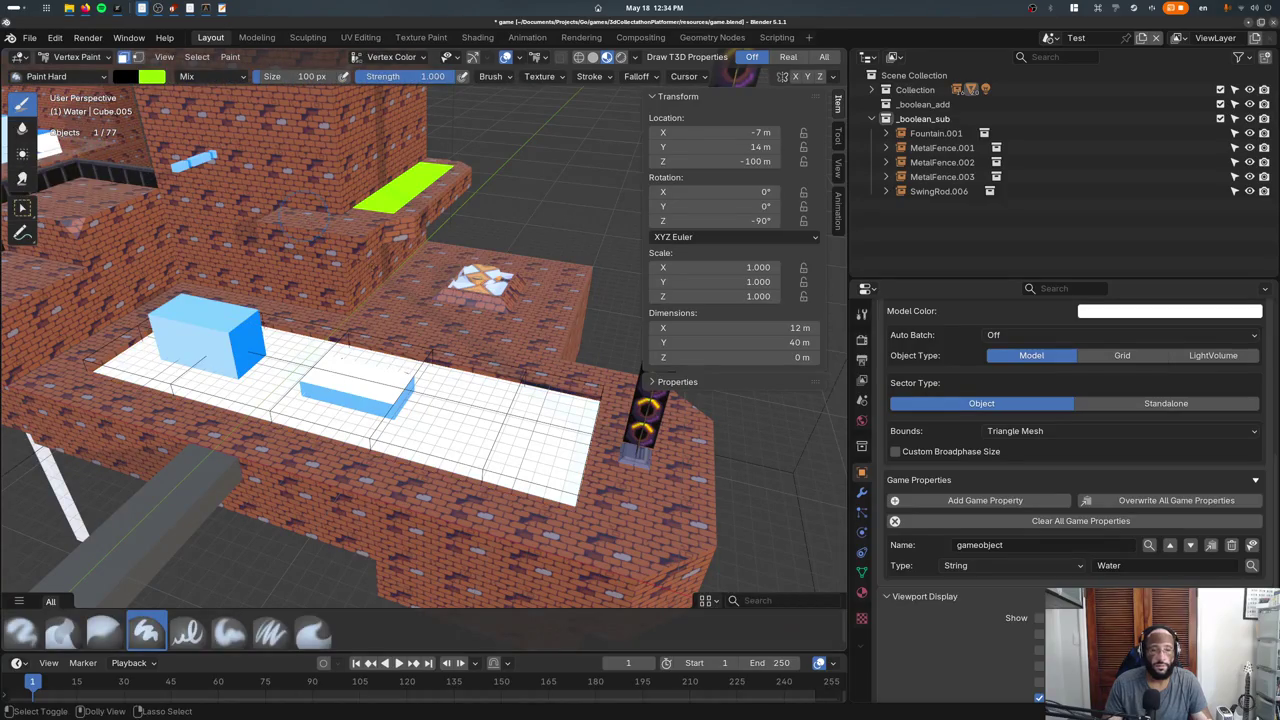
key("ctrl+s")
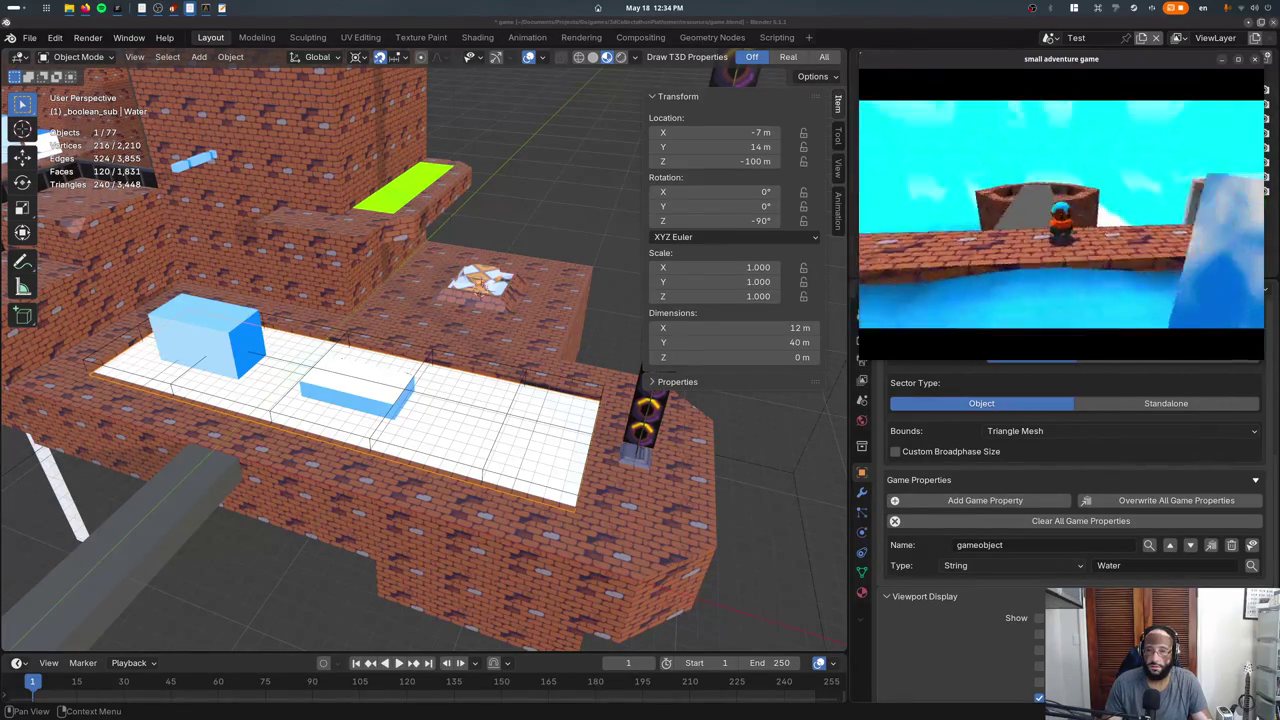
key("Escape")
left_click(88, 57)
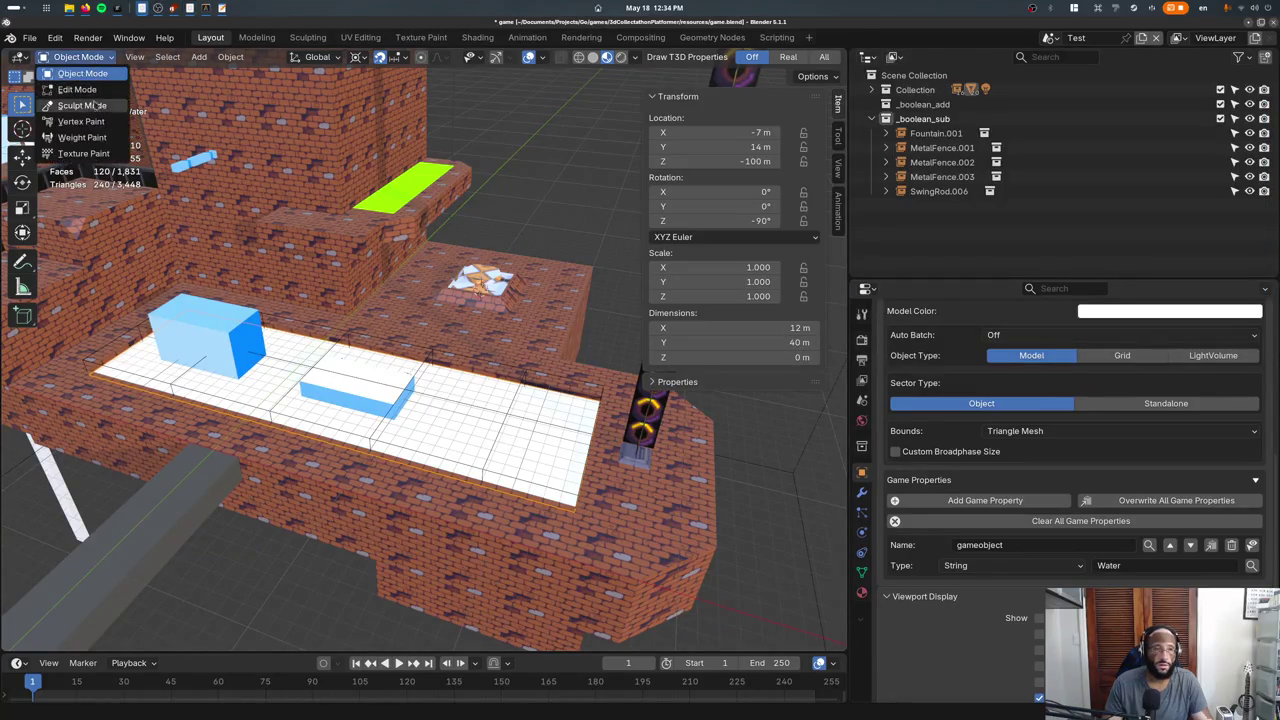
left_click(100, 118)
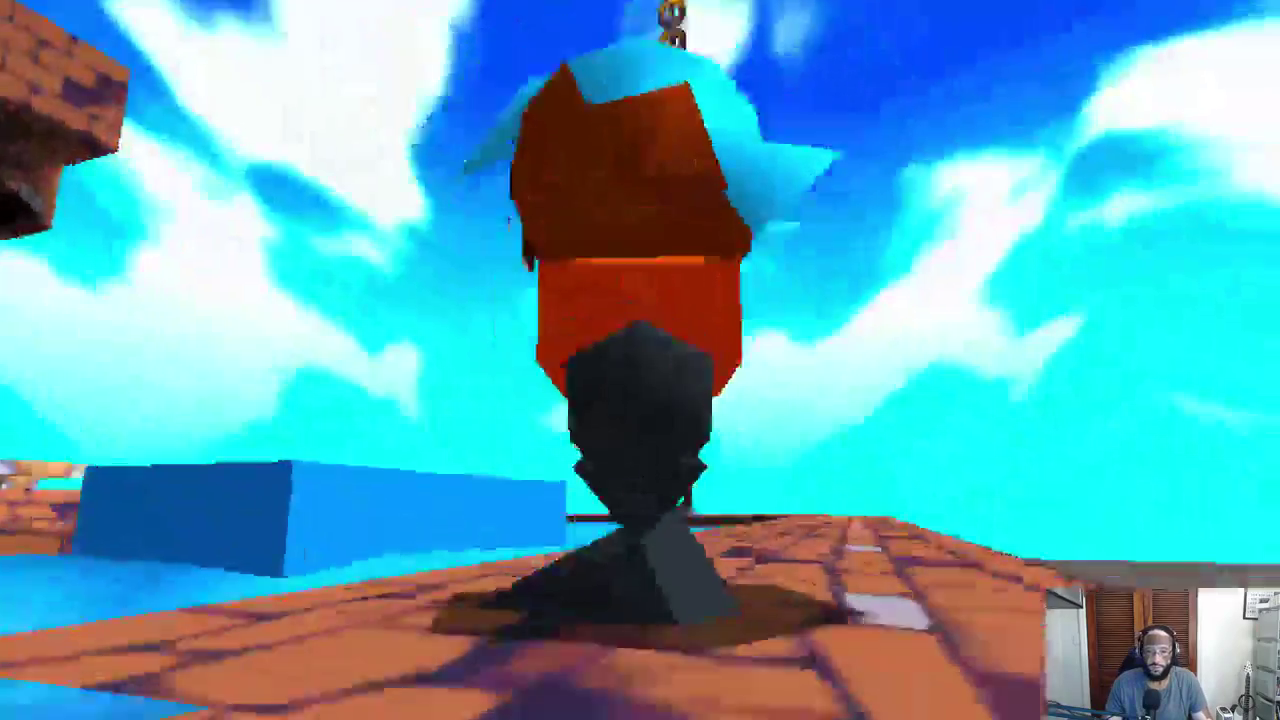
key("w")
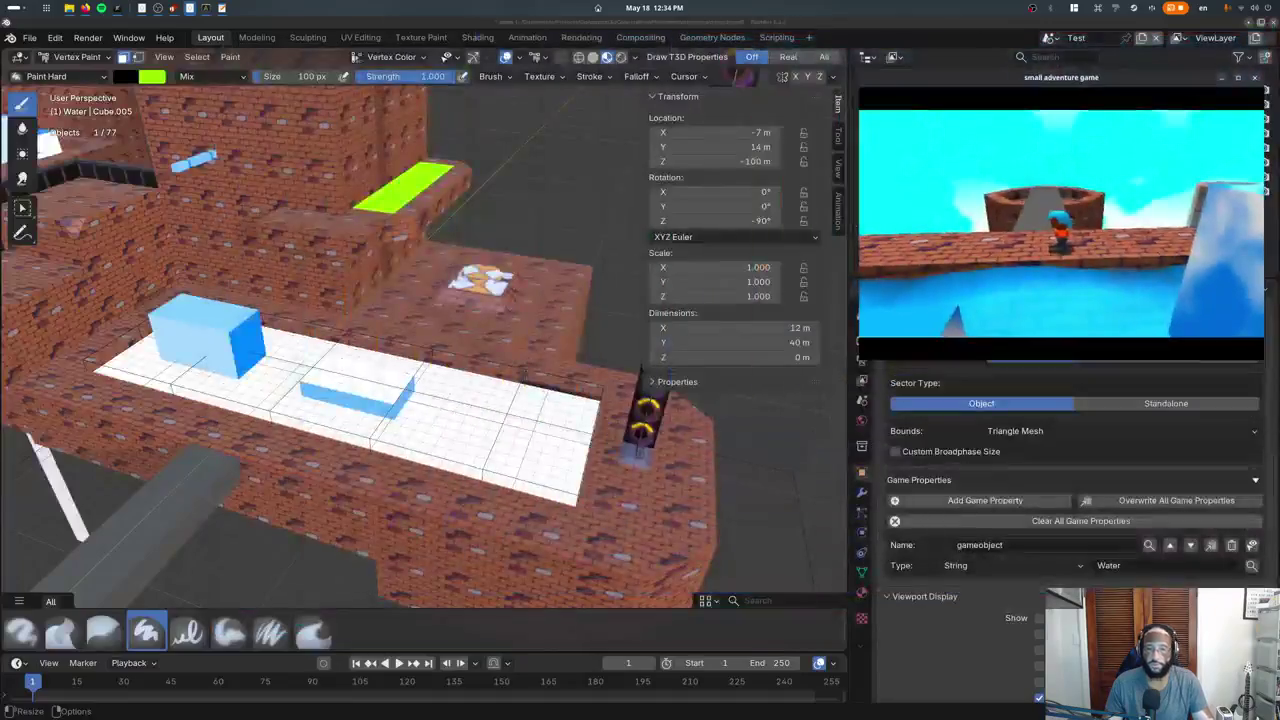
key("Escape")
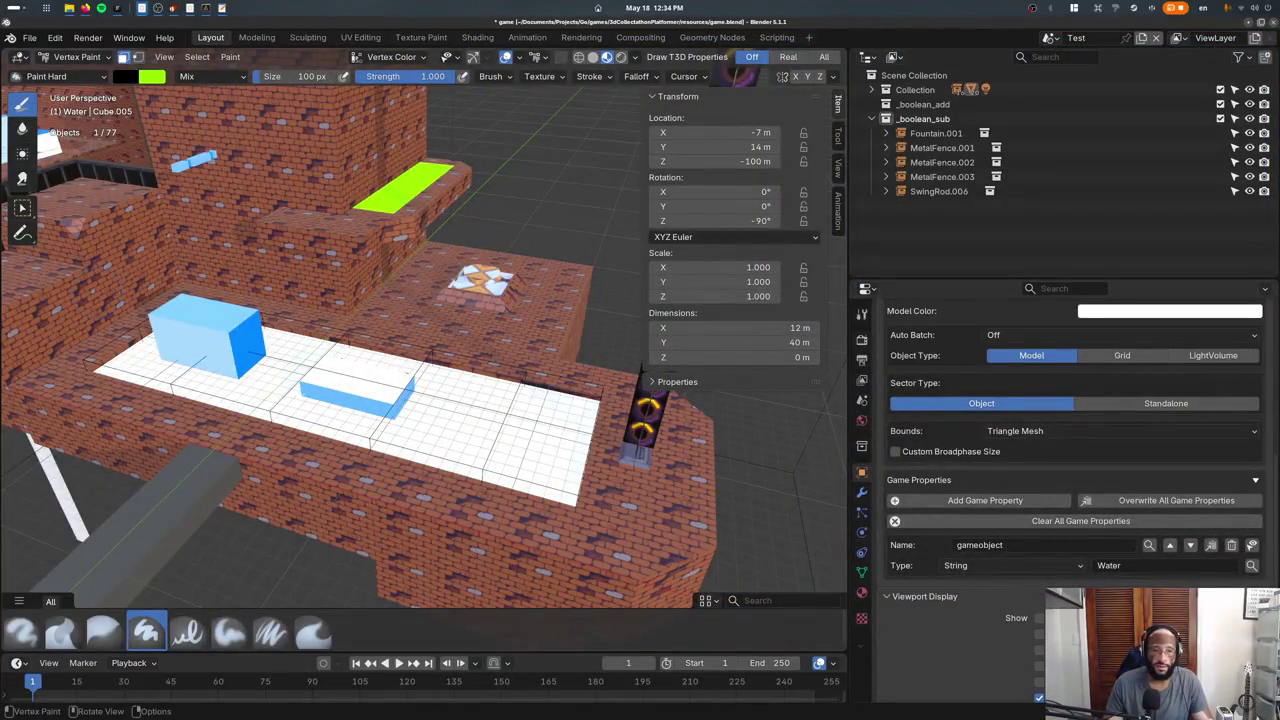
mouse_move(365, 360)
left_mouse_down()
mouse_move(420, 430)
mouse_move(340, 440)
left_mouse_up()
key("ctrl+z")
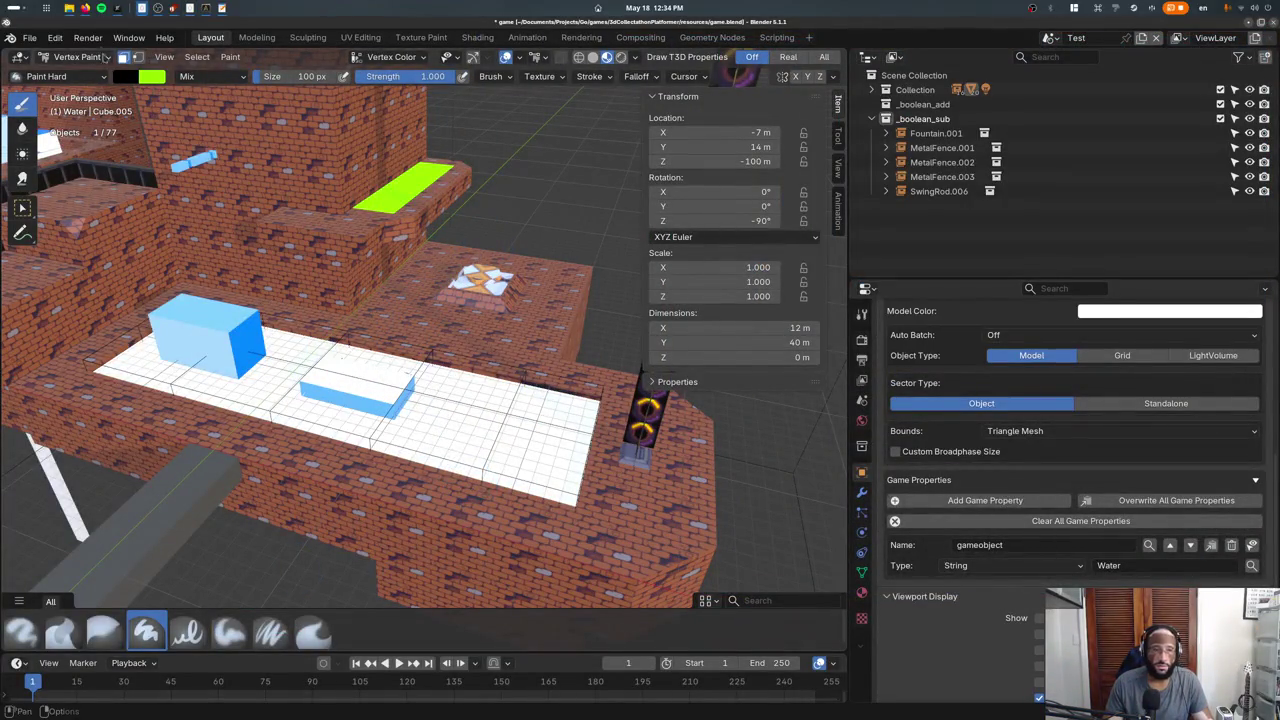
left_click(75, 56)
left_click(70, 76)
left_click(394, 355)
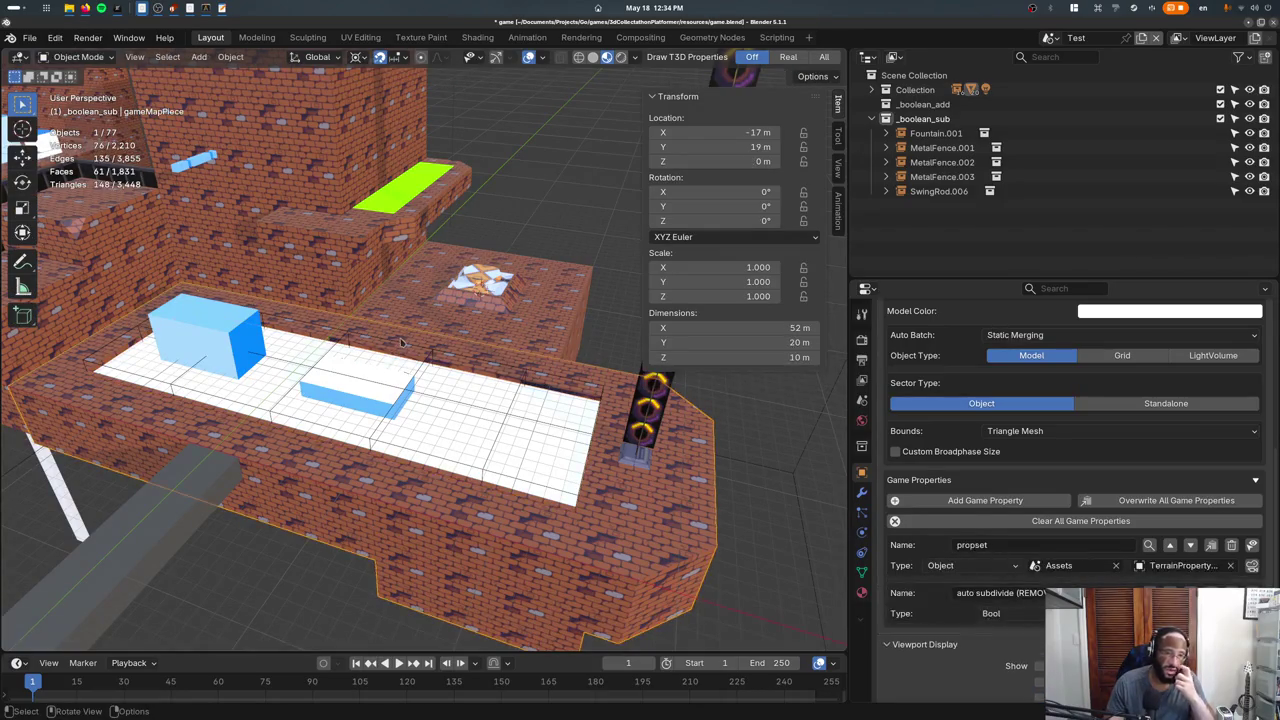
left_click(75, 56)
left_click(105, 121)
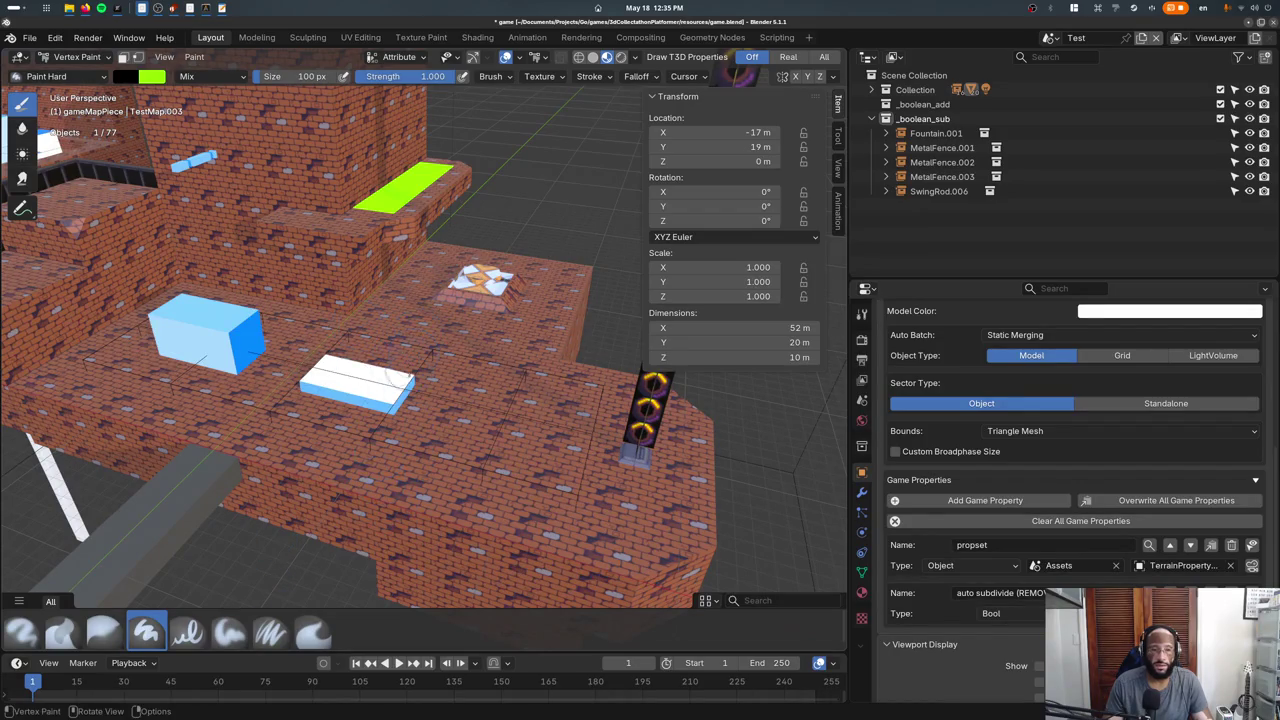
key("z")
left_click(75, 56)
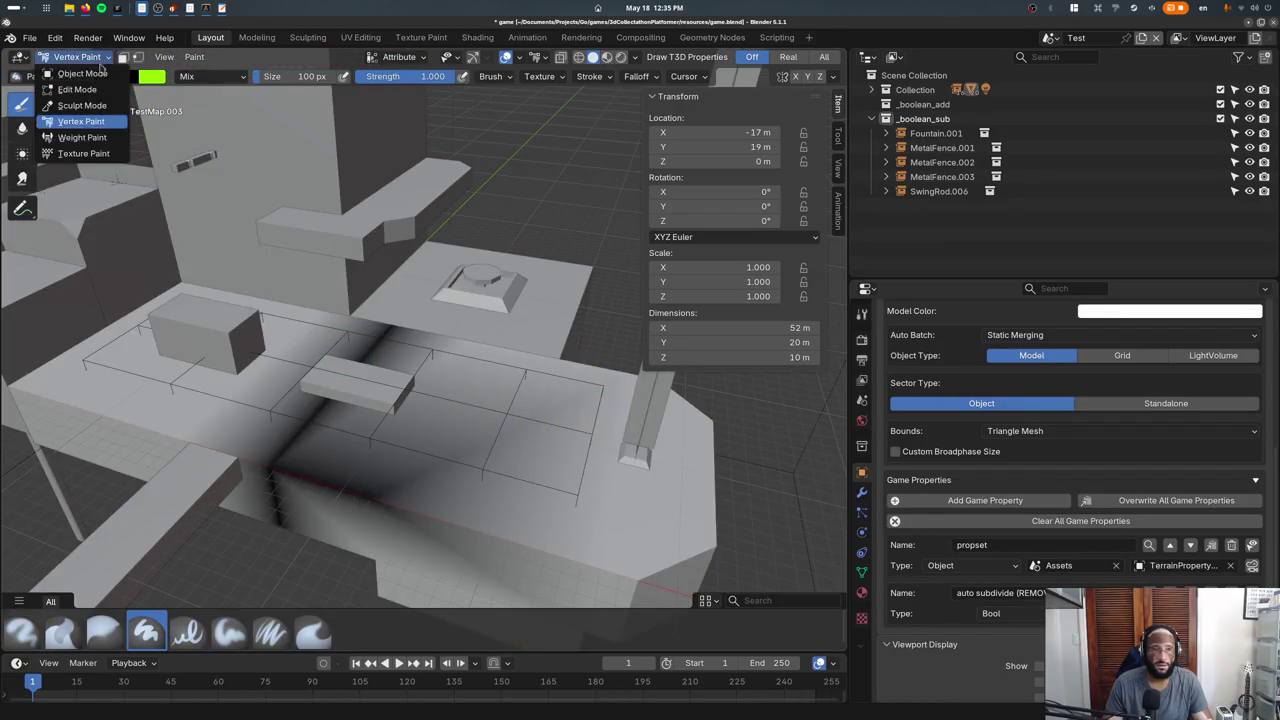
left_click(80, 73)
key("z")
left_click(382, 424)
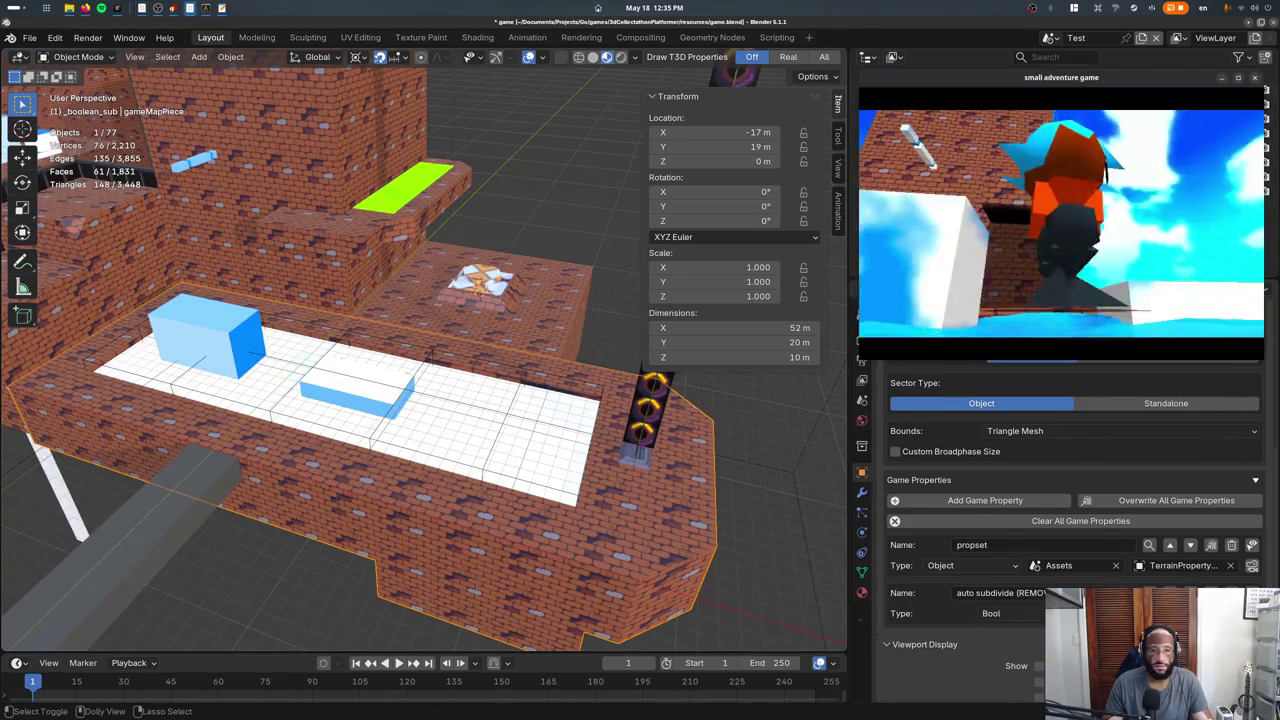
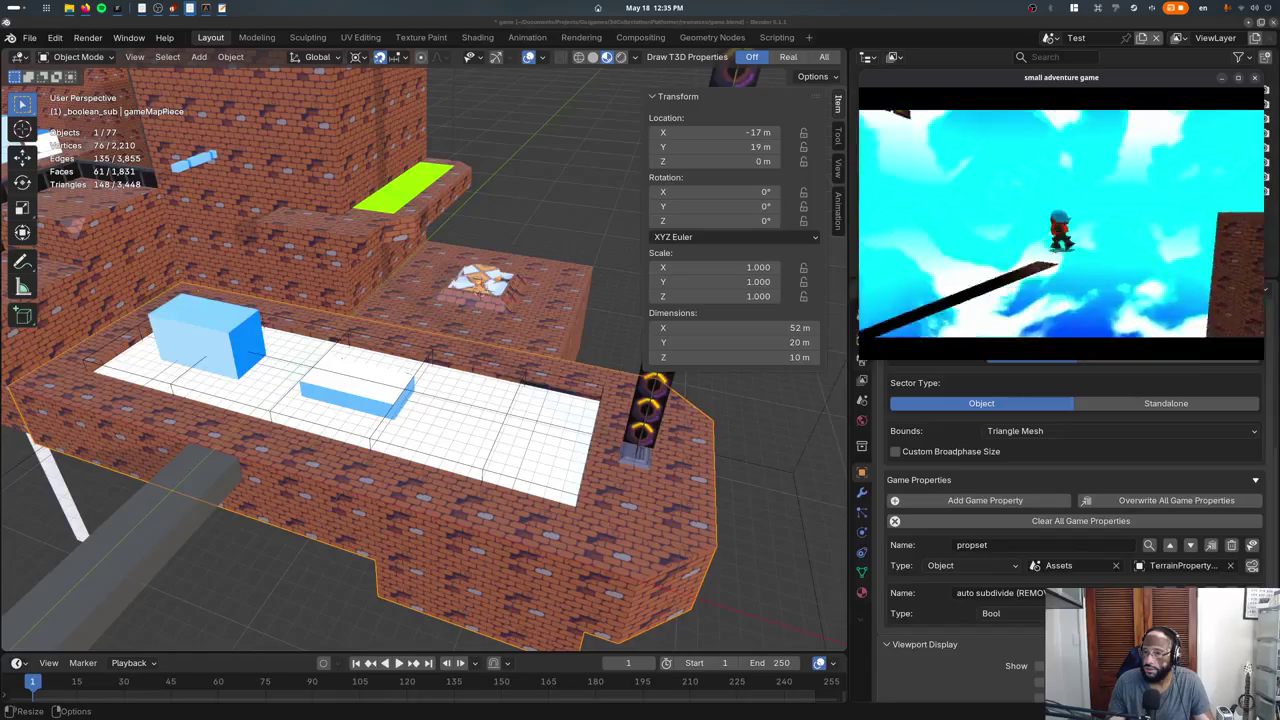
Re-export the level with Ctrl+Shift+P, playtest it in the game preview, then close the preview.
key("Escape")
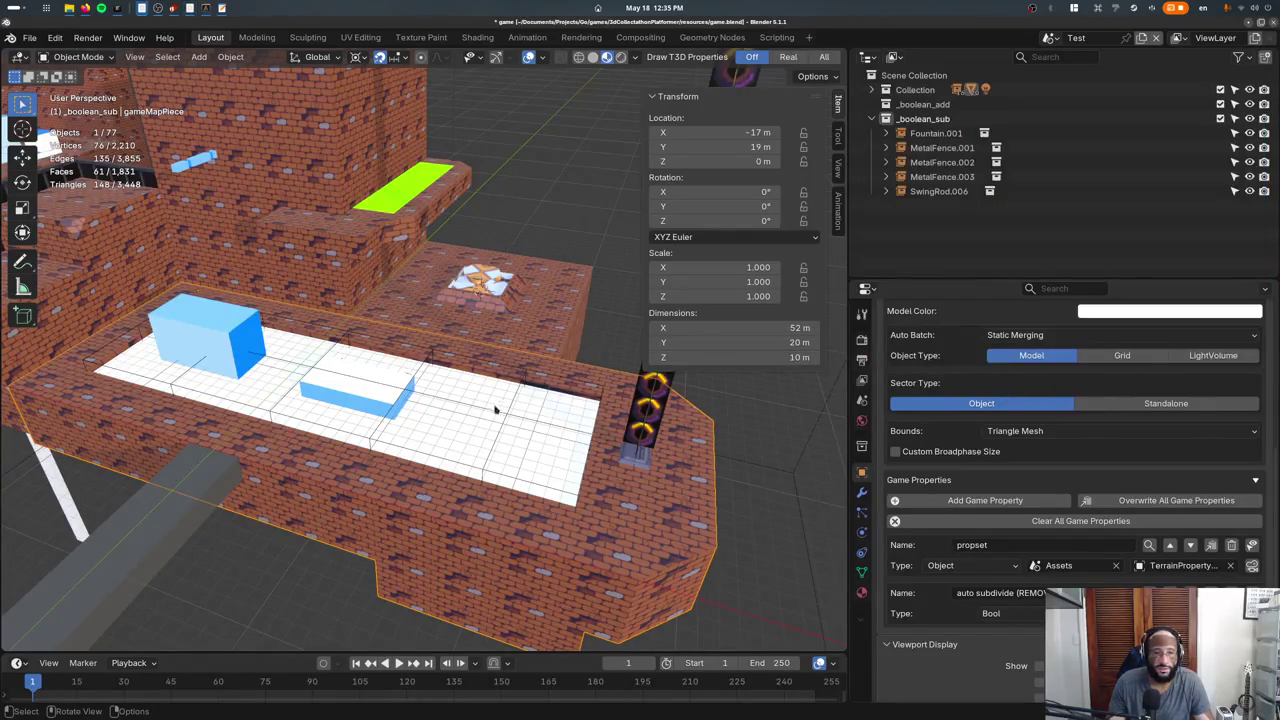
left_click(862, 492)
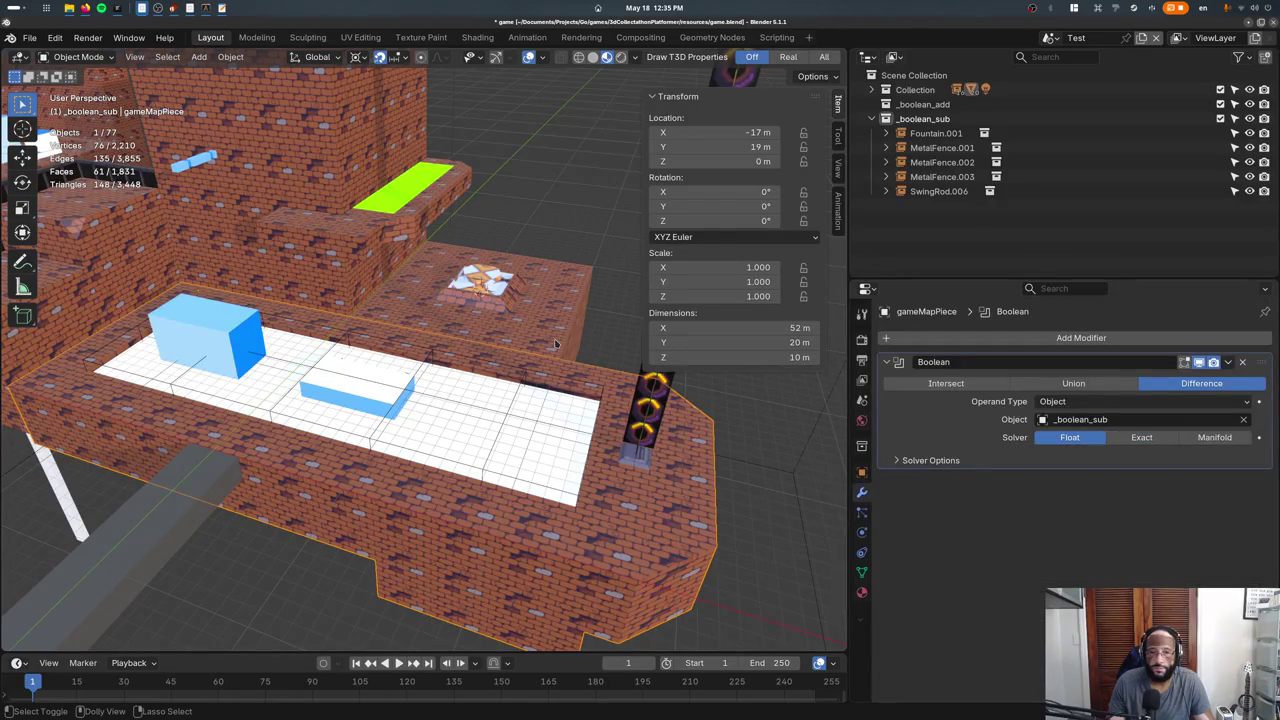
key("ctrl+shift+p")
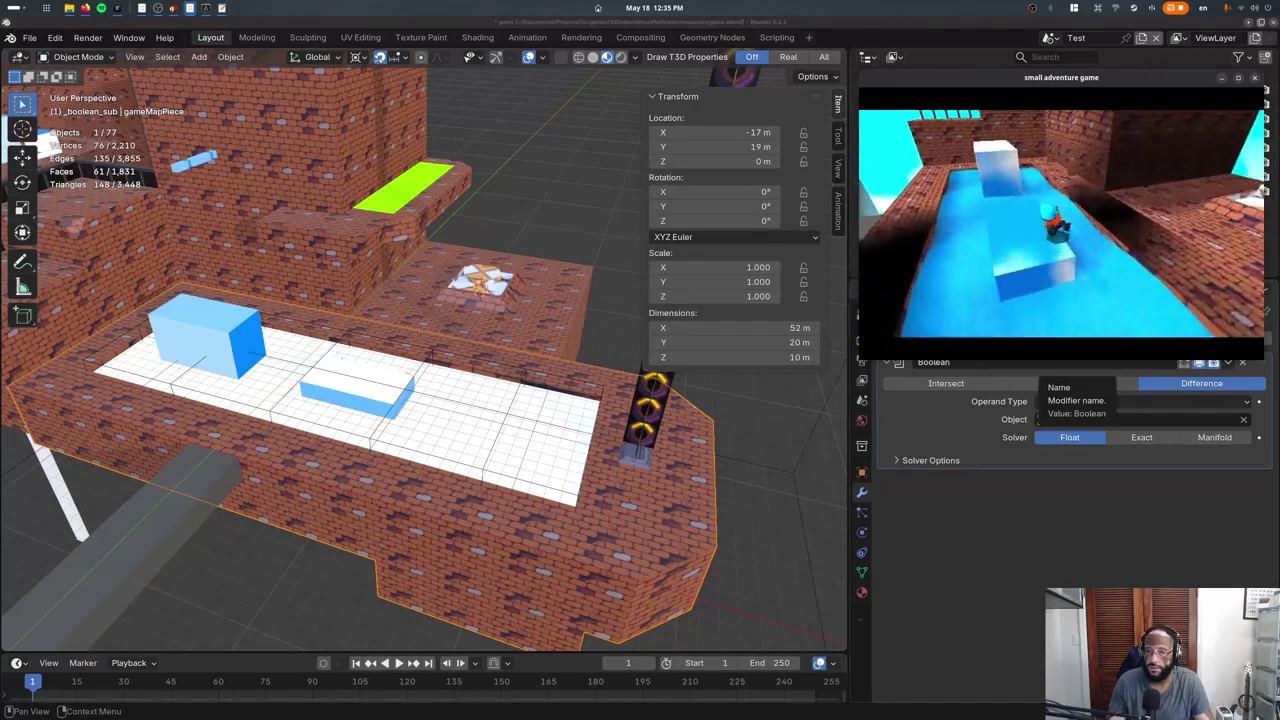
key("Escape")
left_click(428, 199)
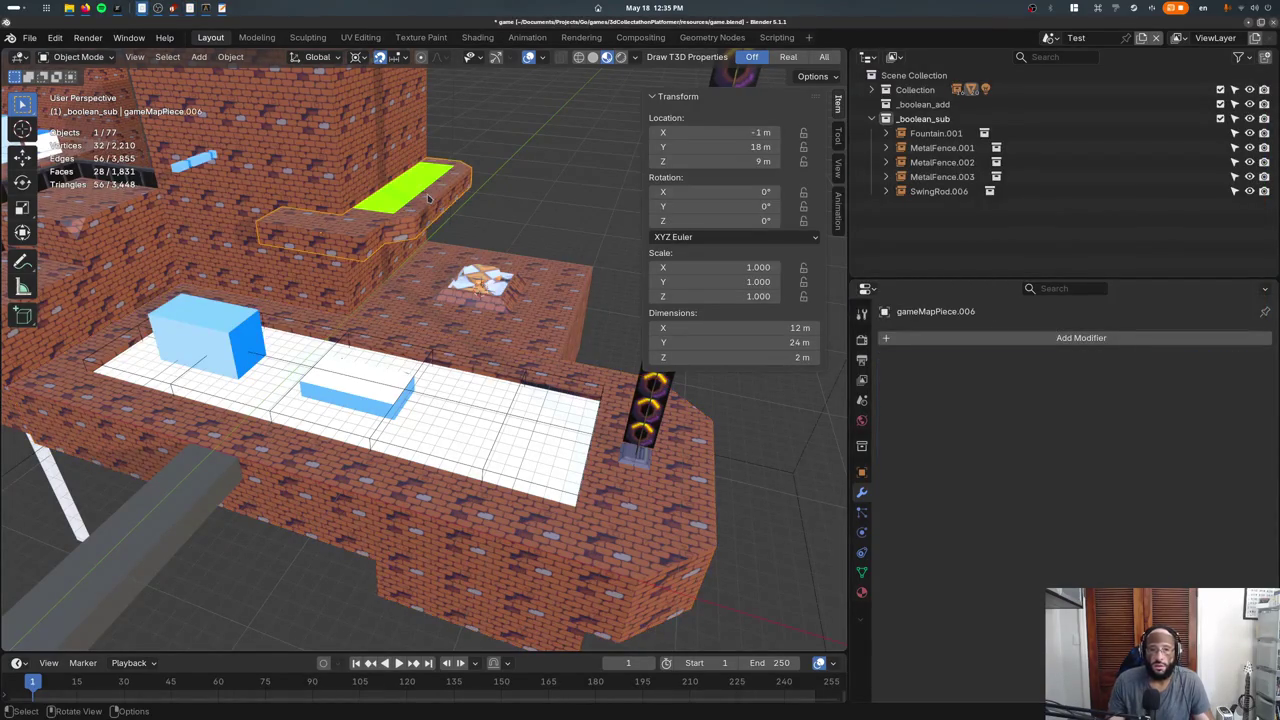
Select gameMapPiece.005, orbit to a lower view, and re-expand the _boolean_sub collection in the Outliner.
left_click(492, 298)
scroll(396, 344, "down", 5)
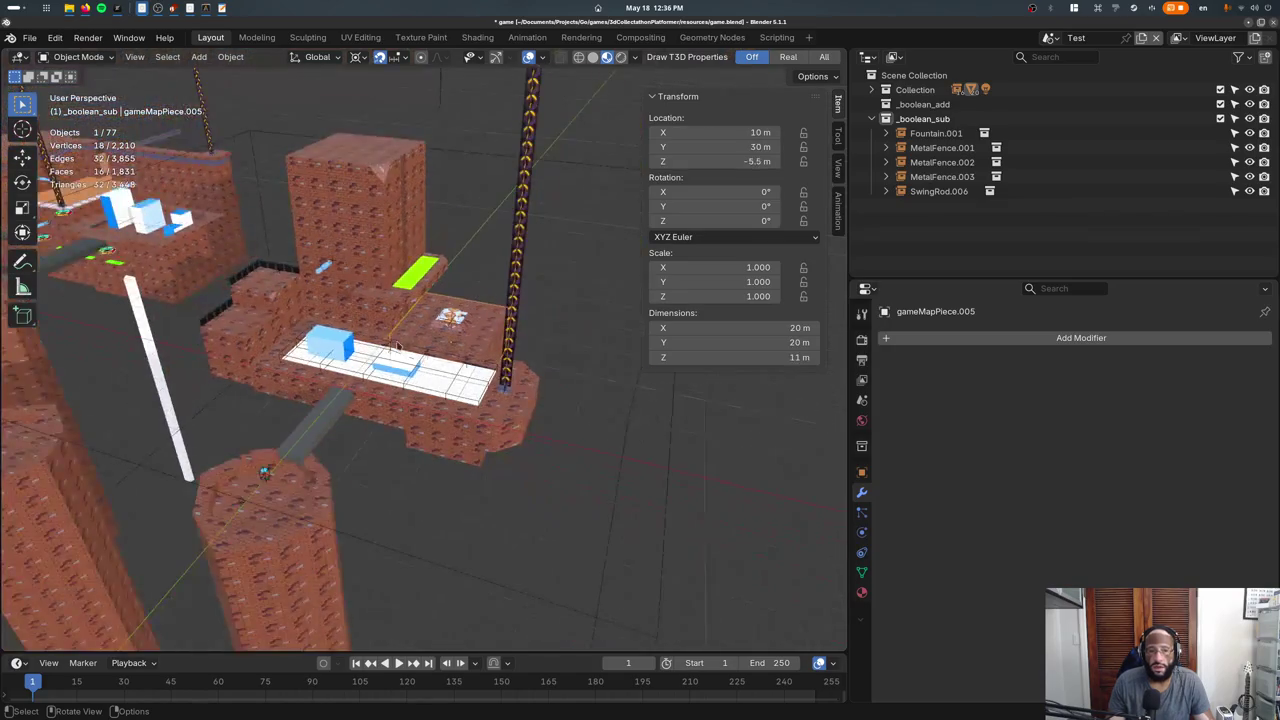
middle_click_drag(367, 284, 450, 344)
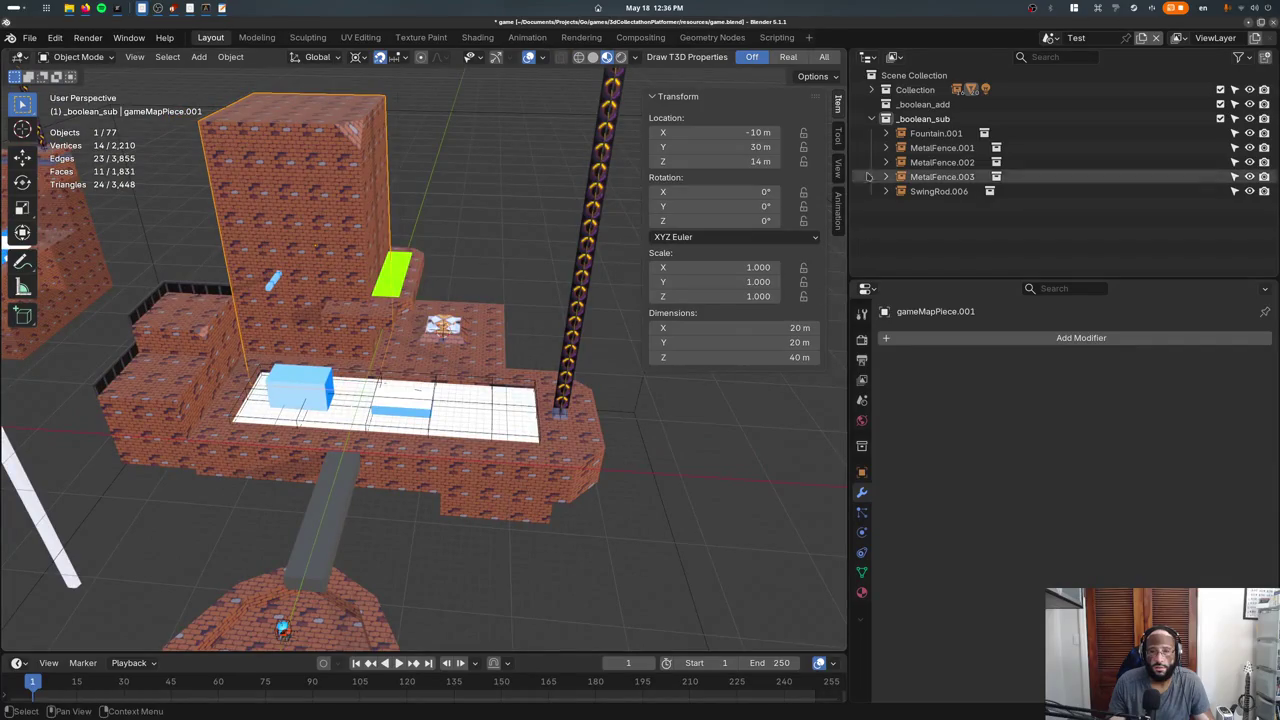
left_click(871, 118)
left_click(871, 118)
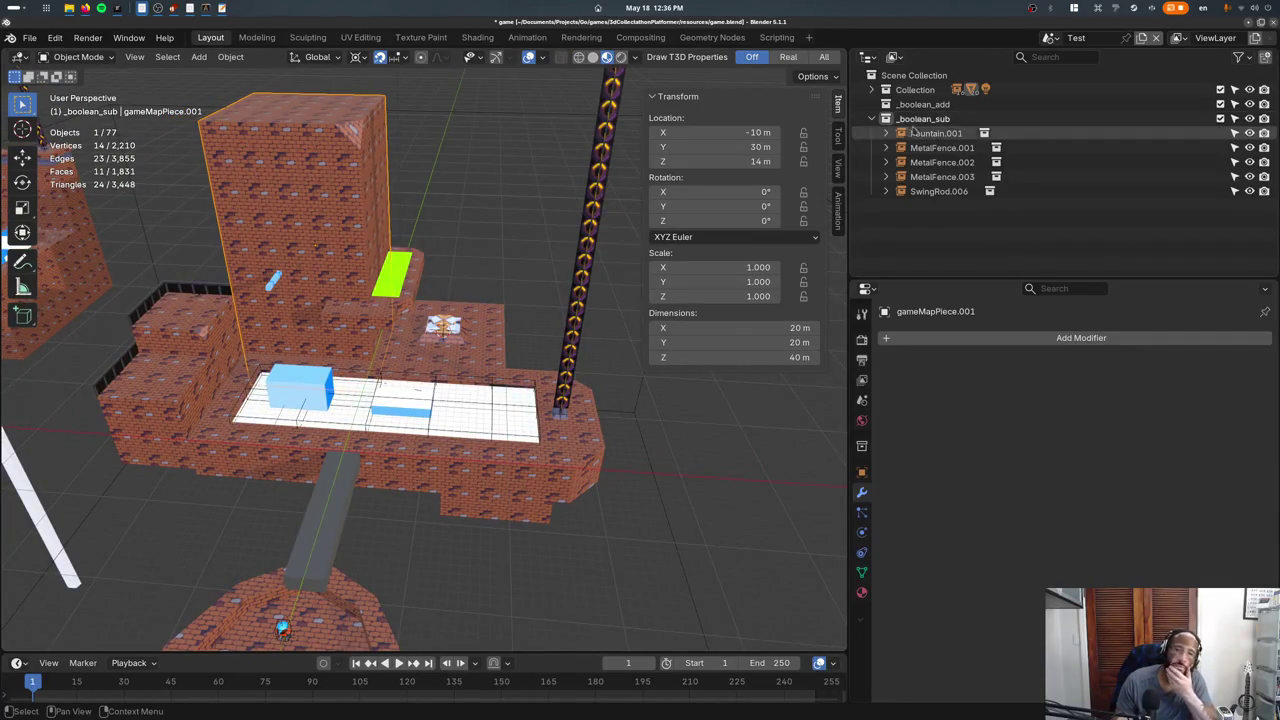
Click through the _boolean_sub objects, then range-select Fountain.001 through MetalFence.003.
left_click(912, 133)
left_click(905, 147)
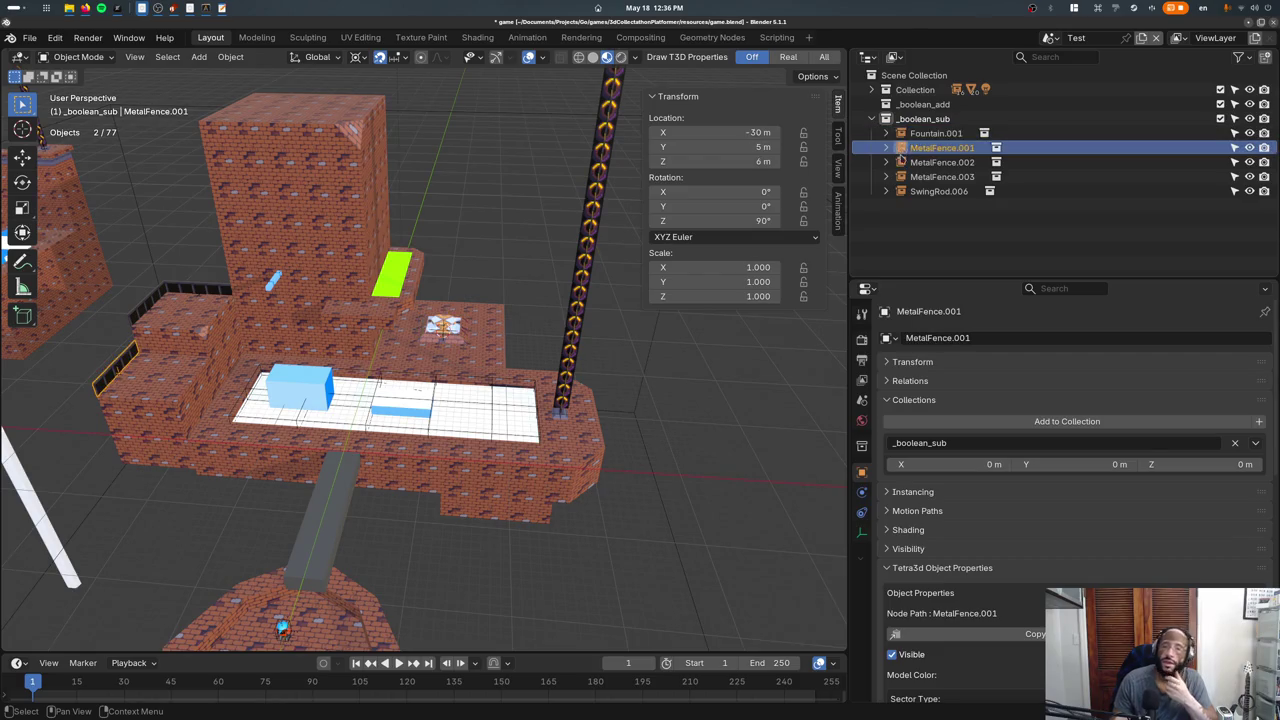
left_click(901, 162)
left_click(901, 176)
left_click(901, 190)
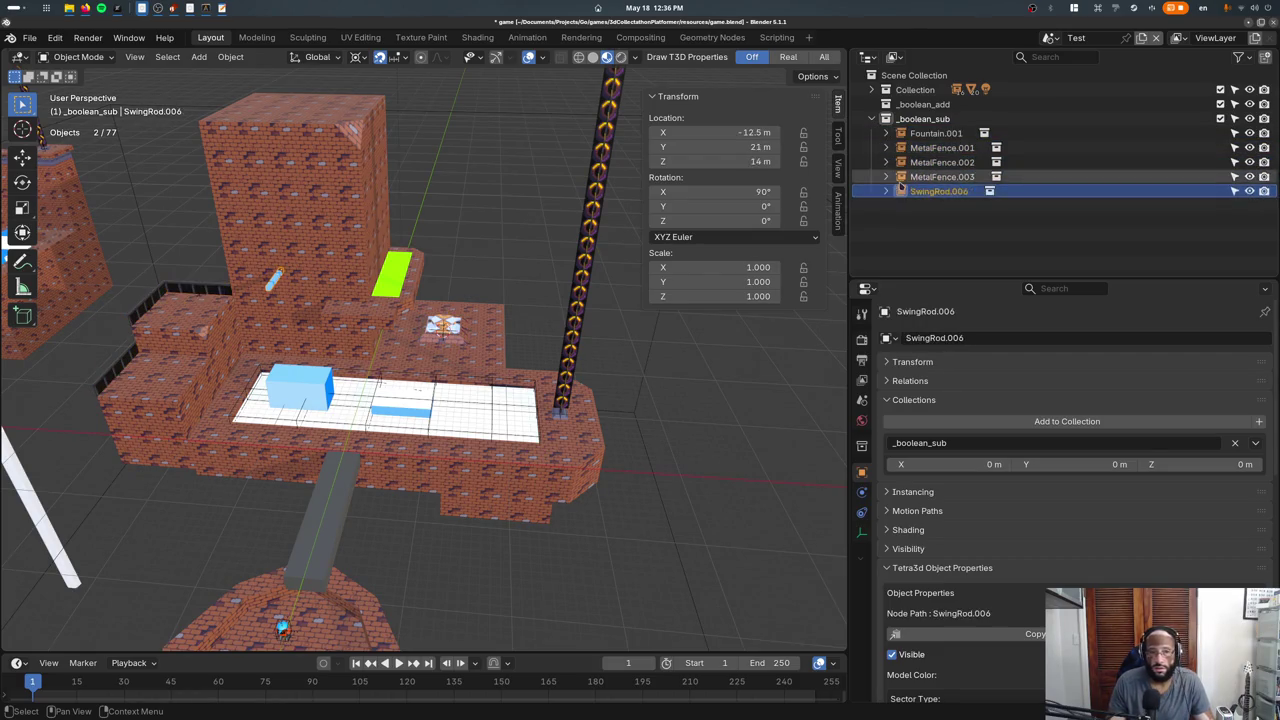
key("Up")
key("Up")
key("Up")
key("Down")
key("Down")
key("Down")
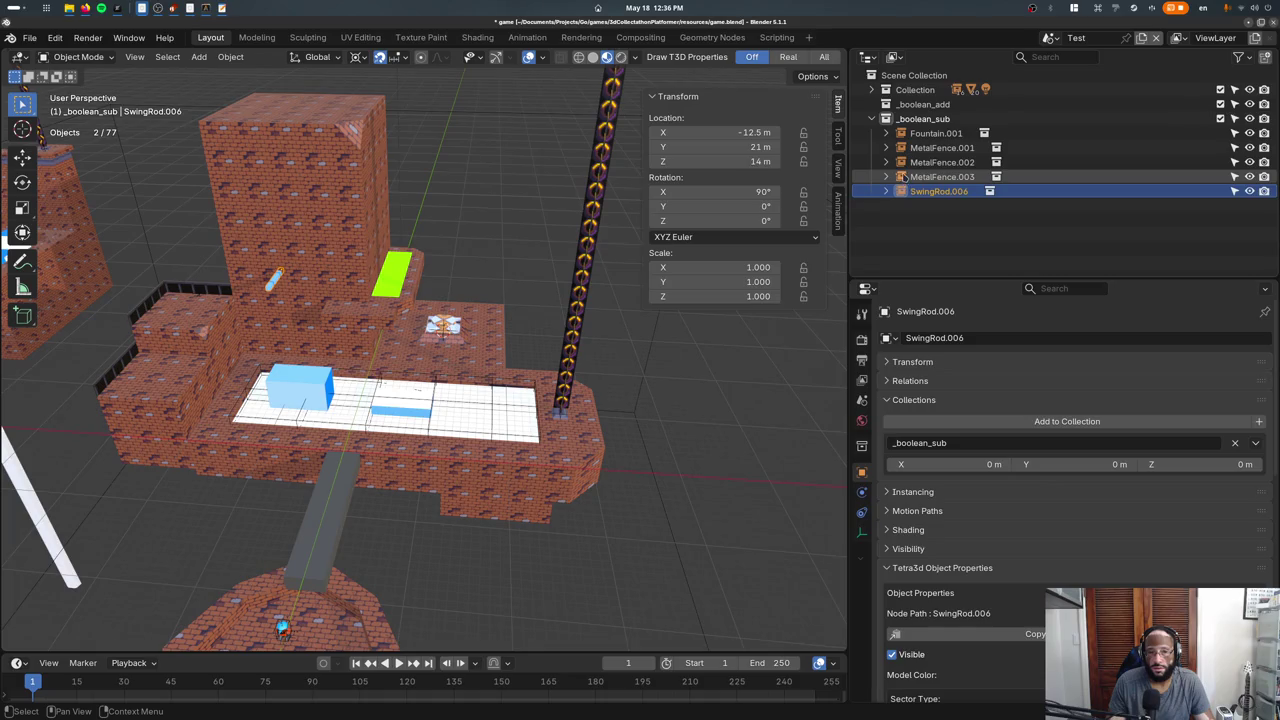
left_click(901, 176)
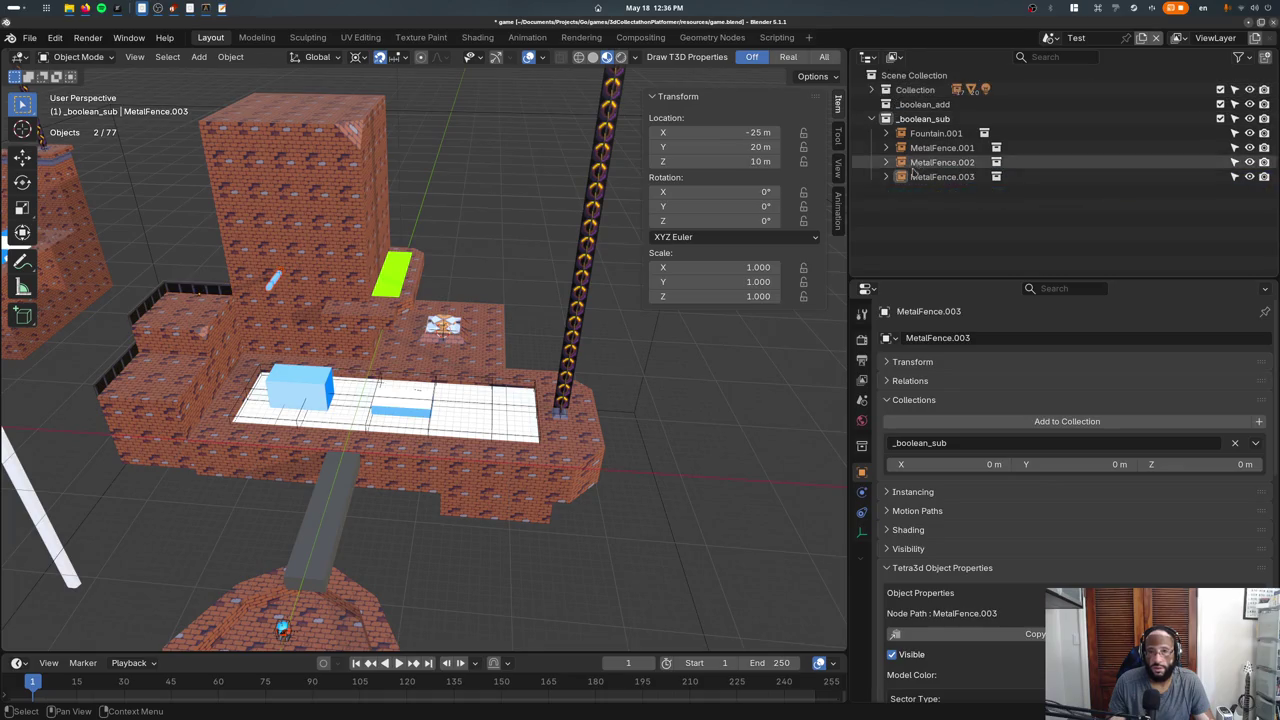
left_click(906, 134, "ctrl")
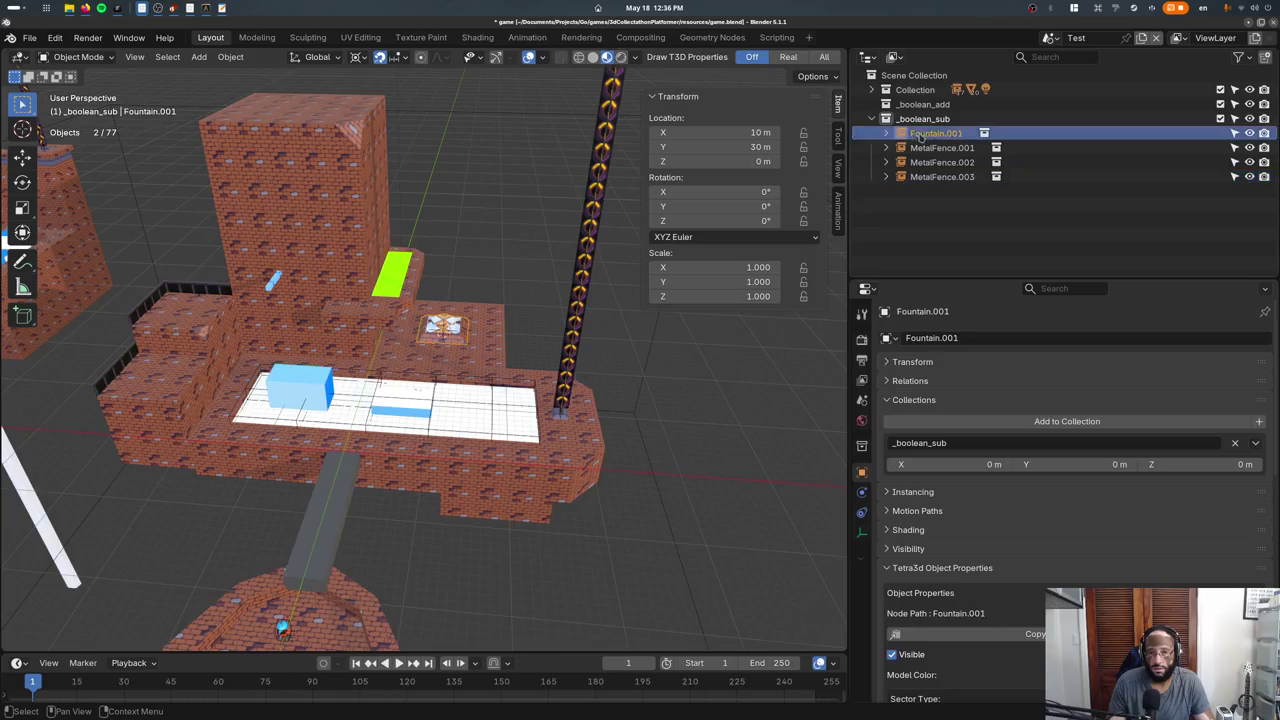
key("alt+a")
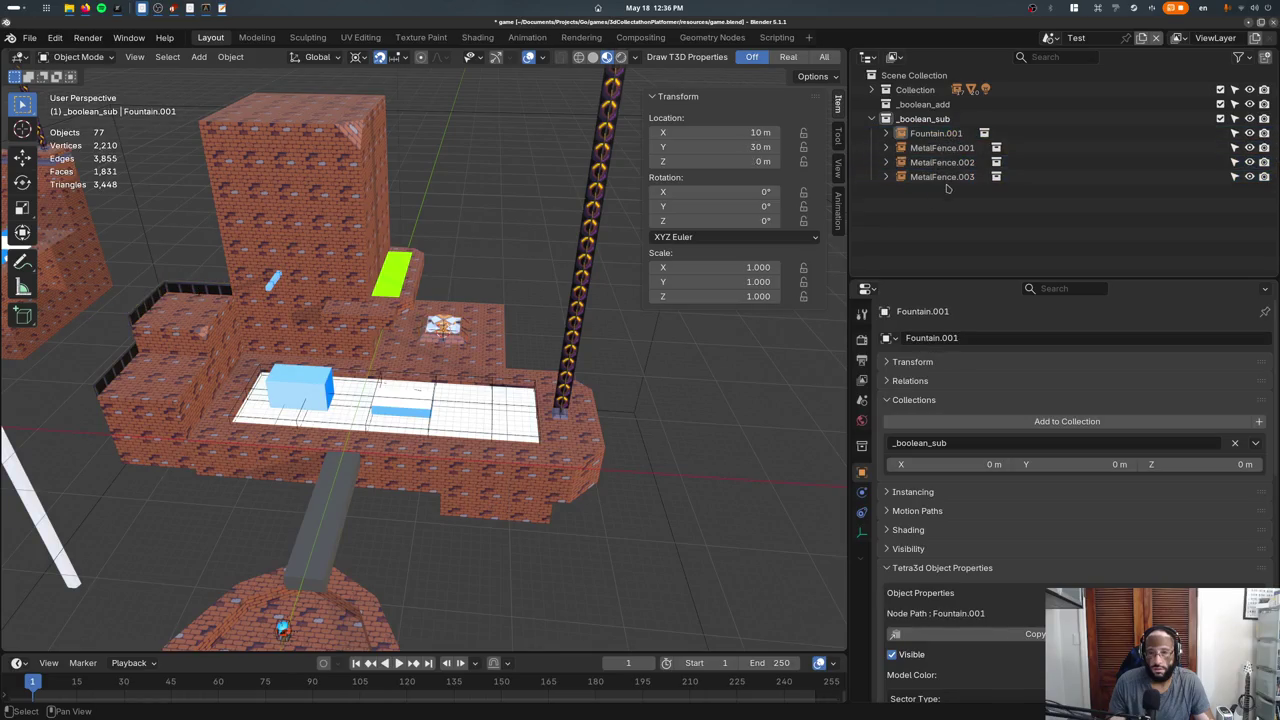
left_click(949, 178, "shift")
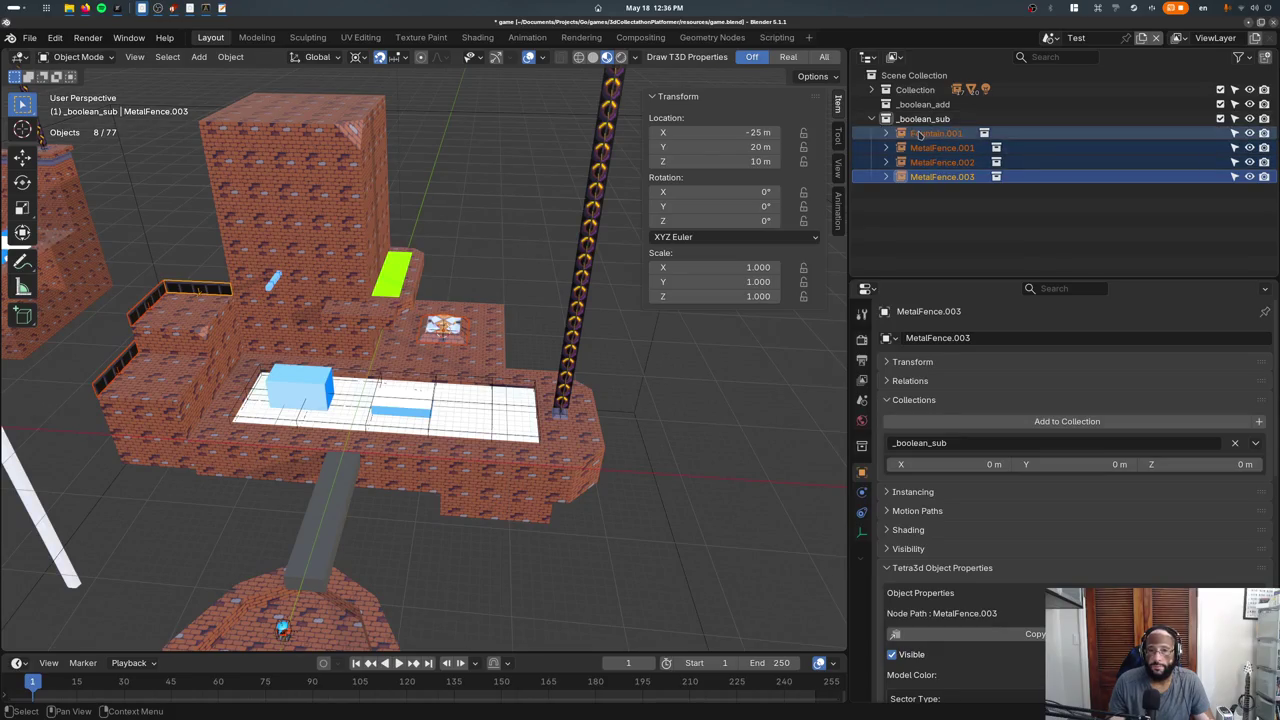
Move the fountain and fences into _boolean_add, then locate the _boolean_sub cutter inside the platform.
left_click_drag(920, 134, 925, 104)
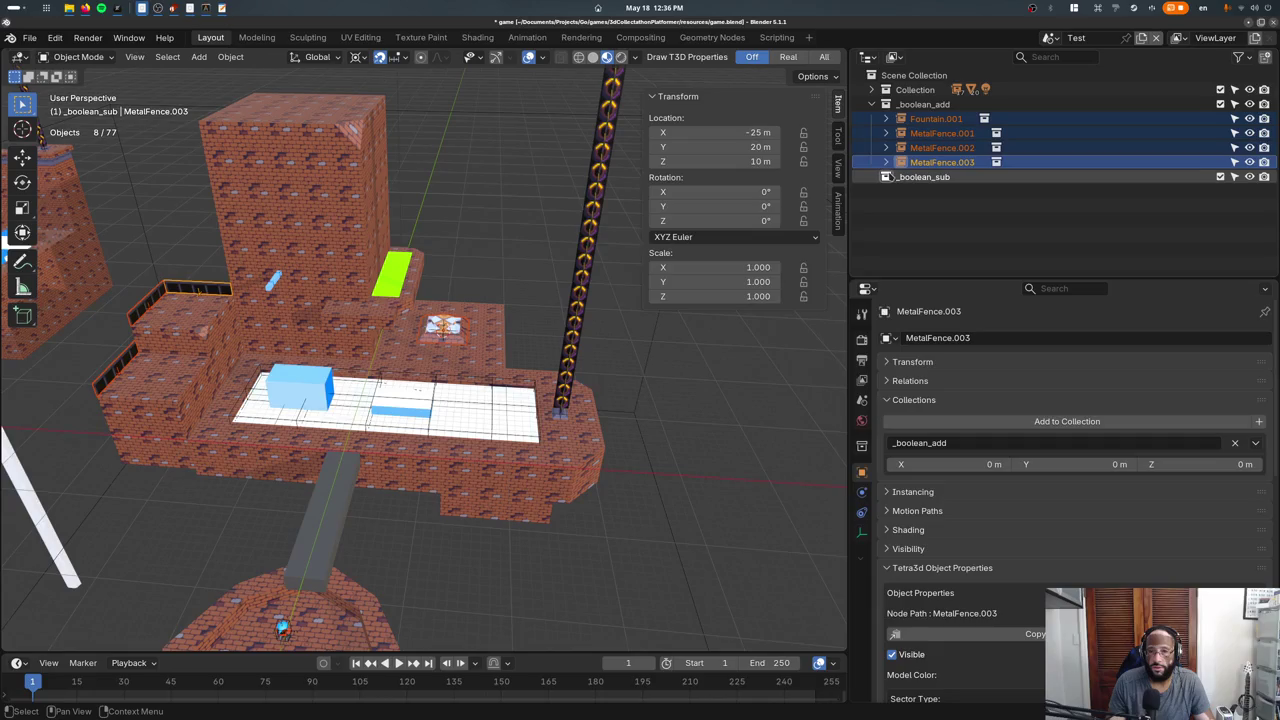
left_click(380, 376)
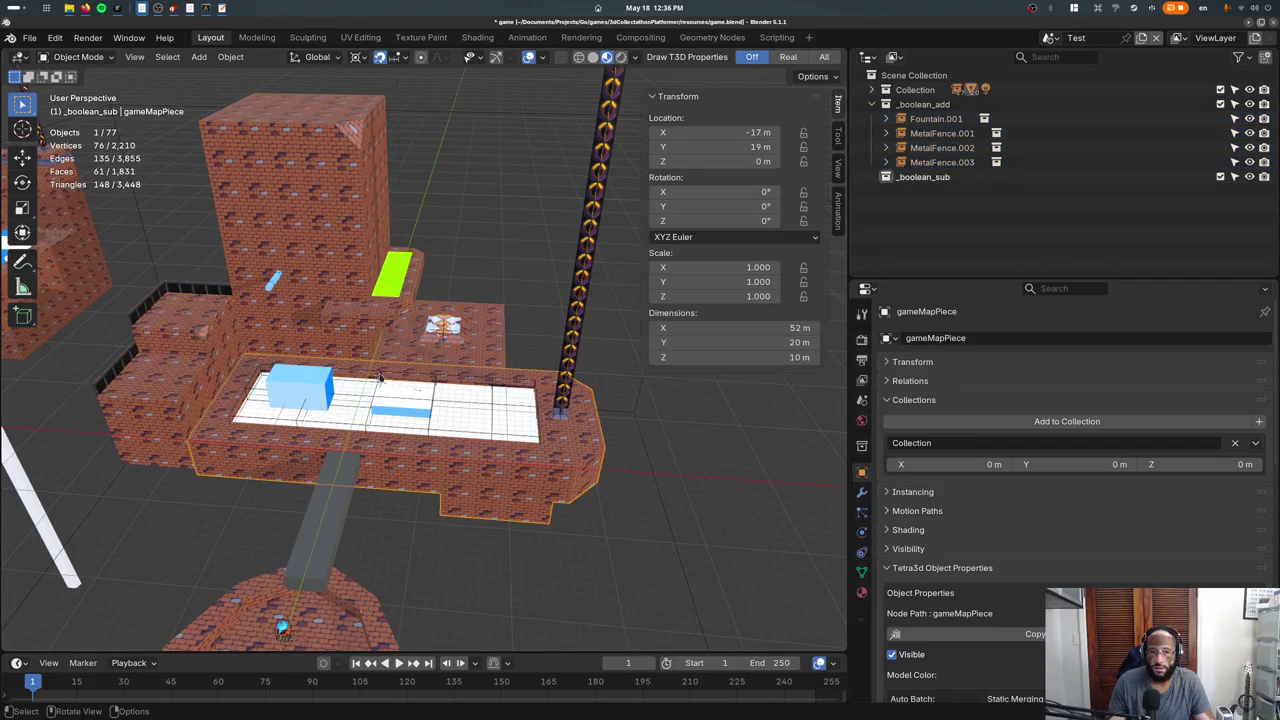
left_click(384, 372)
key("period")
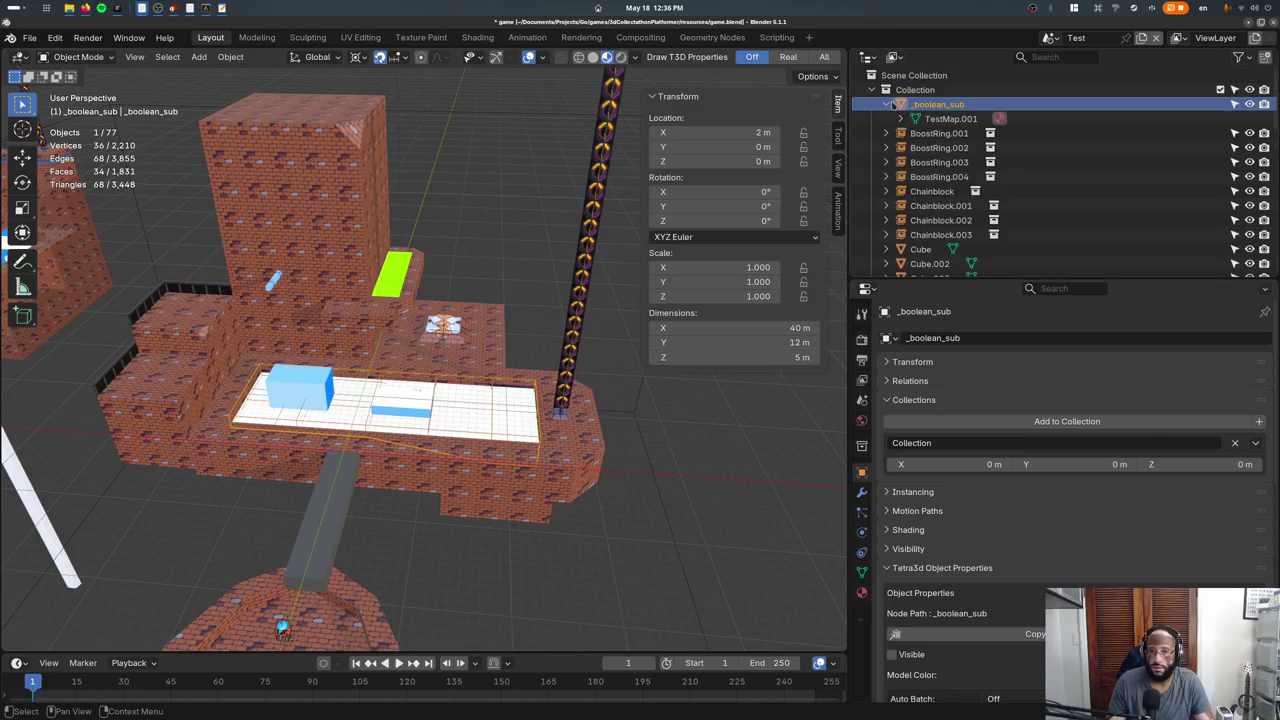
Copy and paste the _boolean_sub object, then undo the unwanted paste.
right_click(899, 106)
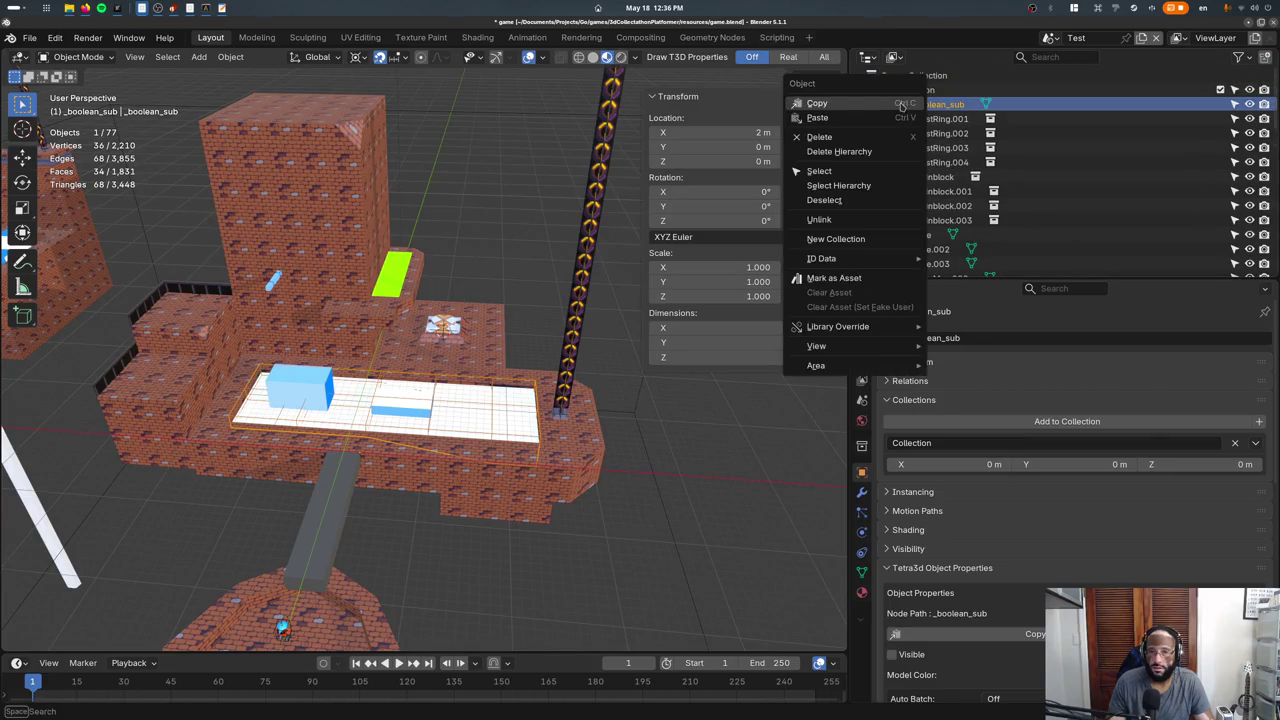
left_click(908, 111)
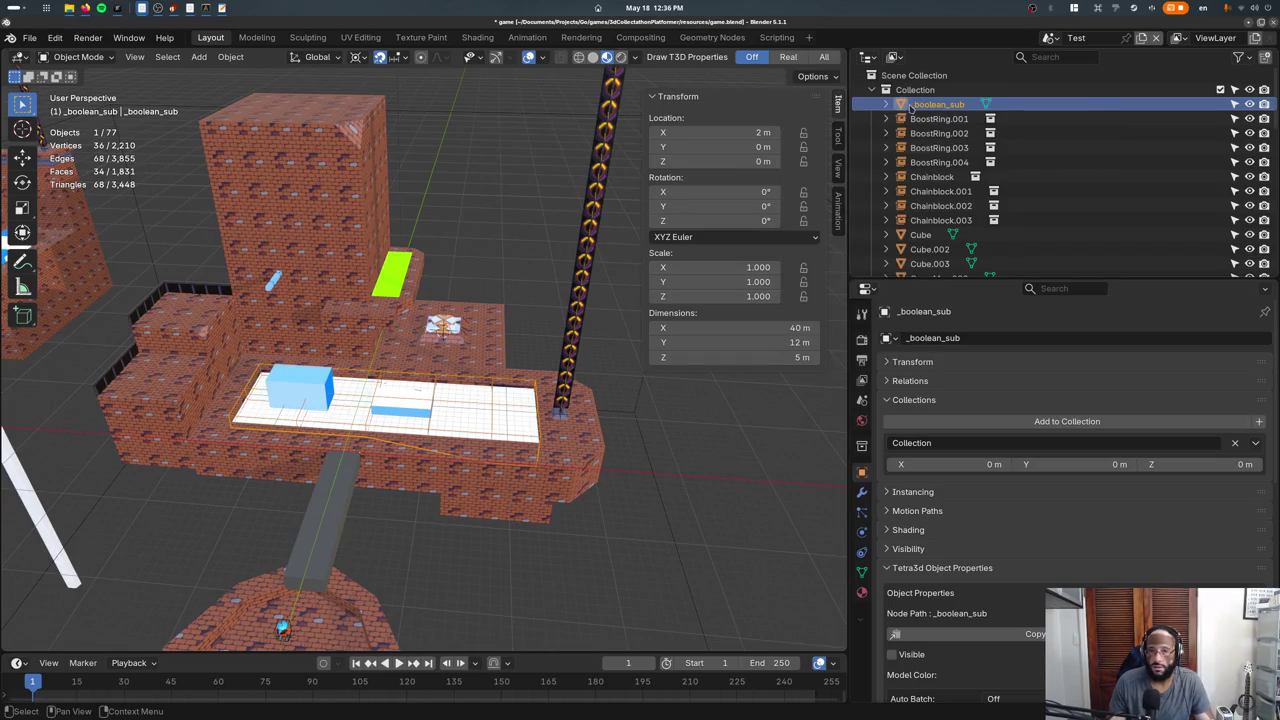
key("ctrl+v")
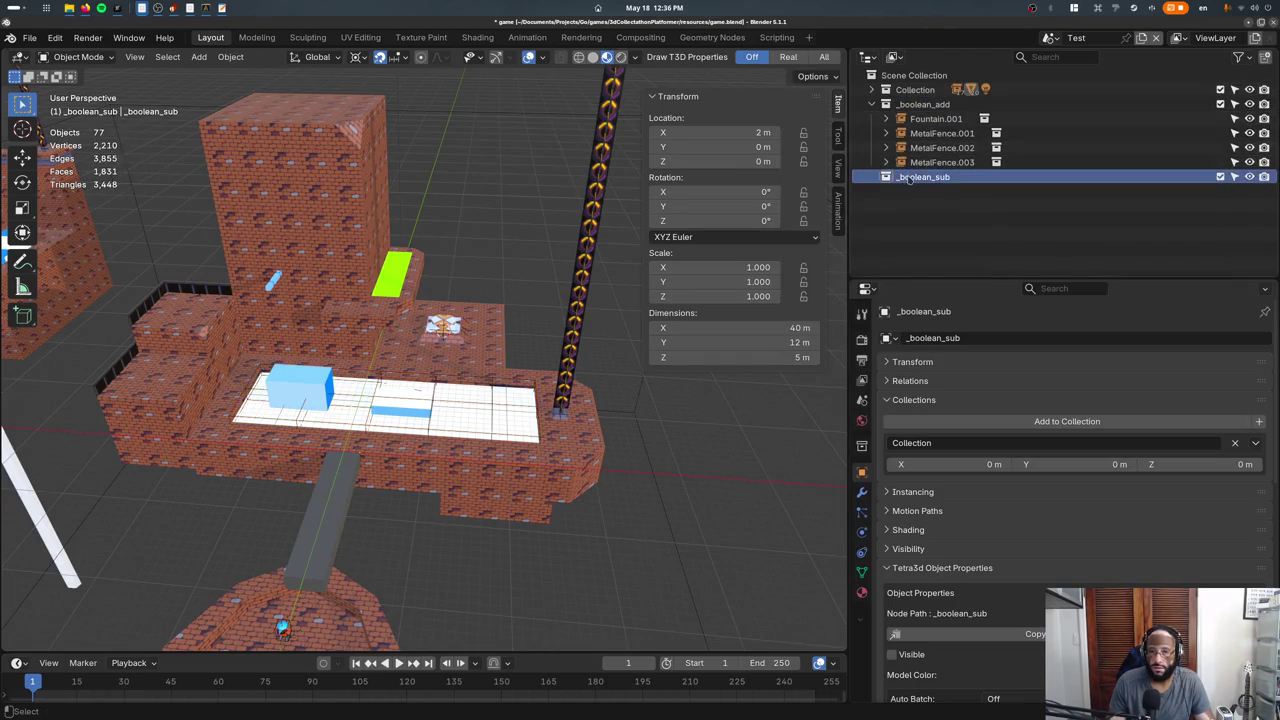
key("ctrl+z")
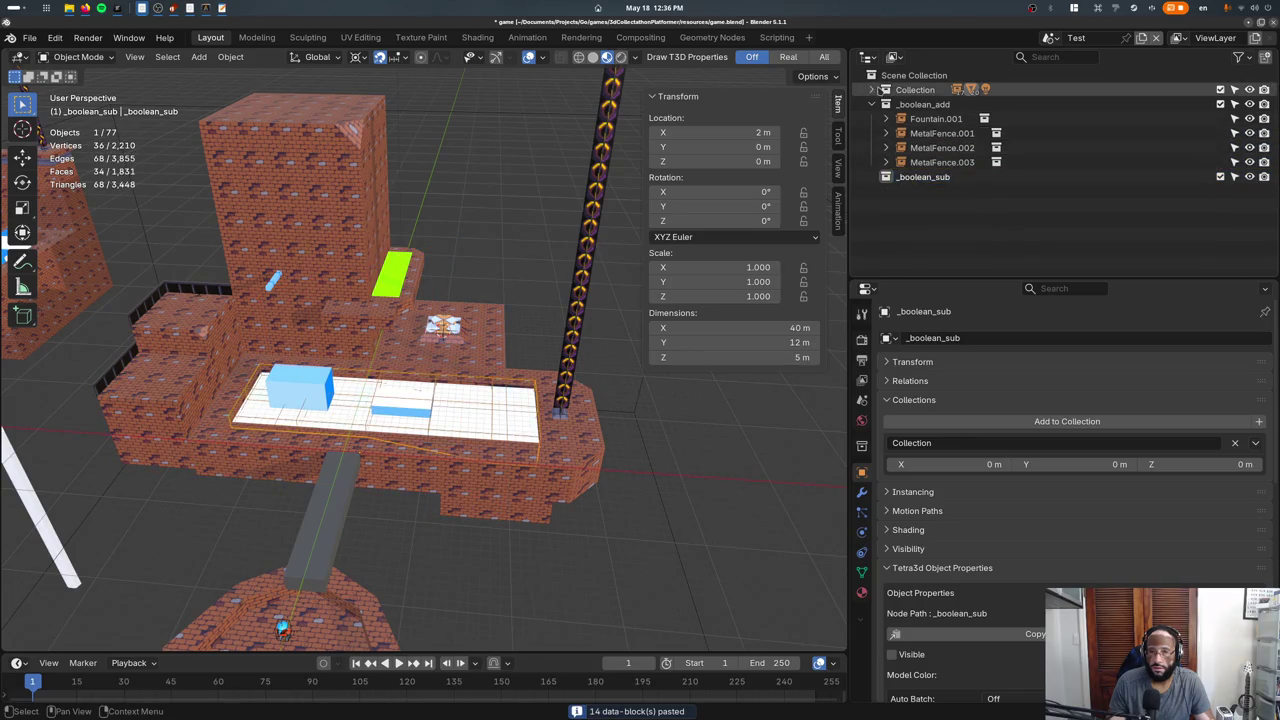
right_click(899, 106)
mouse_move(820, 346)
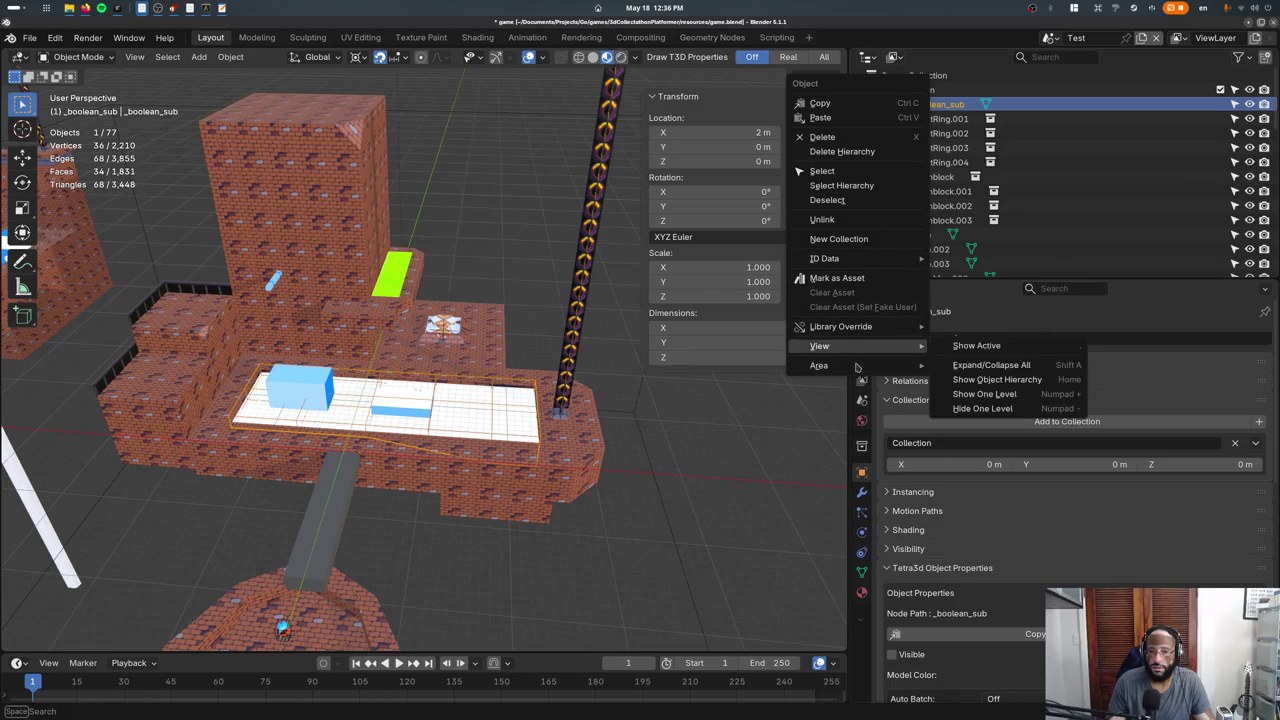
Link the _boolean_sub cutter object into the _boolean_sub collection.
left_click(1100, 421)
type("s")
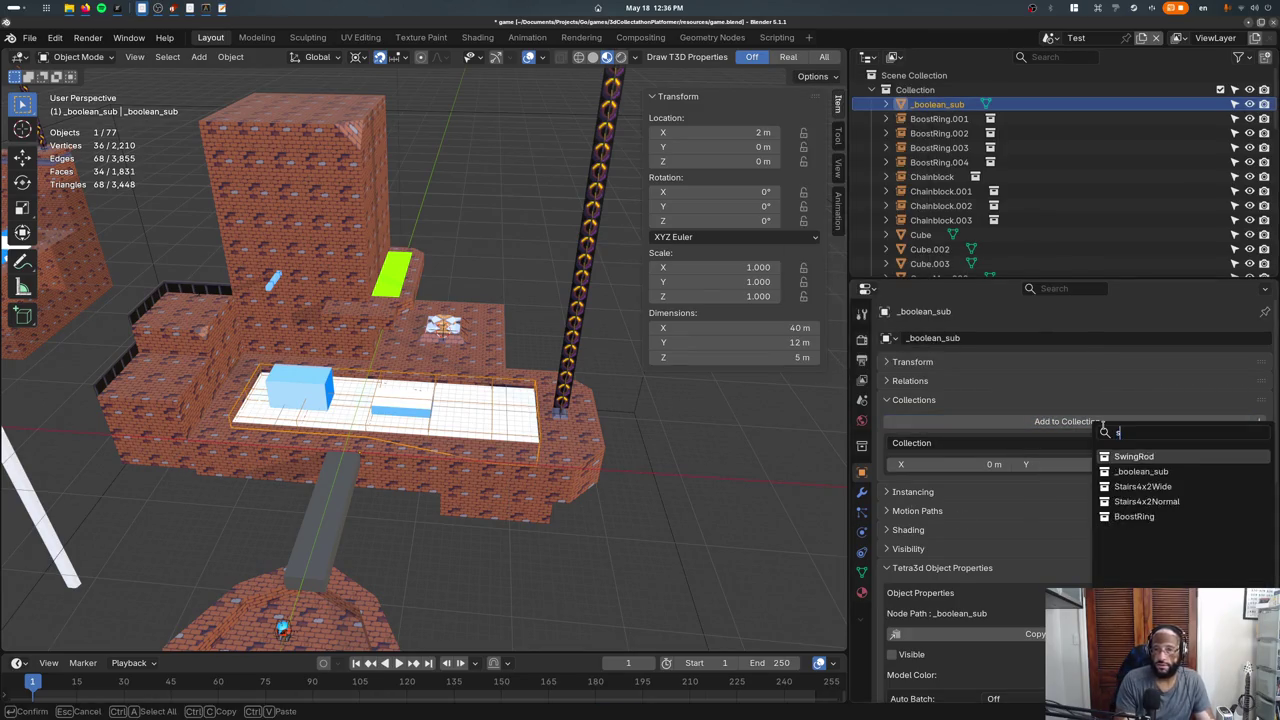
type("ub")
key("Return")
left_click(873, 90)
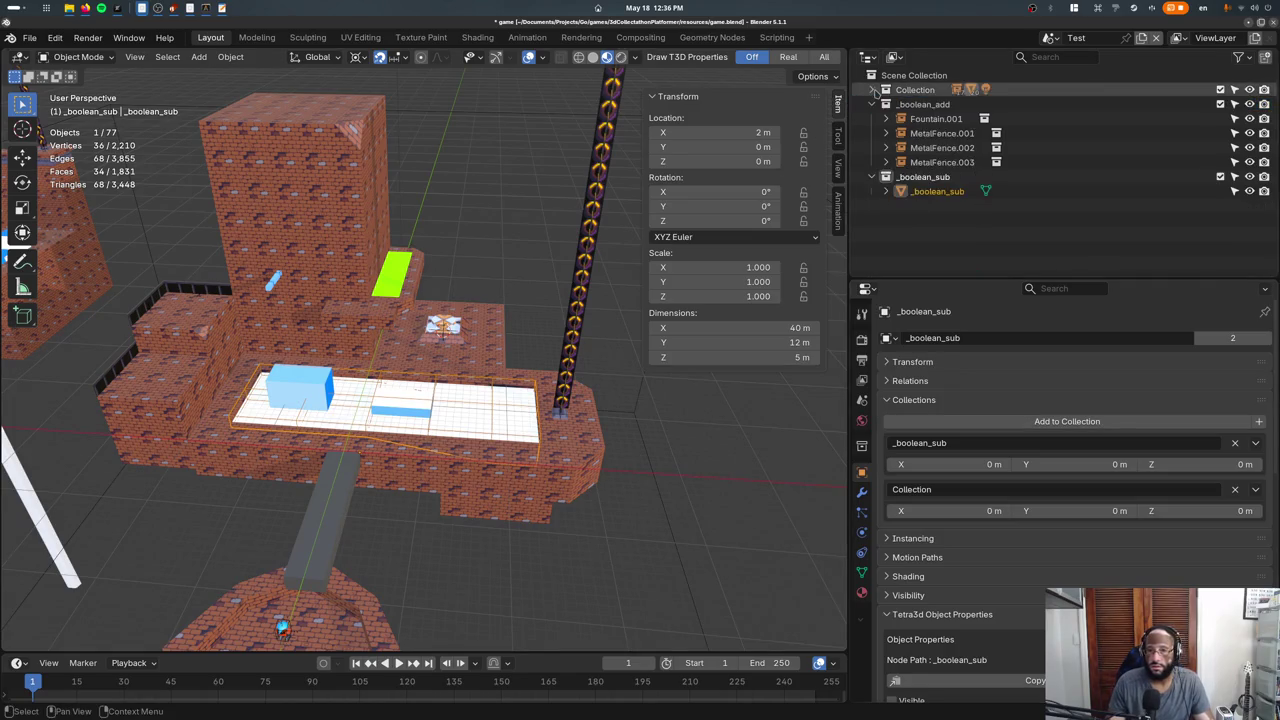
left_click(873, 90)
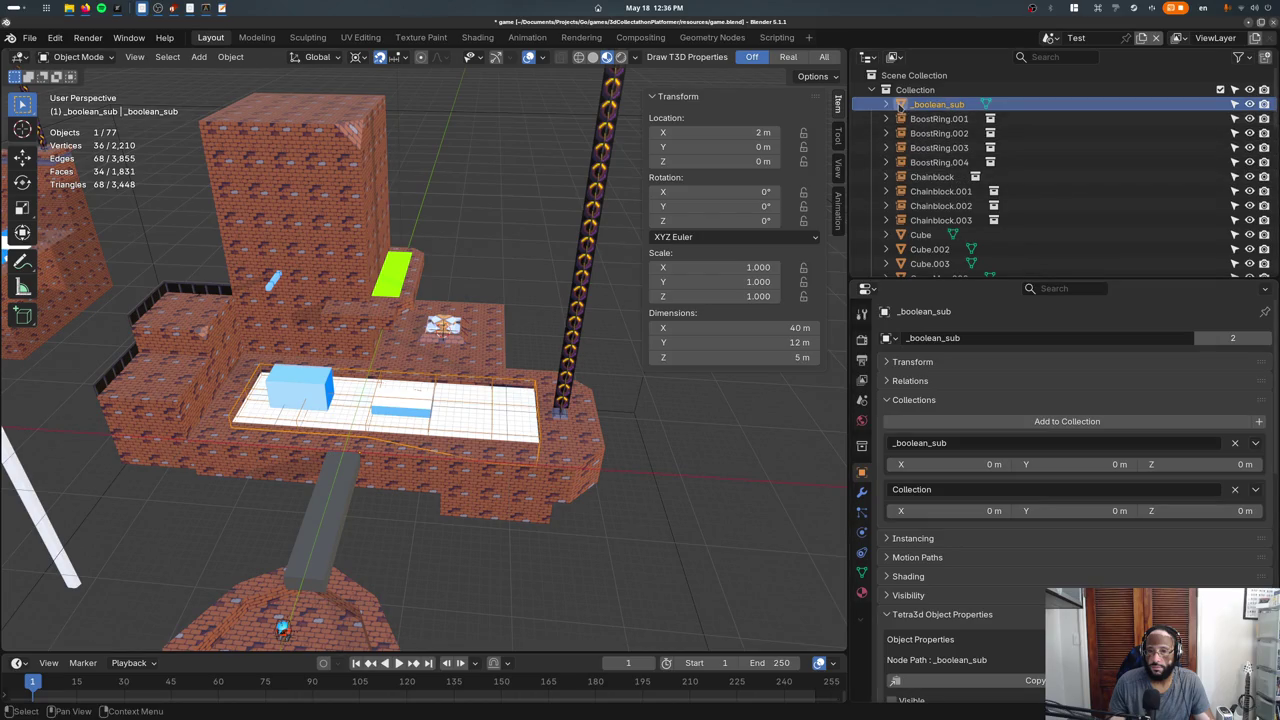
Unlink the cutter from the main Collection so it lives only in _boolean_sub.
scroll(899, 115, "down", 5)
scroll(901, 130, "down", 5)
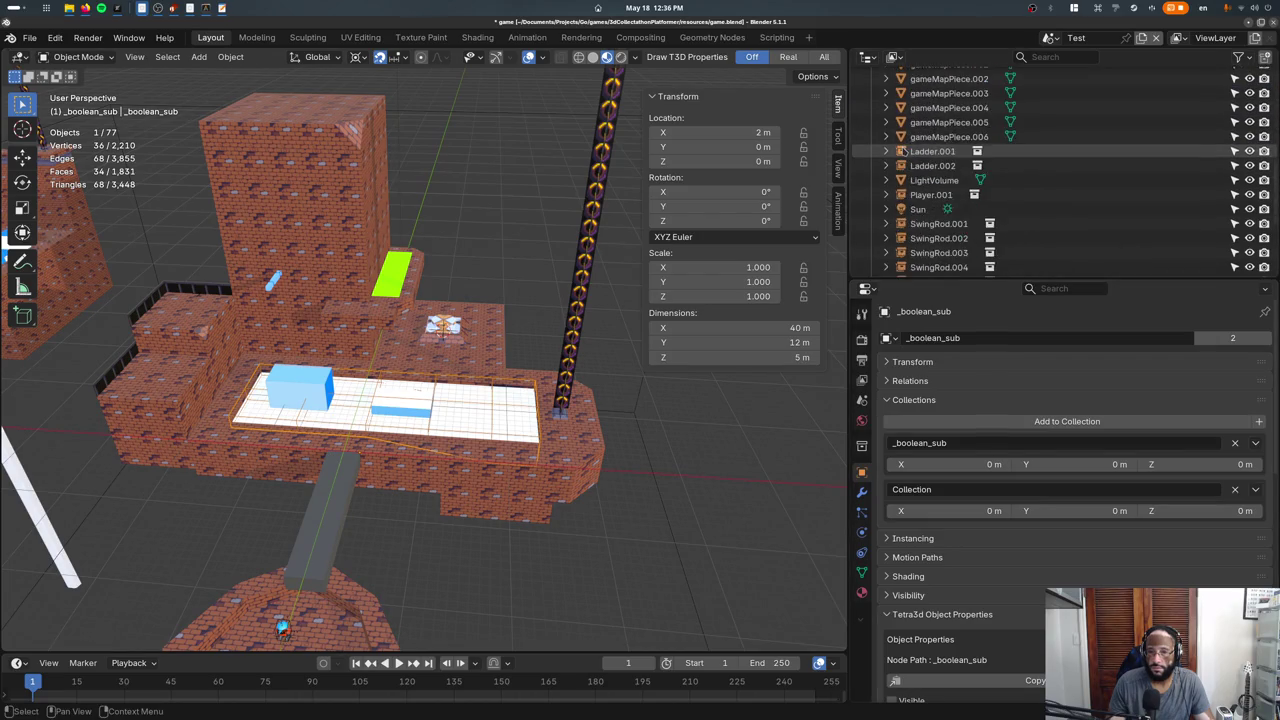
scroll(903, 145, "down", 5)
scroll(903, 150, "up", 4)
scroll(903, 150, "up", 4)
scroll(903, 150, "up", 4)
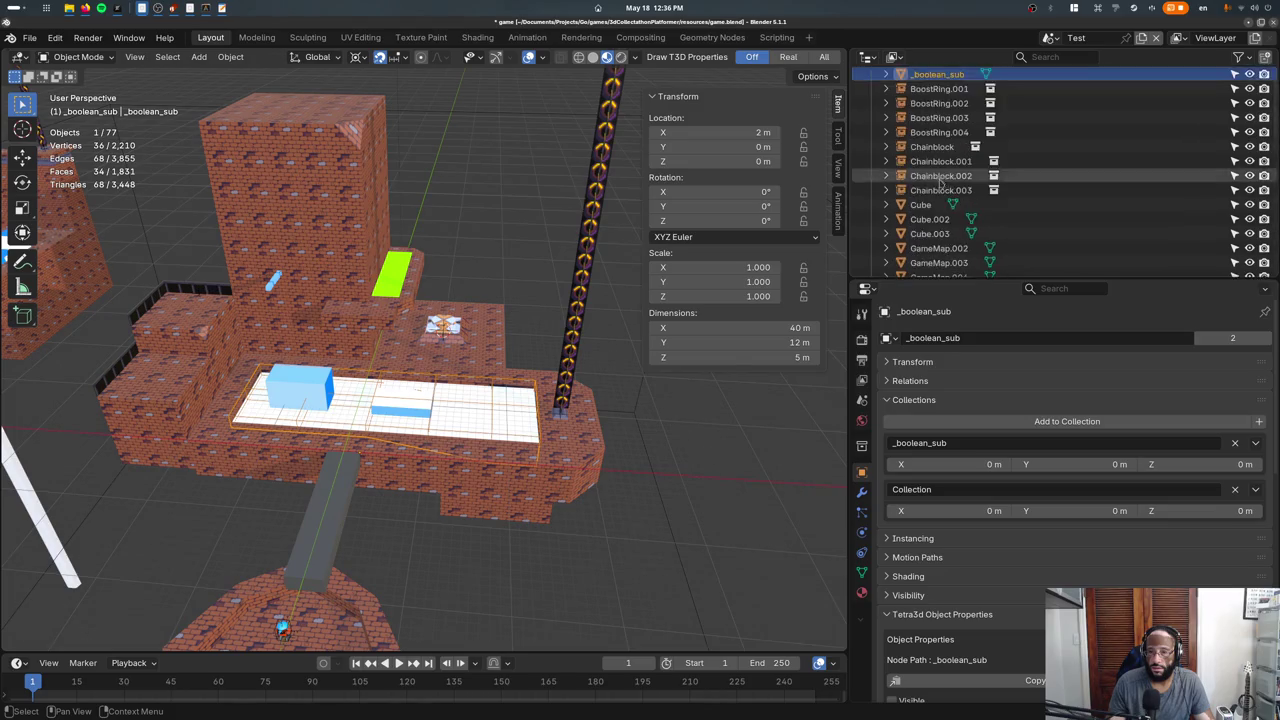
scroll(903, 150, "up", 3)
left_click(1234, 489)
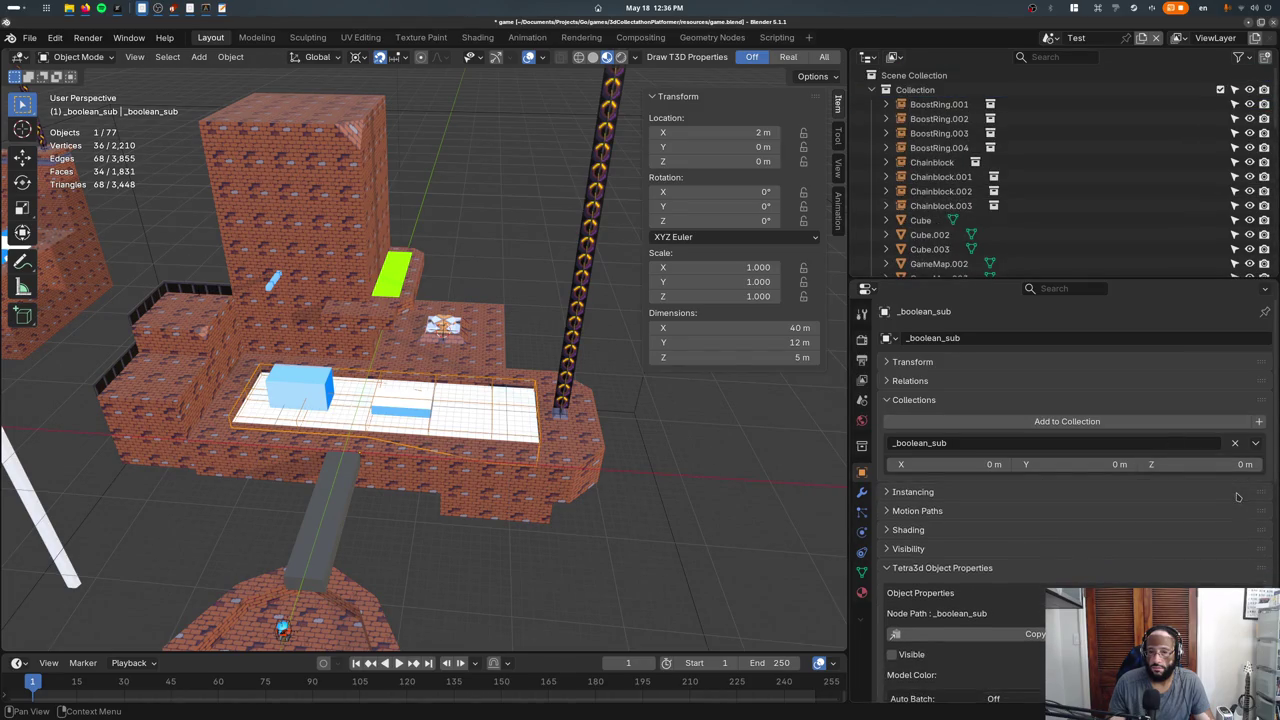
left_click(871, 90)
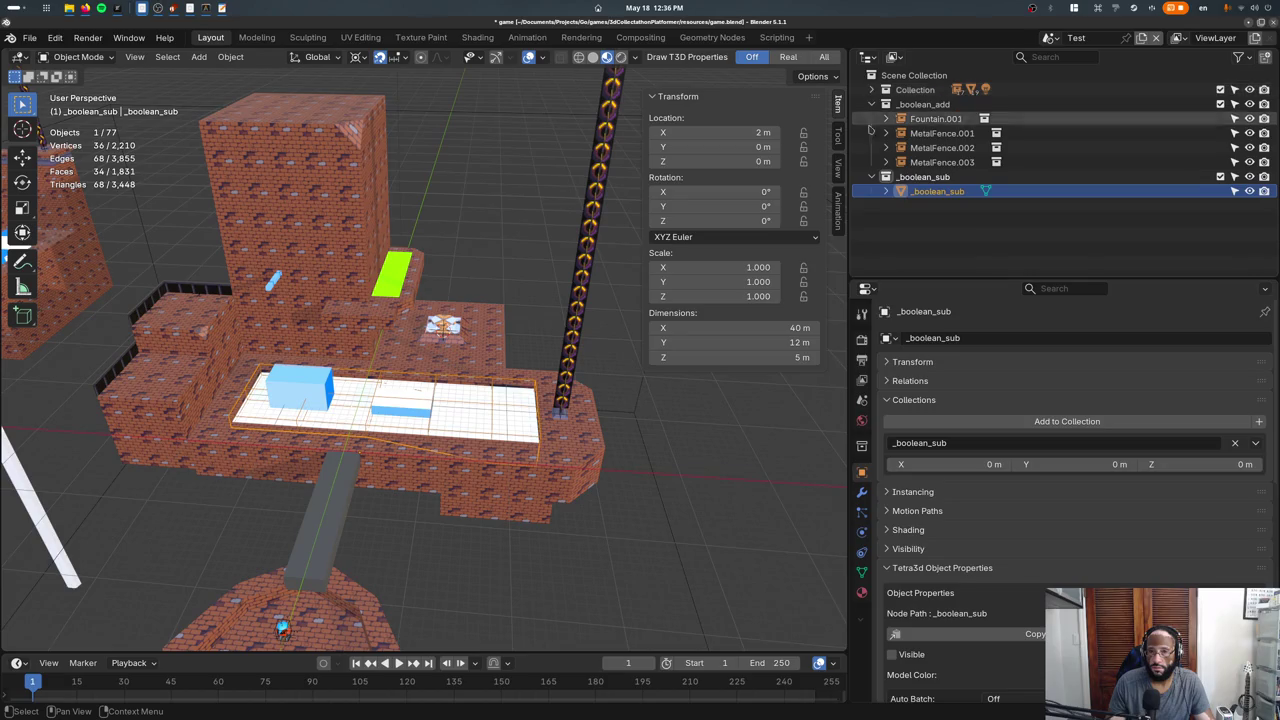
left_click(525, 410)
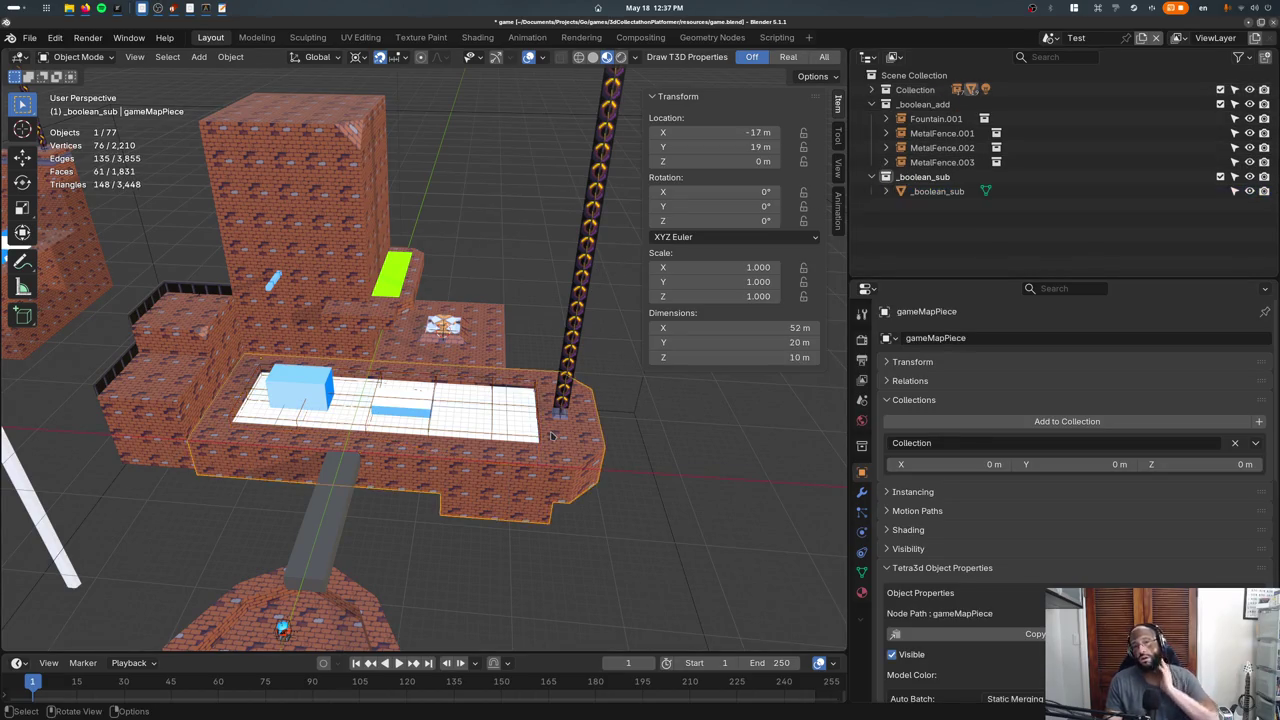
Select the tower, then the flat base map piece, orbiting and zooming in on the base.
left_click(374, 298)
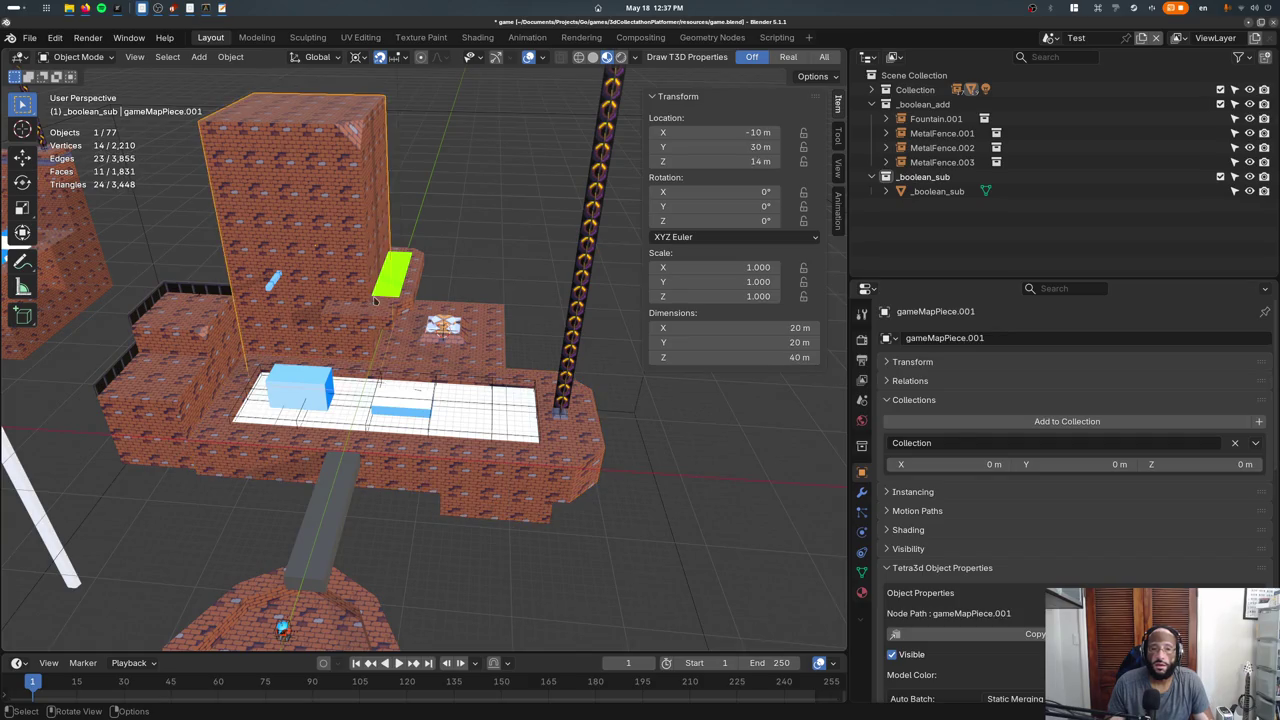
mouse_move(341, 320)
middle_mouse_down()
mouse_move(394, 340)
mouse_move(393, 316)
middle_mouse_up()
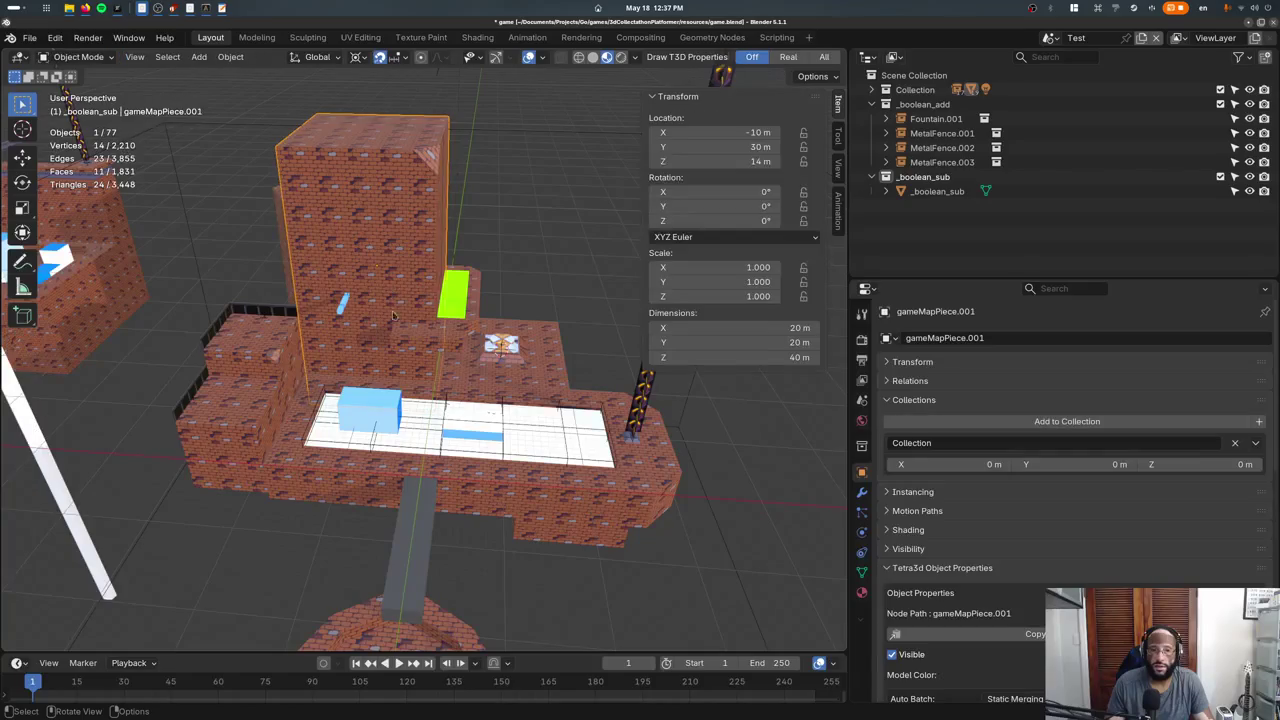
left_click(432, 426)
left_click(440, 432, "alt")
left_click(461, 440)
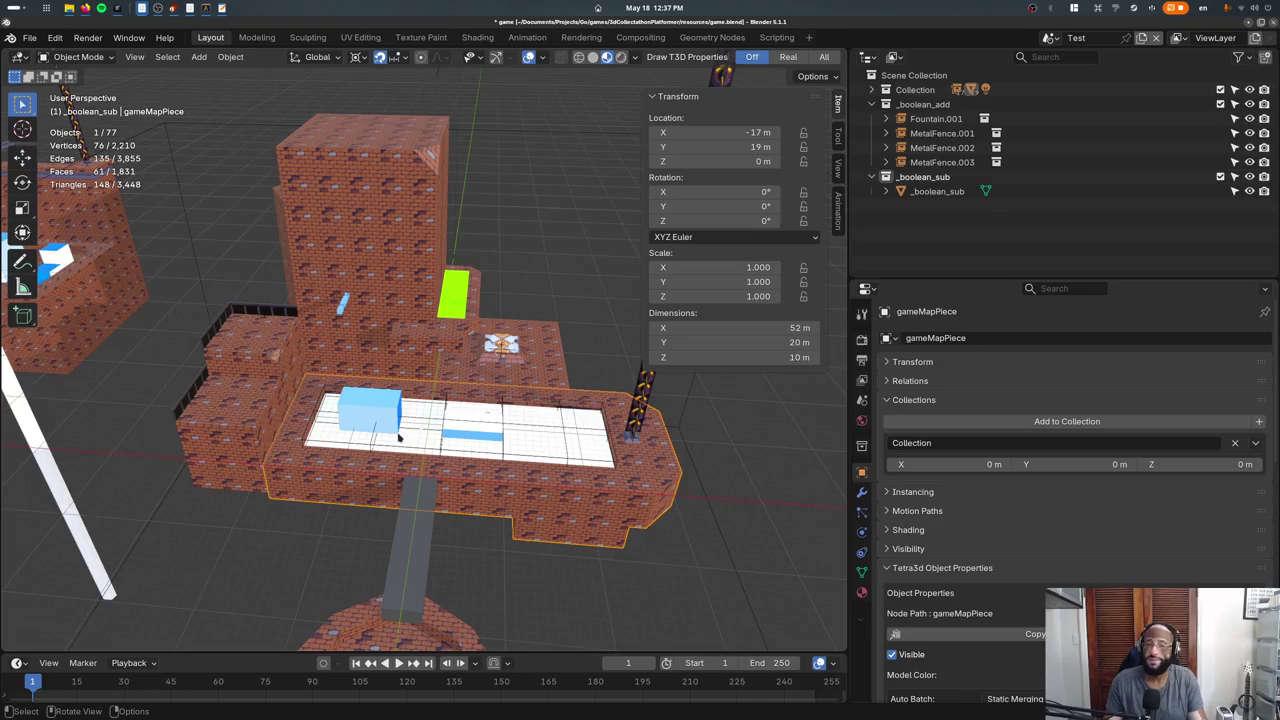
middle_click_drag(398, 437, 447, 492)
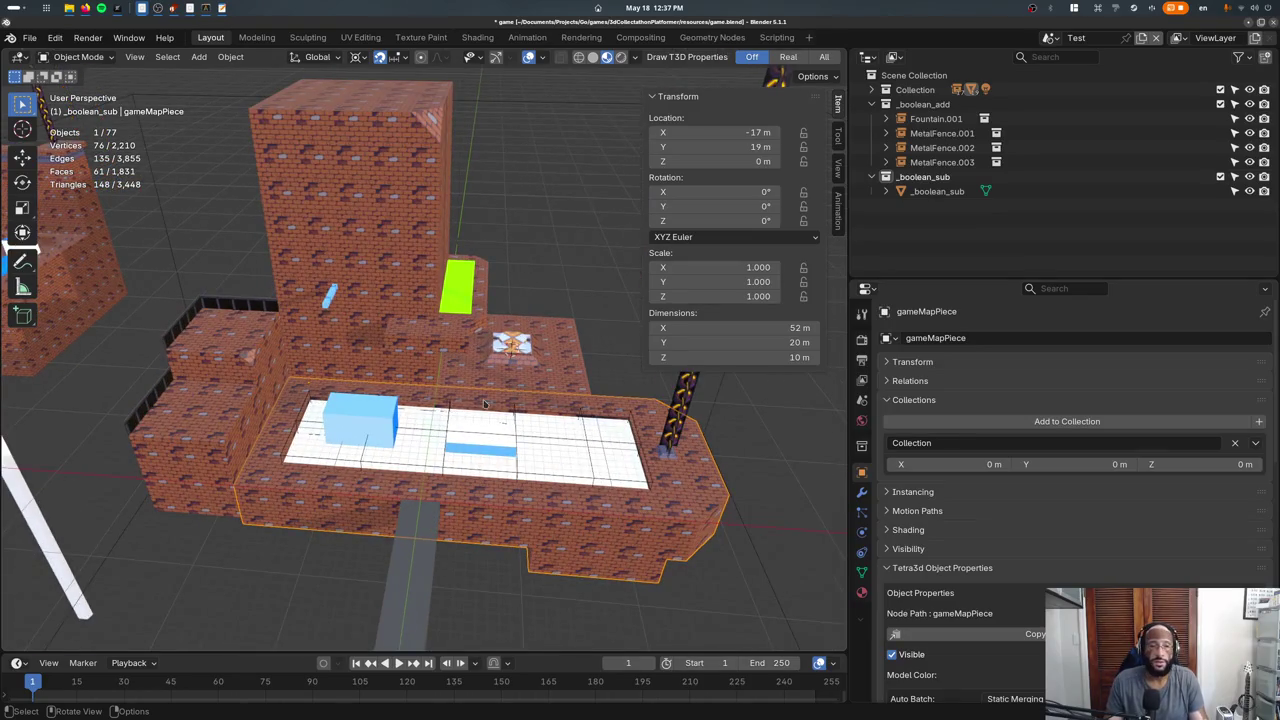
scroll(928, 491, "down", 4)
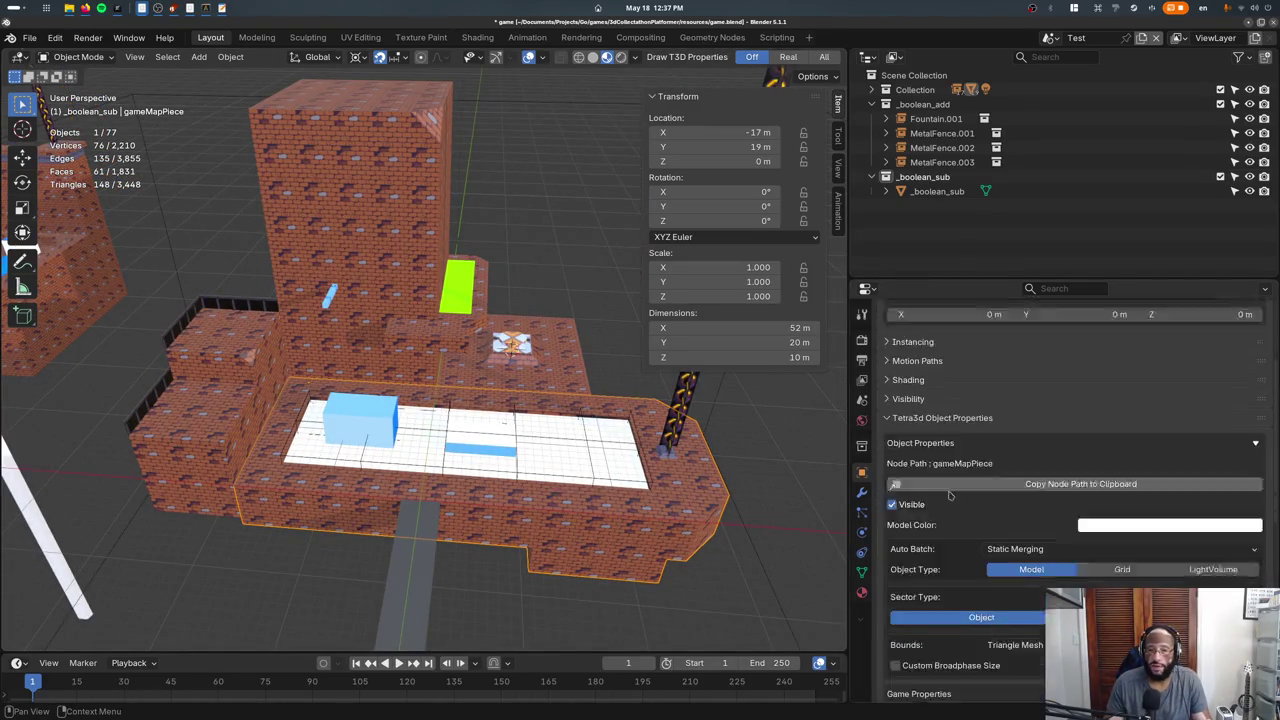
scroll(930, 497, "down", 4)
Check the _boolean_sub cutter, then show the base piece's Boolean modifier, undoing an accidental removal.
left_click(626, 443)
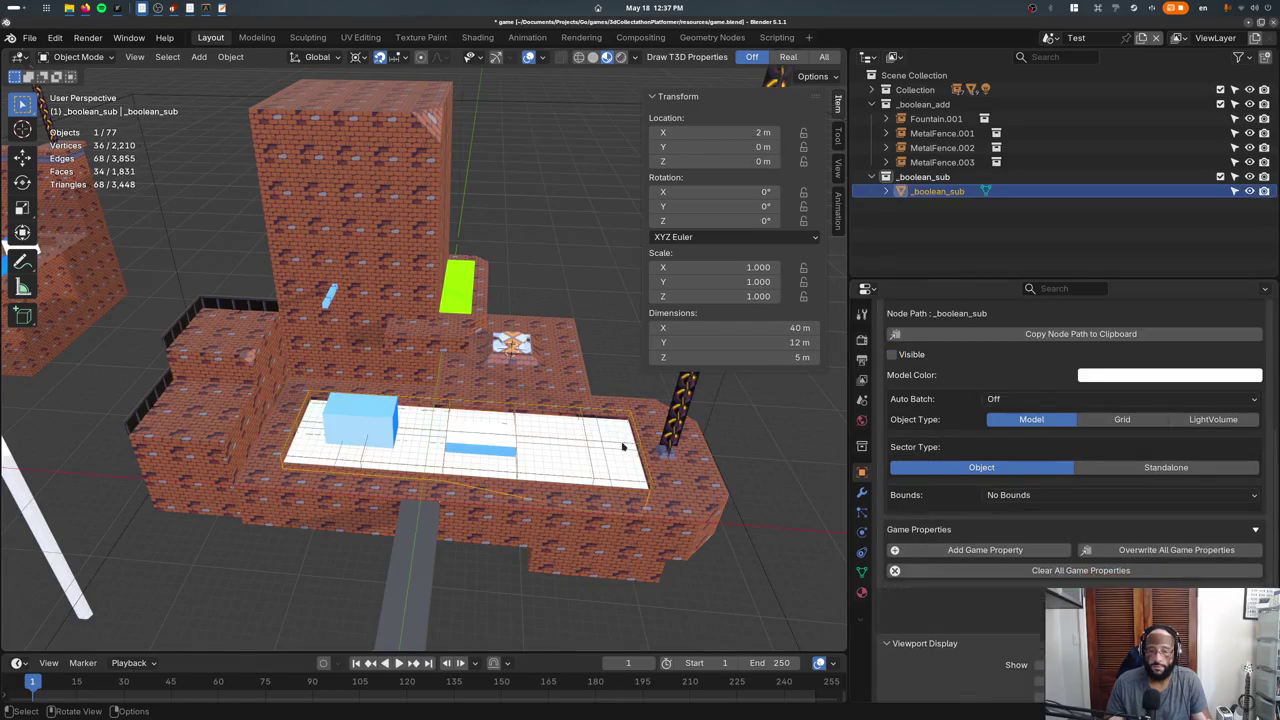
left_click(672, 570)
left_click(861, 494)
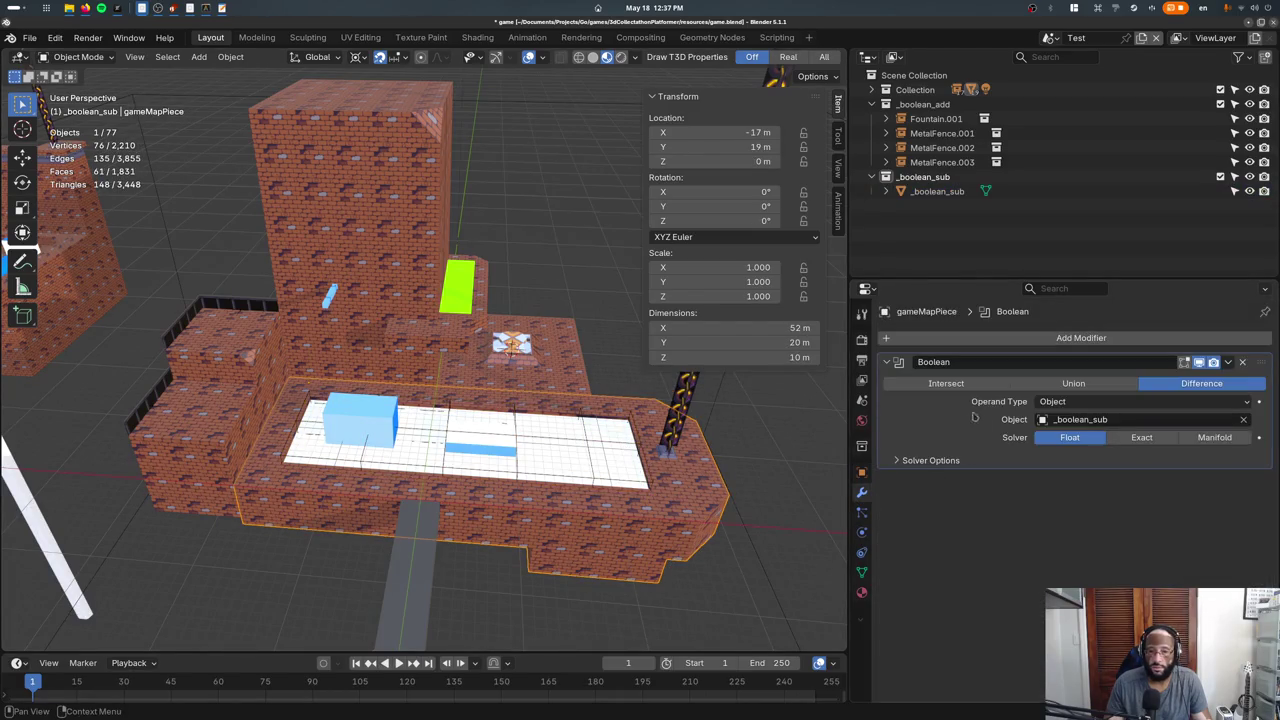
left_click(1244, 363)
key("ctrl+z")
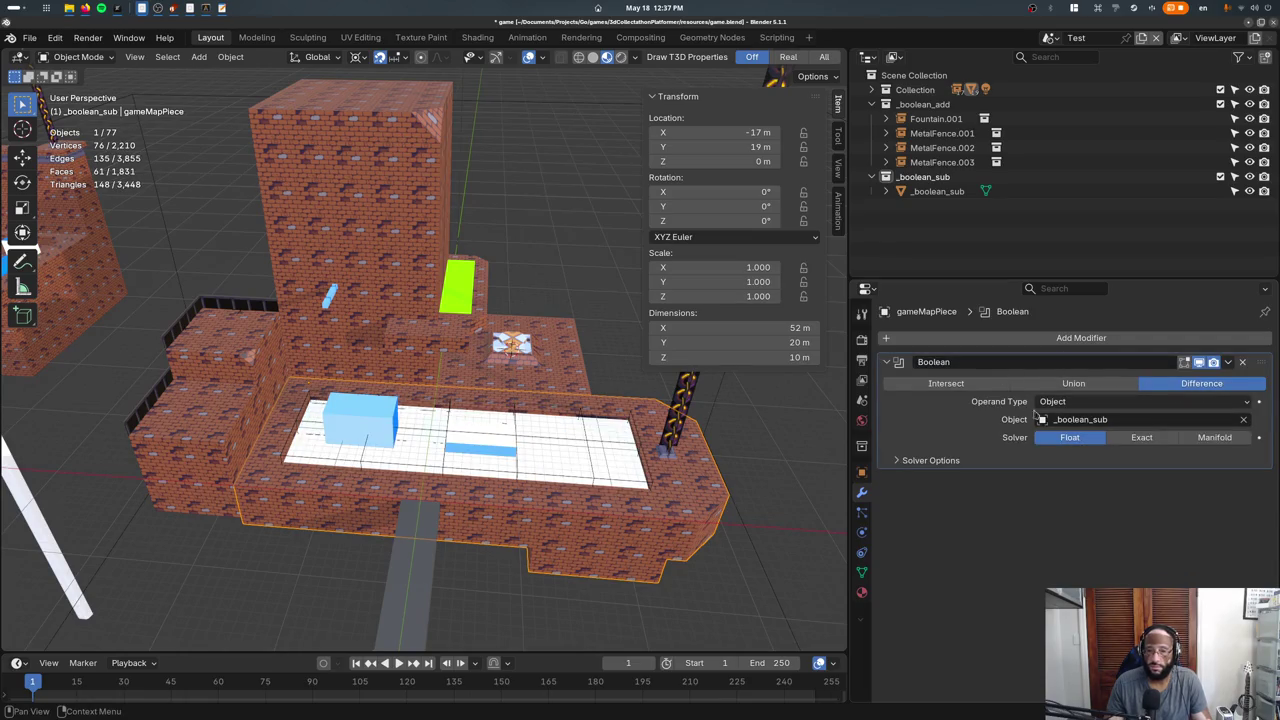
Delete the base piece's Boolean modifier and select all the gameMapPiece objects.
left_click(1244, 363)
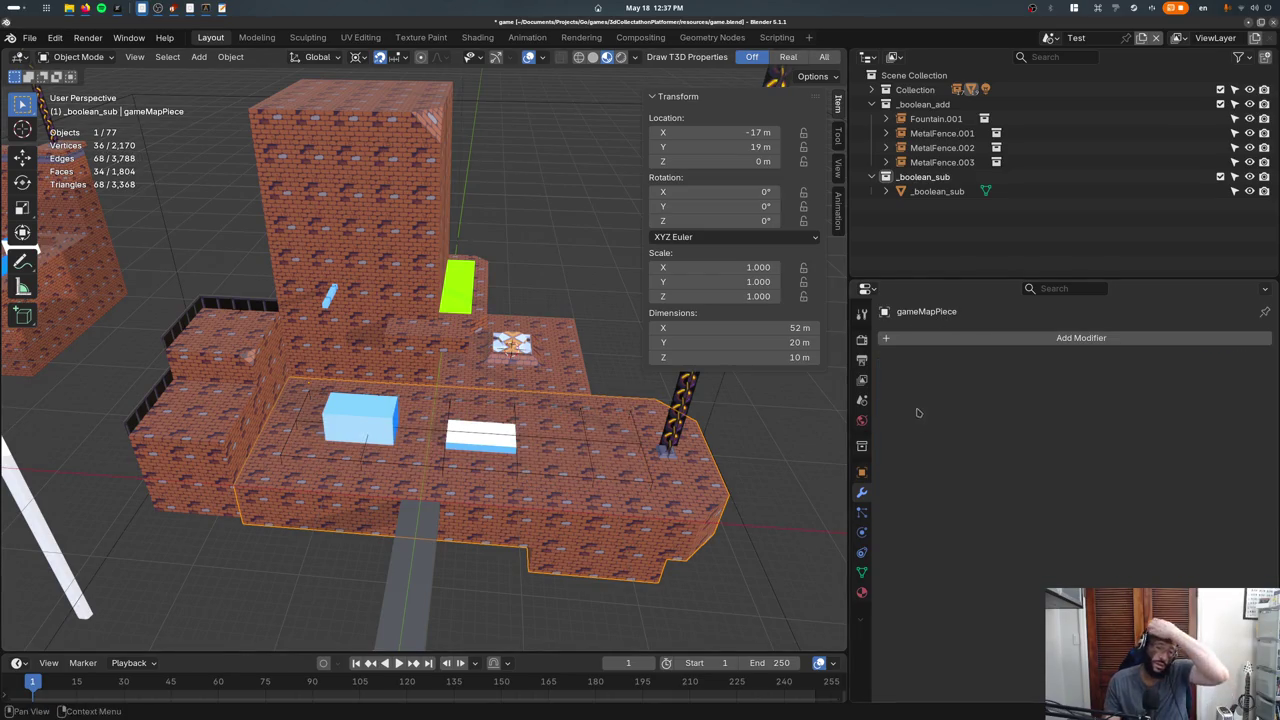
left_click(861, 472)
left_click(480, 380)
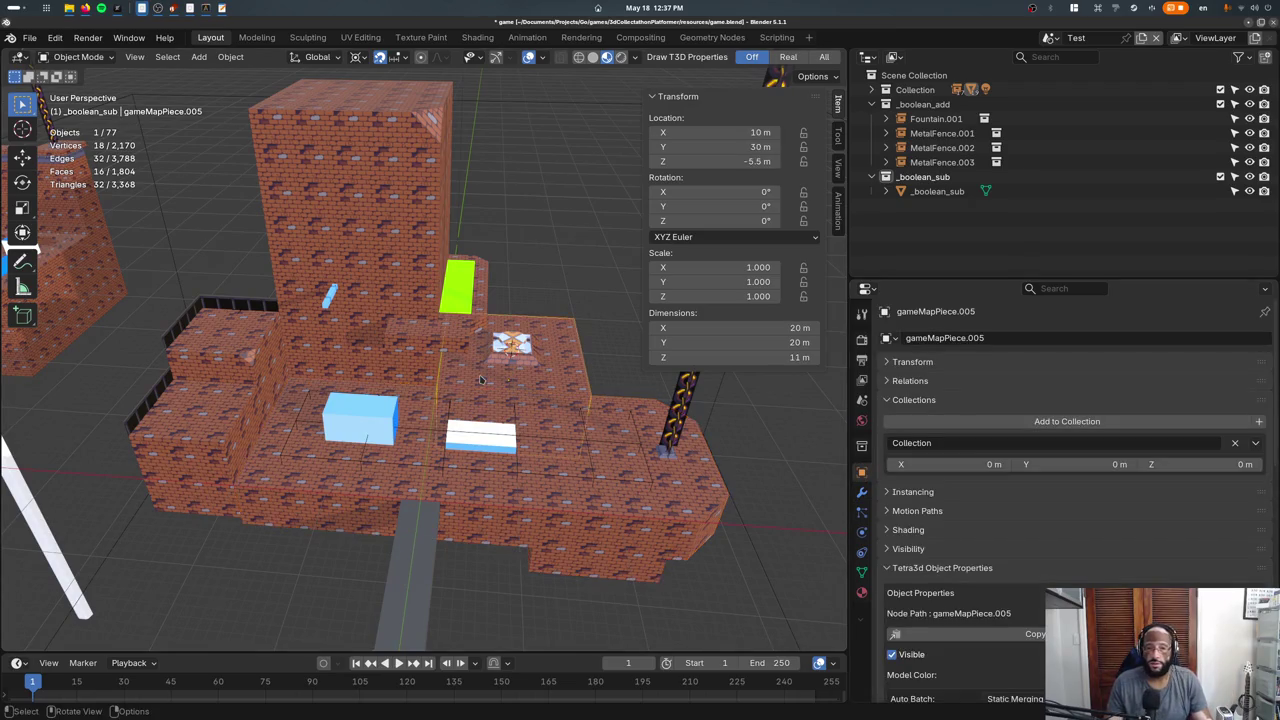
left_click(400, 373)
left_click(430, 344, "shift")
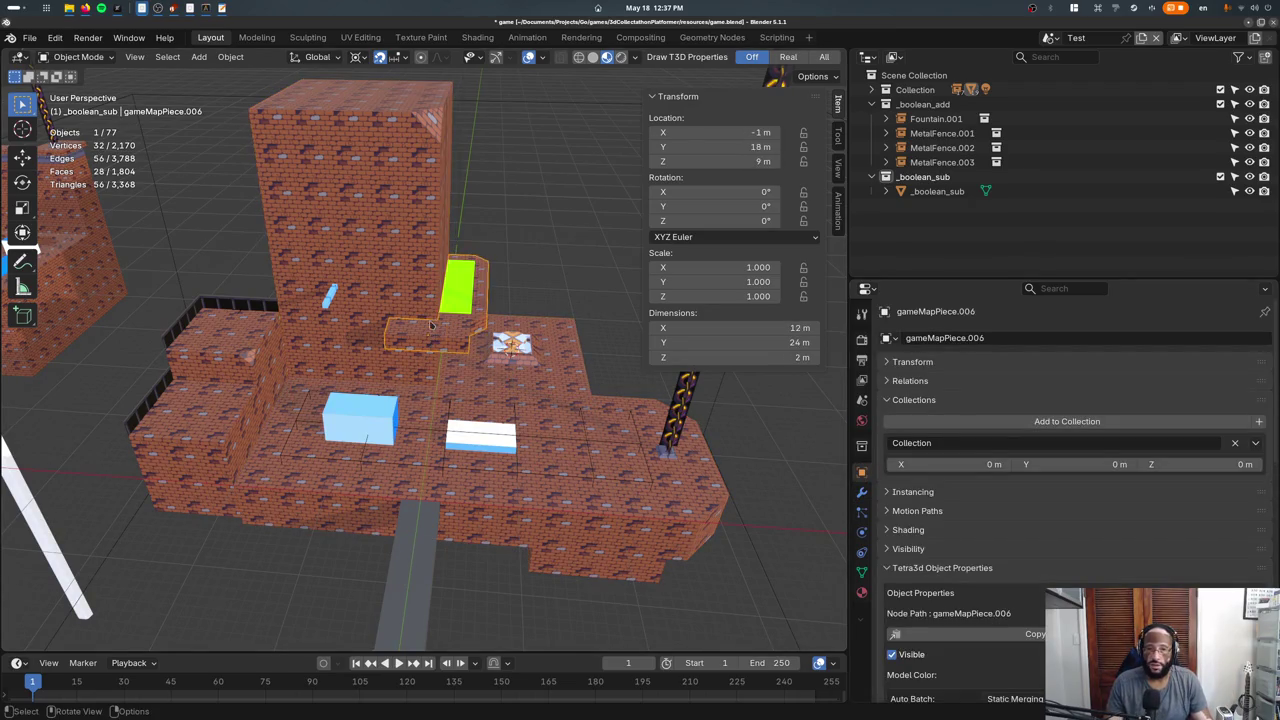
left_click(488, 369, "shift")
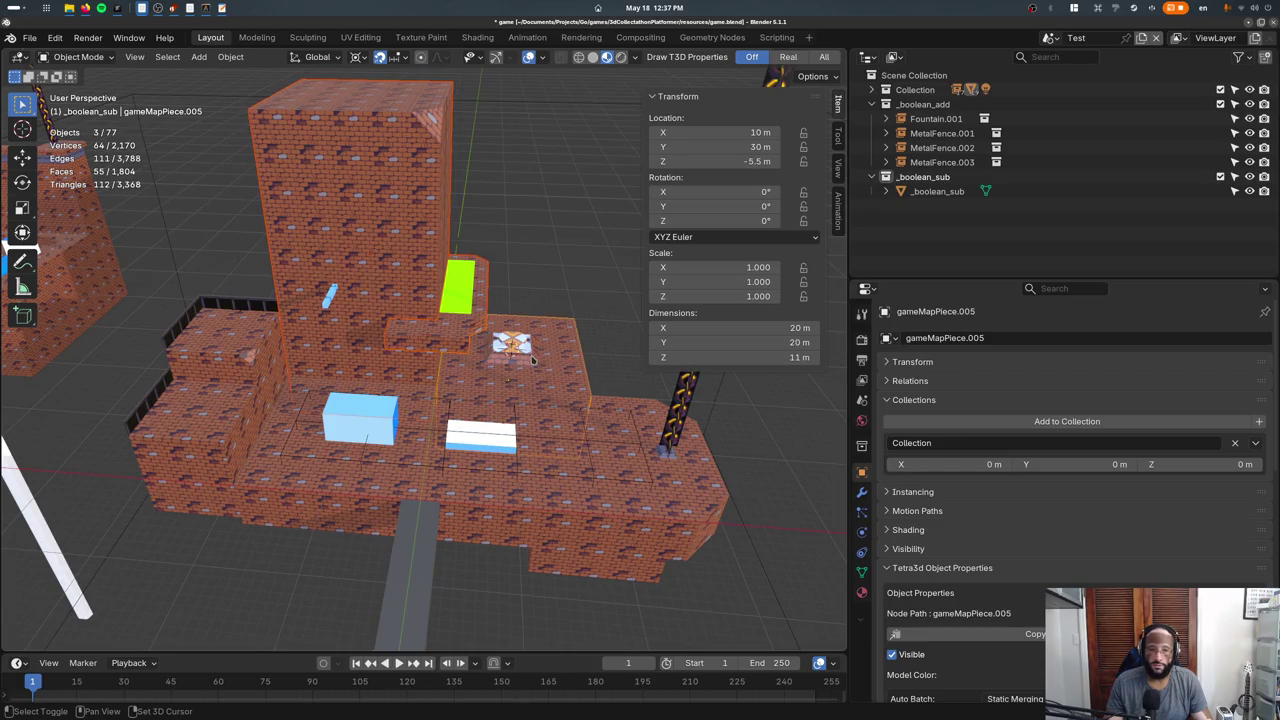
left_click(478, 367)
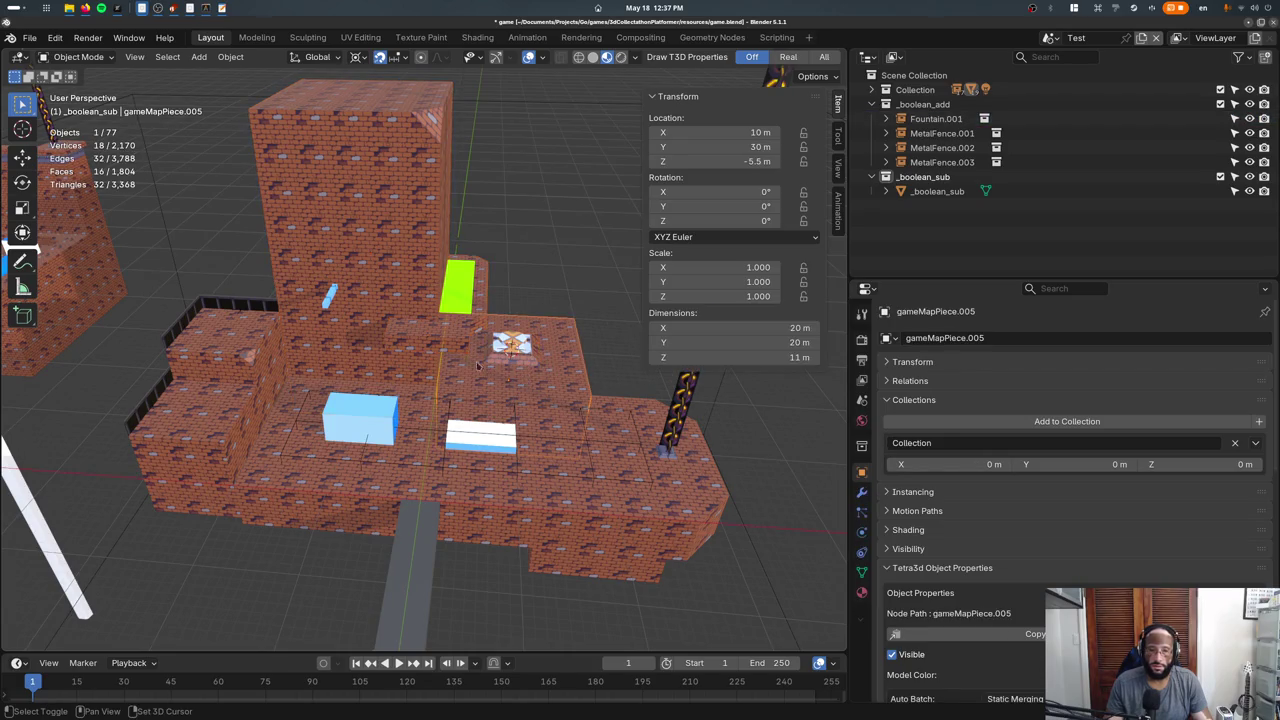
left_click(385, 327, "shift")
left_click(390, 363, "shift")
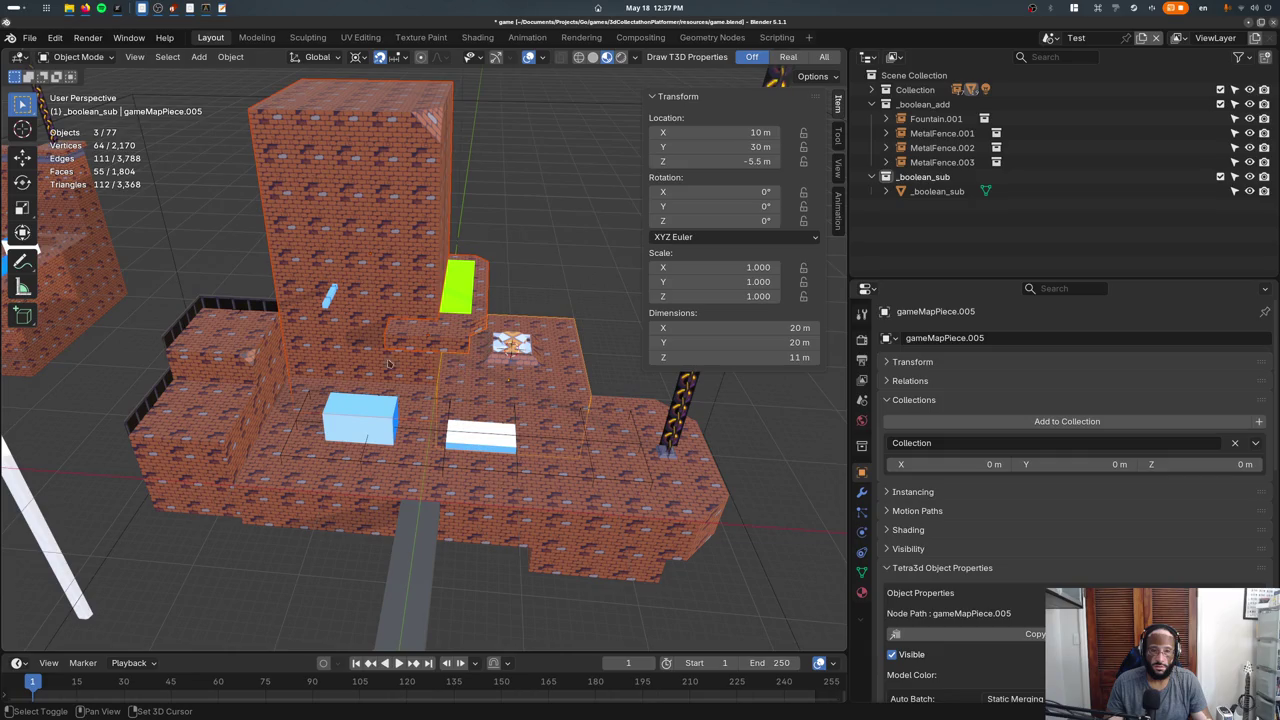
left_click(303, 494, "shift")
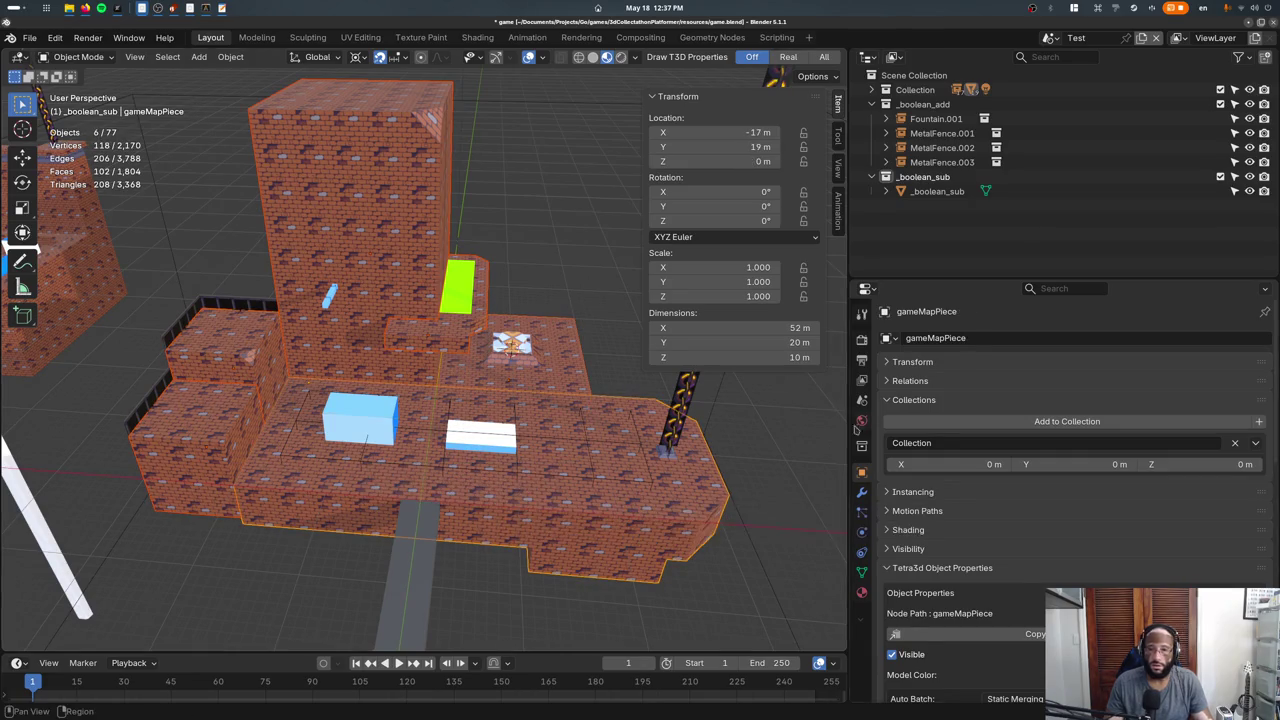
Link all selected map pieces into the _boolean_add collection.
left_click(1183, 421)
type("boo")
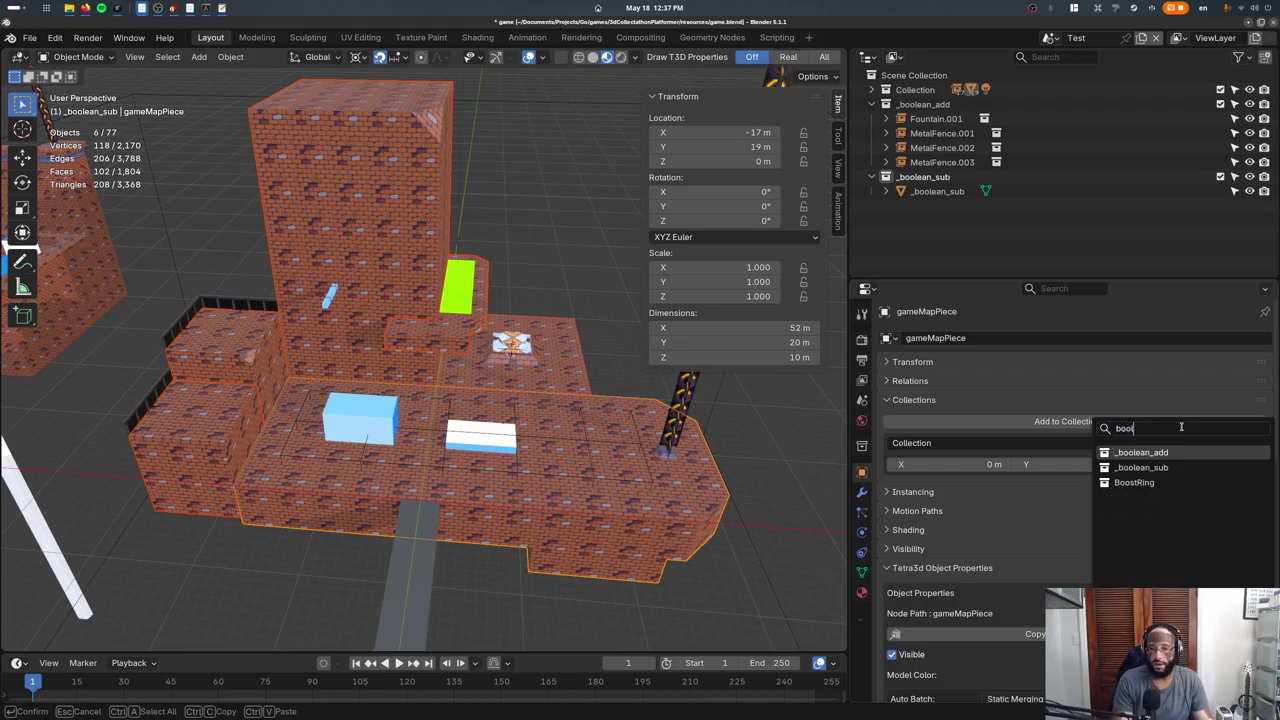
left_click(1140, 467)
key("shift+ctrl+g")
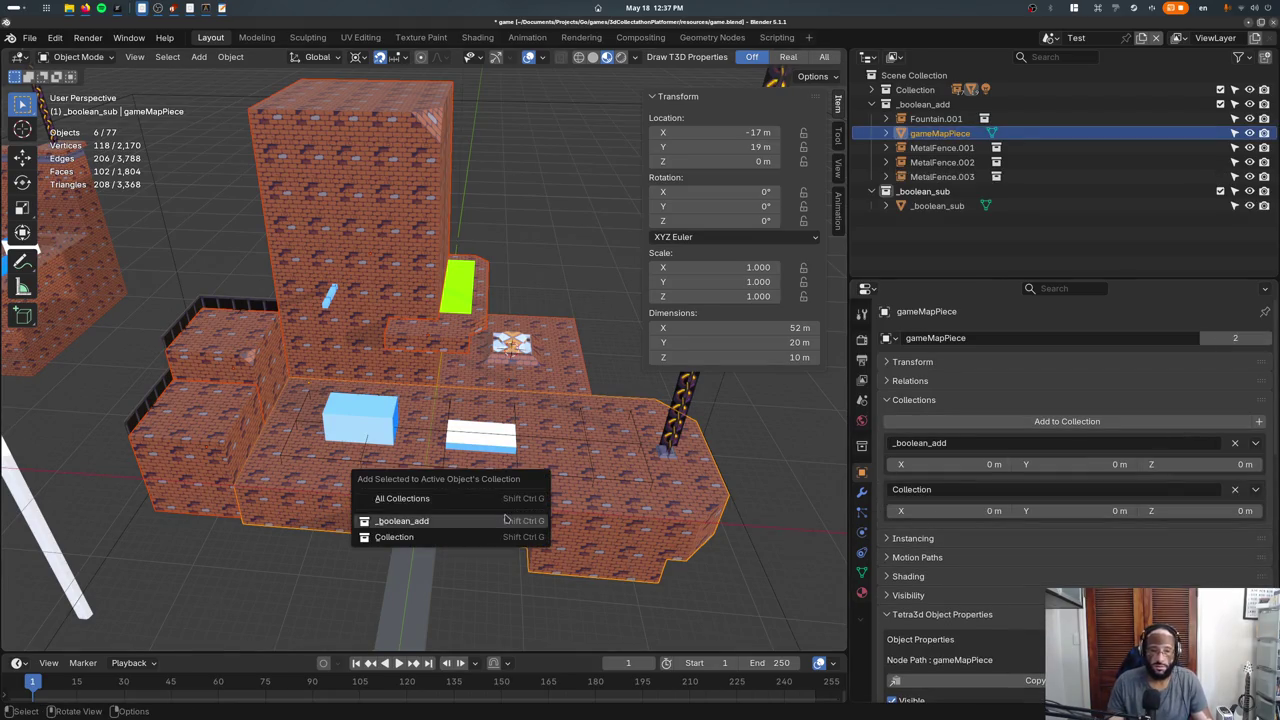
left_click(506, 520)
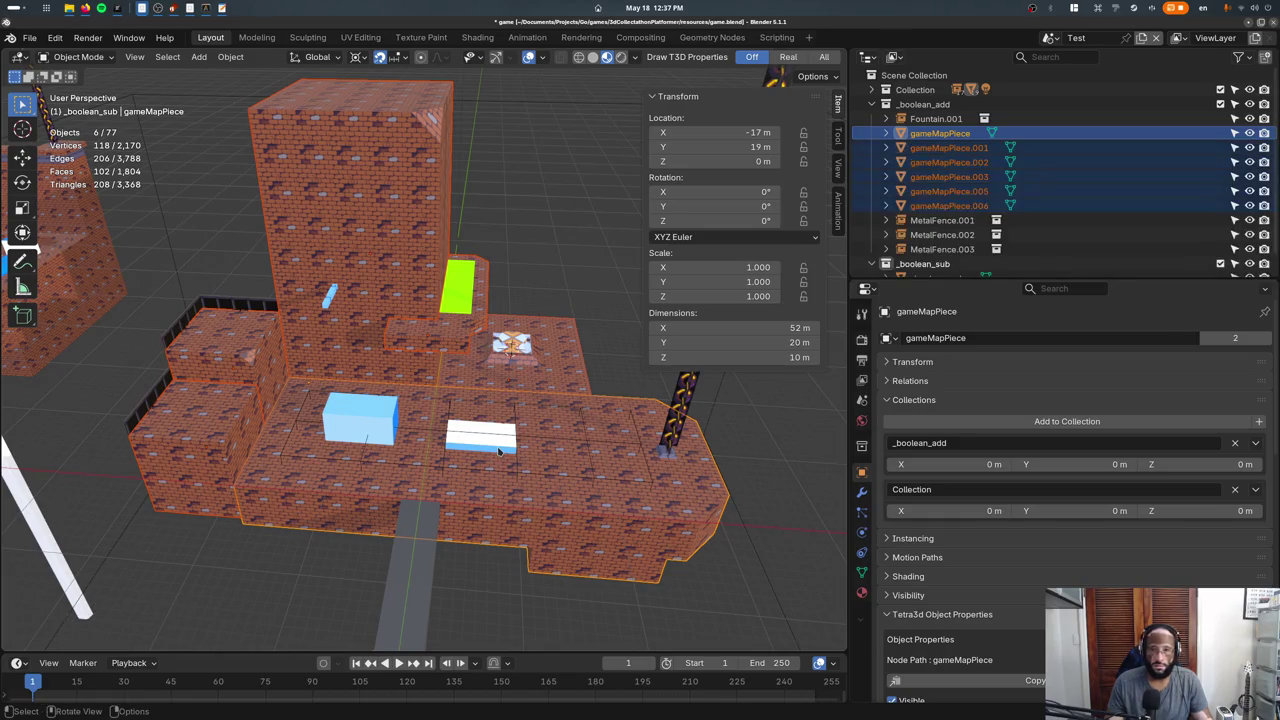
Remove the selected map pieces from the main Collection using Ctrl+Alt+G.
key("F3")
type("remove")
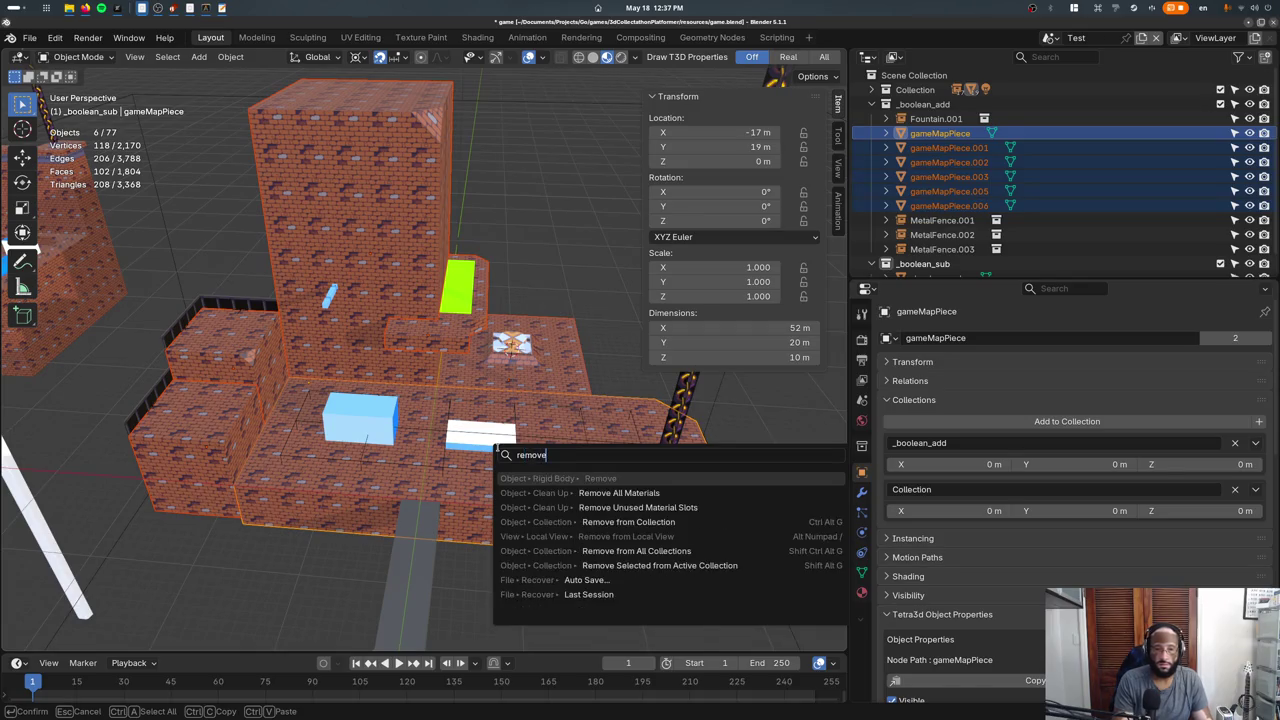
key("Down")
key("Down")
key("Down")
key("Return")
key("Escape")
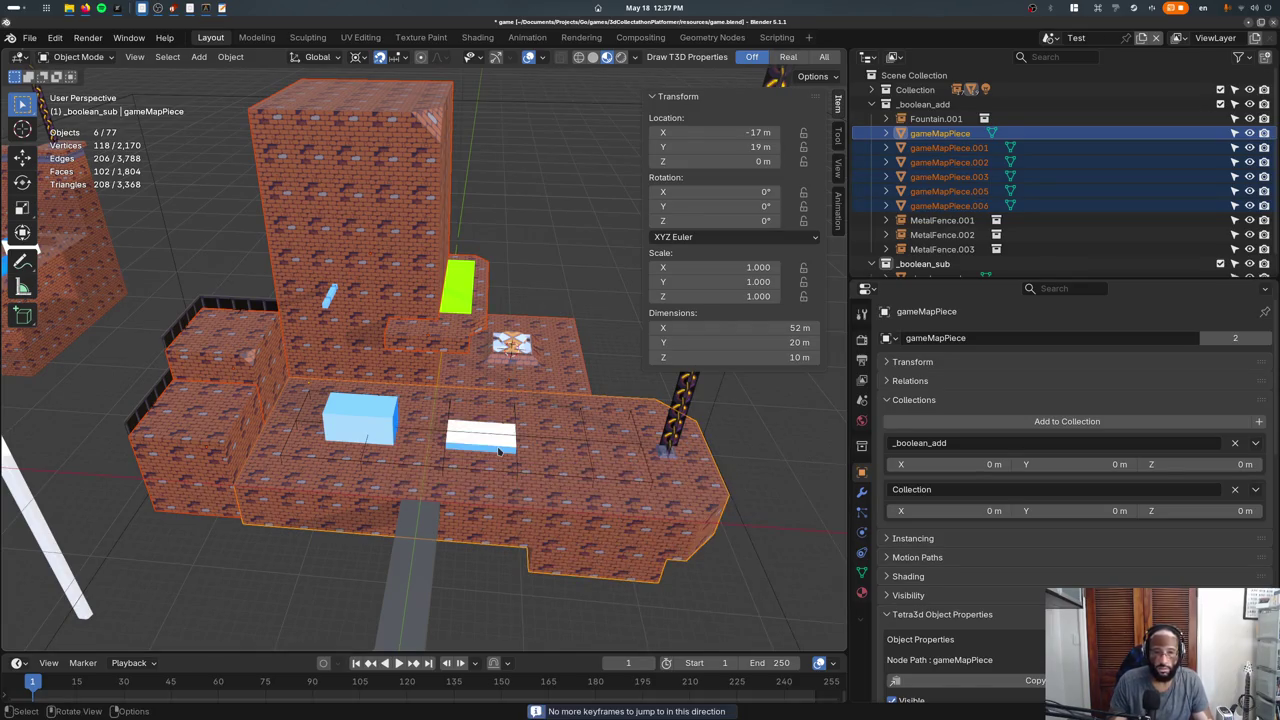
key("ctrl+alt+g")
key("Down")
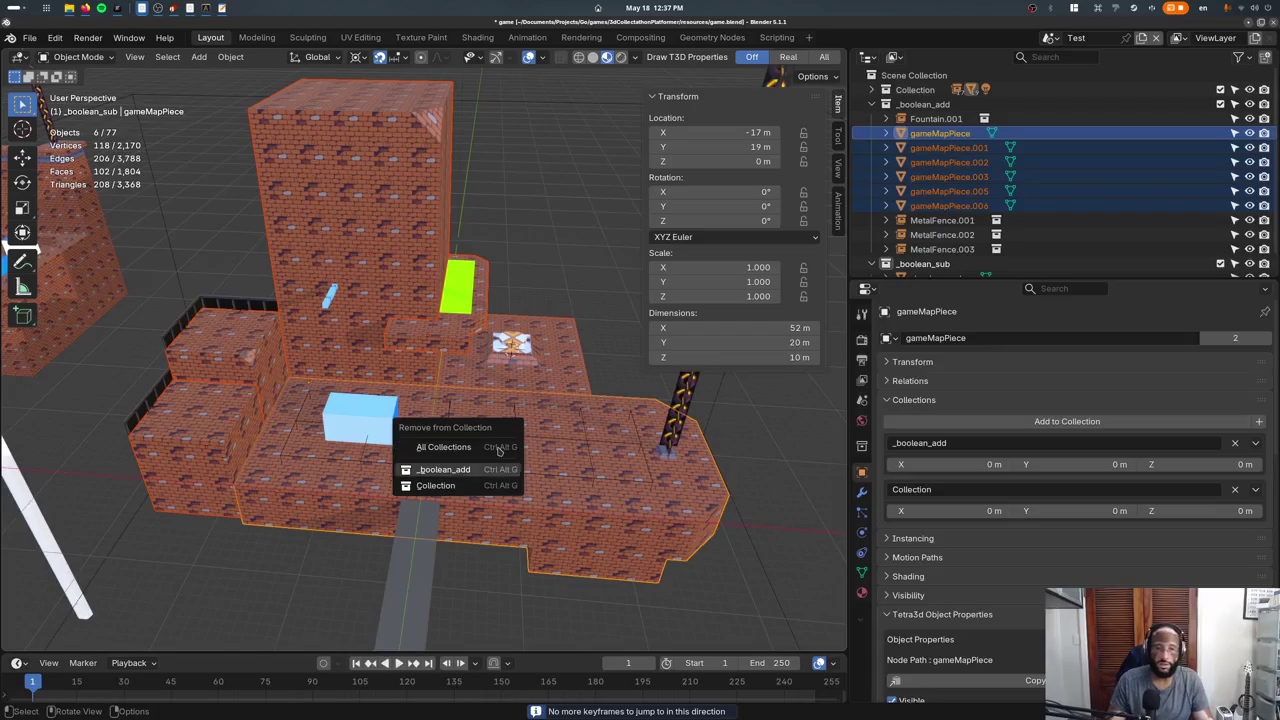
key("Down")
key("Return")
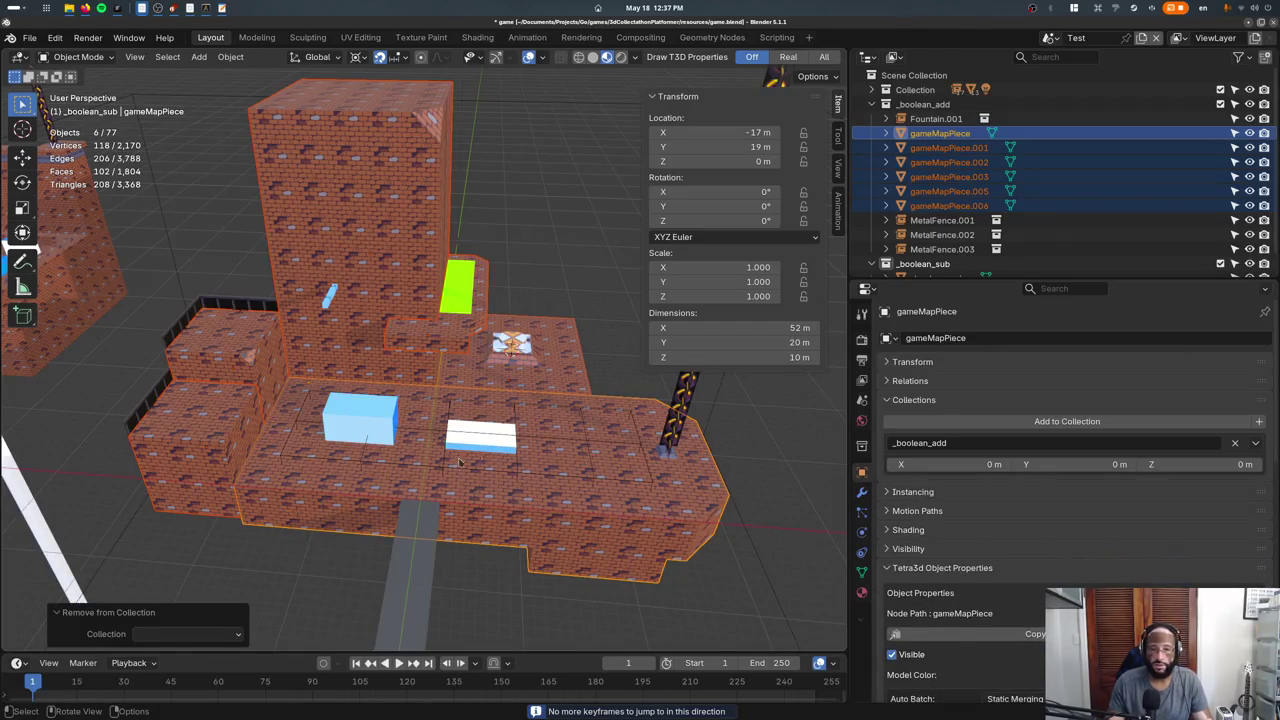
Click through each map piece and the cutter to verify their collection membership.
left_click(530, 441)
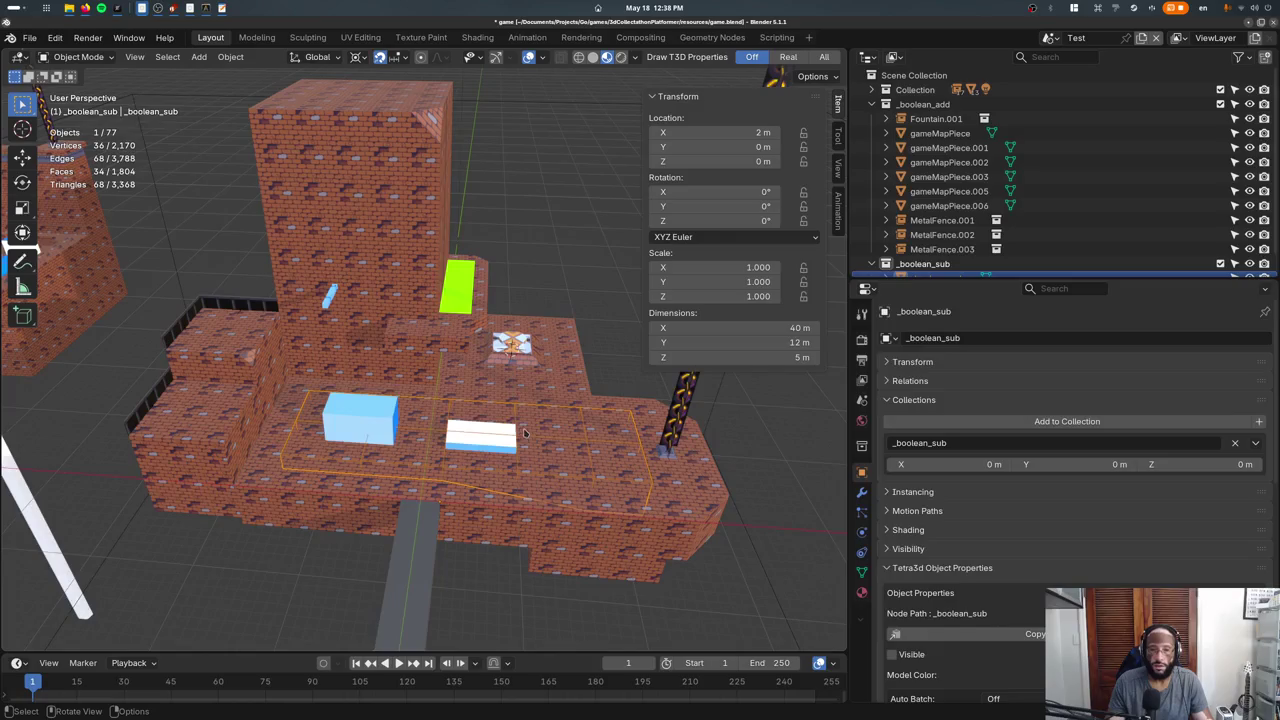
left_click(516, 500)
left_click(200, 453)
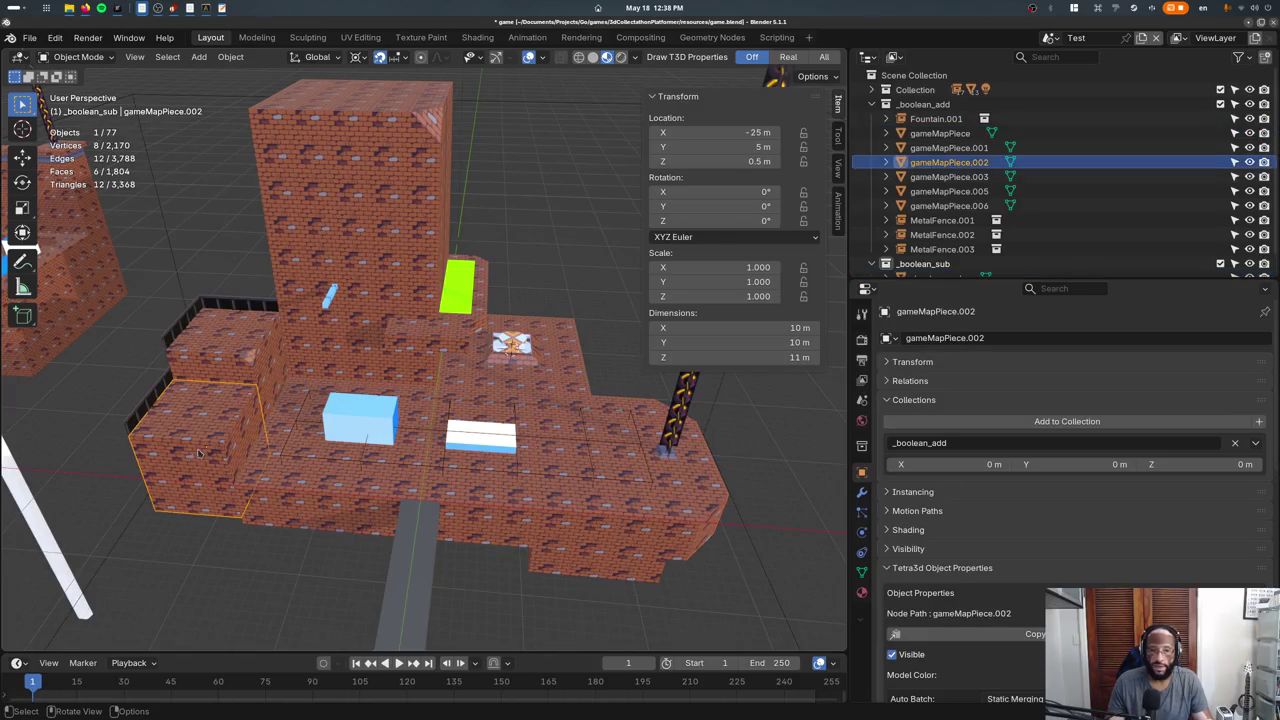
left_click(250, 367)
left_click(412, 360)
left_click(448, 344)
left_click(505, 369)
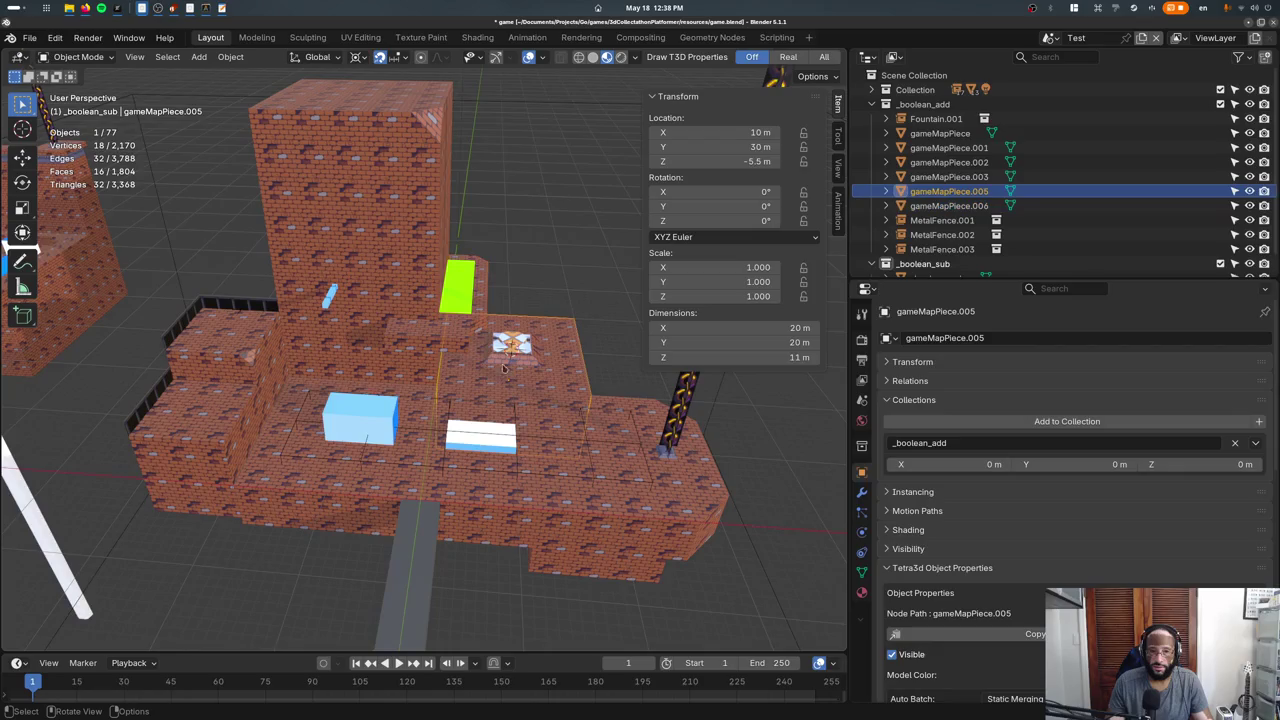
left_click(521, 352)
left_click(330, 296)
left_click(338, 346)
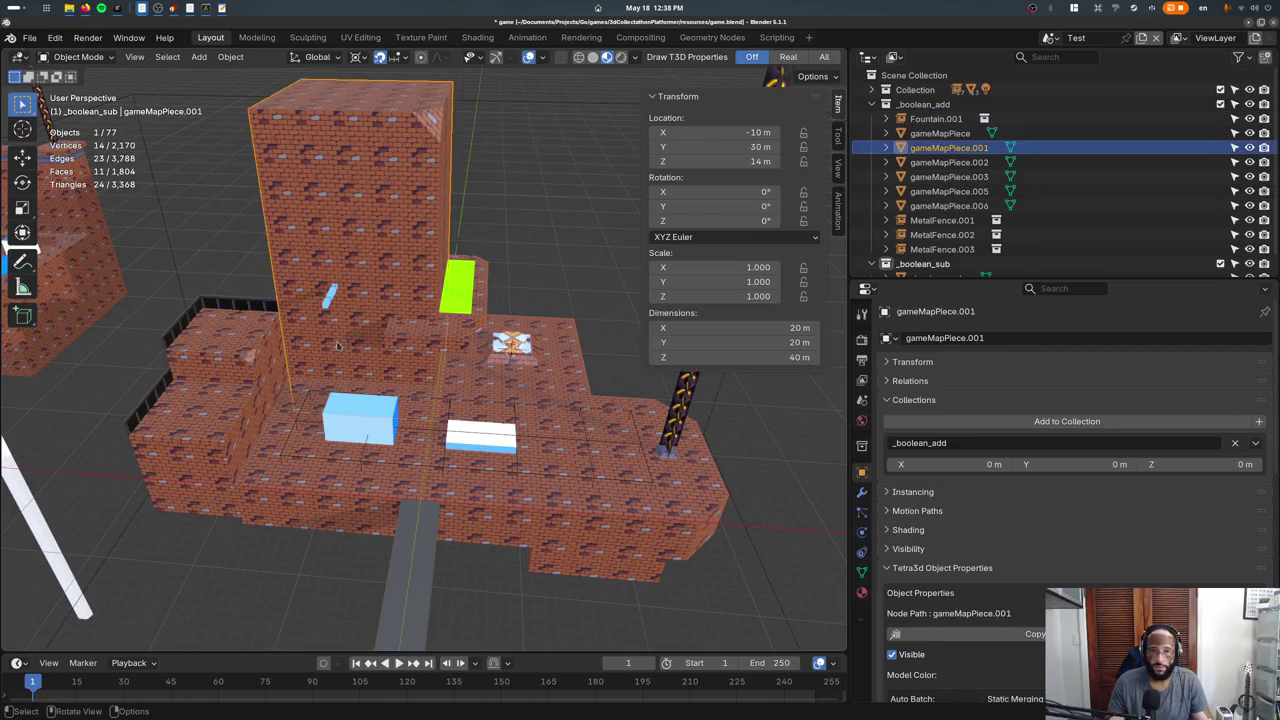
Orbit around the level and select GameMap.007 and the flat base piece.
middle_click_drag(333, 419, 410, 529)
left_click(410, 525)
left_click(460, 465)
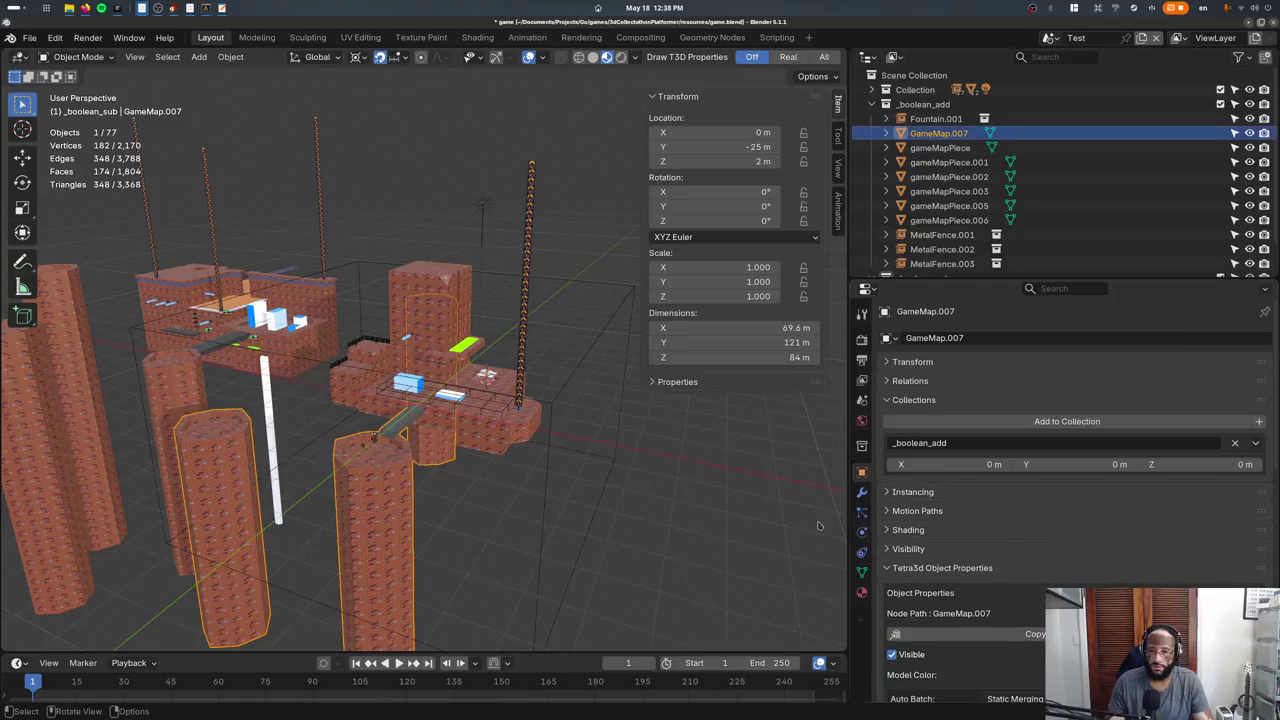
middle_click_drag(460, 465, 484, 481)
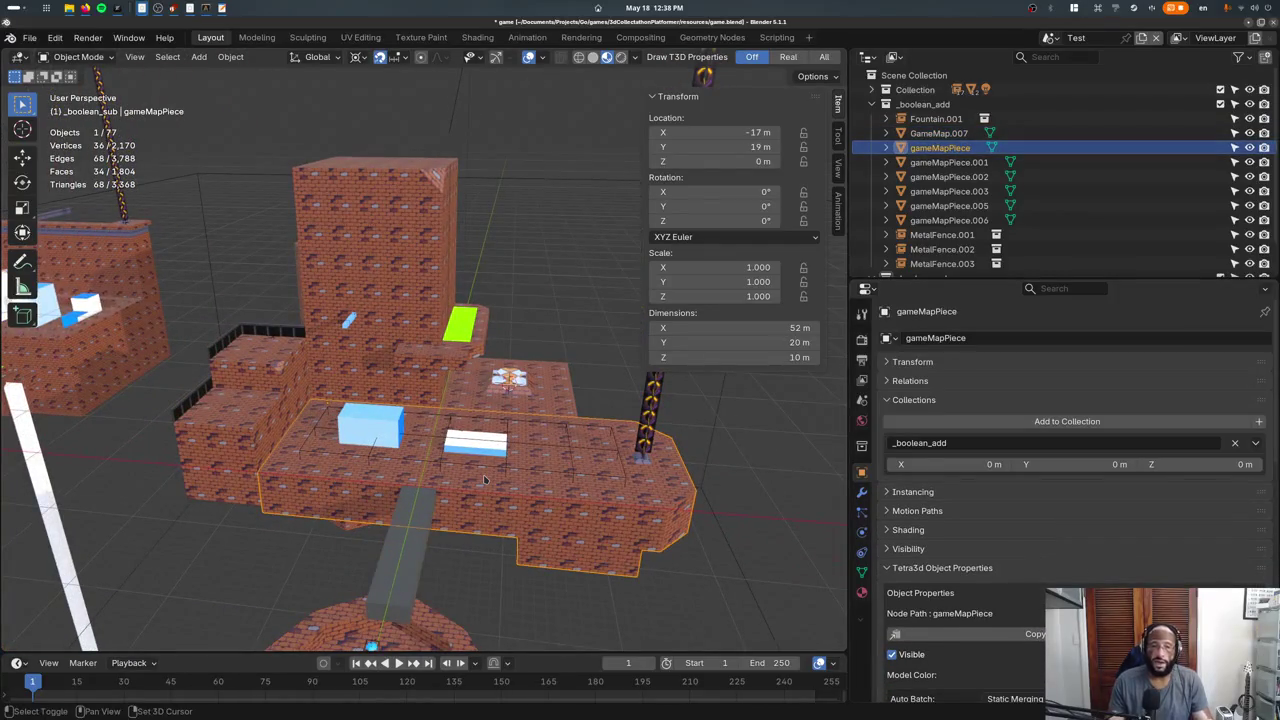
key("F3")
Add a new cube and set its X location to 0.
type("add cu")
key("Return")
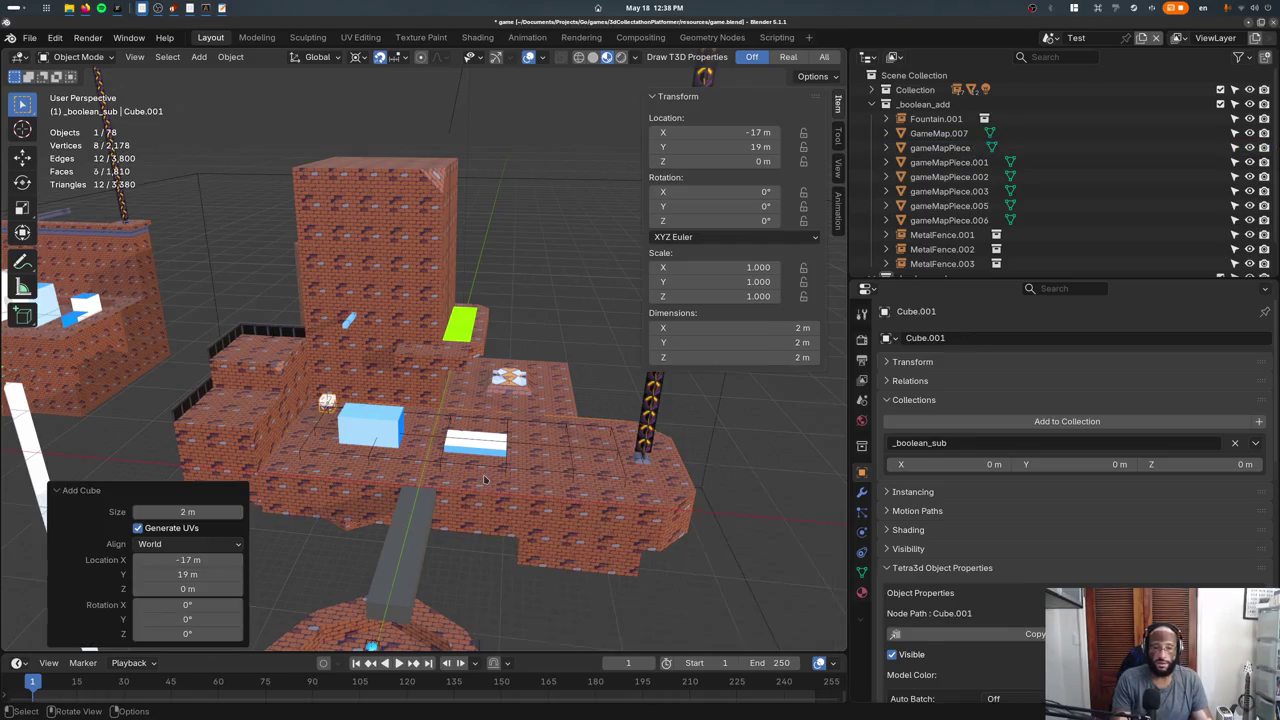
left_click(717, 133)
type("0")
key("Return")
Delete all of the cube's vertices in Edit Mode, leaving an empty mesh.
key("Tab")
key("x")
left_click(643, 476)
key("Tab")
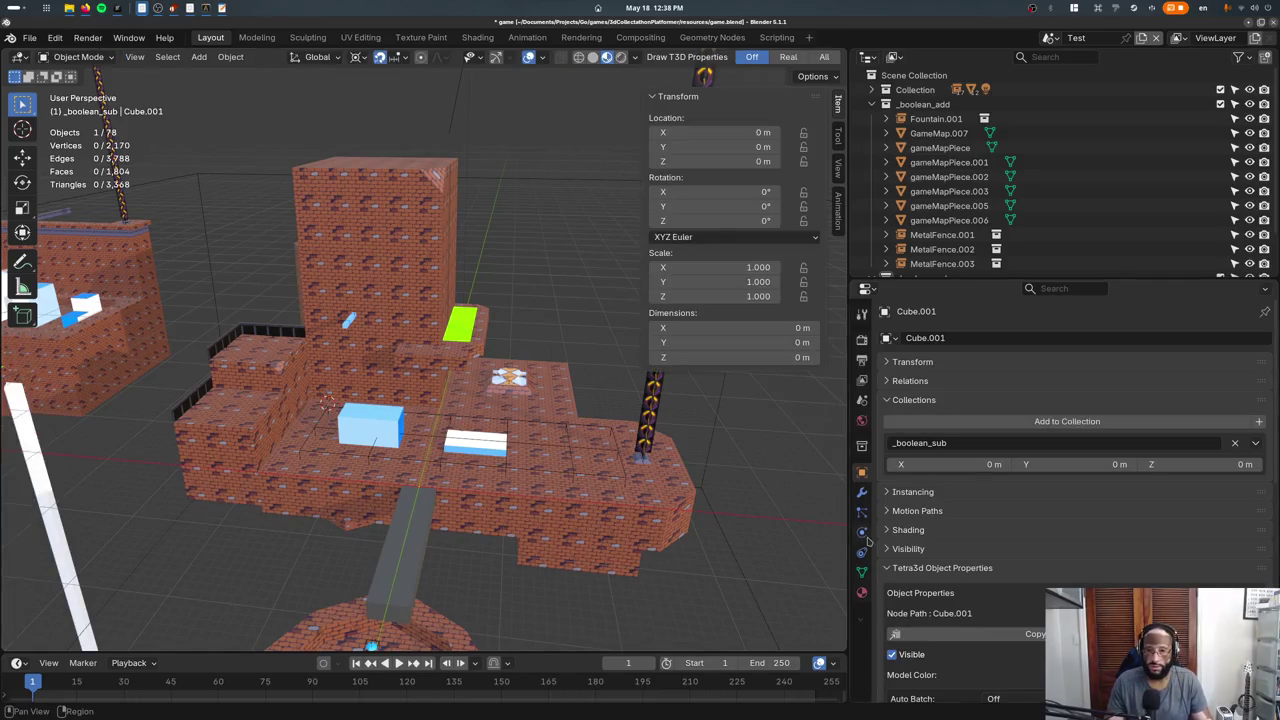
Add a Boolean modifier to Cube.001 via the modifier search.
left_click(862, 571)
left_click(862, 493)
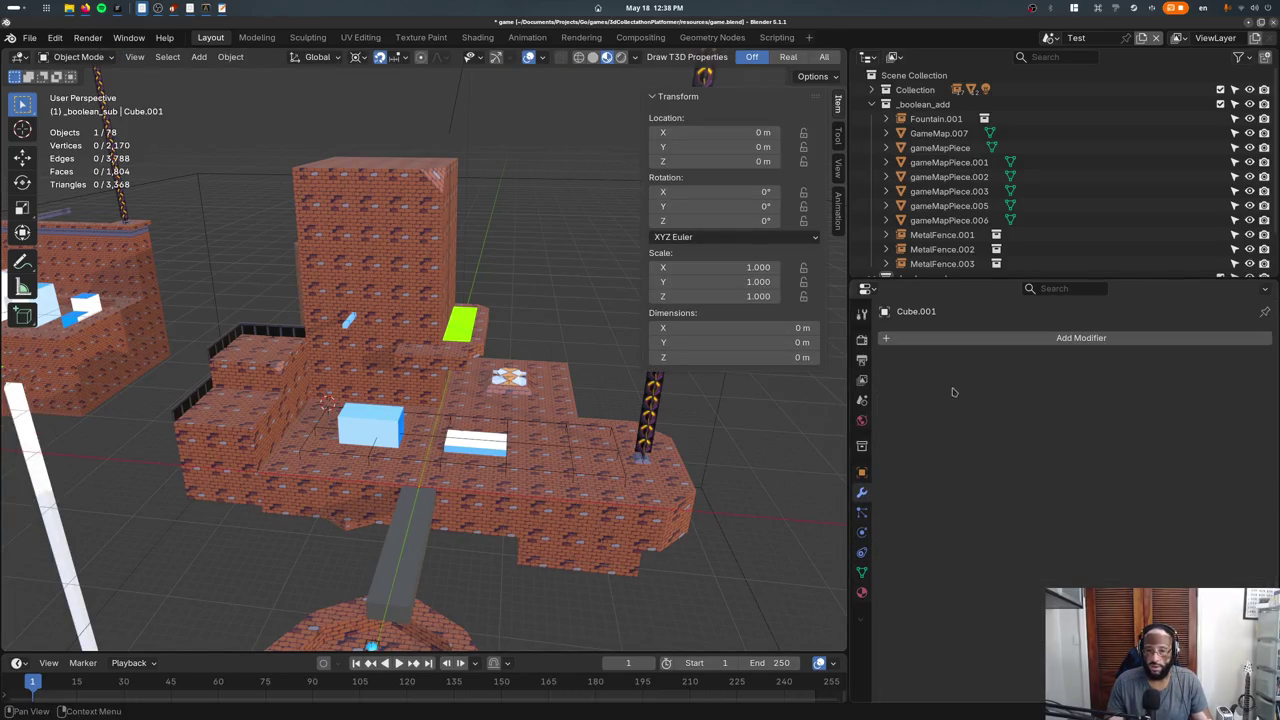
left_click(931, 338)
left_click(931, 338)
type("bool")
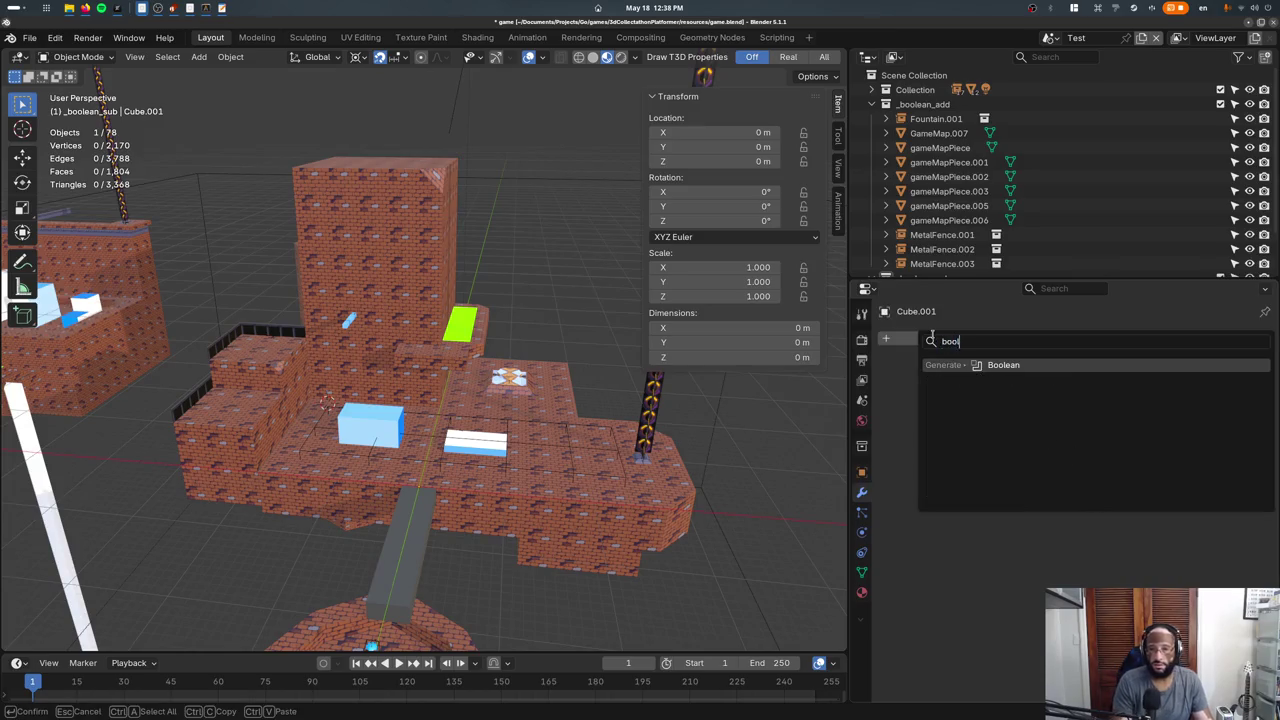
key("Return")
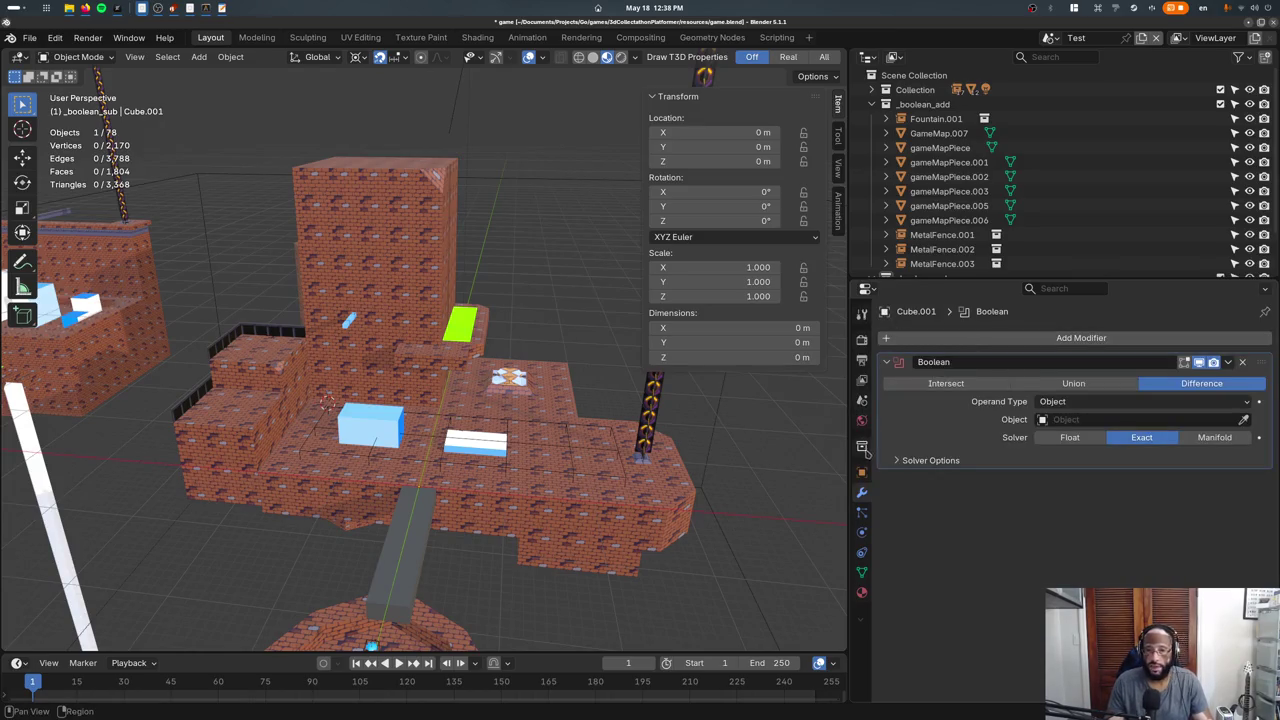
Begin renaming Cube.001 to GameMap in its Object properties.
left_click(862, 446)
left_click(862, 471)
left_click(935, 340)
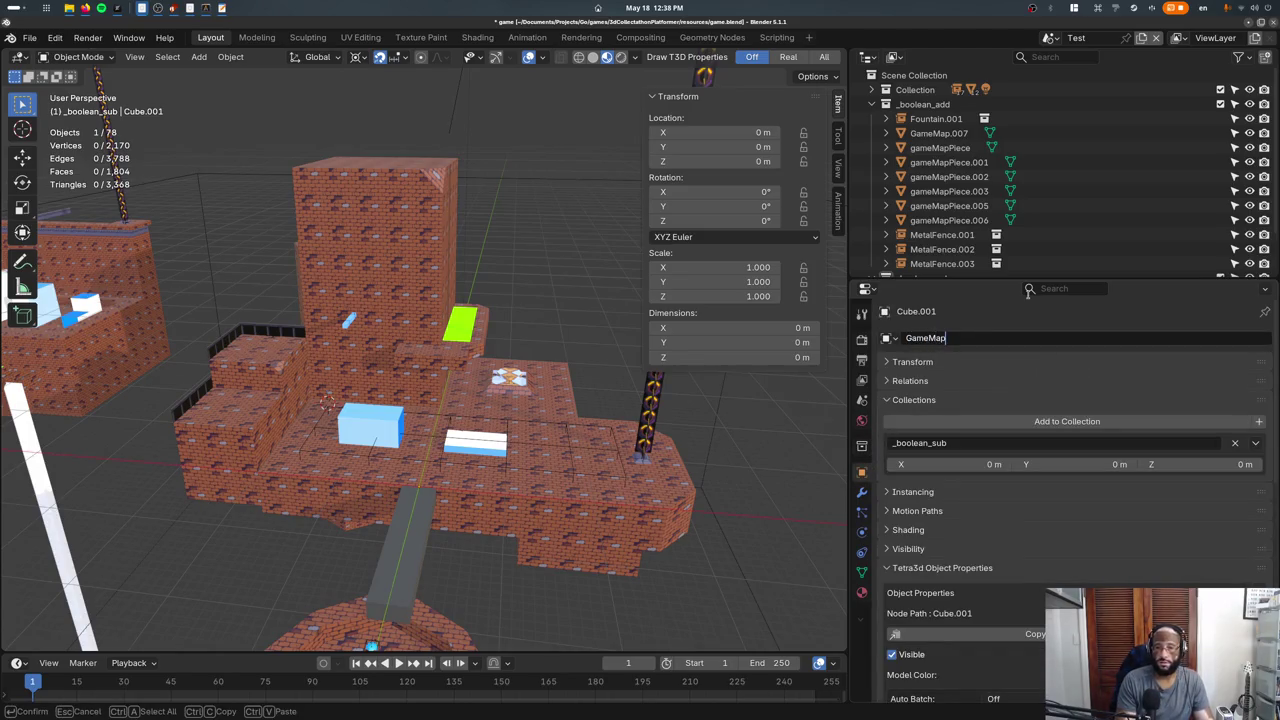
Rename the object to GameMapBoolean, switching the viewport to wireframe.
key("Return")
key("z")
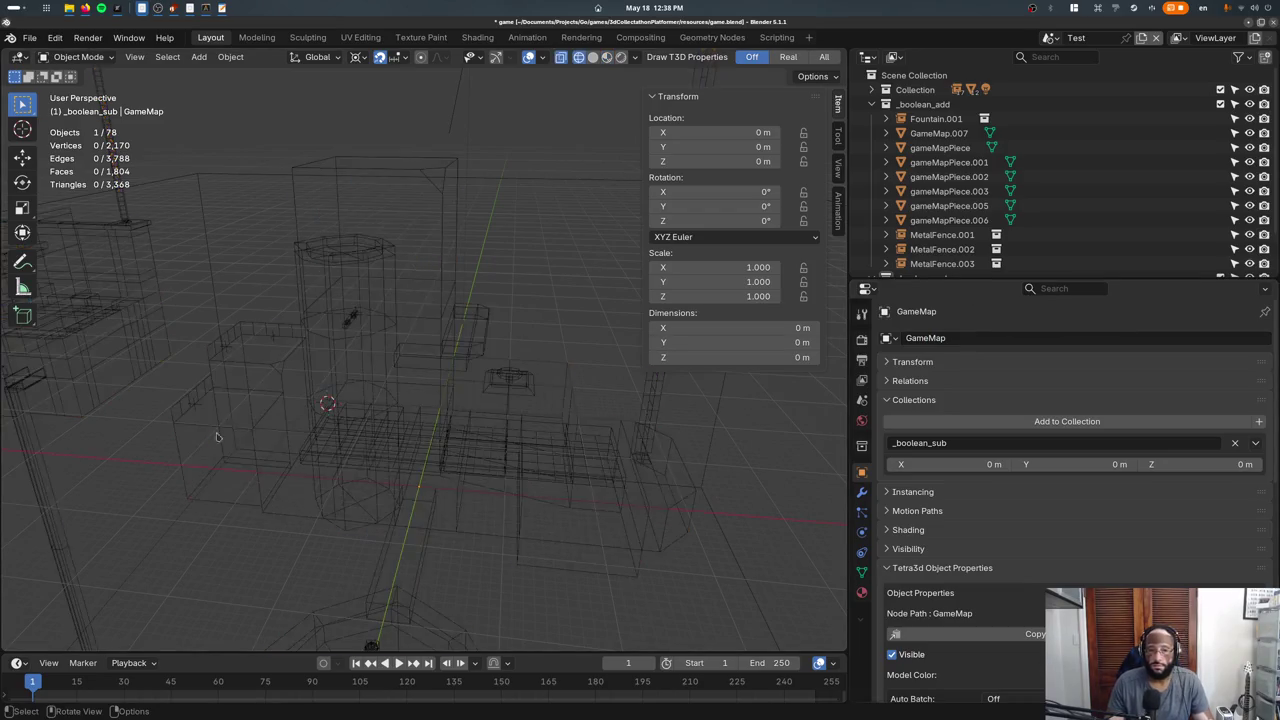
left_click(993, 337)
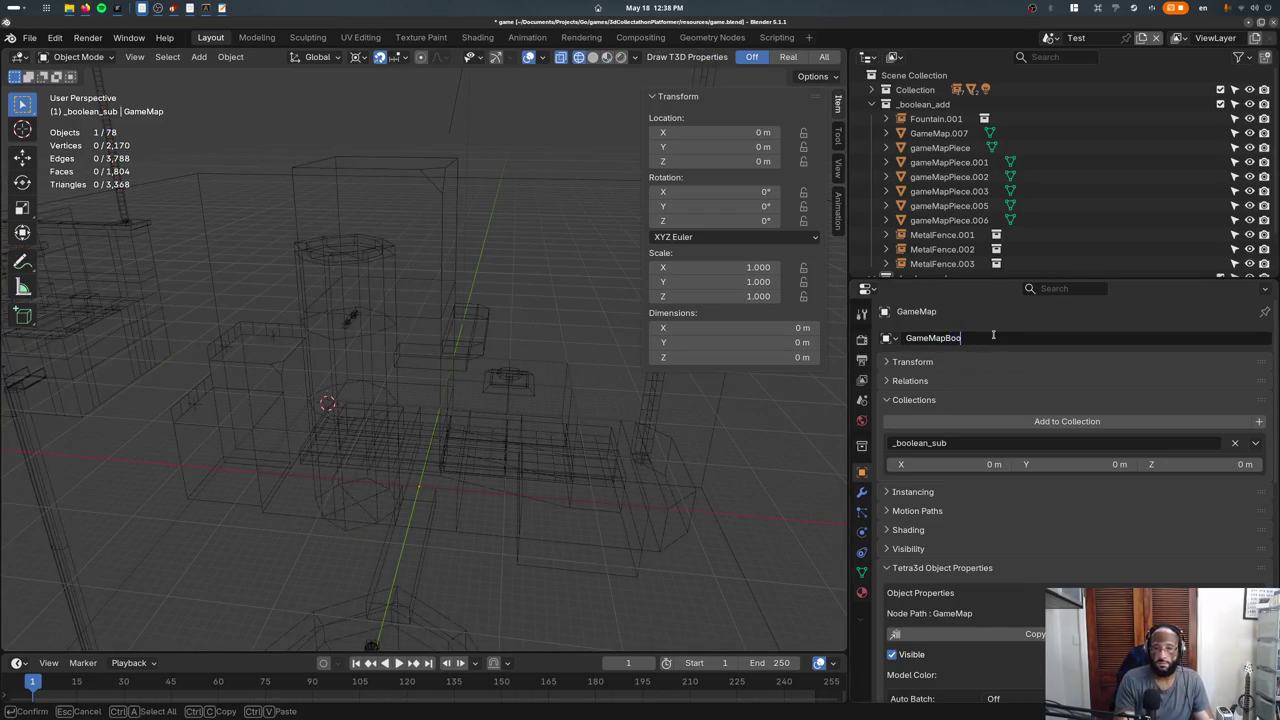
type("lean")
key("Return")
Set the object's collision bounds to Triangle Mesh.
scroll(1000, 440, "down", 5)
scroll(1000, 440, "down", 4)
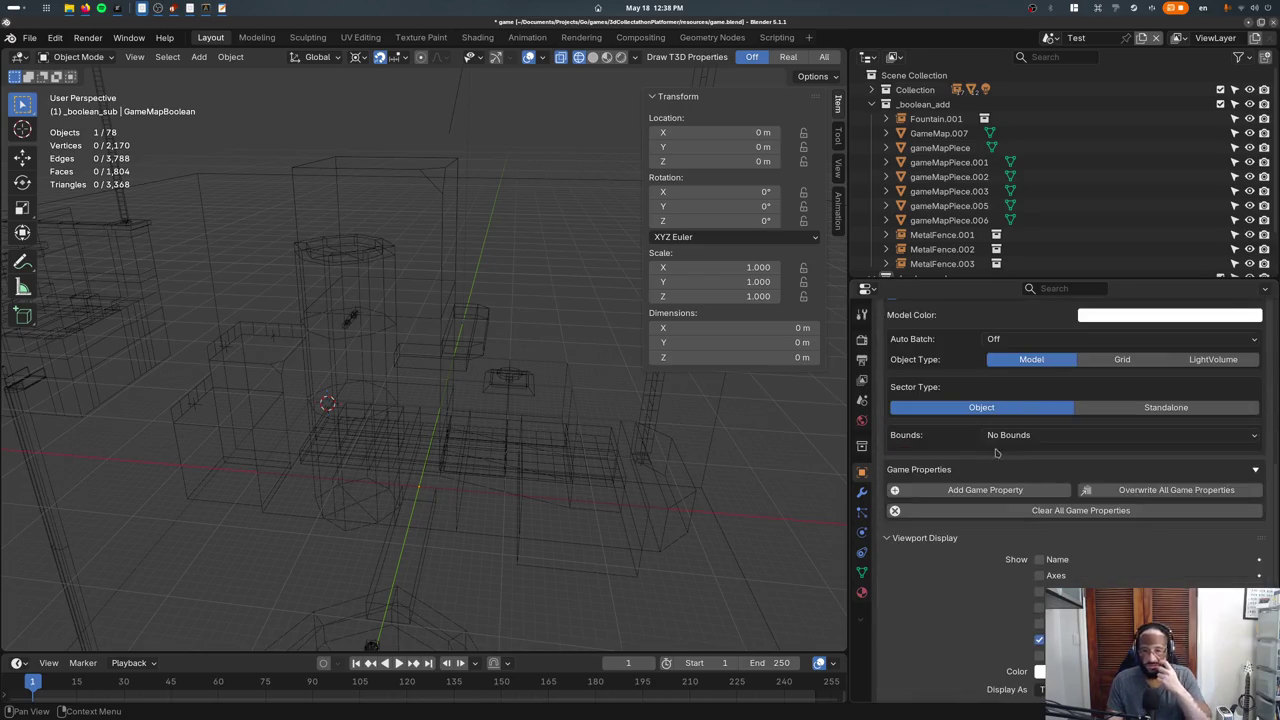
left_click(1000, 437)
left_click(1018, 515)
Add an Object-type game property 'propset' referencing TerrainPropertySet.
left_click(1015, 504)
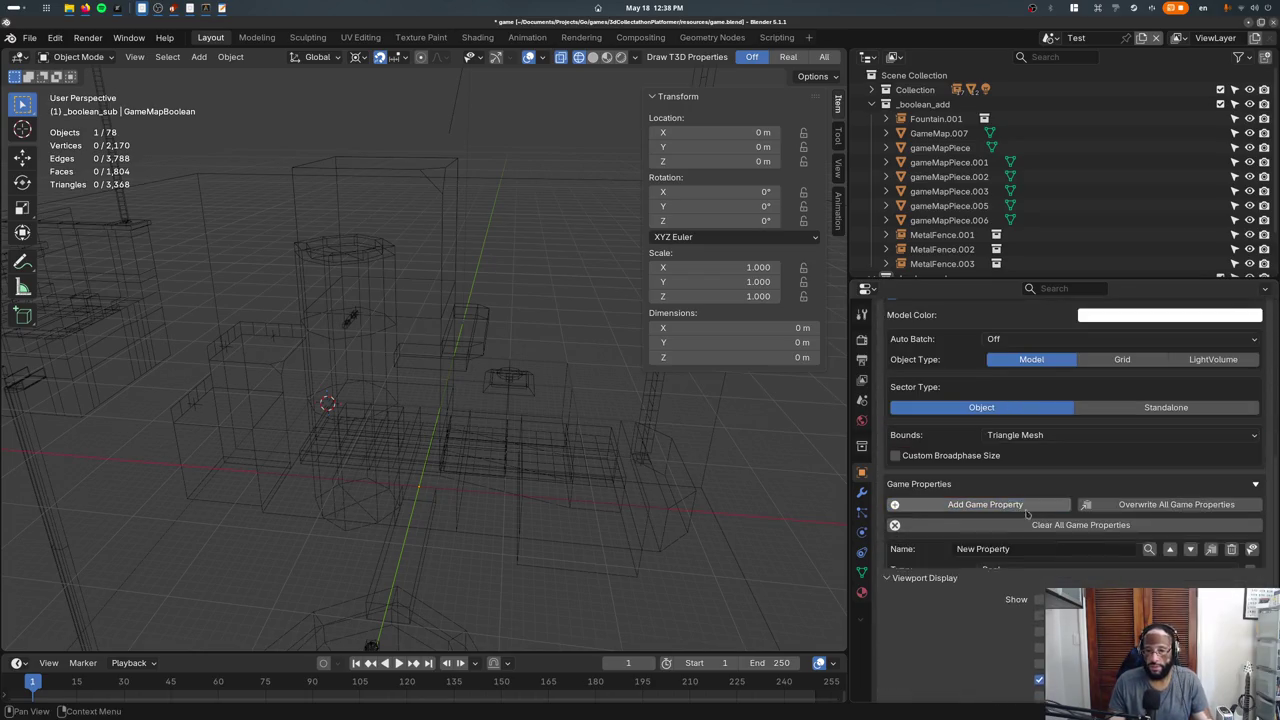
left_click(1149, 551)
left_click(1135, 576)
left_click(1135, 569)
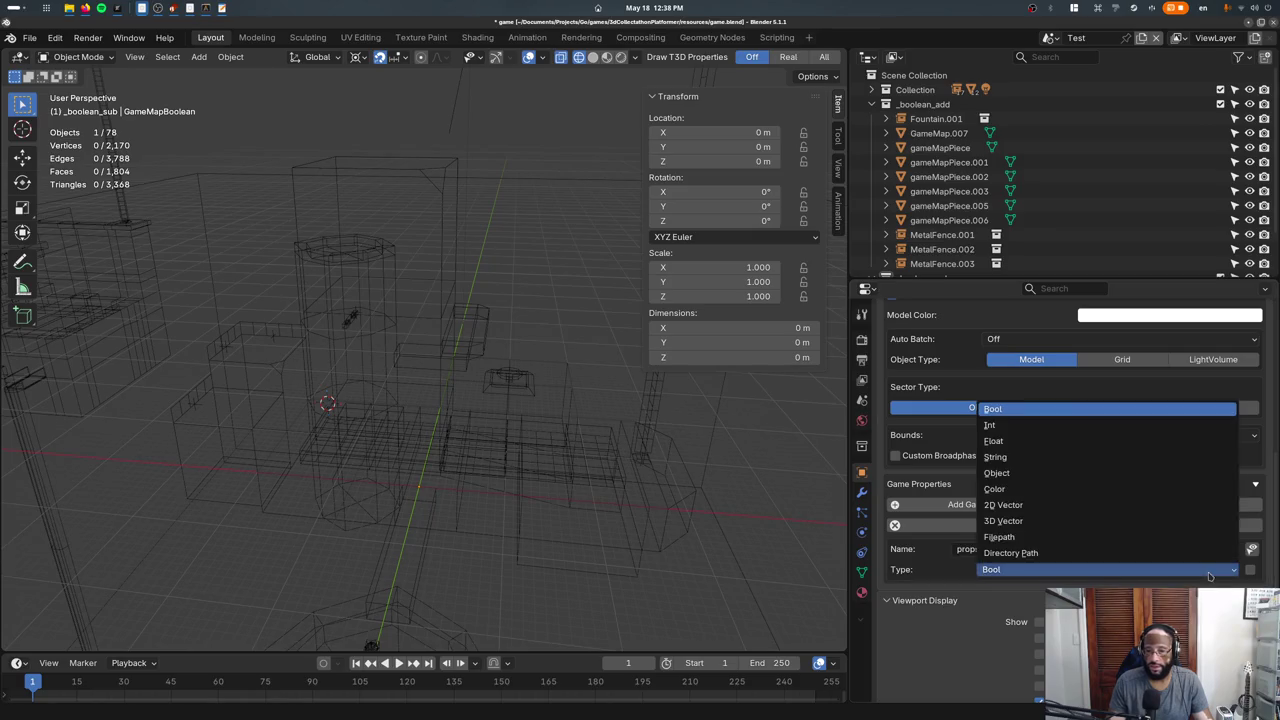
left_click(1035, 473)
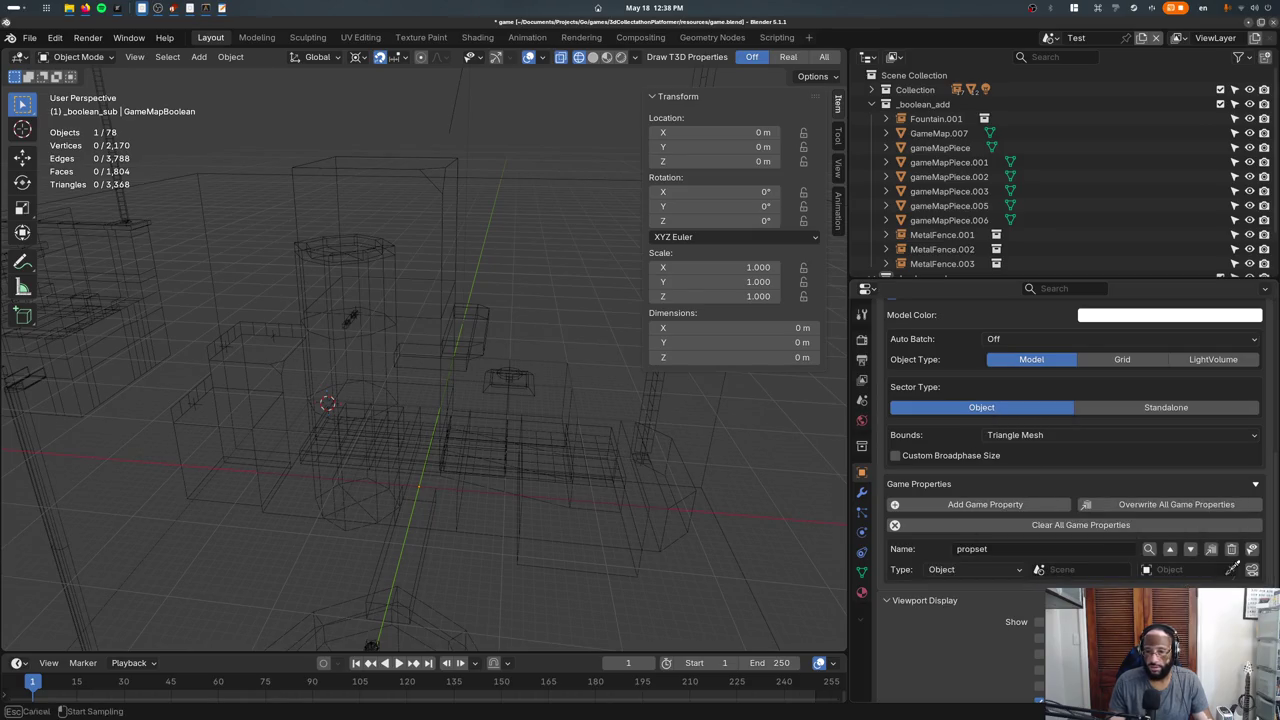
left_click(1197, 569)
type("propset")
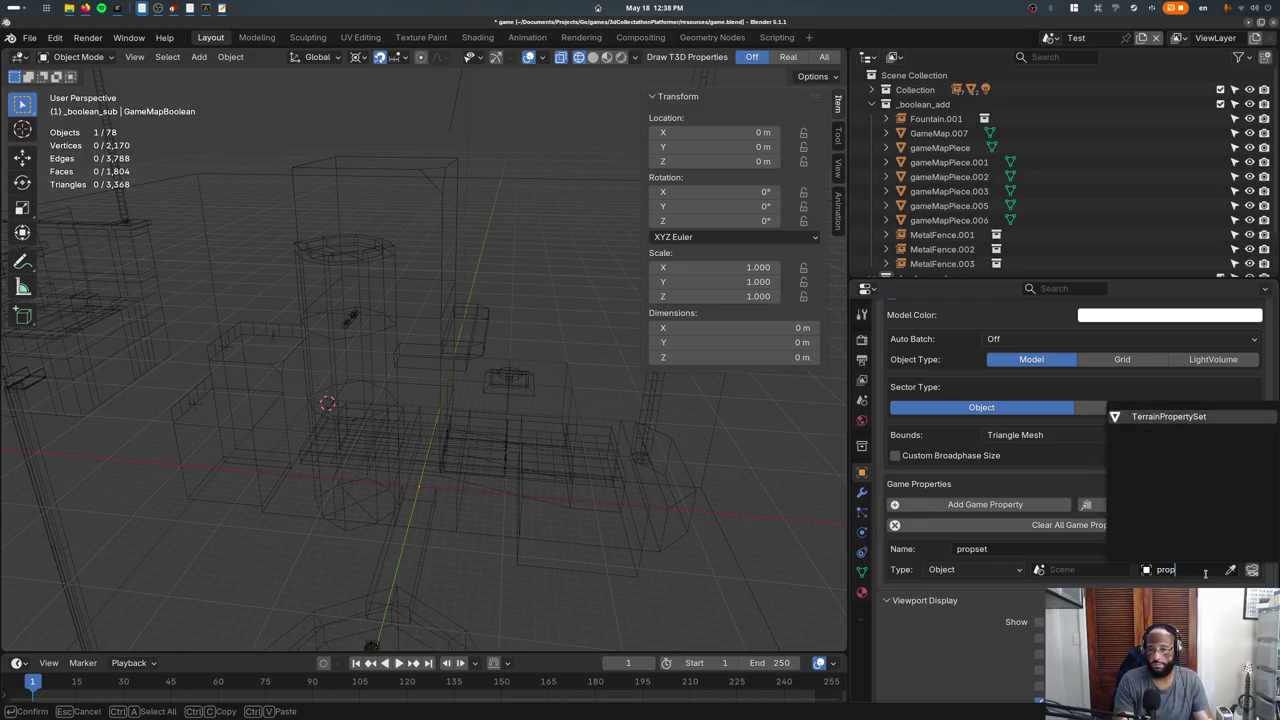
key("Return")
scroll(964, 460, "up", 1)
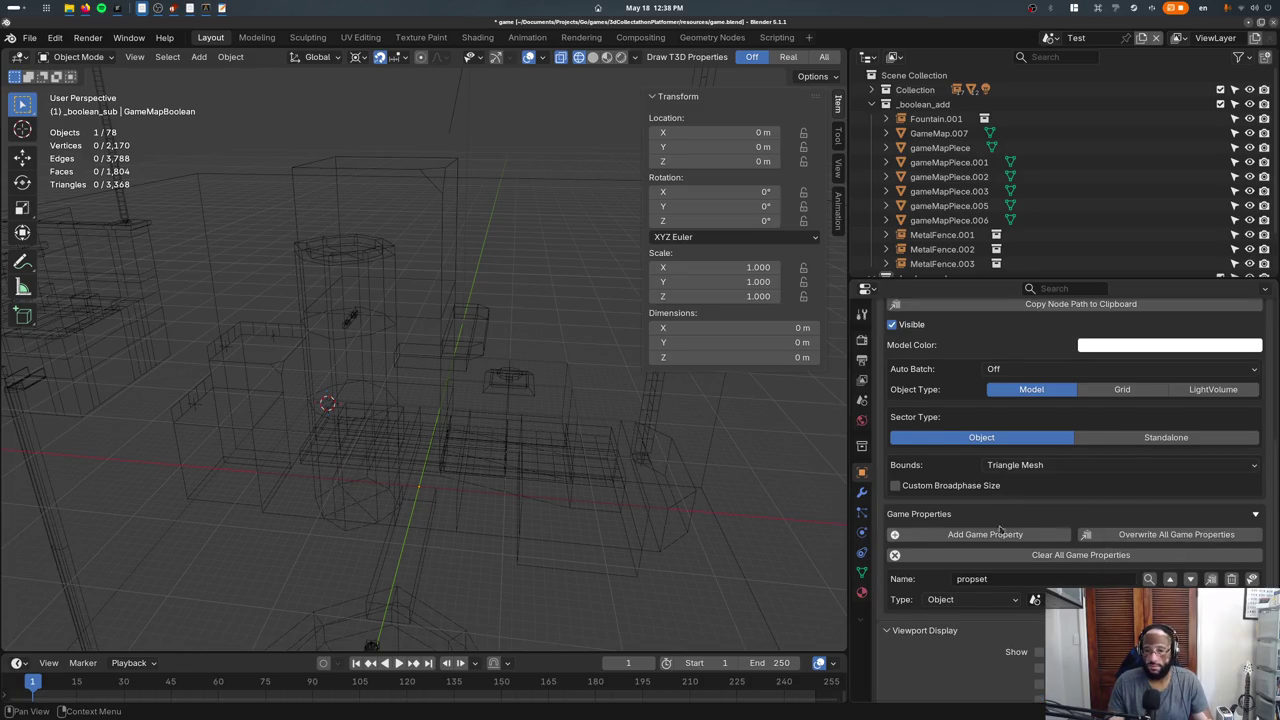
scroll(1000, 531, "up", 2)
scroll(1010, 585, "up", 2)
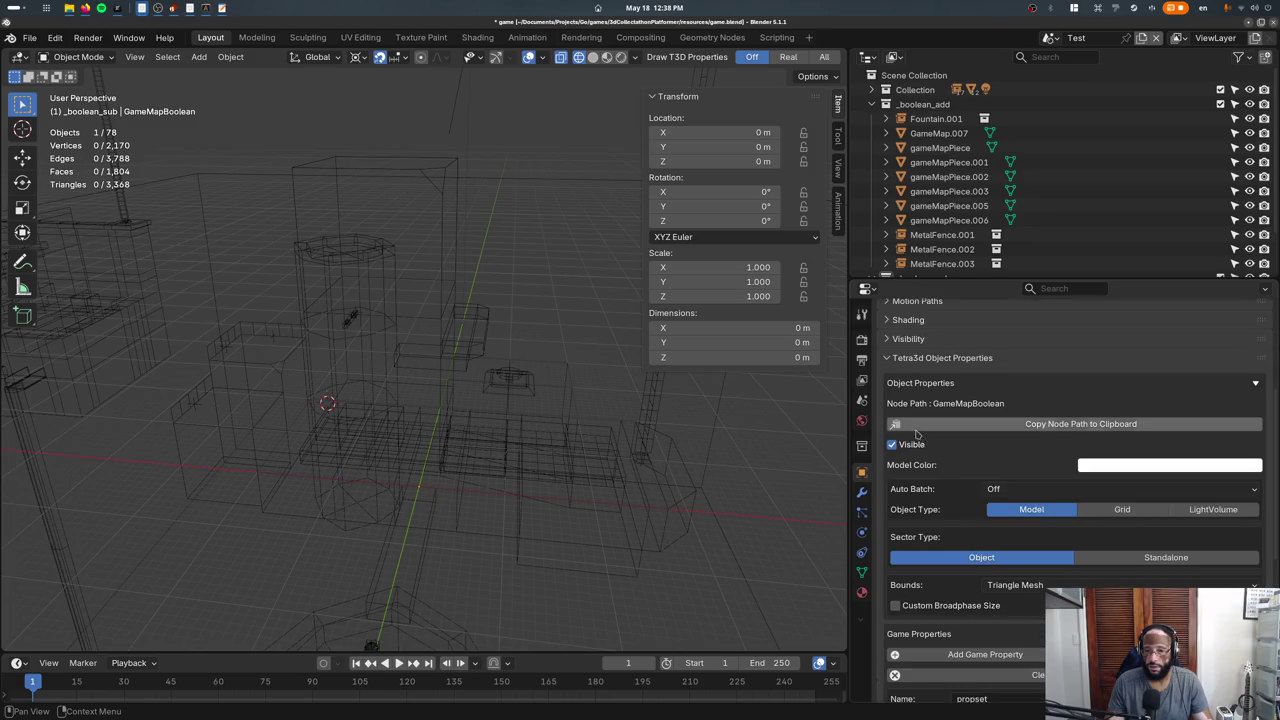
left_click(592, 471)
Move Fountain.001 out of _boolean_add into Collection.
key("shift+z")
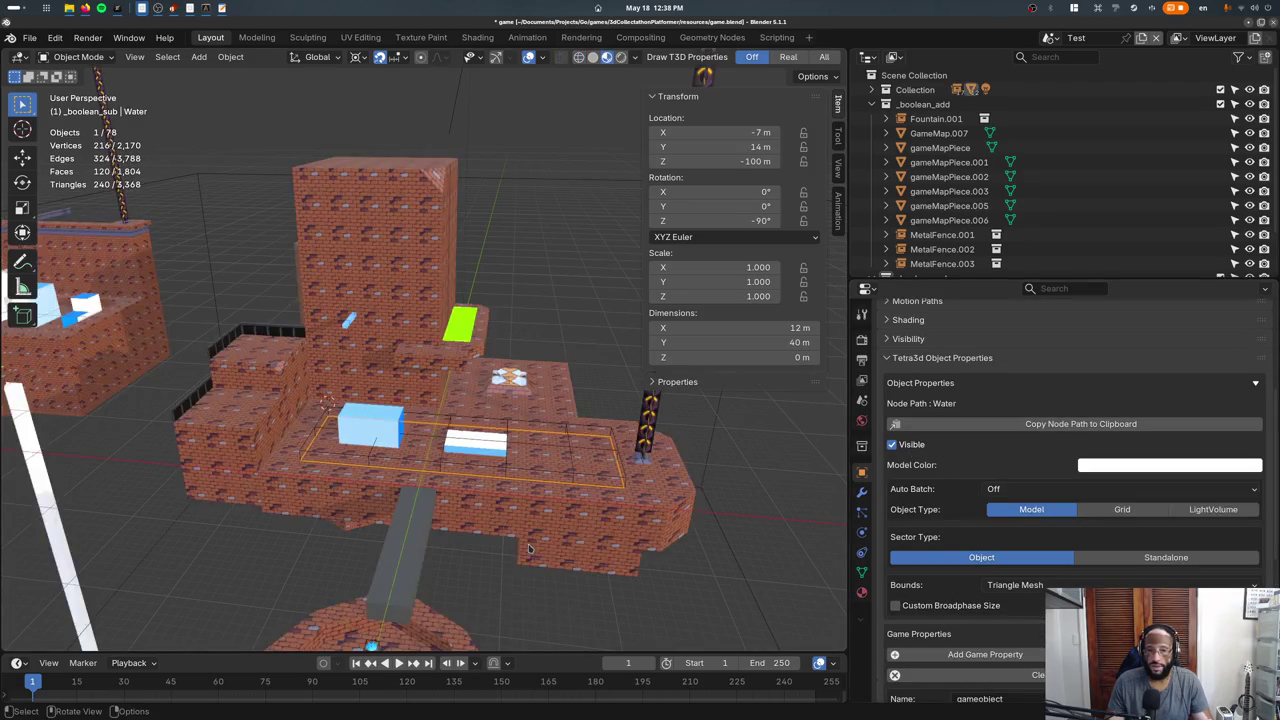
left_click(468, 431)
left_click(457, 398, "shift")
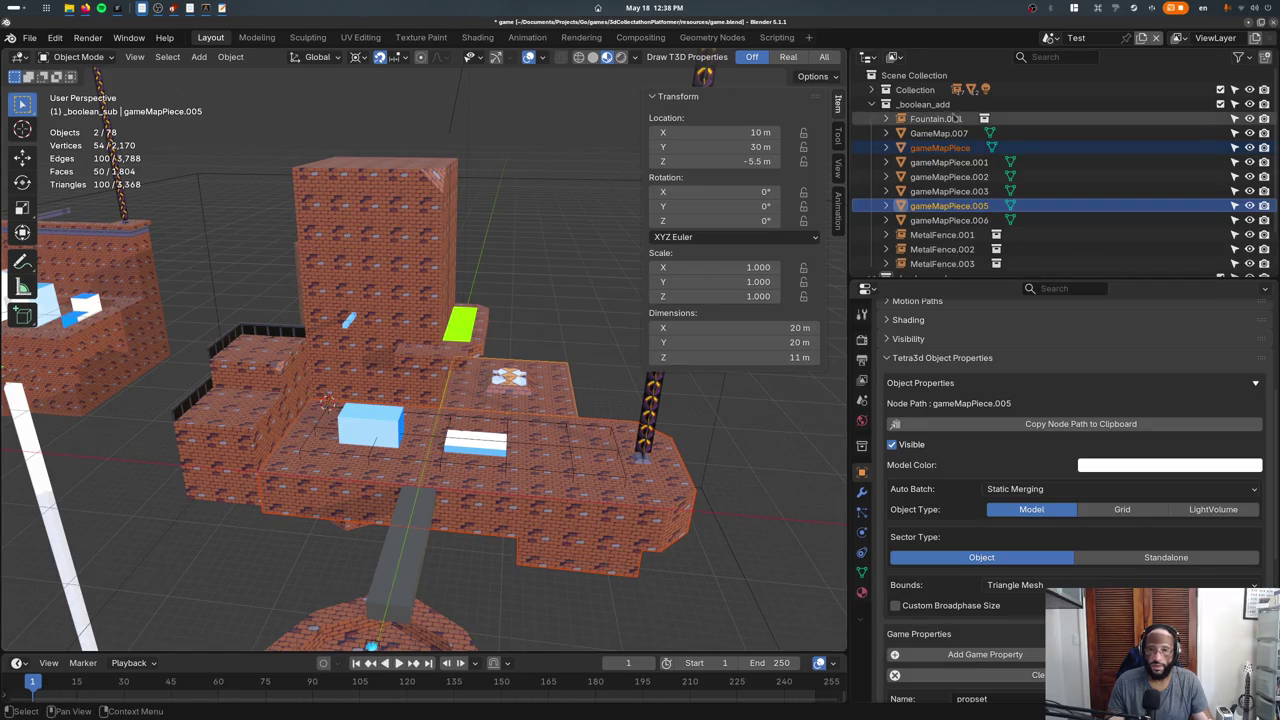
left_click(870, 104)
left_click(870, 104)
left_click(935, 118)
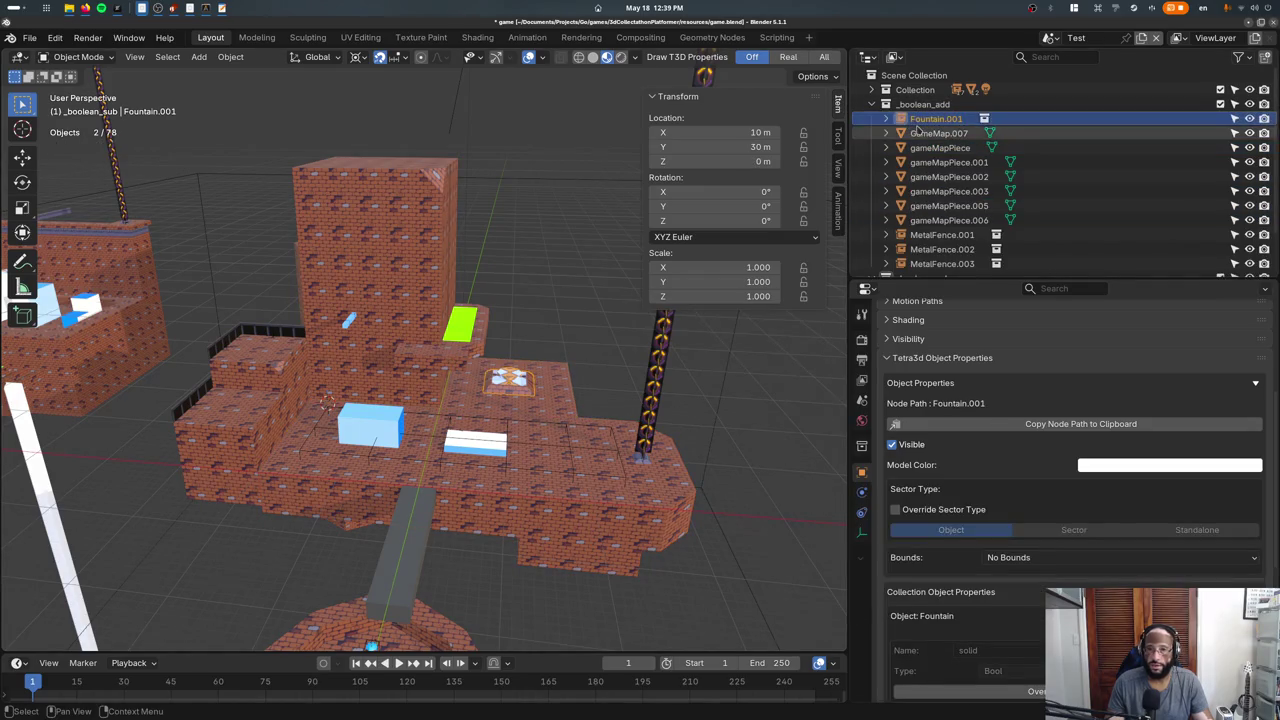
left_click_drag(905, 119, 898, 72)
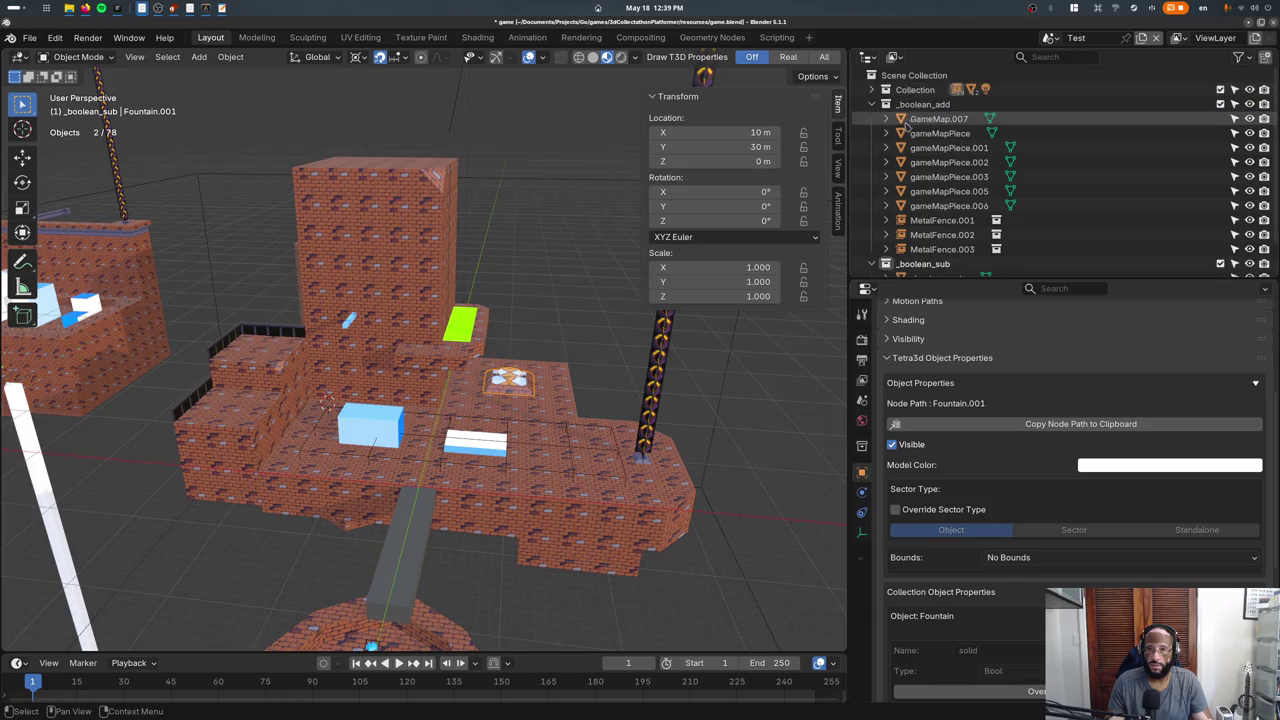
Move MetalFence.001 through .003 out of _boolean_add into Collection.
left_click(902, 119)
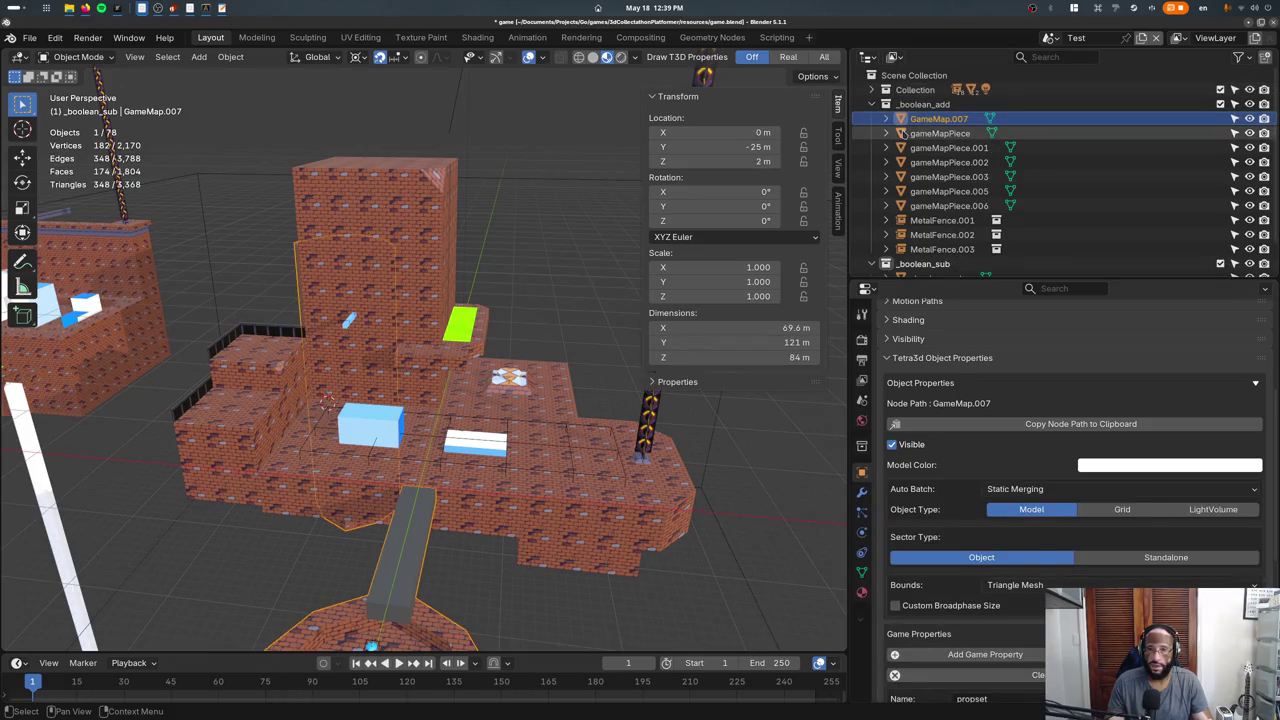
key("Down")
key("Down")
key("Down")
key("Down")
key("Down")
key("Down")
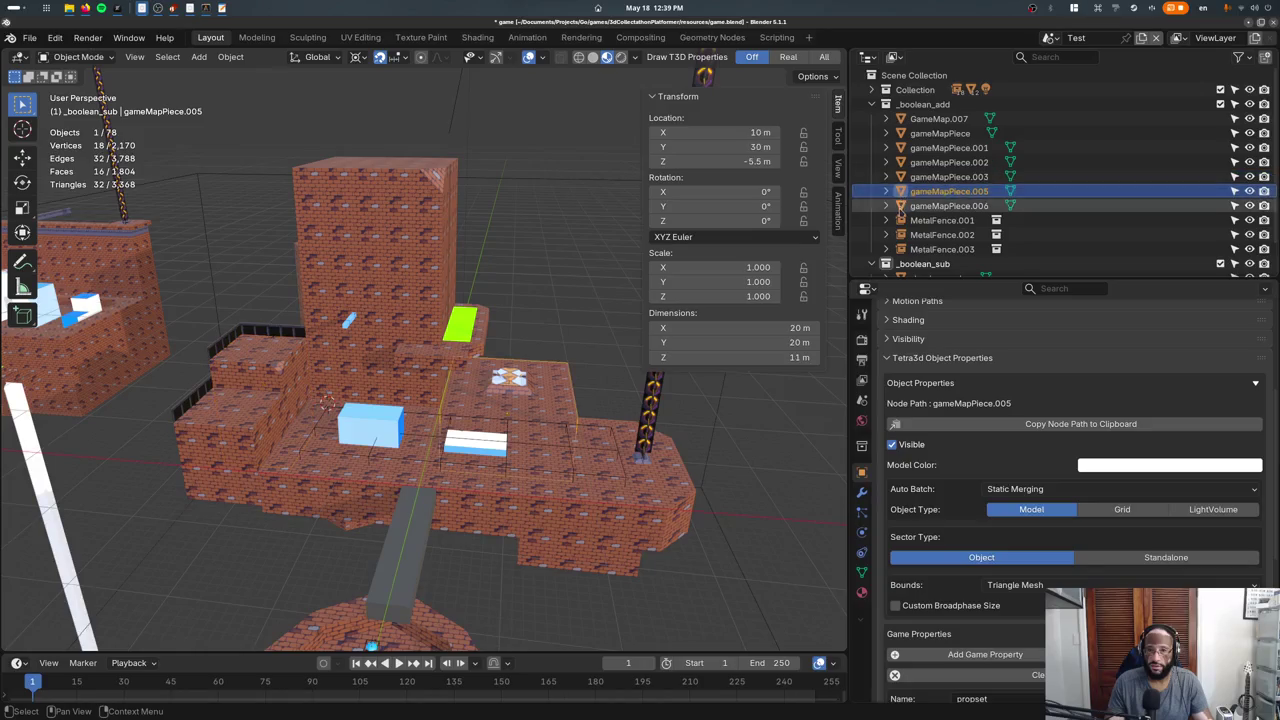
key("Down")
key("Down")
key("Up")
middle_click_drag(572, 370, 577, 376)
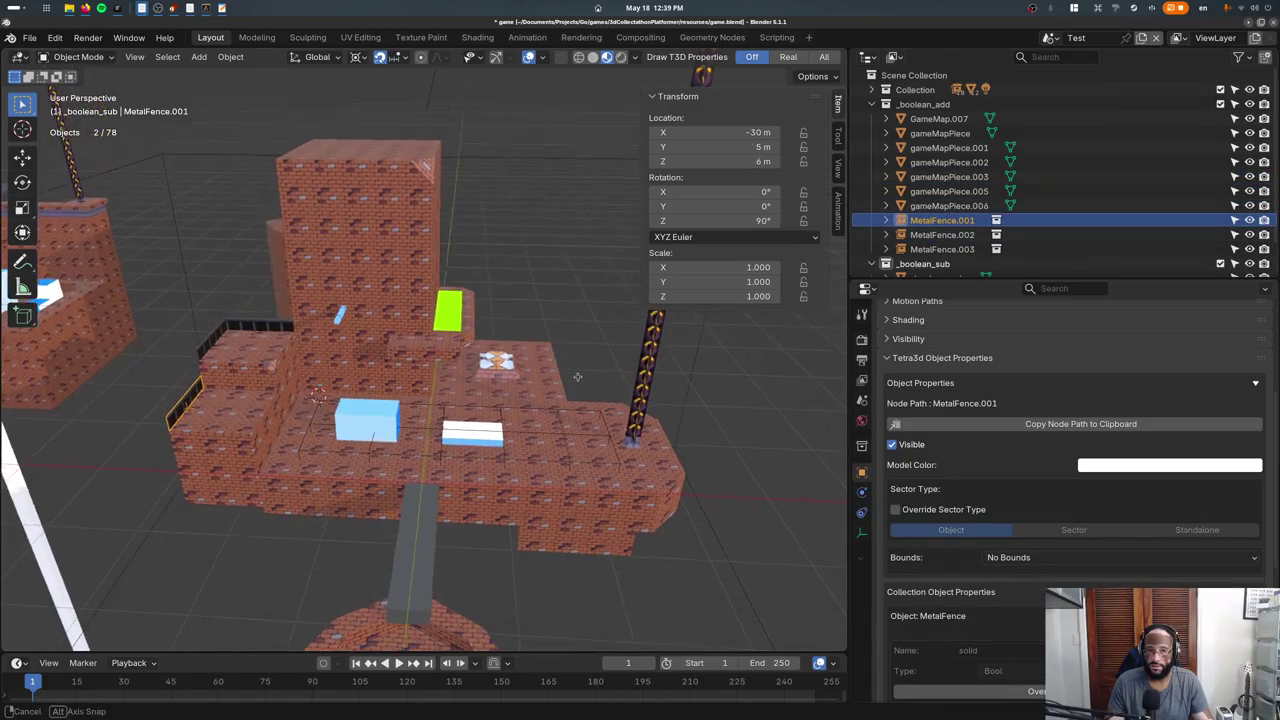
left_click(940, 249)
left_click(936, 224, "shift")
left_click_drag(936, 226, 915, 89)
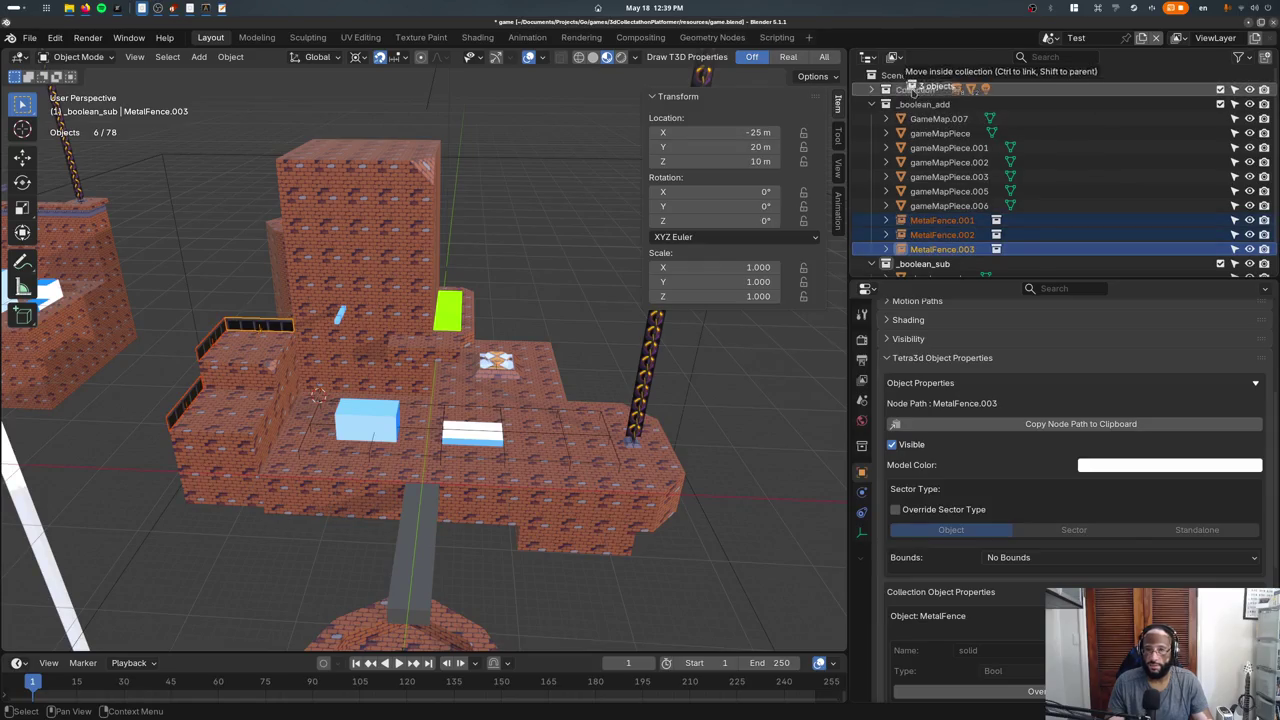
Select GameMap.007 through gameMapPiece.006 in the Outliner.
left_click(918, 204)
key("Up")
key("Up")
key("Up")
key("Up")
key("Up")
key("Up")
left_click(938, 133)
left_click(938, 119)
left_click(948, 205, "shift")
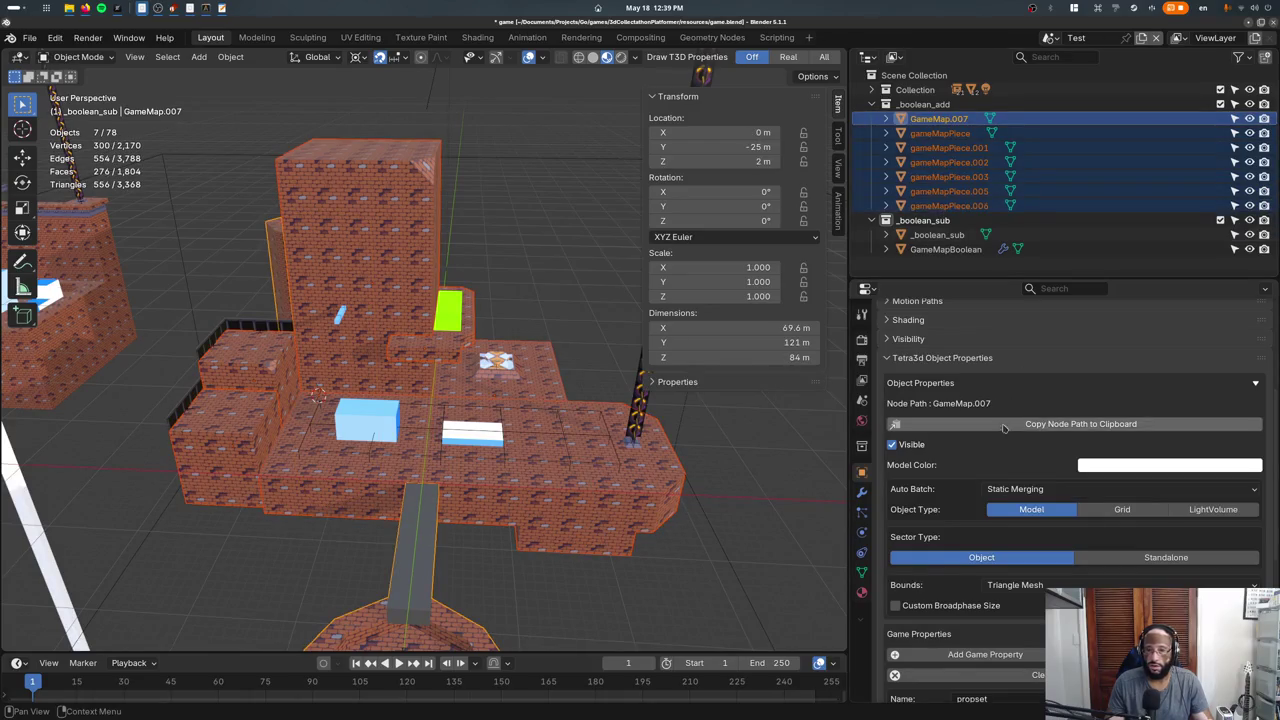
Turn off Visible and Auto Batch on GameMap.007 and copy them to all selected pieces.
scroll(983, 460, "down", 2)
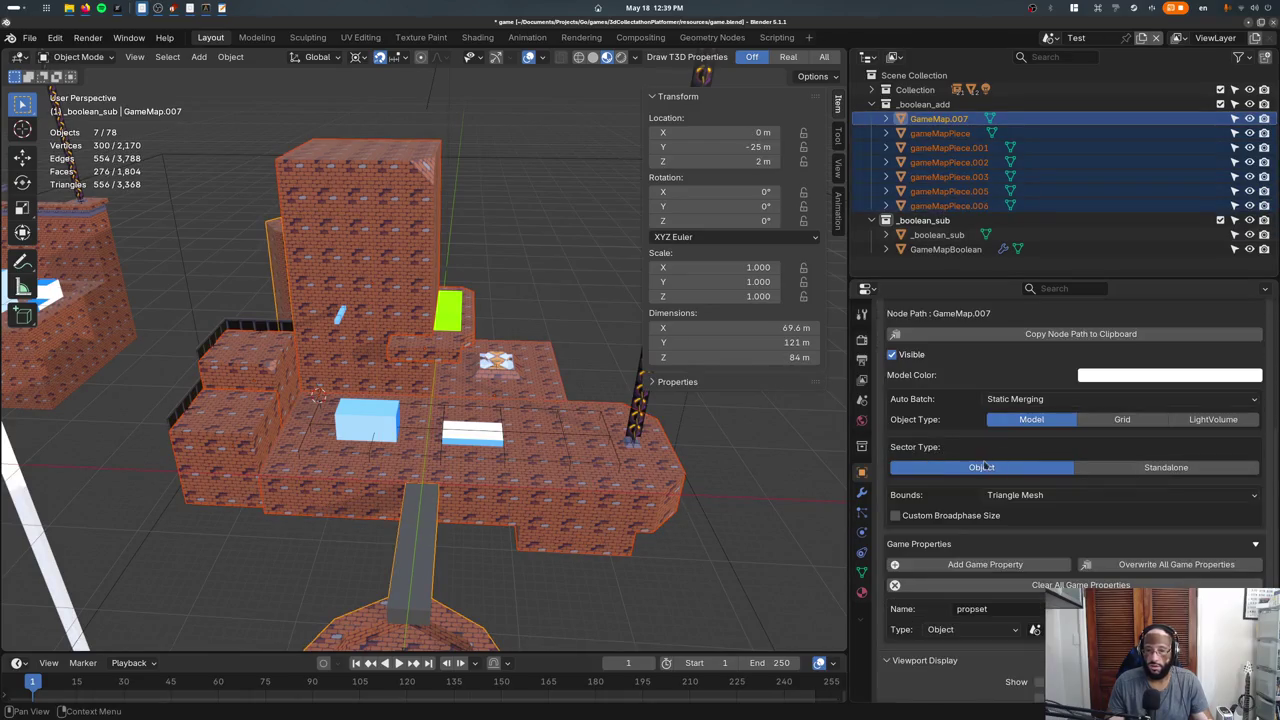
right_click(907, 352)
left_click(1020, 405)
right_click(1022, 418)
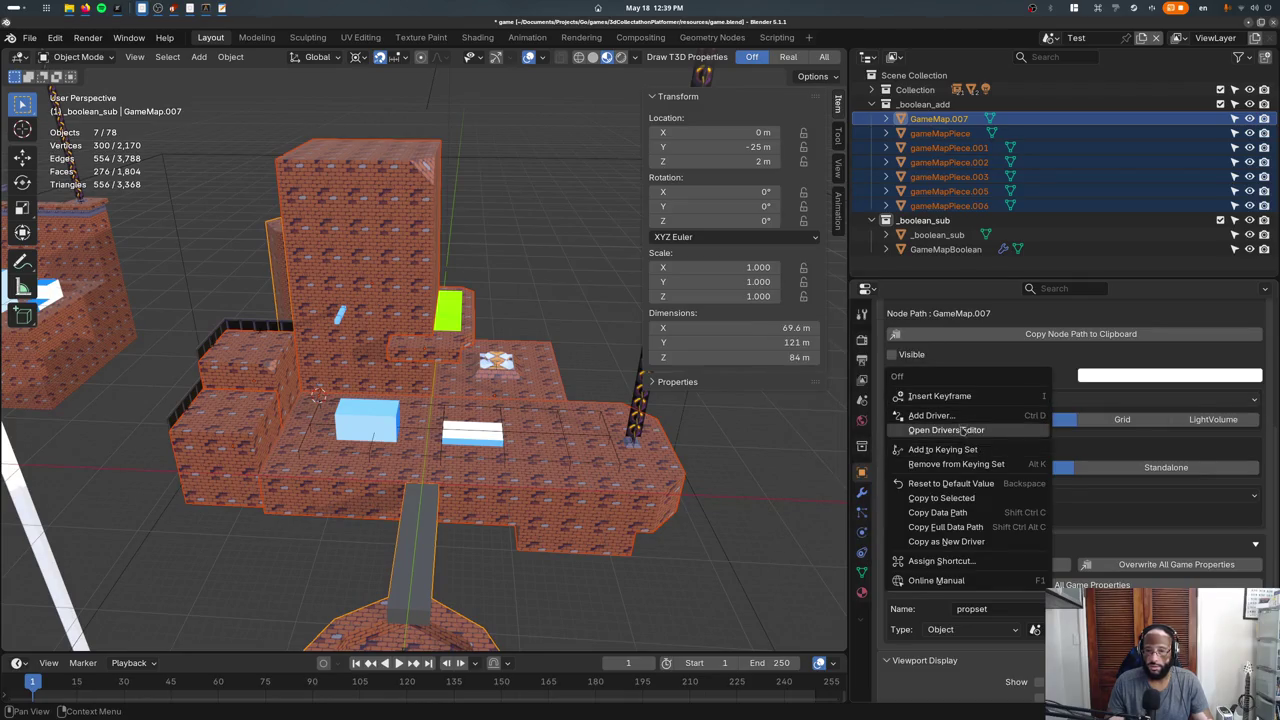
left_click(935, 497)
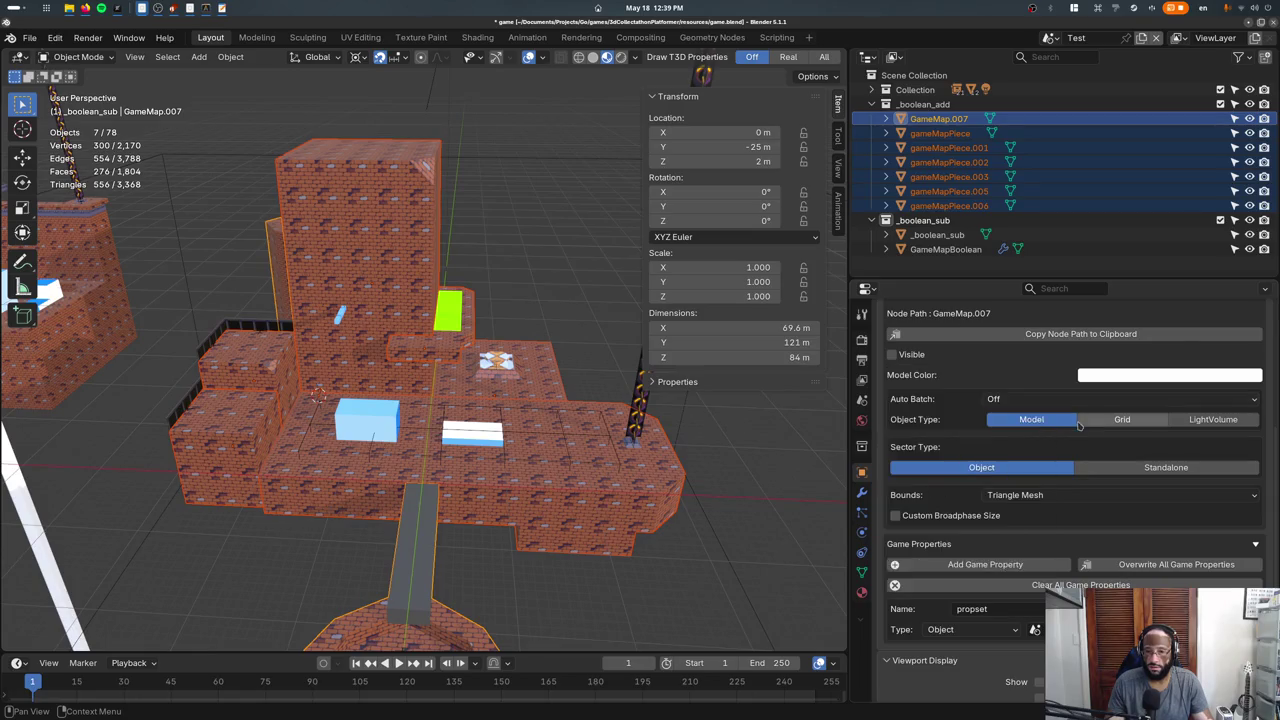
Playtest the level in the game window, then close it.
scroll(917, 426, "up", 1)
scroll(1035, 497, "down", 1)
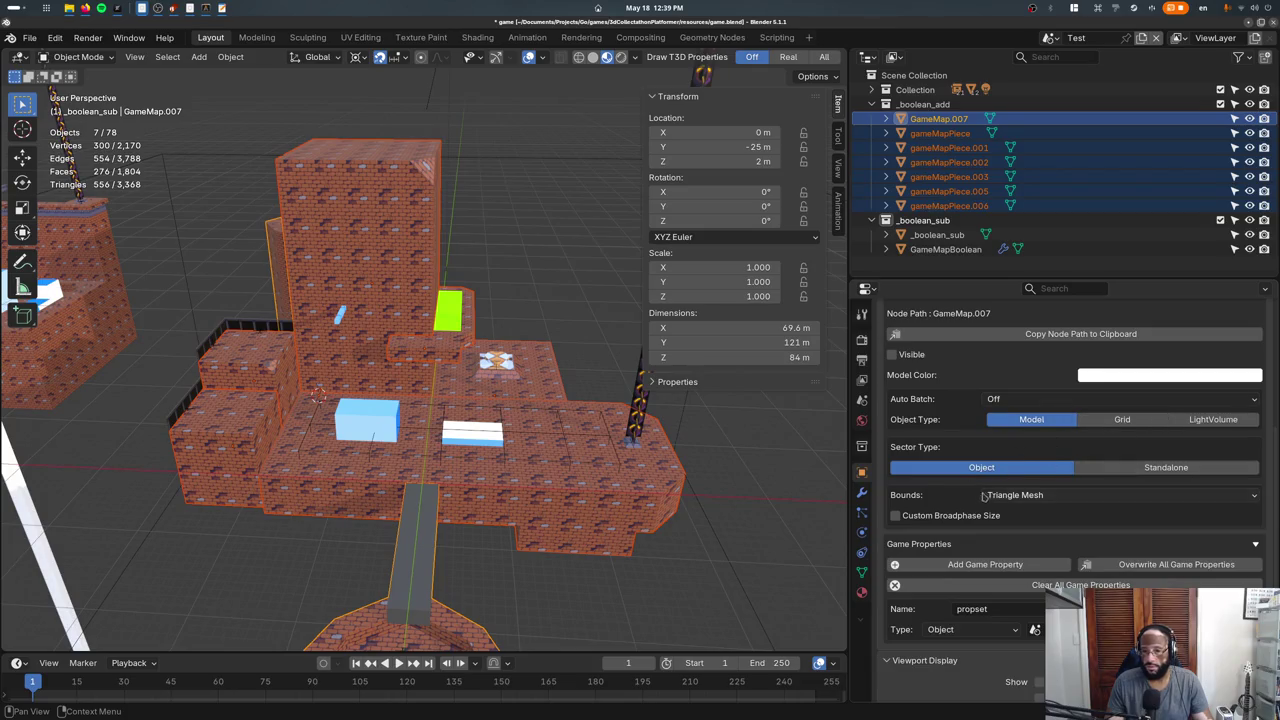
scroll(986, 624, "up", 2)
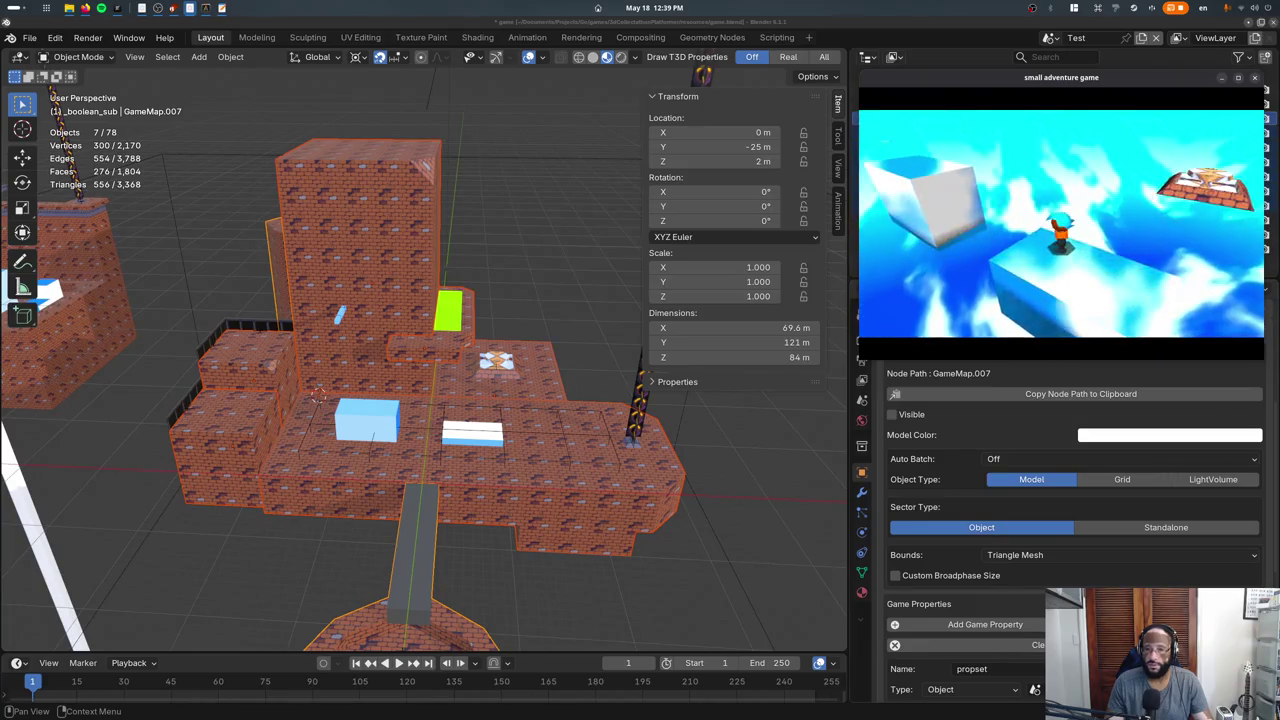
key("Escape")
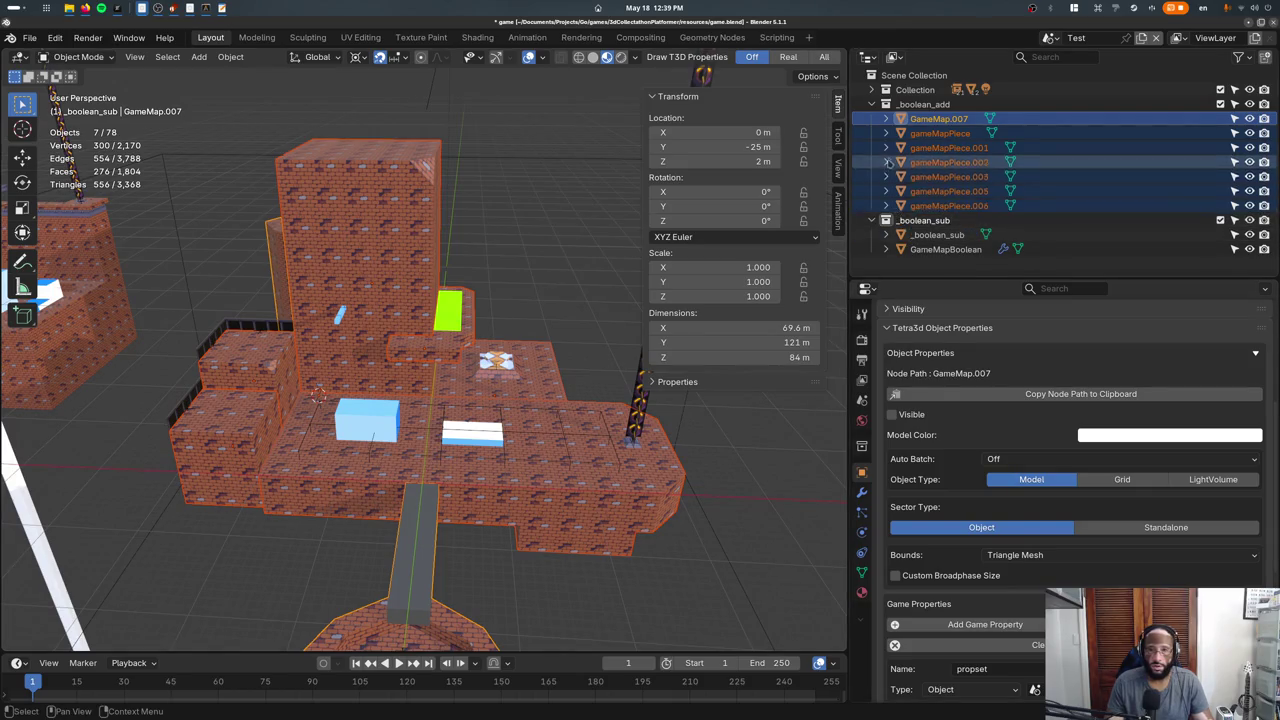
left_click(903, 250)
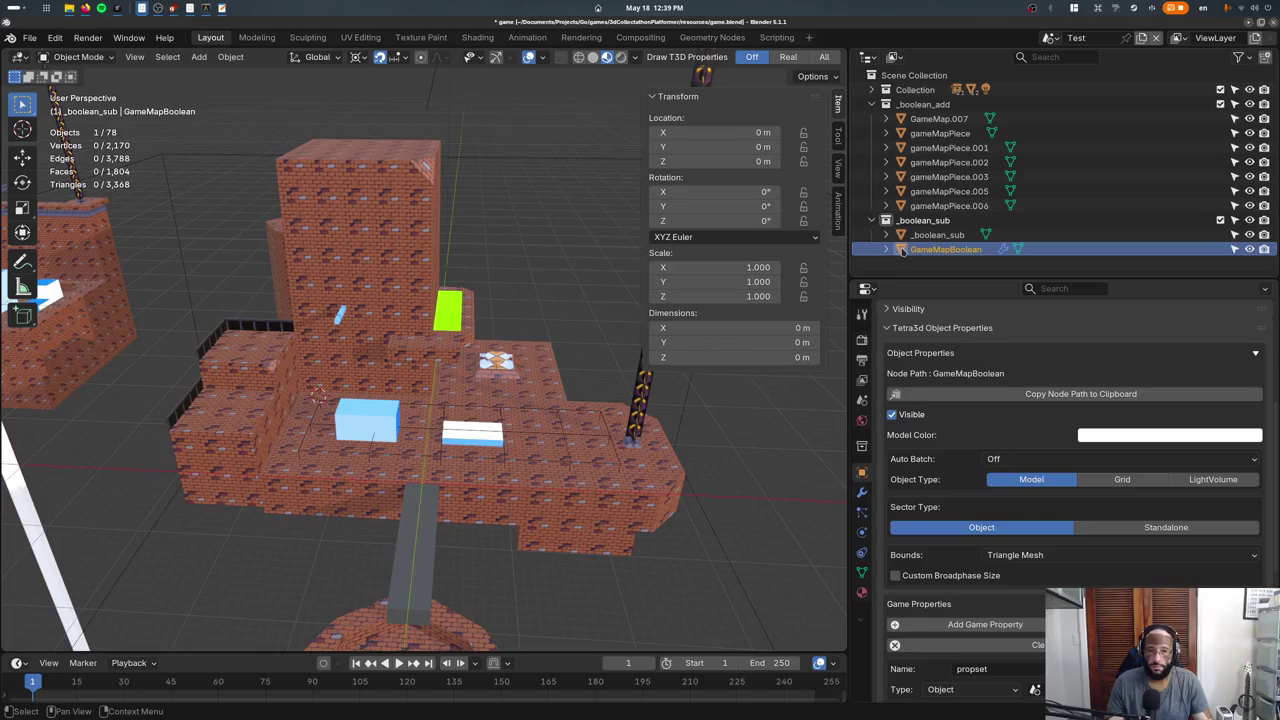
Add a second Boolean modifier to GameMapBoolean.
left_click(872, 90)
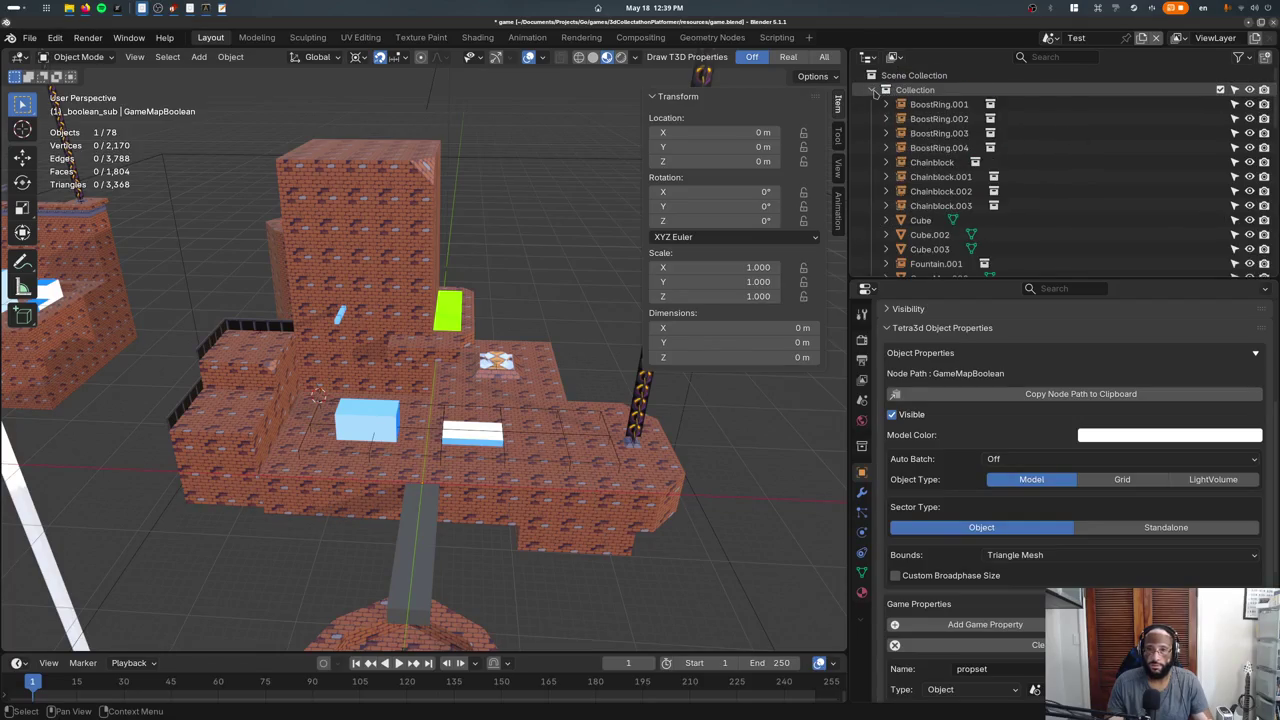
scroll(900, 160, "down", 5)
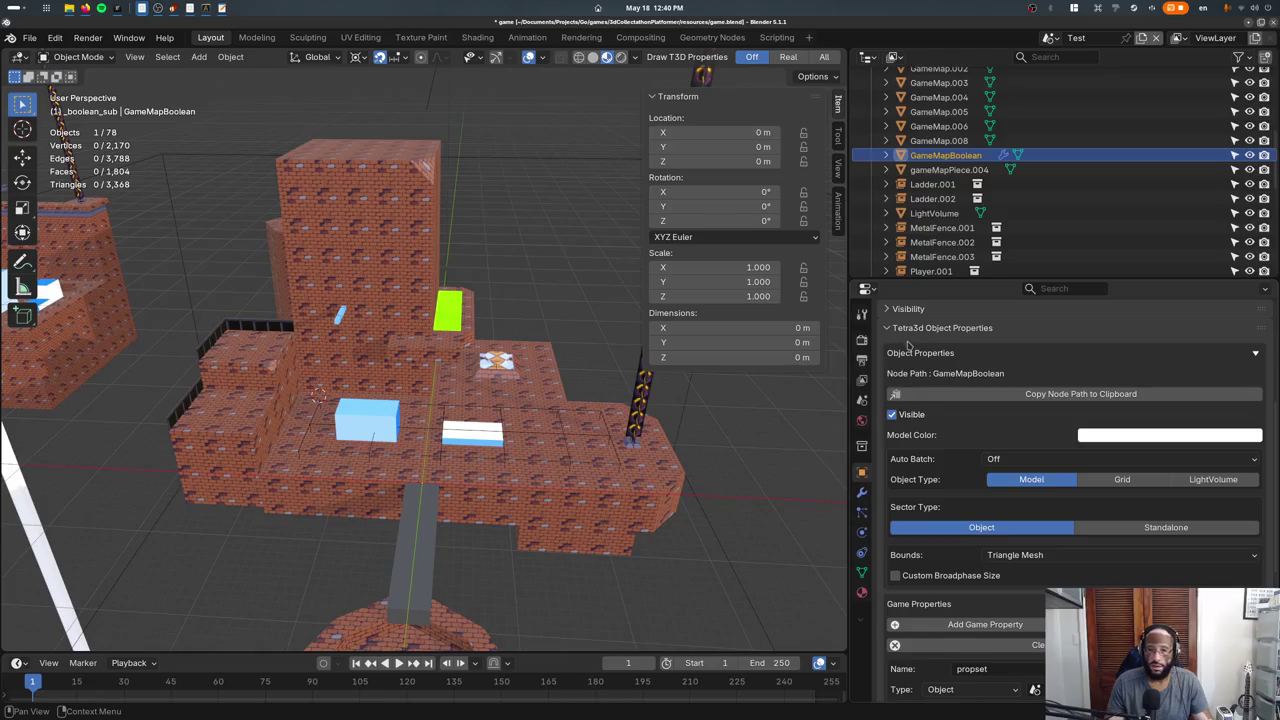
left_click(862, 493)
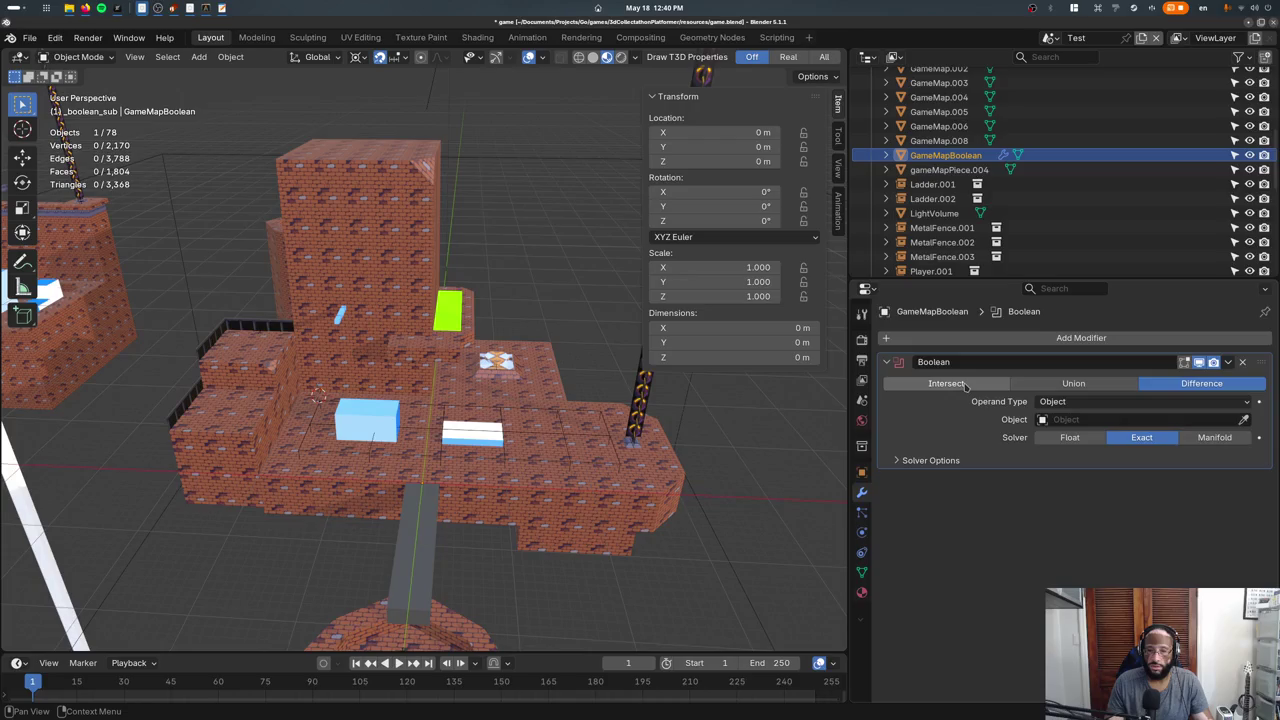
left_click(1145, 340)
type("boo")
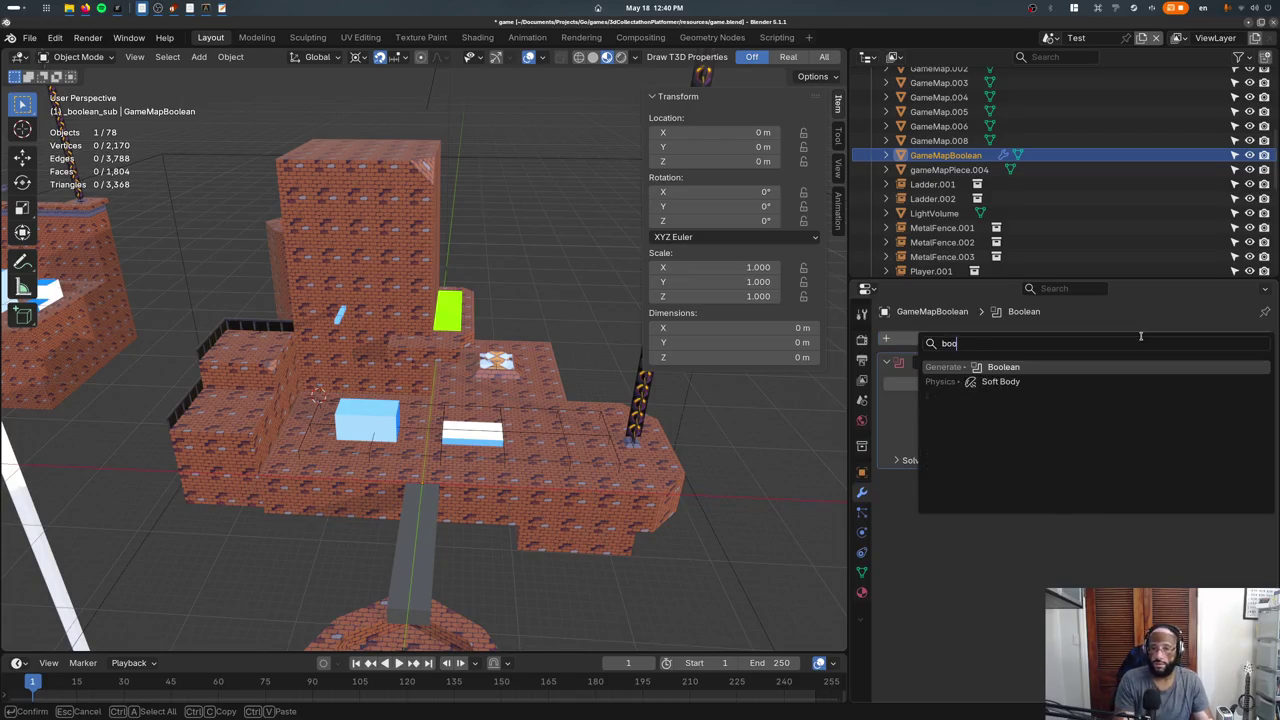
key("Return")
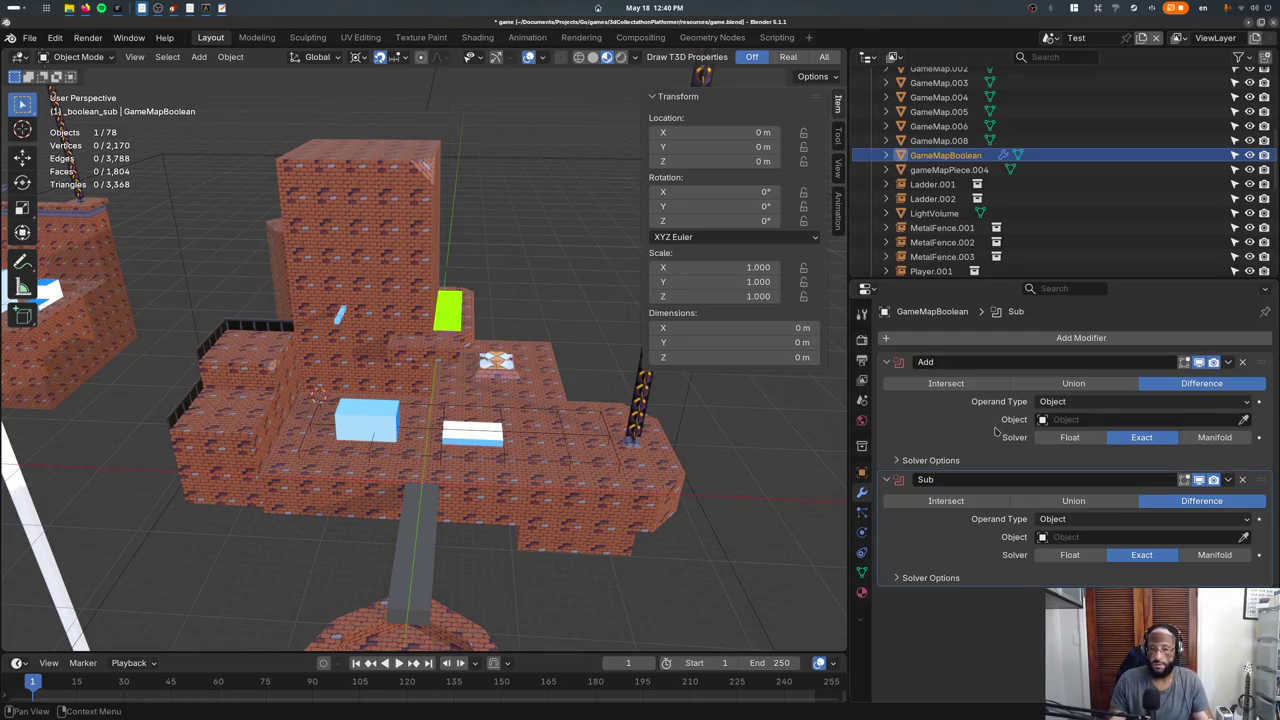
Set the Add modifier to Intersect with the _boolean_add collection.
left_click(1062, 401)
left_click(1066, 425)
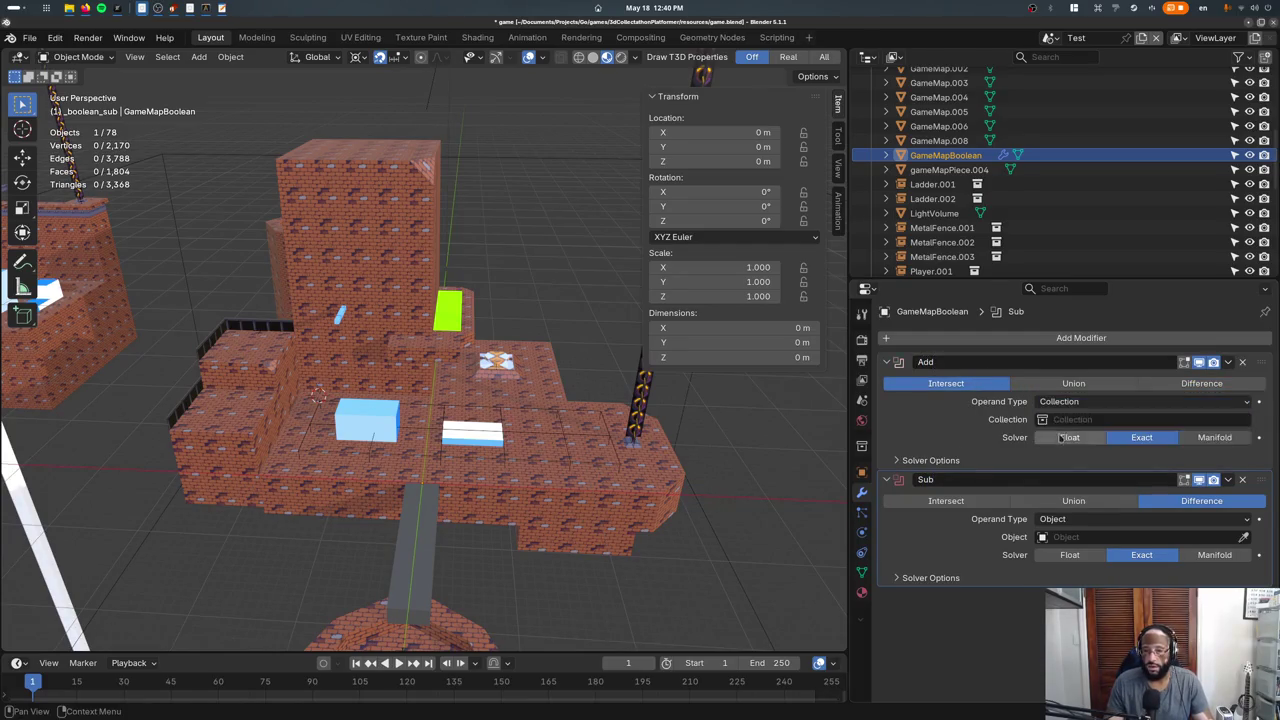
left_click(1066, 419)
left_click(1080, 443)
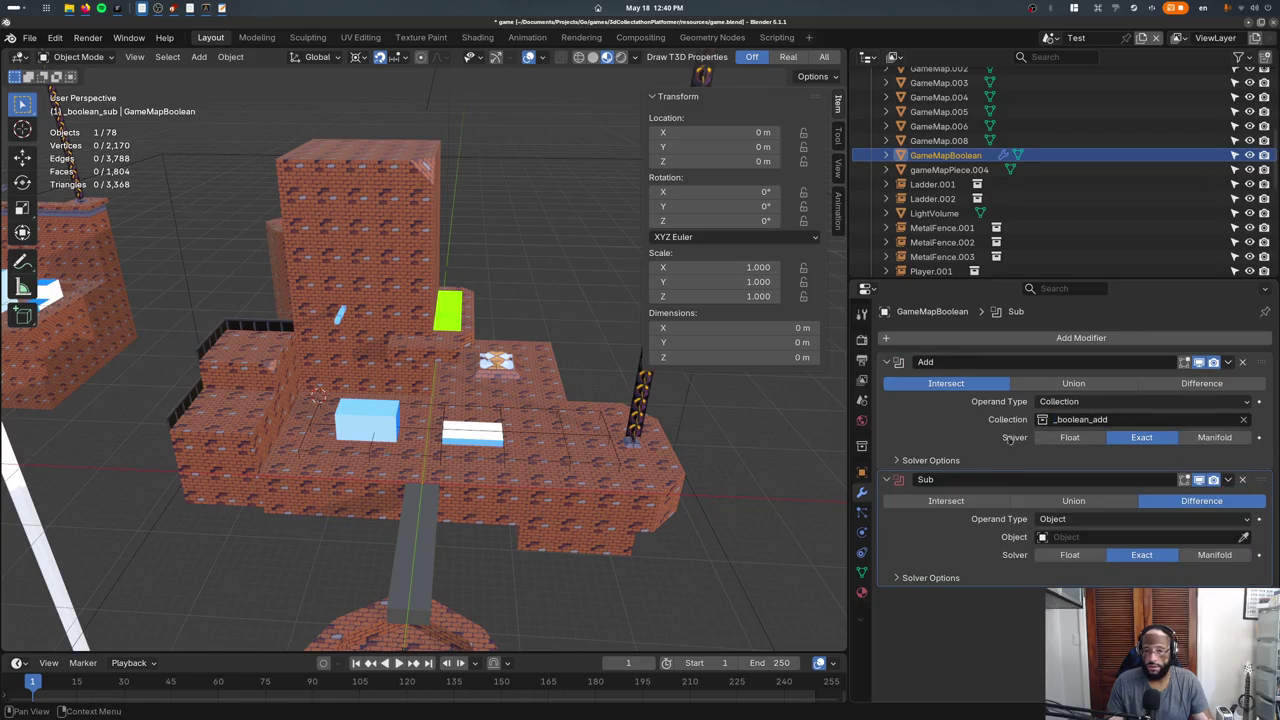
Set the selected map pieces, including gameMapPiece.006, to display as Wire.
left_click(566, 495)
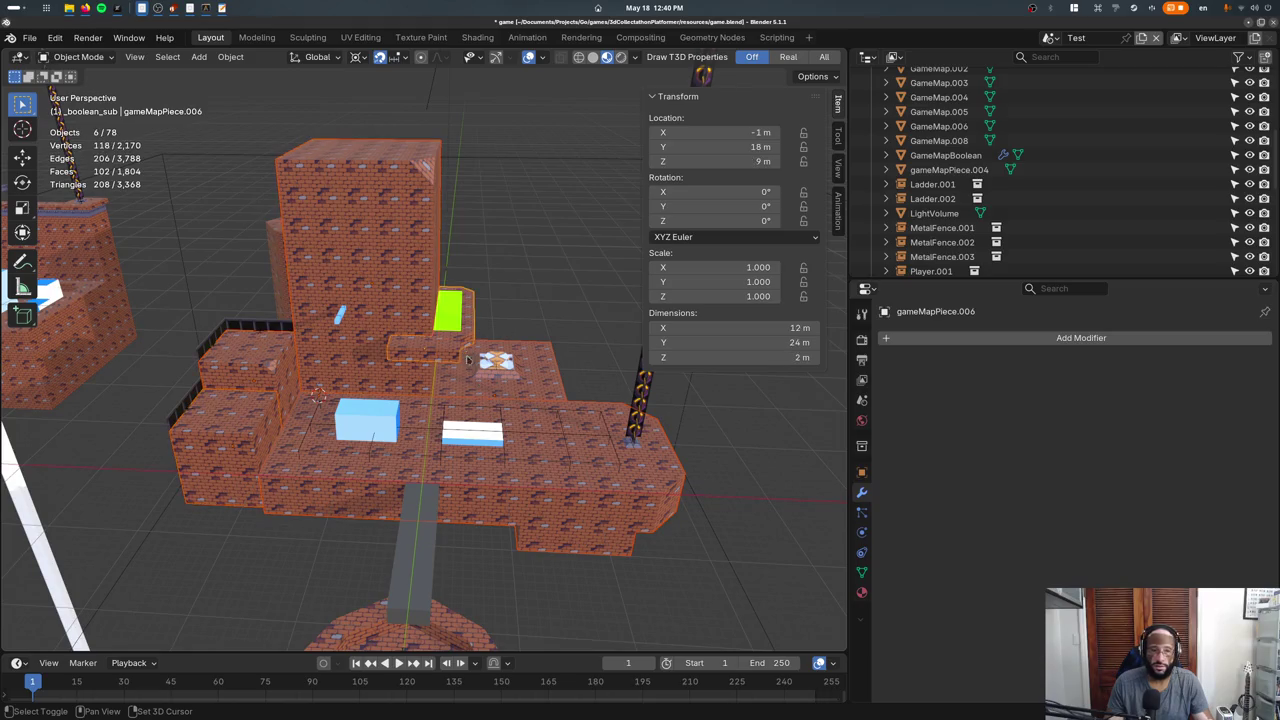
middle_click_drag(475, 375, 420, 380)
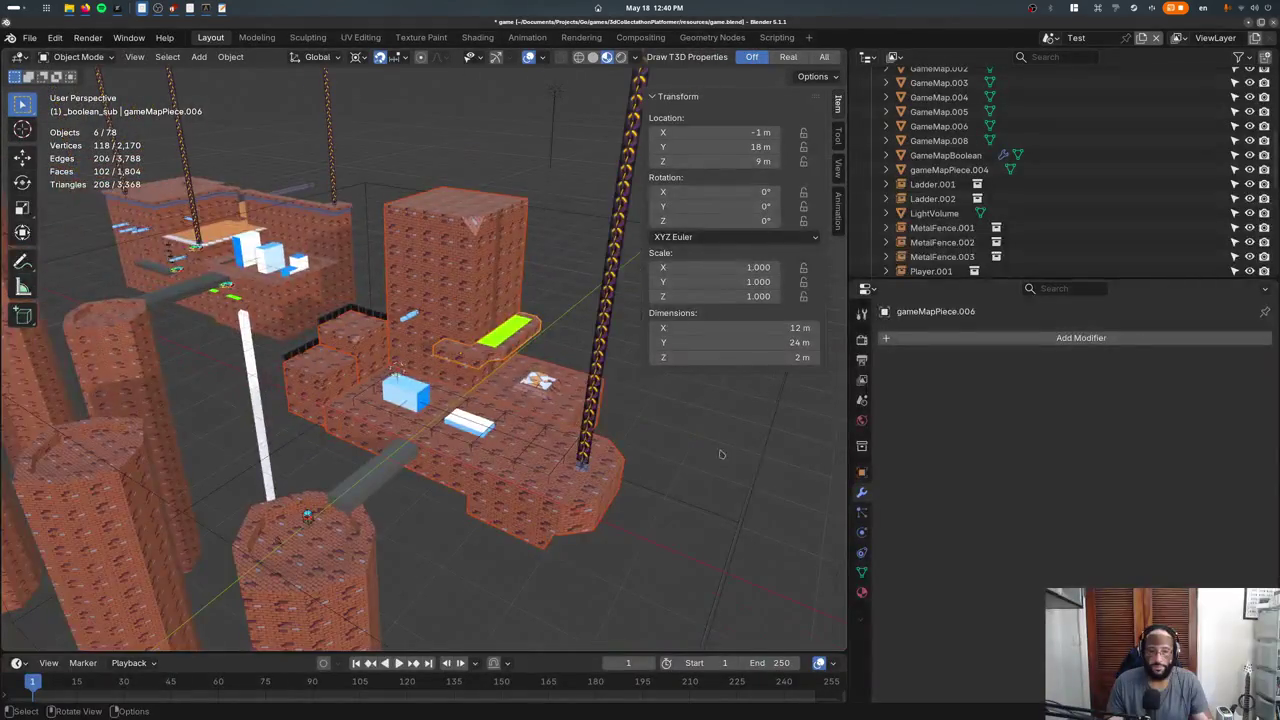
left_click(862, 472)
scroll(910, 540, "down", 5)
scroll(945, 576, "down", 5)
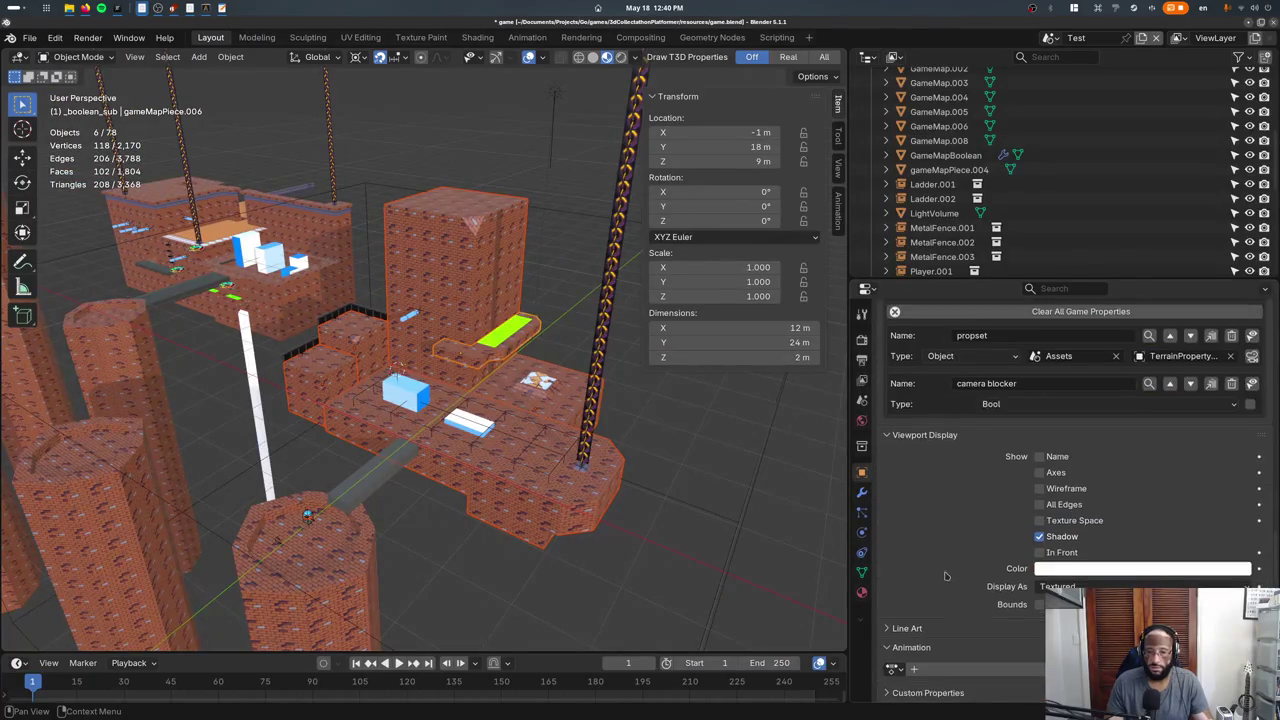
left_click(1045, 618)
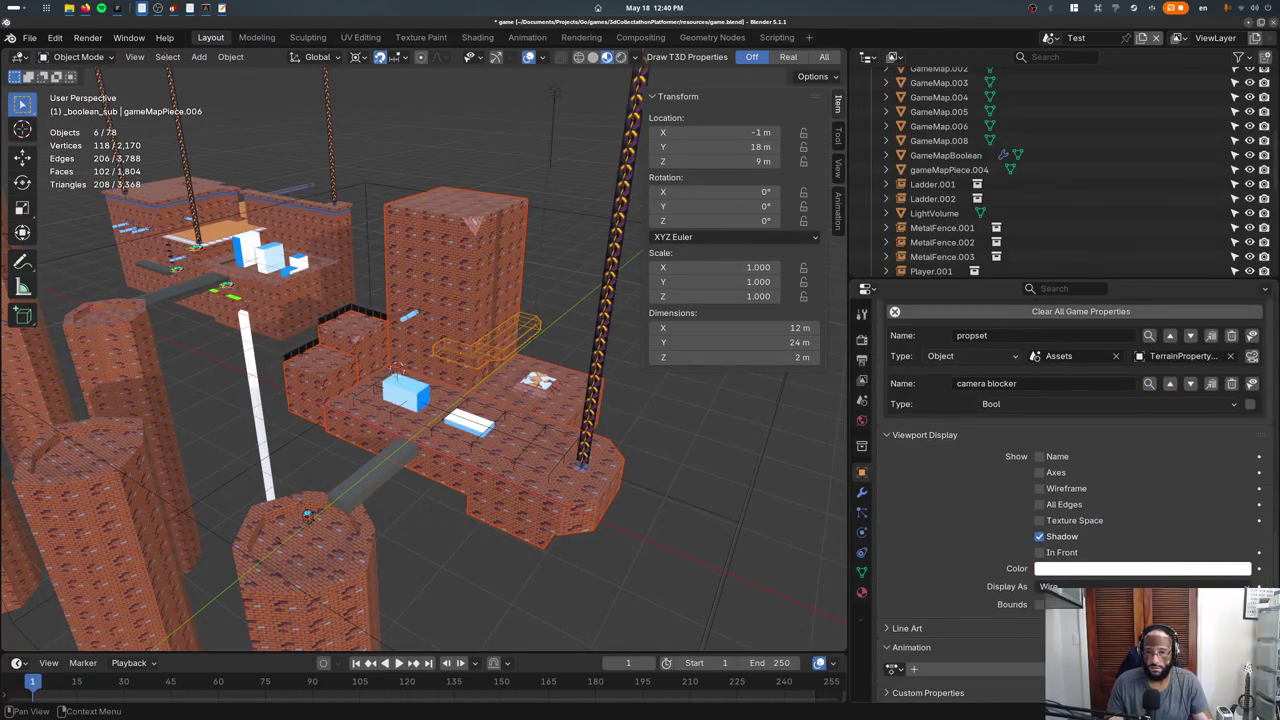
right_click(1040, 588)
left_click(1037, 621)
Display the large map piece and pillar GameMap.007 as Wire too, then select GameMapBoolean.
left_click(540, 549)
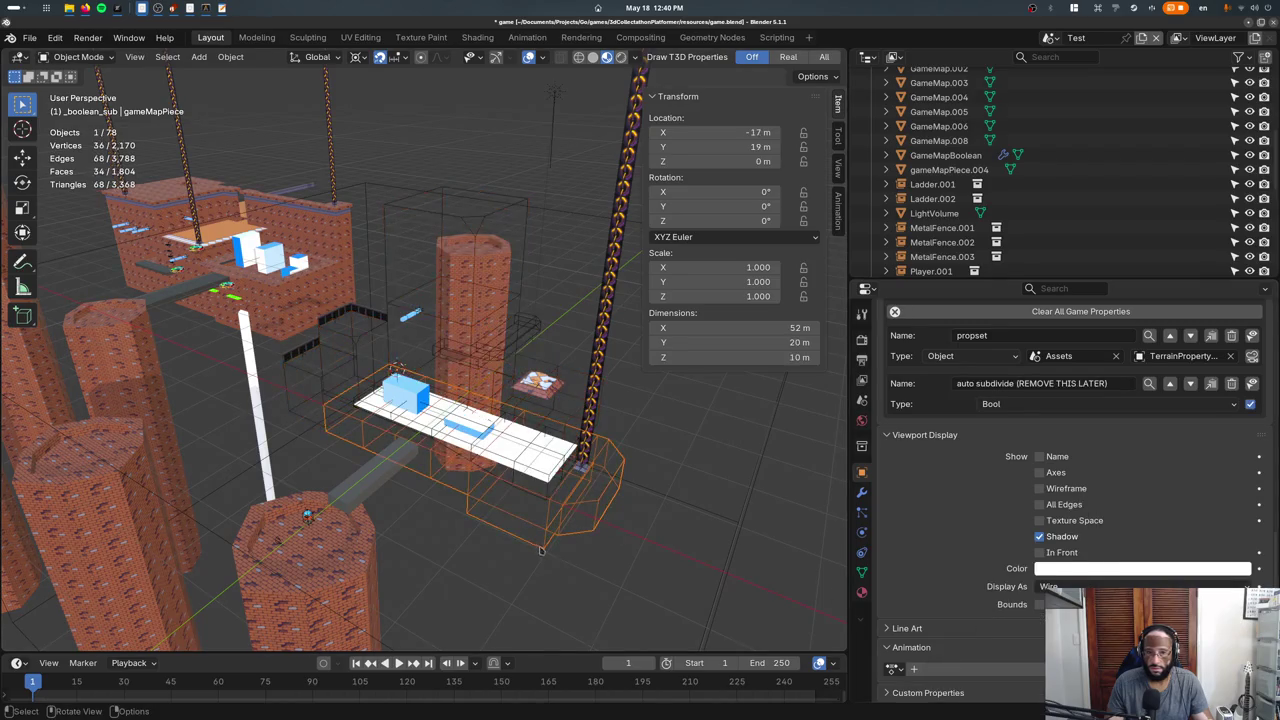
left_click(474, 295)
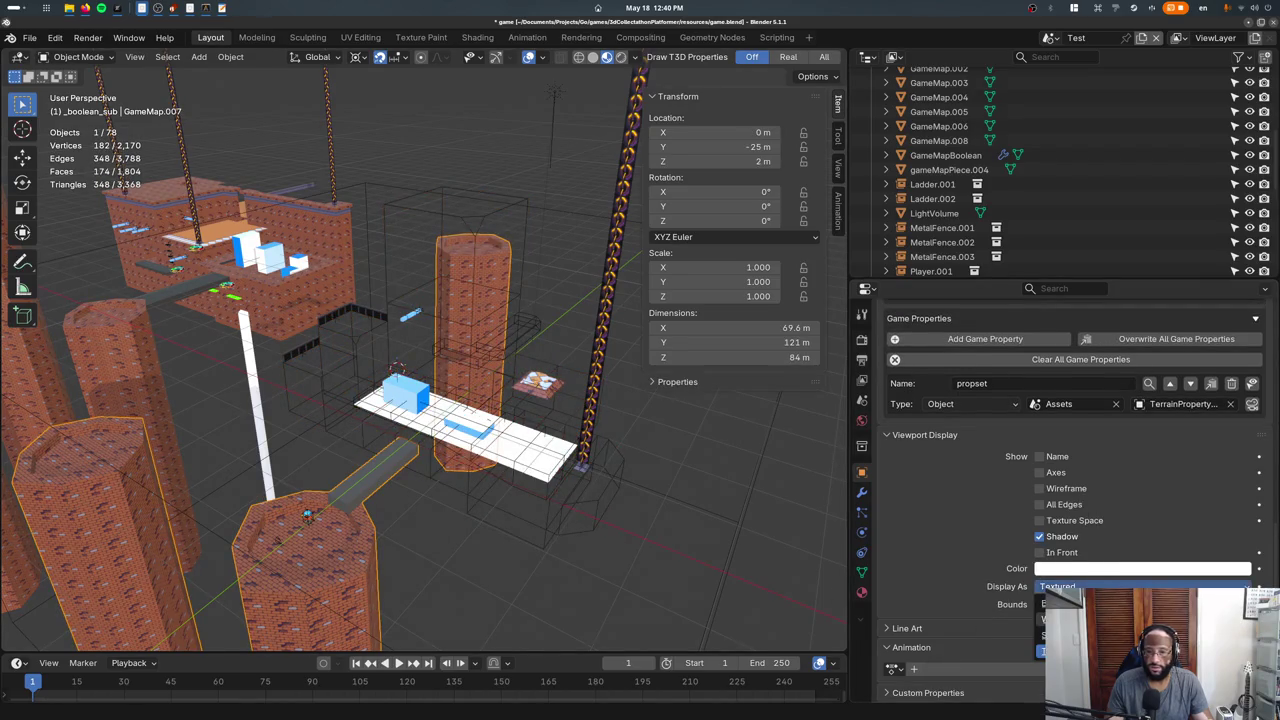
left_click(1045, 620)
middle_click_drag(500, 450, 560, 430)
scroll(918, 222, "down", 5)
scroll(918, 222, "up", 5)
left_click(903, 155)
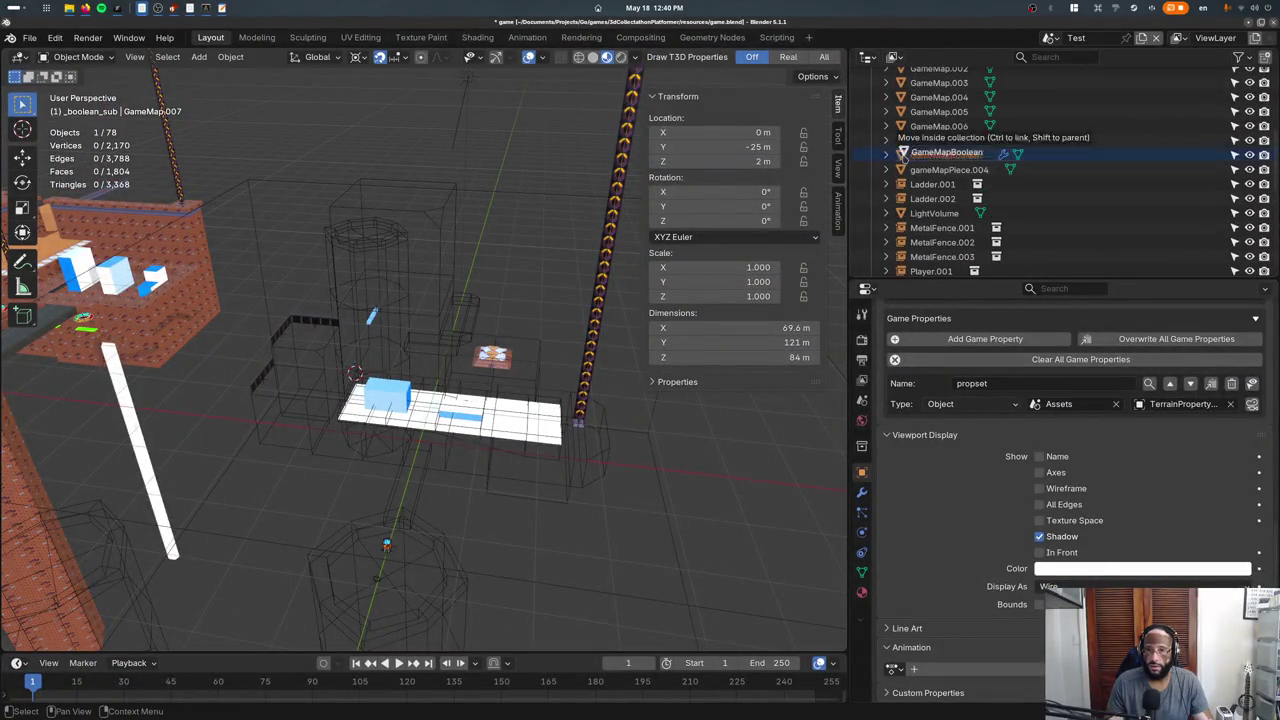
left_click(862, 492)
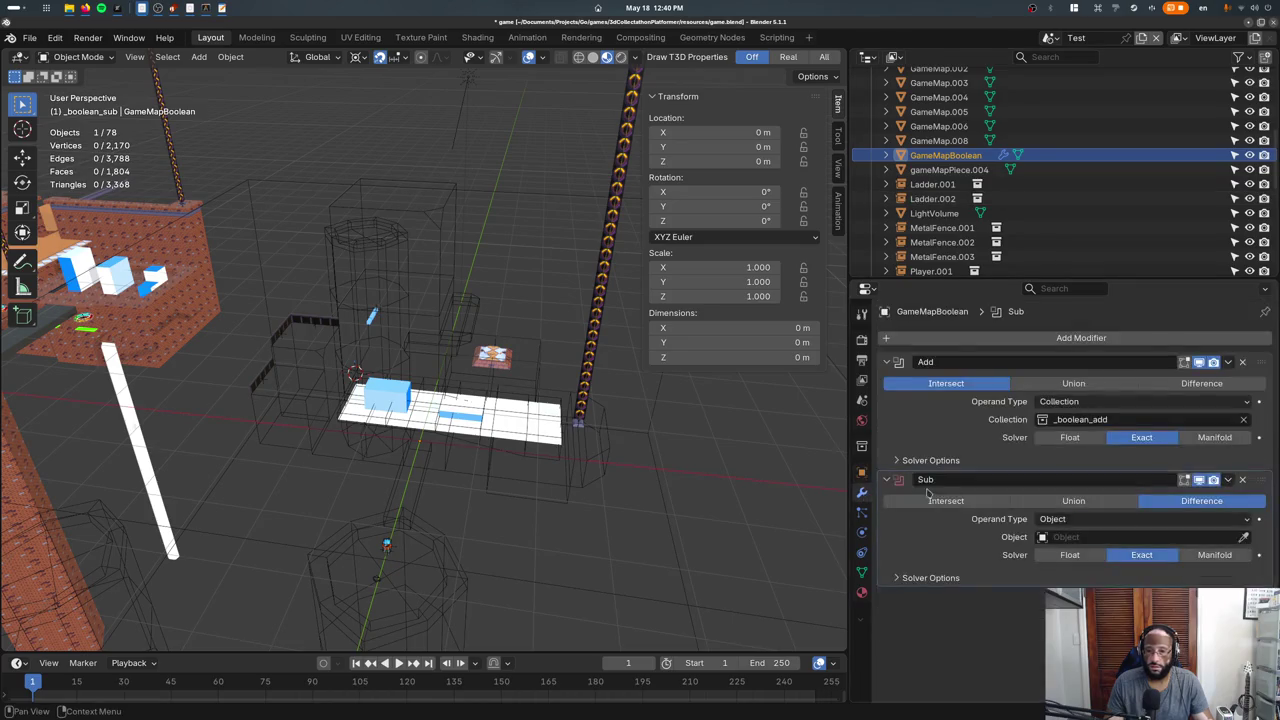
Compare Intersect and Union on the Add modifier, settling on Union.
left_click(1073, 383)
left_click(990, 385)
left_click(1022, 385)
left_click(995, 384)
left_click(1024, 385)
left_click(998, 382)
left_click(1020, 383)
mouse_move(558, 503)
middle_mouse_down()
mouse_move(560, 473)
mouse_move(640, 478)
middle_mouse_up()
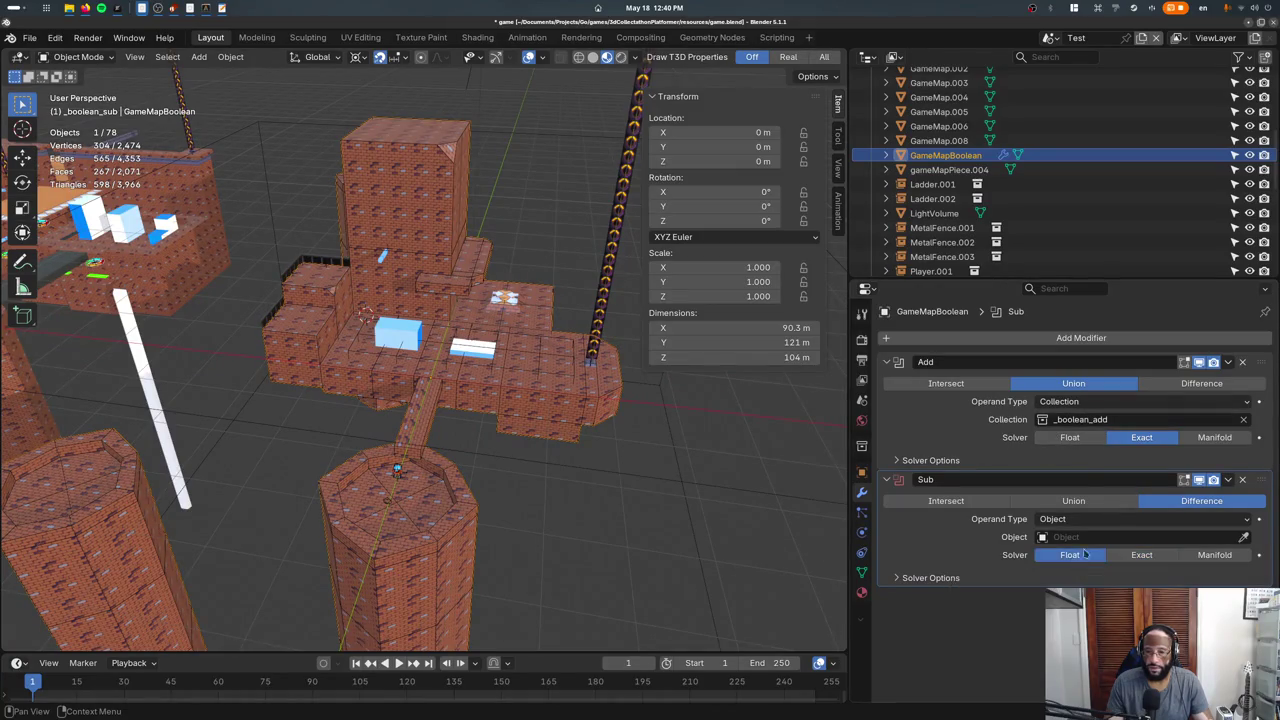
Set the Sub modifier to subtract the _boolean_sub collection.
left_click(1120, 520)
left_click(1100, 548)
left_click(1092, 537)
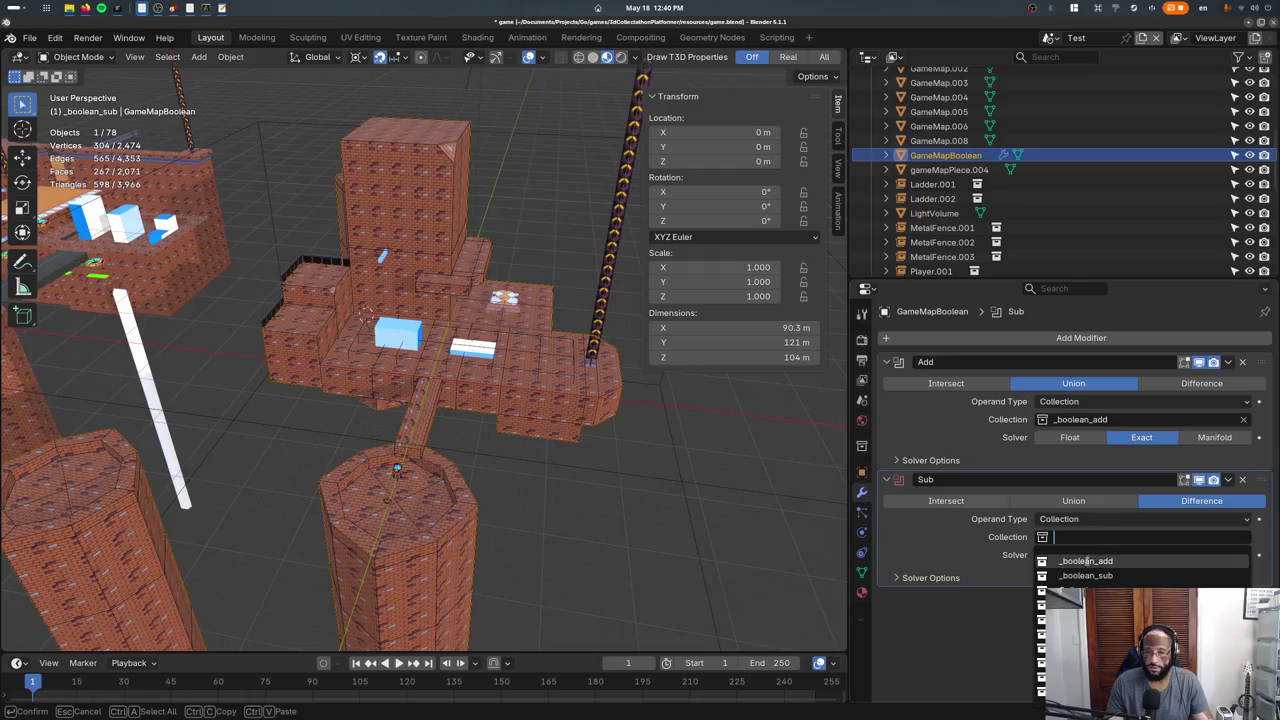
left_click(1086, 576)
mouse_move(430, 420)
middle_mouse_down()
mouse_move(452, 381)
mouse_move(521, 411)
middle_mouse_up()
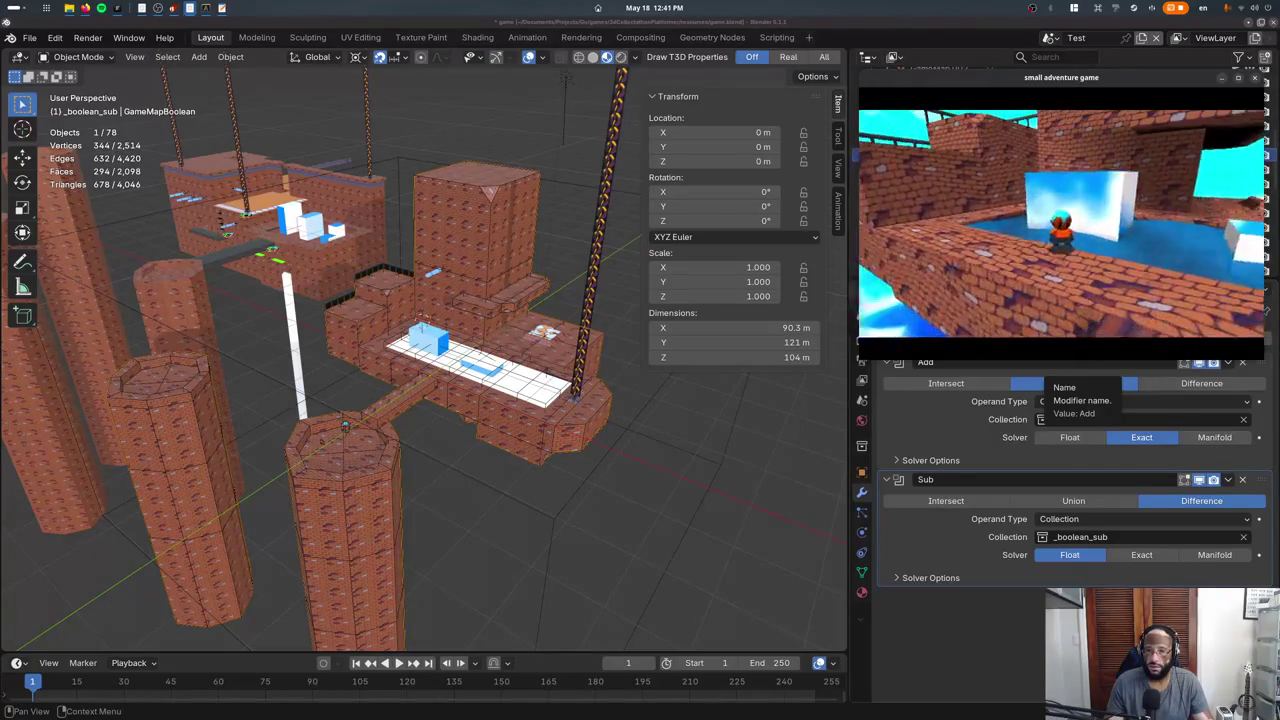
Close the game preview and inspect the translucent _boolean_sub box's object properties.
key("Escape")
middle_click_drag(540, 400, 585, 375)
left_click(585, 375)
left_click(862, 471)
scroll(997, 530, "down", 8)
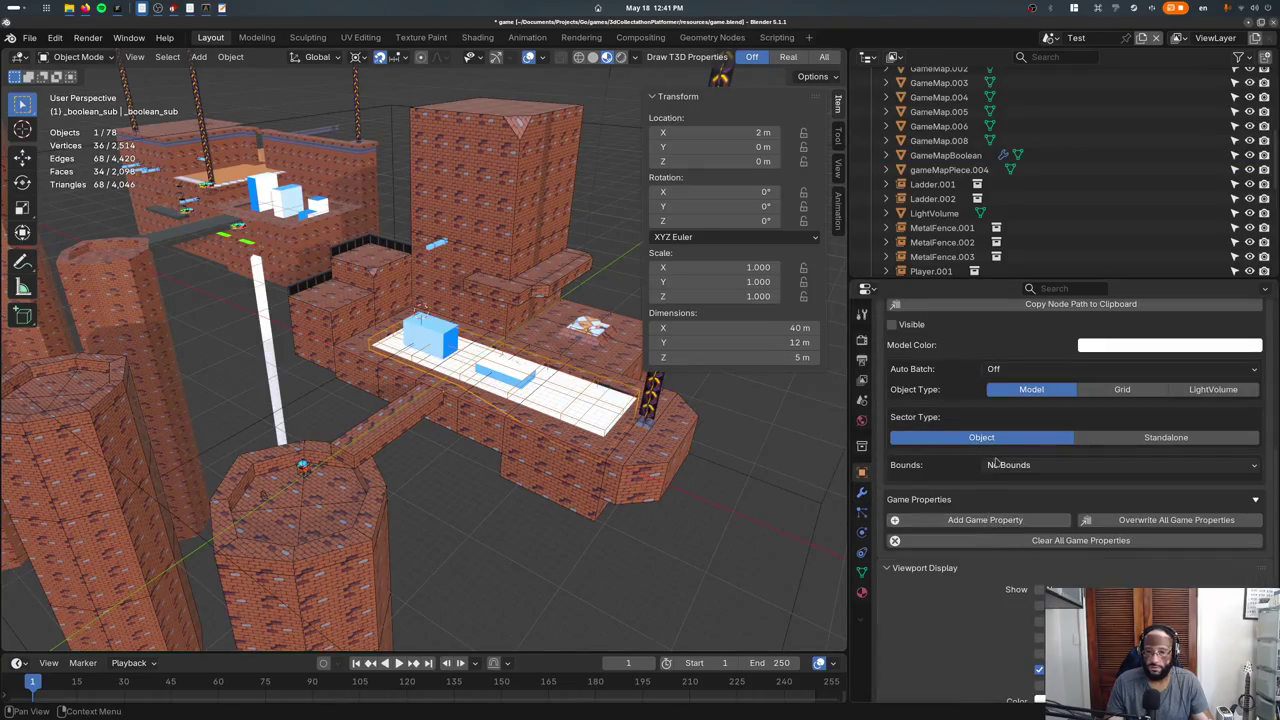
scroll(997, 498, "up", 2)
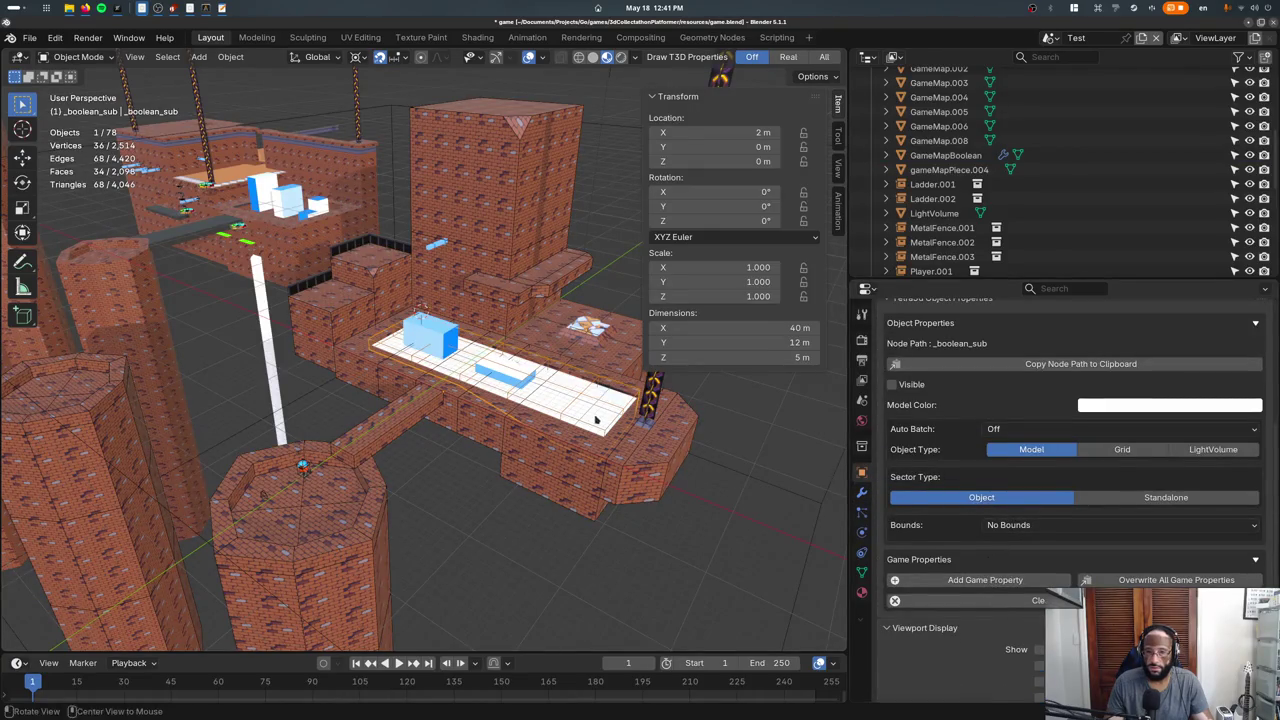
scroll(596, 420, "up", 5)
mouse_move(603, 400)
middle_mouse_down()
mouse_move(621, 364)
mouse_move(549, 383)
middle_mouse_up()
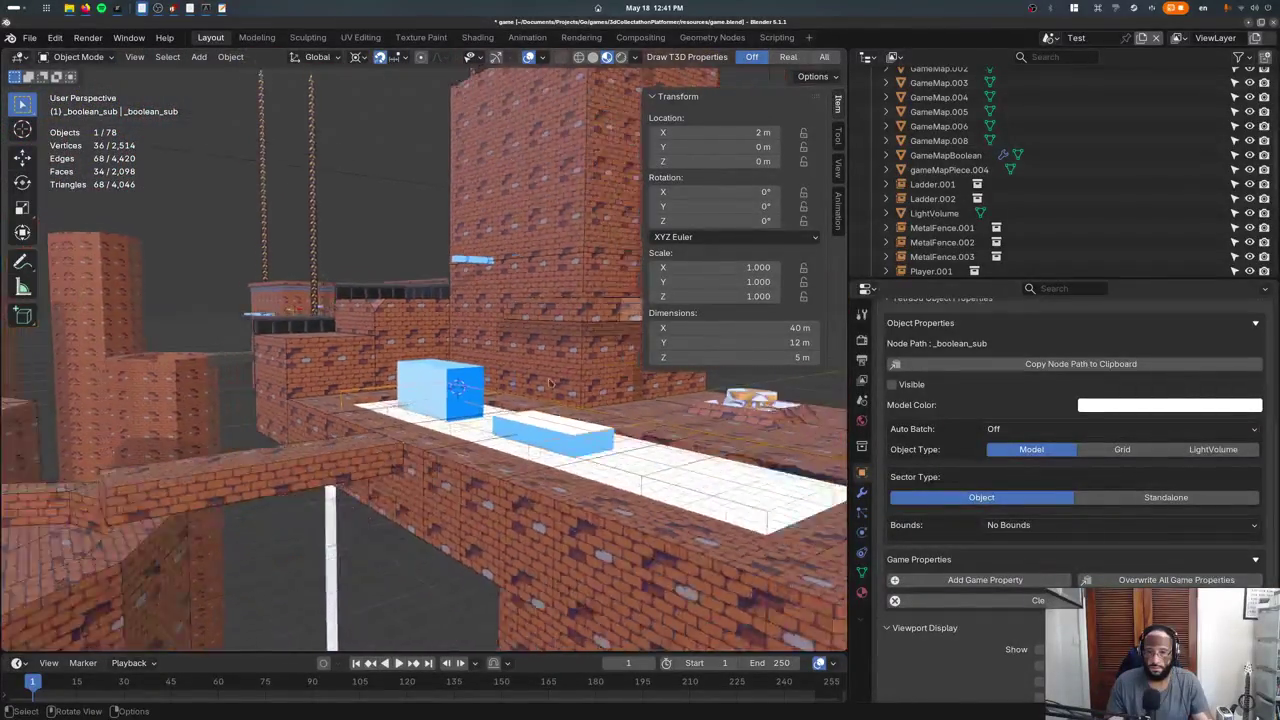
key("KP_Decimal")
key("KP_Decimal")
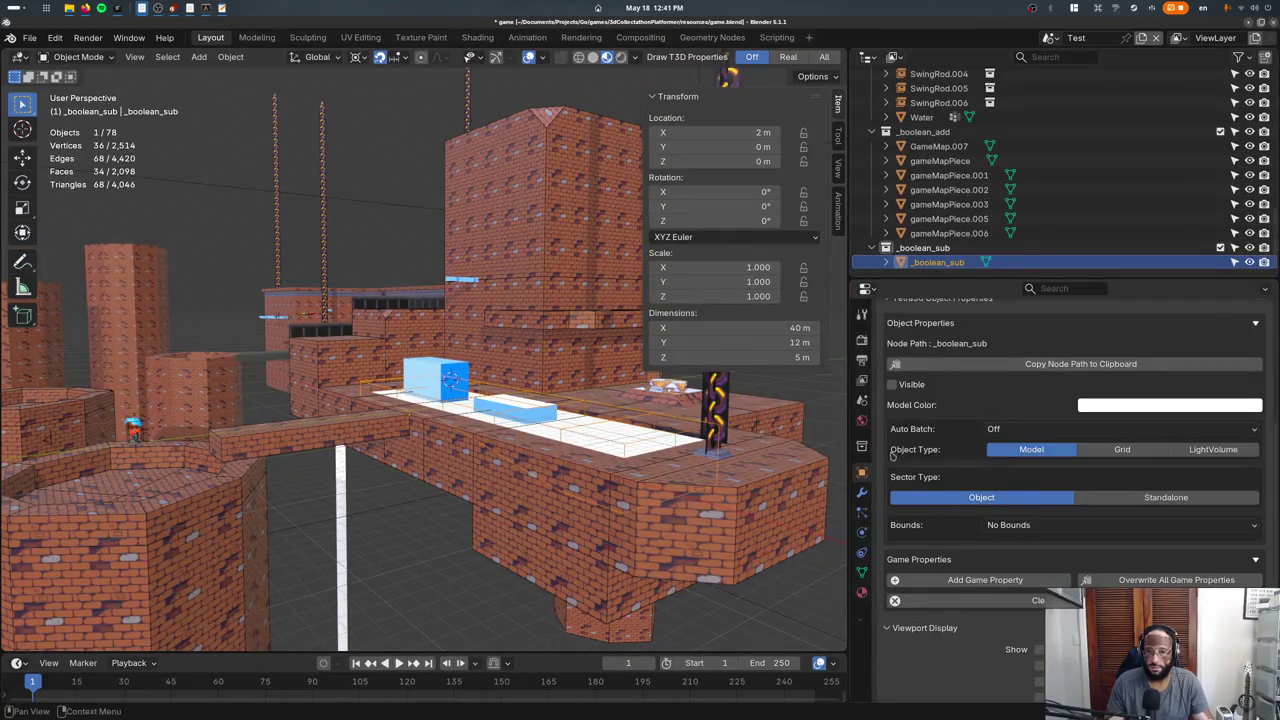
scroll(893, 452, "up", 5)
scroll(997, 512, "down", 6)
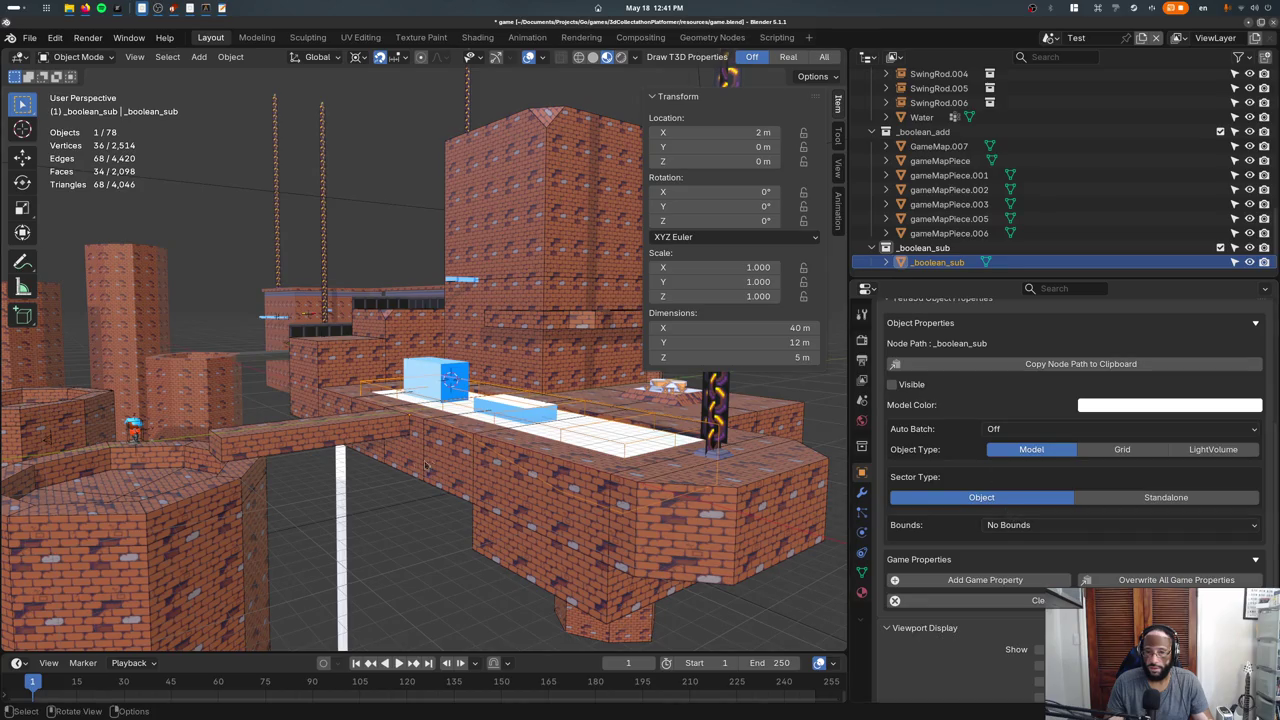
middle_click_drag(424, 465, 480, 470)
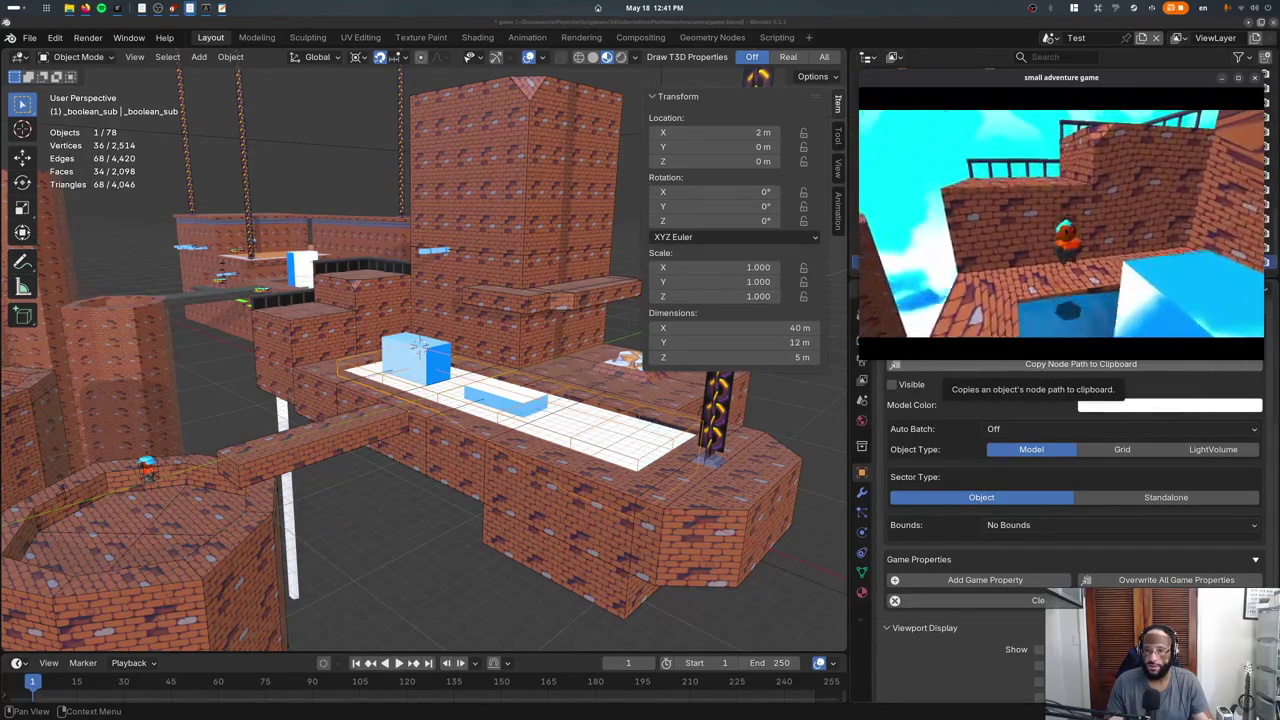
Remove collision bounds from the Water plane and run the game to test.
key("Escape")
left_click(617, 436)
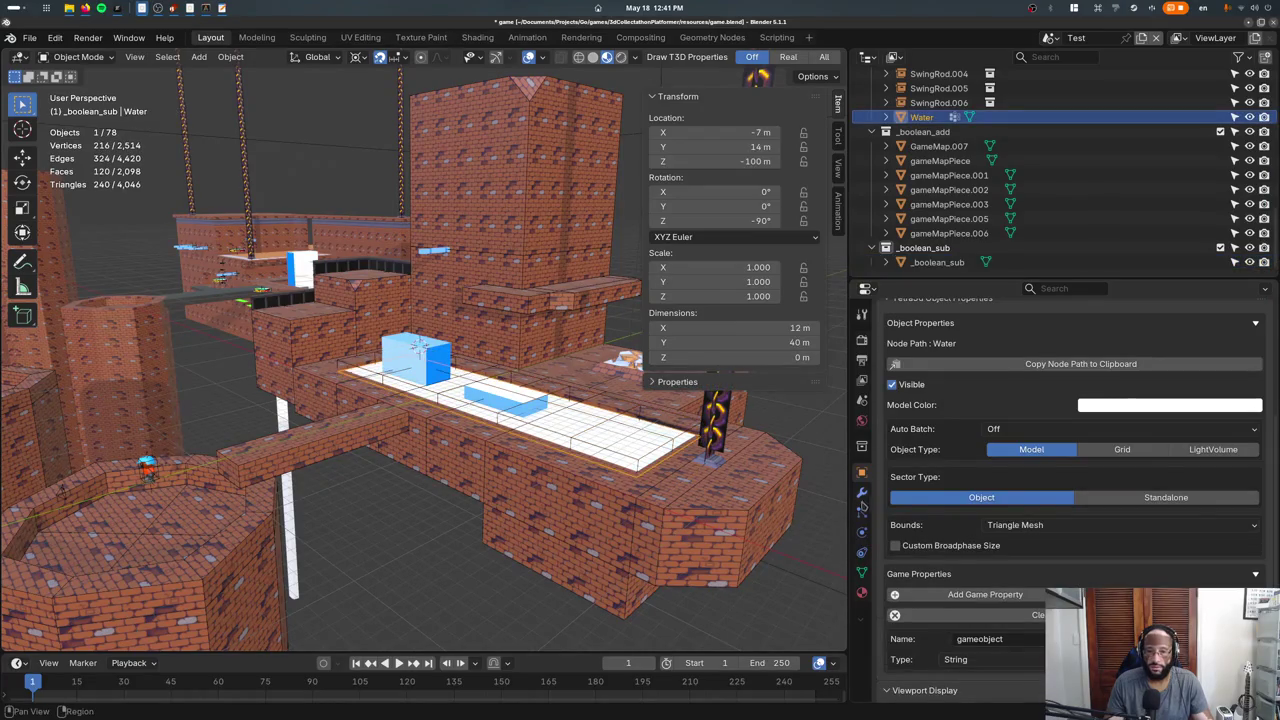
left_click(1027, 525)
left_click(1015, 545)
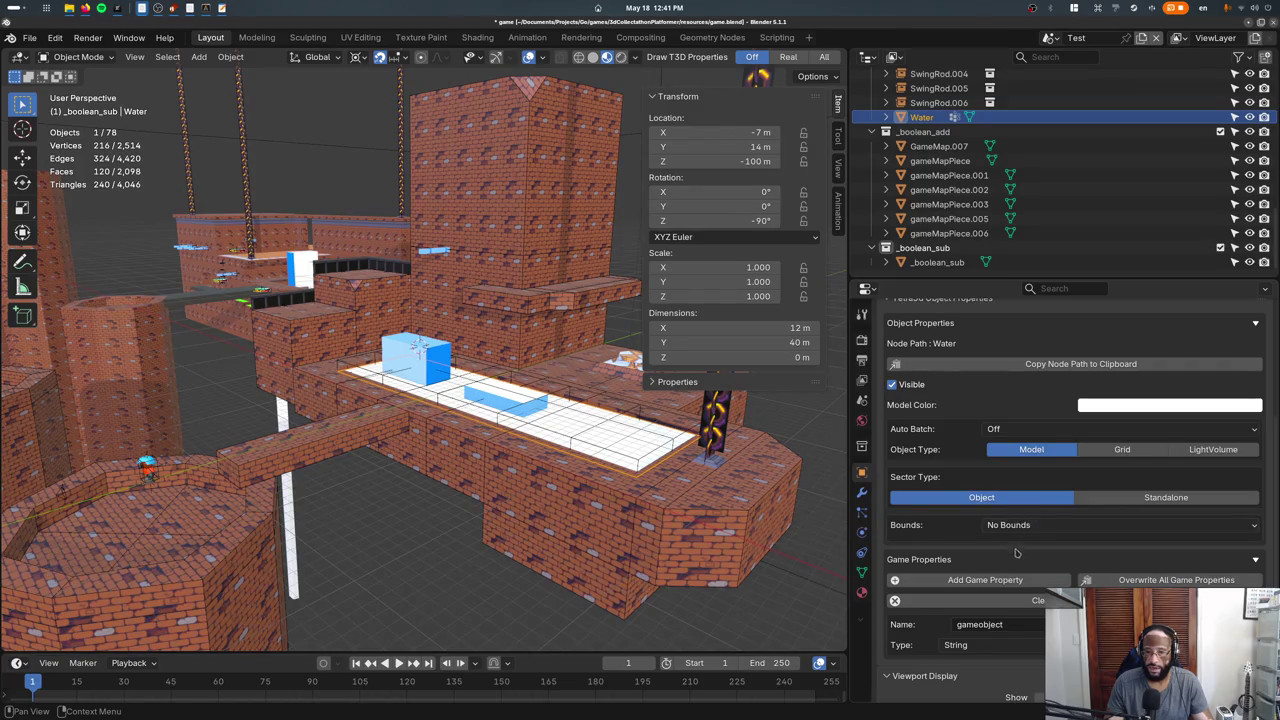
scroll(1015, 552, "down", 2)
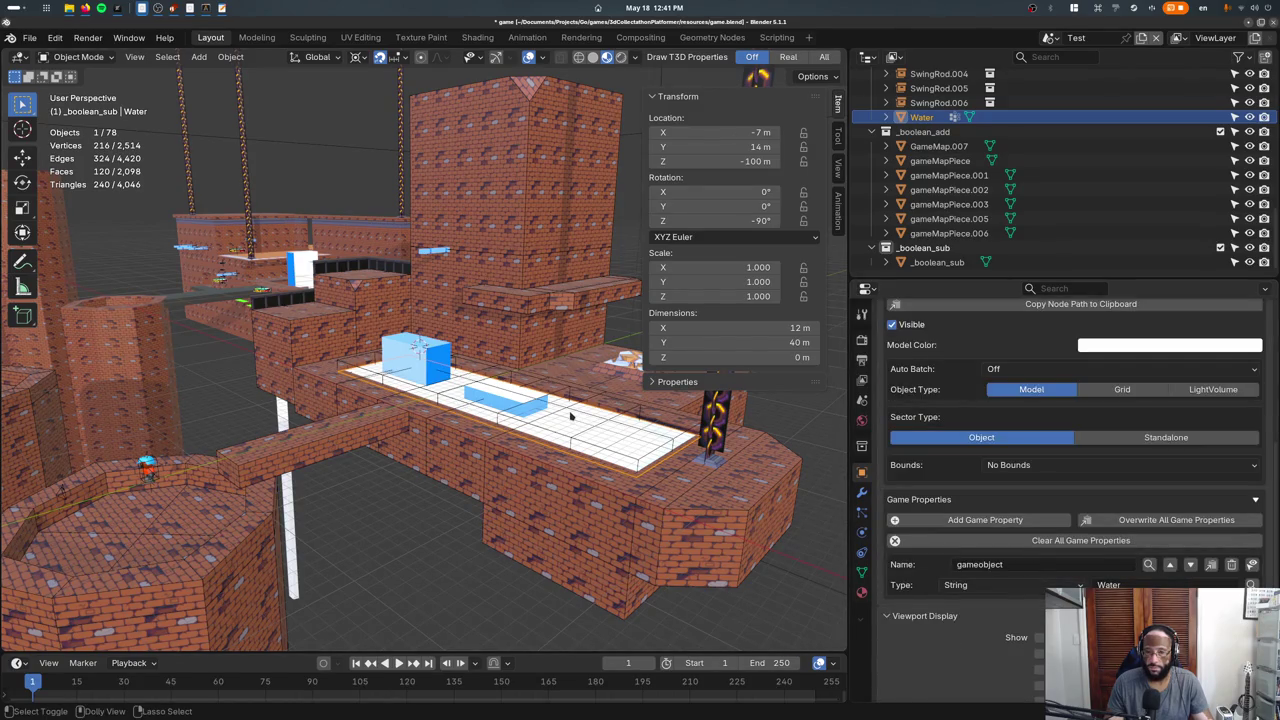
key("F5")
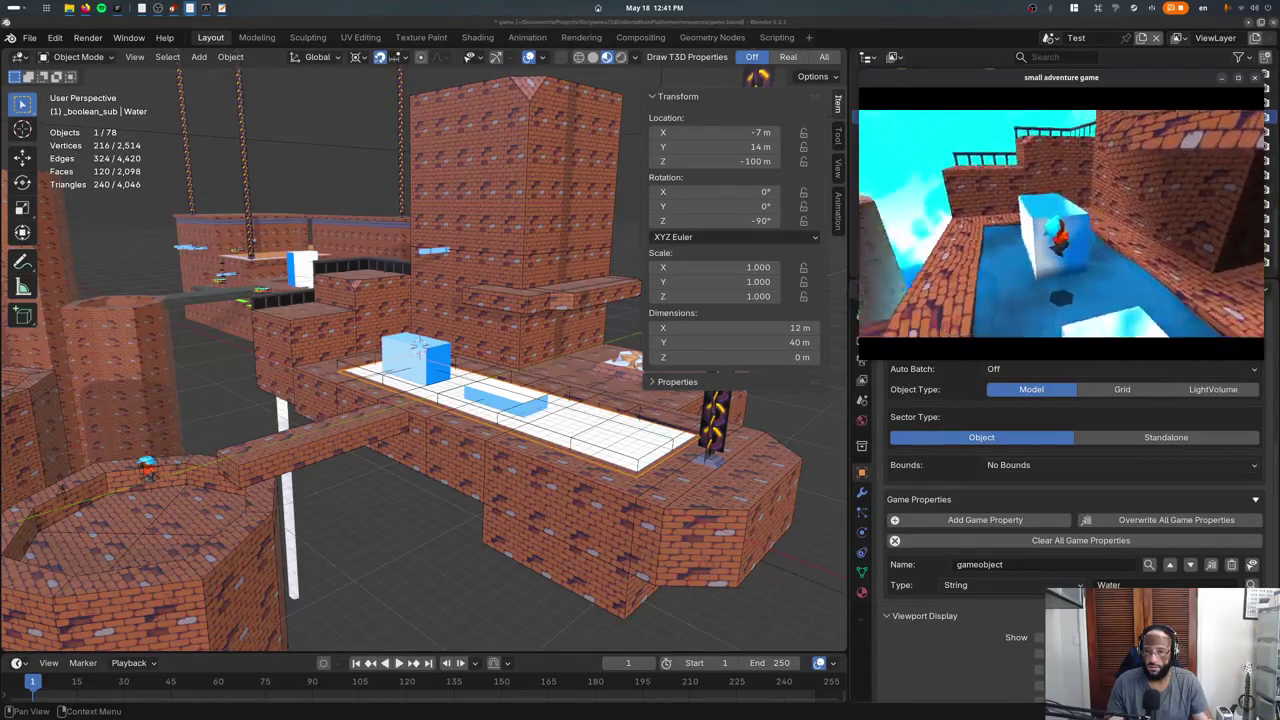
Hide the _boolean_sub box and bring up the Water plane's collision bounds choices.
key("Escape")
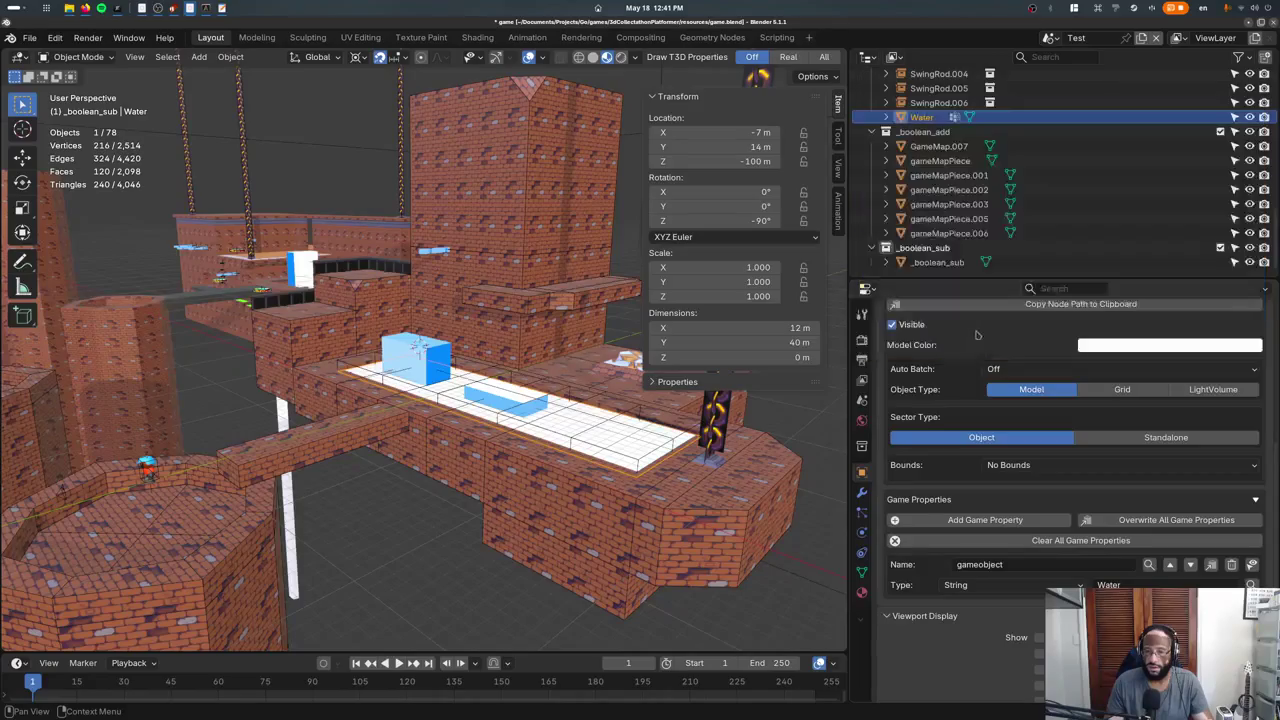
left_click(497, 415)
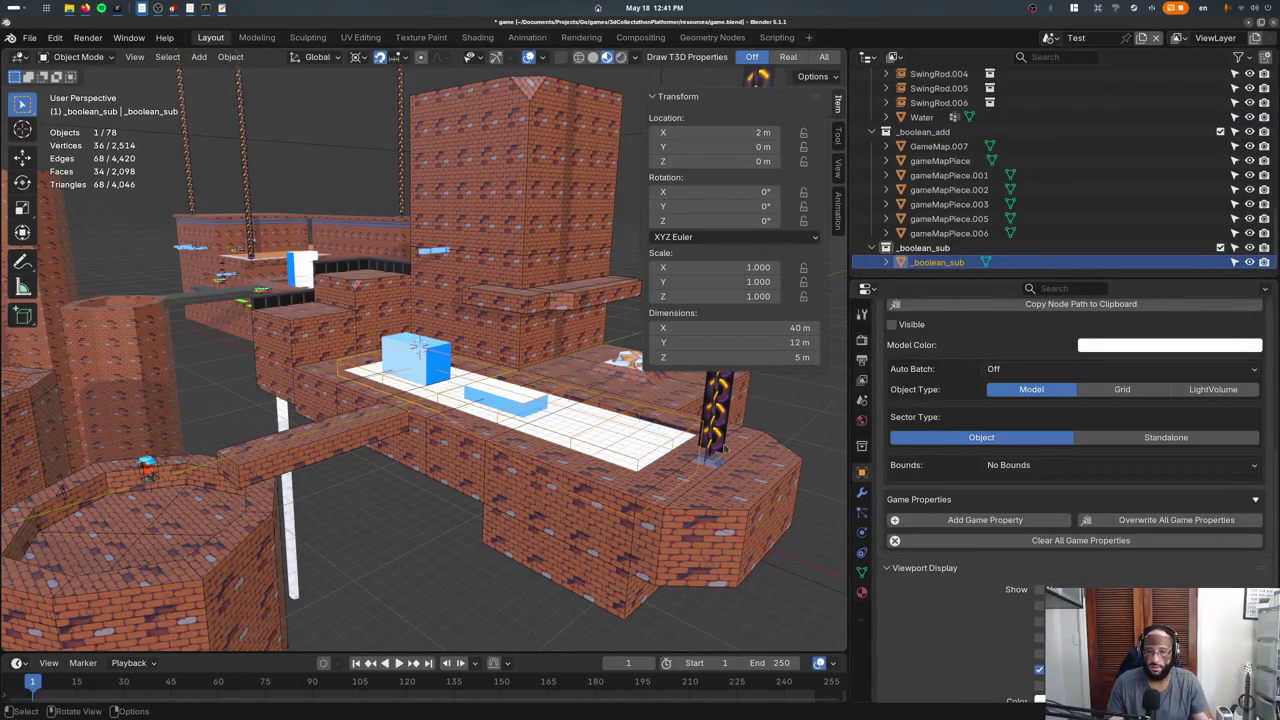
key("h")
left_click(561, 432)
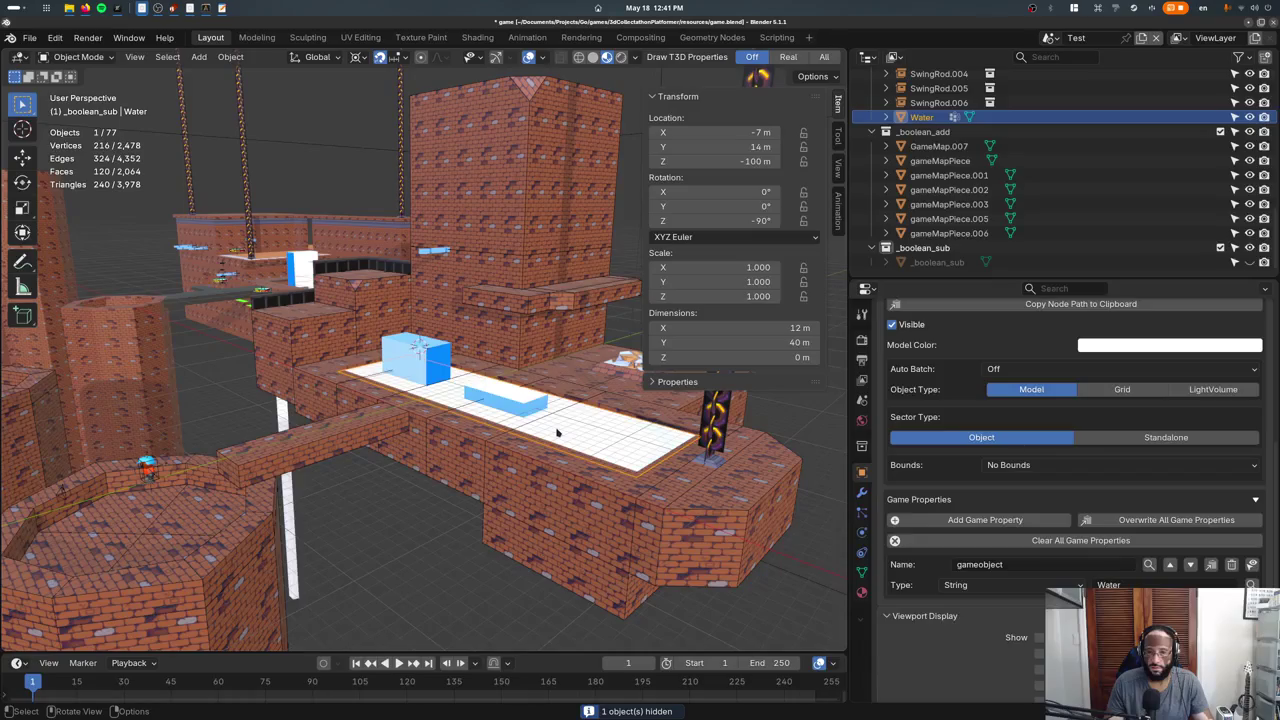
left_click(1115, 465)
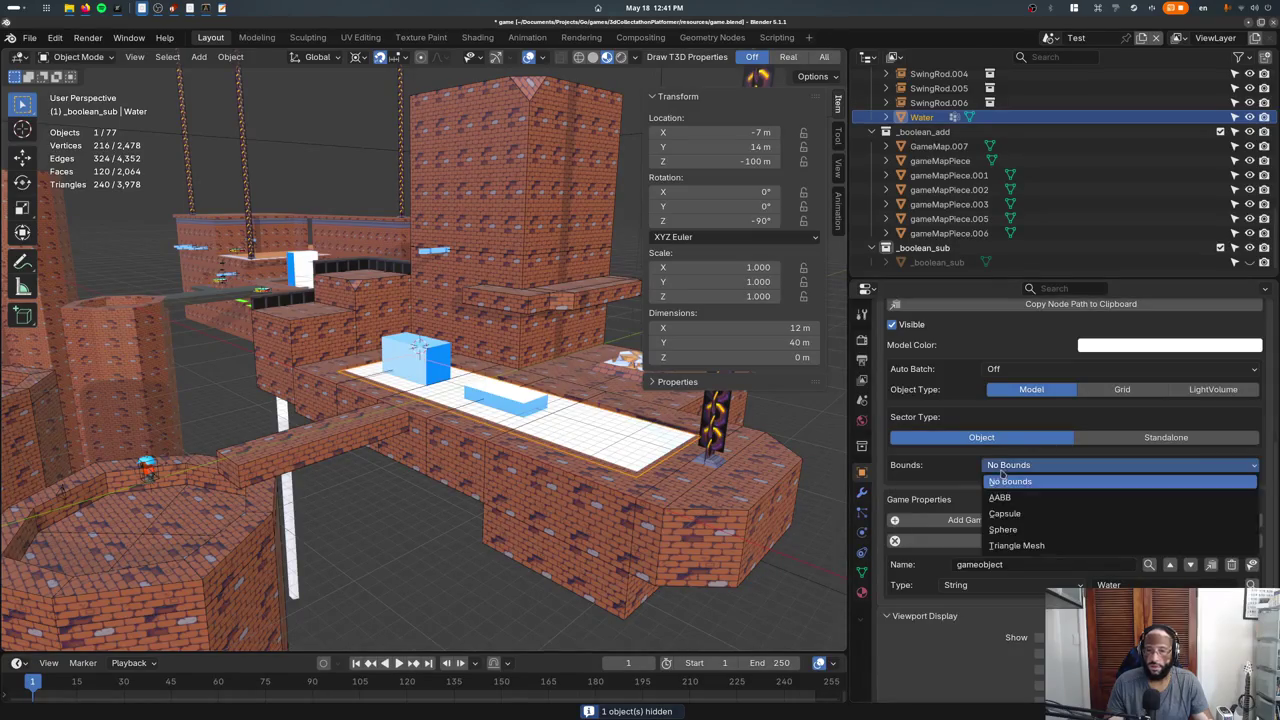
Give Water Triangle Mesh bounds, delete the blue box Cube.003, and unhide everything.
left_click(1000, 483)
key("h")
left_click(538, 416)
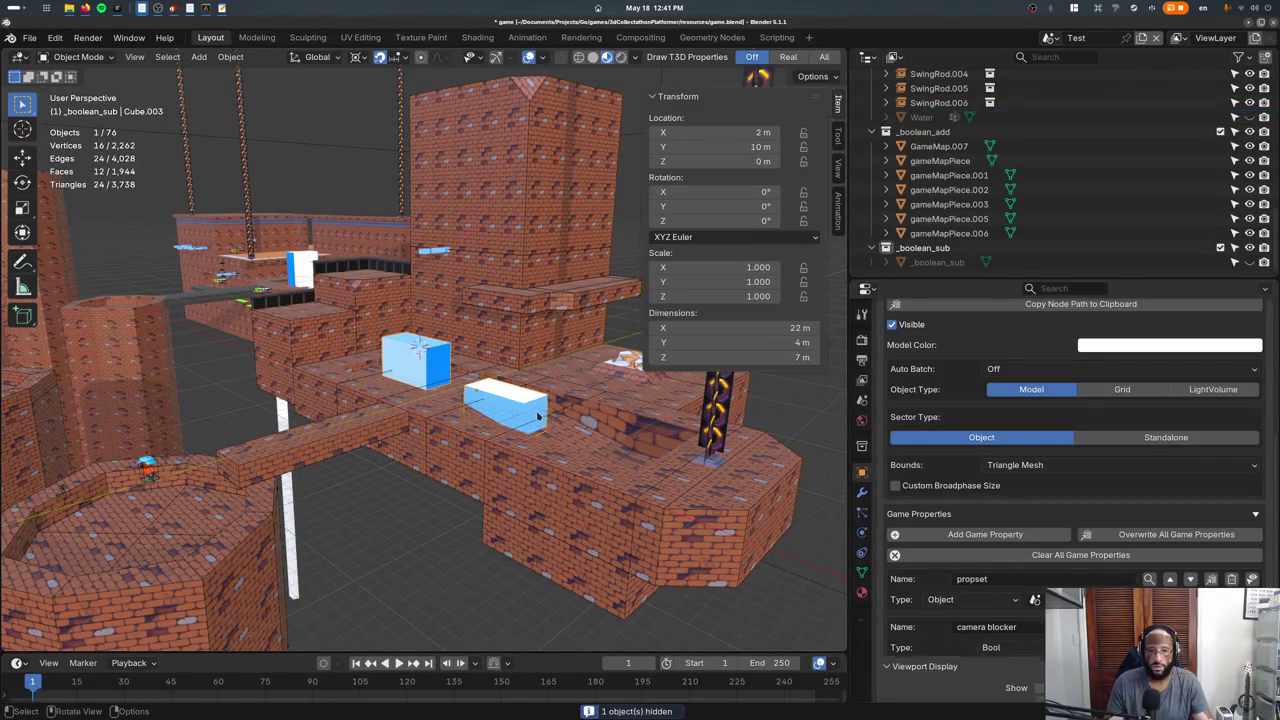
key("Delete")
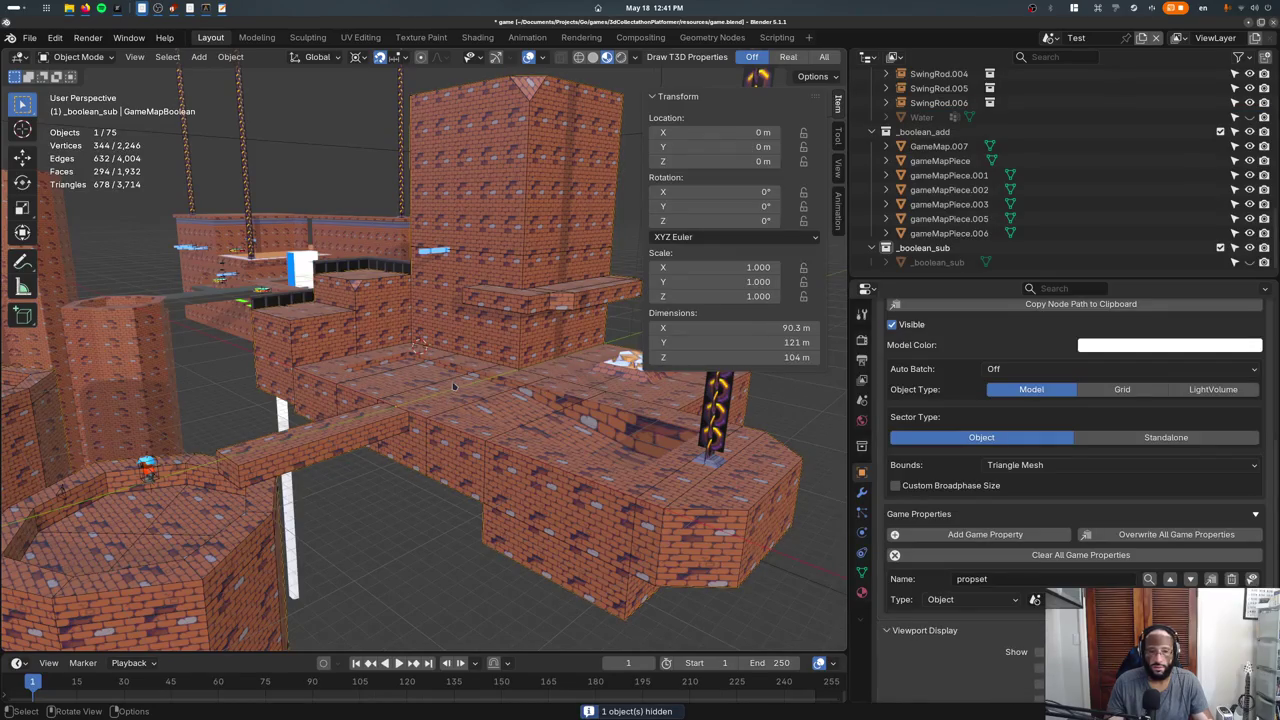
middle_click_drag(453, 386, 549, 446)
key("alt+h")
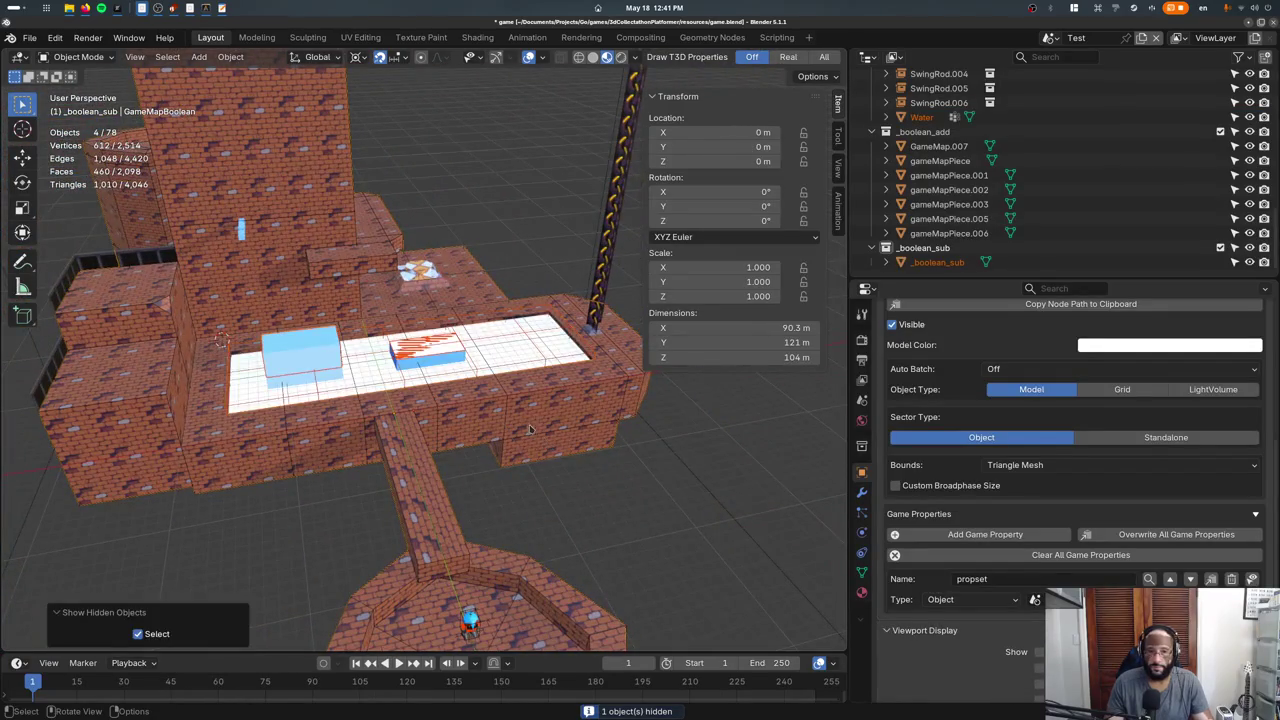
Remove the propset and auto subdivide game properties from gameMapPiece.
left_click(530, 430)
left_click(547, 401)
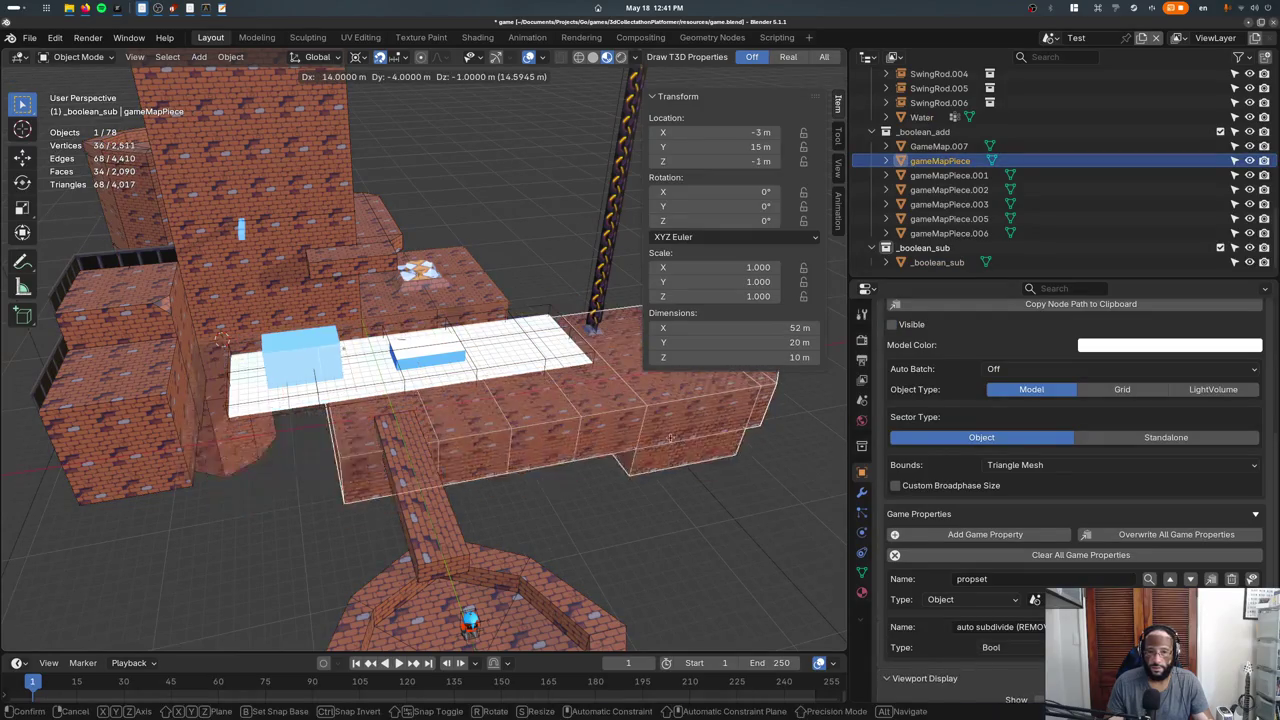
middle_click_drag(644, 432, 1043, 554)
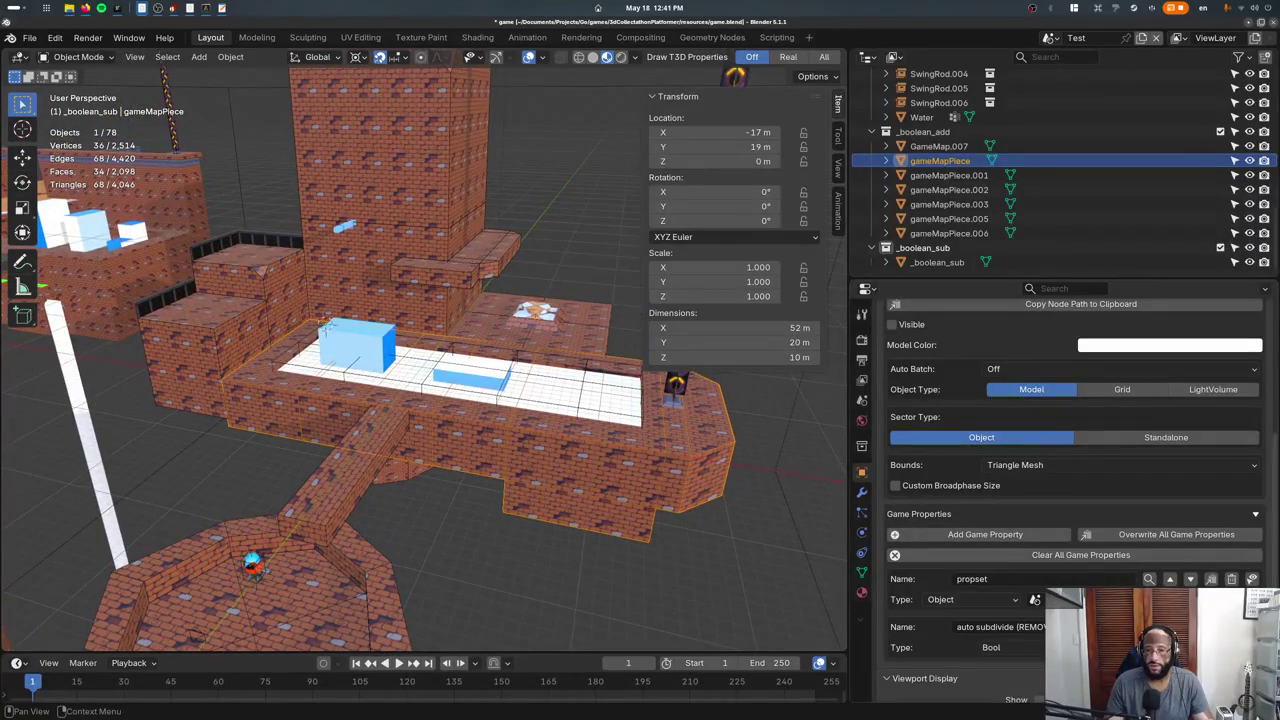
left_click(1231, 580)
left_click(1231, 580)
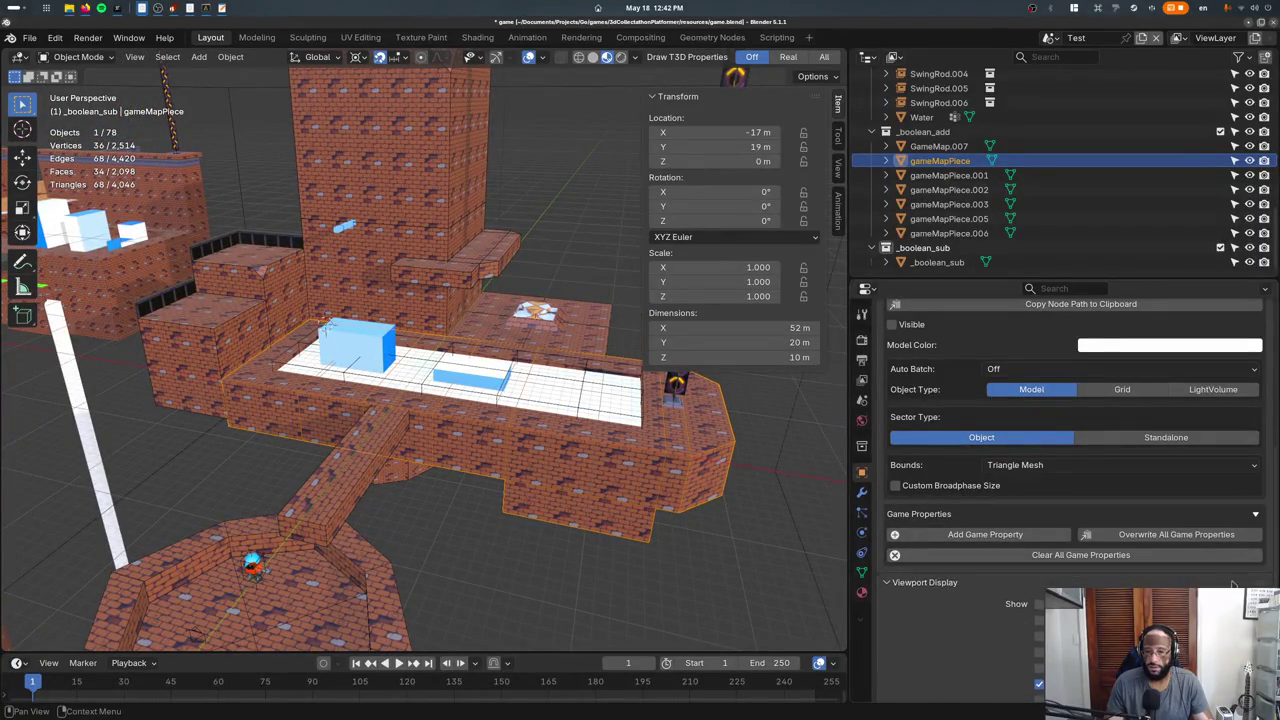
Strip the propset and camera blocker game properties from all seven _boolean_add pieces.
left_click(441, 316, "shift")
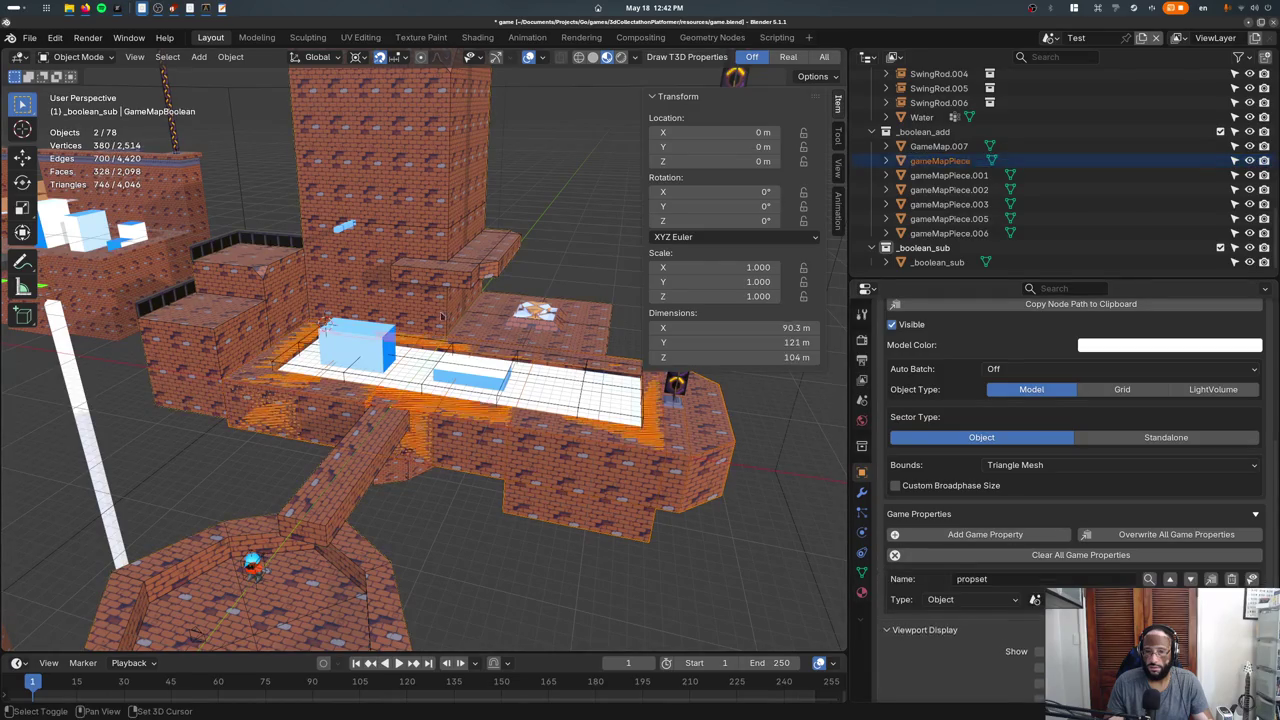
left_click(424, 291)
middle_click_drag(440, 310, 470, 344)
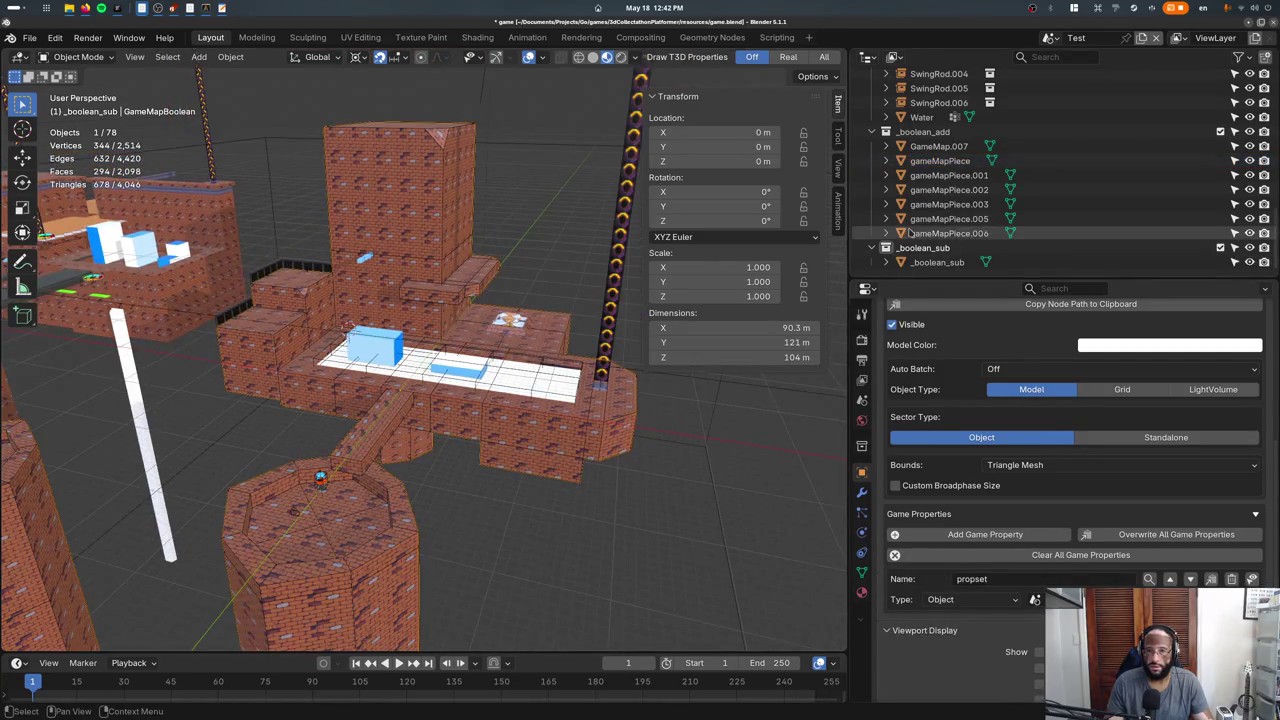
left_click_drag(912, 207, 912, 146)
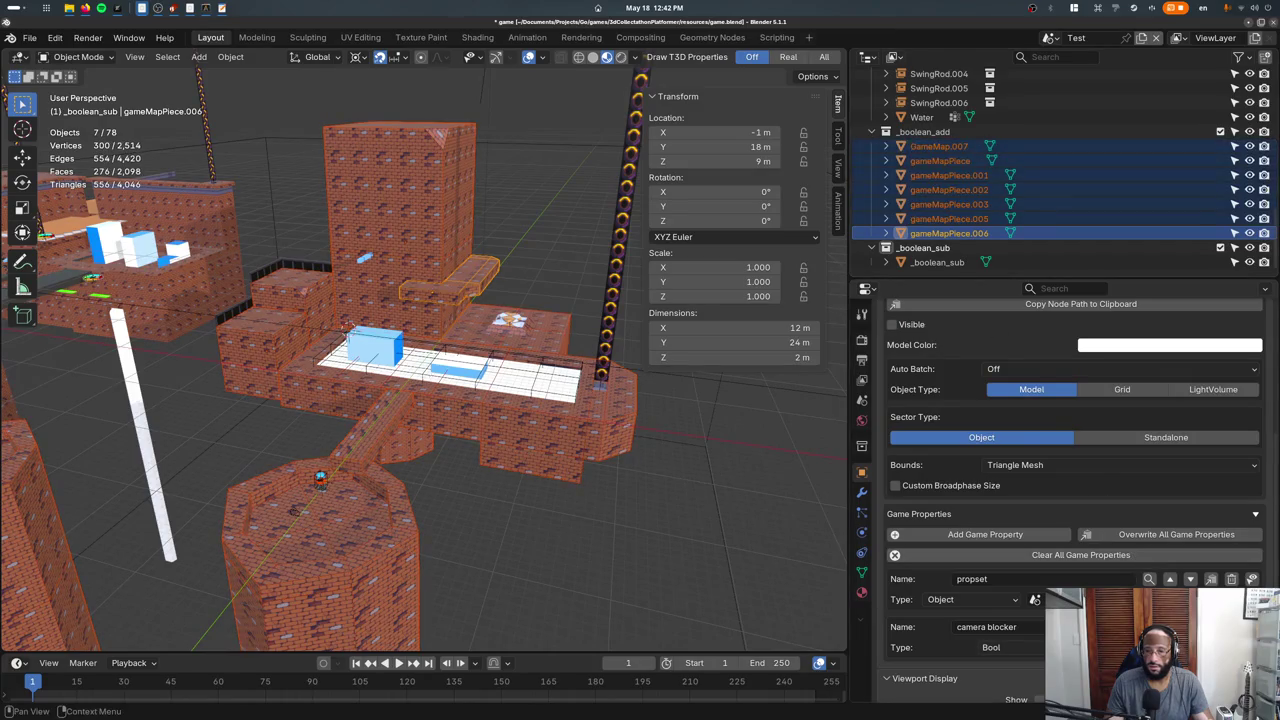
left_click(1231, 580)
left_click(1207, 553)
Set Bounds to No Bounds and copy it to all selected map pieces.
right_click(1025, 463)
key("Escape")
left_click(1040, 465)
left_click(1040, 480)
right_click(1038, 467)
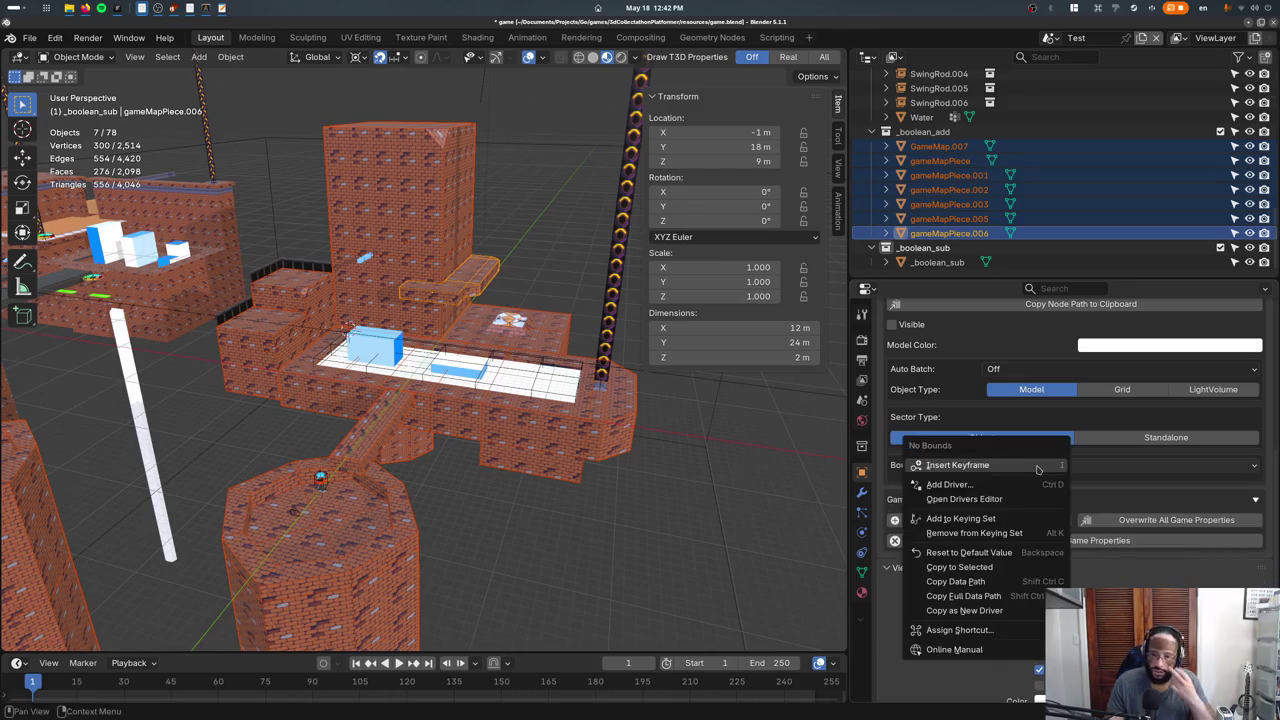
left_click(950, 567)
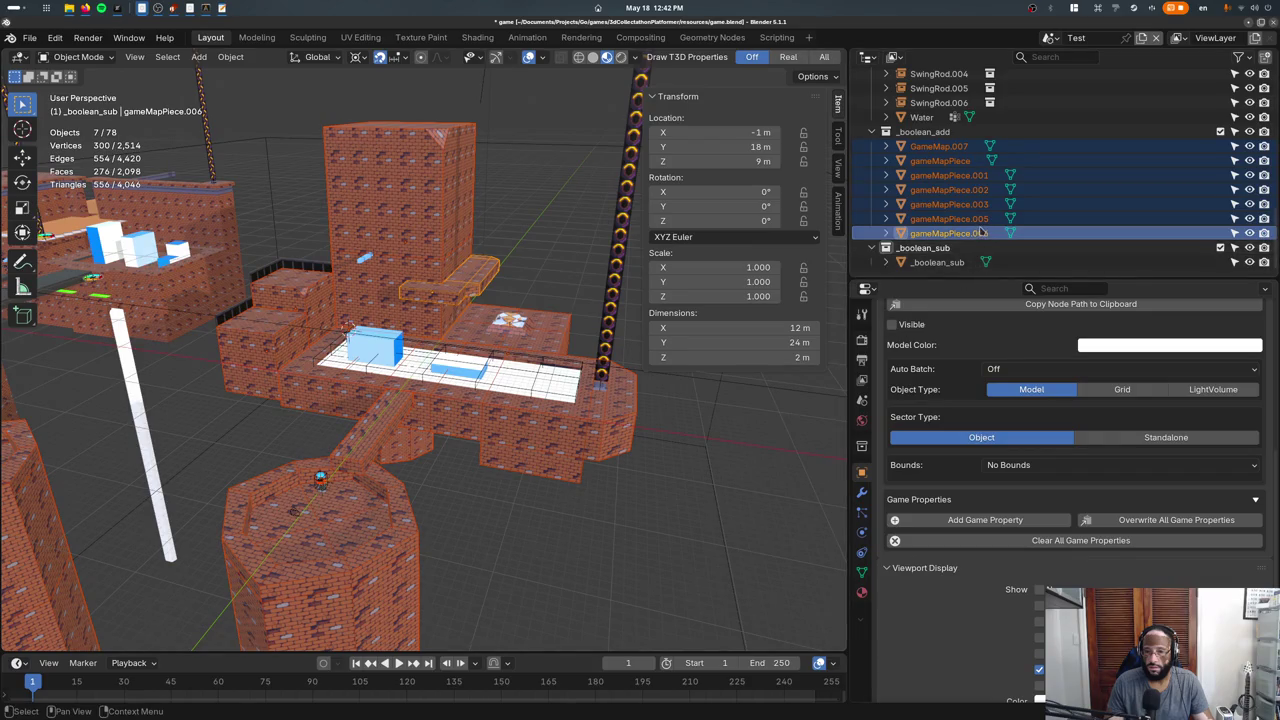
Check the bounds settings on gameMapPiece, GameMap.007 and GameMapBoolean.
left_click(940, 262)
left_click(945, 161)
left_click(940, 147)
scroll(995, 147, "up", 3)
scroll(995, 147, "up", 3)
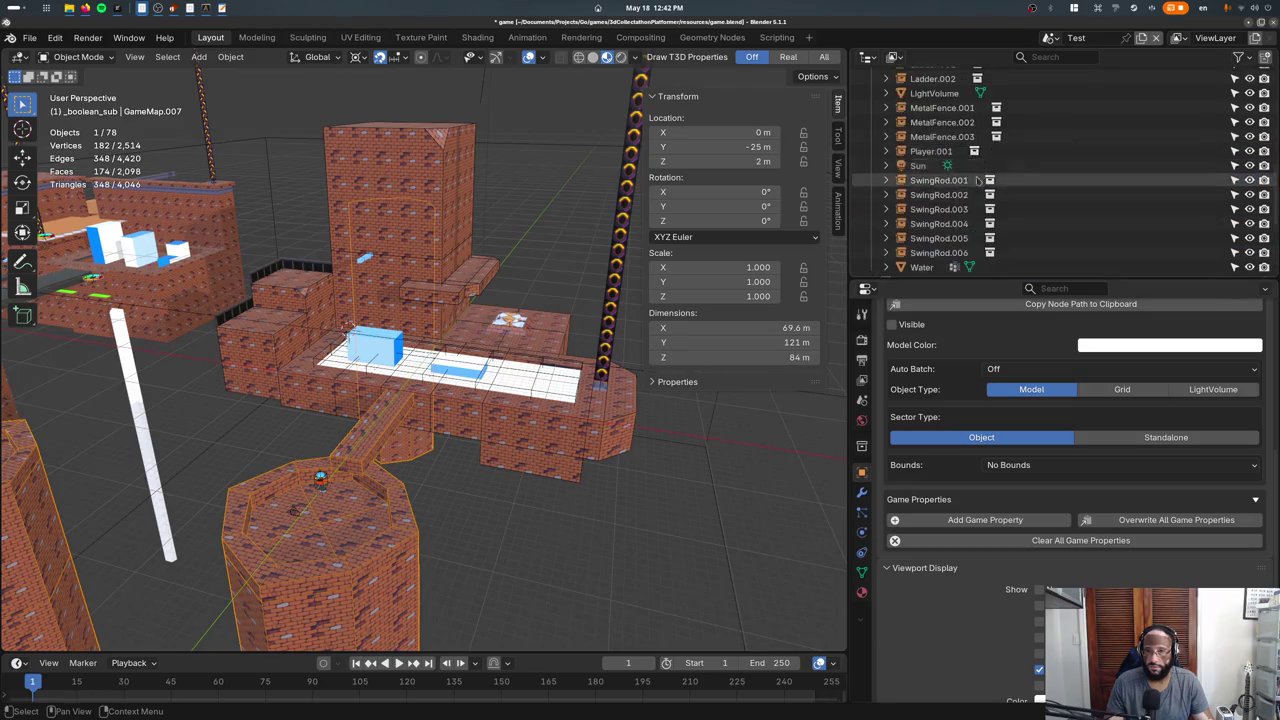
scroll(980, 180, "up", 3)
left_click(946, 216)
scroll(946, 216, "down", 5)
scroll(946, 216, "down", 3)
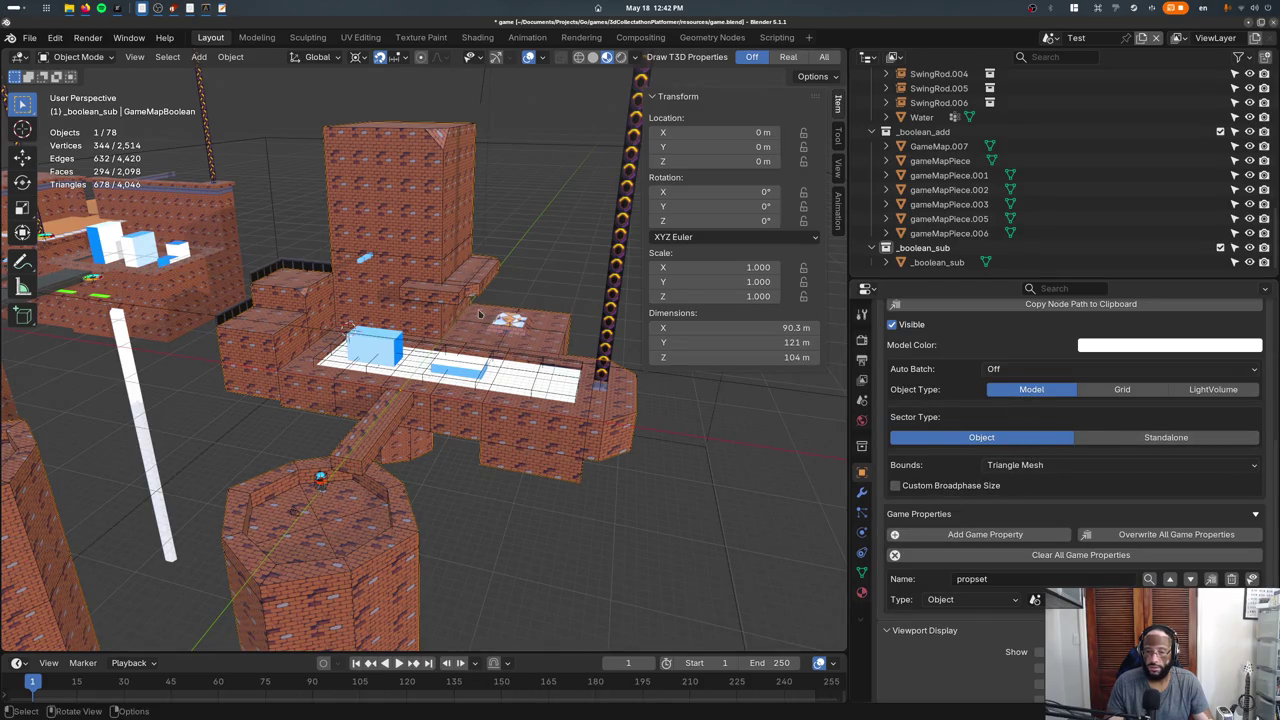
Export and playtest the level, walking the character forward, then close the game.
key("F5")
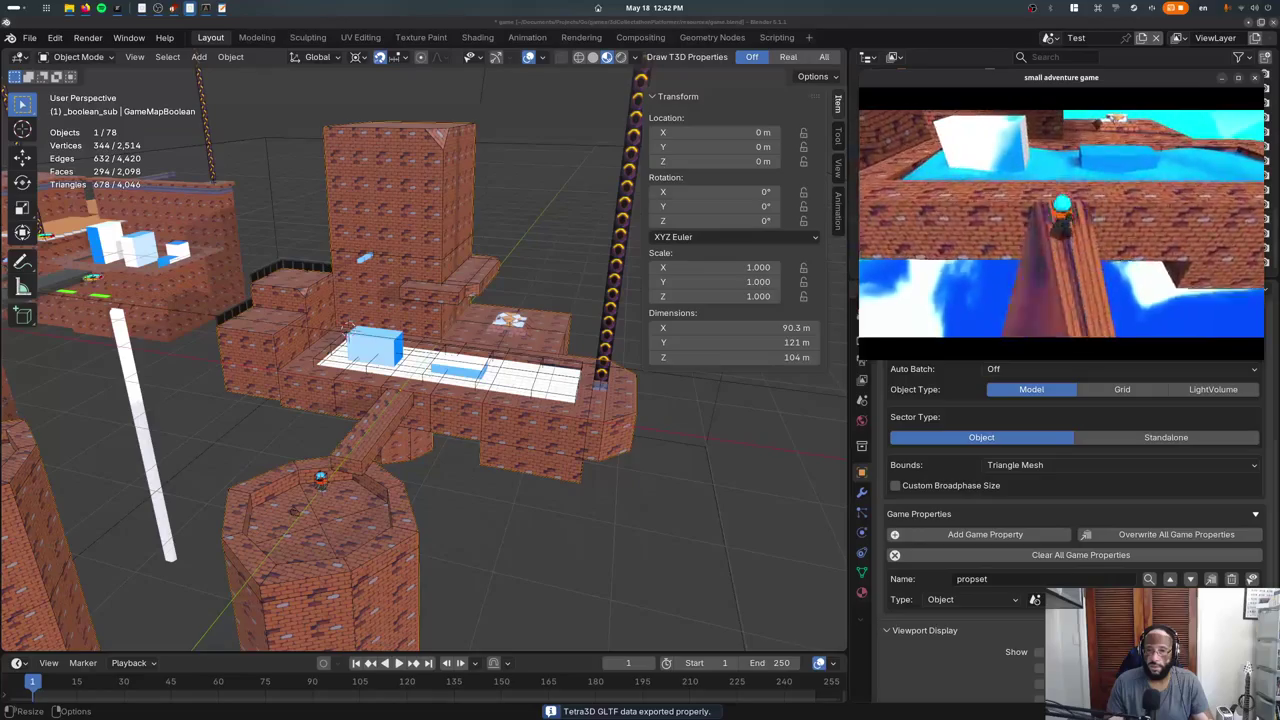
key("w")
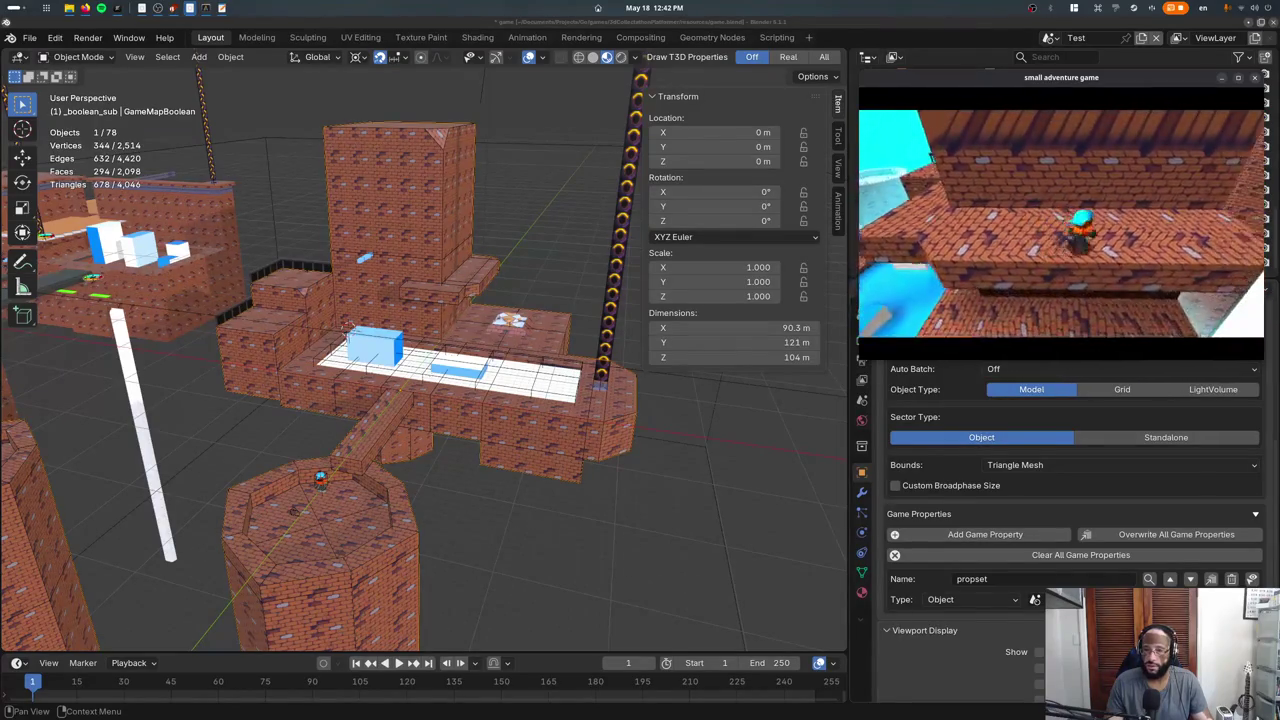
key("Escape")
Select gameMapPiece.006 and briefly enter Edit Mode on it.
left_click(488, 282)
mouse_move(488, 282)
middle_mouse_down()
mouse_move(403, 323)
mouse_move(418, 316)
middle_mouse_up()
key("Tab")
key("Tab")
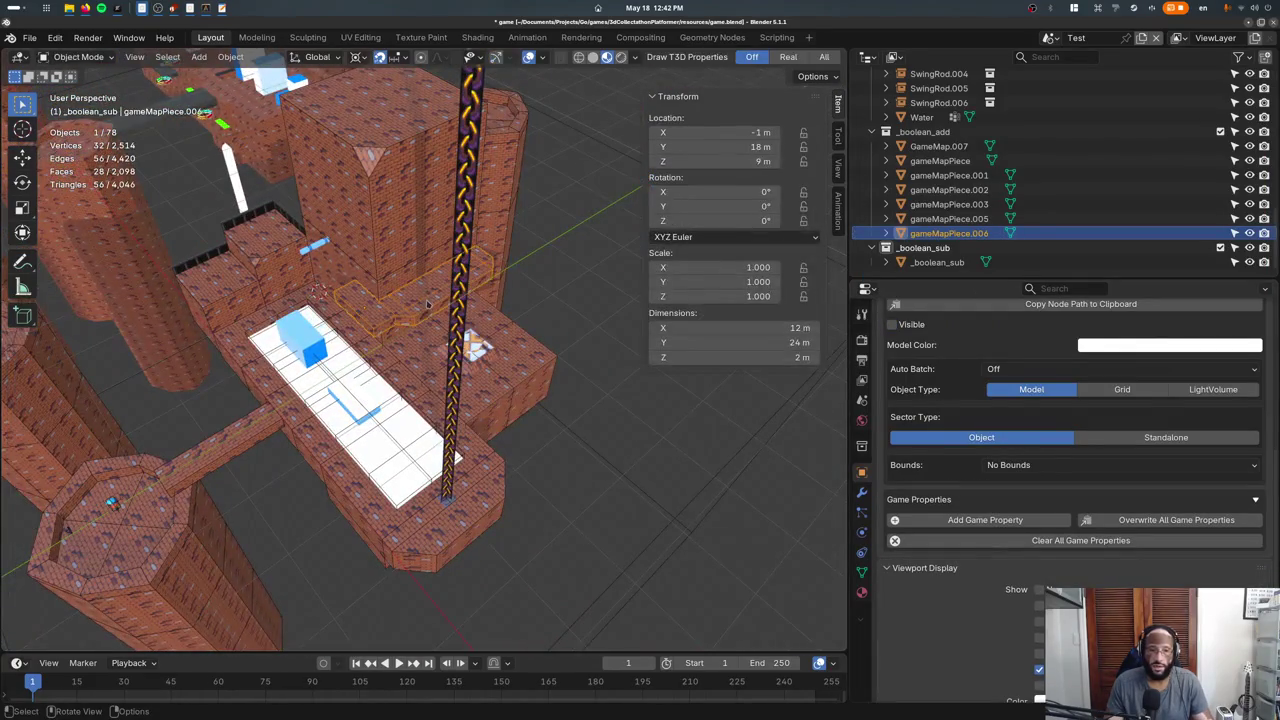
Select the GameMapBoolean object from among the overlapping map pieces.
left_click(407, 370)
left_click(407, 370)
left_click(407, 370)
left_click(407, 370)
scroll(958, 180, "down", 5)
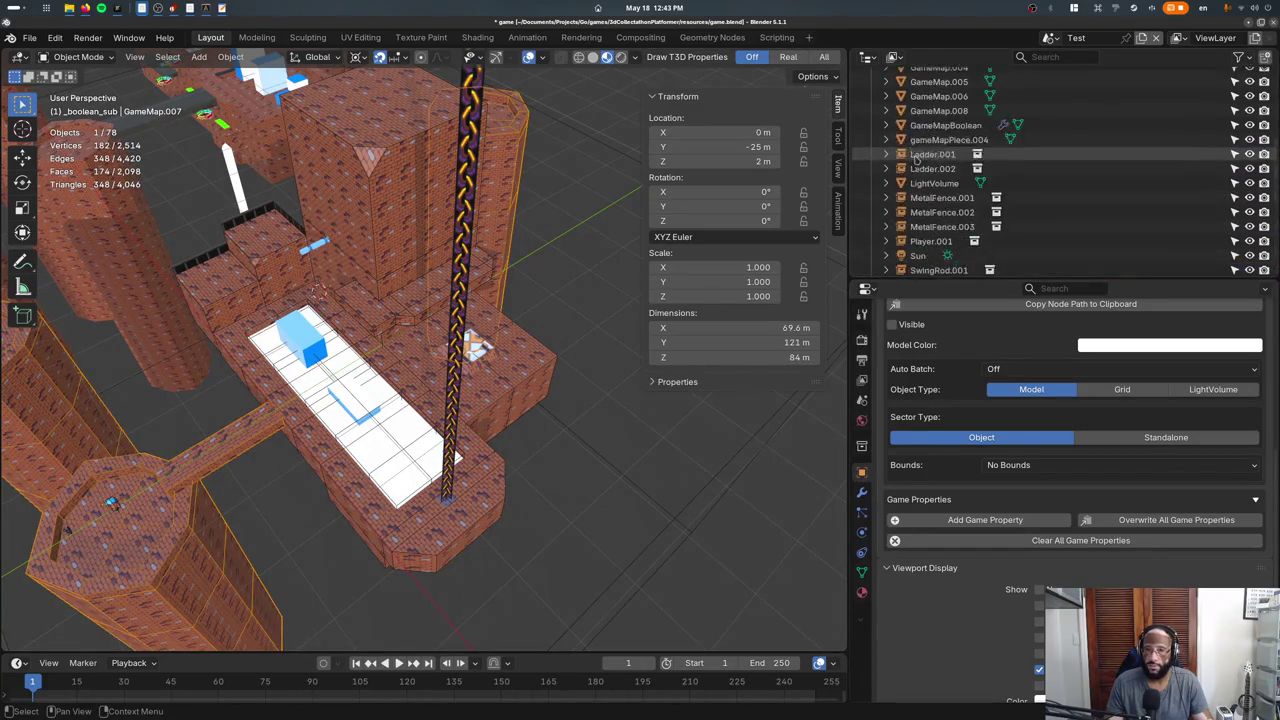
left_click(940, 180)
scroll(958, 234, "up", 5)
scroll(958, 234, "down", 4)
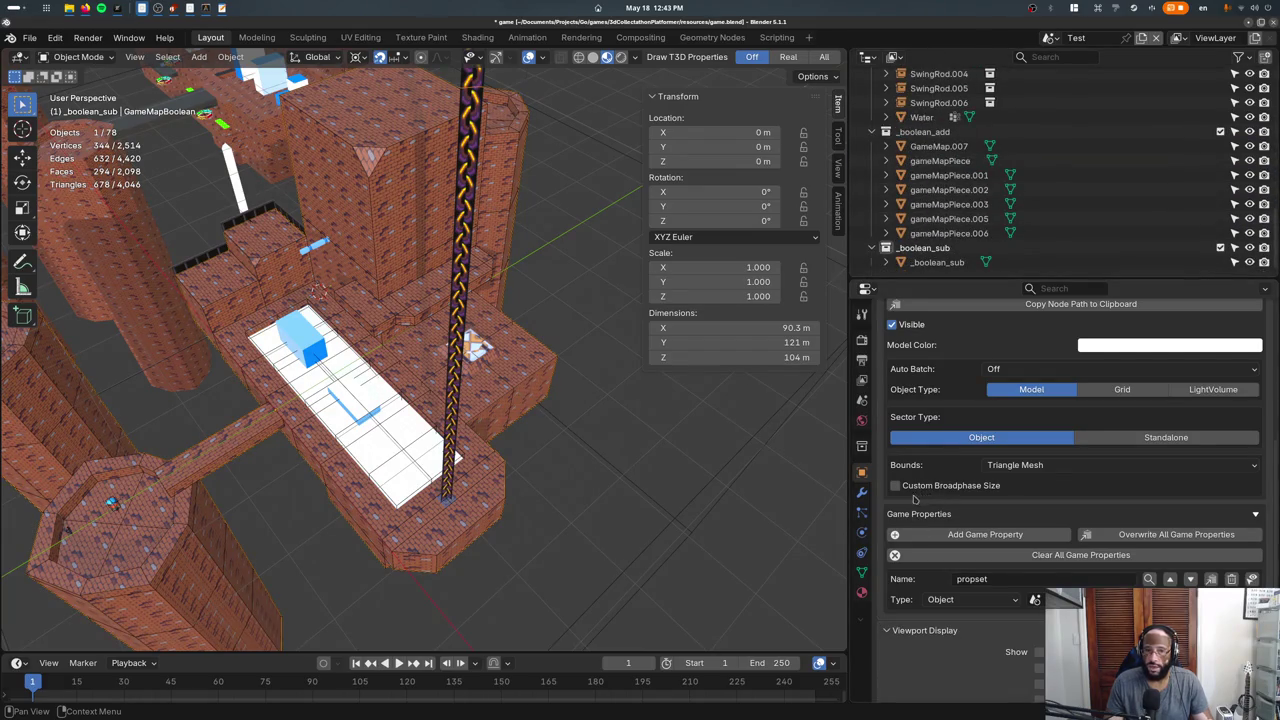
scroll(1040, 445, "up", 2)
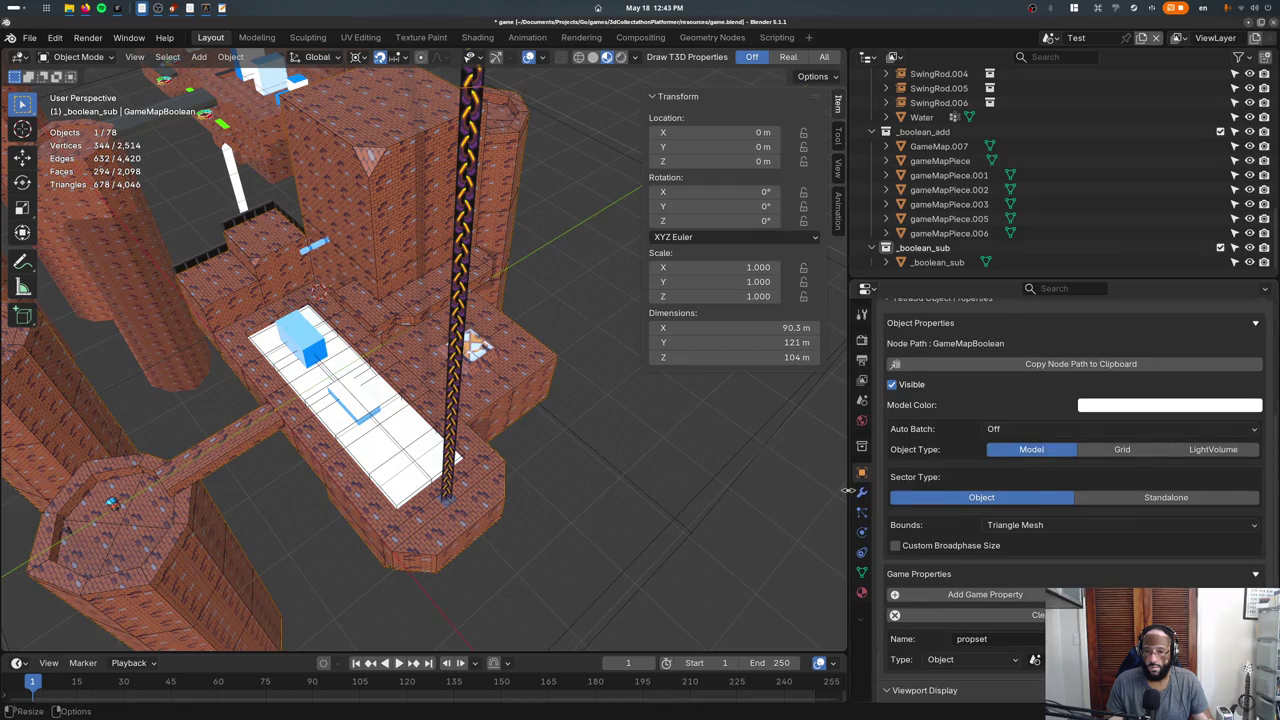
Set the Add boolean modifier's Materials to Transfer and close the test game window.
left_click(861, 492)
left_click(930, 578)
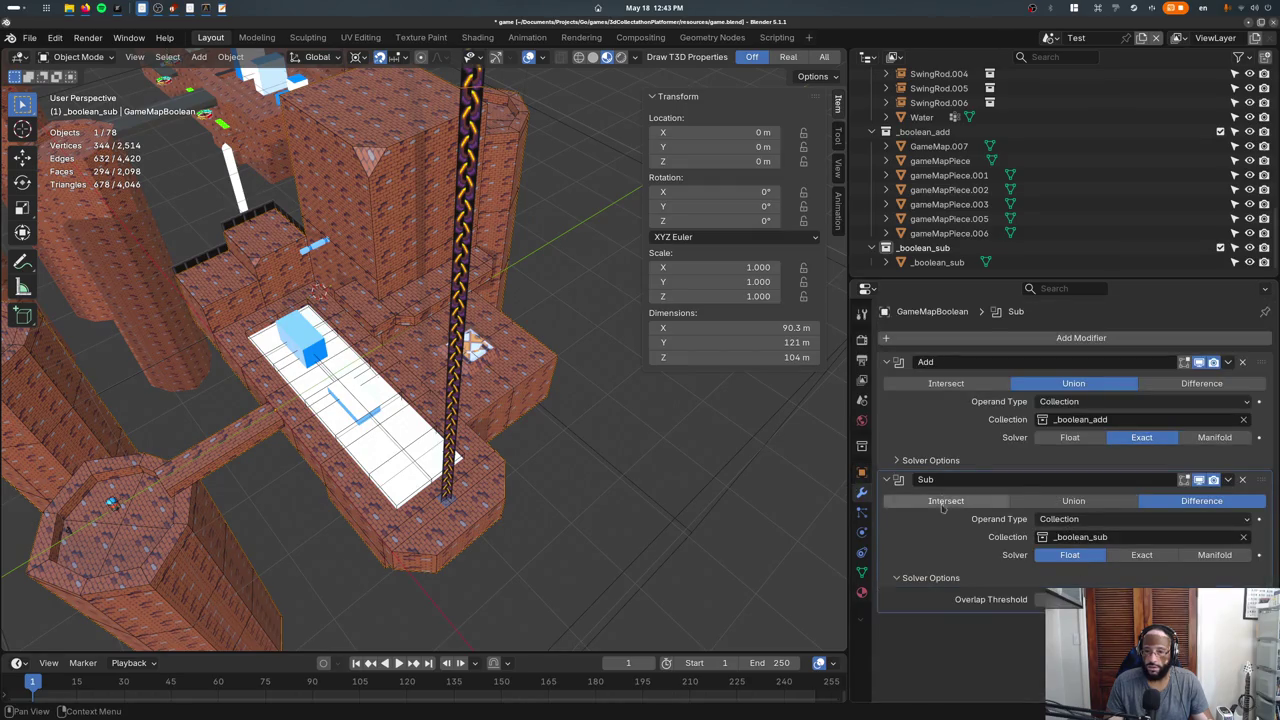
left_click(930, 460)
left_click(1105, 483)
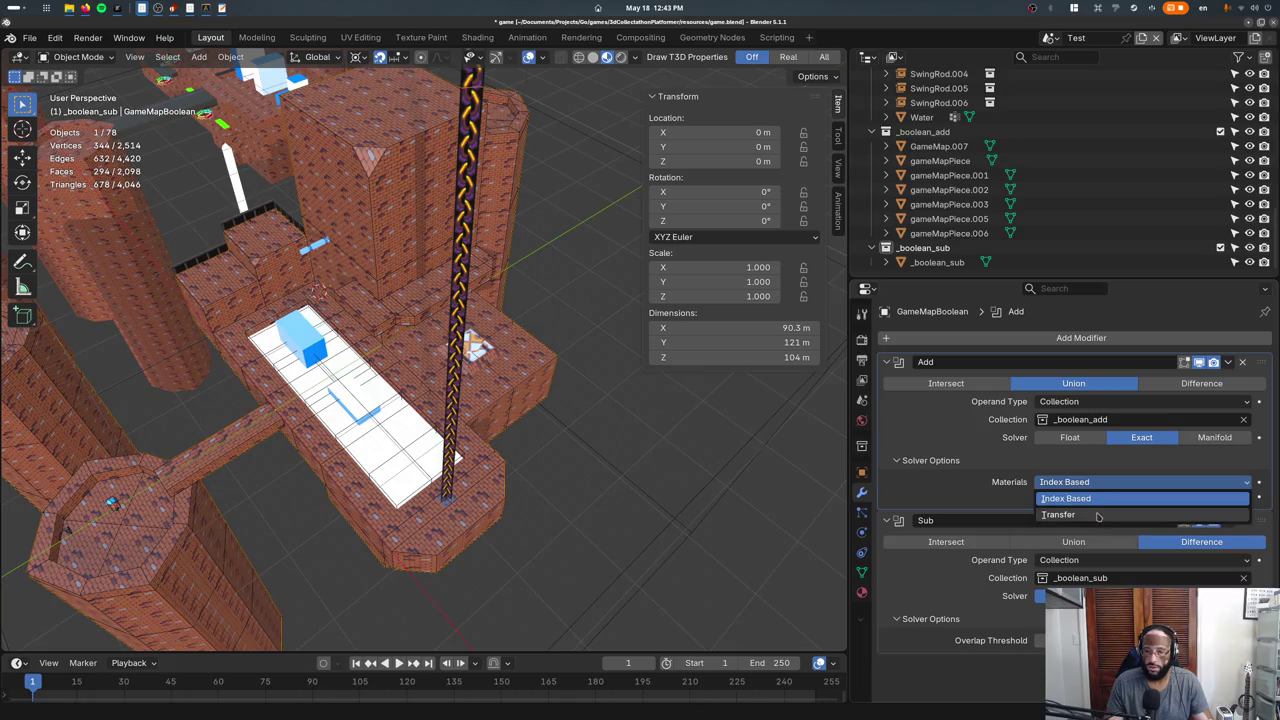
left_click(1100, 514)
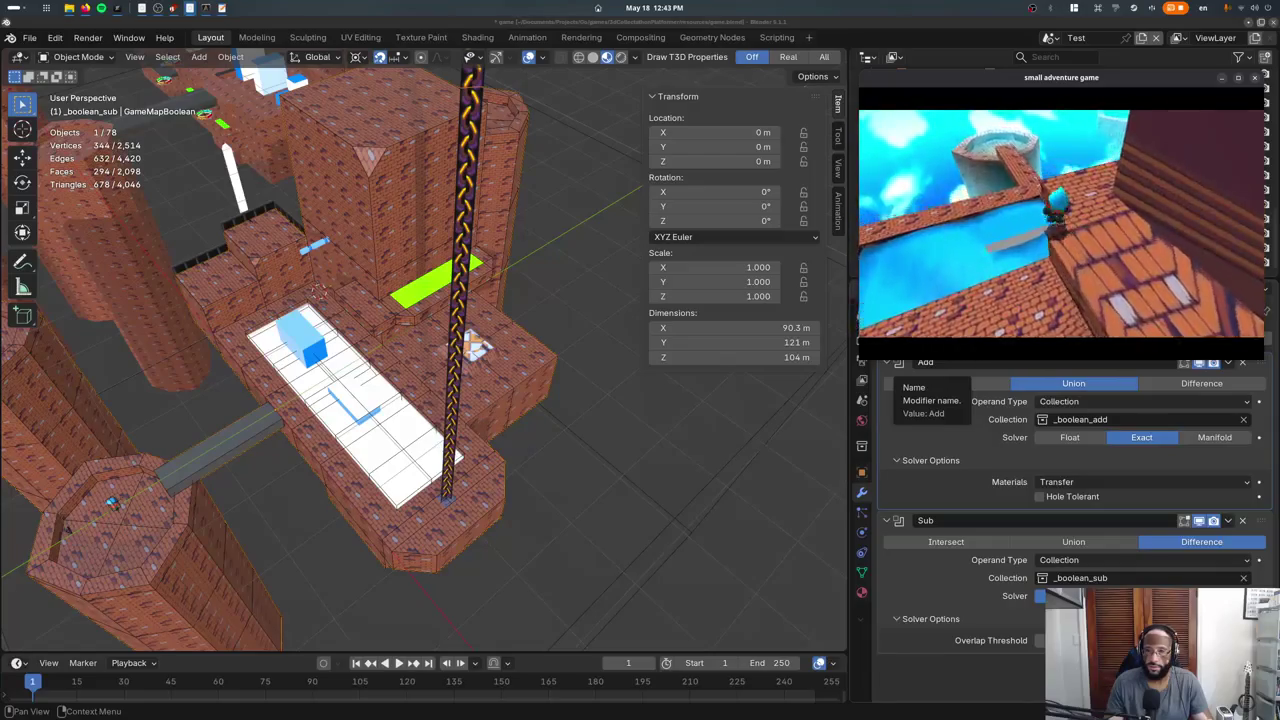
key("Escape")
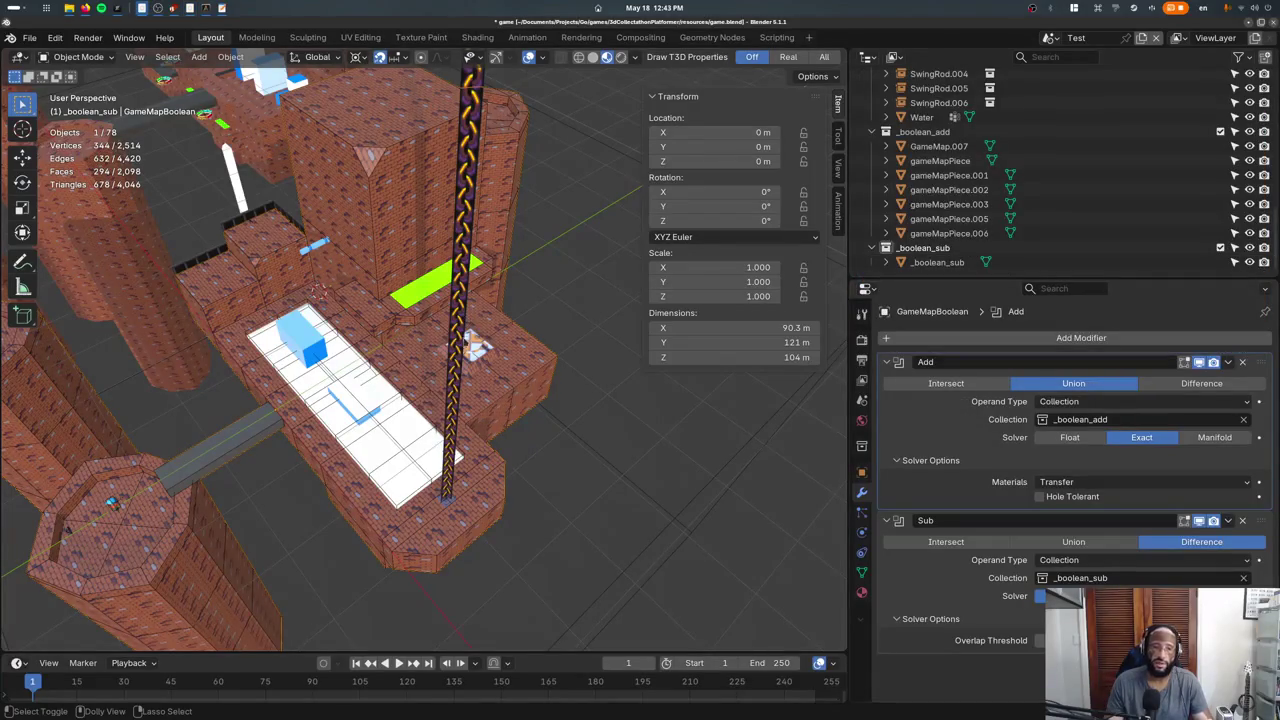
Test-run the level, close the game, and save the blend file.
key("F5")
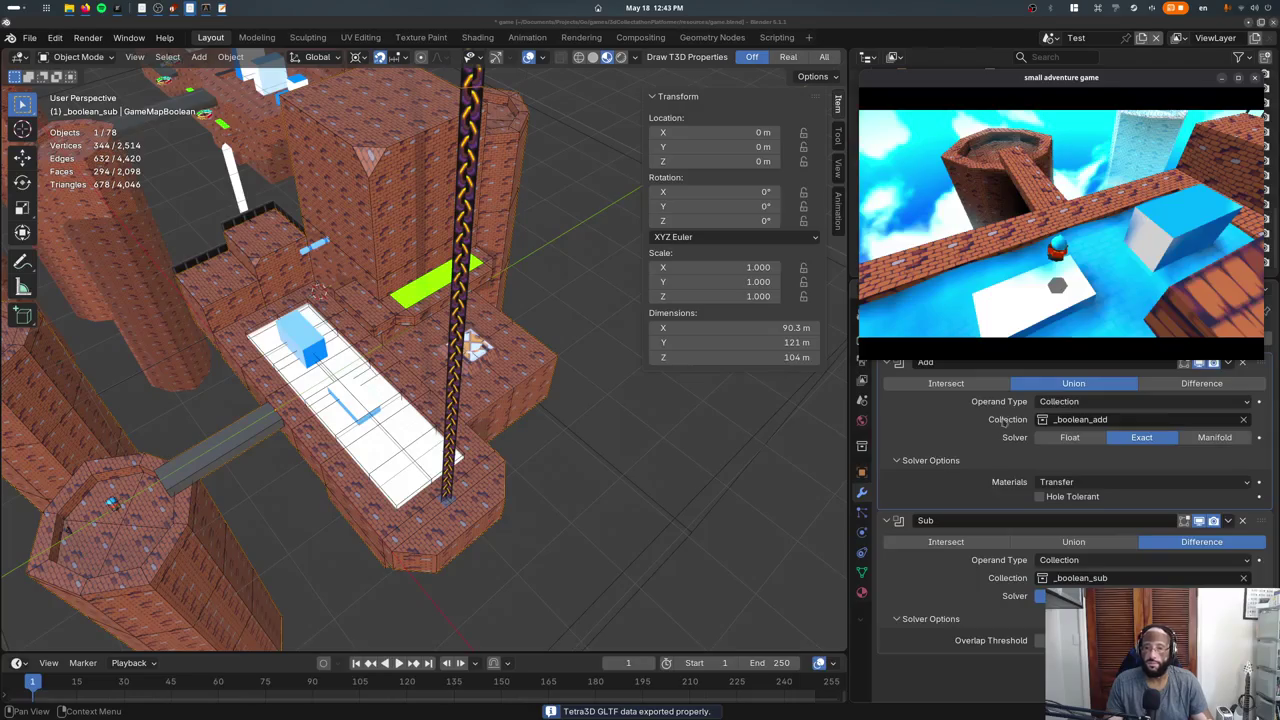
key("Escape")
key("ctrl+s")
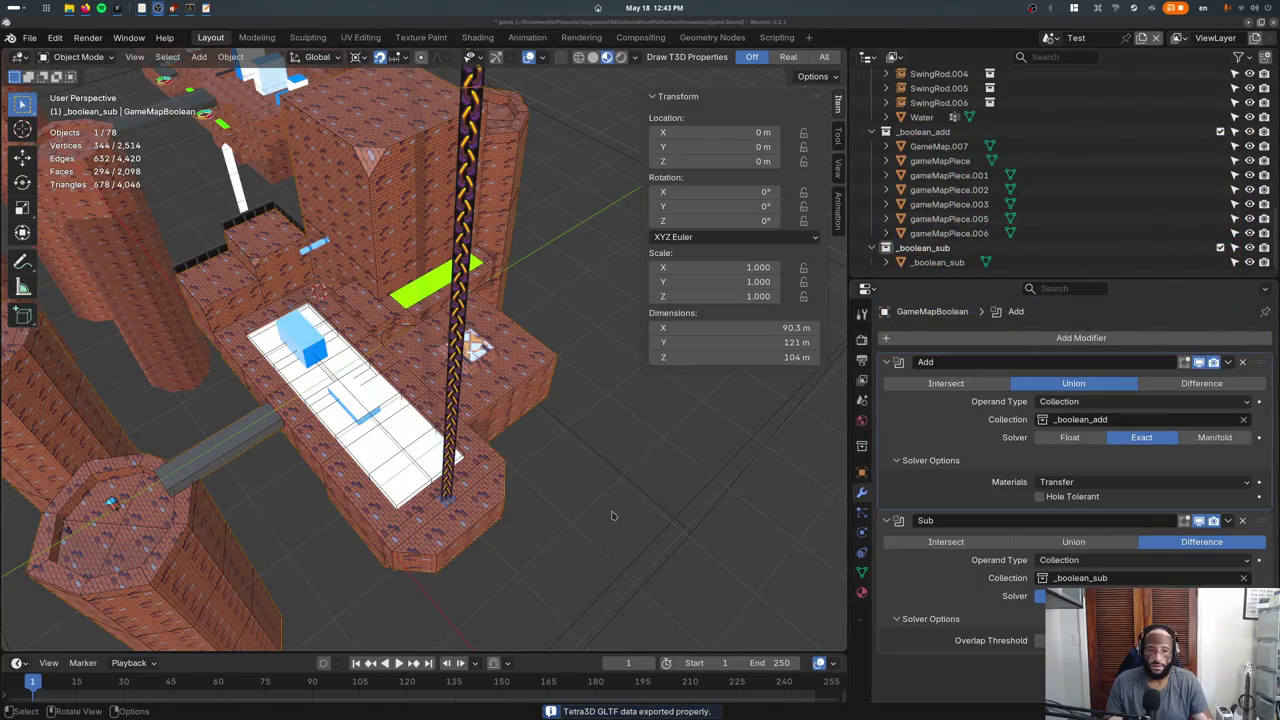
Review the crash trace in the terminal, then bring the Zed code editor forward.
key("alt+Tab")
key("alt+Tab")
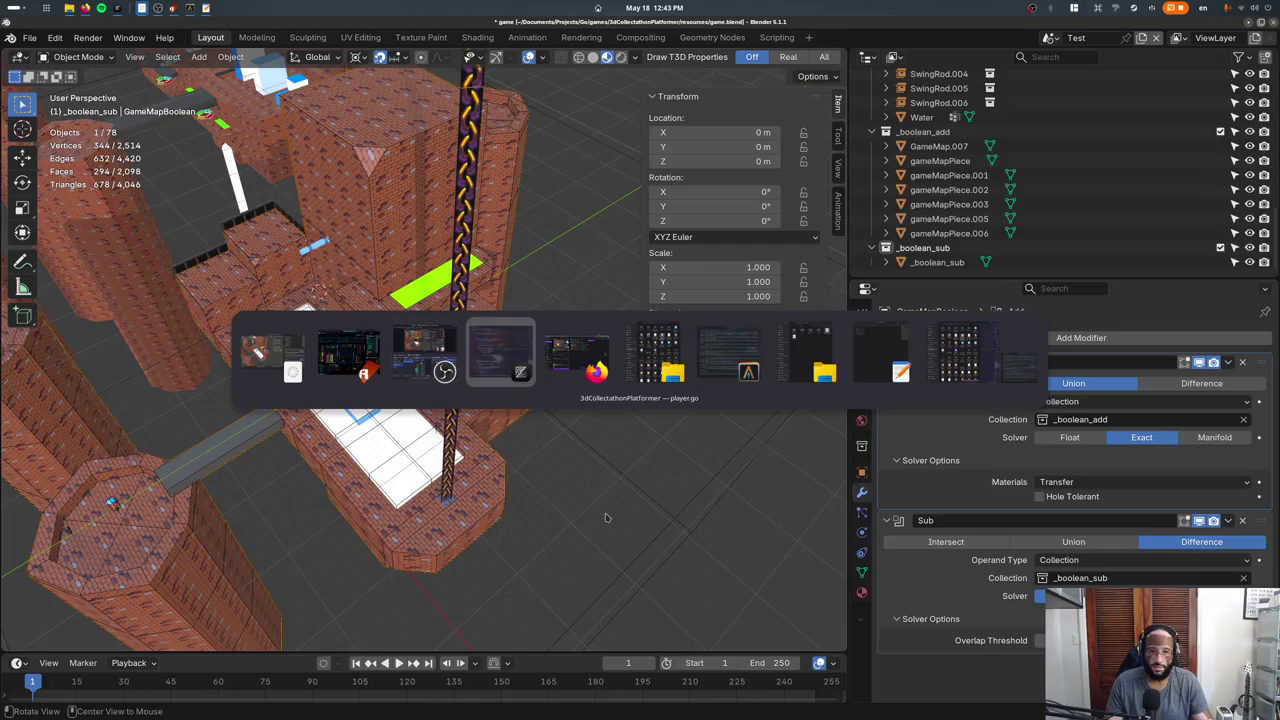
key("alt+Tab")
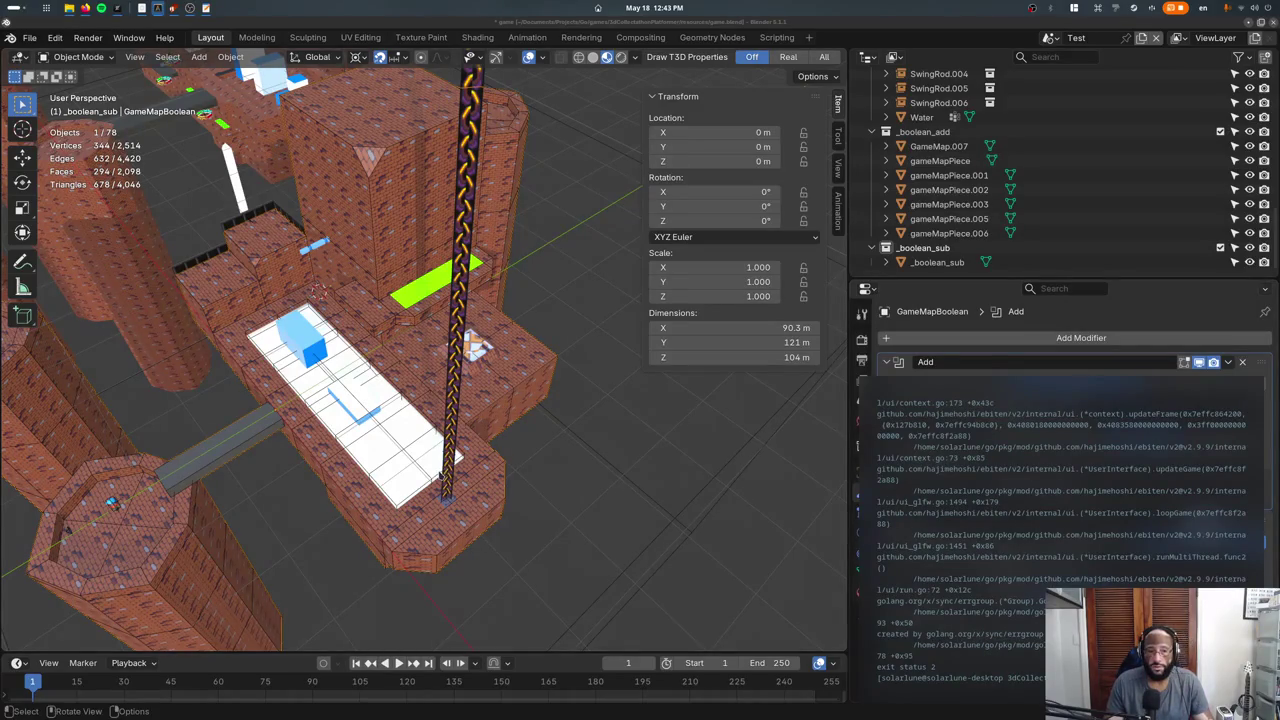
scroll(1020, 505, "up", 3)
scroll(1020, 505, "up", 3)
scroll(1020, 505, "up", 3)
scroll(1020, 505, "up", 2)
scroll(1020, 505, "up", 3)
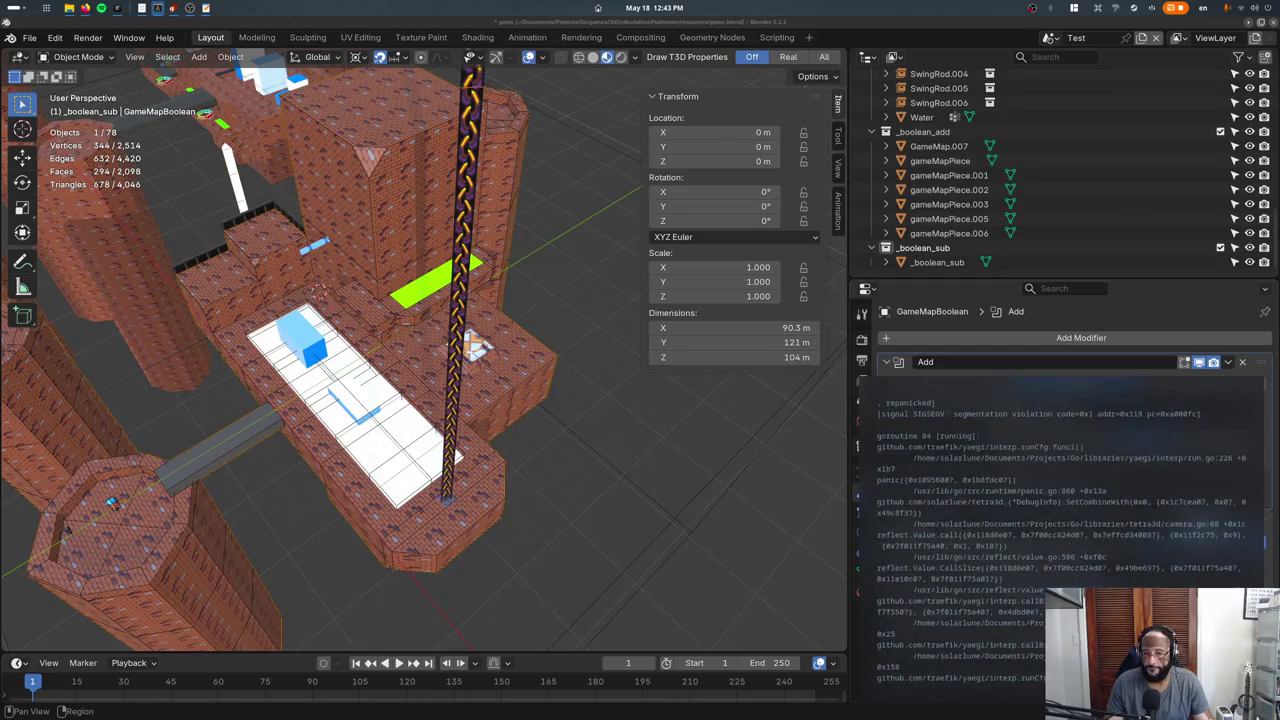
scroll(1013, 610, "up", 4)
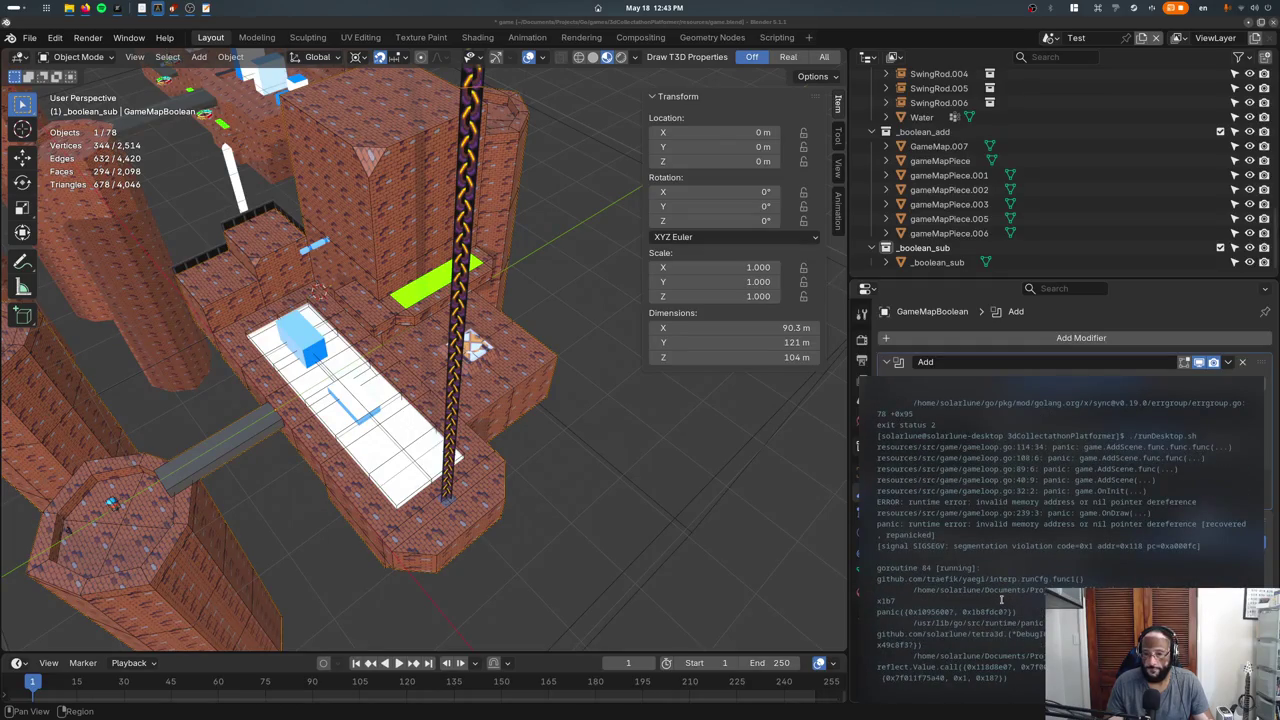
key("super")
left_click(289, 230)
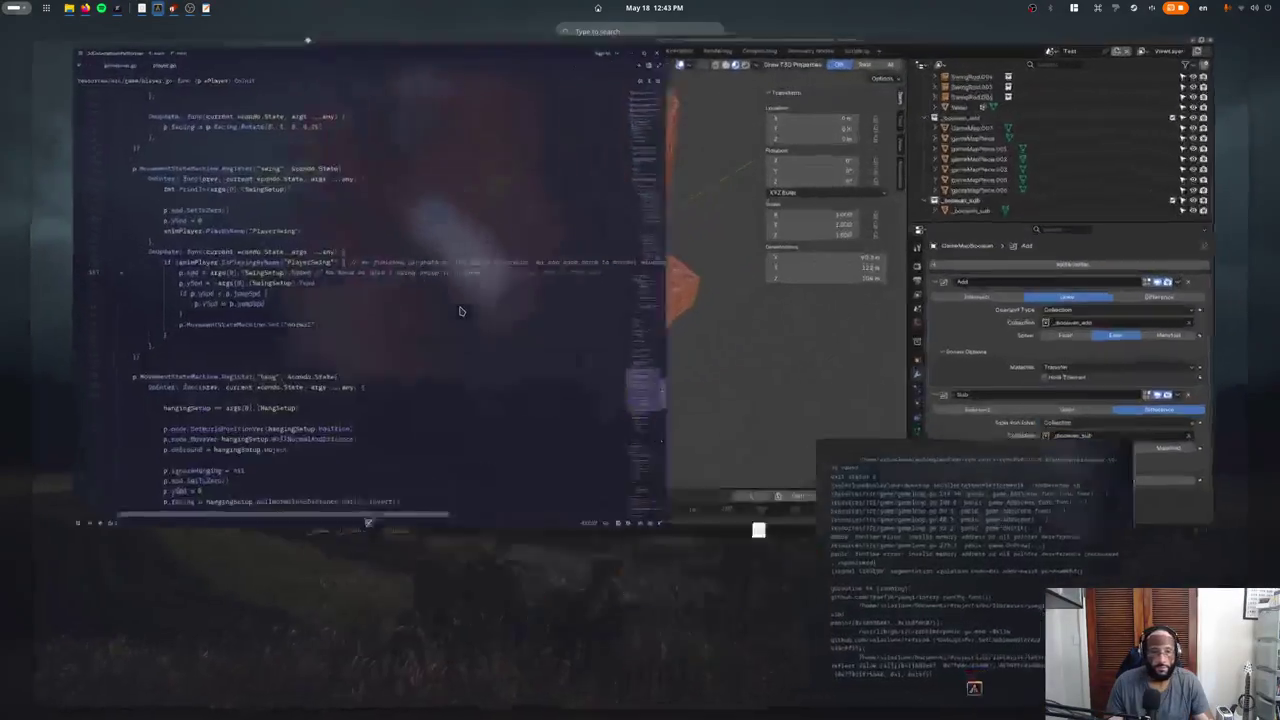
Delete the SwingSetup debug print from player.go and search gameloop.go for 'addse'.
left_click(286, 230, "ctrl")
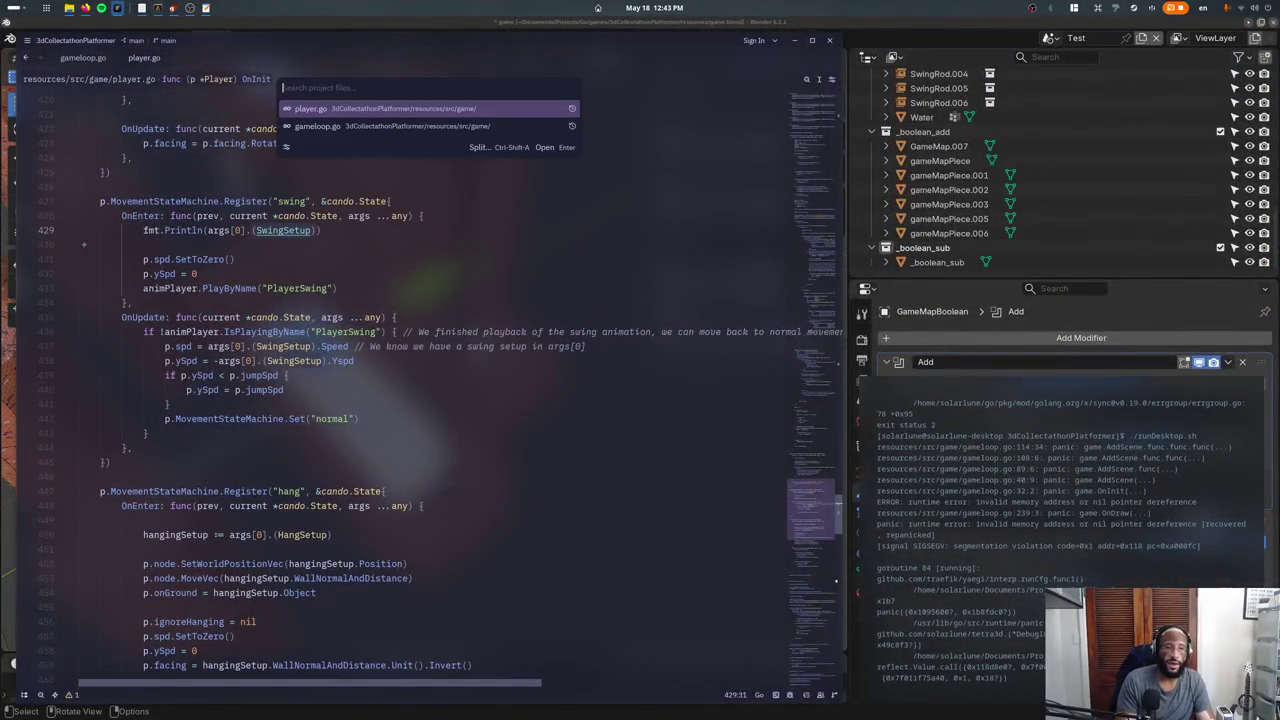
key("ctrl+shift+k")
key("ctrl+shift+k")
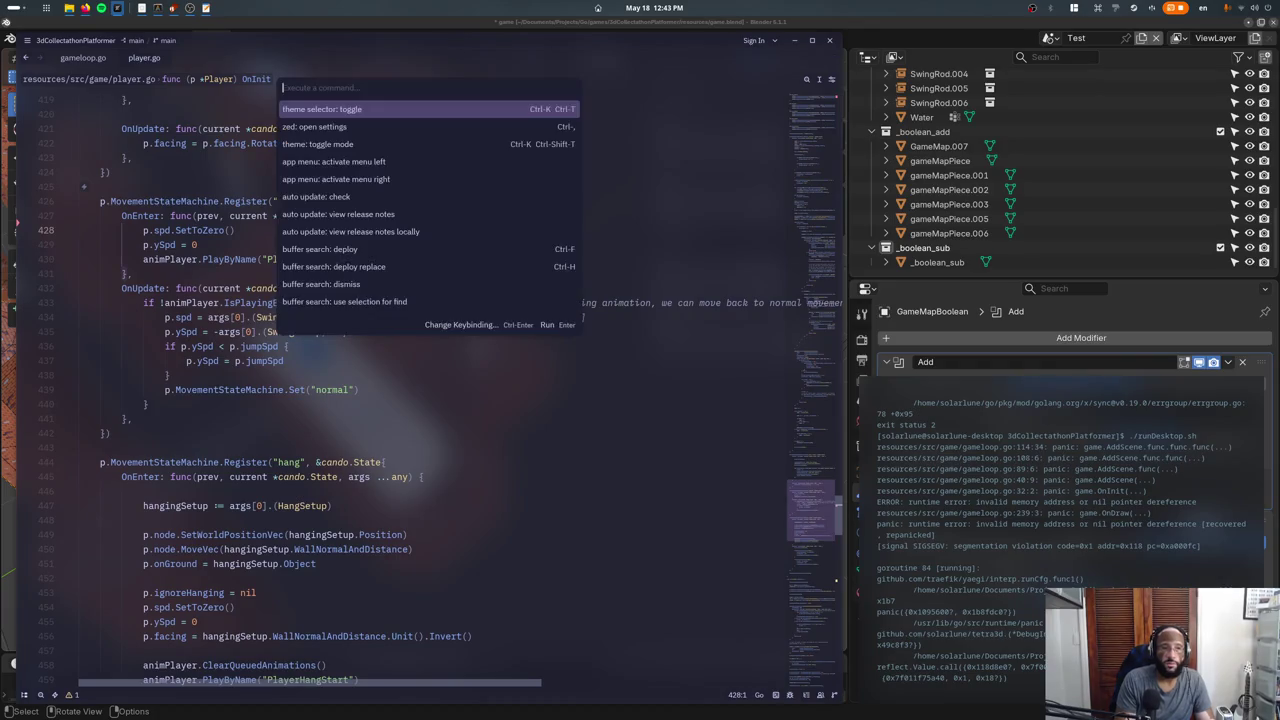
key("ctrl+Page_Up")
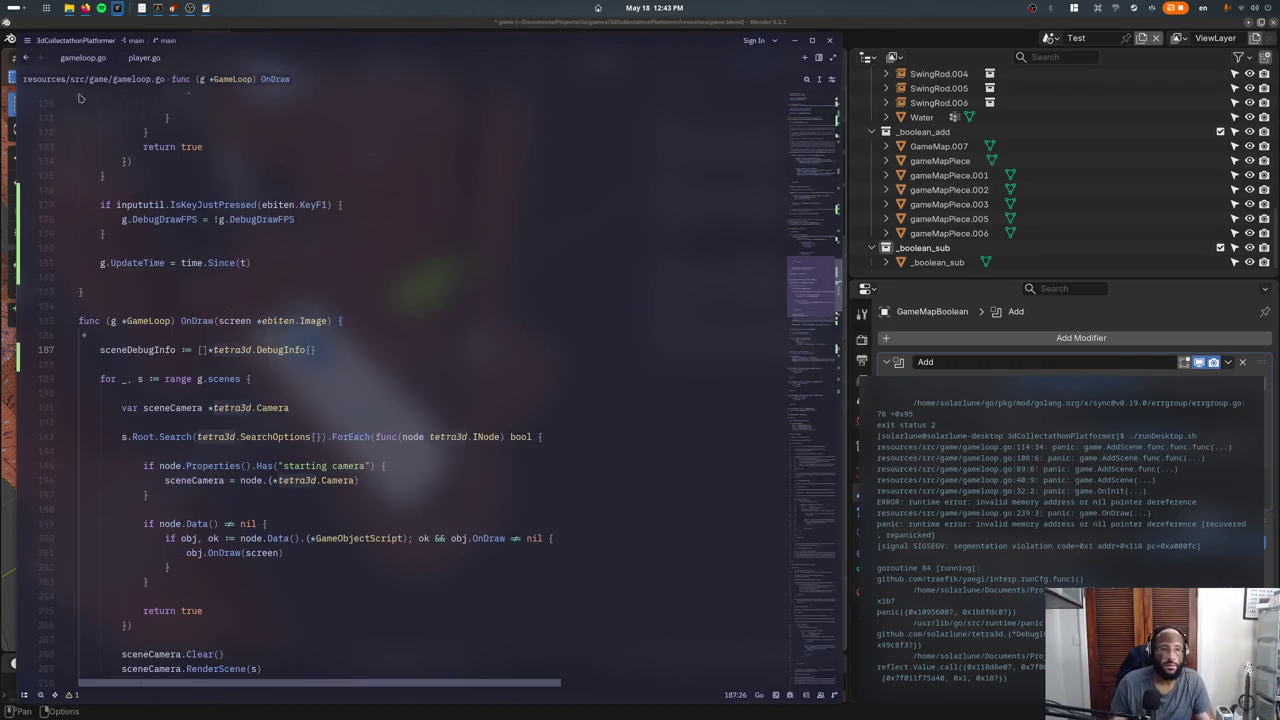
type("adds")
type("en")
key("Escape")
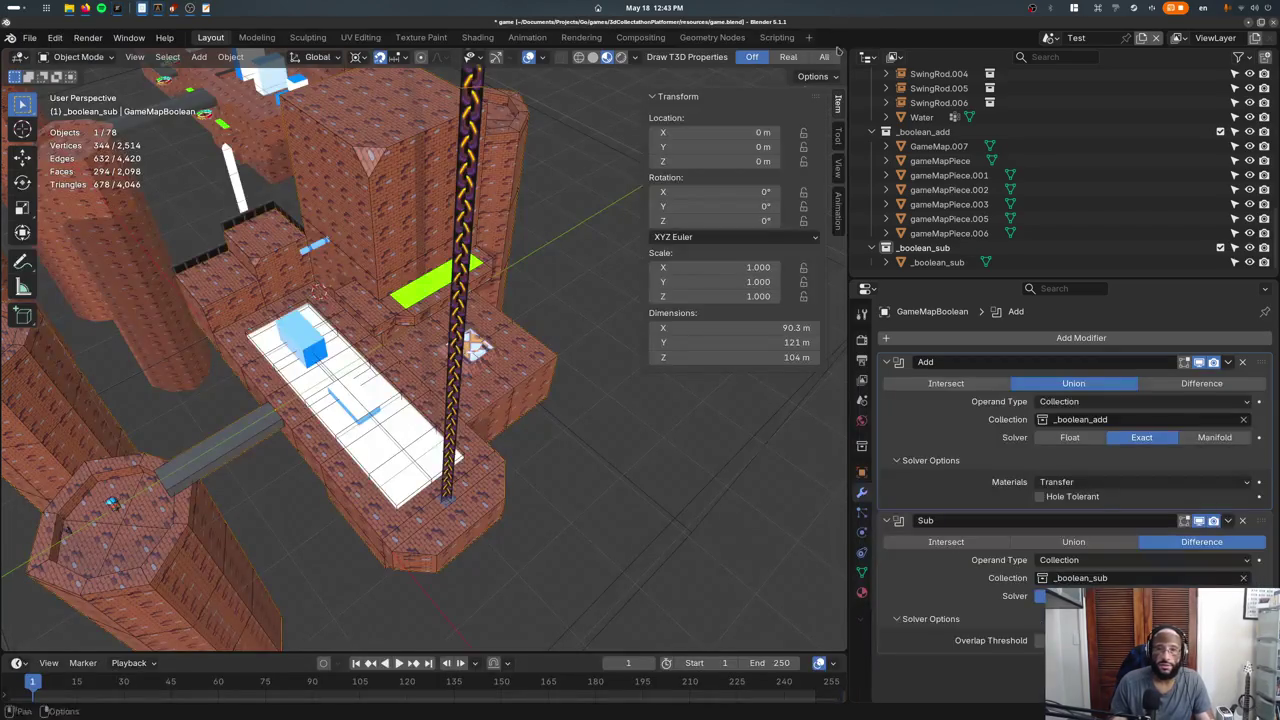
Re-export the level from Blender and locate the AddScene call in OnInit.
key("ctrl+s")
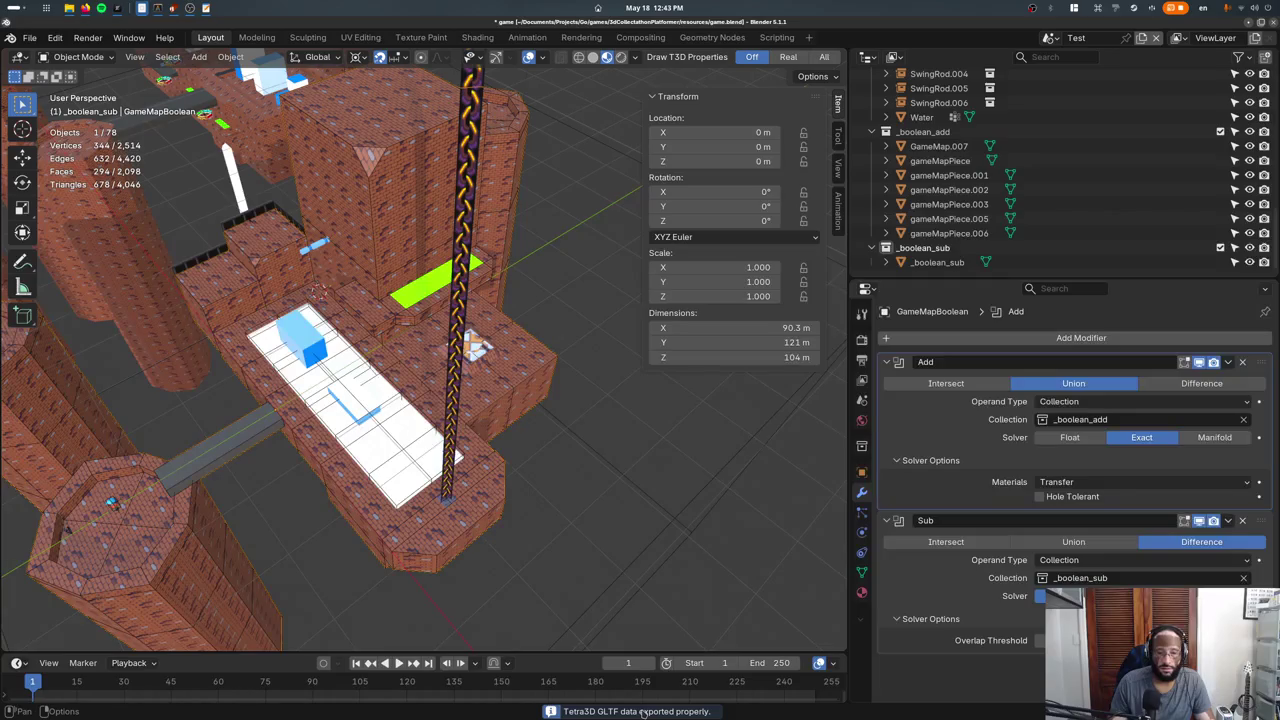
key("alt+Tab")
scroll(312, 339, "up", 6)
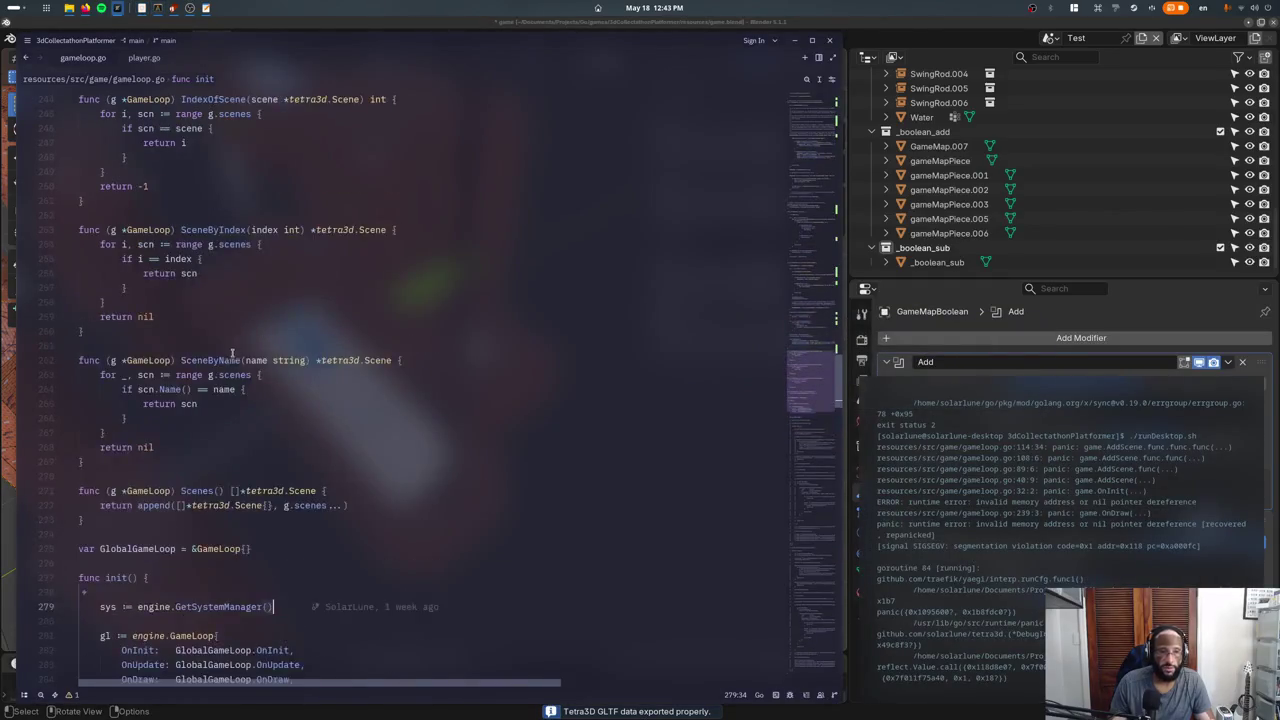
scroll(300, 360, "up", 10)
scroll(266, 403, "up", 4)
left_click(266, 403)
key("Page_Up")
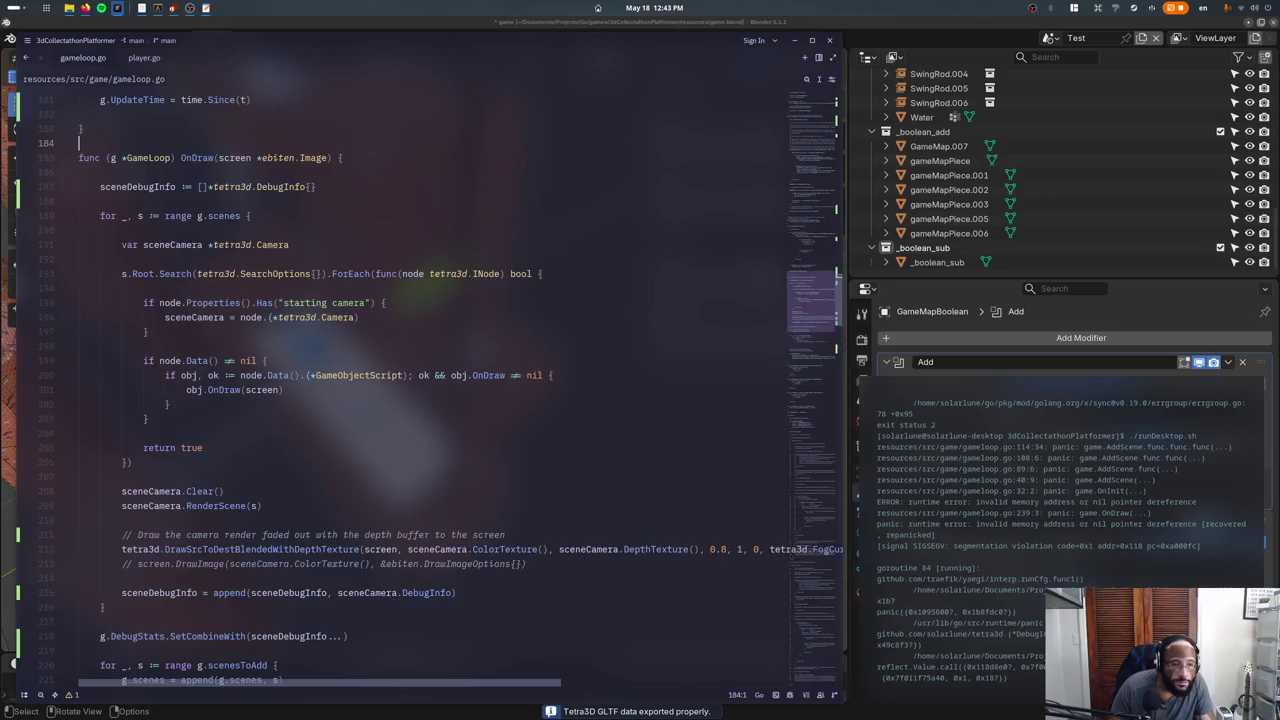
key("Page_Up")
key("Page_Up")
key("Page_Up")
key("Page_Up")
key("Page_Up")
double_click(130, 534)
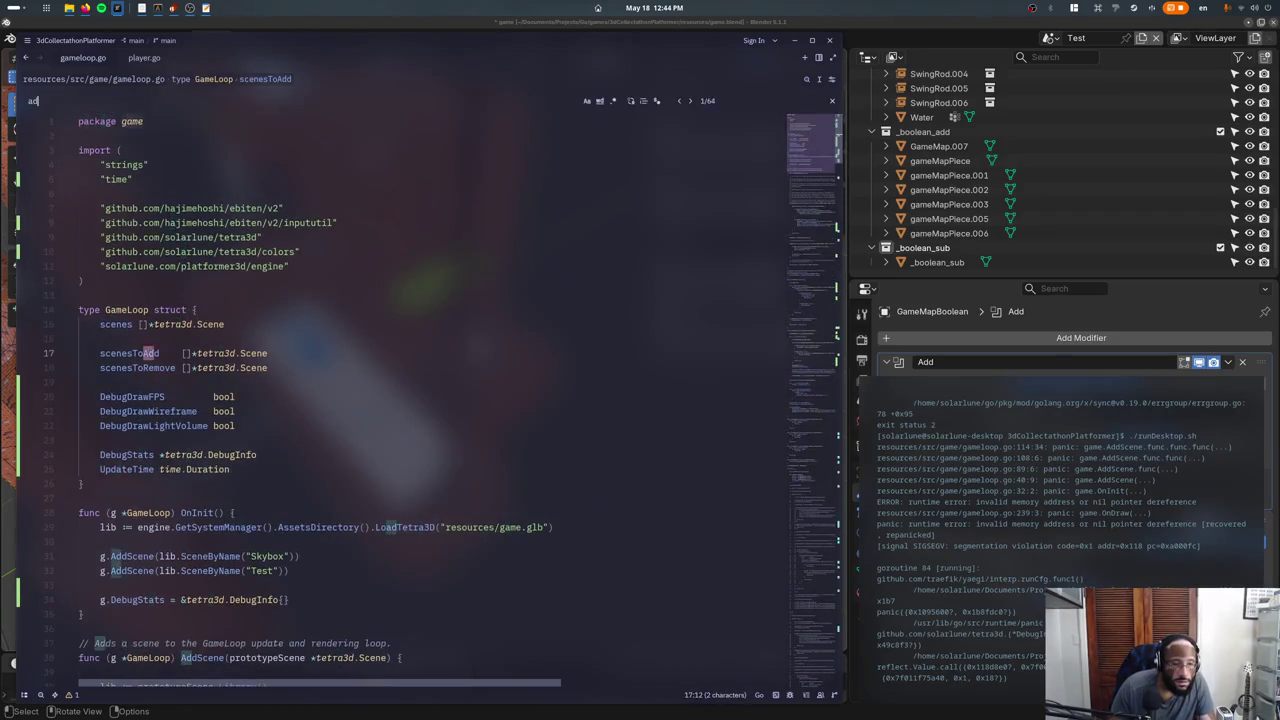
Scroll through the AddScene function and open a terminal panel below it.
scroll(201, 402, "down", 5)
left_click(201, 402)
scroll(198, 380, "down", 4)
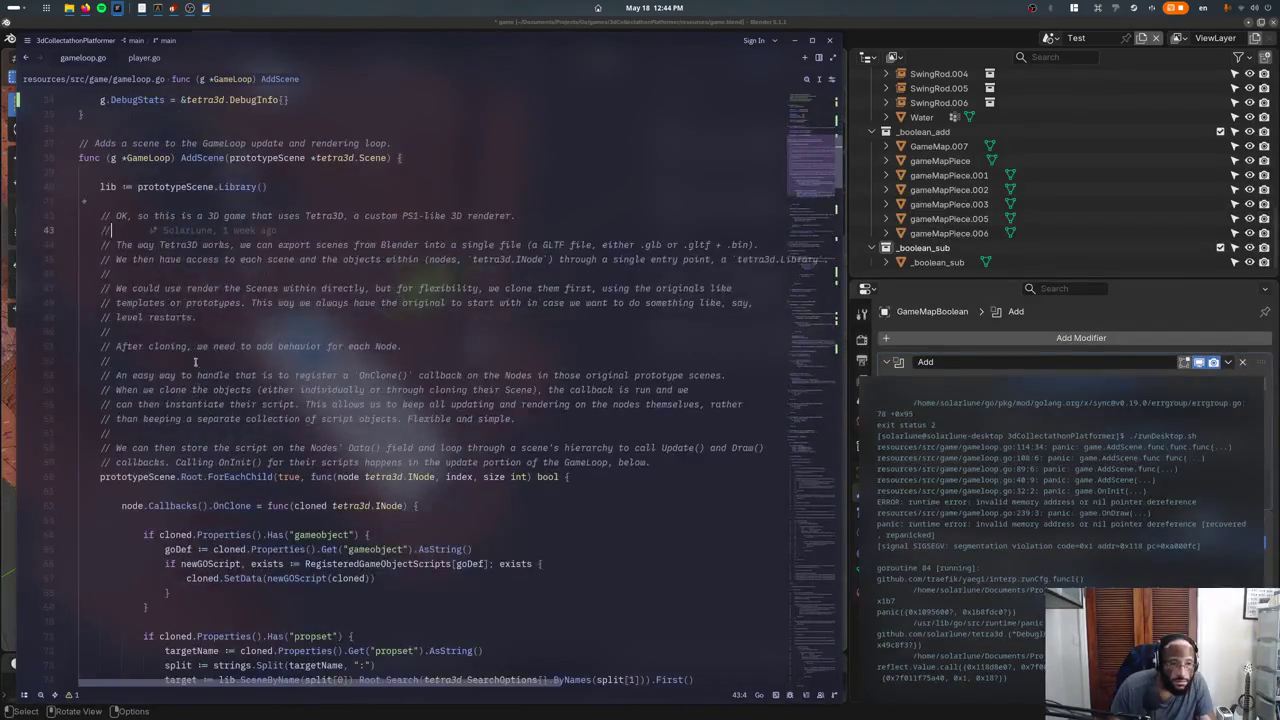
scroll(184, 225, "down", 4)
scroll(183, 228, "down", 2)
scroll(182, 232, "down", 1)
scroll(181, 236, "down", 1)
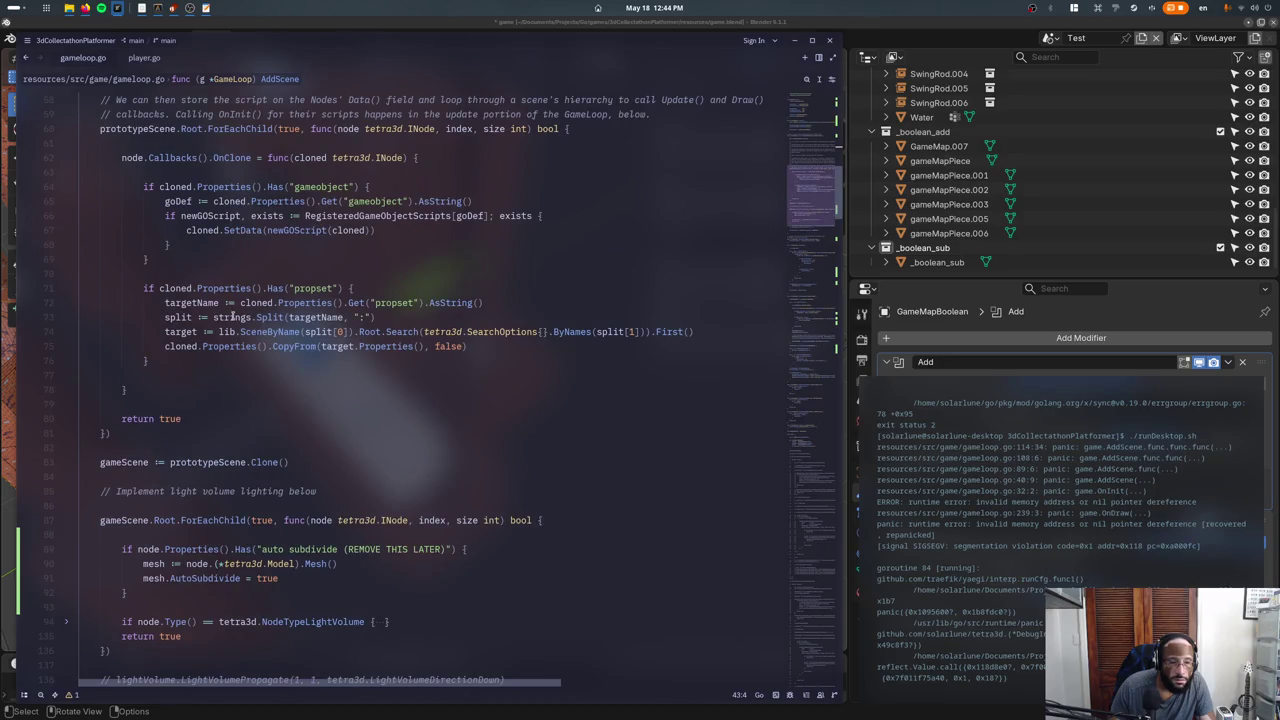
scroll(231, 316, "down", 2)
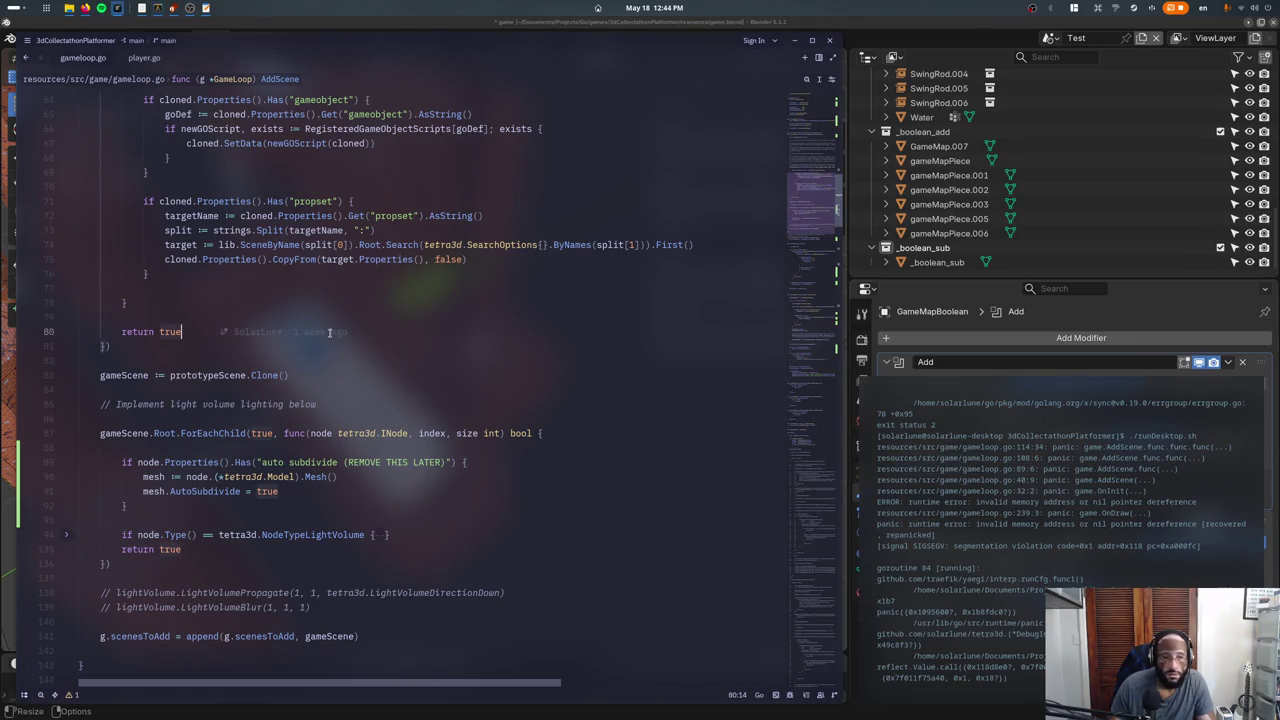
key("ctrl+grave")
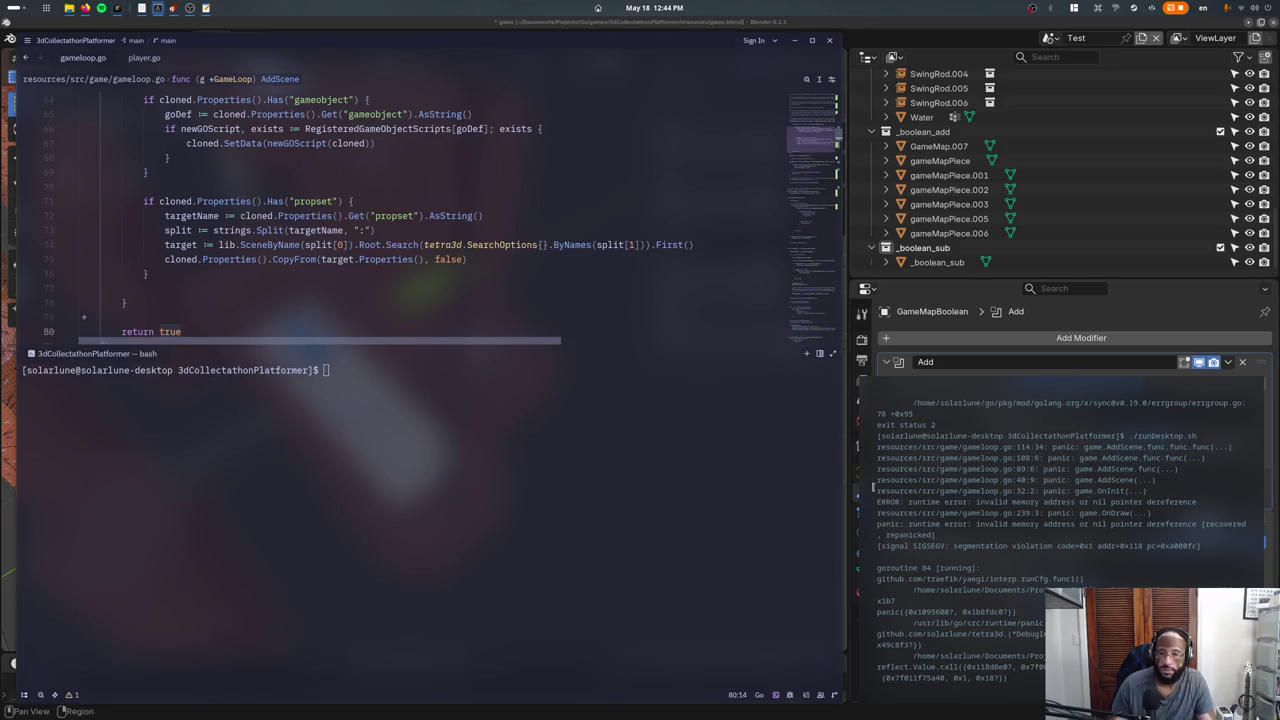
Run ./run.sh in the terminal twice to reproduce the crash.
left_click(763, 480)
type("./run.sh")
key("Return")
key("Up")
key("Return")
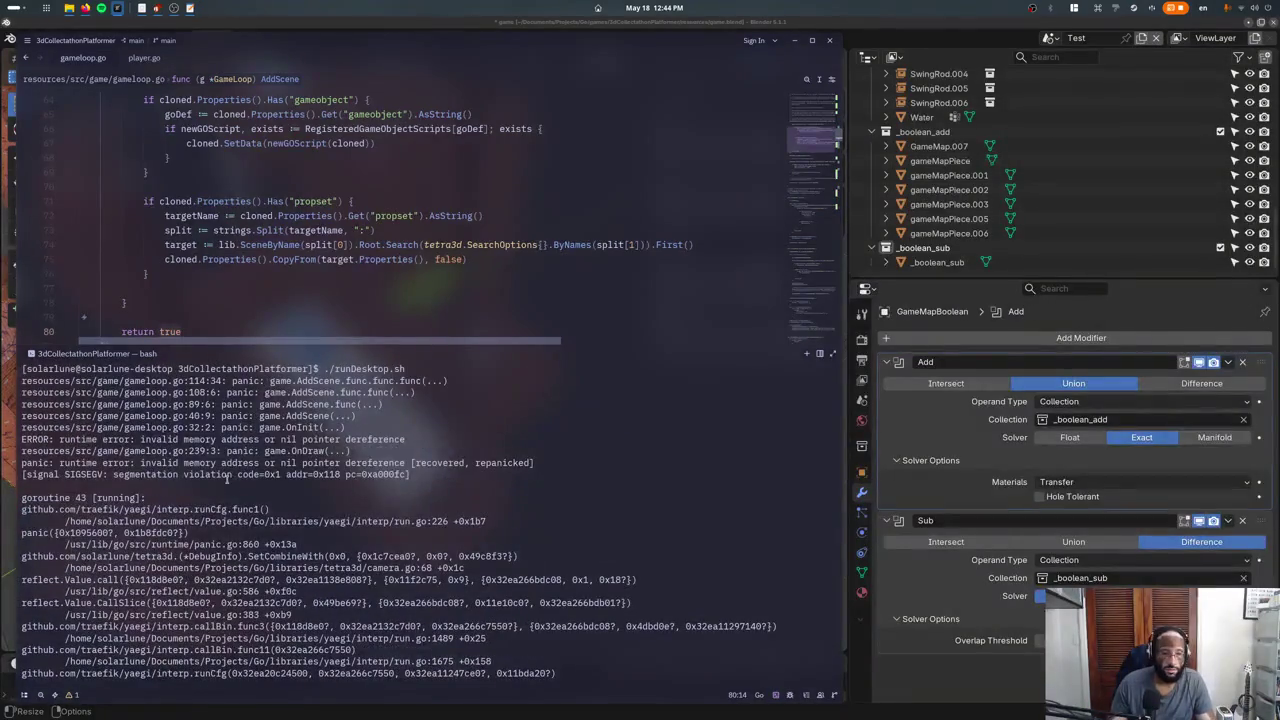
Jump to gameloop.go:114 and add fmt.Println(hit) in the ray-test hit callback.
left_click(128, 381, "ctrl")
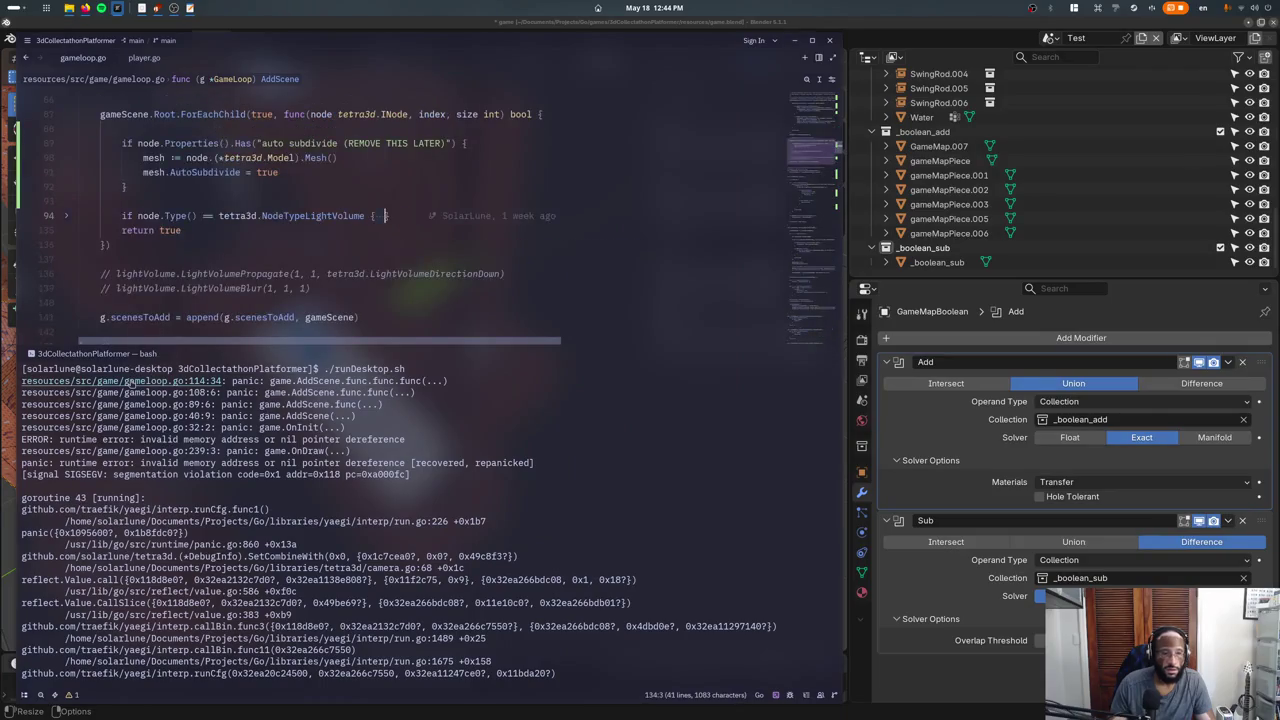
left_click(56, 216)
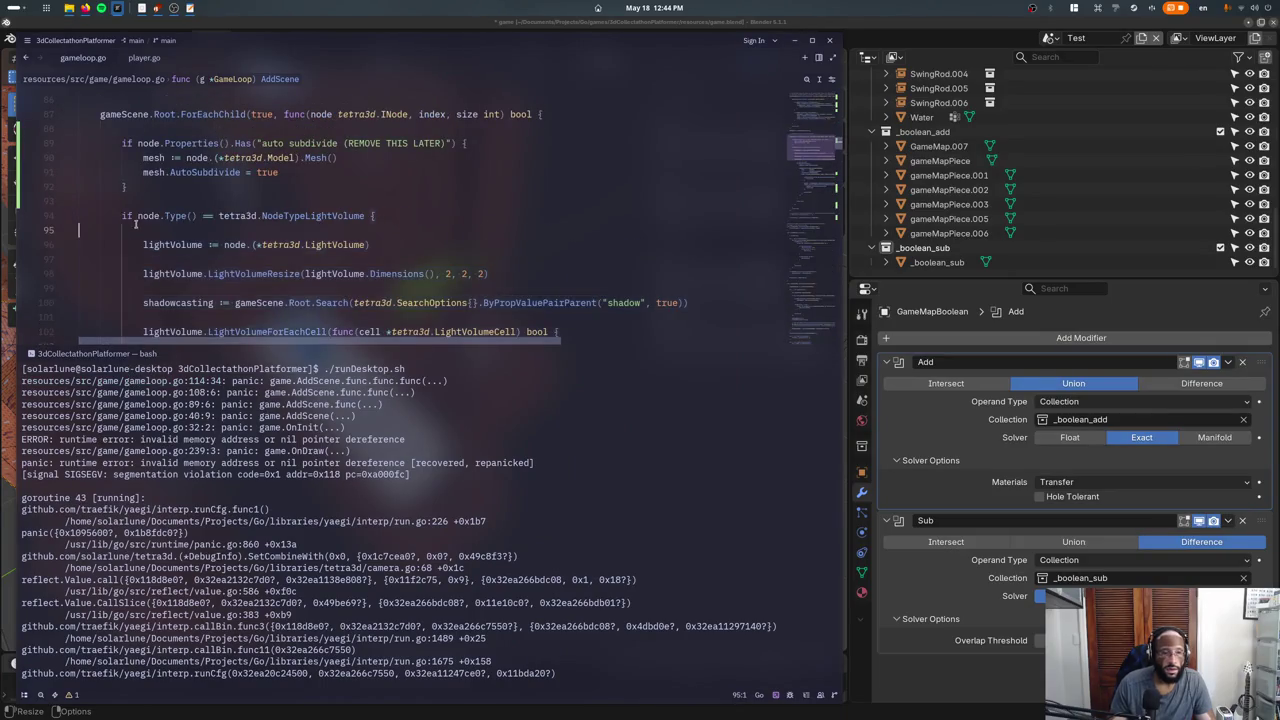
left_click(172, 381, "ctrl")
left_click(295, 259)
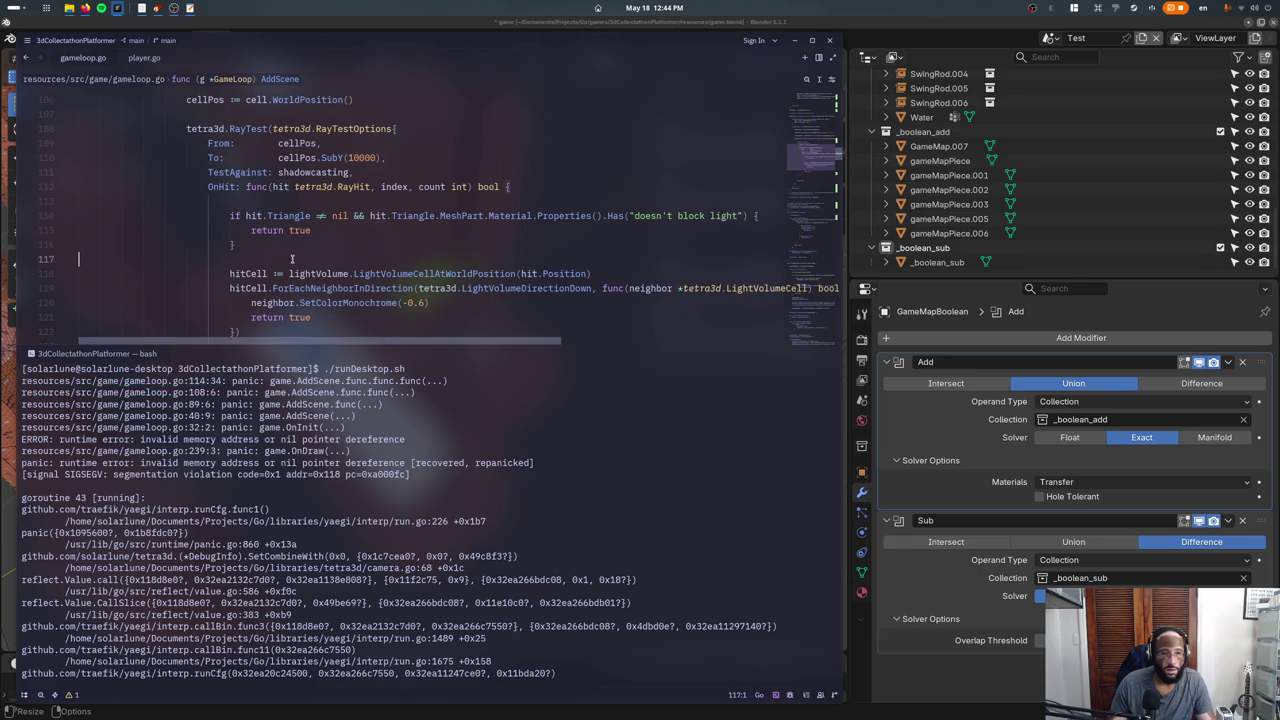
key("ctrl+j")
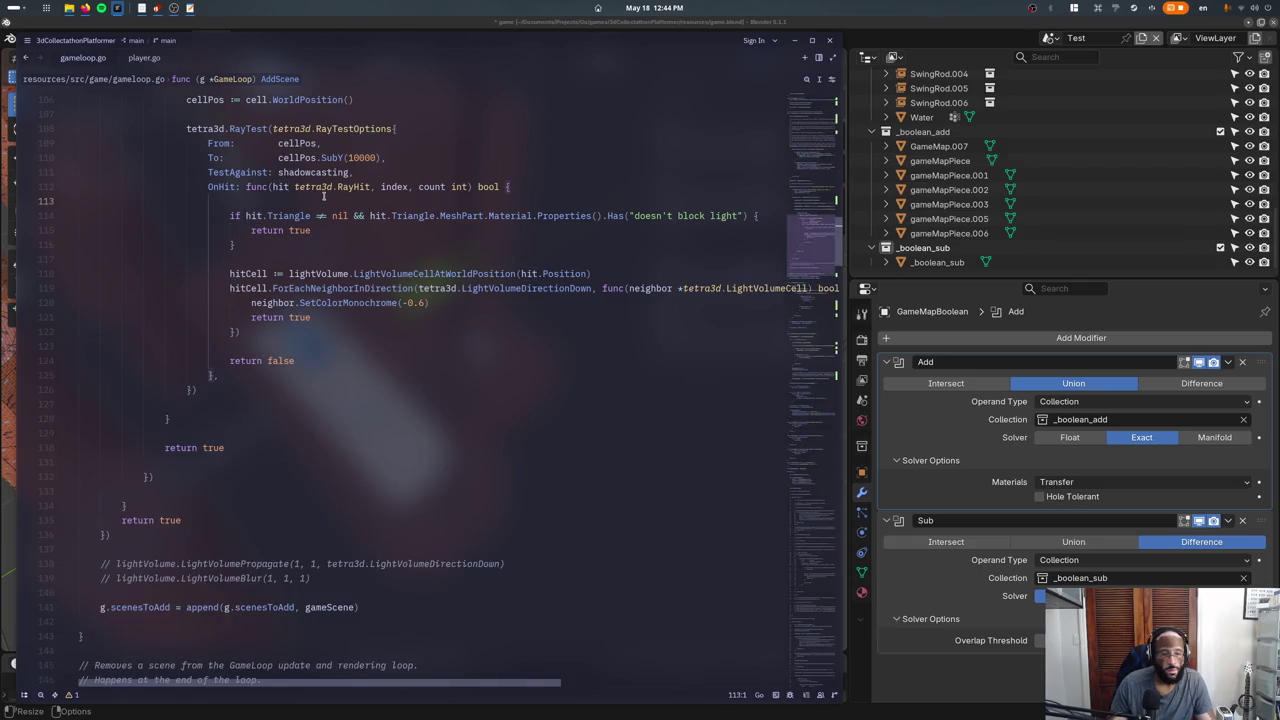
key("Return")
key("Return")
type("fmt.")
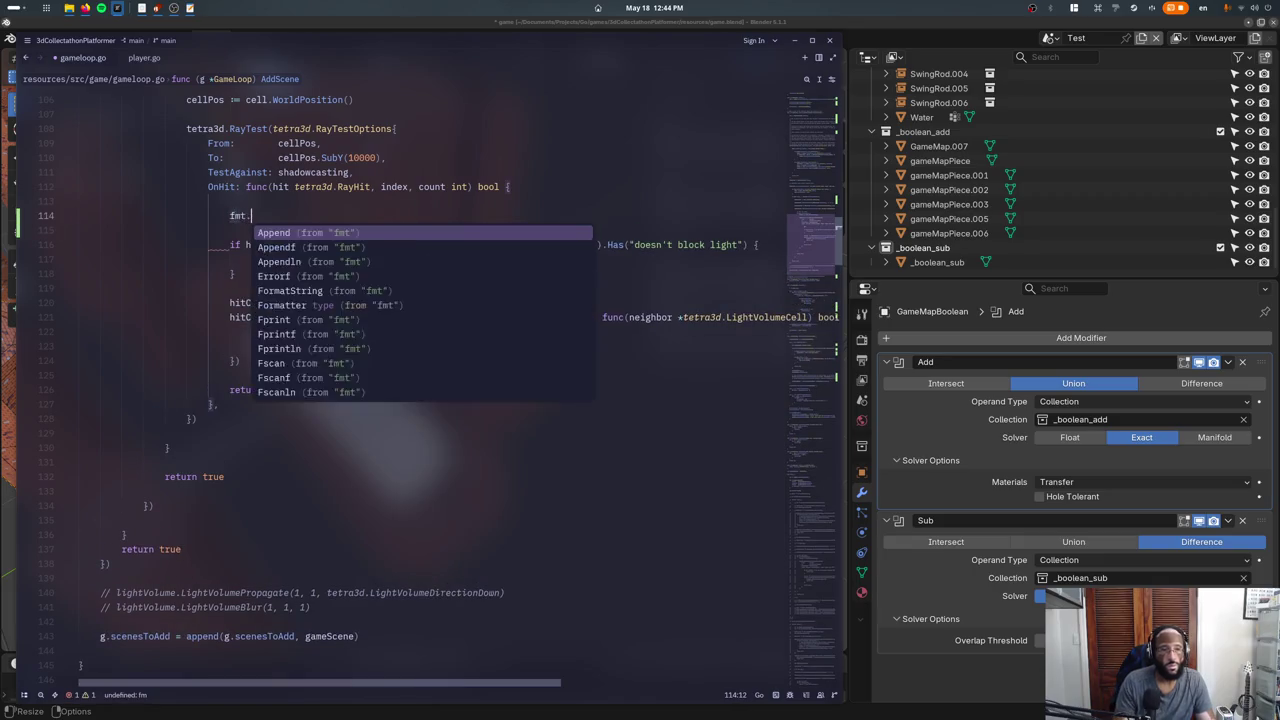
type("Println(hit")
key("ctrl+j")
key("ctrl+j")
key("ctrl+j")
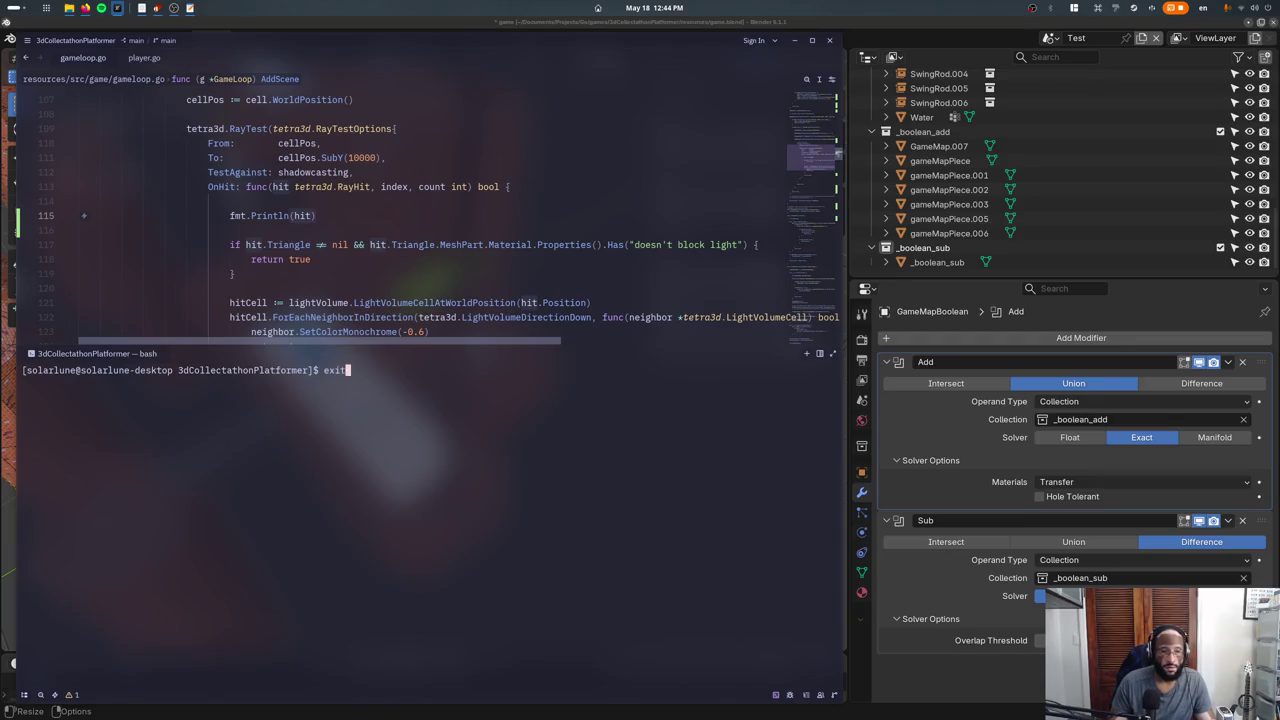
Rerun the launch script from the terminal and check its output.
key("BackSpace")
key("BackSpace")
key("BackSpace")
type("./r")
key("Return")
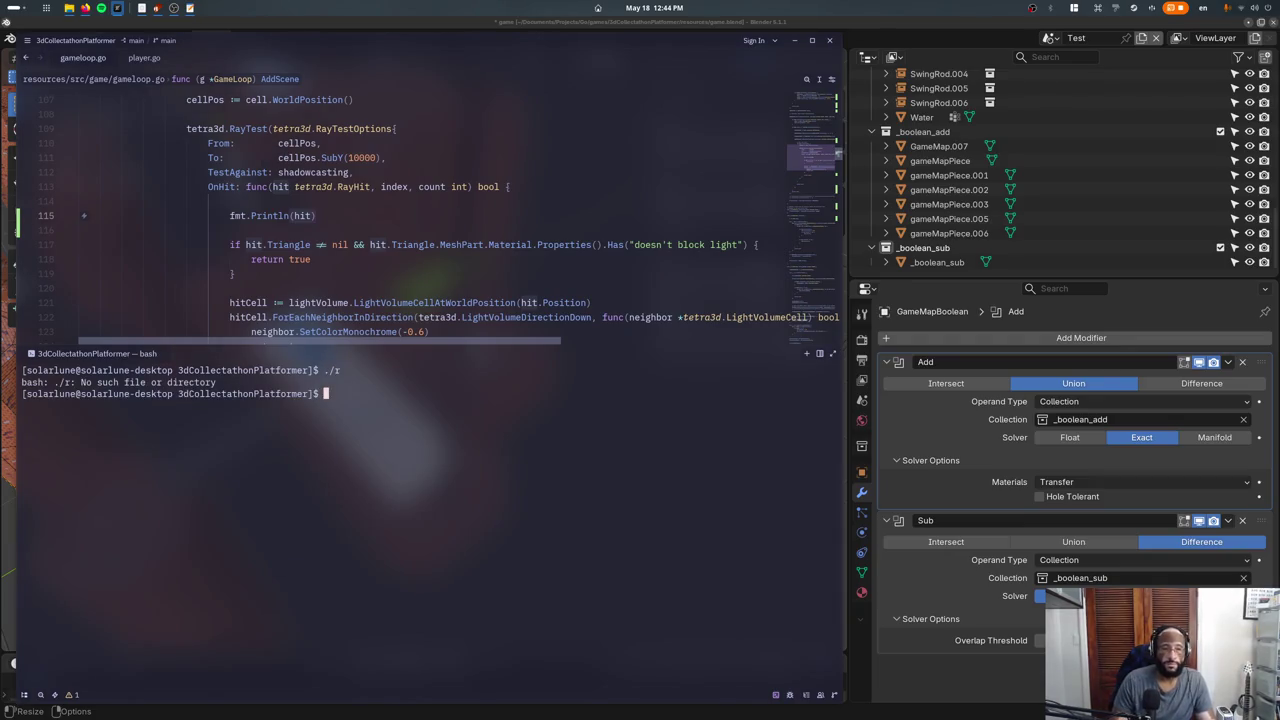
key("Up")
key("Return")
key("Tab")
key("Tab")
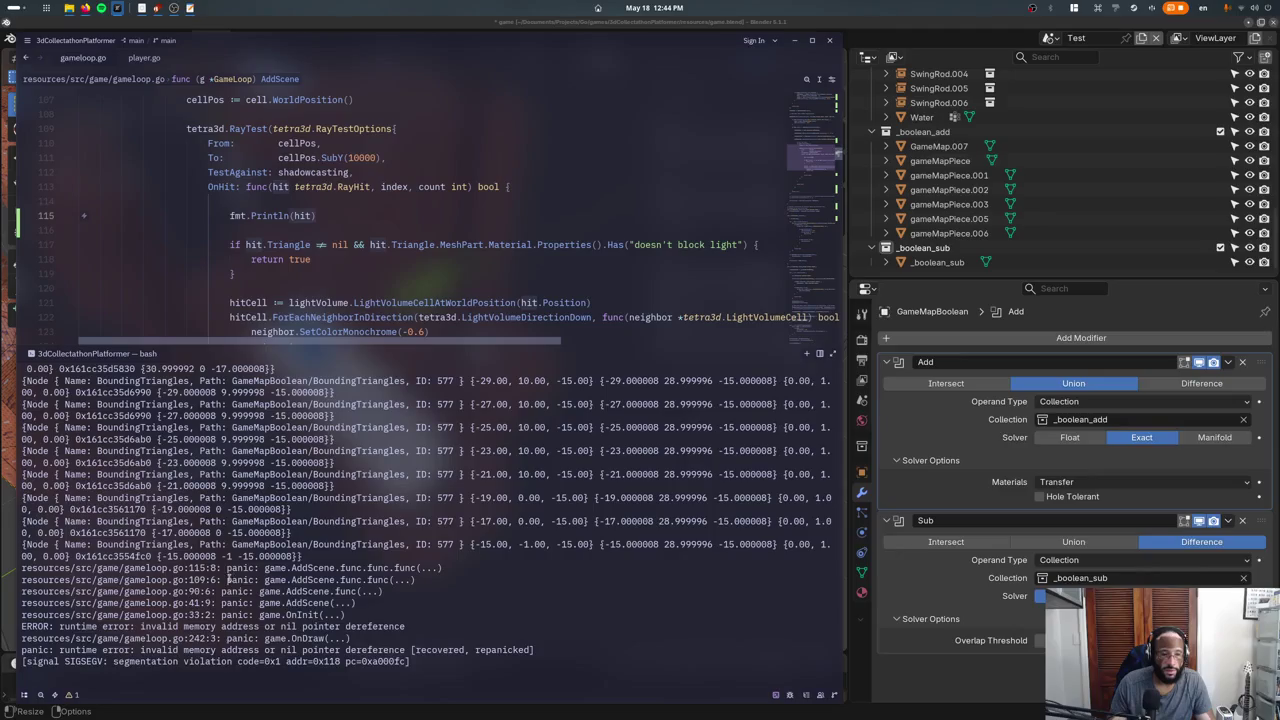
scroll(228, 578, "up", 2)
scroll(226, 578, "down", 2)
Extend the print to hit.Triangle.MeshPart.Material and rerun the game.
left_click(309, 215)
type(".Triangle.MeshPart.Material")
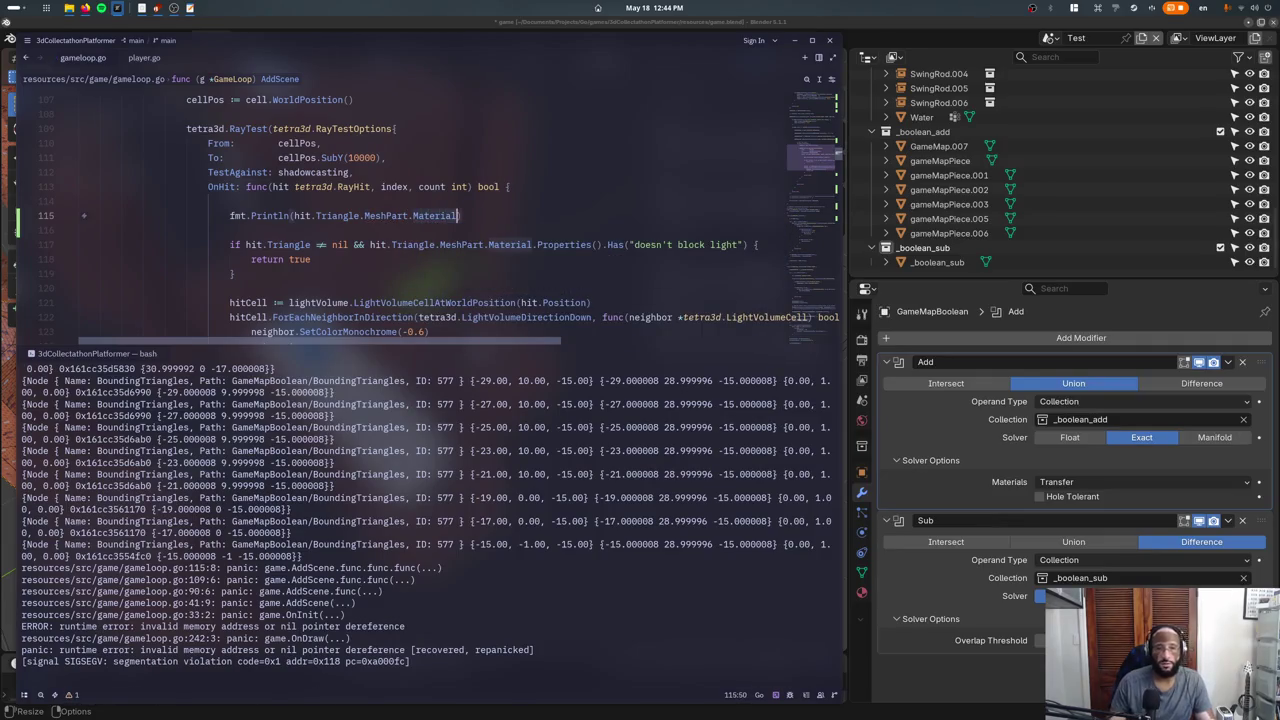
key("Up")
key("Return")
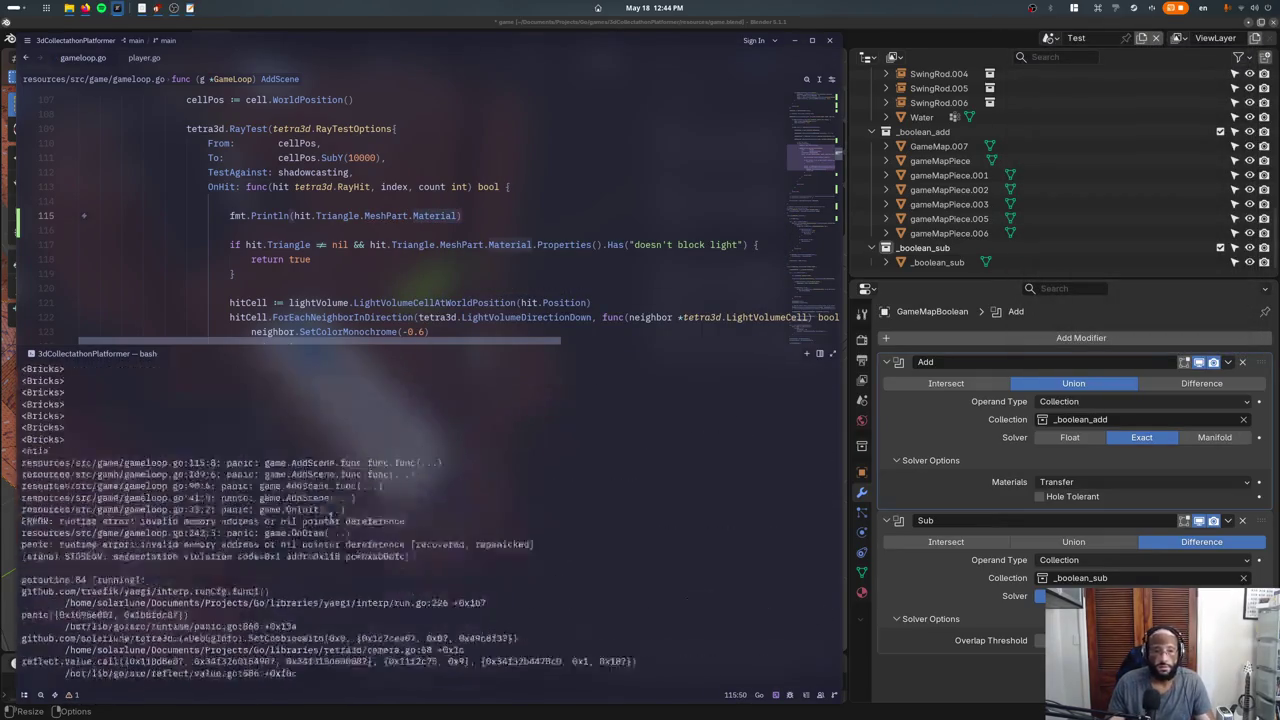
Replace the material debug print with a hit.Triangle != nil guard and rerun the game.
key("alt+Tab")
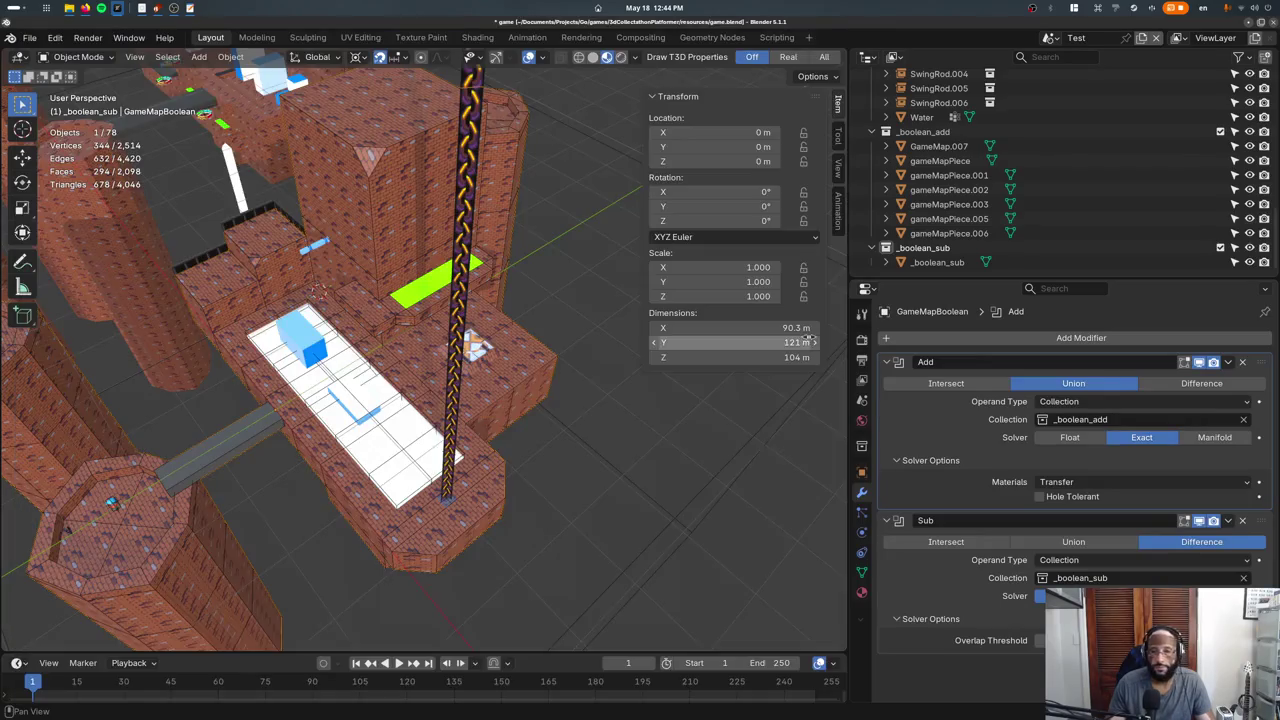
mouse_move(470, 380)
middle_mouse_down()
mouse_move(481, 369)
mouse_move(447, 340)
mouse_move(554, 327)
mouse_move(368, 215)
middle_mouse_up()
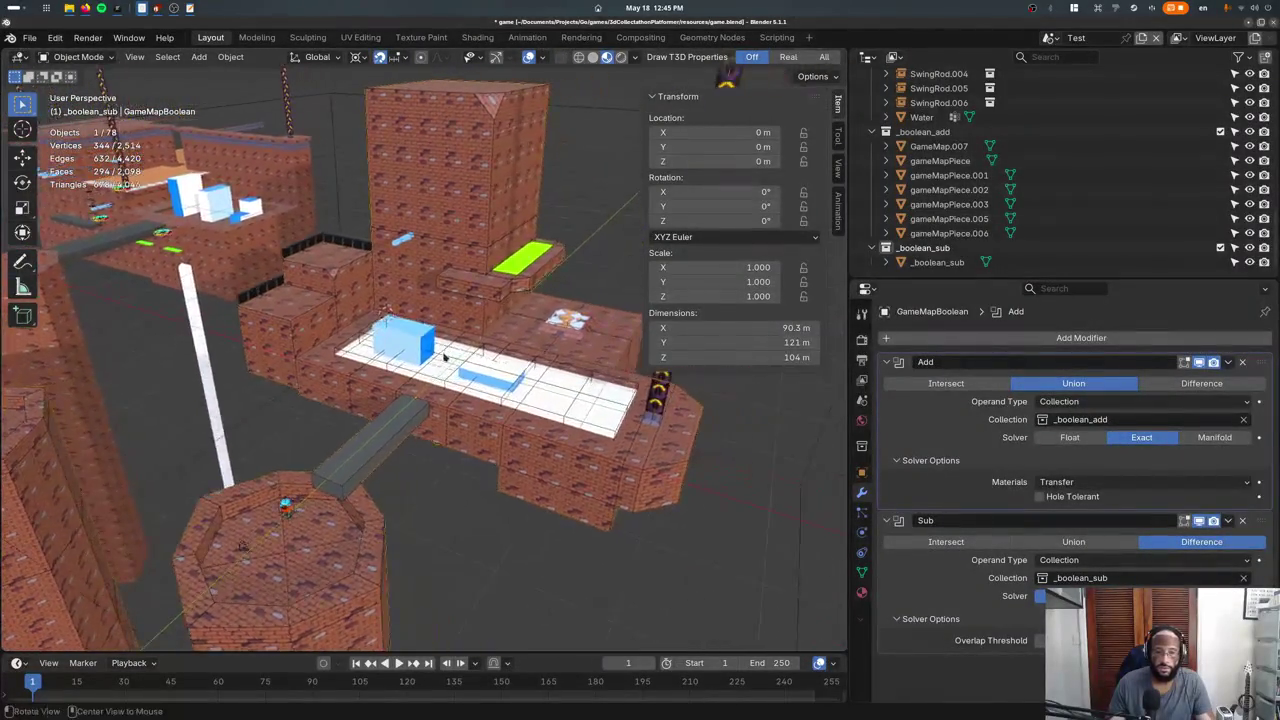
key("alt+Tab")
key("ctrl+shift+k")
key("ctrl+shift+k")
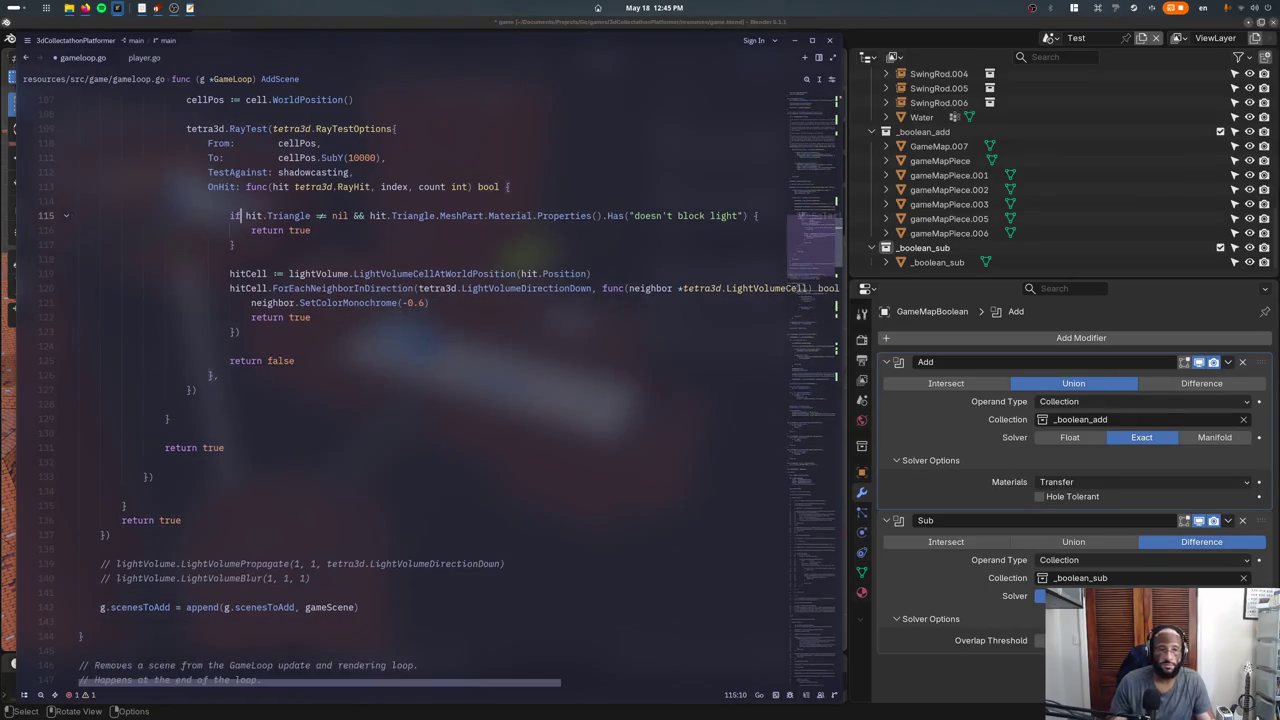
left_click(267, 215)
type("hit.Triangle != nil && hit")
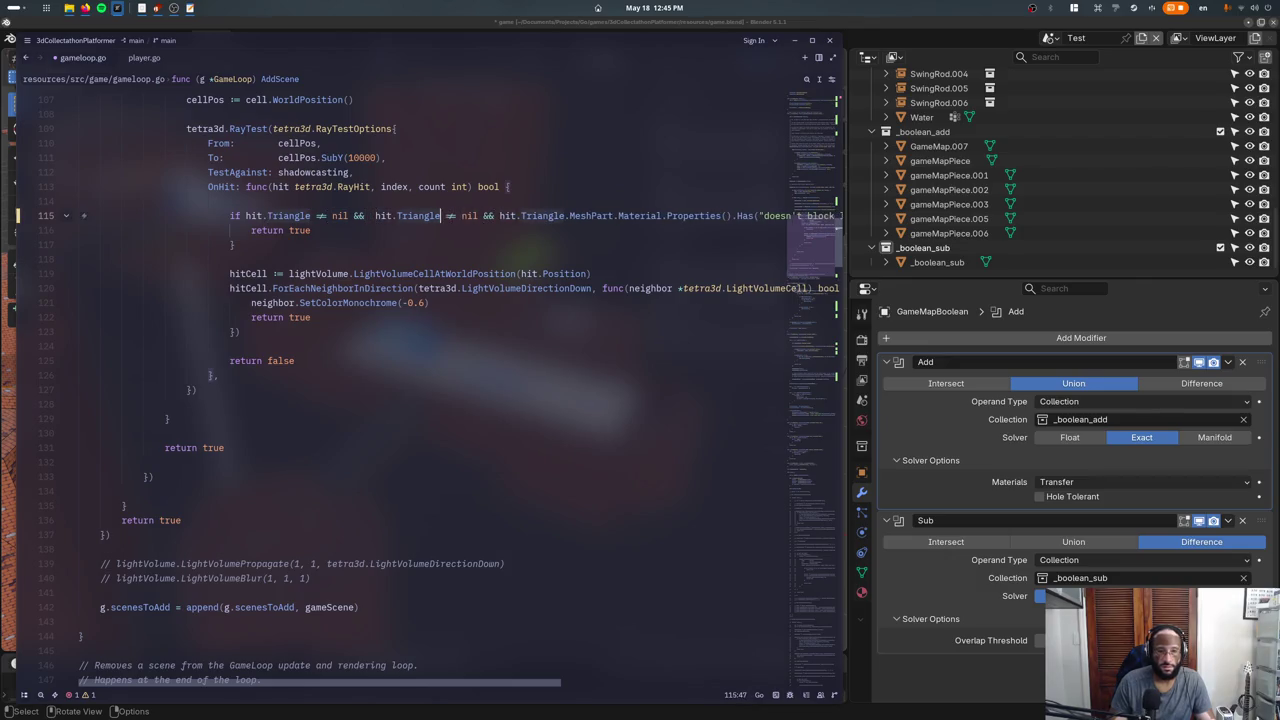
type(".Triangle.MeshPart.Material")
key("F5")
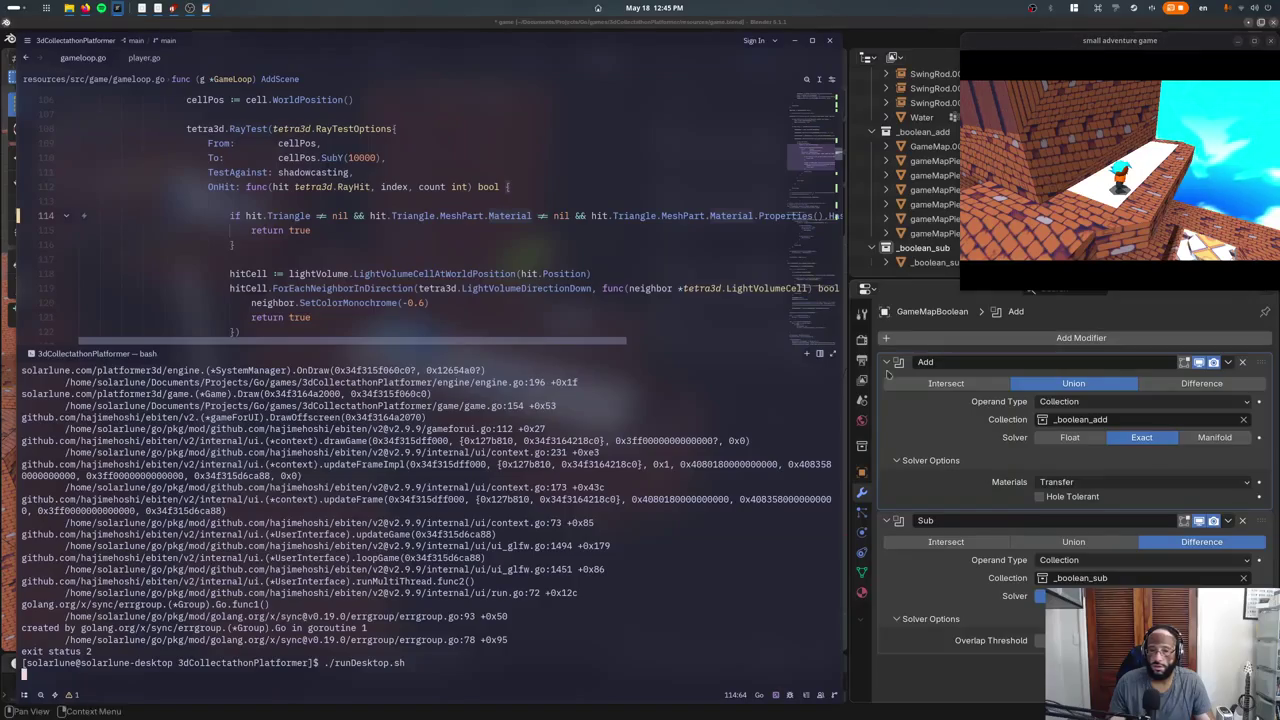
In Blender, select gameMapPiece.006, the L-shaped ledge, and enter Vertex Paint mode.
left_click(888, 374)
middle_click_drag(571, 394, 458, 400)
left_click(466, 353)
left_click(462, 362)
left_click(460, 364)
left_click(457, 365)
middle_click_drag(456, 365, 400, 360)
left_click(70, 56)
left_click(70, 120)
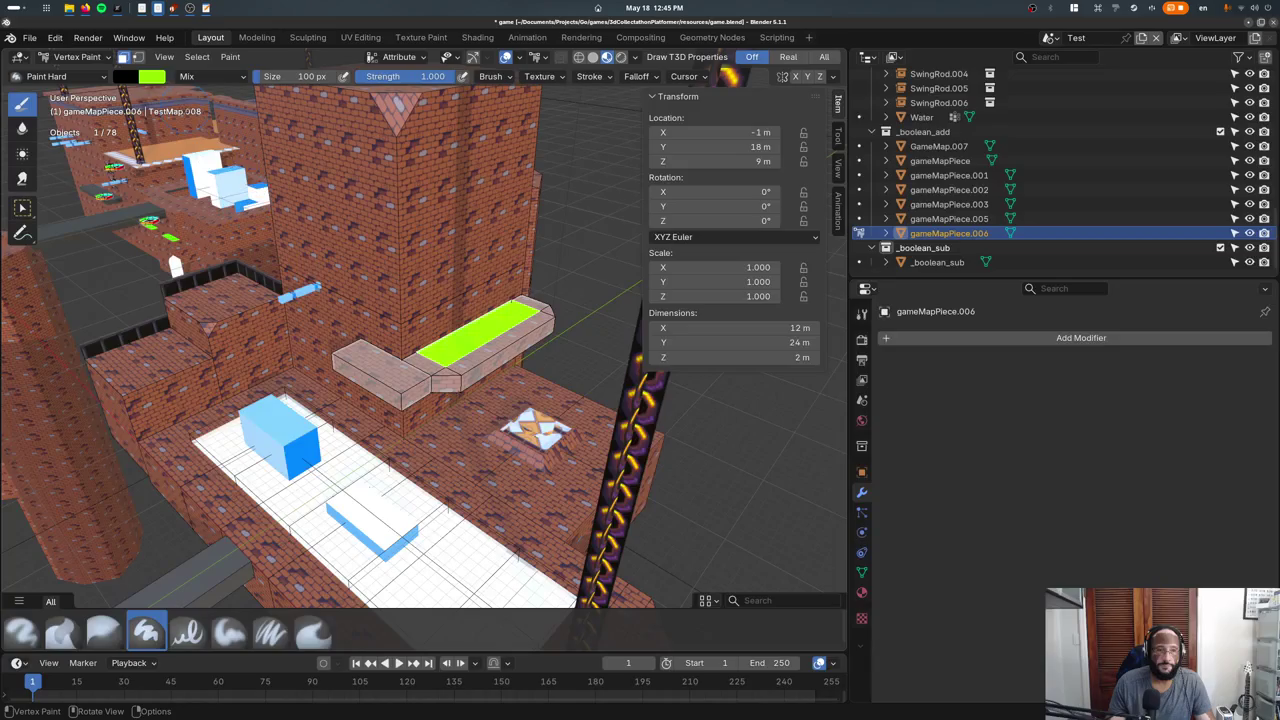
Fill the ledge's vertex colours with black using Shift+K and adjust the viewport shading.
key("shift+k")
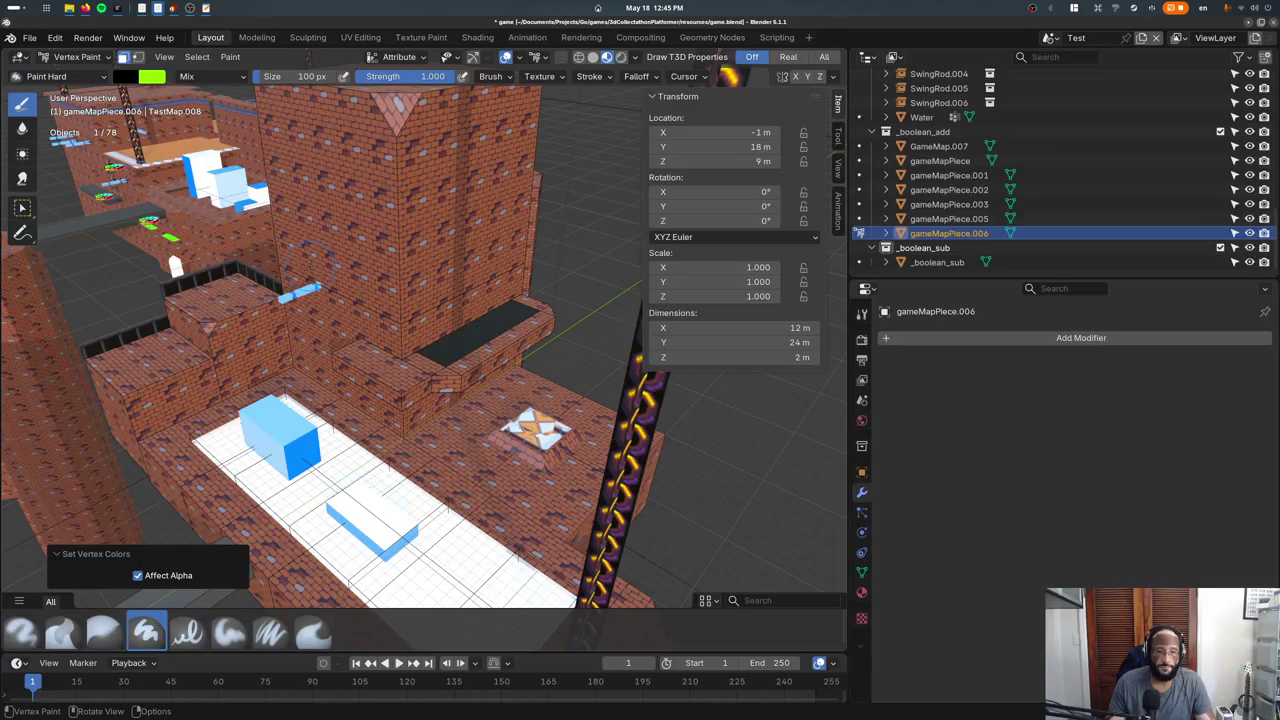
key("ctrl+z")
key("z")
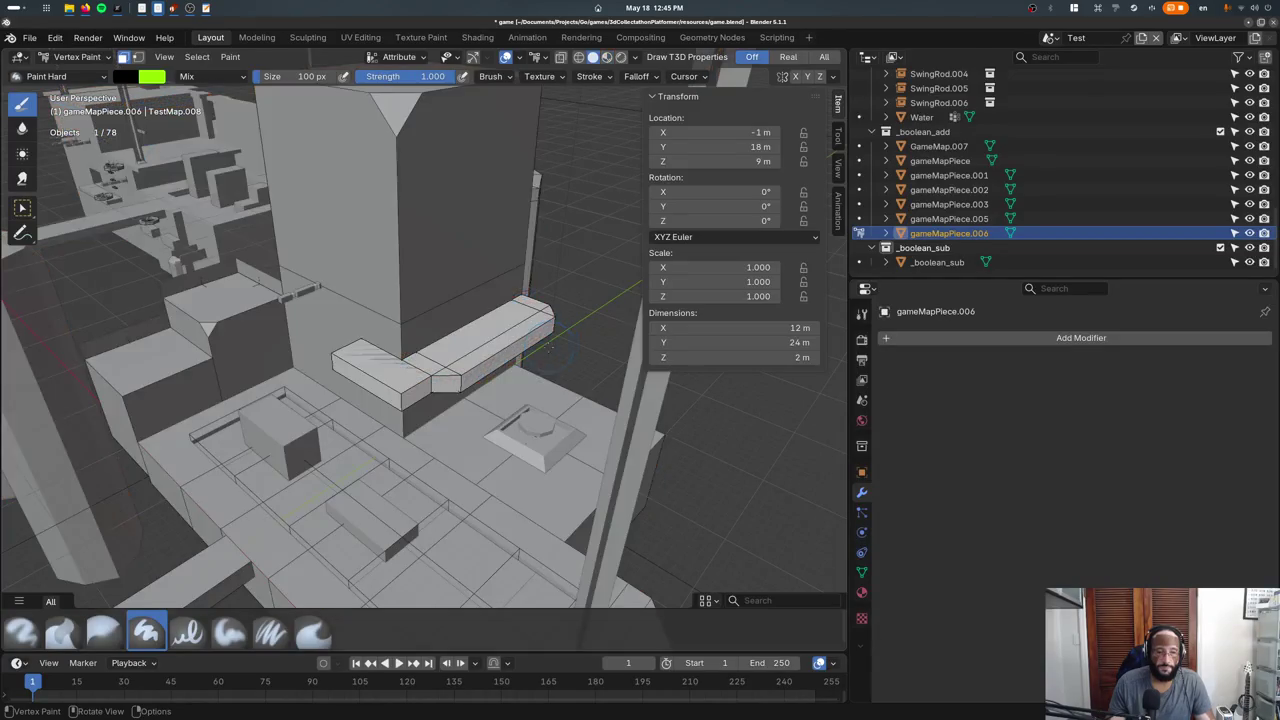
key("shift+k")
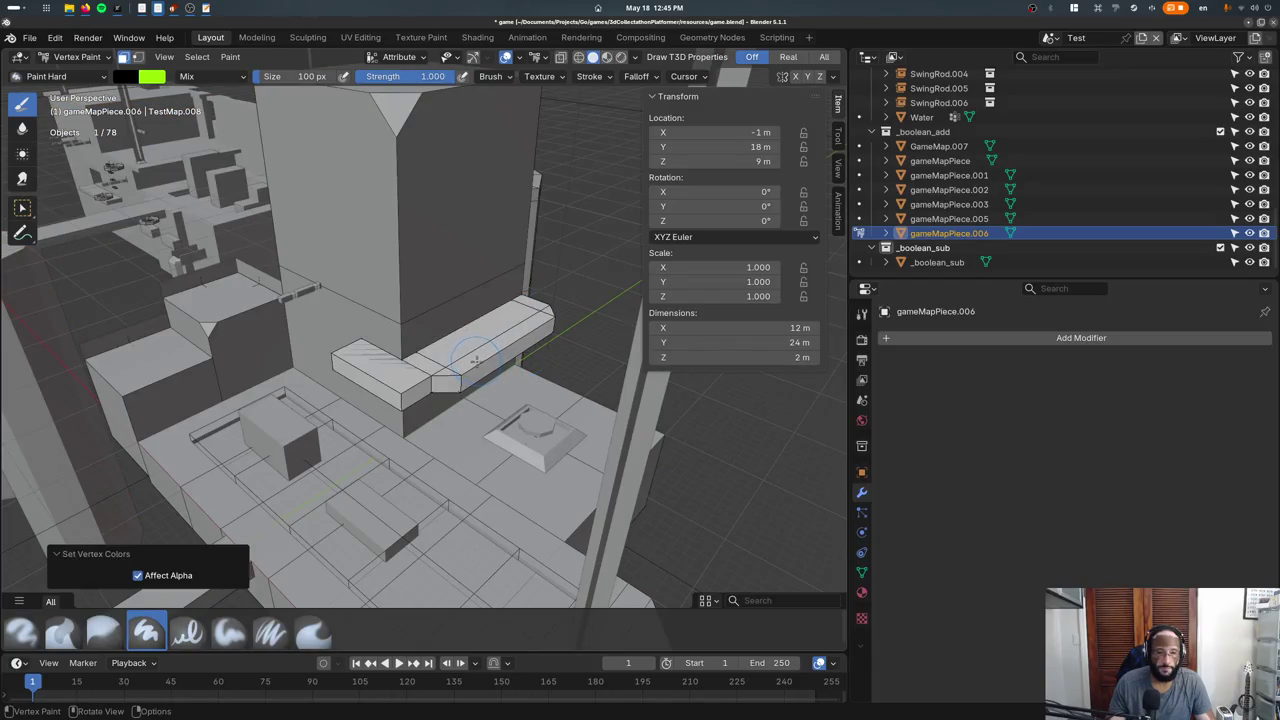
key("z")
key("z")
key("z")
key("z")
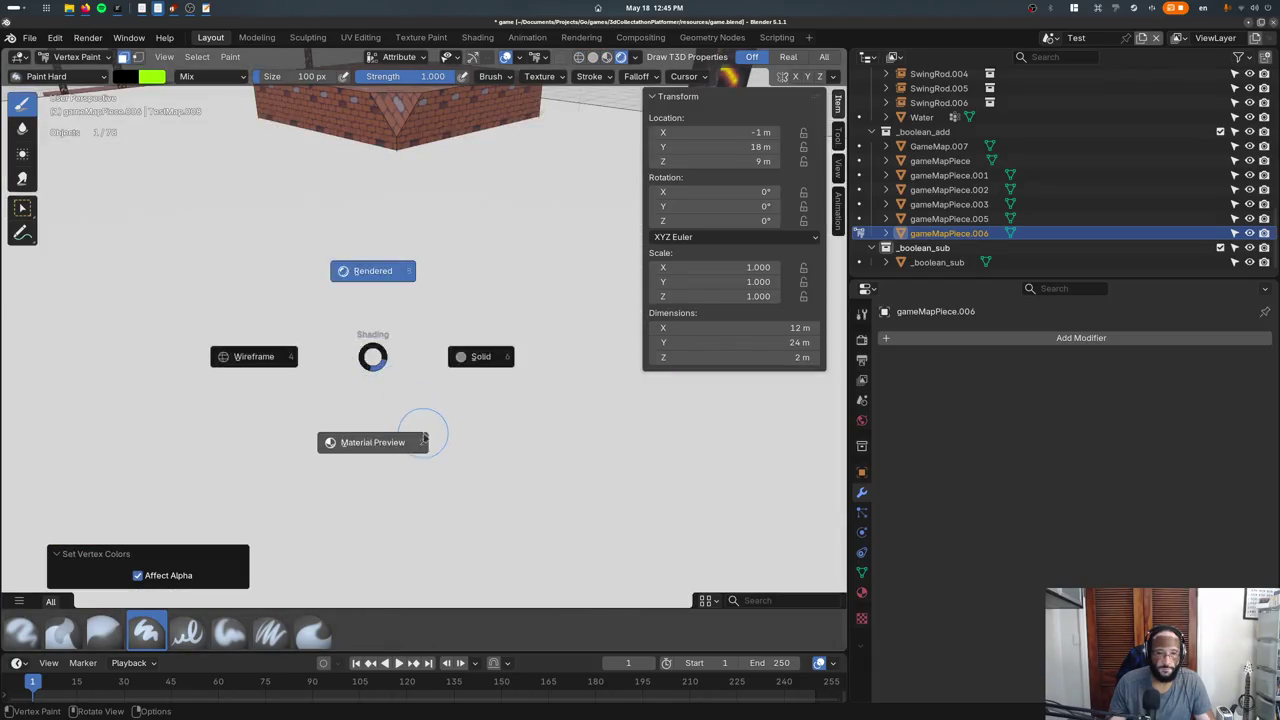
key("z")
key("z")
Return to Object Mode and export the level to run the game.
left_click(75, 56)
left_click(70, 70)
key("ctrl+s")
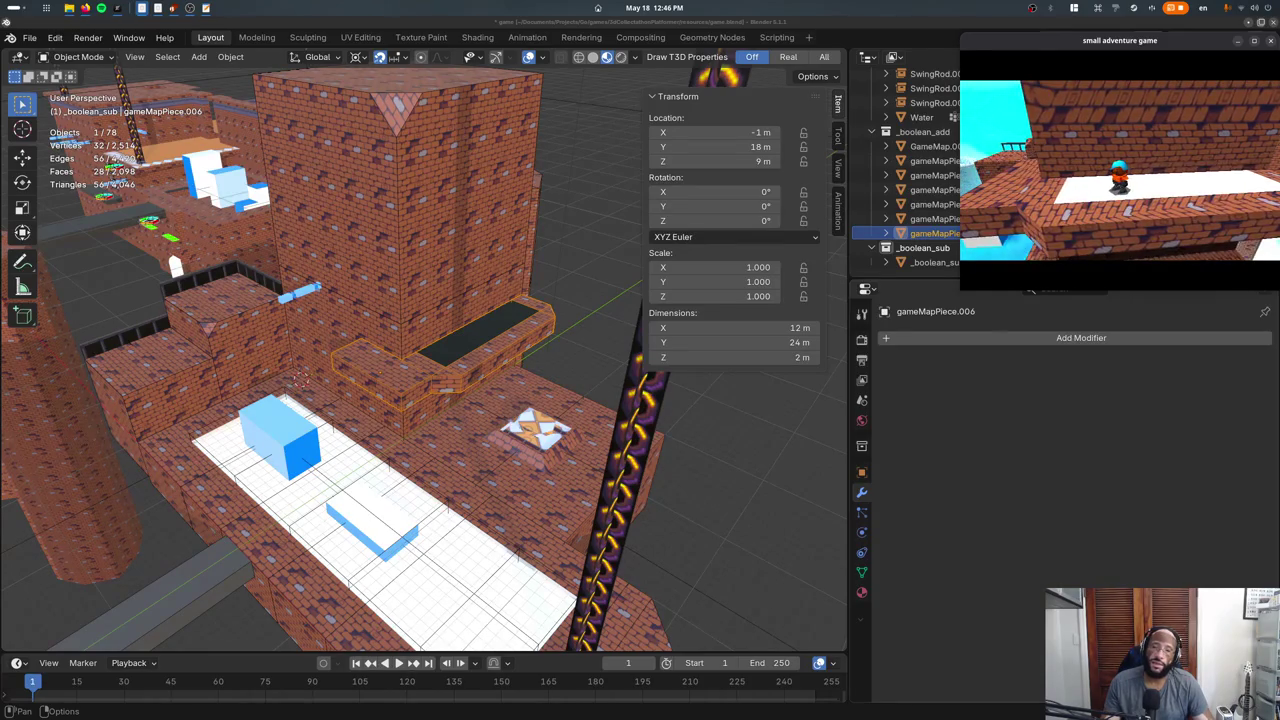
Close the game window and make GameMapBoolean the active object.
key("Escape")
left_click(558, 305)
left_click(558, 305)
left_click(558, 305)
left_click(550, 310)
left_click(550, 310)
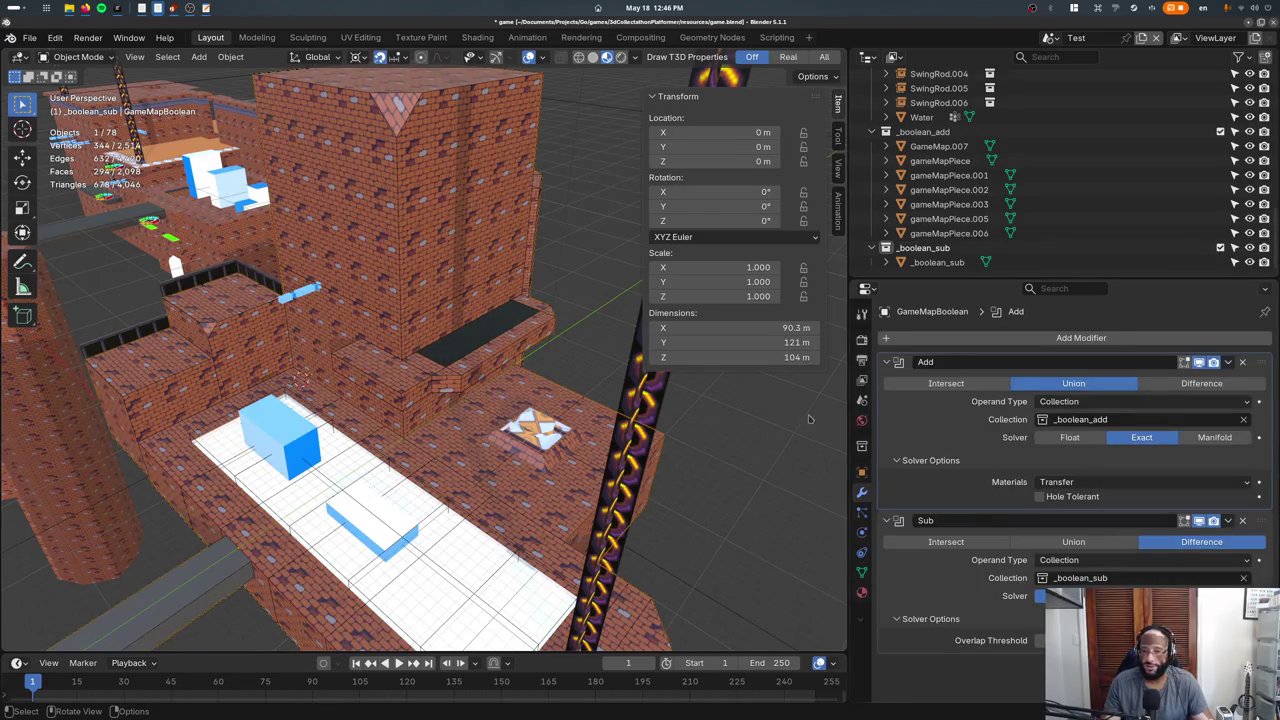
Try Float, Manifold and Exact solvers with Index Based materials on the union, then re-export.
left_click(1069, 437)
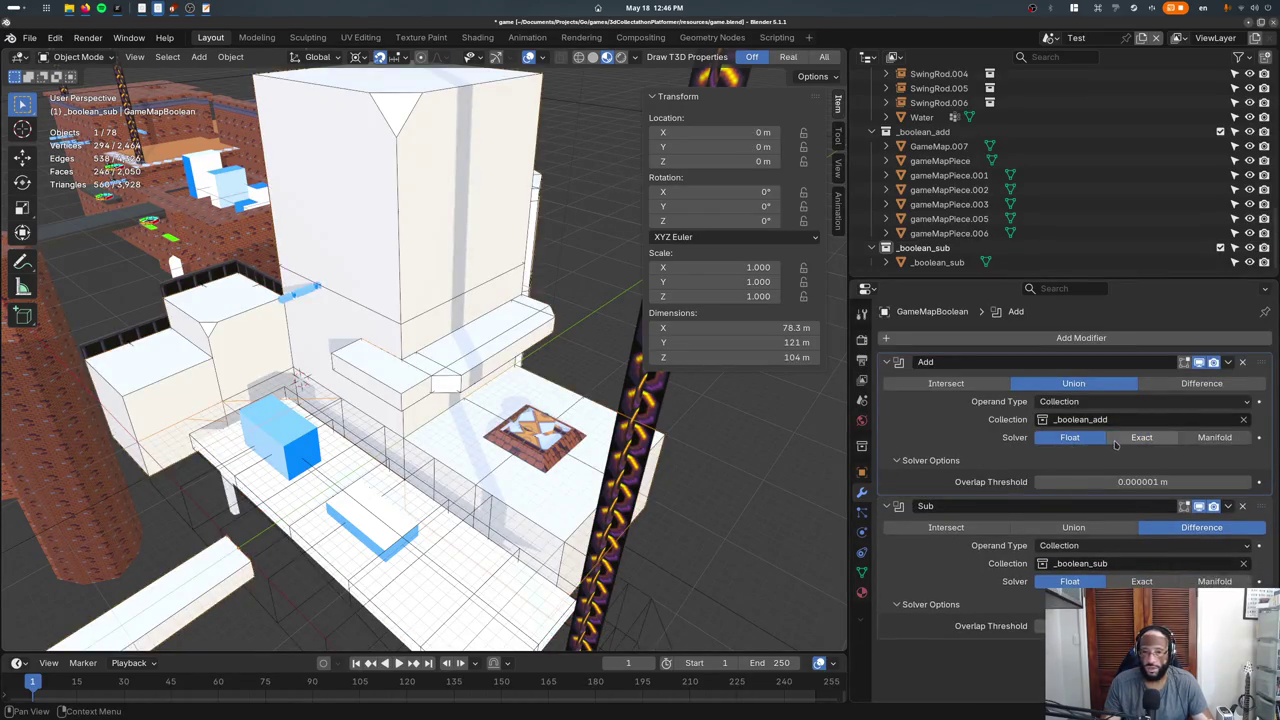
mouse_move(420, 310)
middle_mouse_down()
mouse_move(428, 327)
mouse_move(470, 340)
middle_mouse_up()
left_click(1183, 440)
left_click(1069, 437)
left_click(1141, 437)
left_click(1100, 481)
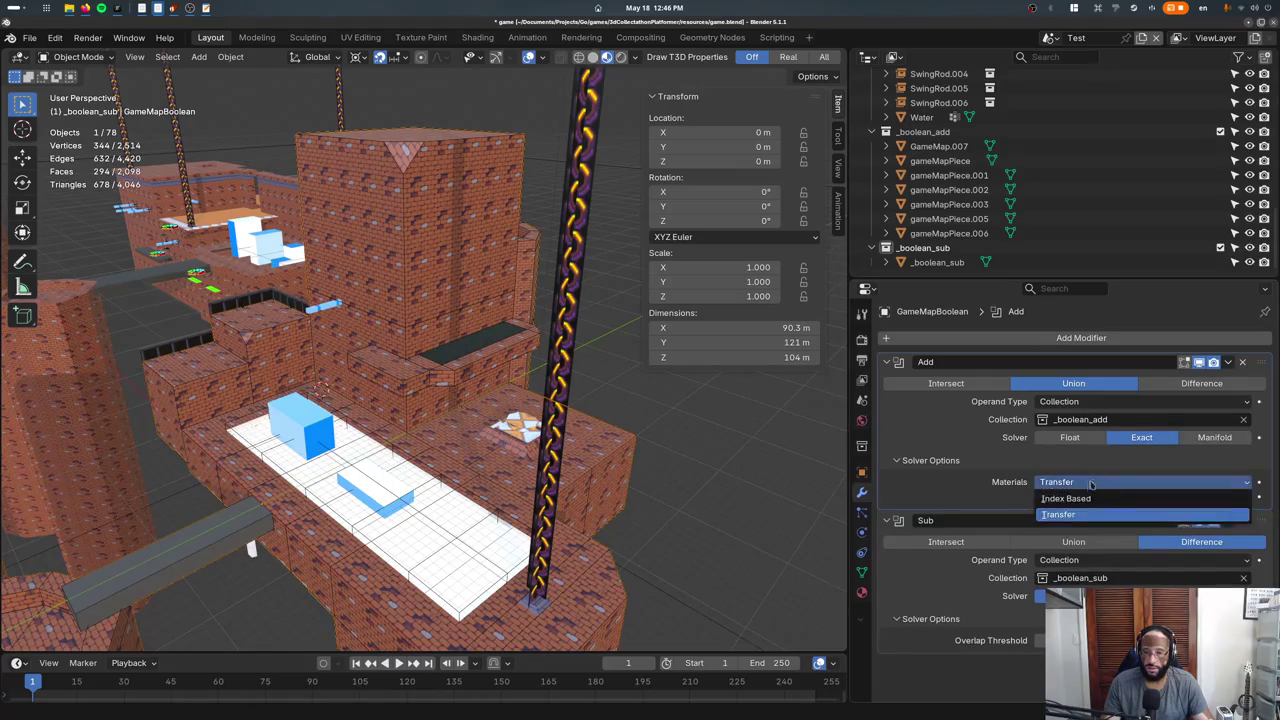
left_click(1080, 496)
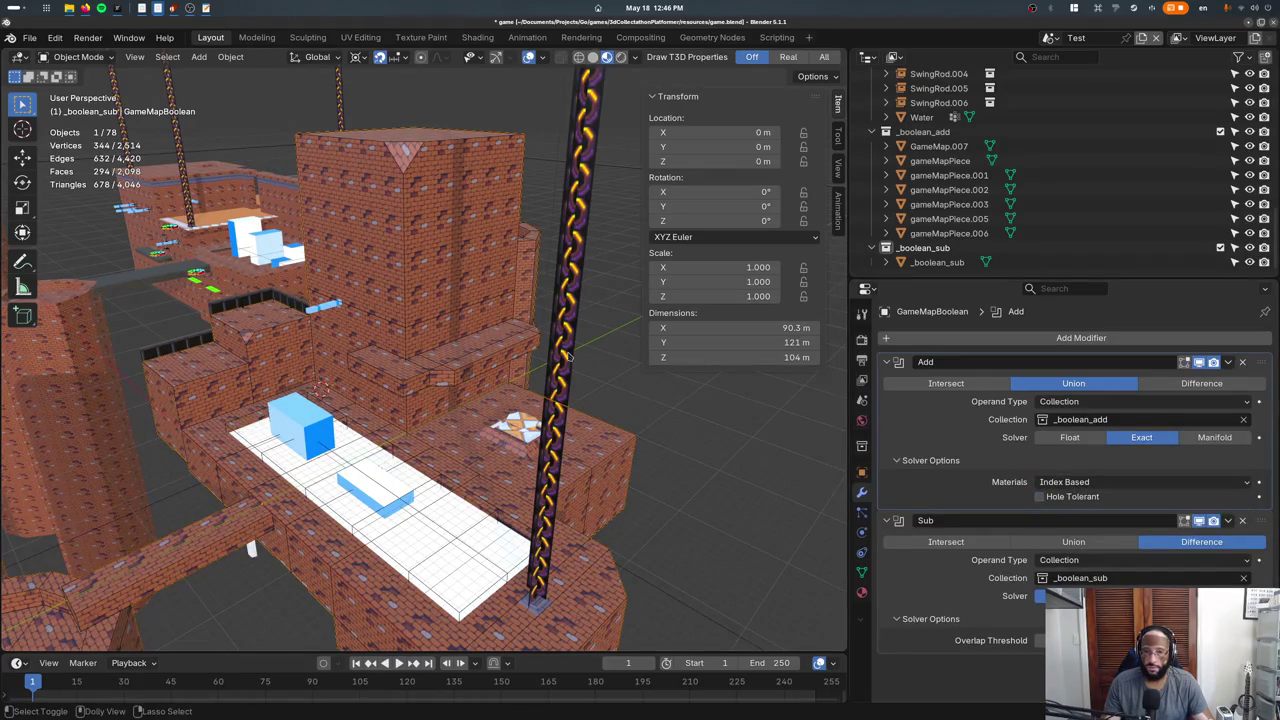
key("ctrl+s")
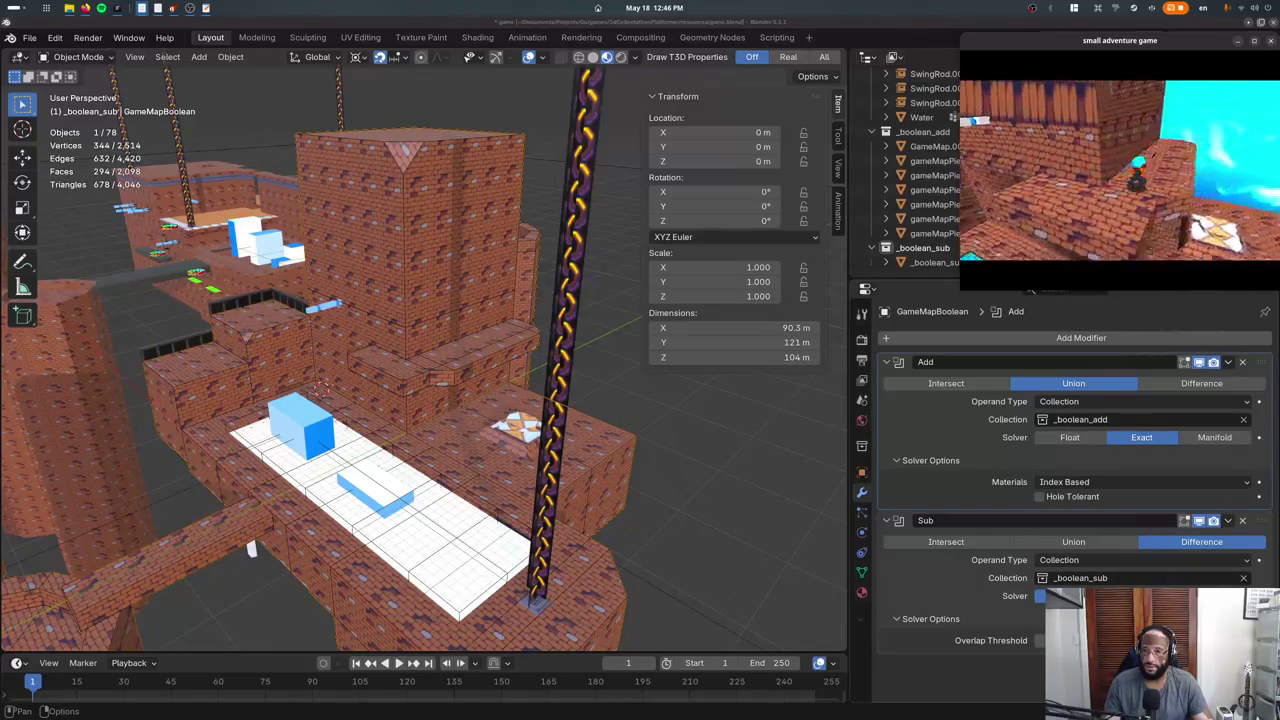
Retest the union with the Float solver, then toggle Intersect and back to Union.
key("Escape")
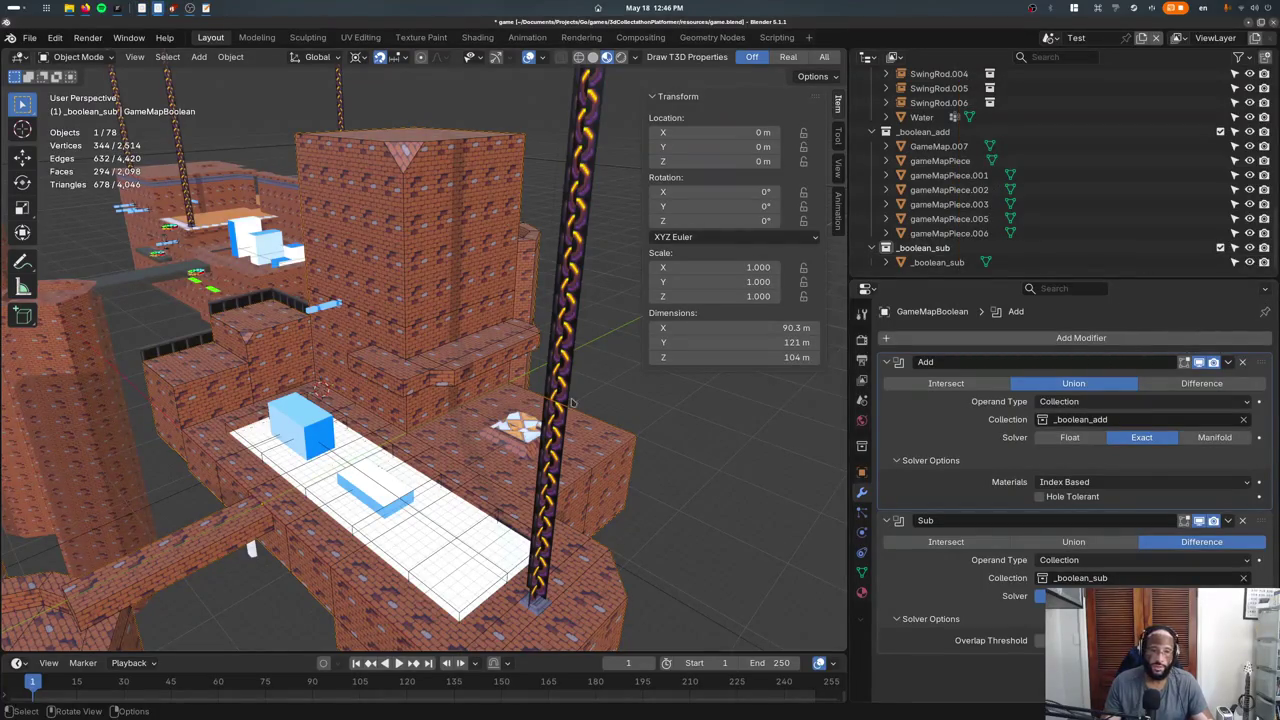
left_click(1074, 437)
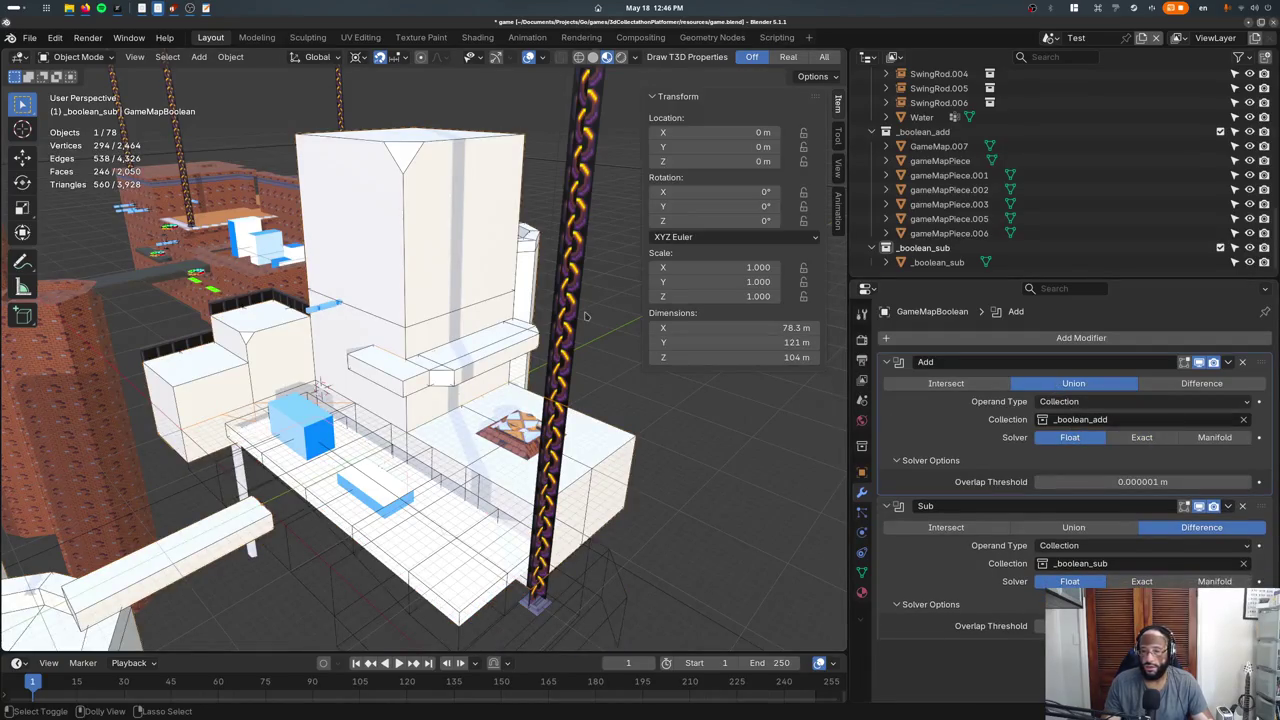
key("ctrl+shift+p")
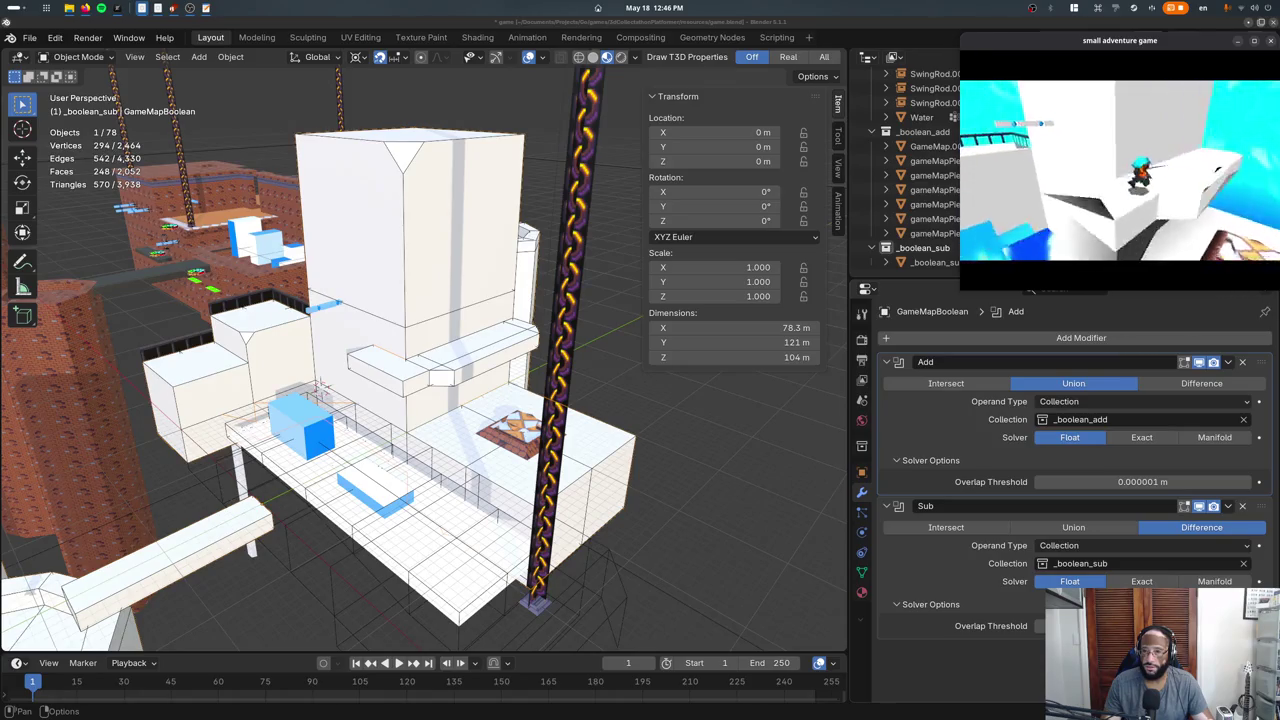
left_click(893, 423)
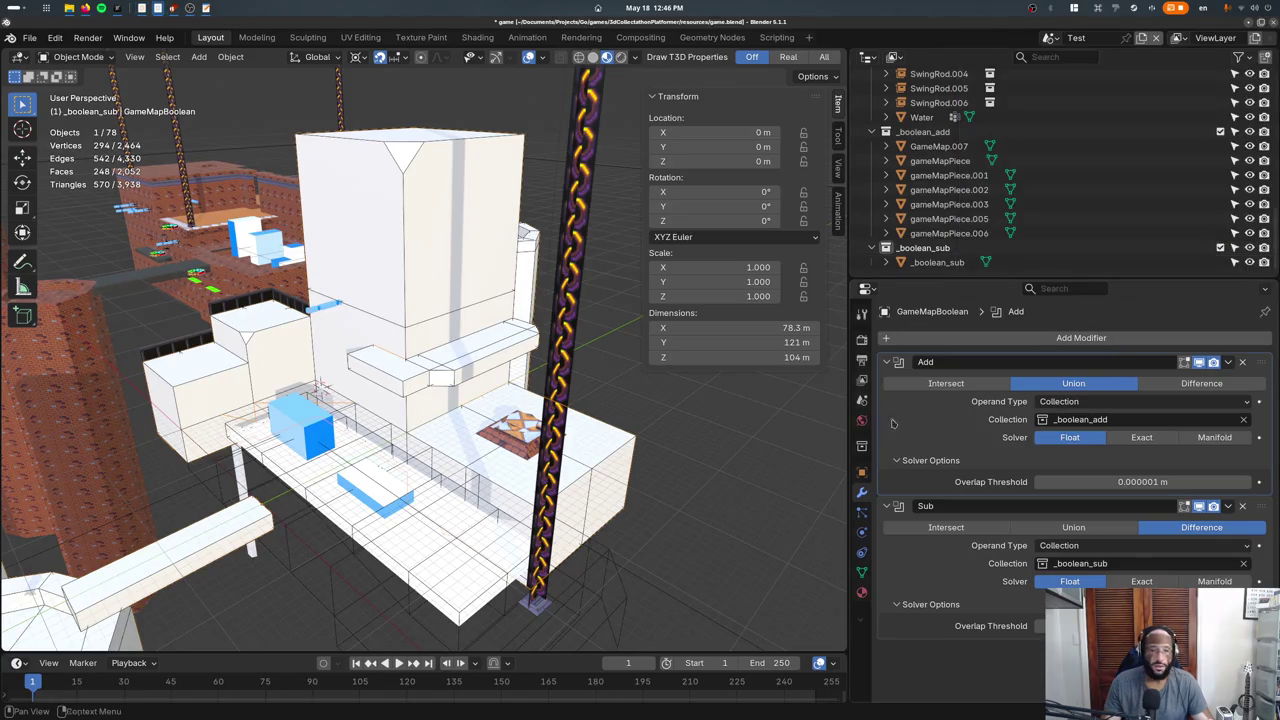
left_click(980, 384)
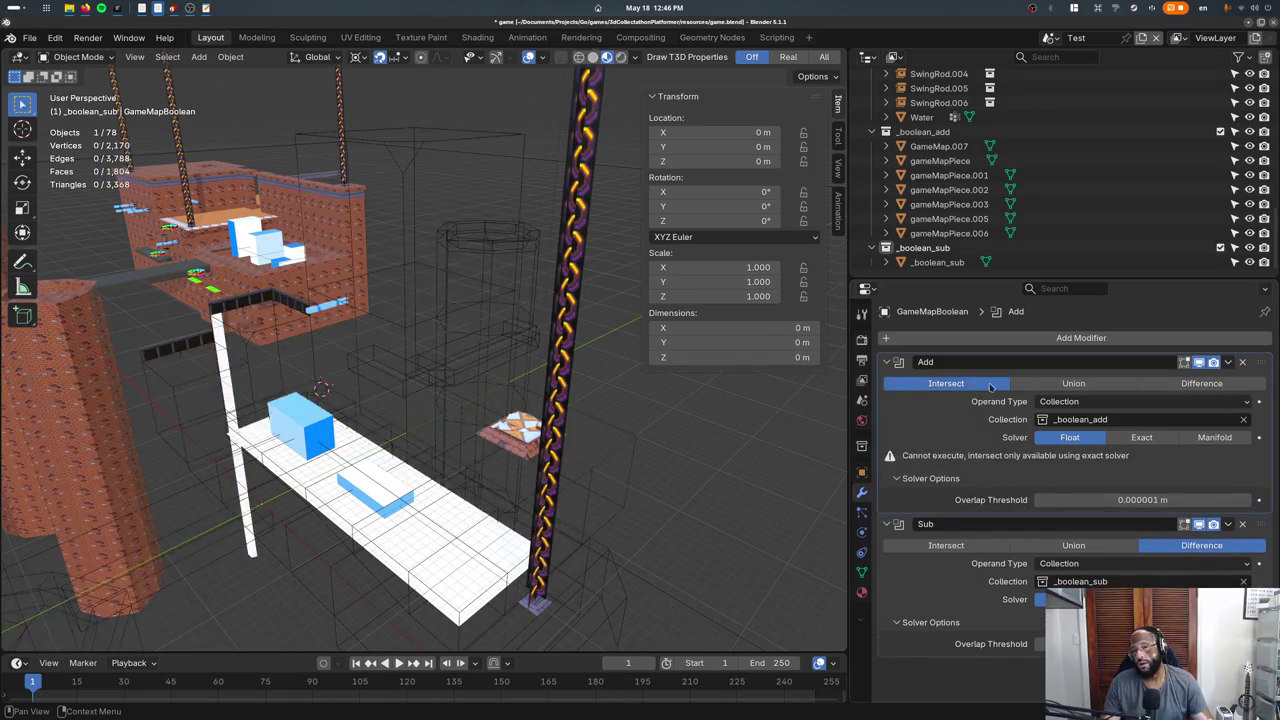
left_click(1026, 385)
Apply the Add union modifier into GameMapBoolean's mesh.
left_click(1228, 363)
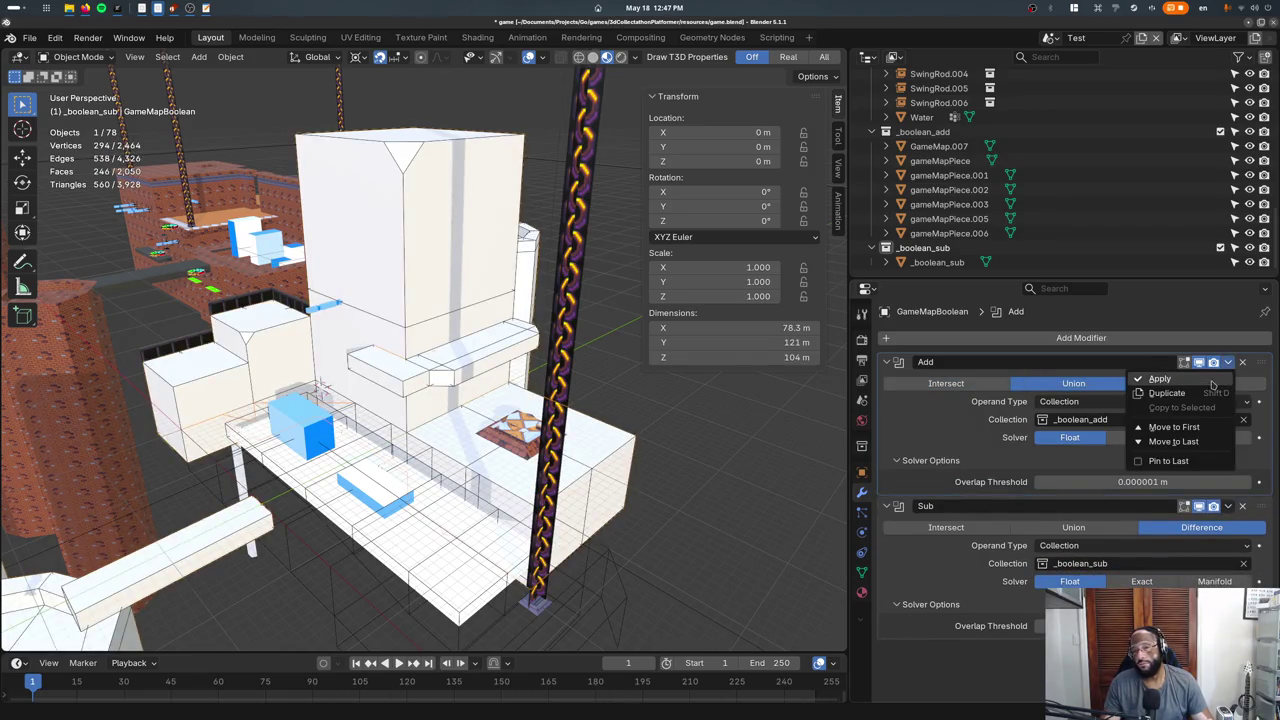
left_click(1182, 392)
key("ctrl+z")
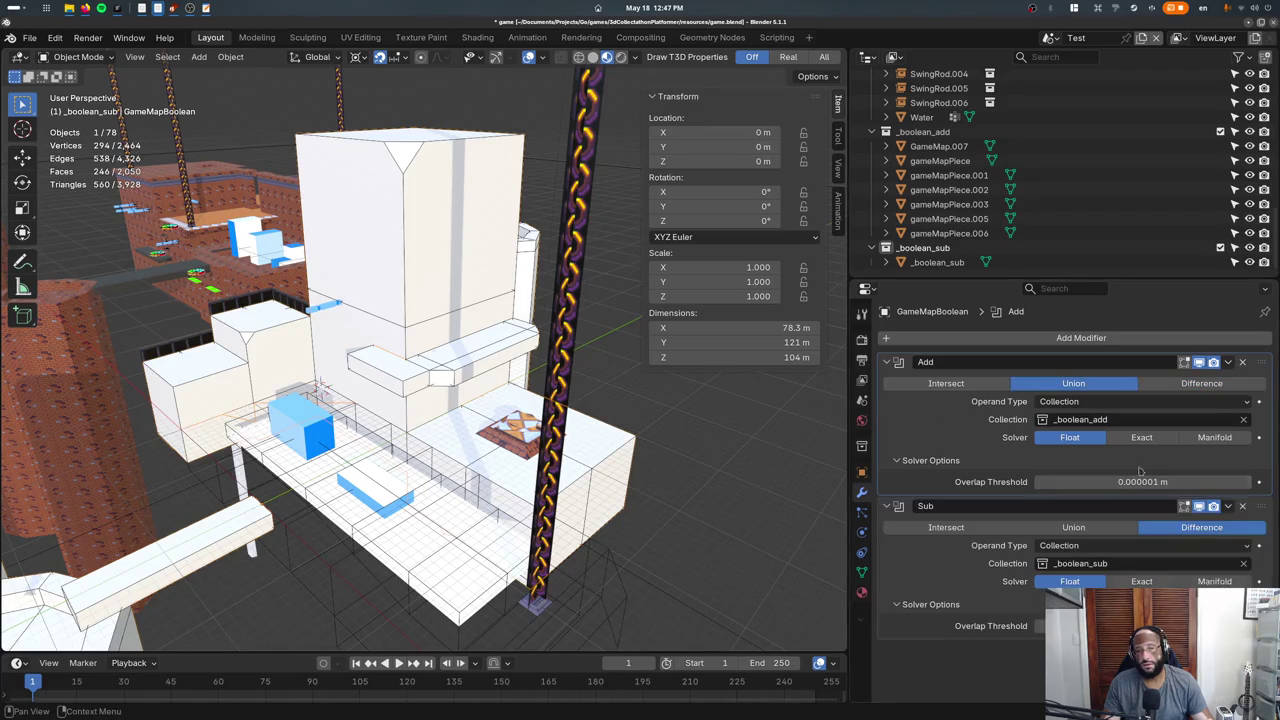
key("ctrl+z")
left_click(1228, 362)
left_click(1224, 385)
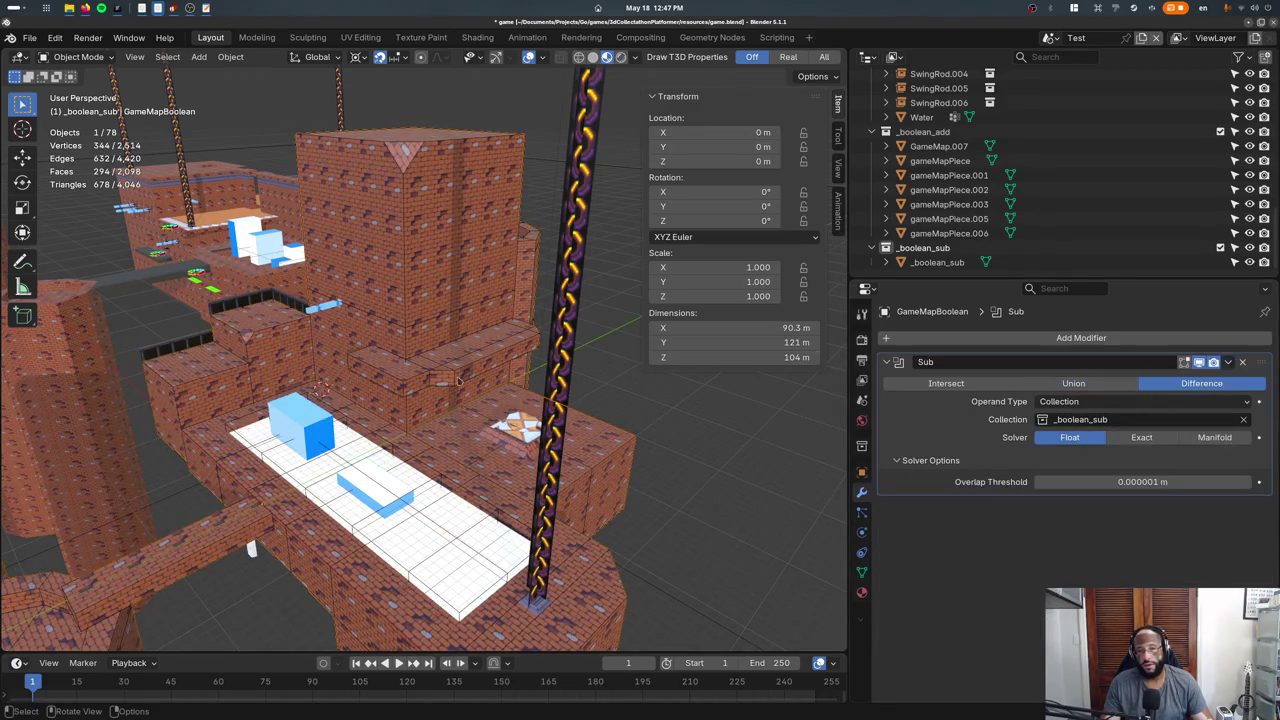
Inspect GameMapBoolean's mesh in Edit Mode with solid viewport shading.
scroll(525, 418, "up", 4)
mouse_move(525, 418)
middle_mouse_down()
mouse_move(549, 364)
mouse_move(480, 410)
middle_mouse_up()
key("Tab")
key("z")
key("z")
key("s")
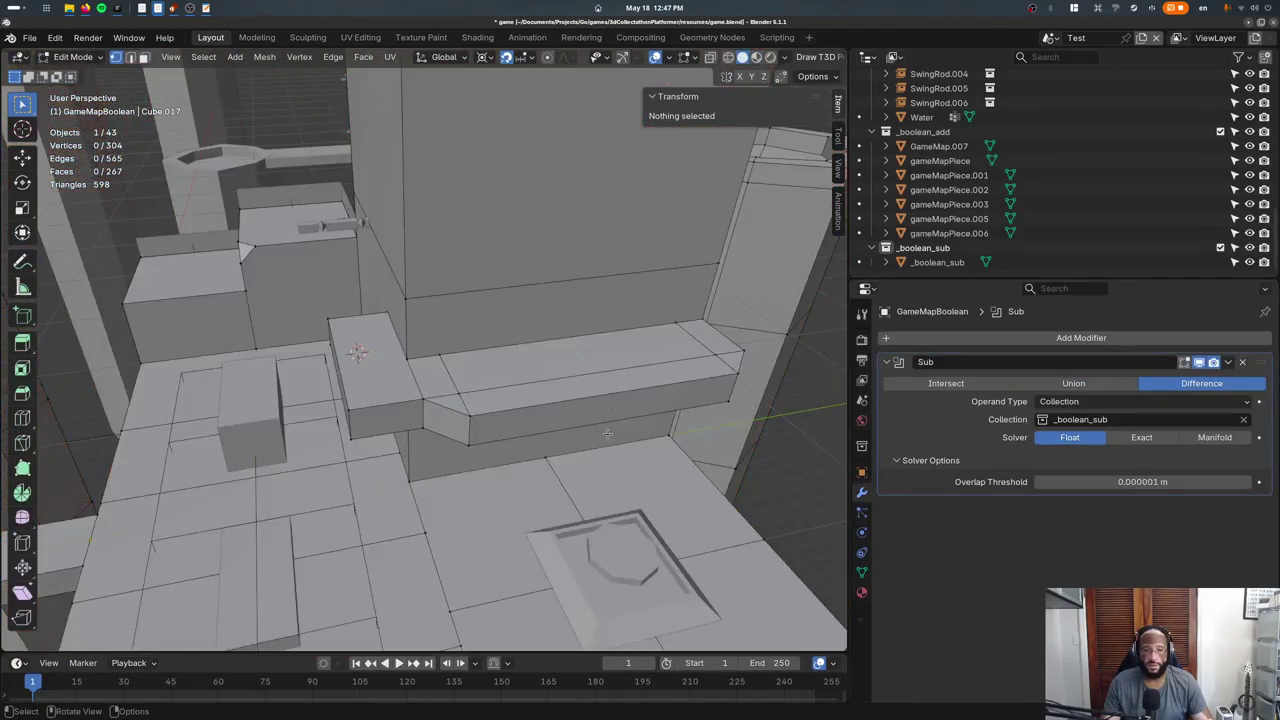
Look over the whole level tower in Vertex Paint mode, then return to Object Mode.
left_click(90, 57)
left_click(100, 125)
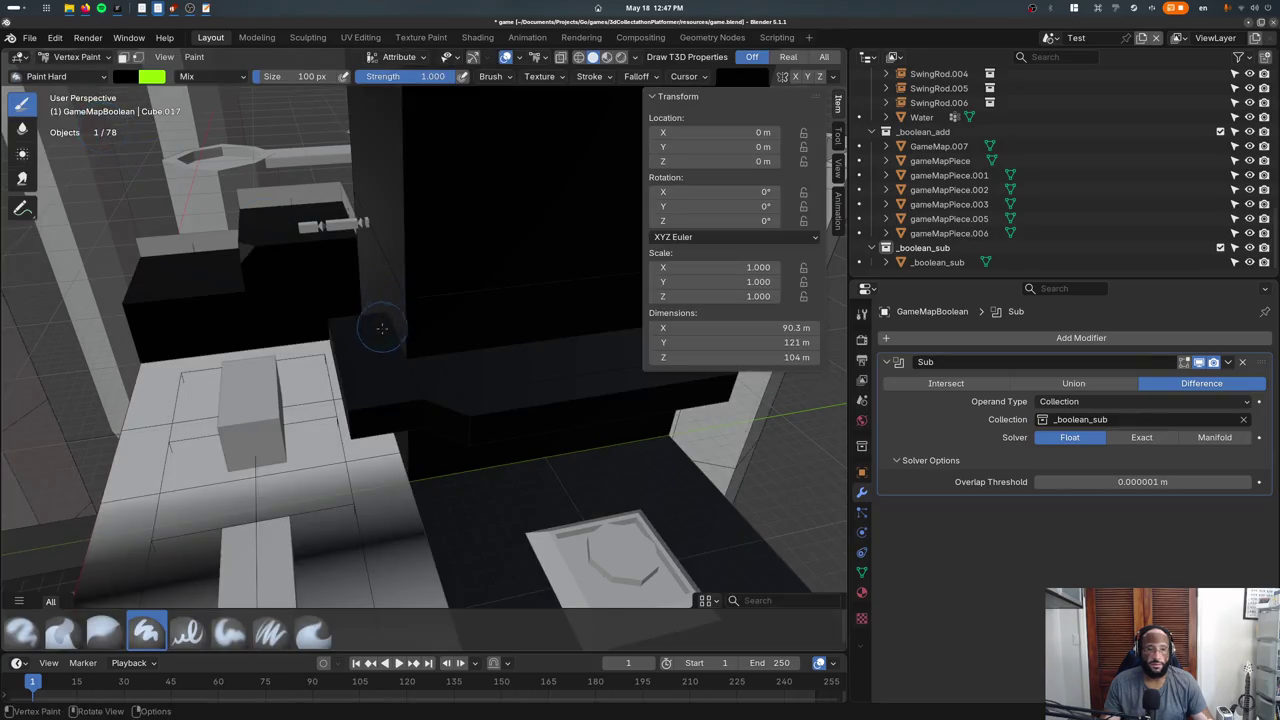
middle_click_drag(381, 328, 435, 337)
scroll(435, 337, "down", 4)
mouse_move(430, 420)
middle_mouse_down()
mouse_move(336, 510)
mouse_move(178, 440)
mouse_move(357, 445)
middle_mouse_up()
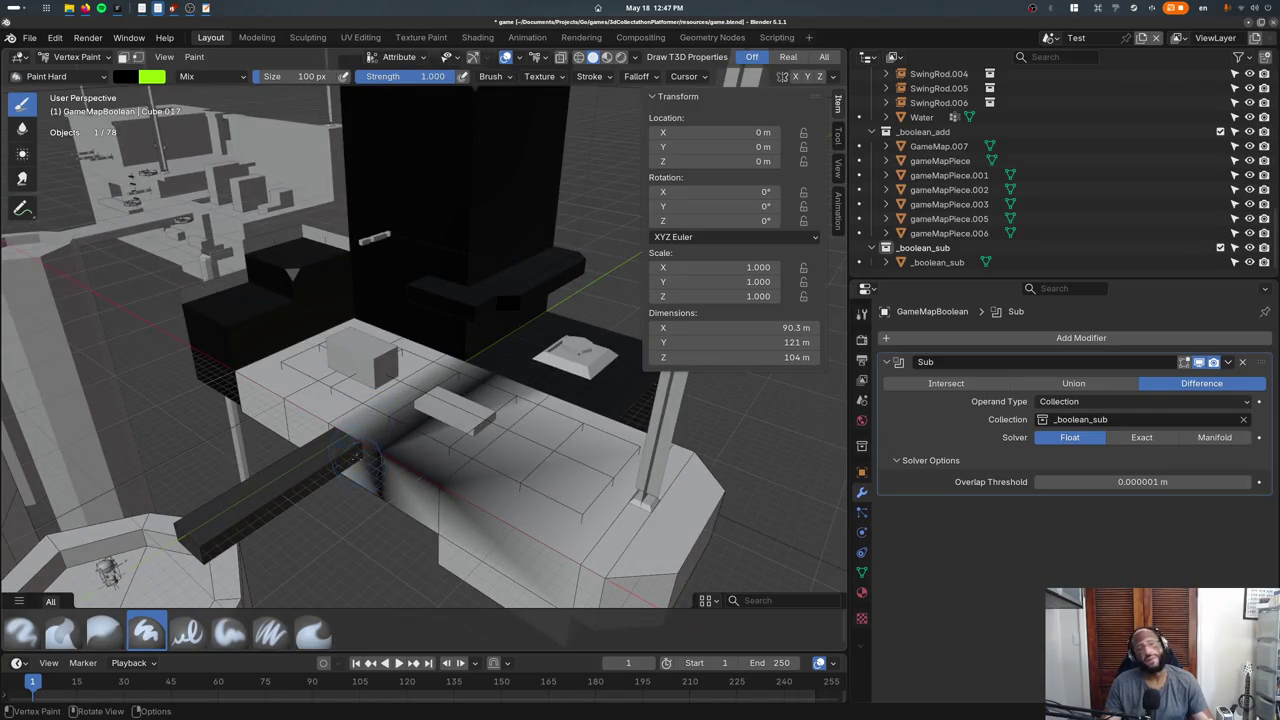
left_click(77, 56)
left_click(75, 70)
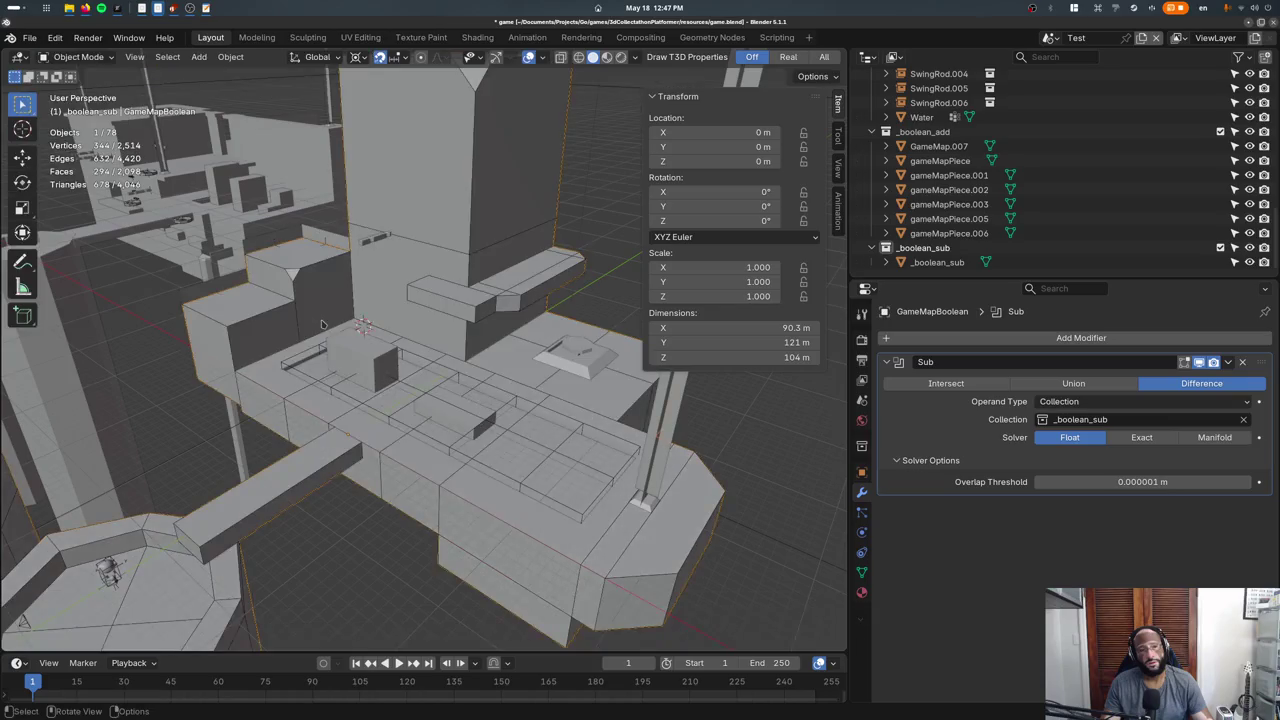
Enter Vertex Paint on gameMapPiece, then undo until GameMapBoolean's Add union modifier returns.
left_click(375, 450)
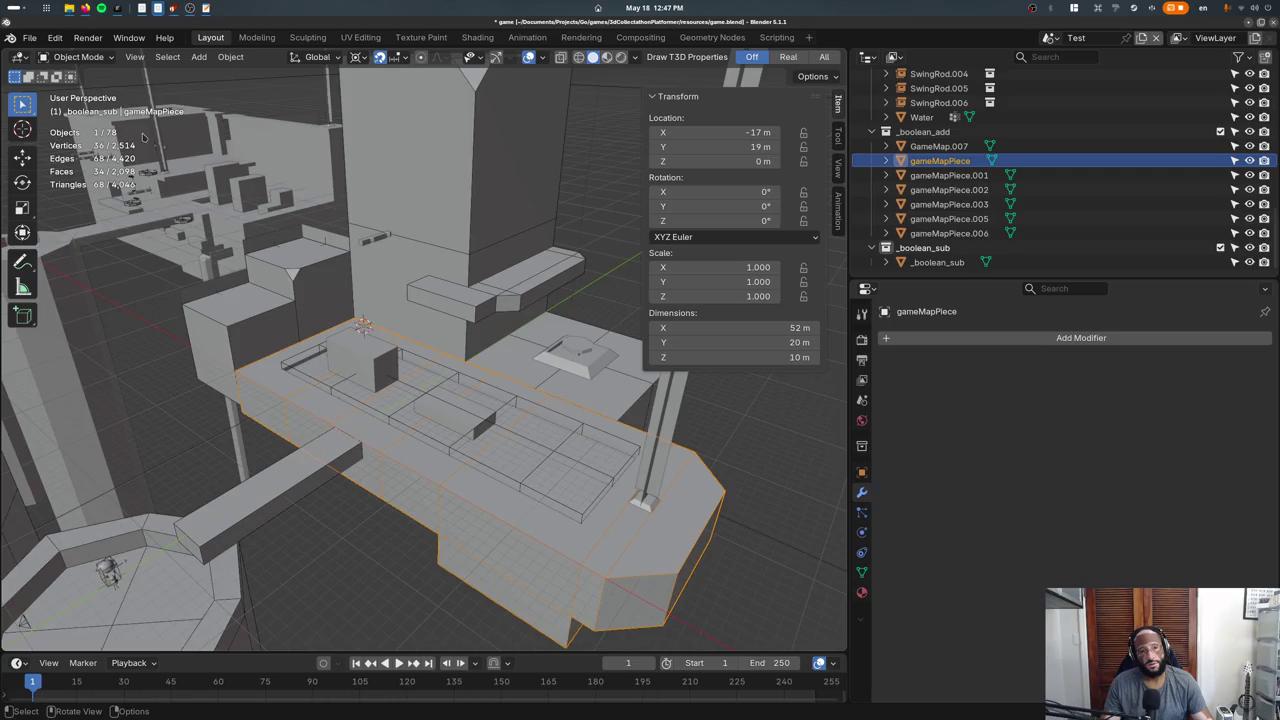
left_click(77, 56)
left_click(75, 117)
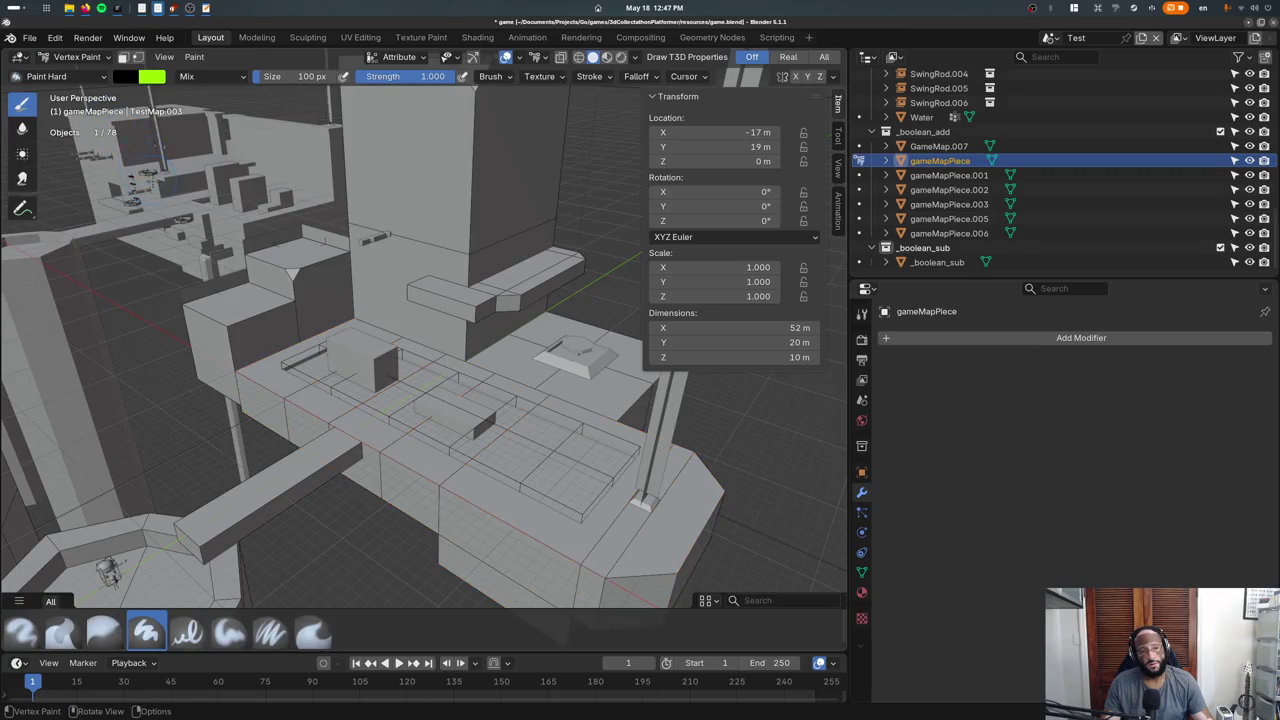
key("ctrl+z")
key("ctrl+z")
key("ctrl+z")
key("ctrl+z")
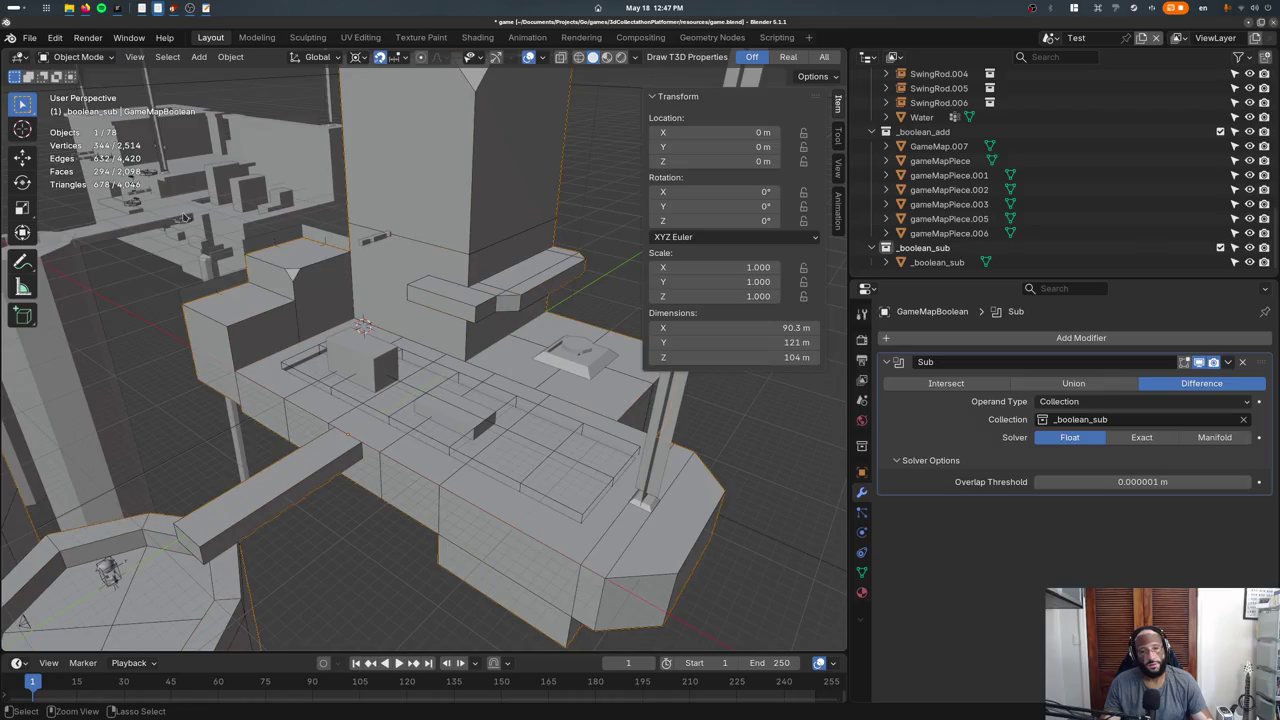
key("ctrl+z")
Show Material Preview shading and set the union's Materials option to Transfer.
key("z")
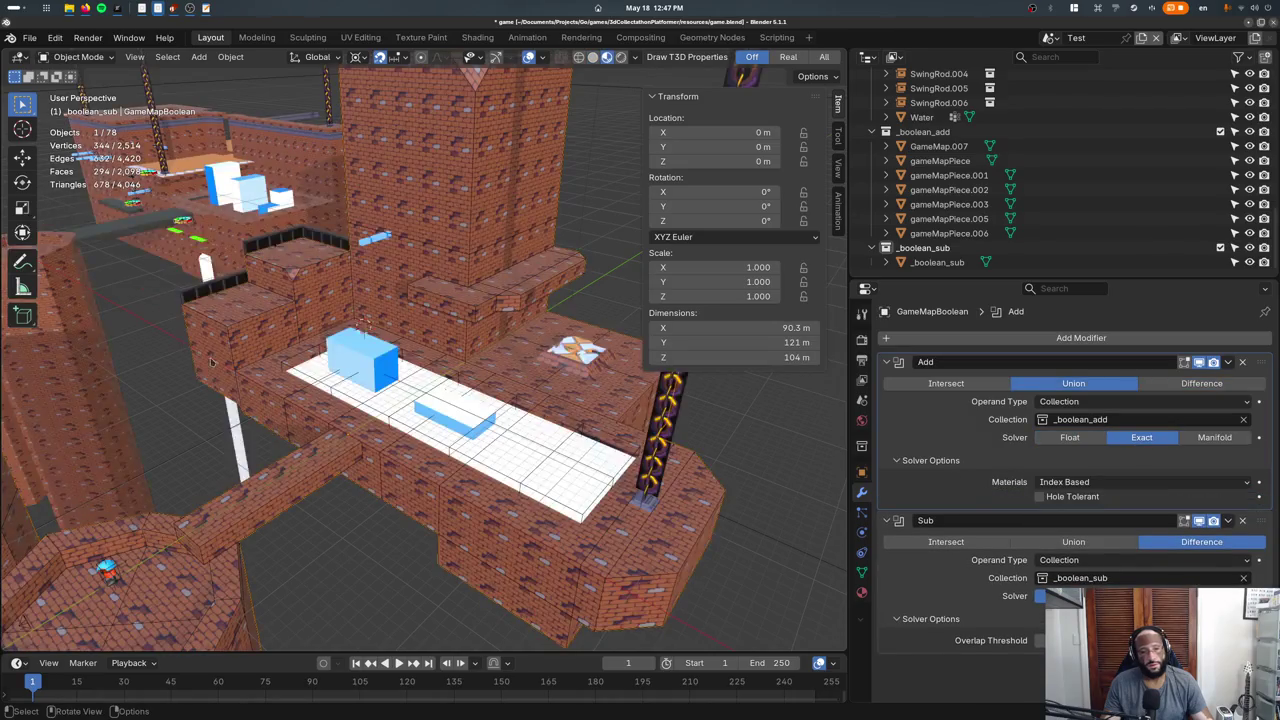
left_click(1088, 484)
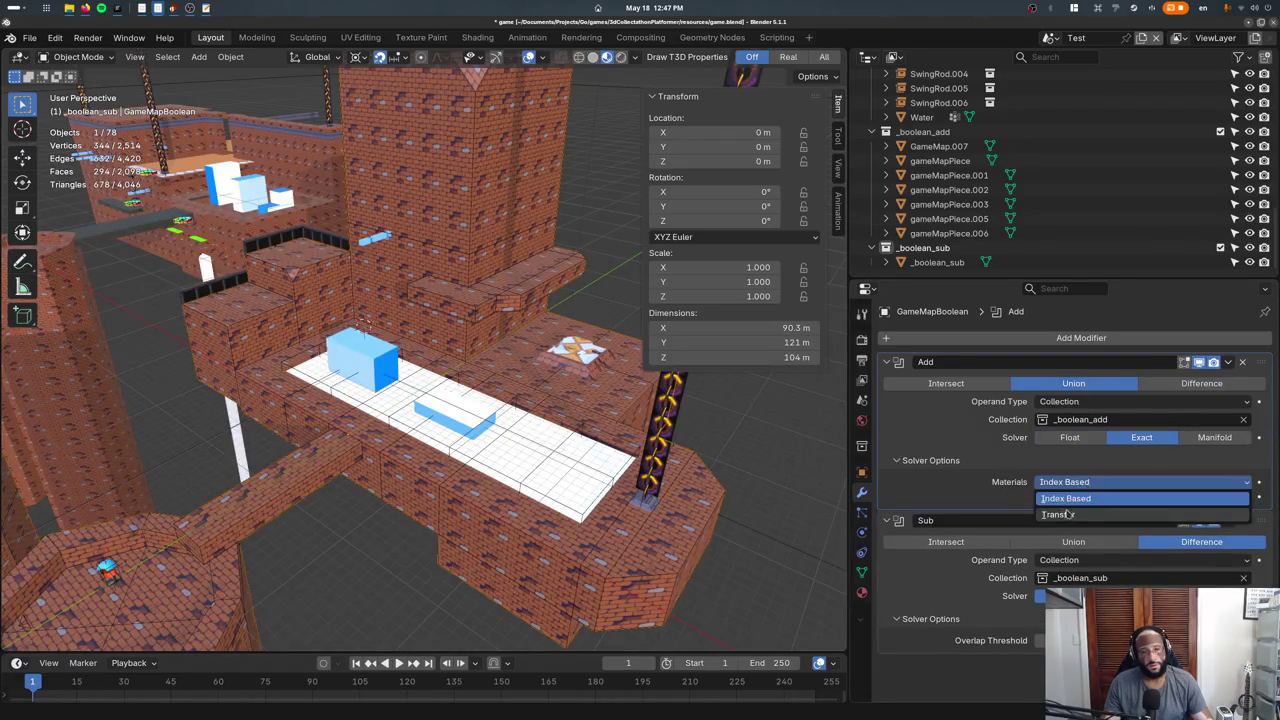
left_click(1085, 508)
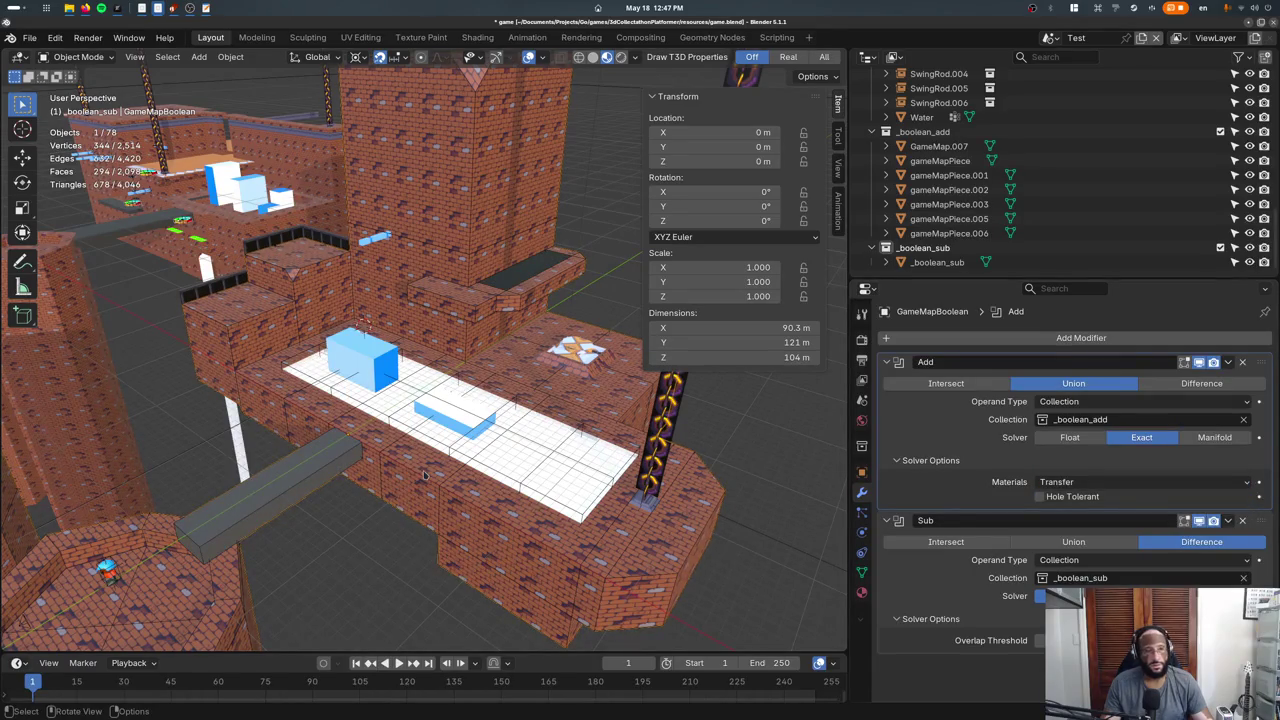
Deselect all of gameMapPiece's geometry, then fill its vertex colours in Vertex Paint.
left_click(424, 476)
key("Tab")
key("alt+a")
key("Tab")
left_click(80, 57)
left_click(92, 131)
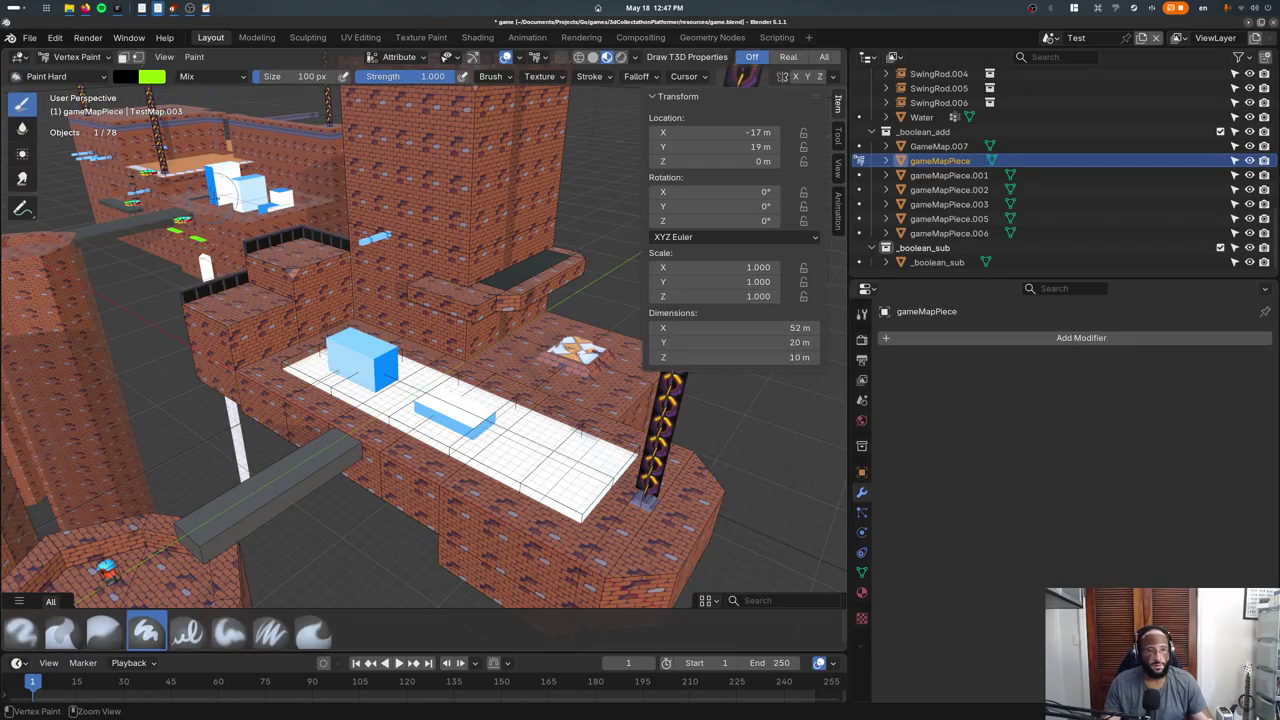
key("shift+k")
Make the paint colour bright blue, then view gameMapPiece in Object Mode with Material Preview.
left_click(124, 77)
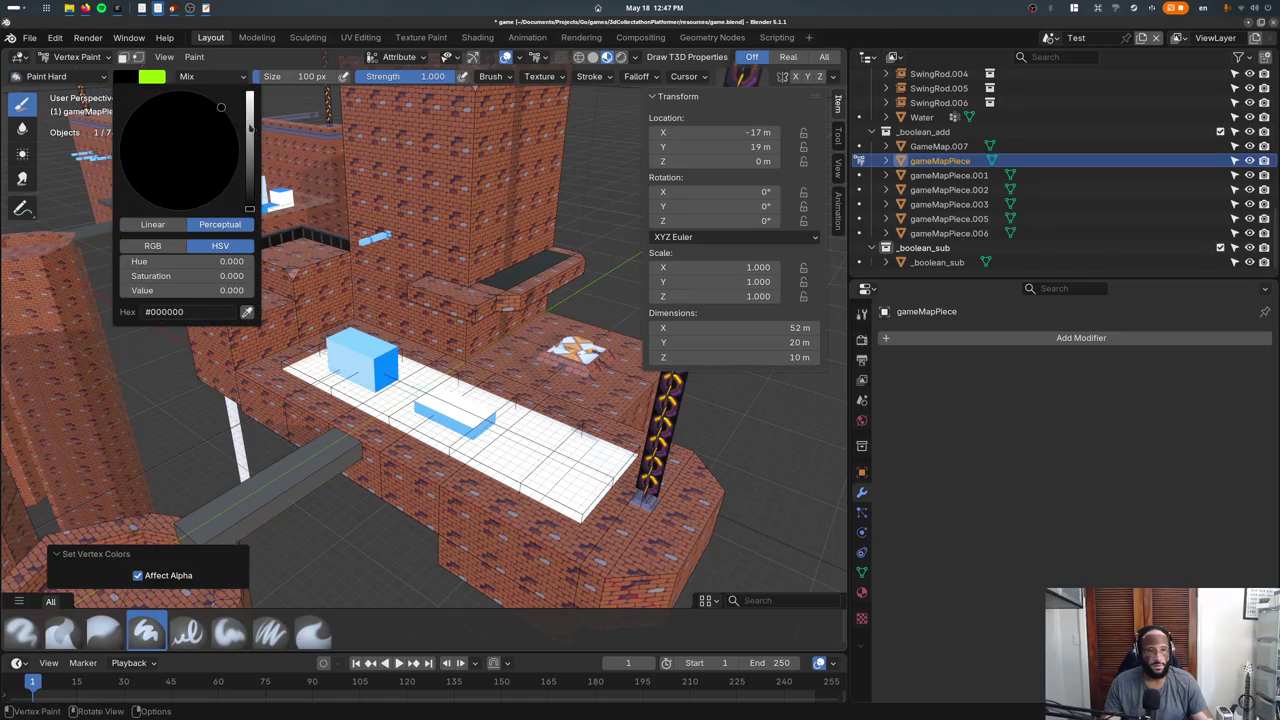
left_click_drag(250, 127, 250, 92)
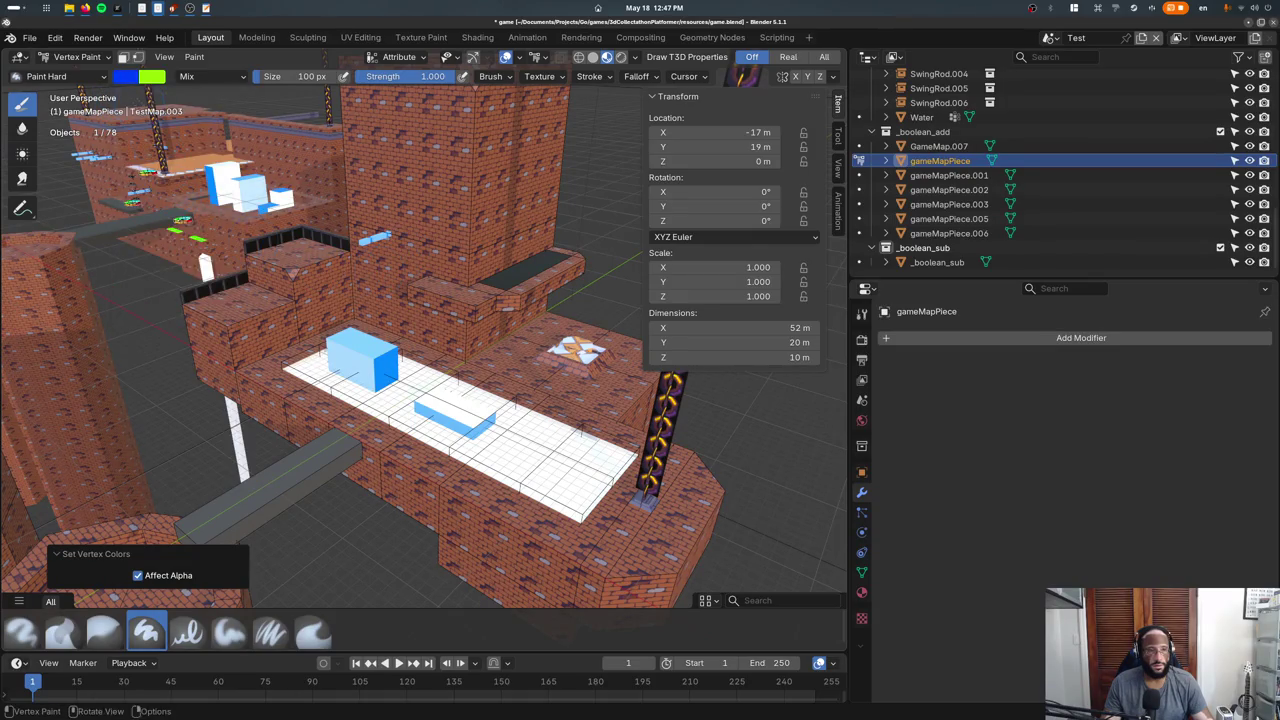
left_click(76, 57)
left_click(82, 73)
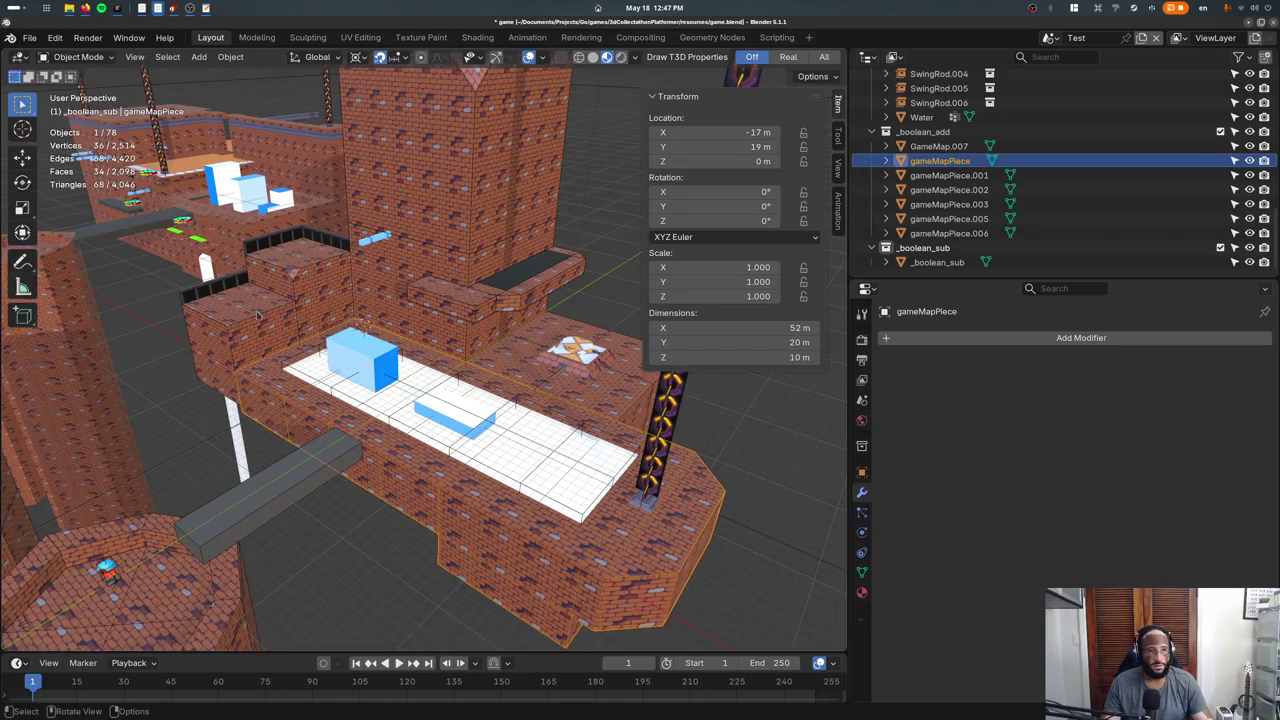
key("z")
key("z")
left_click(430, 449)
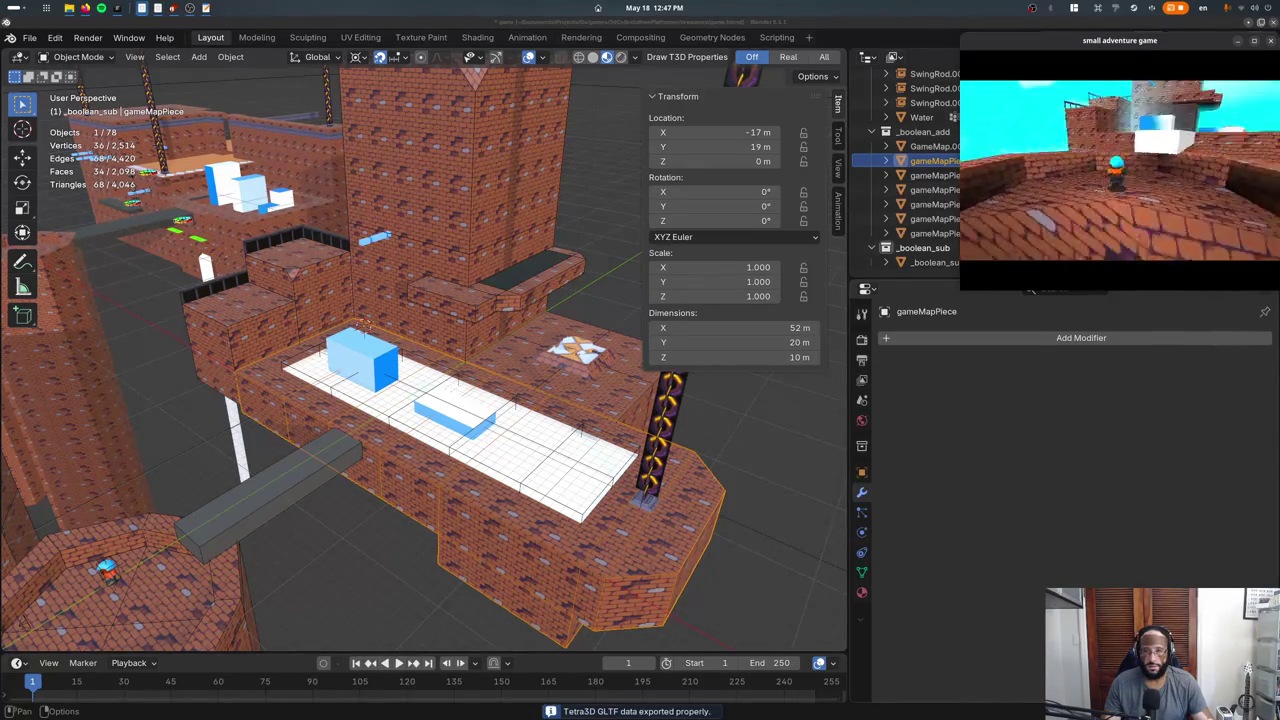
Fill gameMapPiece's selected faces with blue vertex colour using face selection masking.
key("Escape")
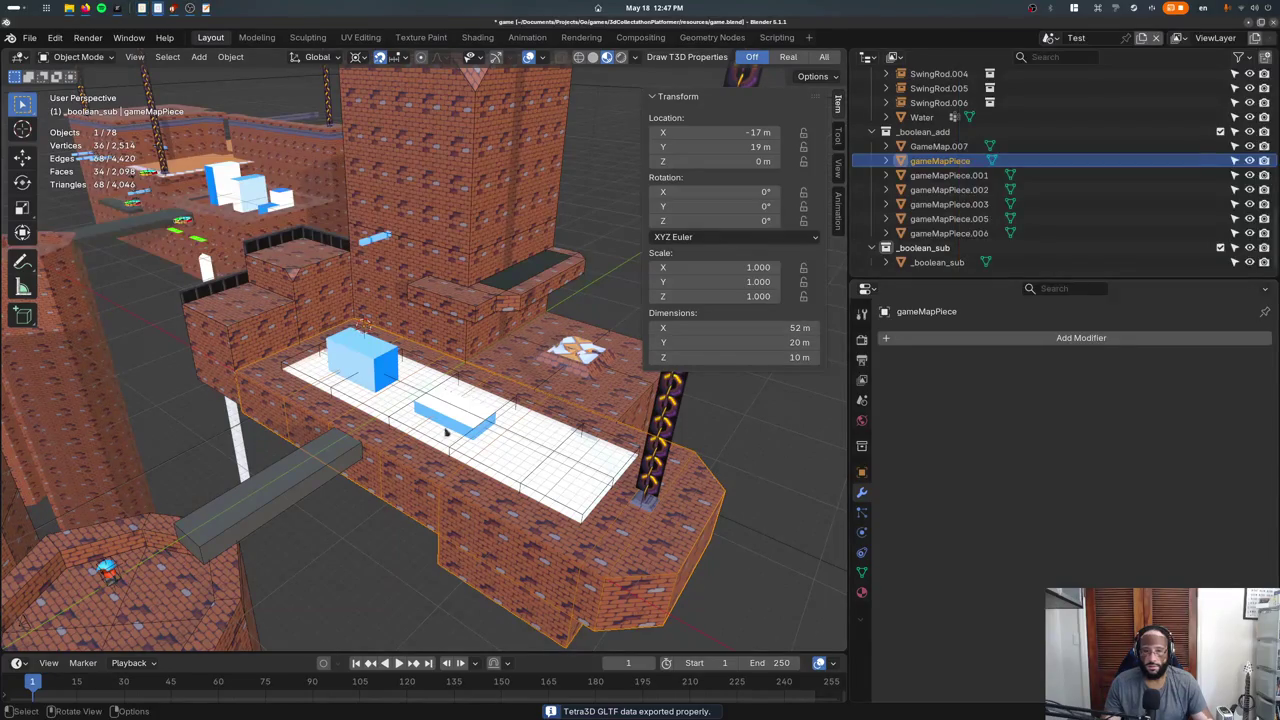
left_click(78, 56)
left_click(80, 123)
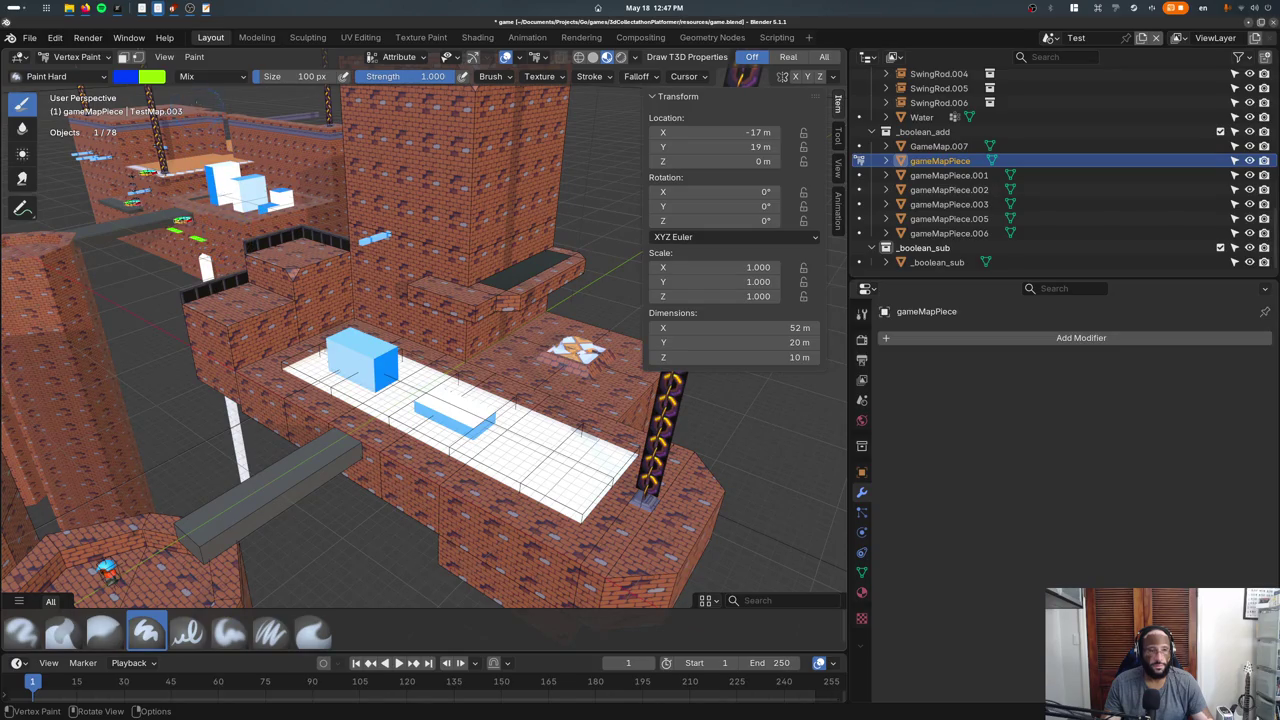
left_click(123, 57)
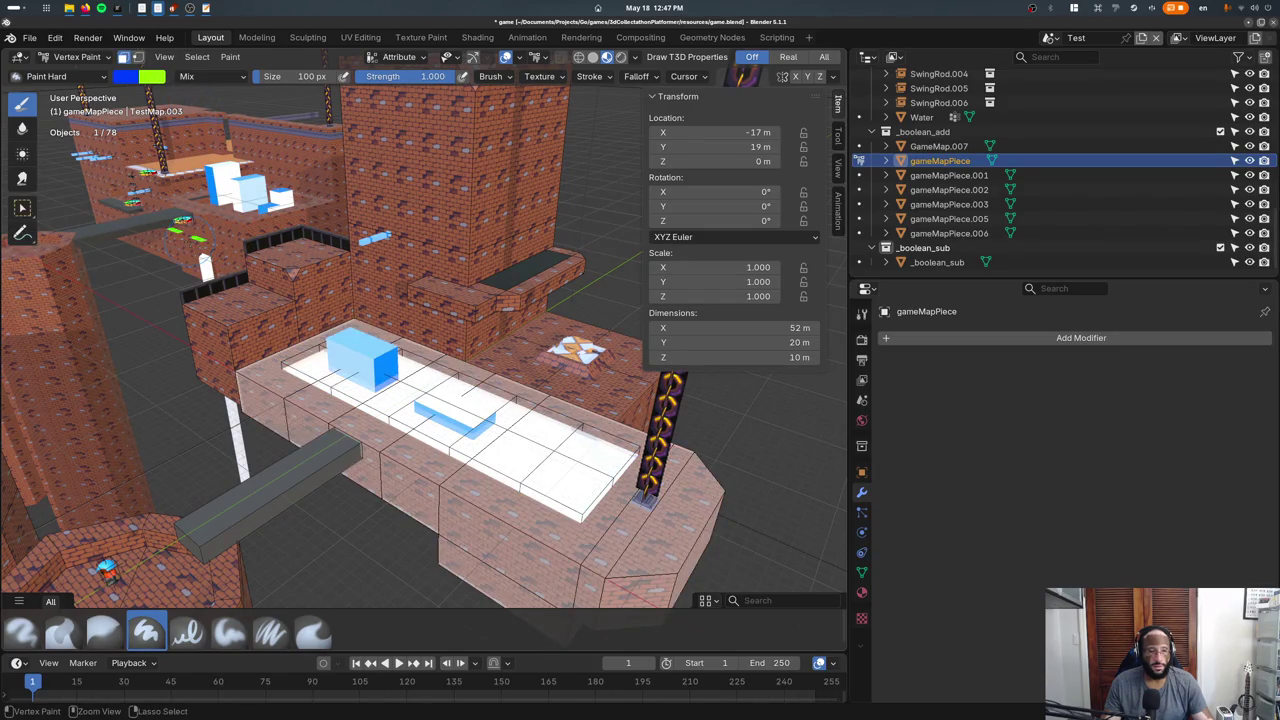
key("shift+k")
key("z")
Return to Material Preview in Object Mode, then export and test the level with F5.
key("z")
left_click(383, 404)
key("z")
key("z")
left_click(405, 443)
left_click(75, 57)
left_click(80, 72)
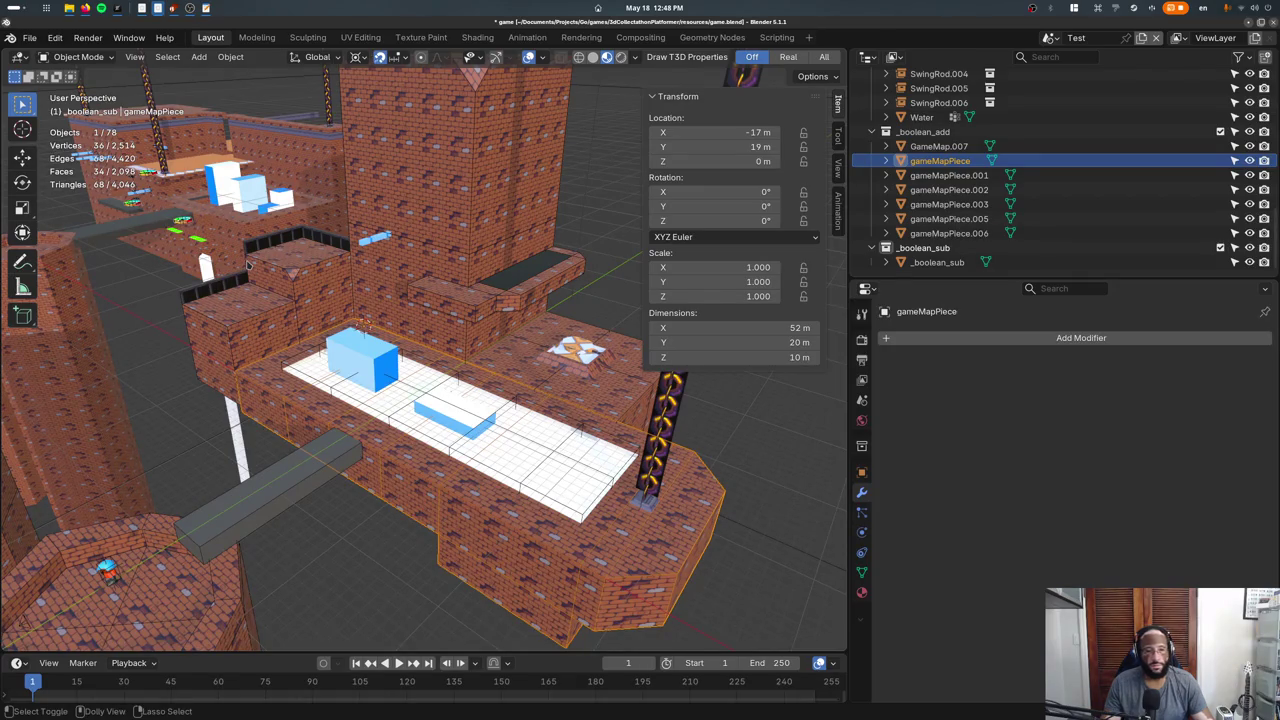
key("F5")
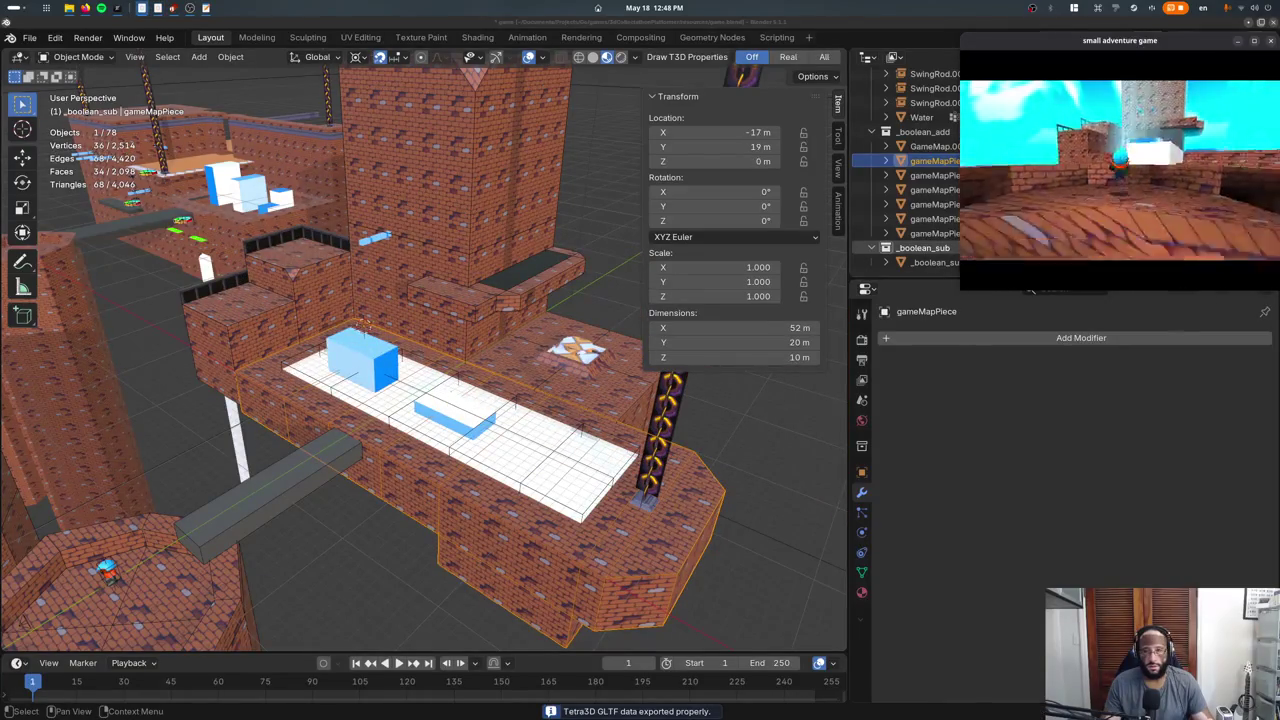
key("Escape")
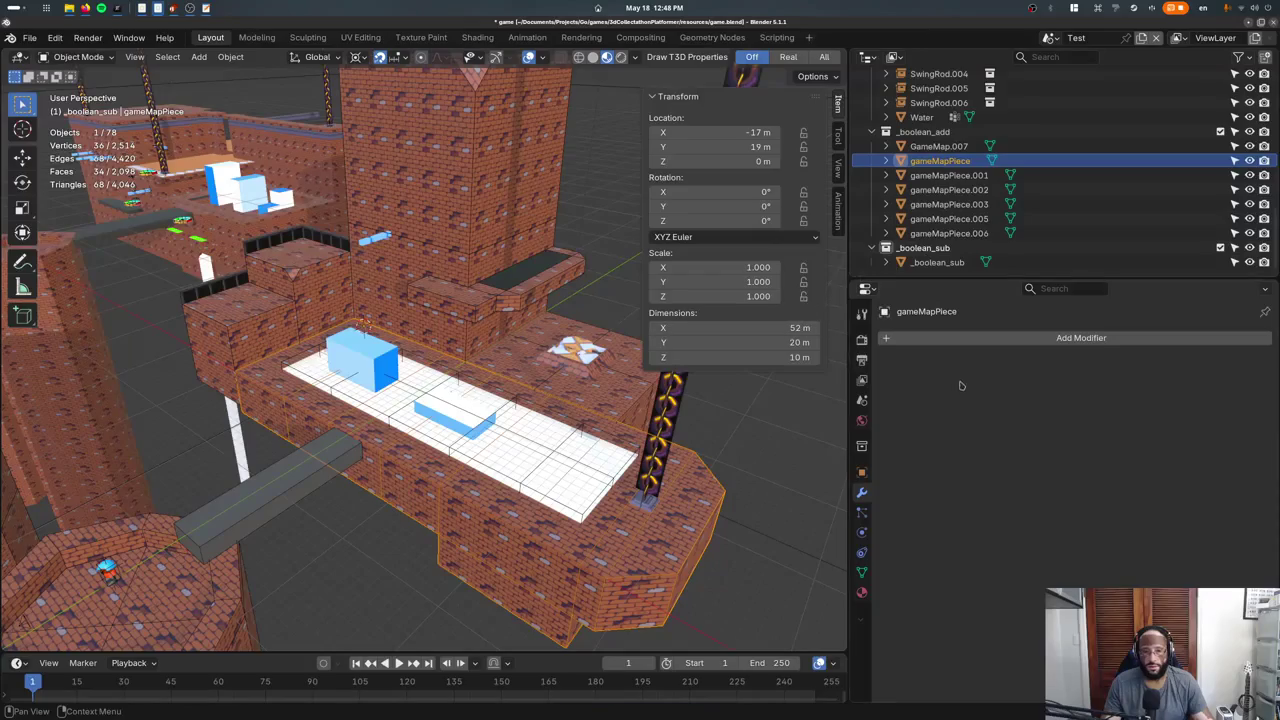
Assign the VertexColor material to gameMapPiece and test it in the game.
left_click(862, 591)
left_click(887, 399)
type("VERTEX")
key("Return")
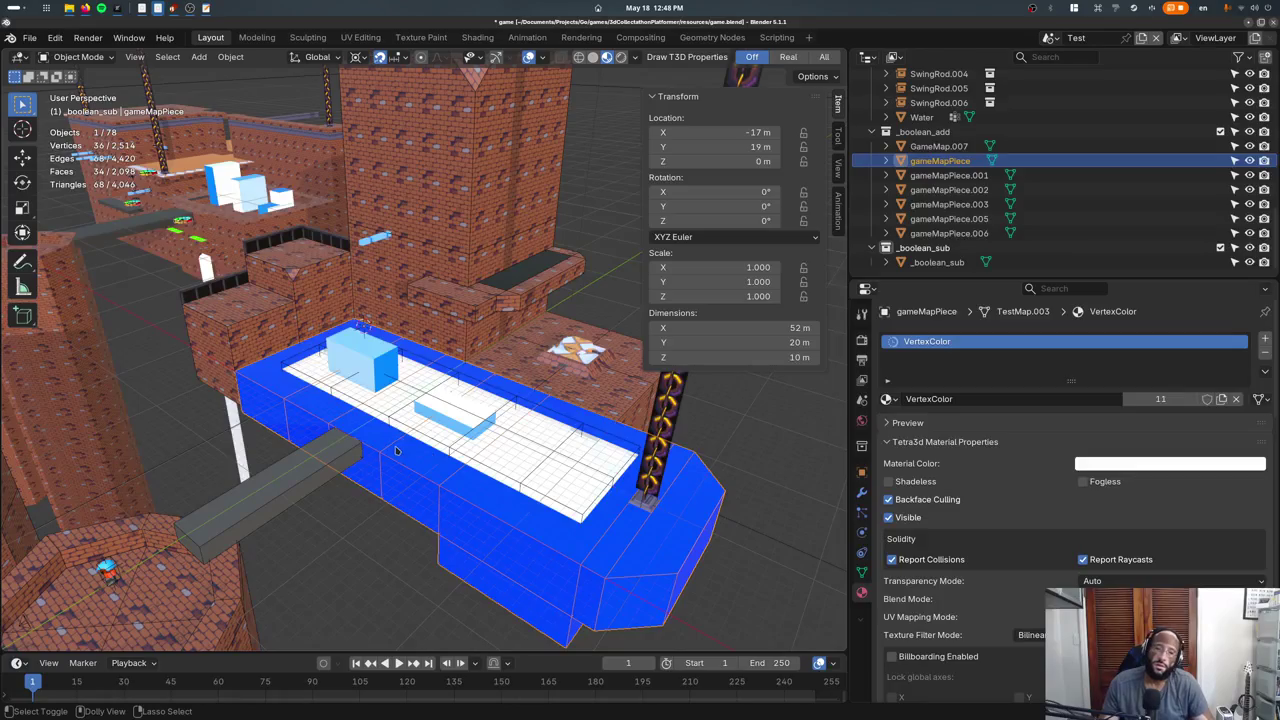
key("ctrl+p")
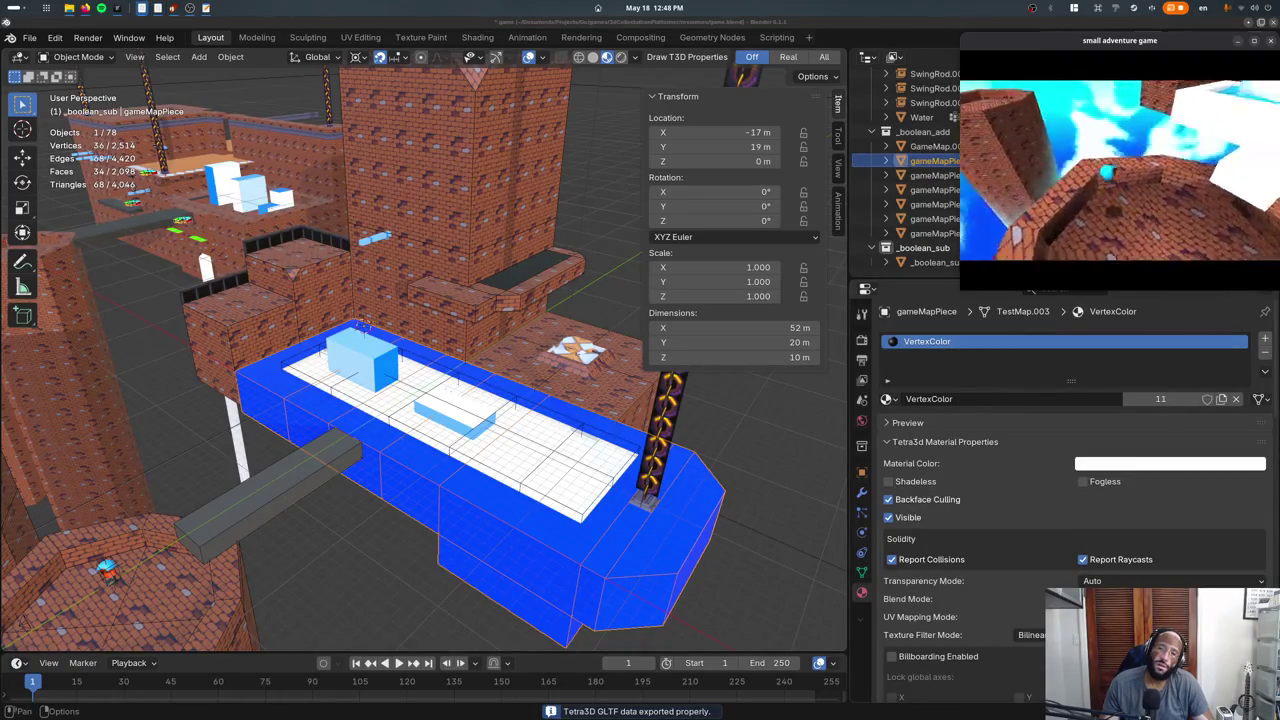
key("Escape")
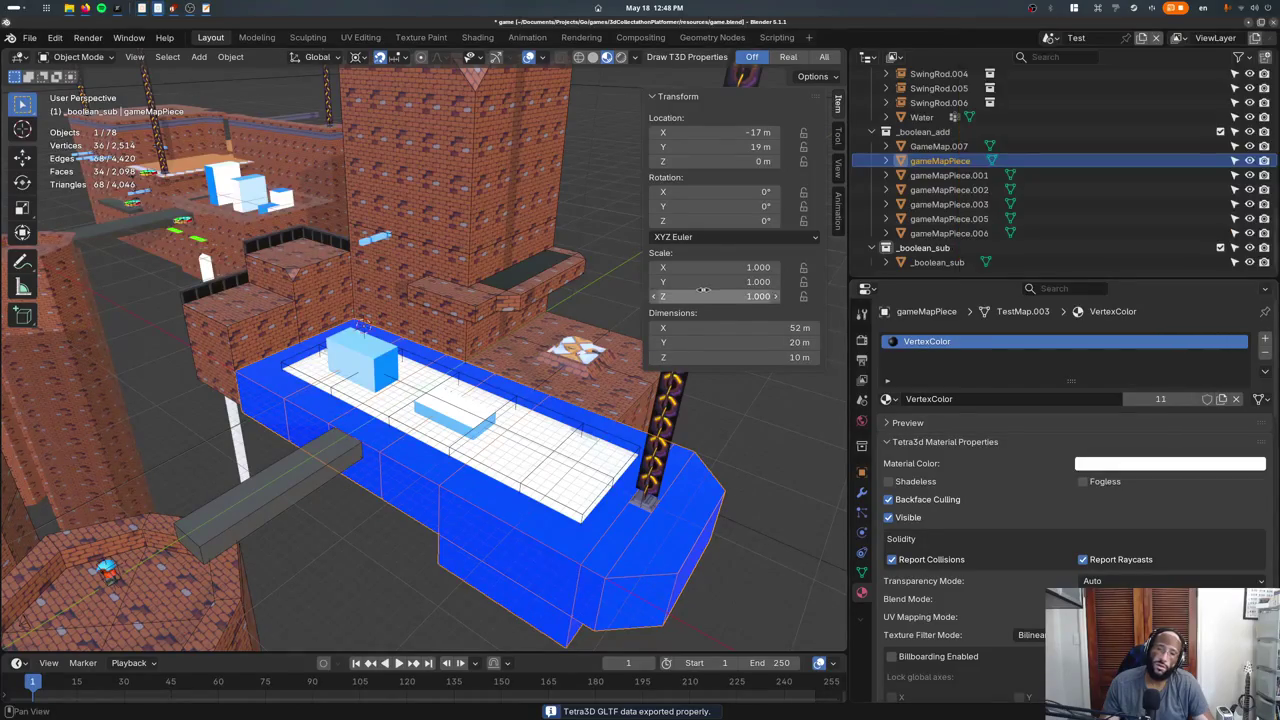
Apply GameMapBoolean's Add union modifier, then re-export and check the game with F5.
scroll(914, 150, "up", 3)
scroll(915, 135, "up", 3)
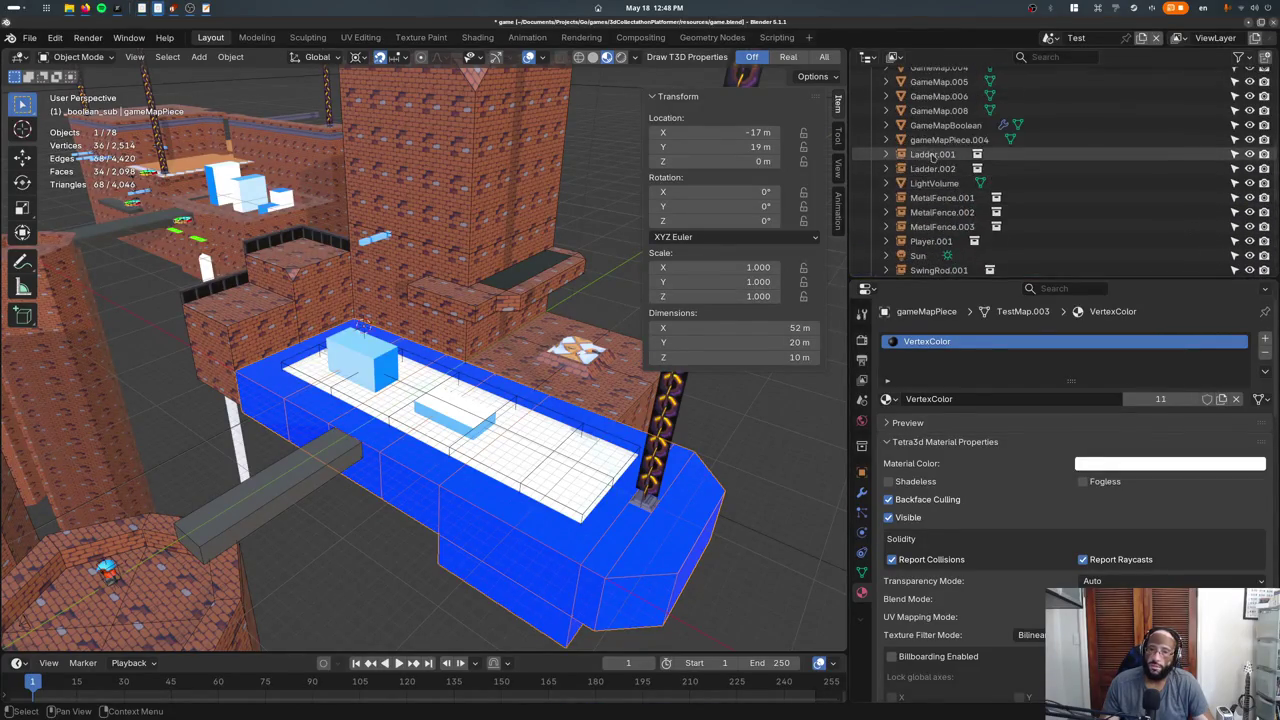
left_click(914, 125)
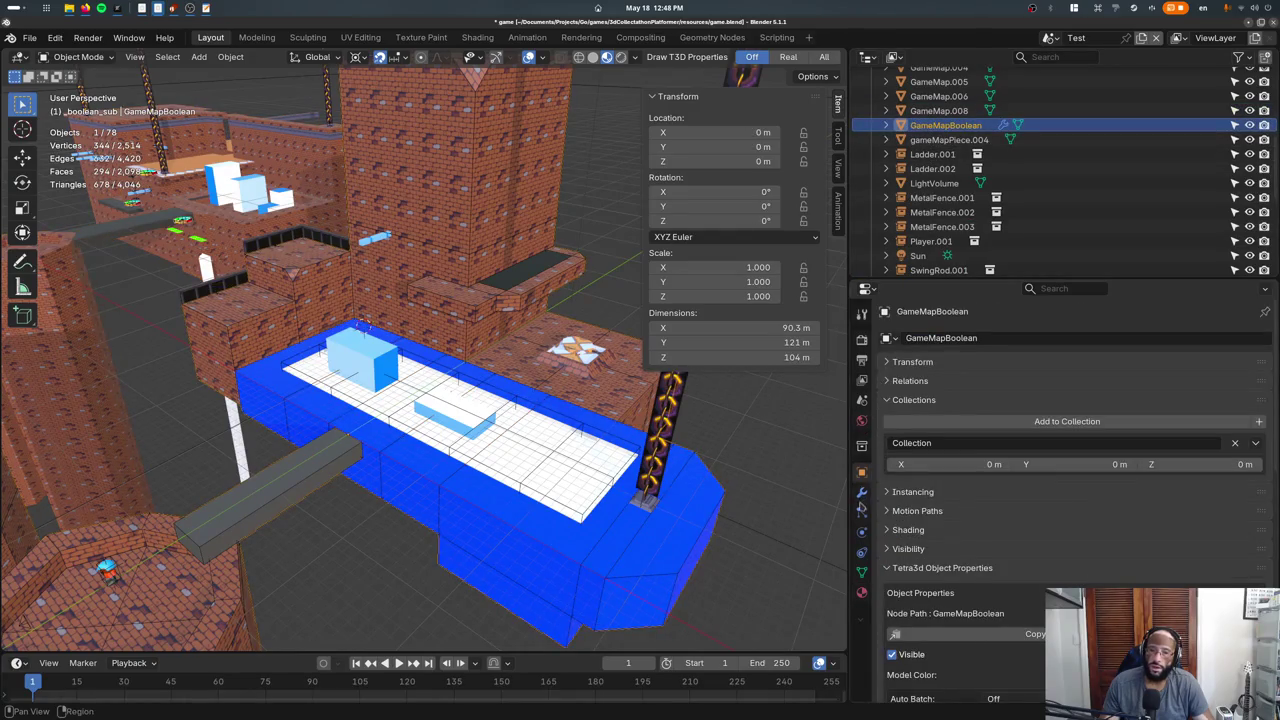
left_click(862, 493)
left_click(1229, 362)
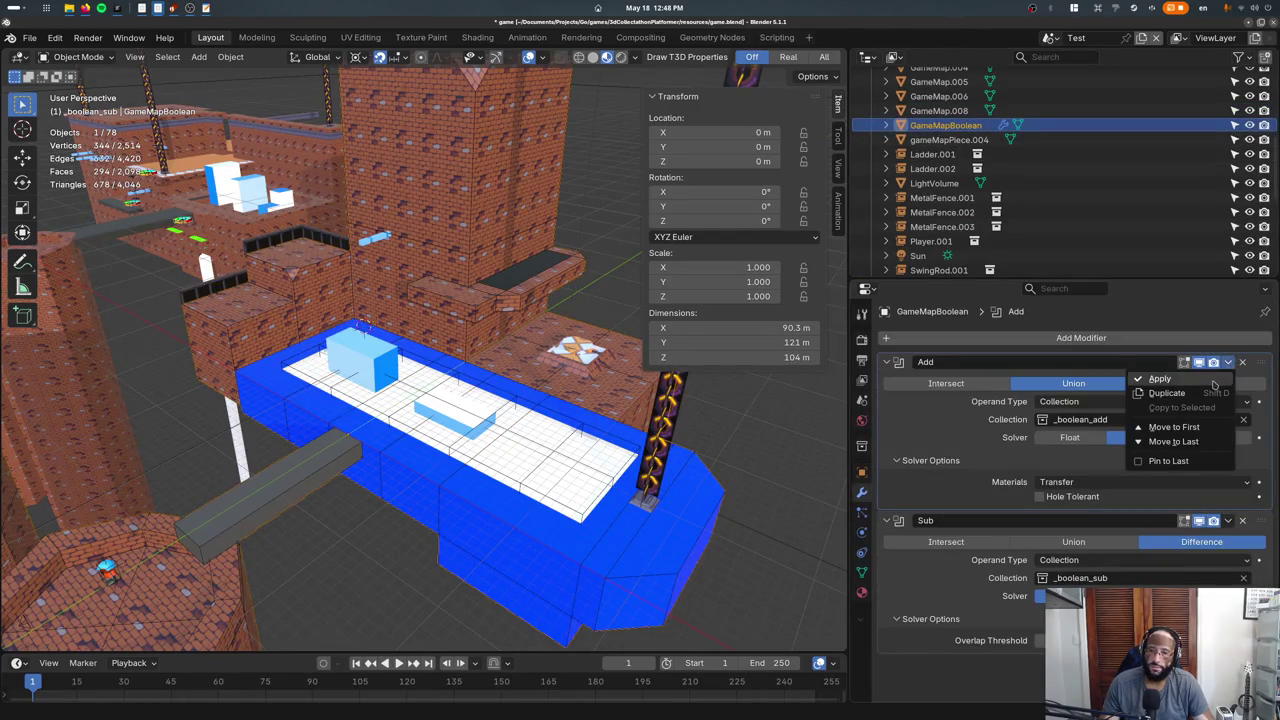
left_click(1214, 381)
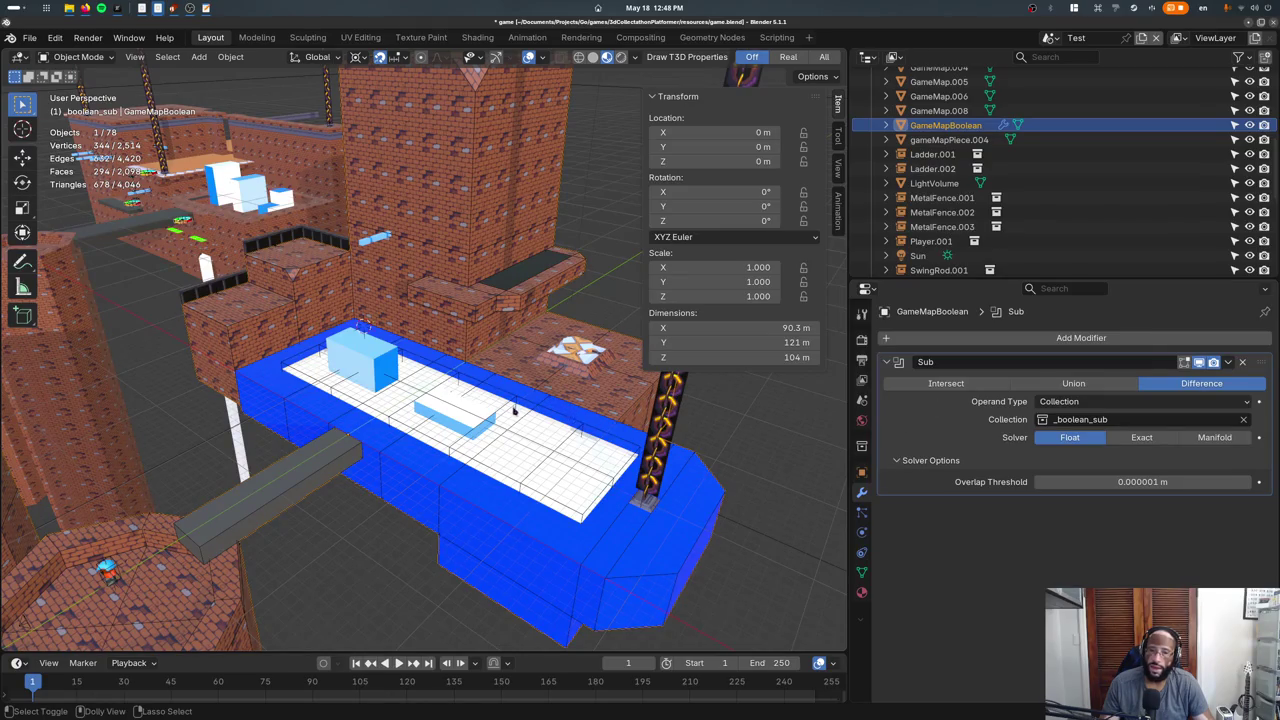
key("F5")
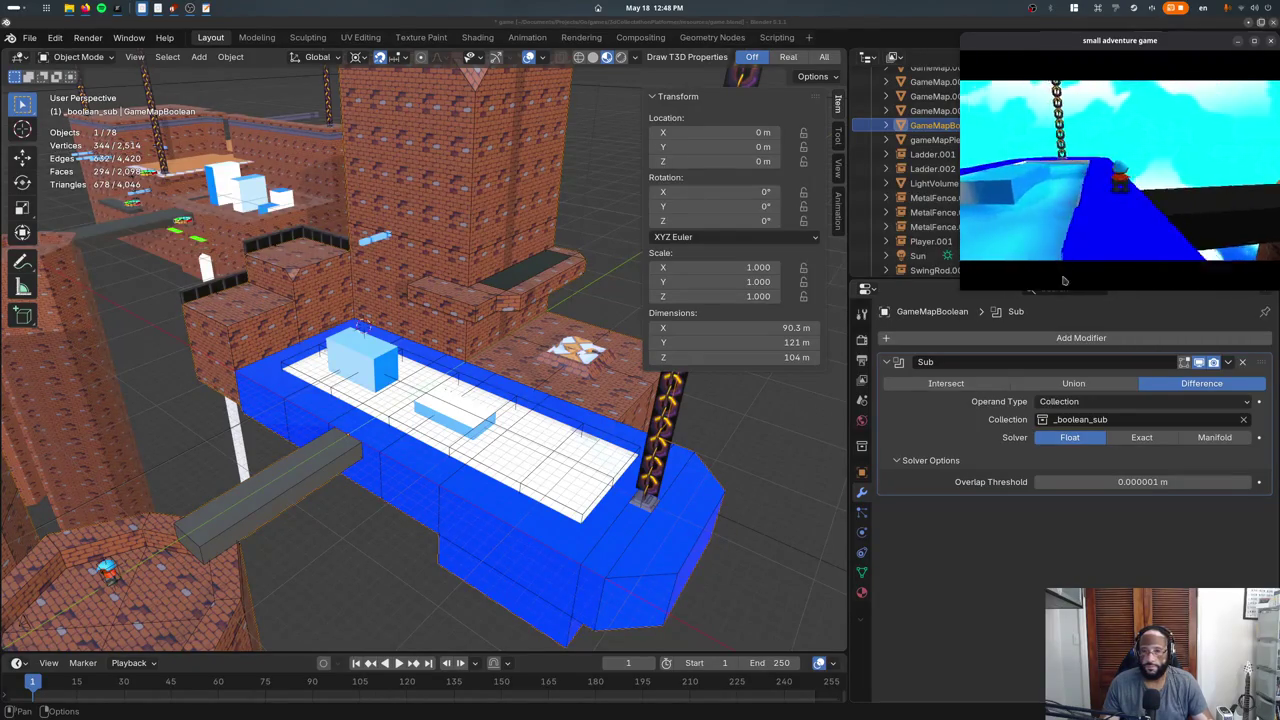
key("Escape")
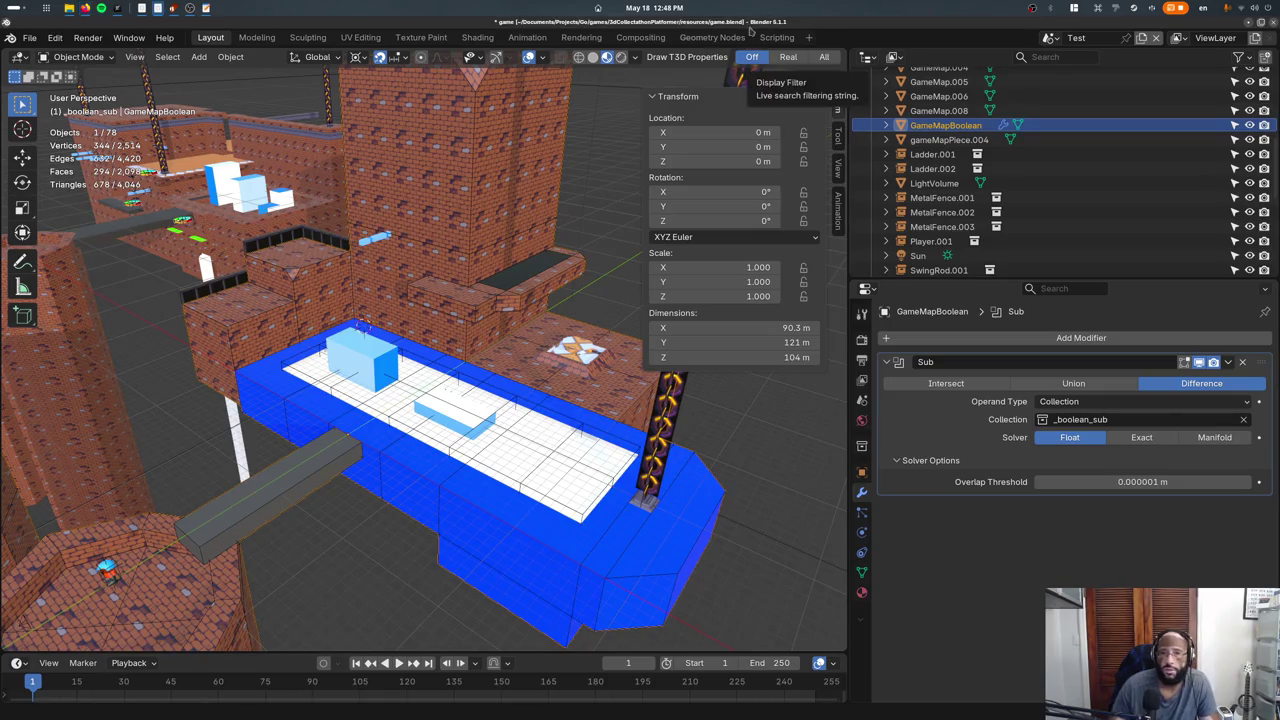
Select GameMapBoolean and try swapping its Add and Sub modifiers, keeping Add first.
left_click(445, 235)
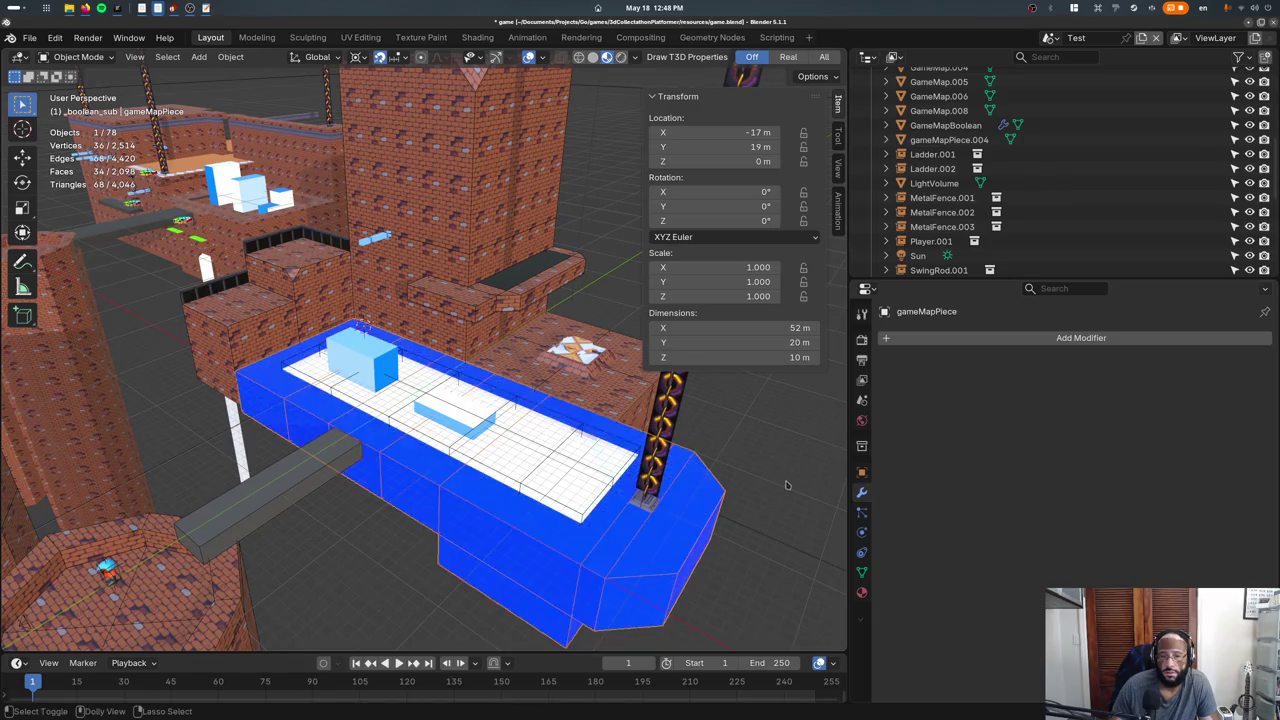
left_click(700, 468)
left_click(701, 462)
left_click(701, 462)
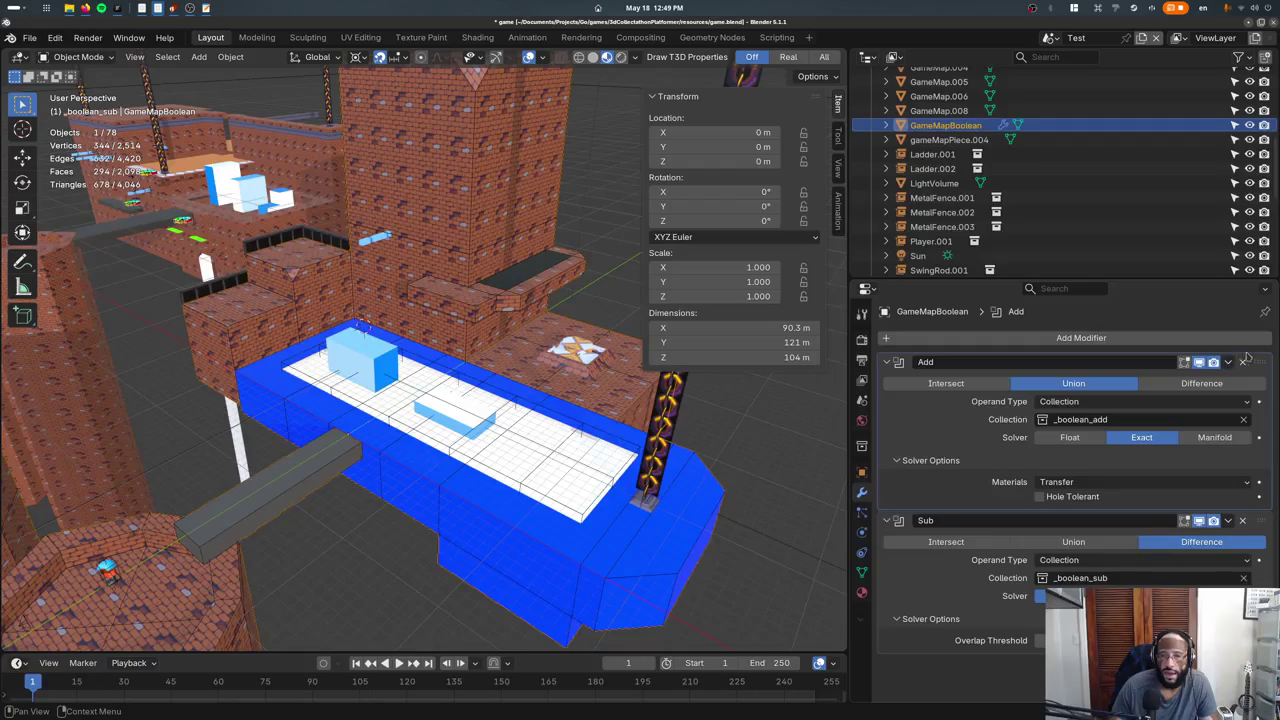
left_click_drag(1261, 365, 1267, 497)
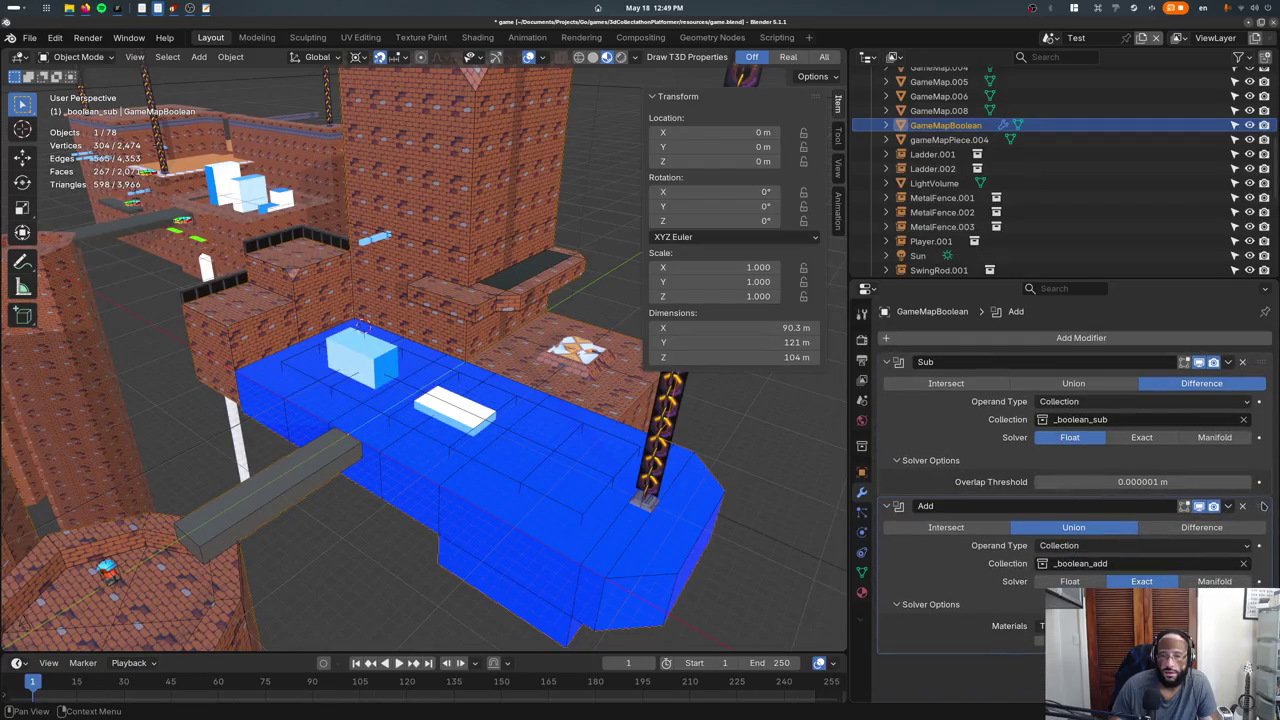
left_click_drag(1263, 506, 1232, 362)
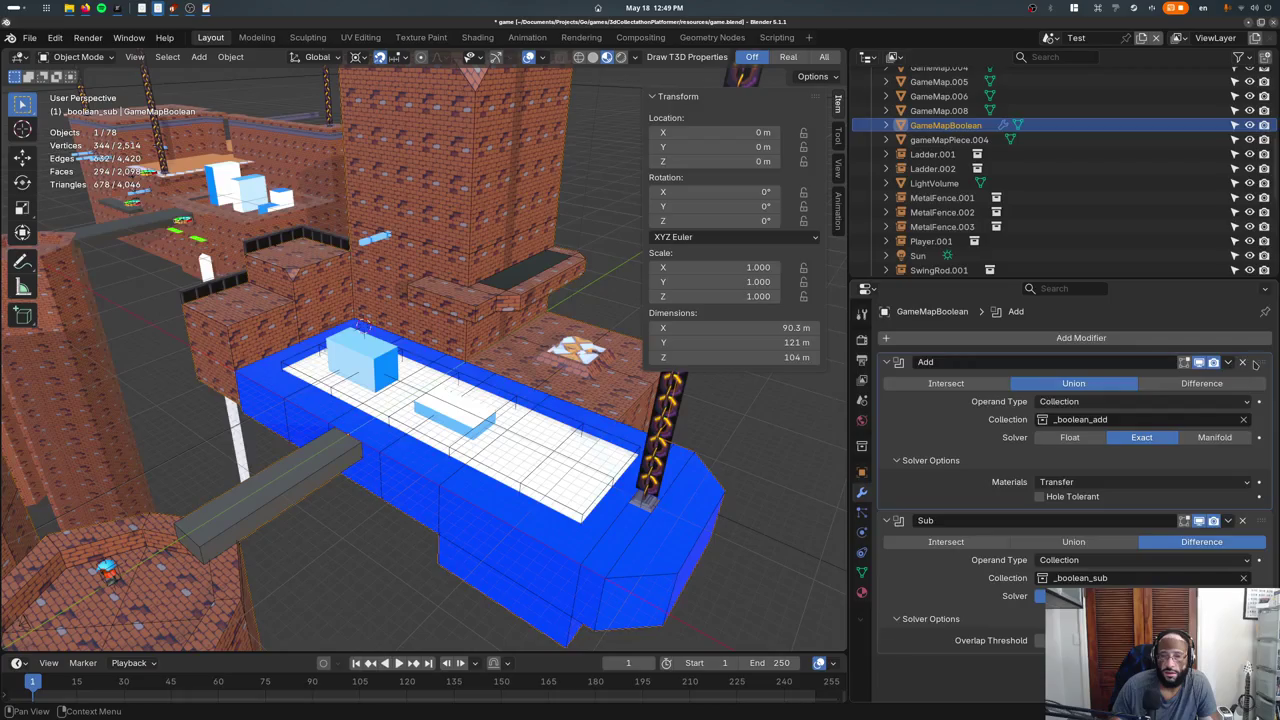
Delete the Sub boolean modifier, then export with Ctrl+S and check the game window.
left_click(1243, 520)
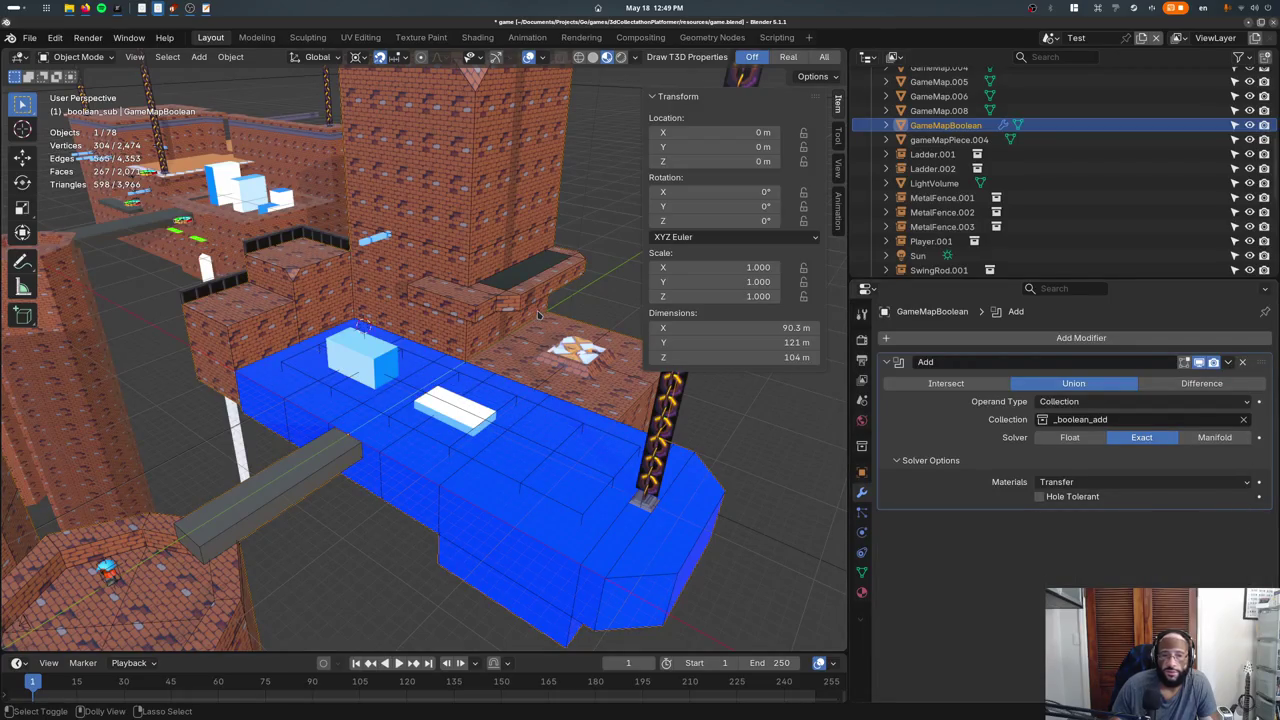
key("ctrl+s")
key("super")
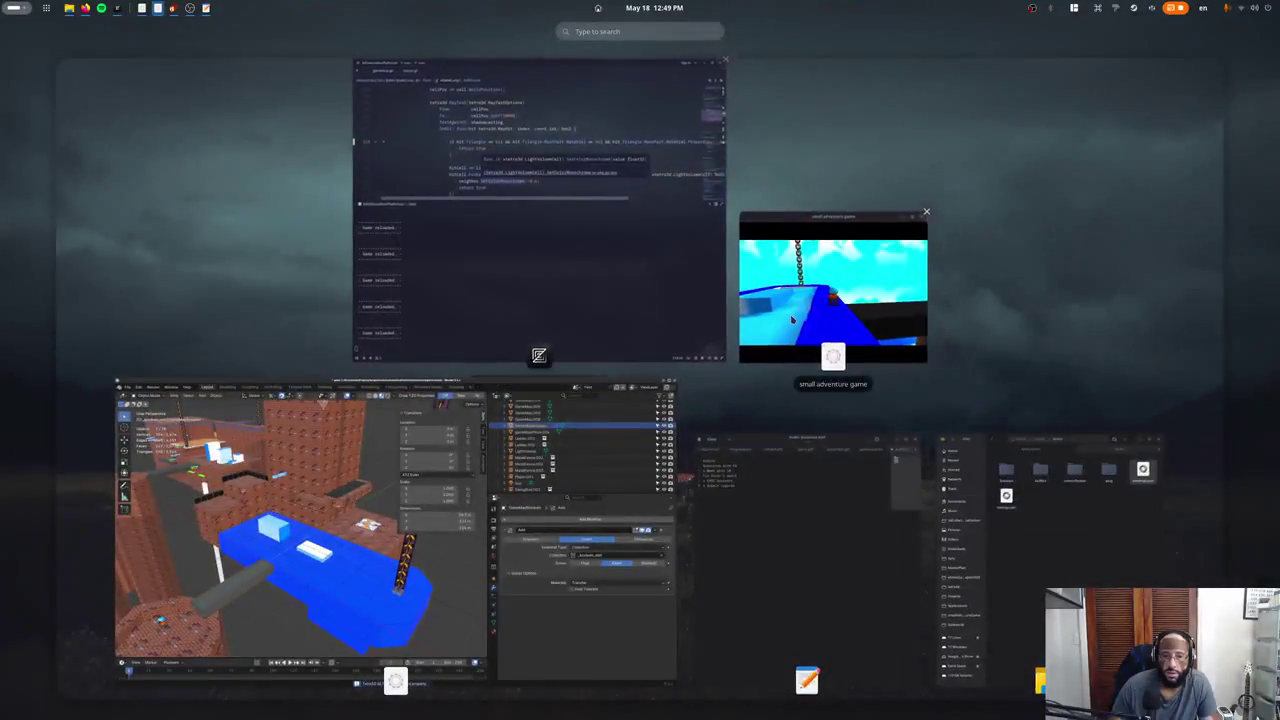
left_click(785, 320)
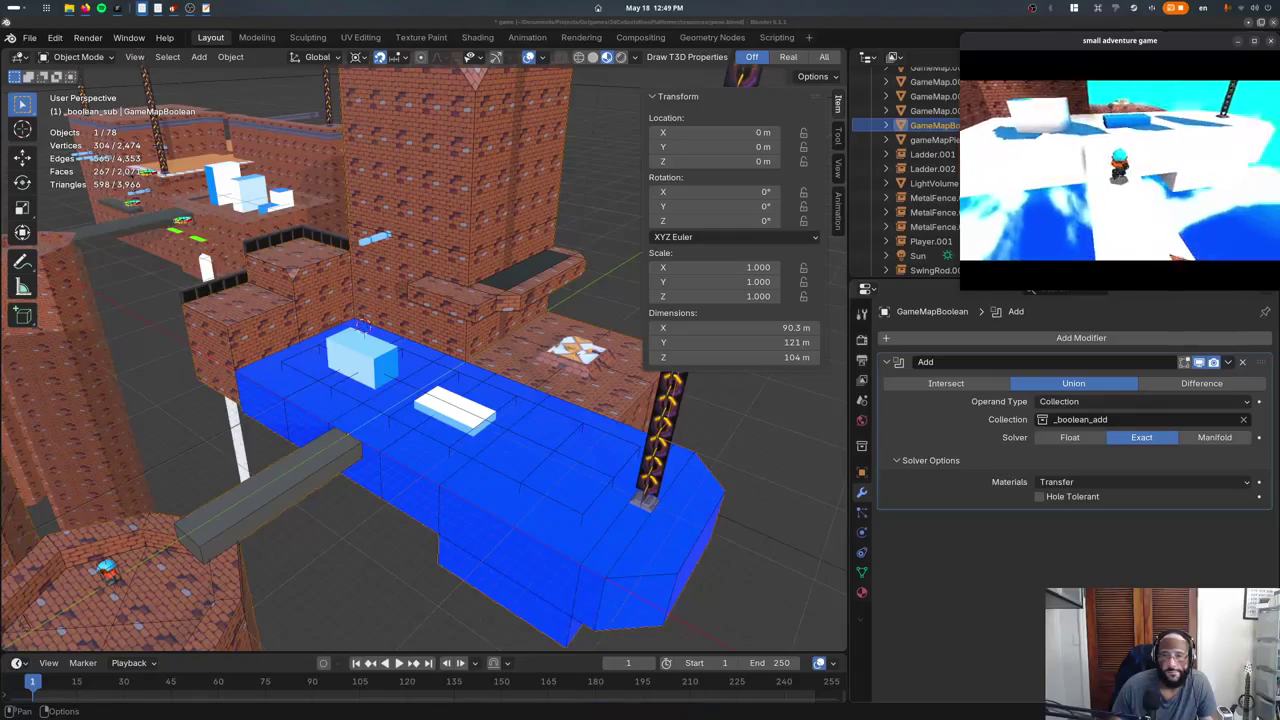
key("Escape")
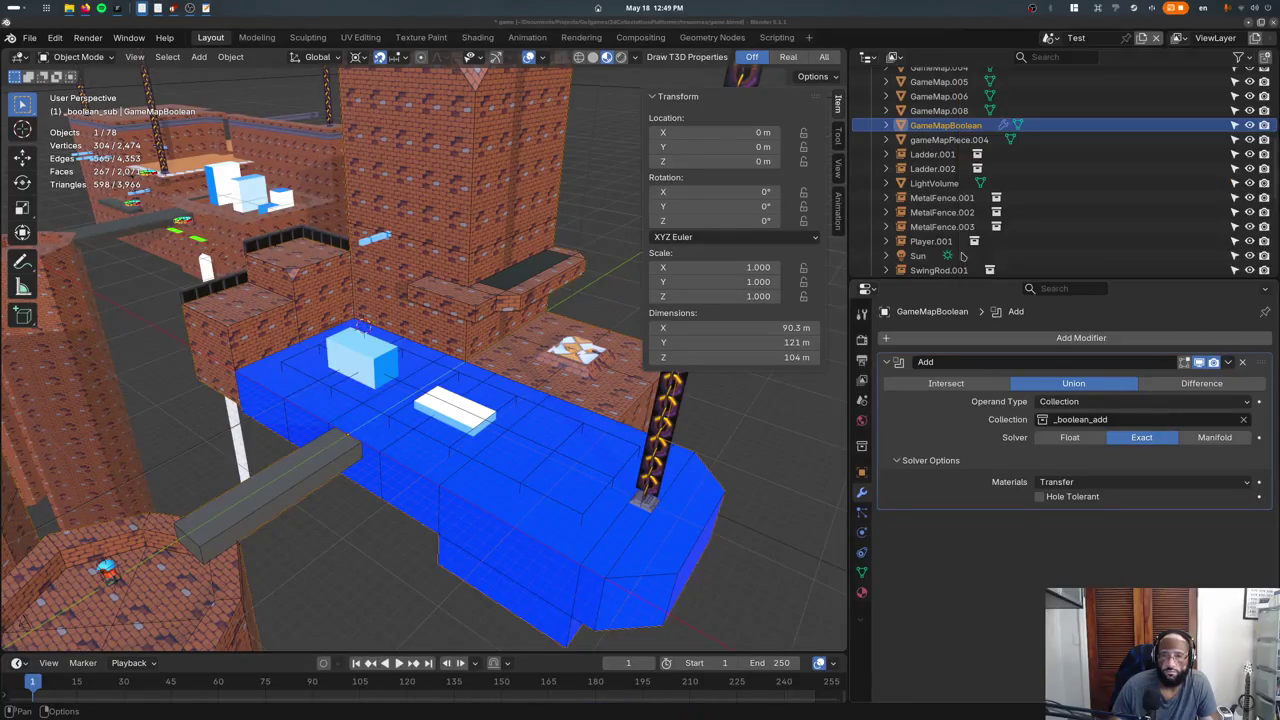
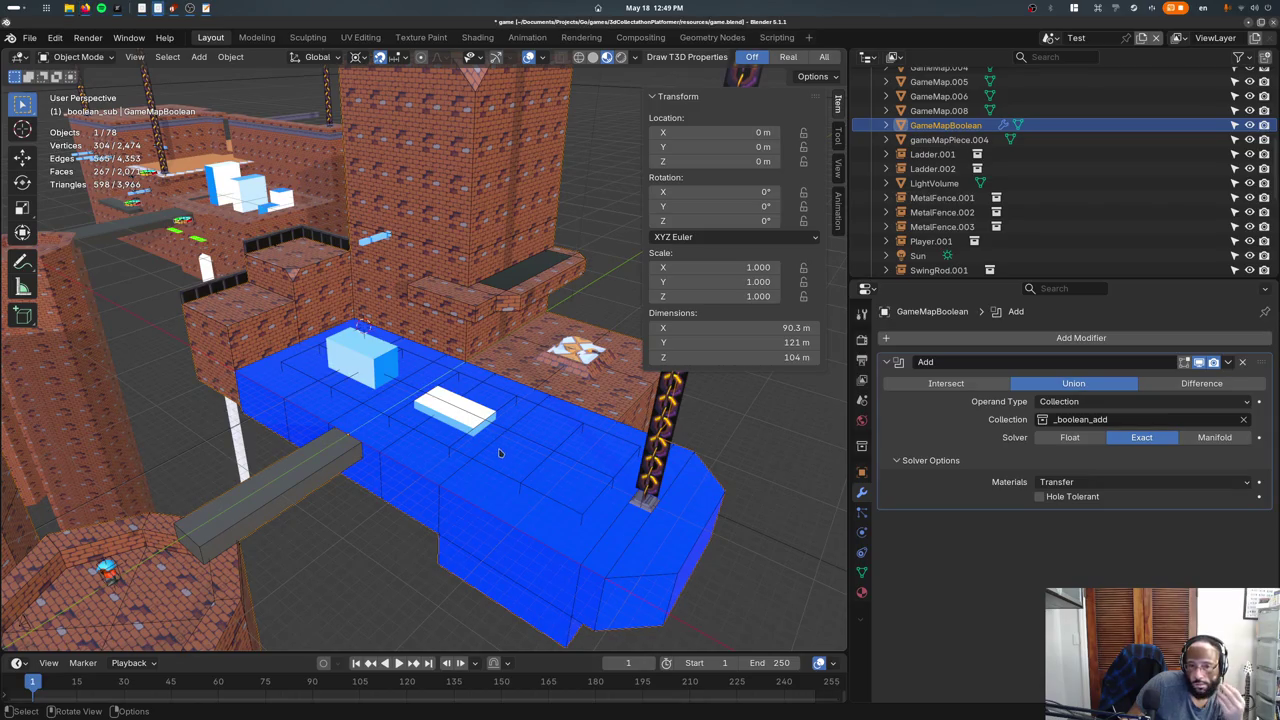
Flip between GameMapBoolean's Material and Object Data property tabs.
left_click(862, 591)
left_click(862, 572)
left_click(862, 591)
left_click(862, 572)
left_click(862, 591)
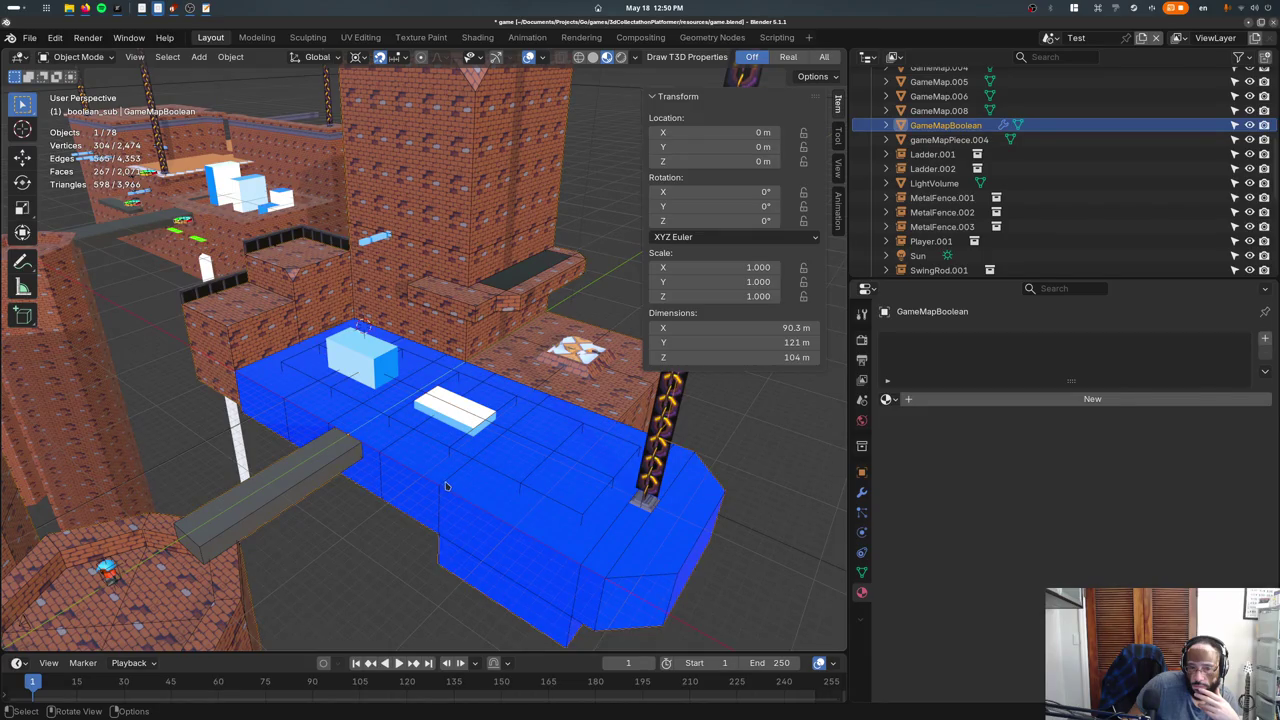
Reselect GameMapBoolean and browse its Modifier, Particle and Constraint property tabs.
left_click(446, 486)
left_click(450, 486)
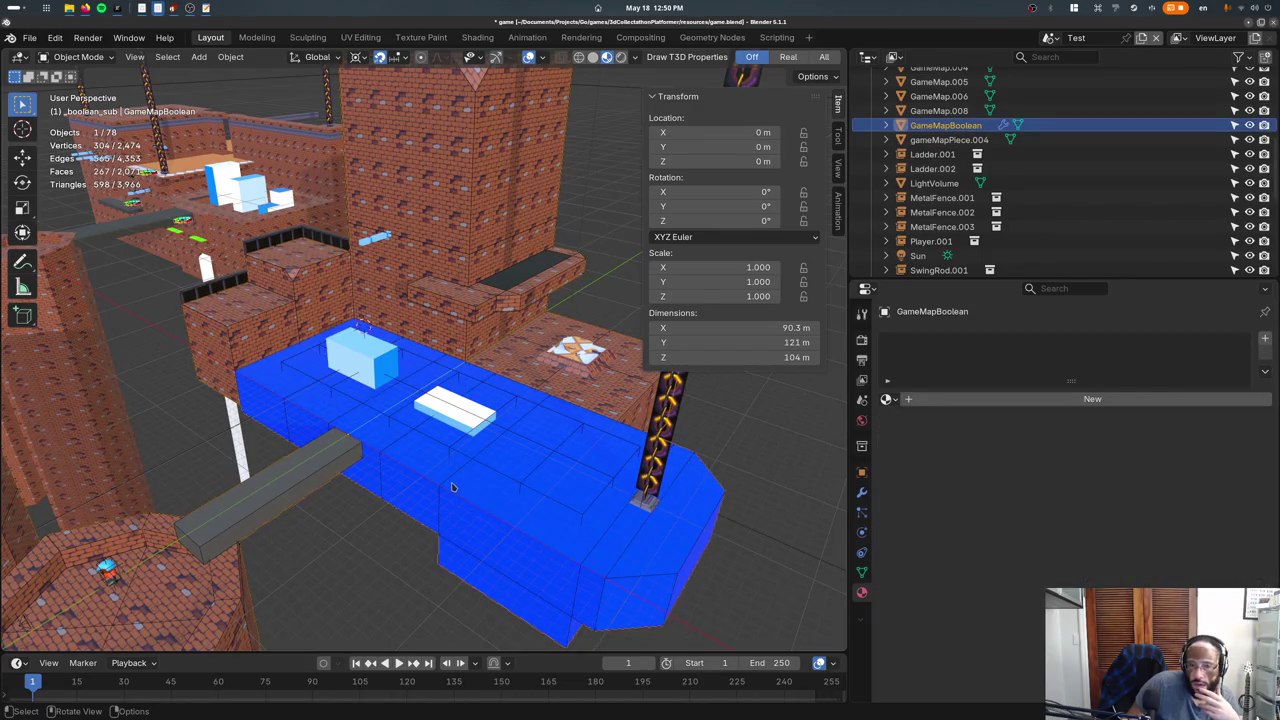
left_click(861, 491)
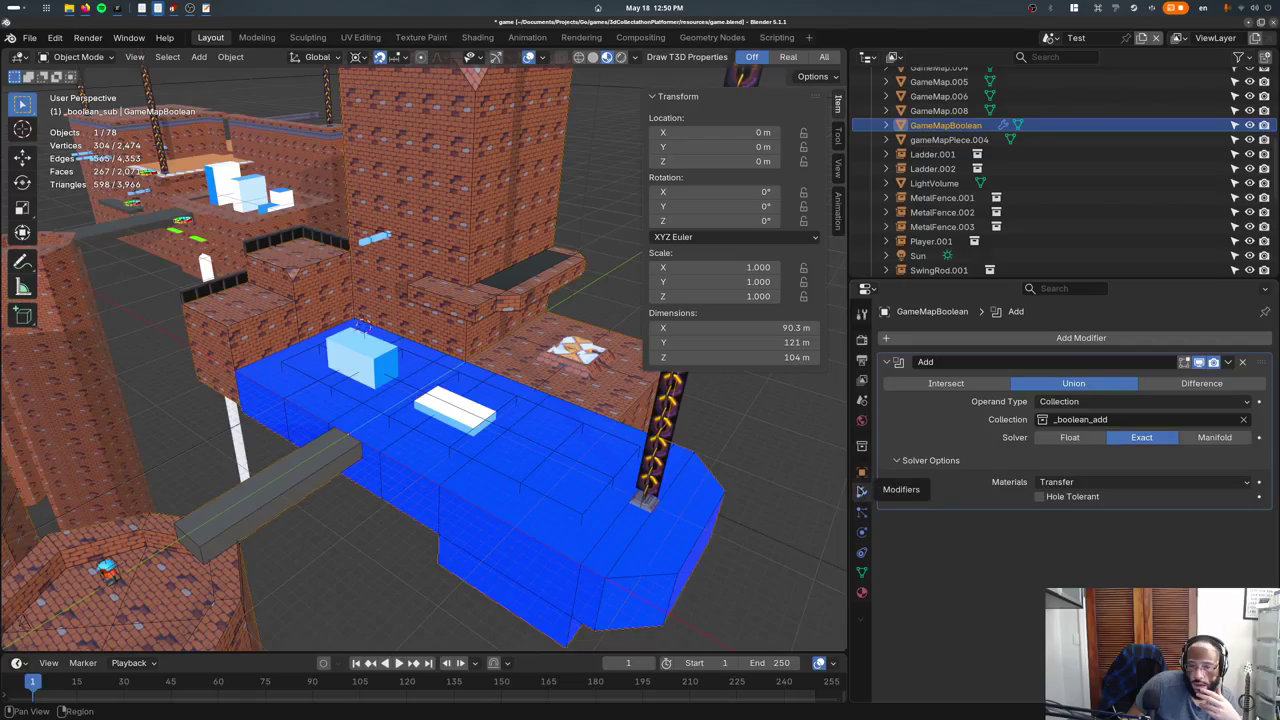
left_click(861, 471)
left_click(860, 512)
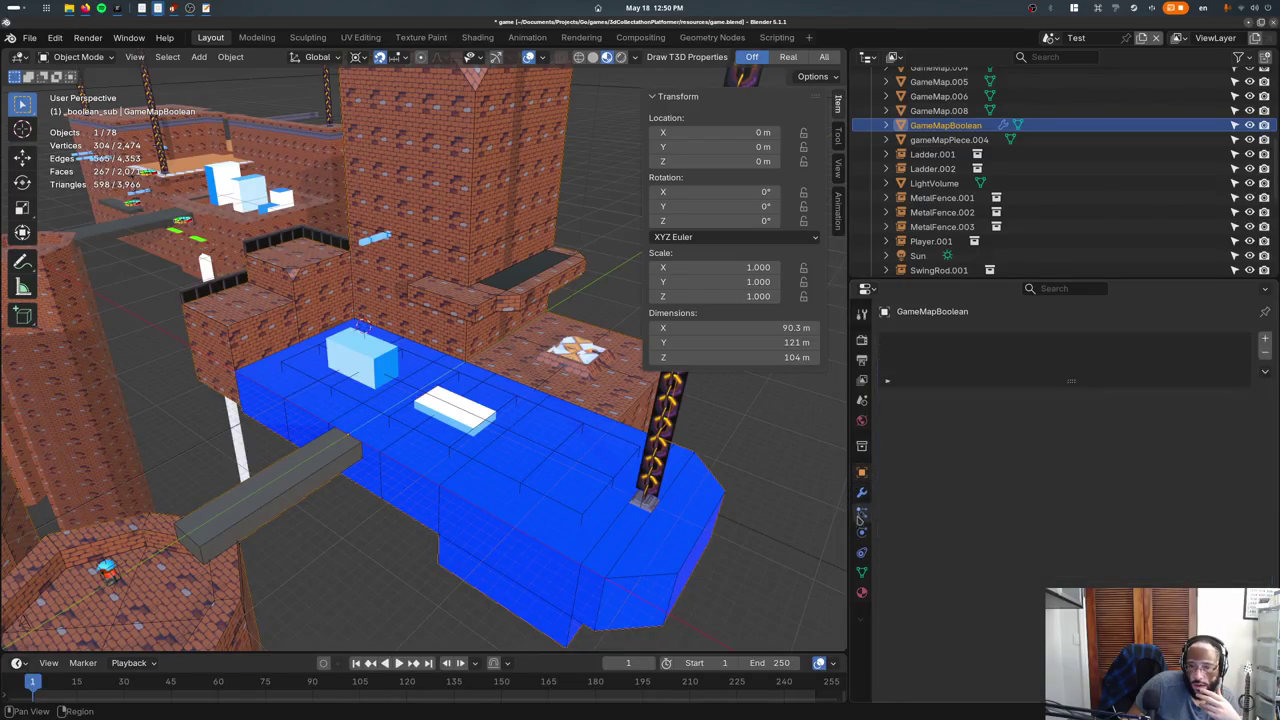
left_click(861, 552)
Put GameMapBoolean in Vertex Paint mode and inspect its mesh attributes and texture space.
left_click(78, 57)
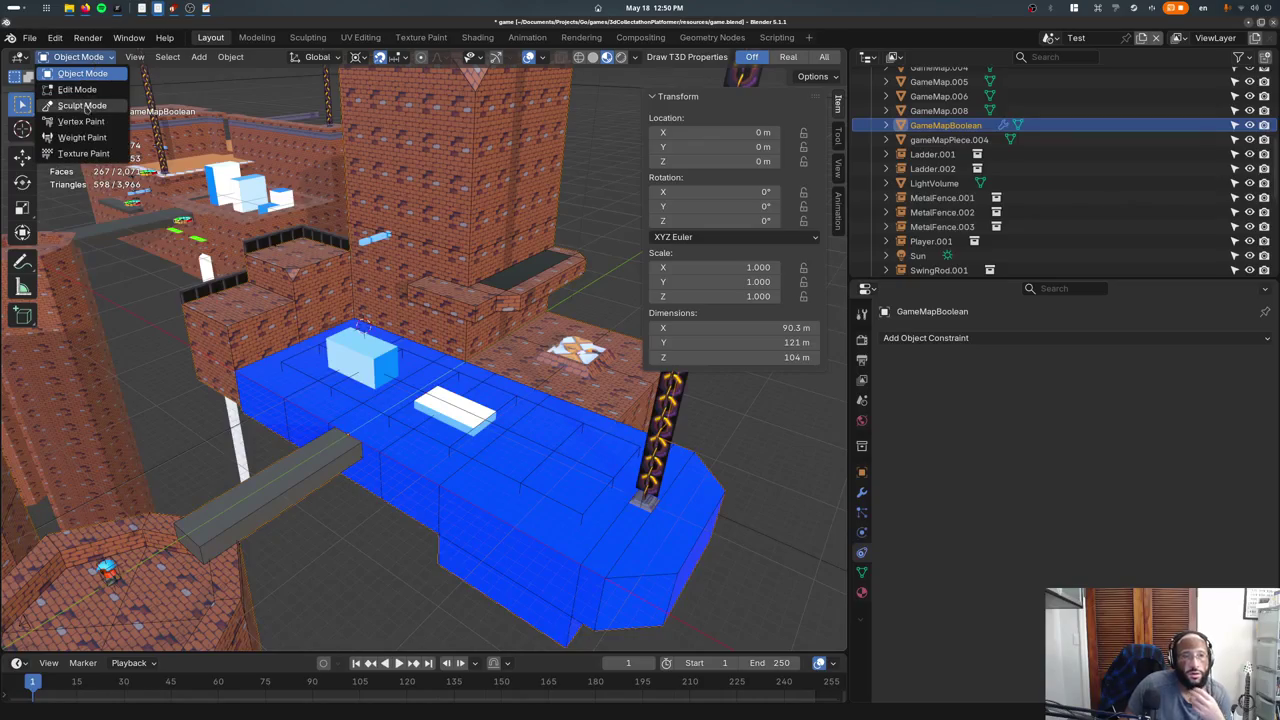
left_click(81, 121)
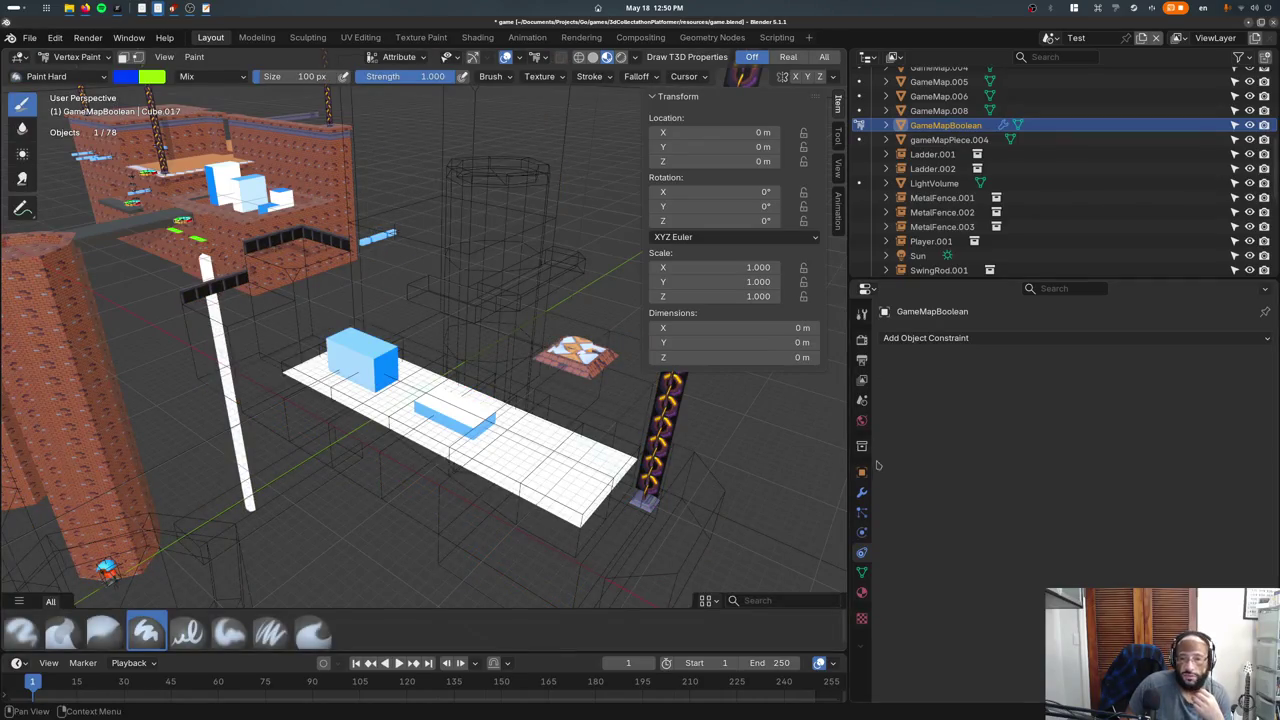
left_click(861, 572)
scroll(900, 560, "down", 3)
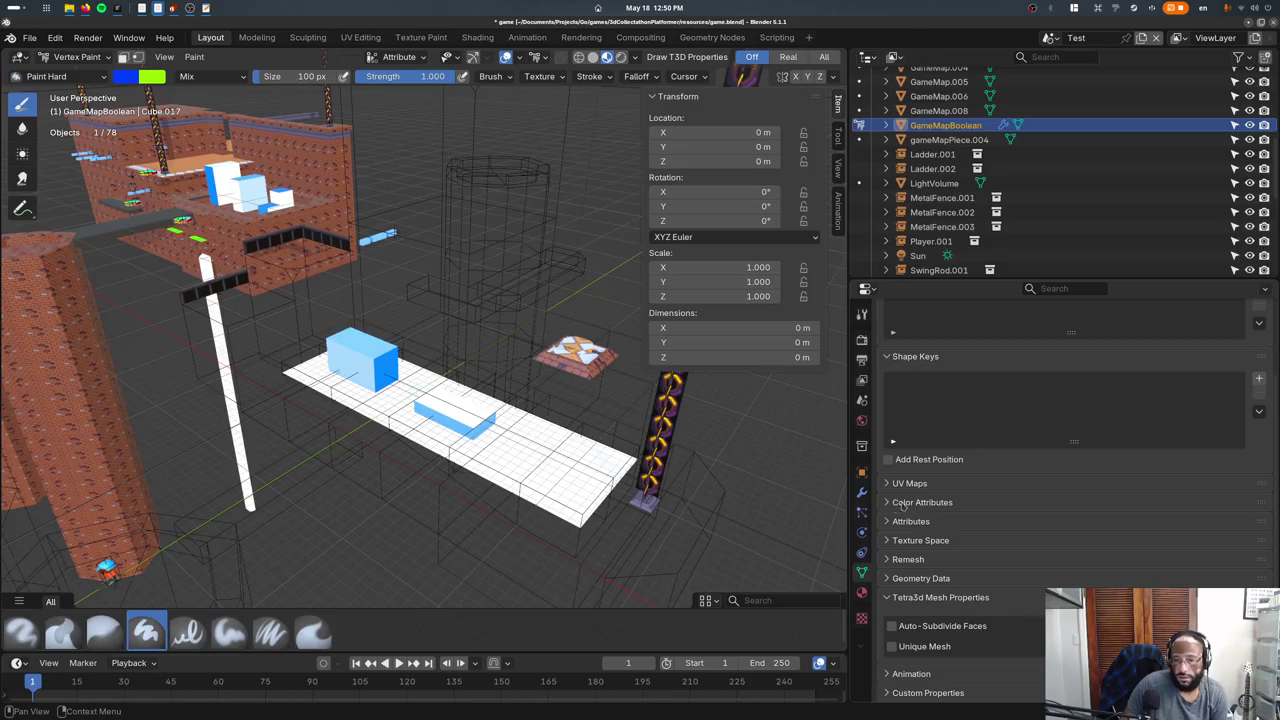
scroll(925, 588, "up", 2)
left_click(921, 598)
left_click(910, 579)
Toggle GameMapBoolean through Edit and Vertex Paint modes, ending back in Object Mode.
key("ctrl+Tab")
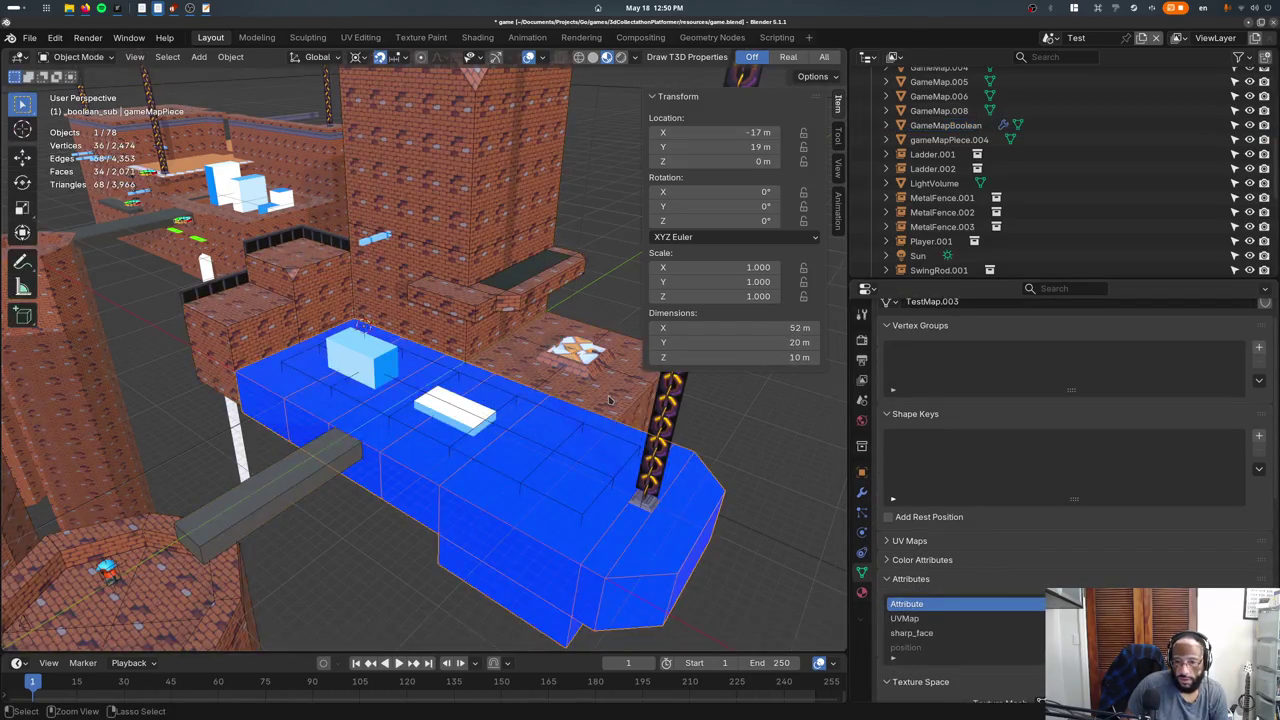
key("Tab")
key("Tab")
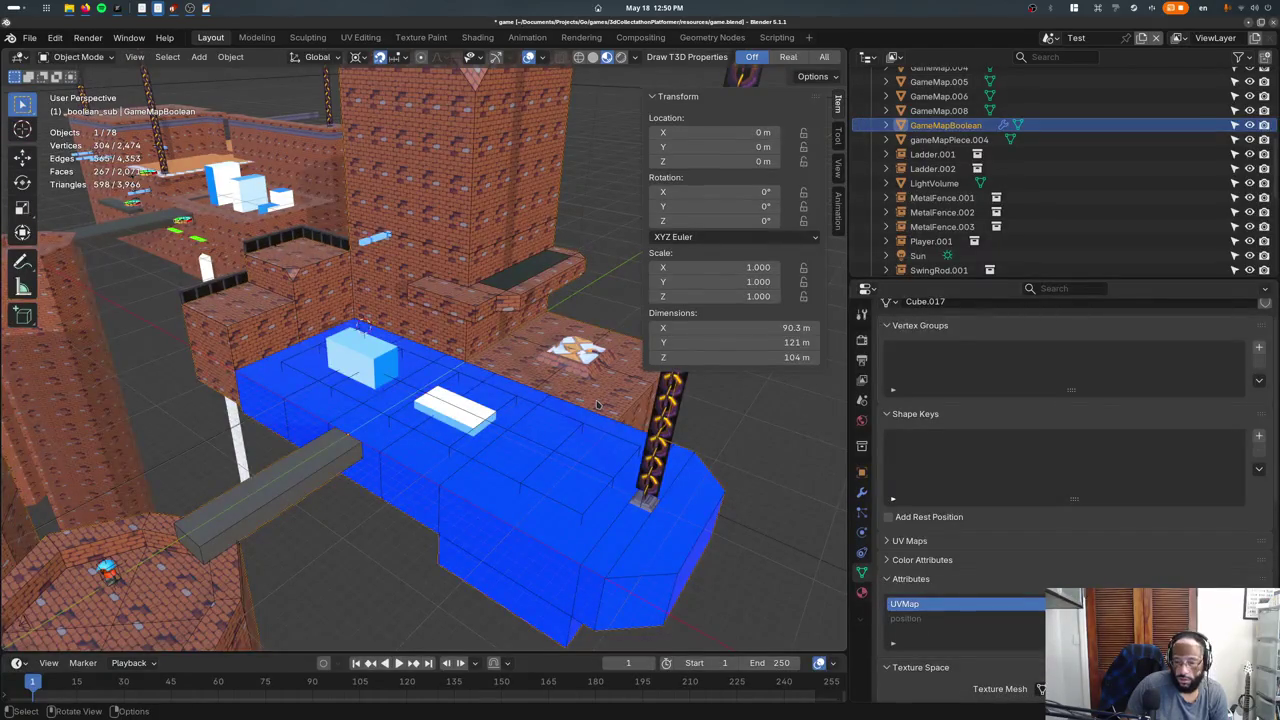
key("ctrl+Tab")
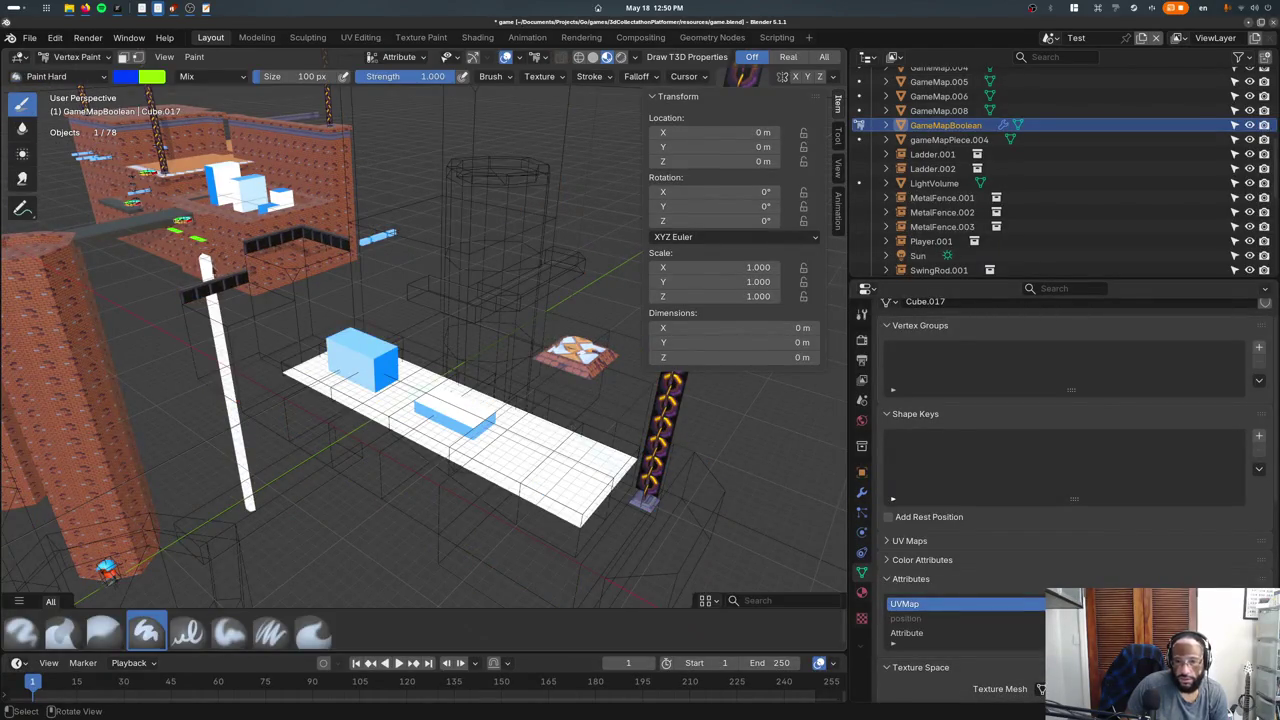
left_click(77, 56)
left_click(70, 72)
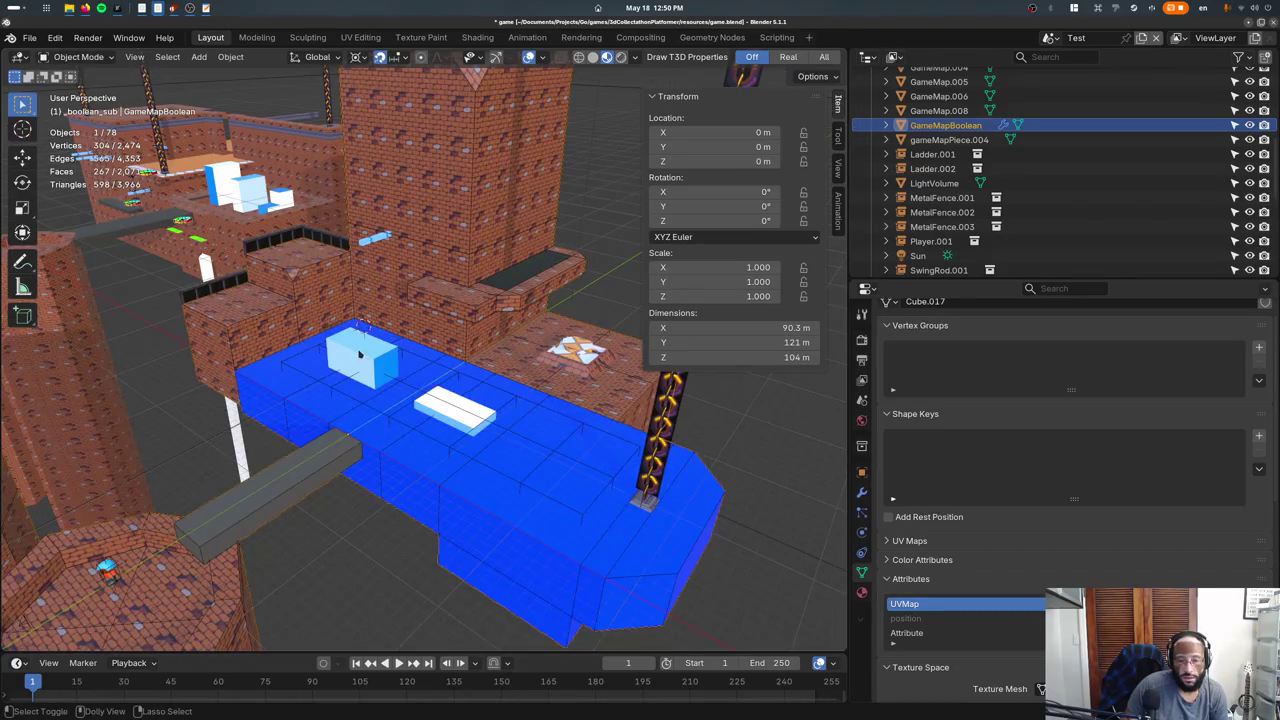
Save with Ctrl+S to export the level data and switch to the running game.
key("ctrl+s")
key("alt+Tab")
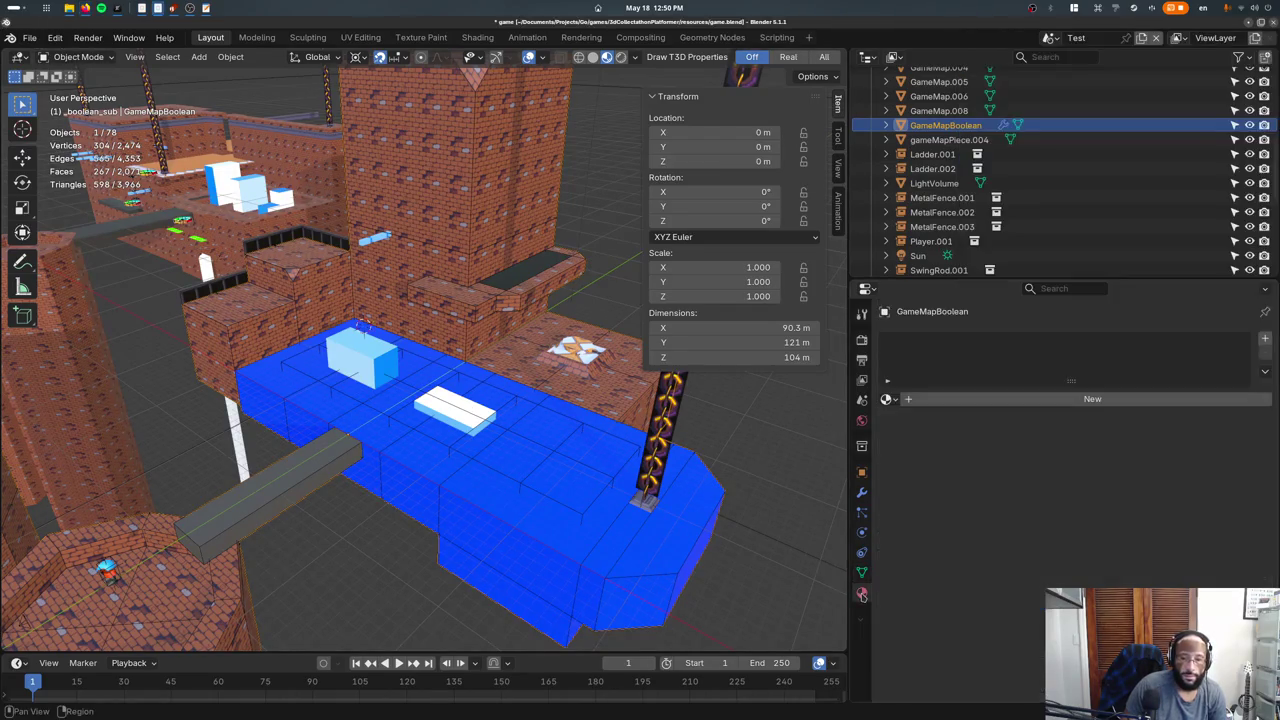
left_click(78, 57)
Set the vertex paint colour to white, then return to Object Mode.
left_click(93, 118)
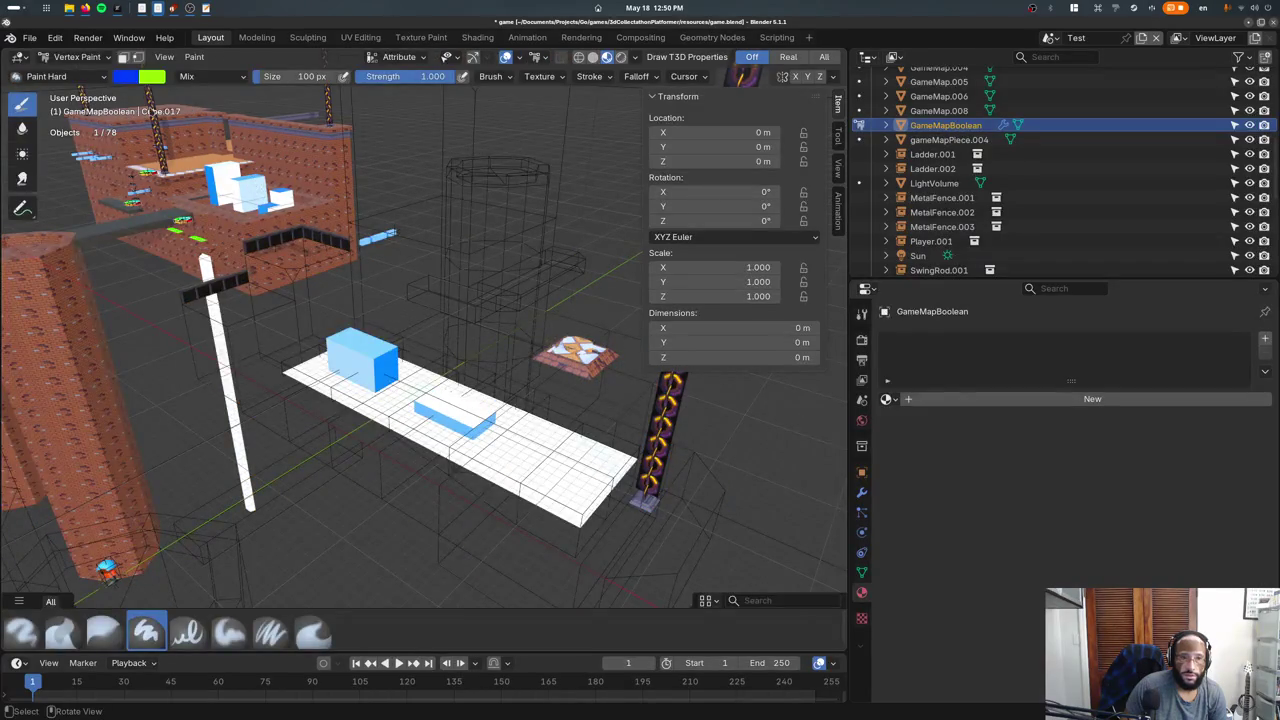
left_click(129, 80)
key("BackSpace")
middle_click_drag(416, 91, 371, 172)
left_click(76, 57)
left_click(75, 67)
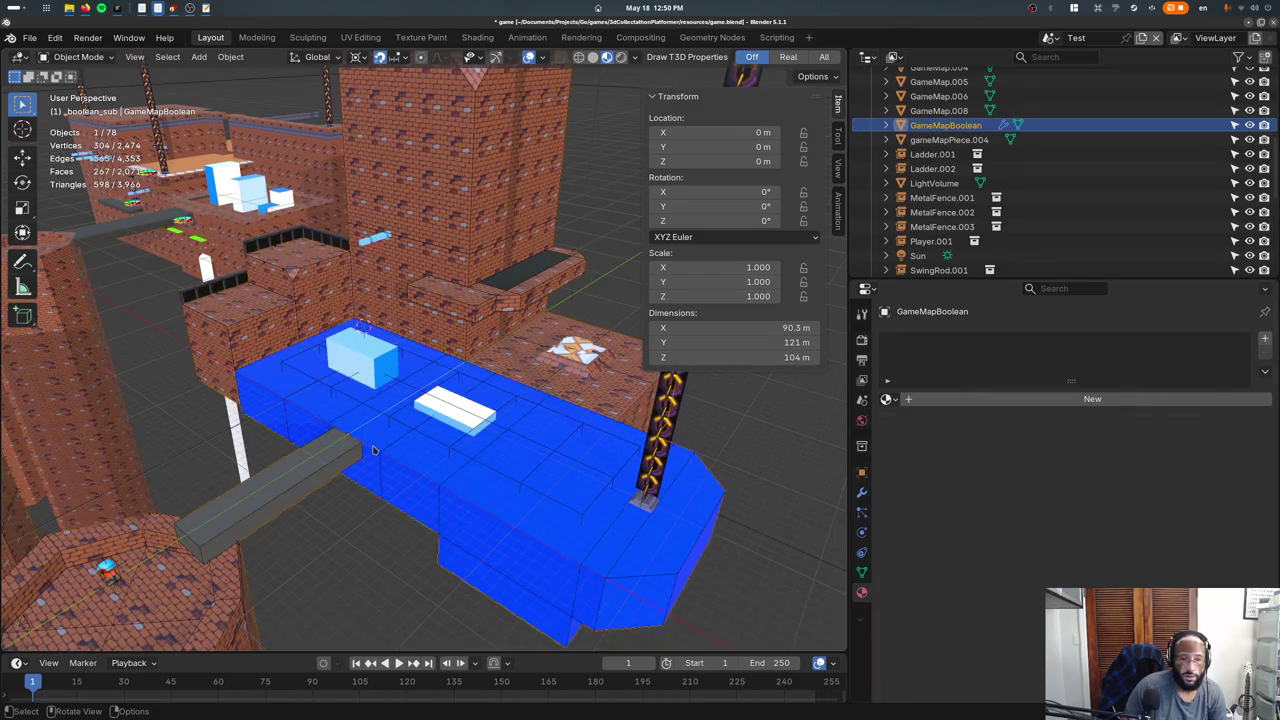
Fill the blue gameMapPiece platform's vertex colours with white and give it the Bricks material.
left_click(373, 451)
left_click(76, 57)
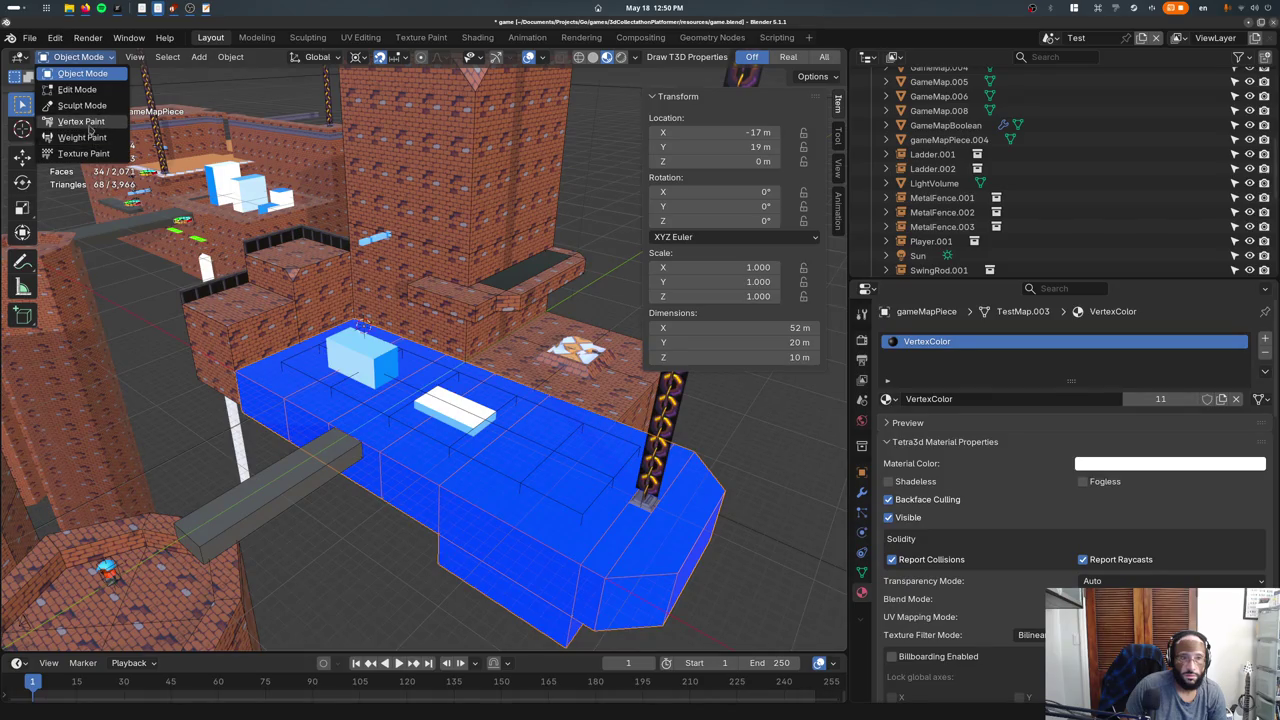
left_click(82, 121)
key("shift+k")
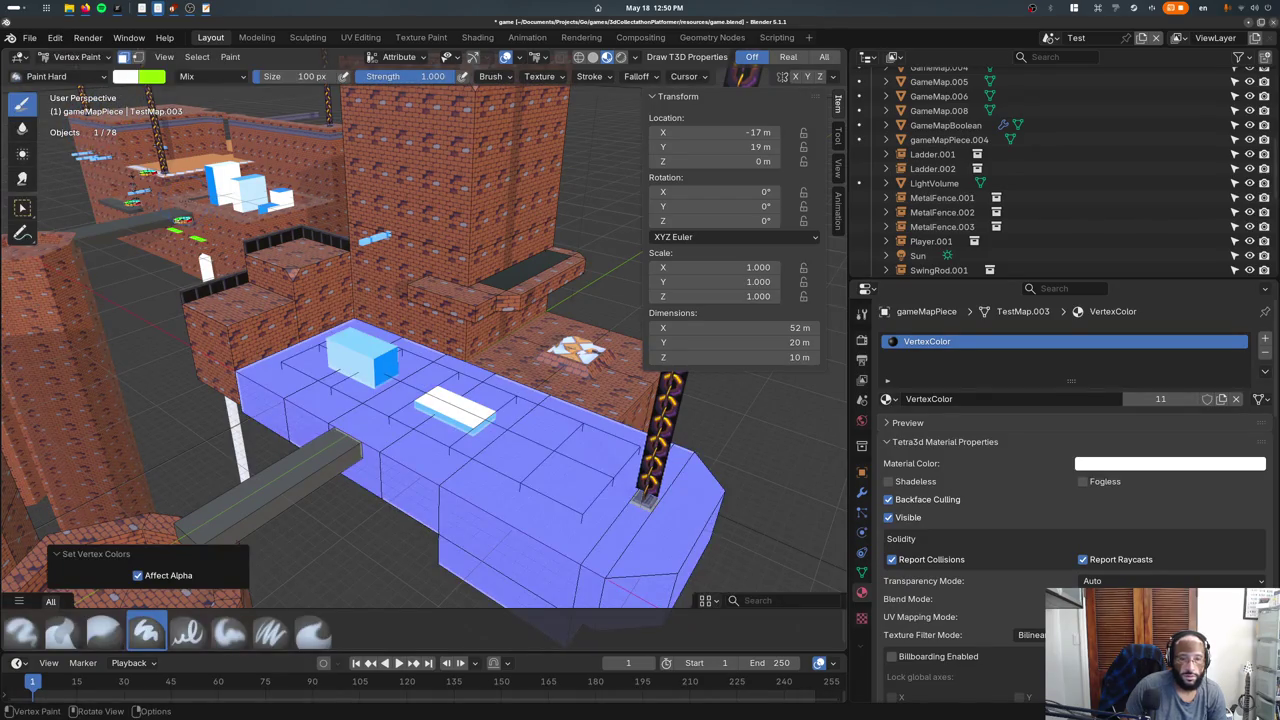
key("shift+k")
left_click(76, 57)
left_click(78, 70)
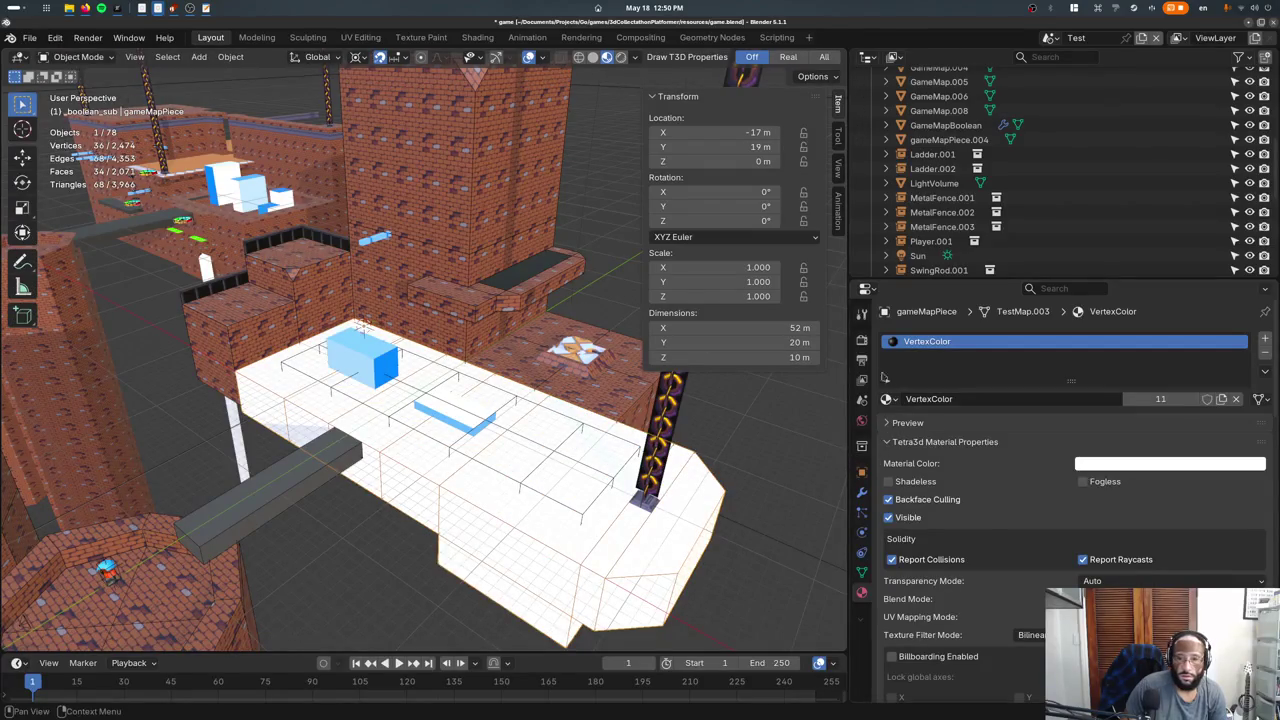
left_click(887, 399)
type("BR")
left_click(916, 422)
Check brick blocks gameMapPiece.003 and .002, briefly entering Vertex Paint and back.
left_click(292, 282)
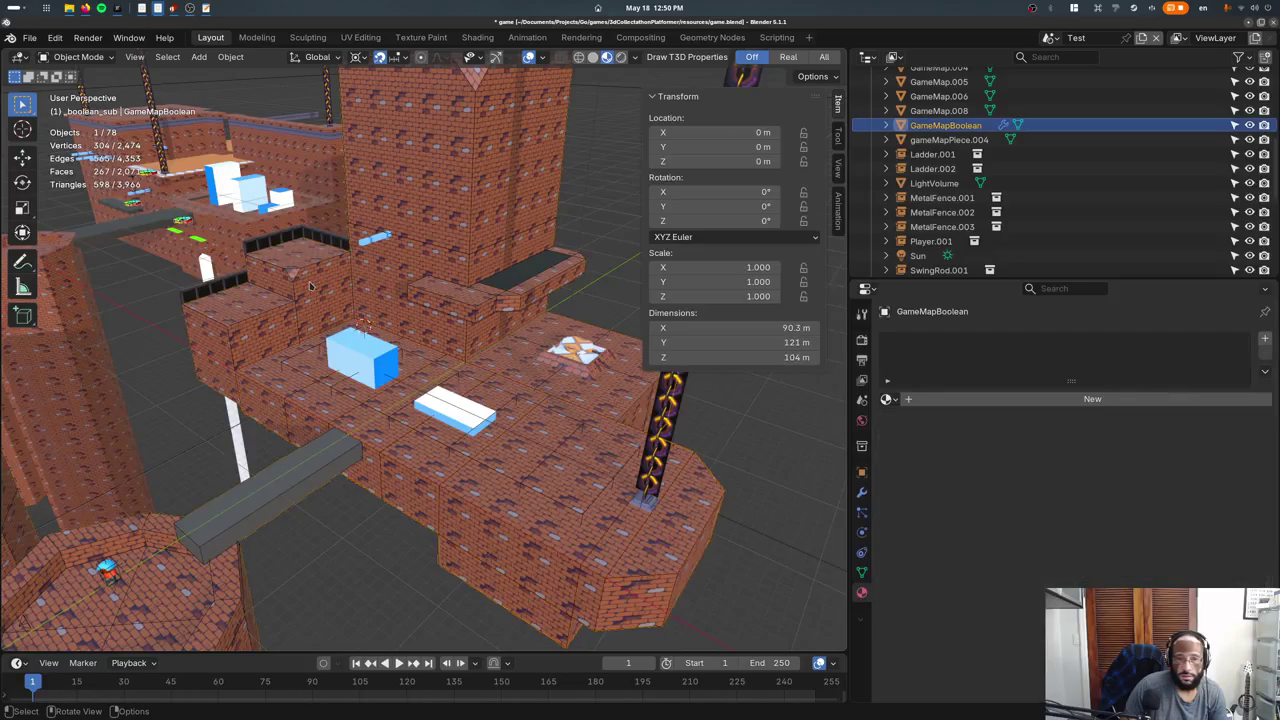
left_click(310, 287)
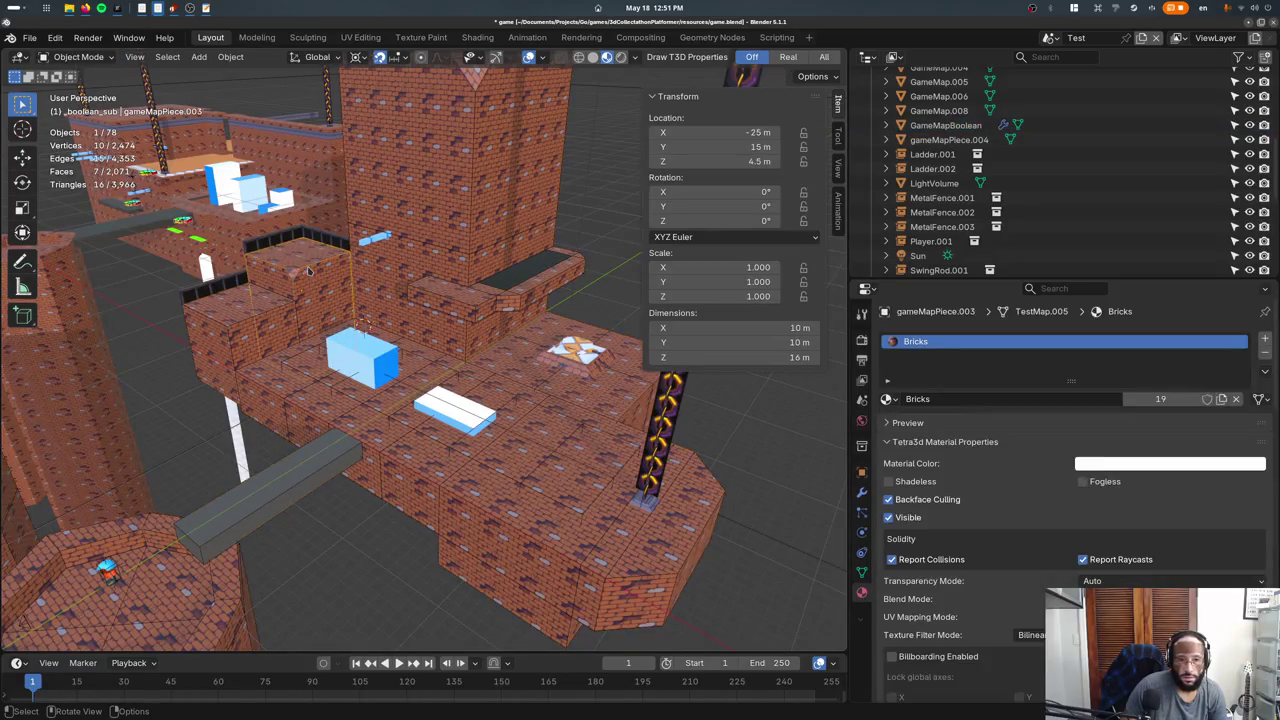
key("Tab")
key("Tab")
left_click(78, 57)
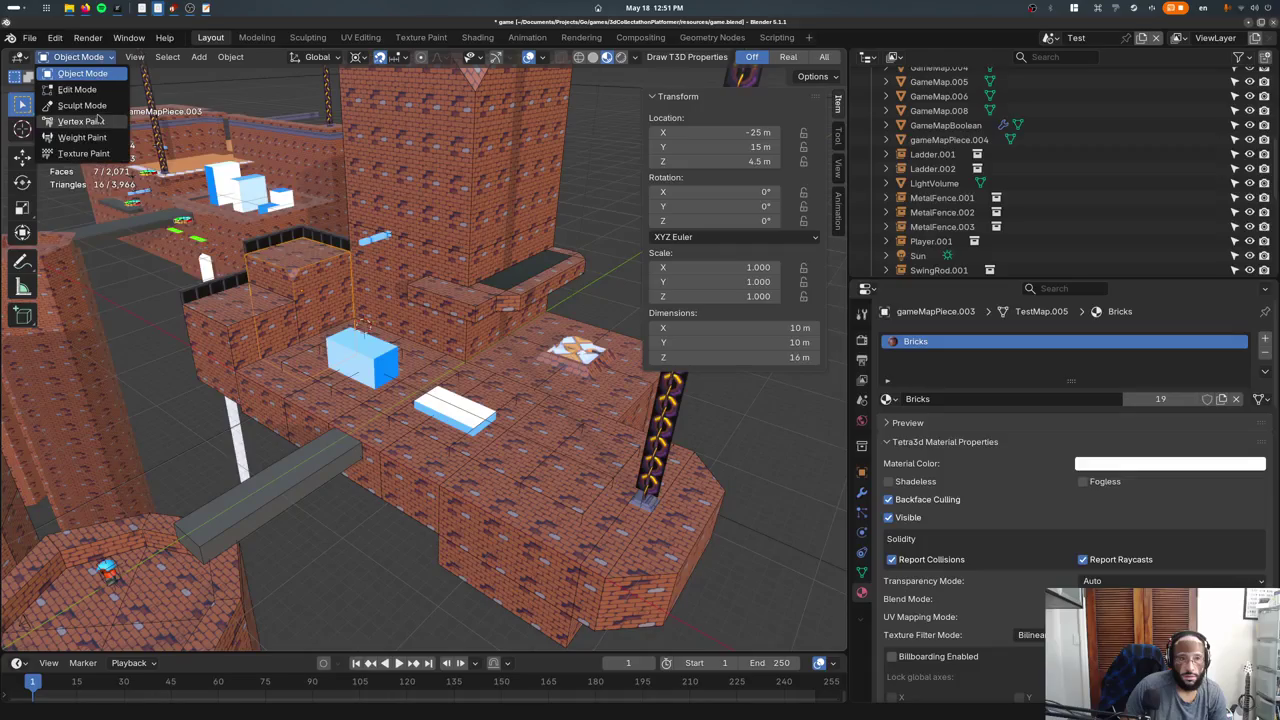
left_click(81, 121)
left_click(76, 57)
left_click(82, 74)
left_click(255, 318)
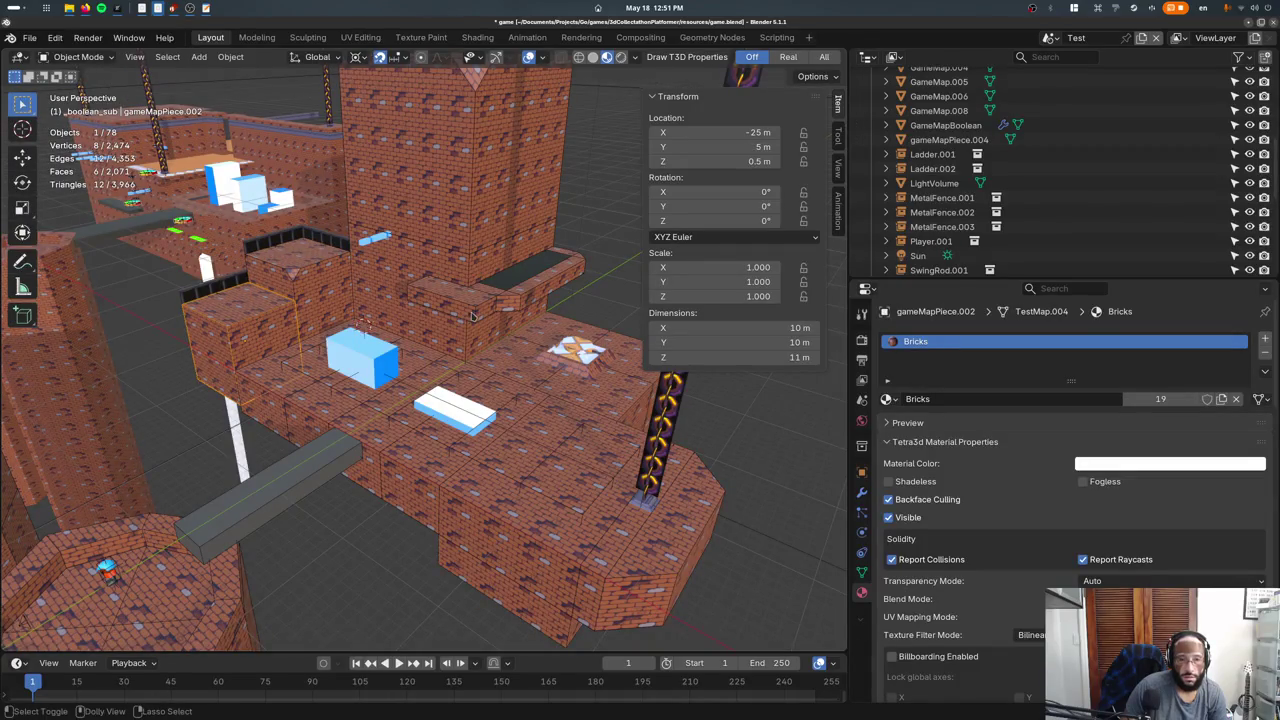
Put ledge gameMapPiece.006 into Vertex Paint and swap to the green paint colour.
left_click(500, 298)
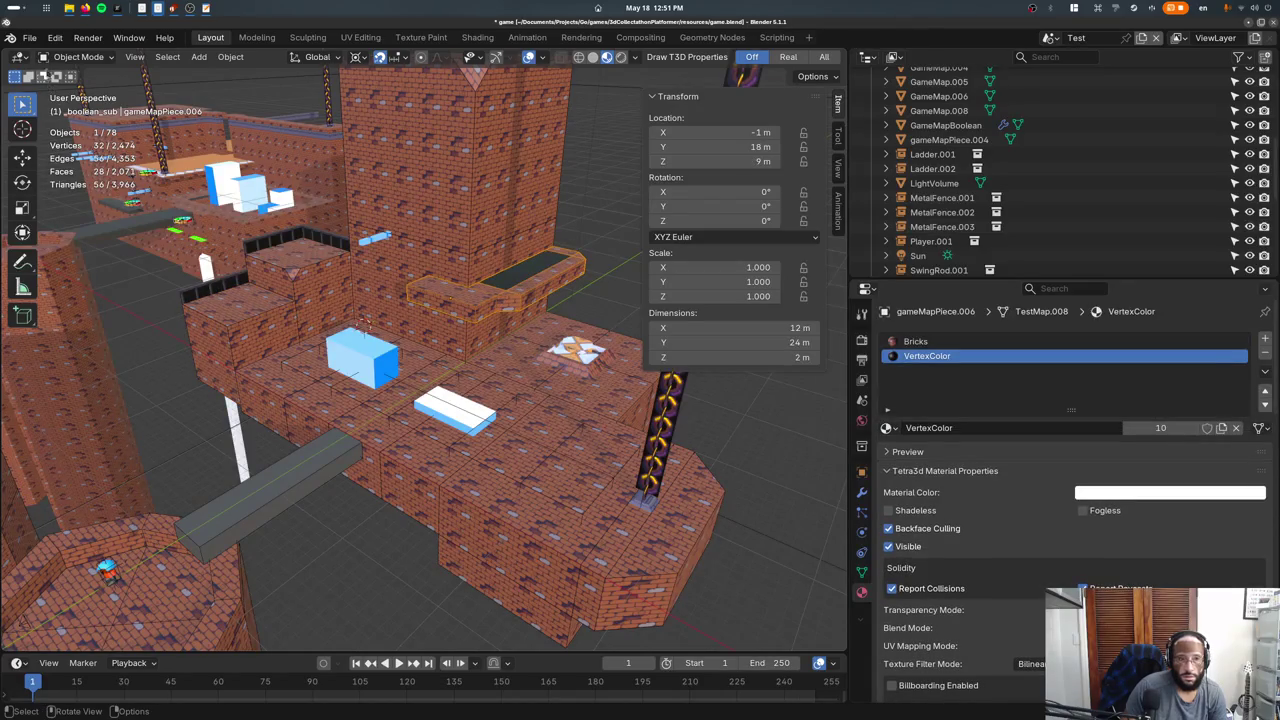
left_click(78, 57)
left_click(81, 121)
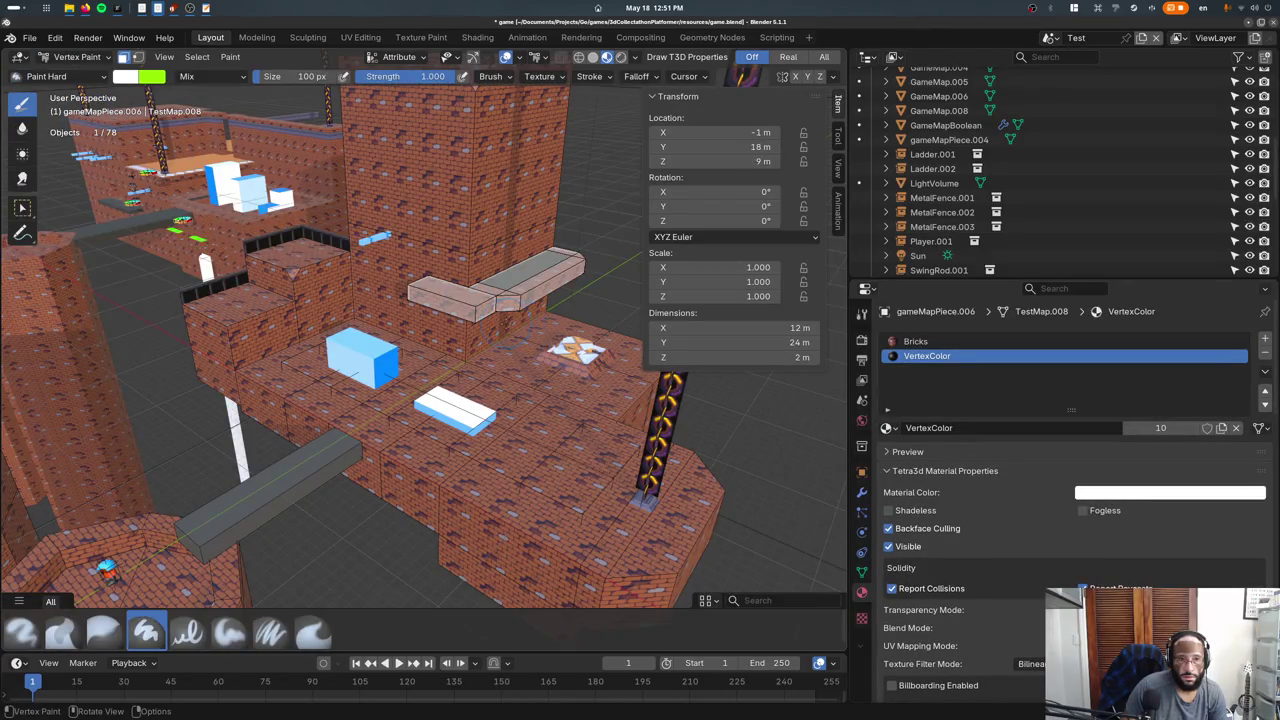
middle_click_drag(420, 350, 470, 330)
right_click(537, 290)
key("x")
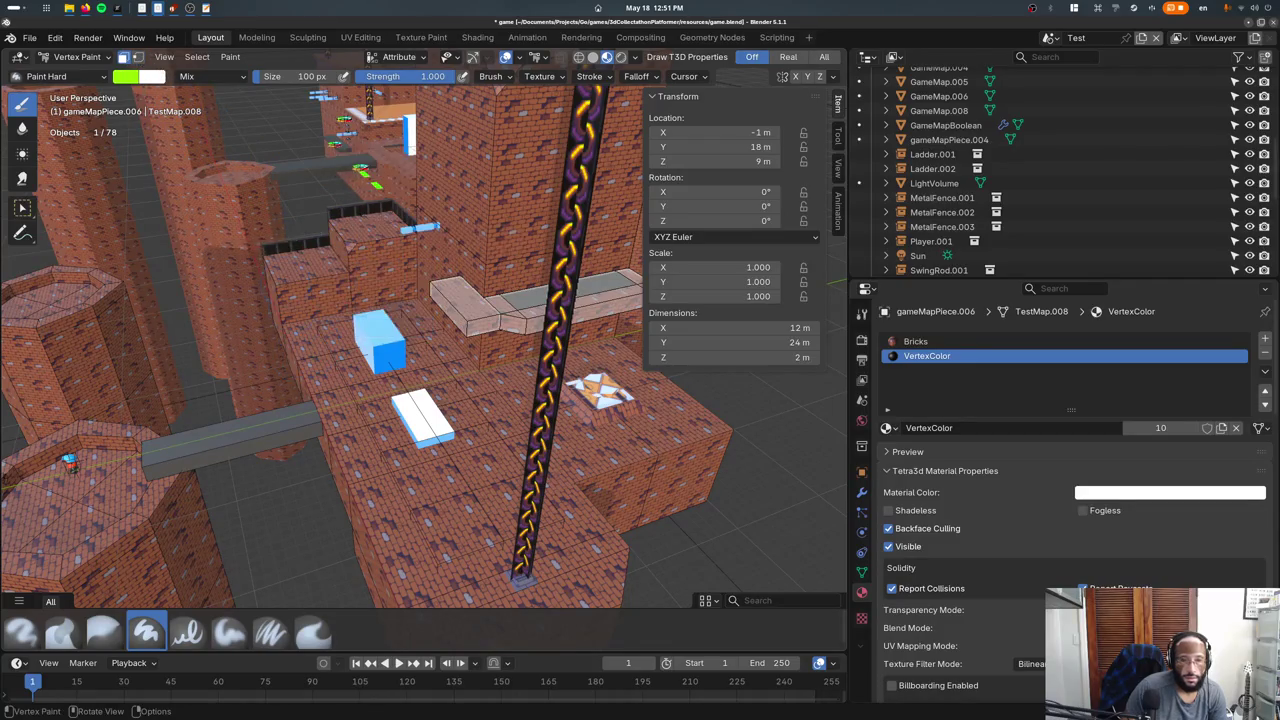
Fill the ledge with bright green, return to Object Mode, and save to export and launch.
key("z")
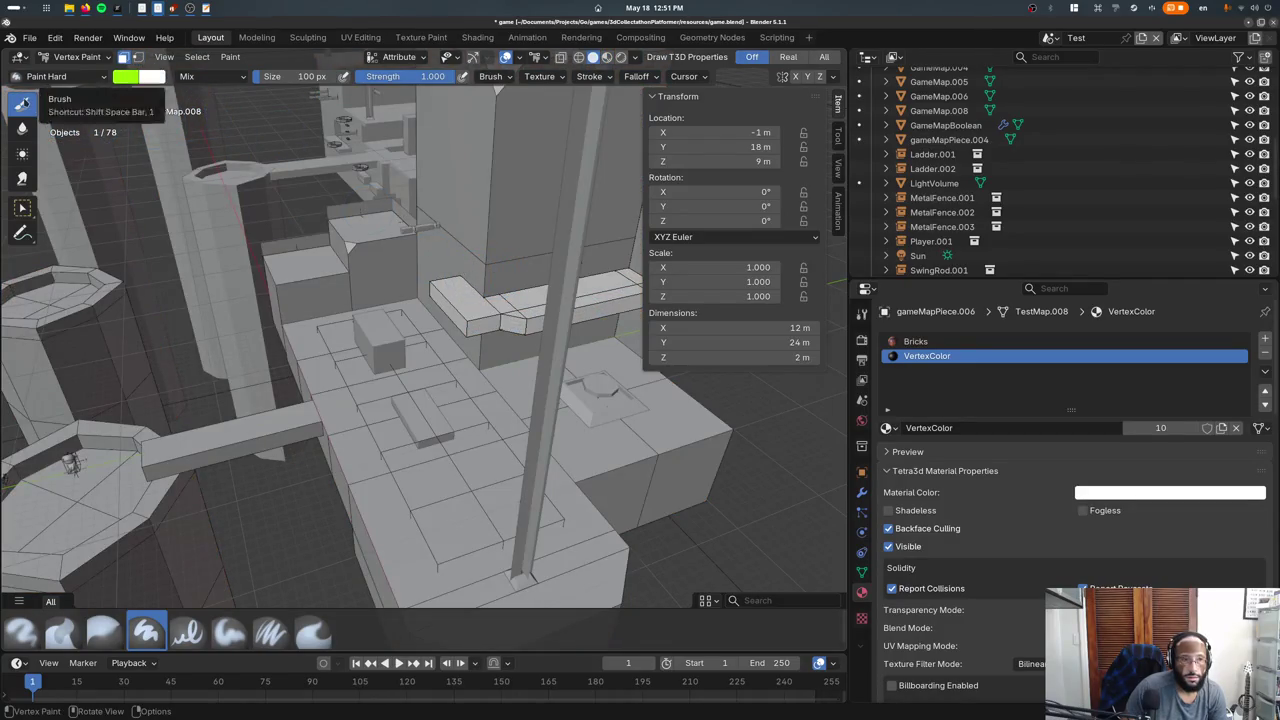
left_click(22, 207)
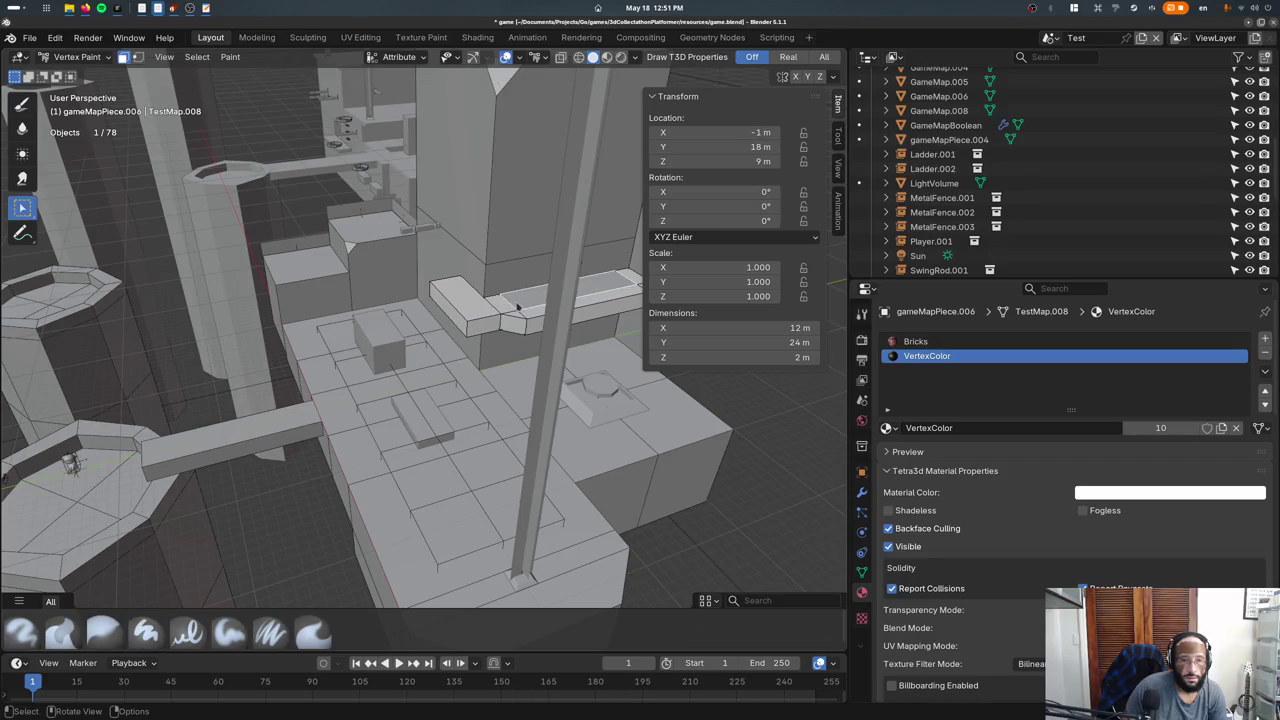
left_click(24, 106)
key("shift+k")
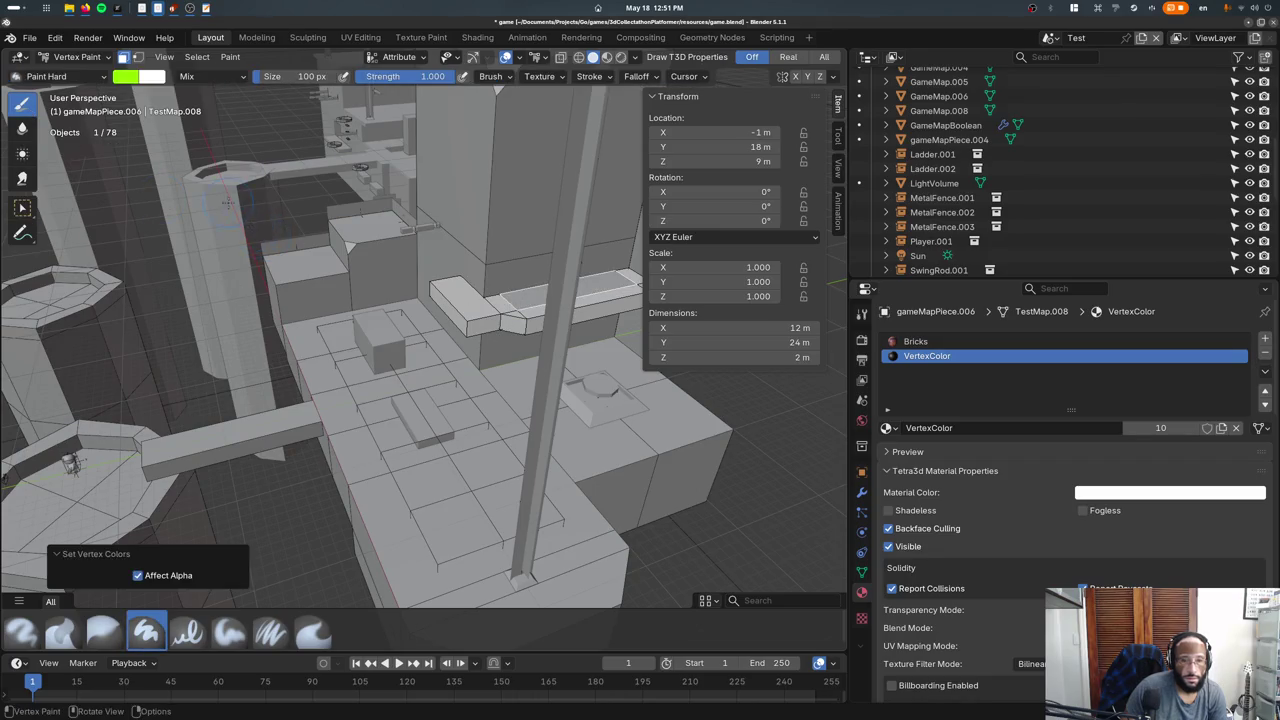
key("z")
left_click(75, 56)
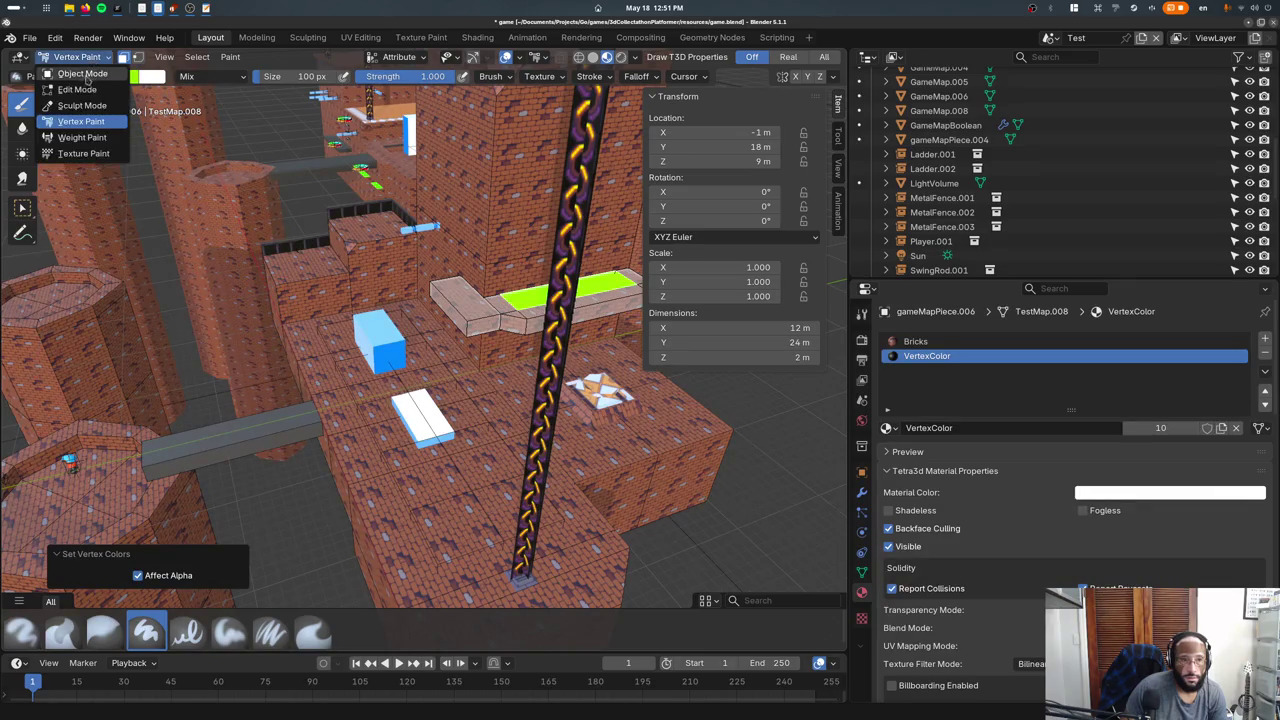
left_click(70, 76)
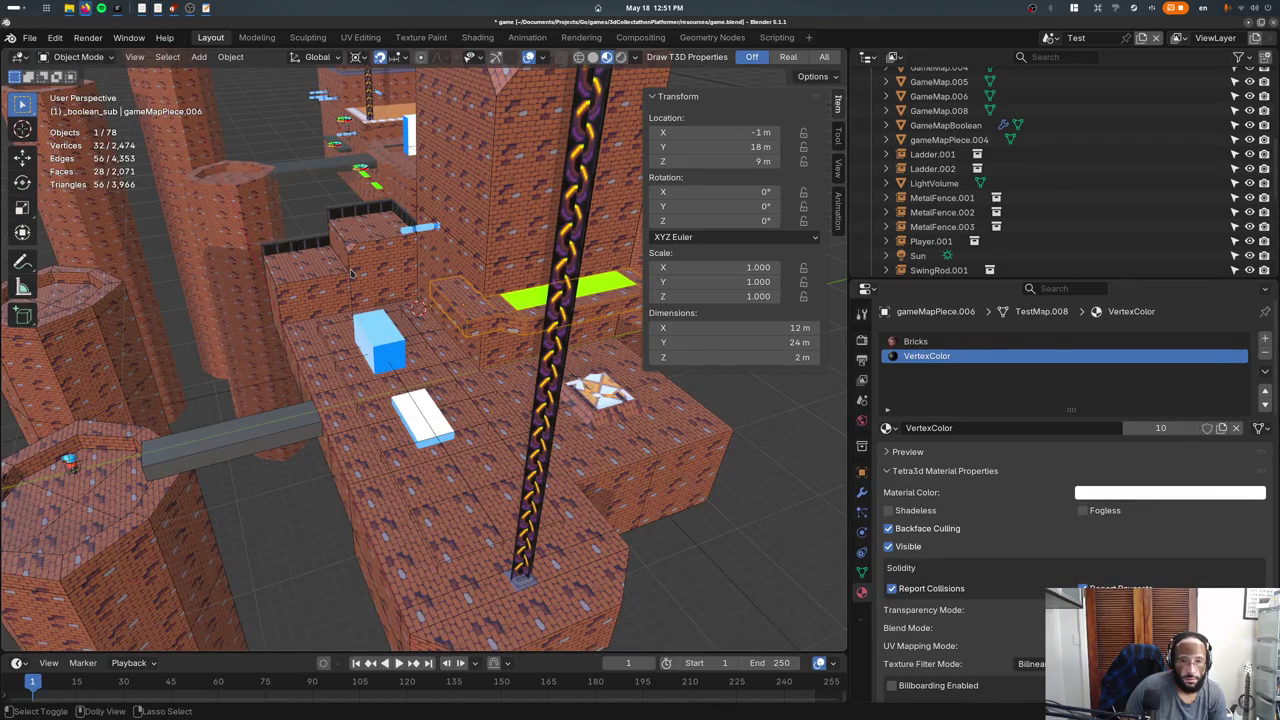
key("ctrl+s")
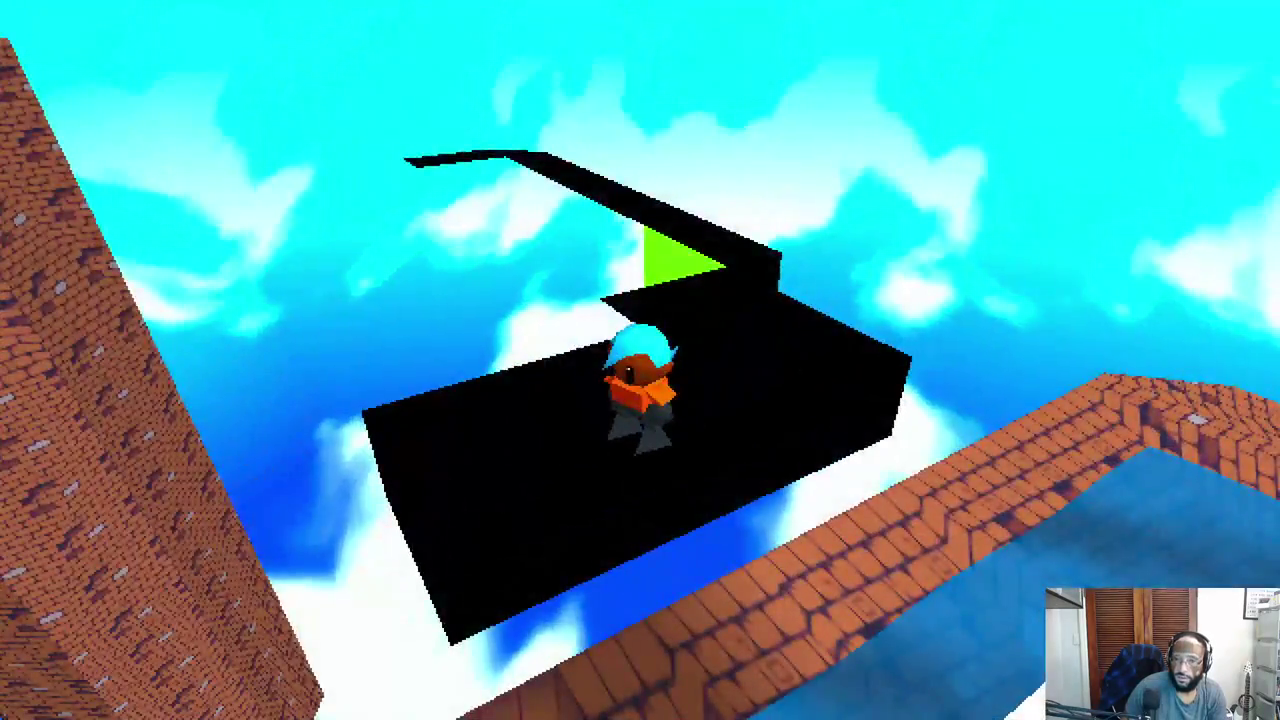
Run and jump the character across the black platforms toward the green ramp.
key("w")
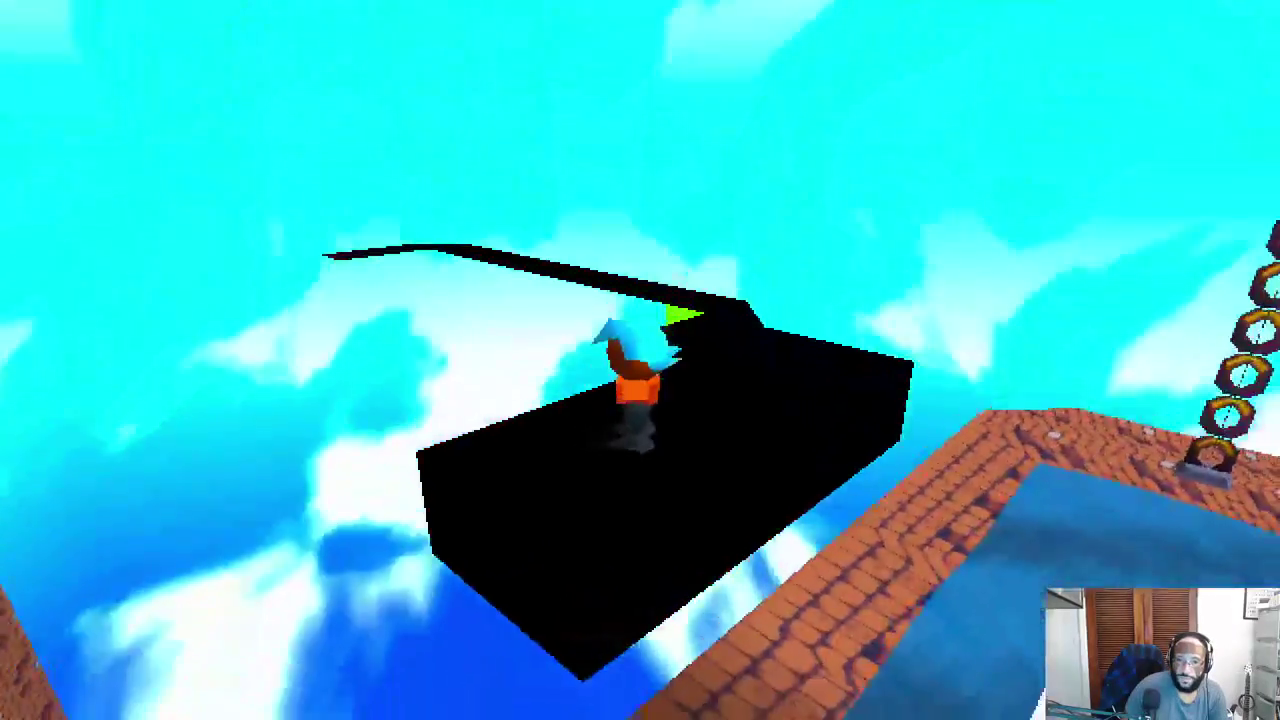
key("w")
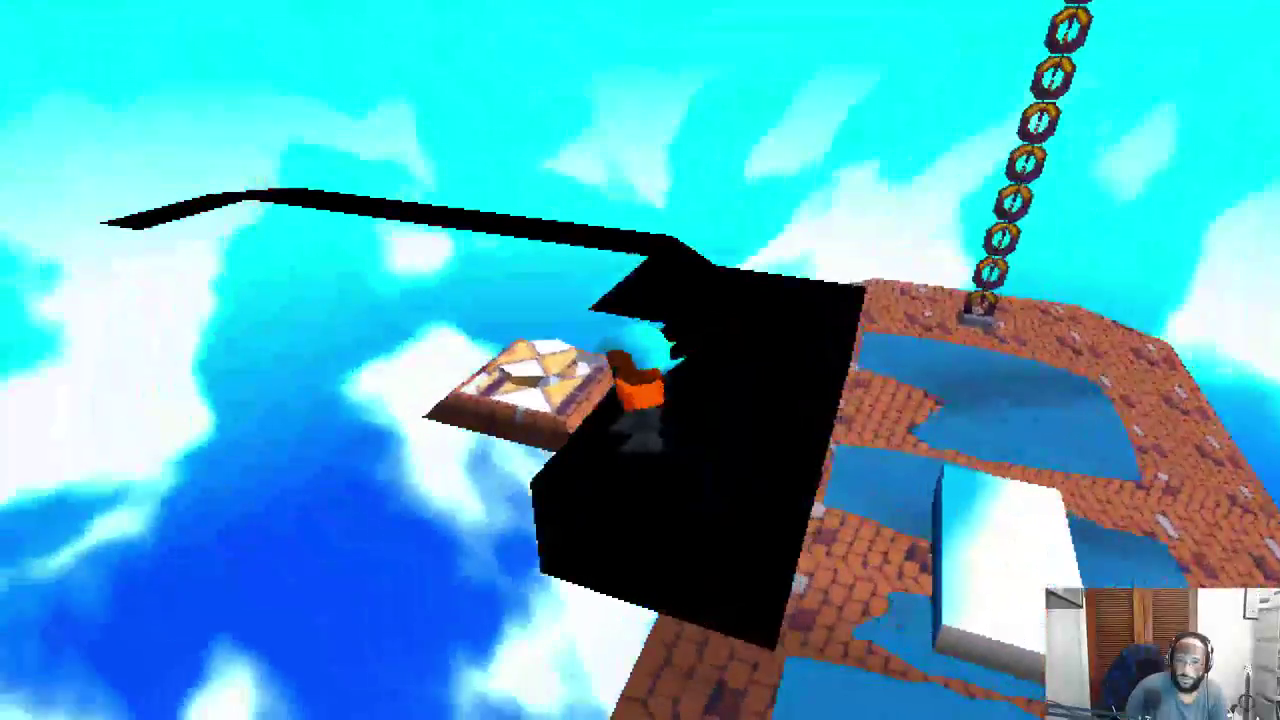
key("w")
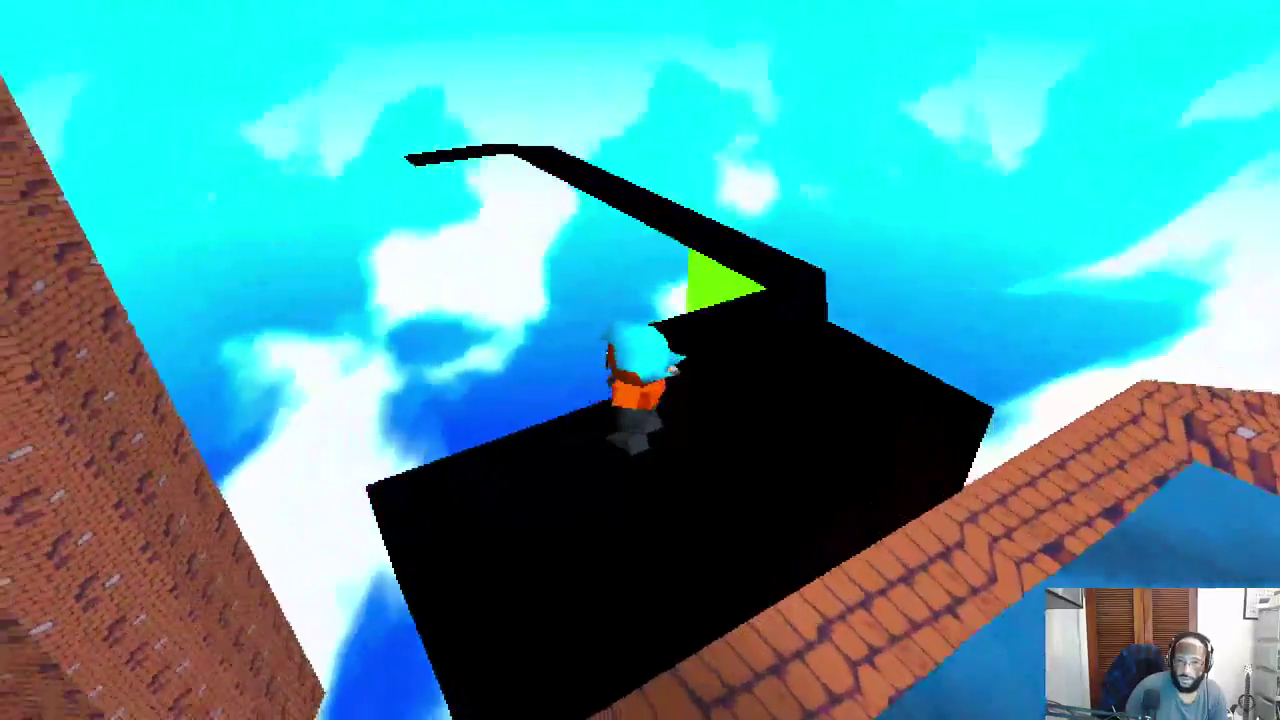
key("w")
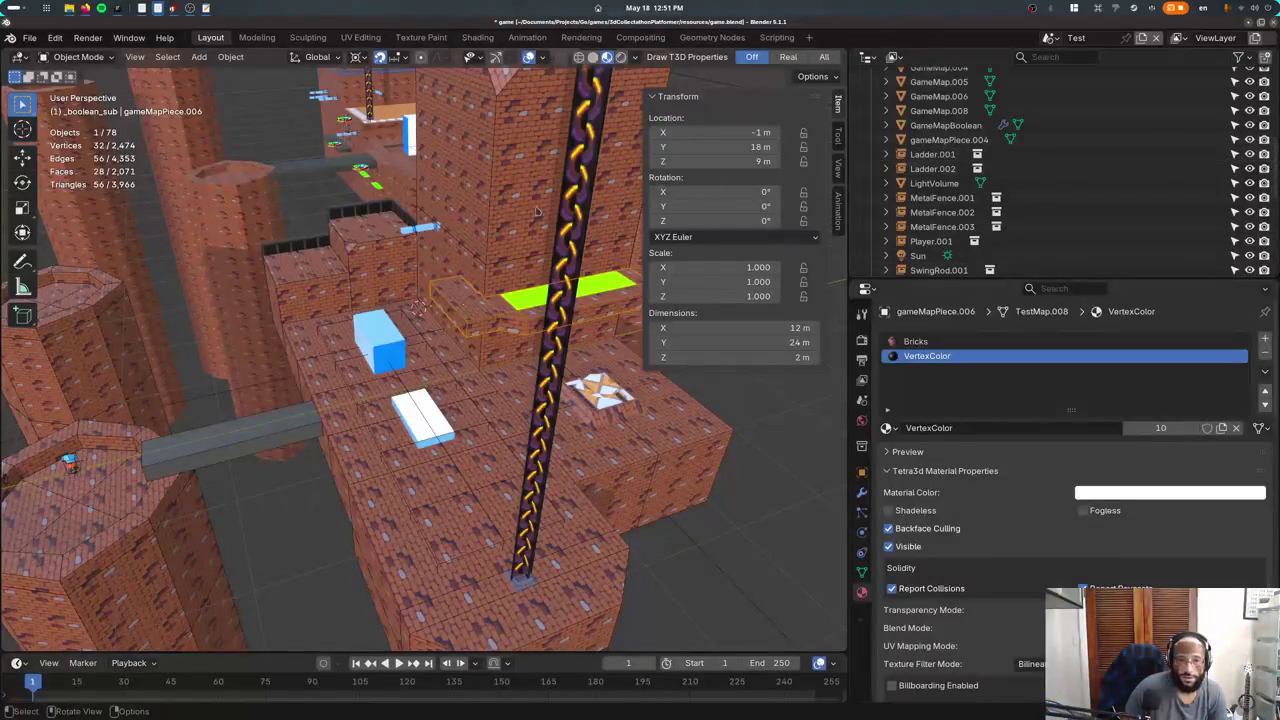
left_click(502, 210)
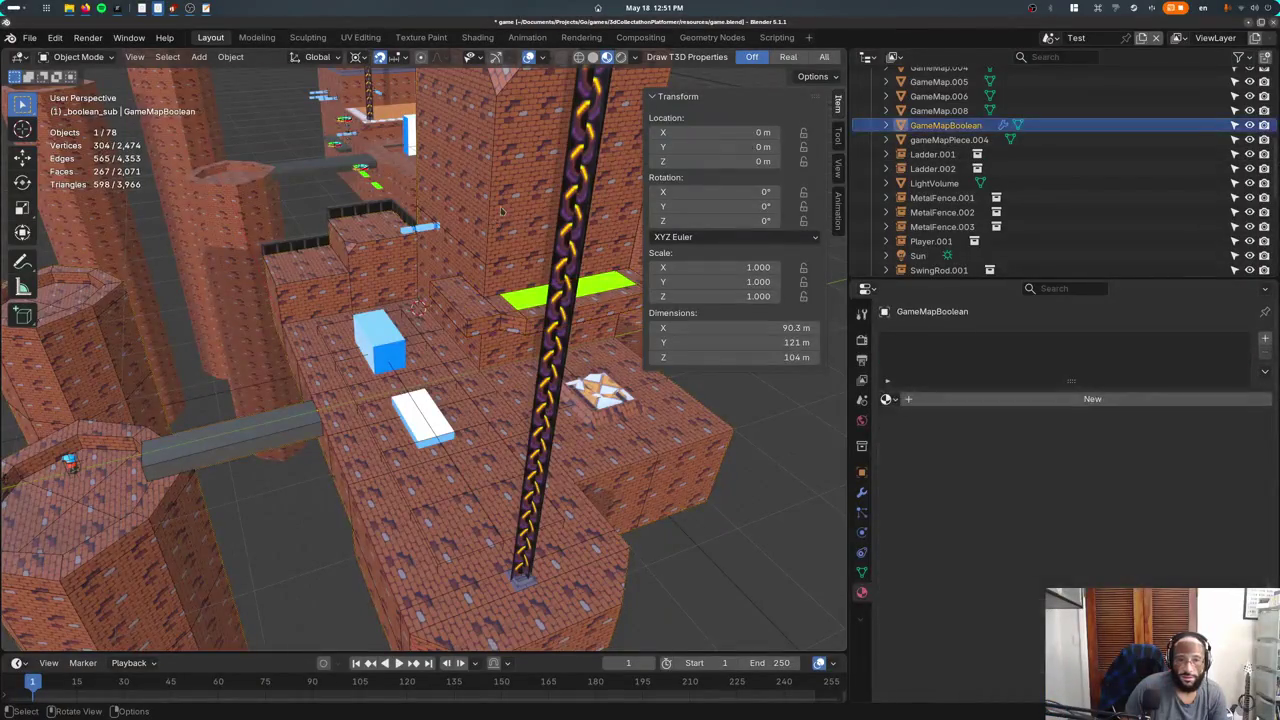
Fill gameMapPiece.001 with white vertex colour, check its attributes, and return to Object Mode.
left_click(490, 185)
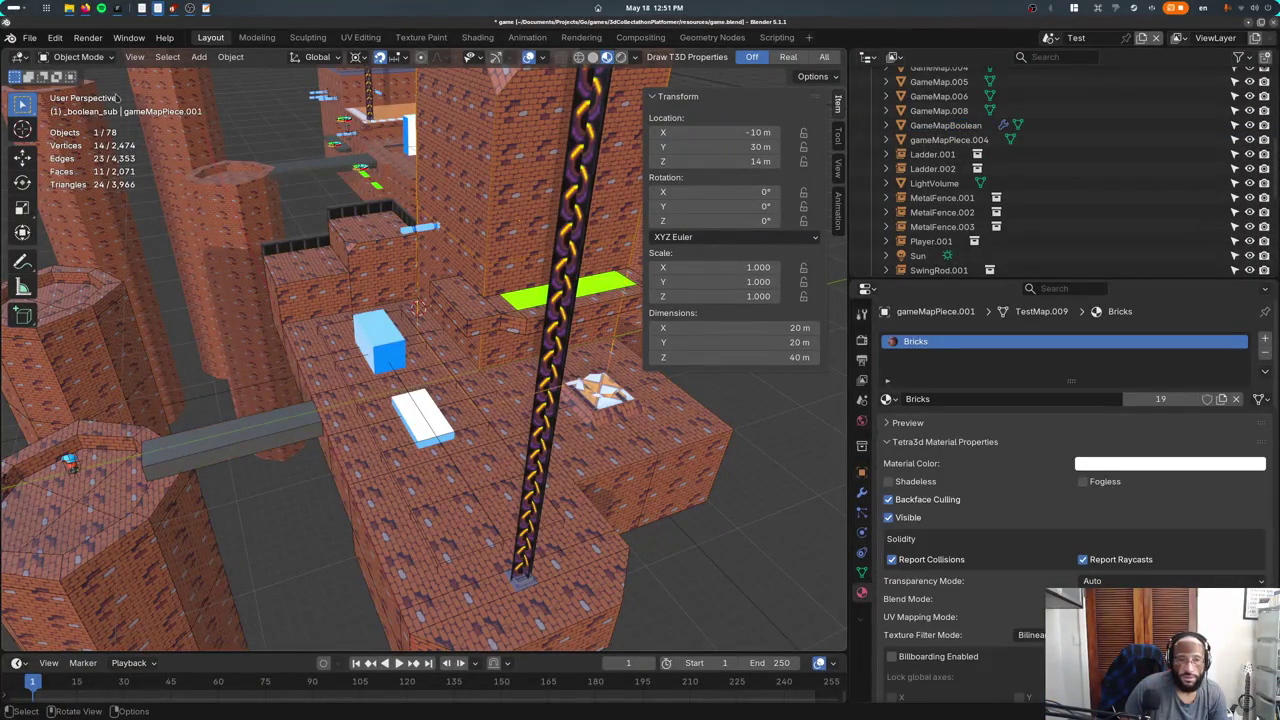
left_click(78, 56)
left_click(70, 125)
key("z")
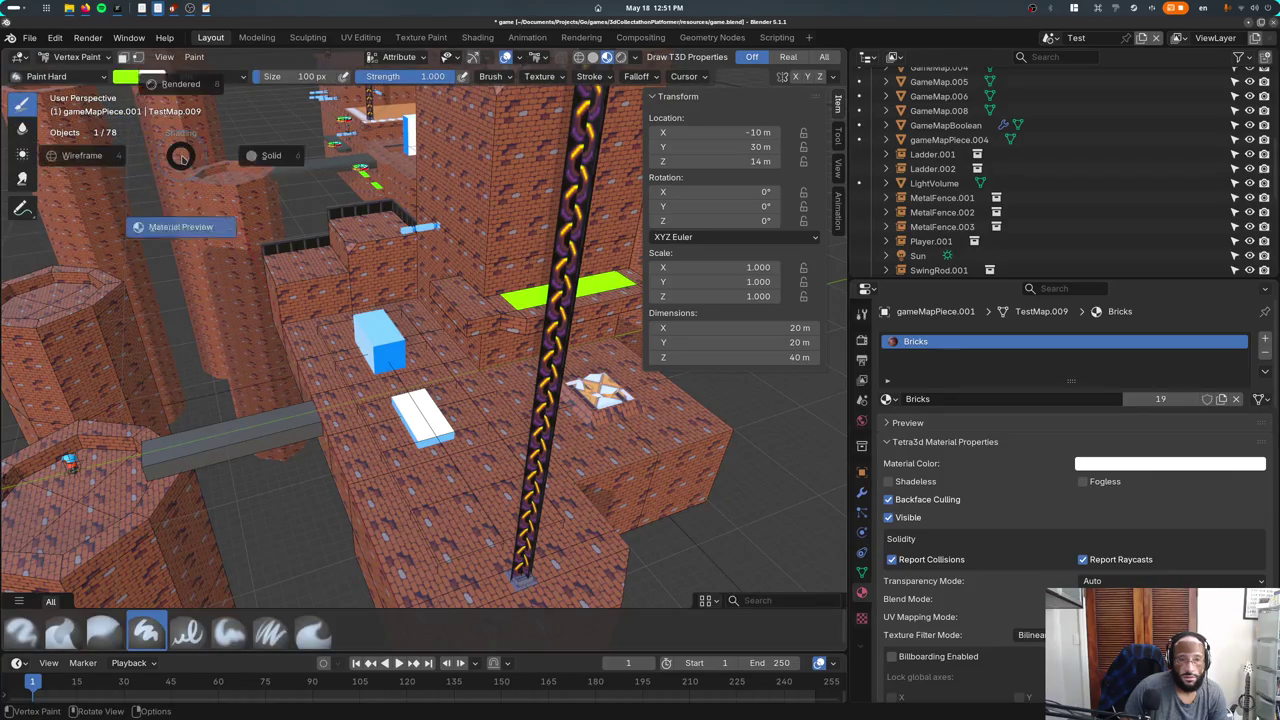
key("x")
key("shift+k")
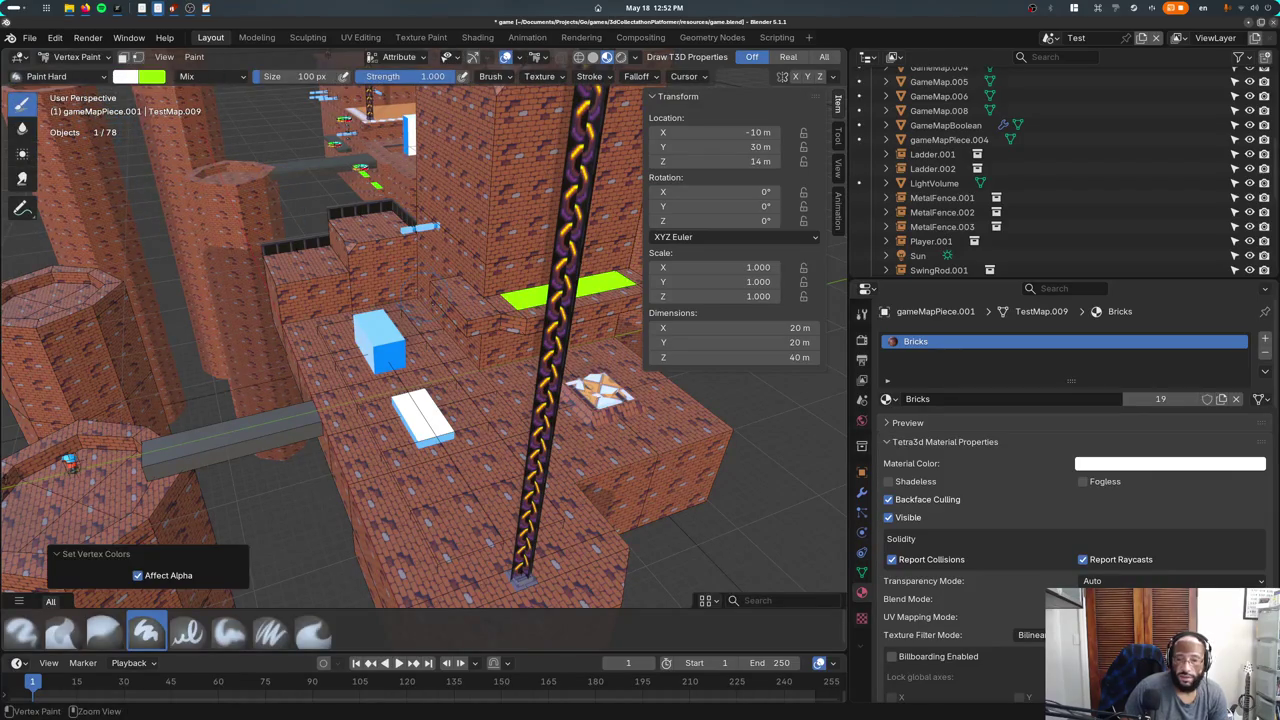
left_click(861, 572)
scroll(978, 553, "down", 4)
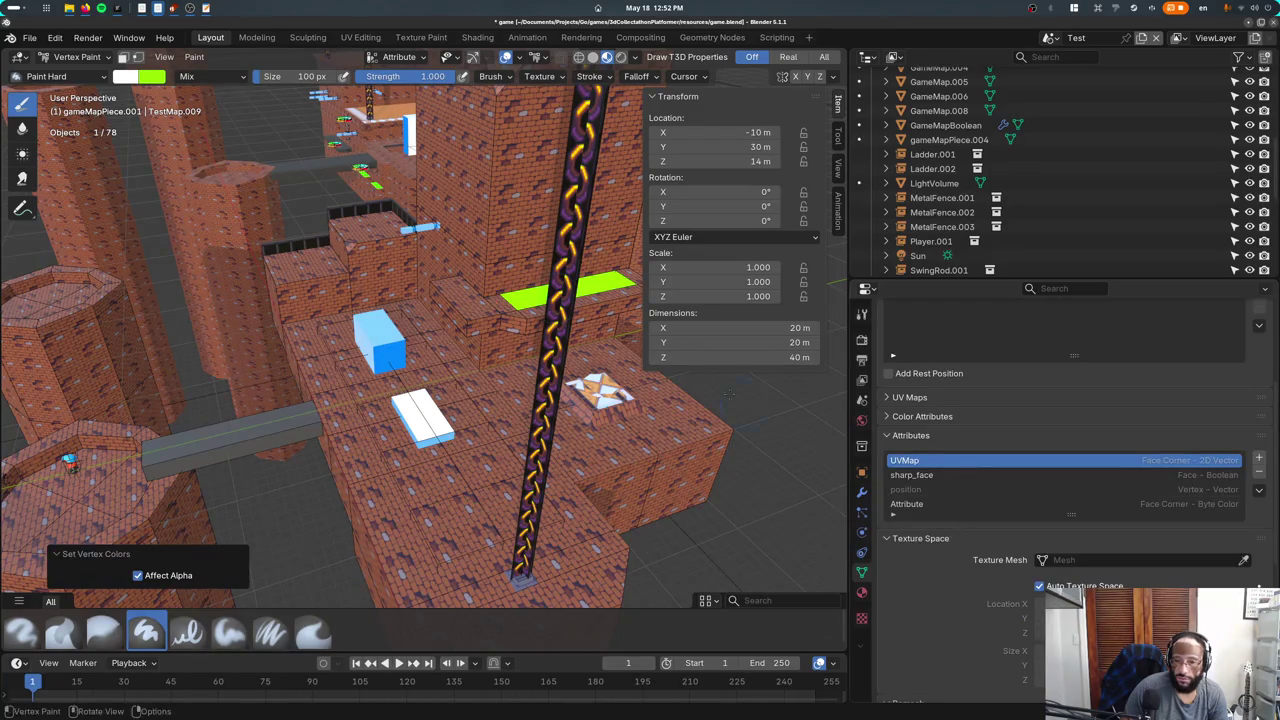
left_click(78, 56)
left_click(70, 60)
Select gameMapPiece.003 and .002, toggling .002 through Vertex Paint and back.
left_click(410, 252)
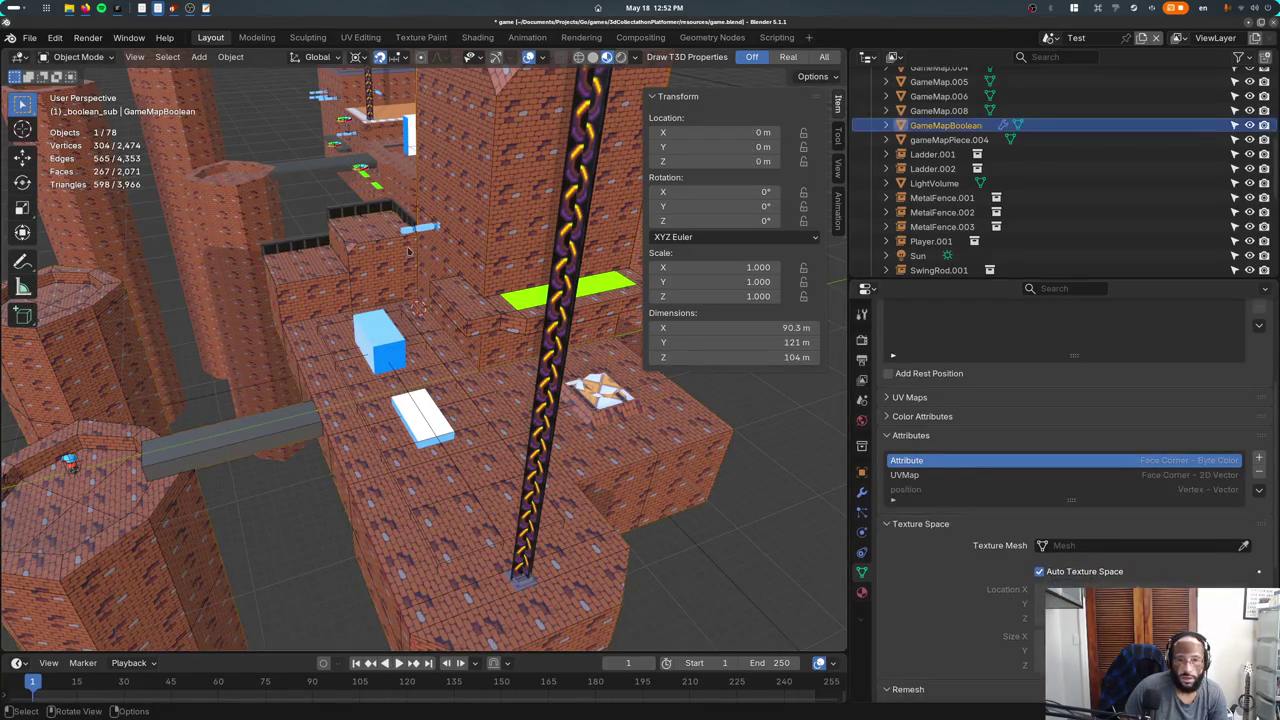
left_click(397, 242)
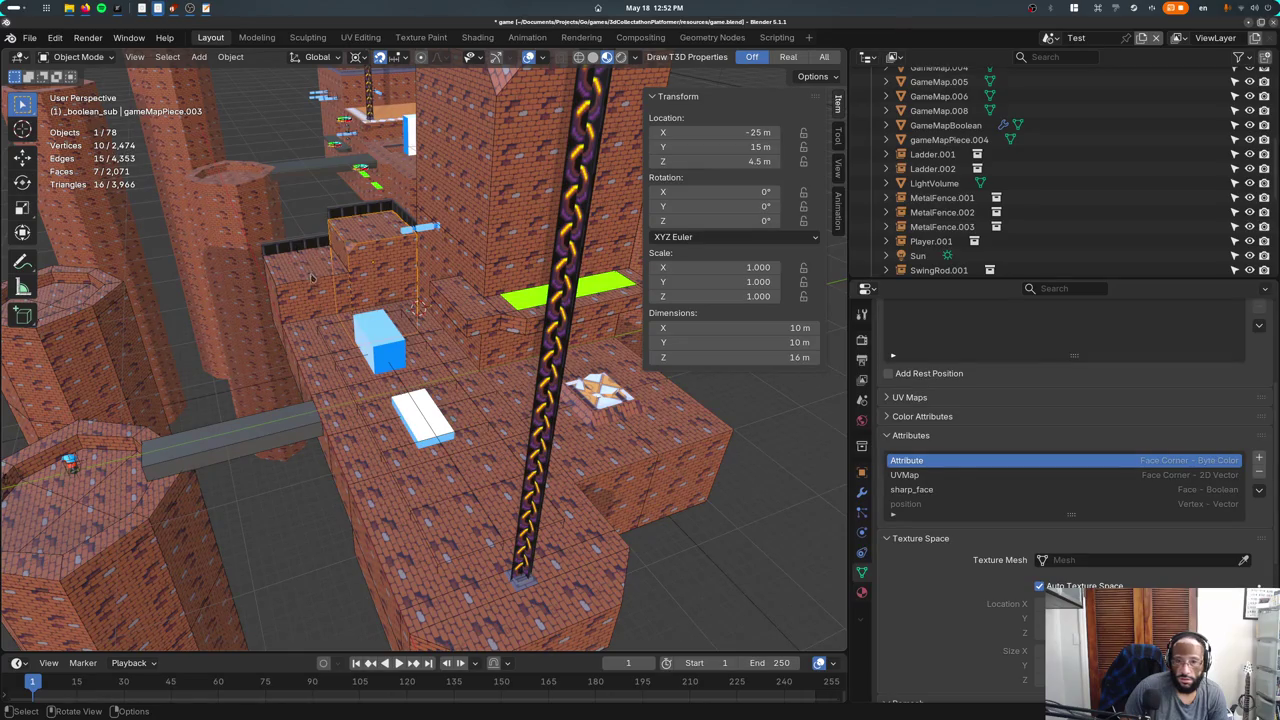
left_click(311, 283)
left_click(78, 56)
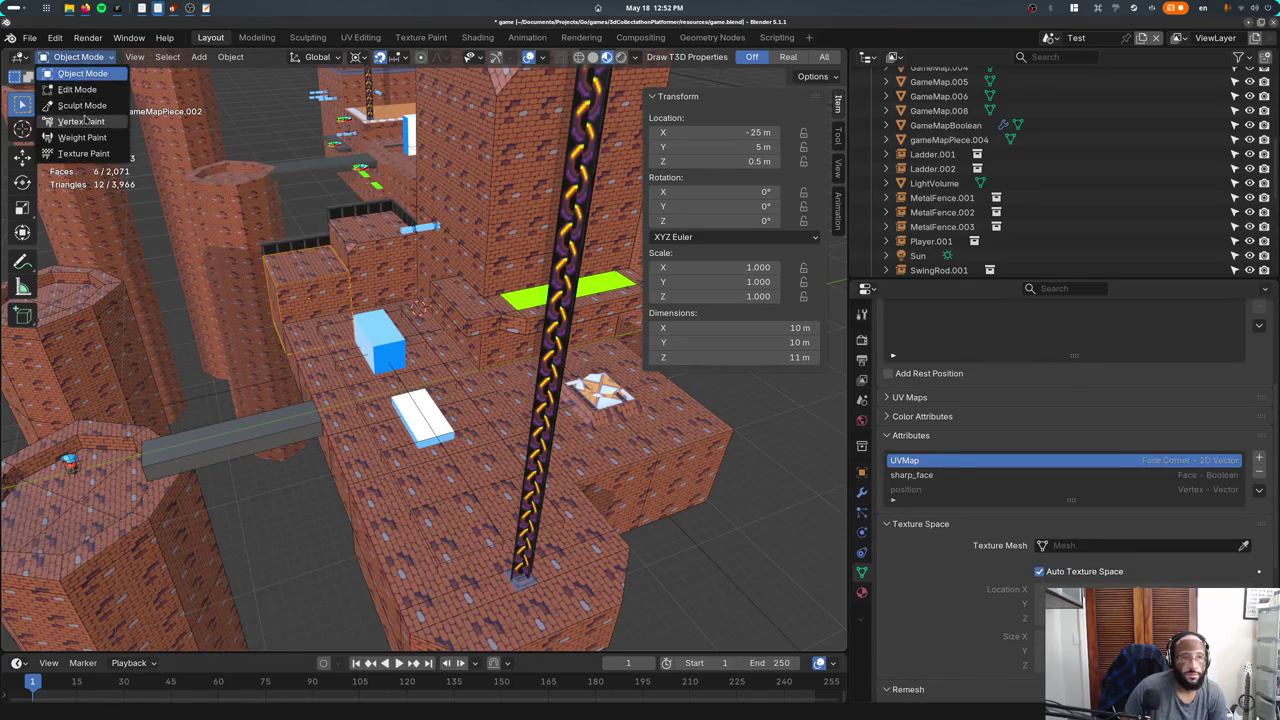
left_click(80, 121)
left_click(76, 56)
left_click(83, 74)
Compare attributes across GameMapBoolean, the _boolean_sub cutter, gameMapPiece.005 and gameMapPiece.
left_click(406, 342)
left_click(430, 351)
left_click(438, 352)
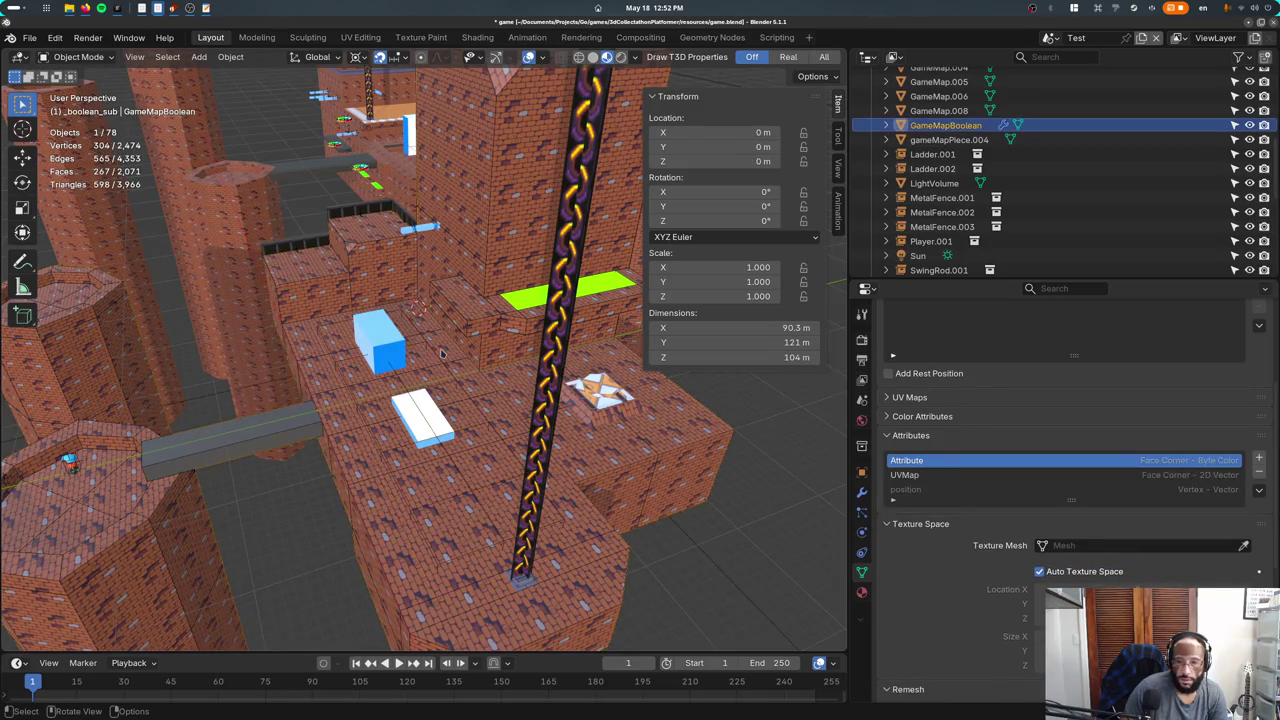
left_click(364, 418)
left_click(641, 447)
left_click(632, 465)
left_click(628, 467)
left_click(622, 470)
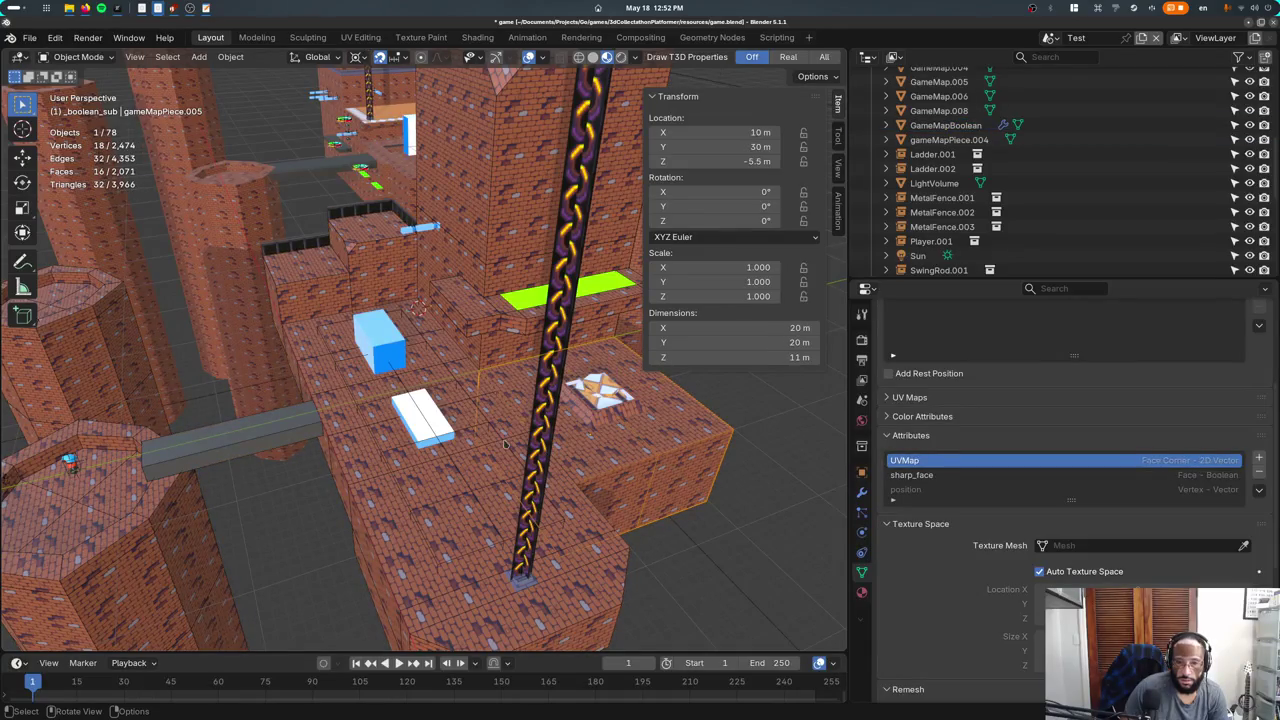
left_click(331, 371)
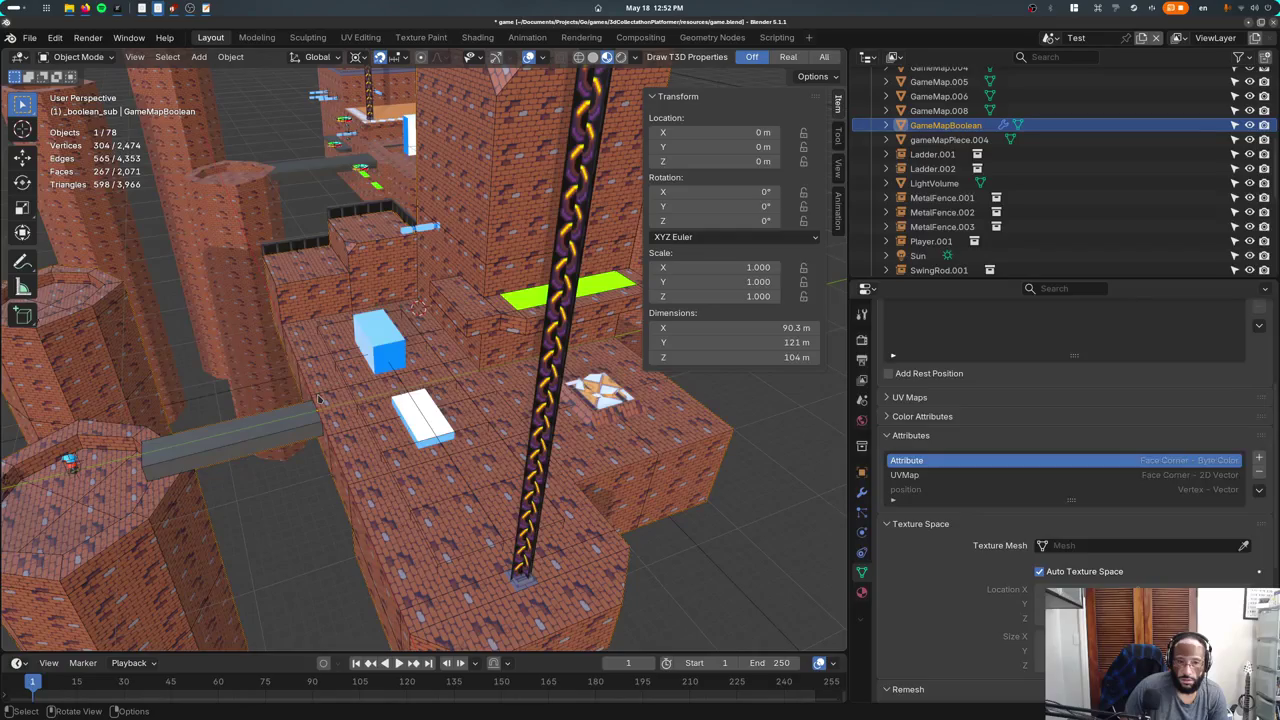
left_click(314, 398)
left_click(314, 398)
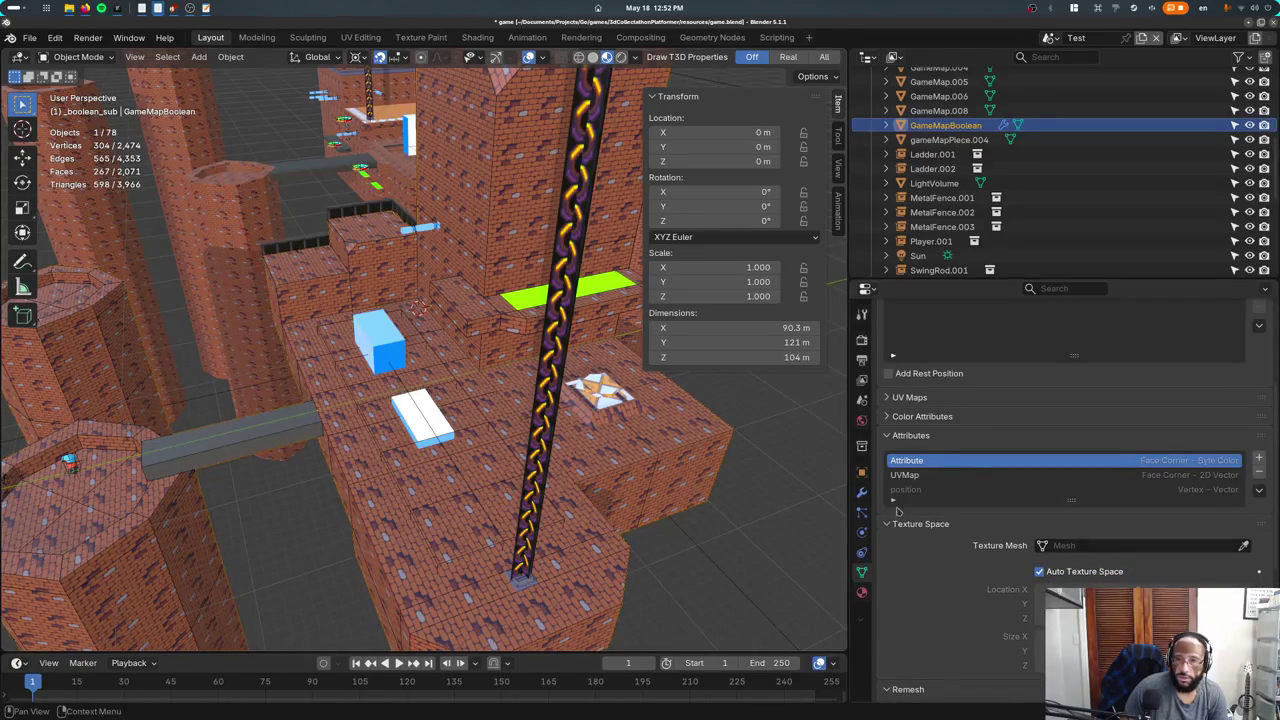
Add a Difference Boolean to GameMapBoolean with Collection operand _boolean_sub.
left_click(862, 492)
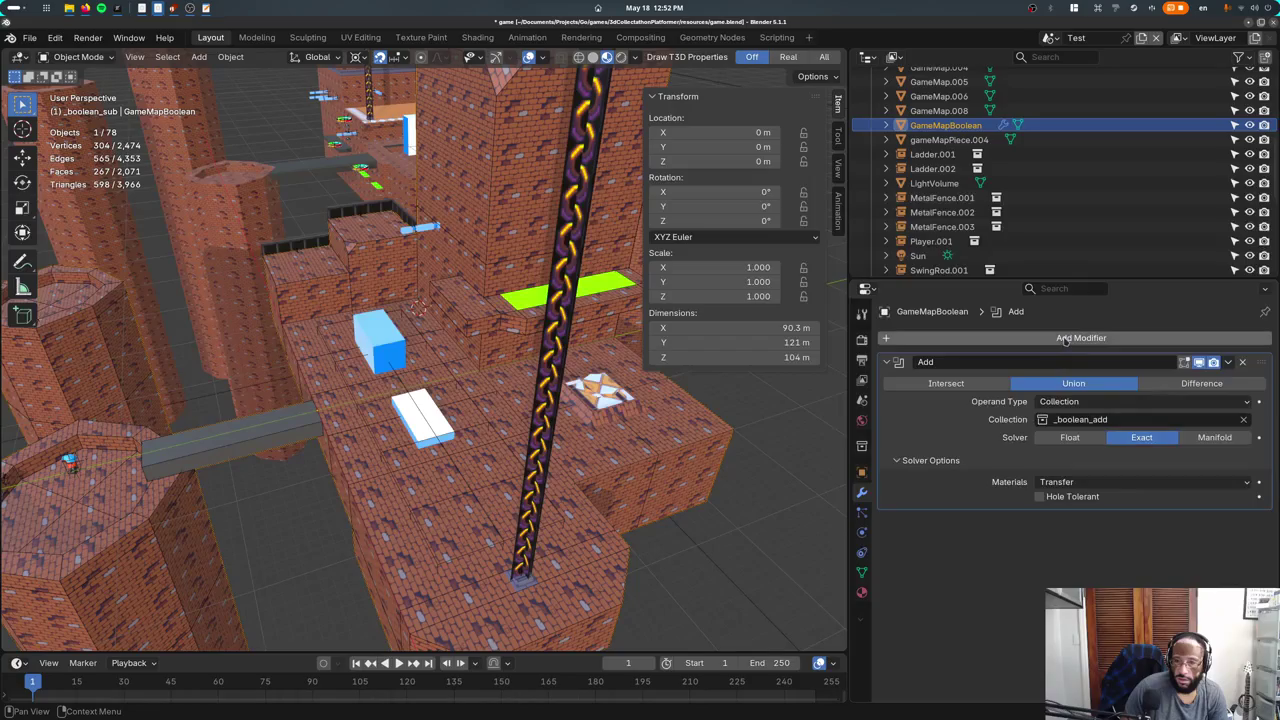
left_click(1228, 339)
type("B")
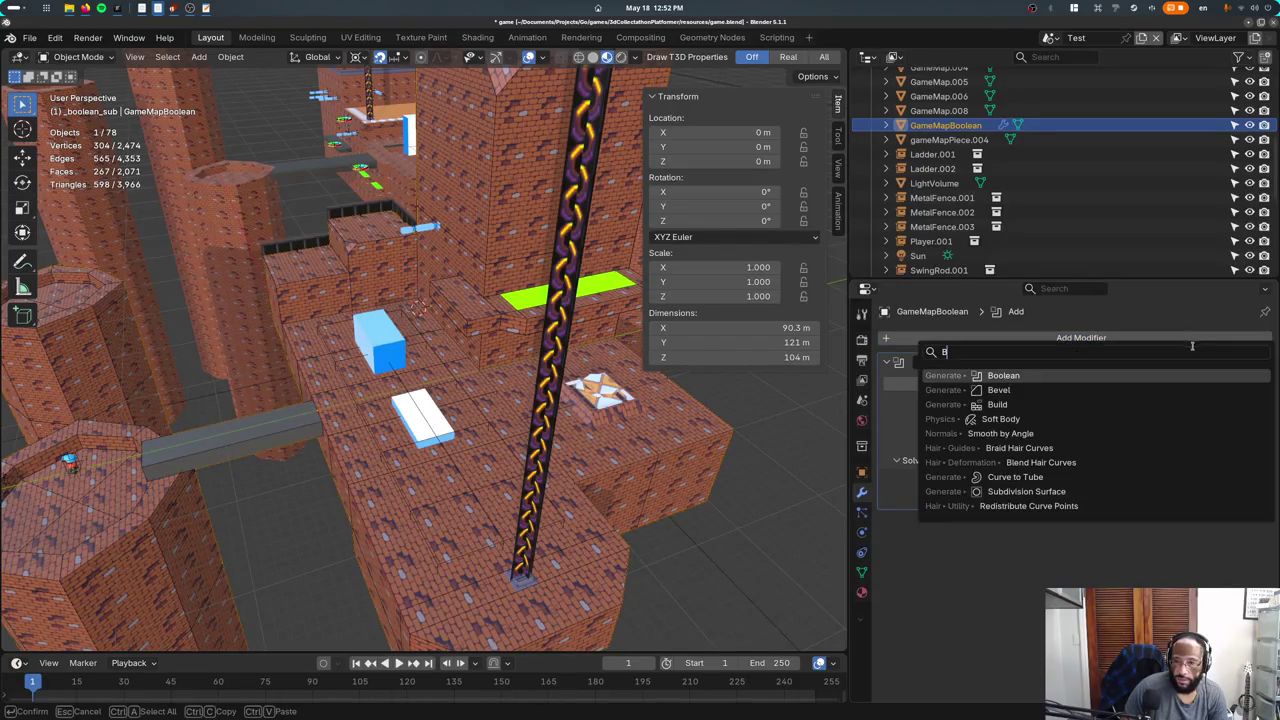
left_click(1020, 375)
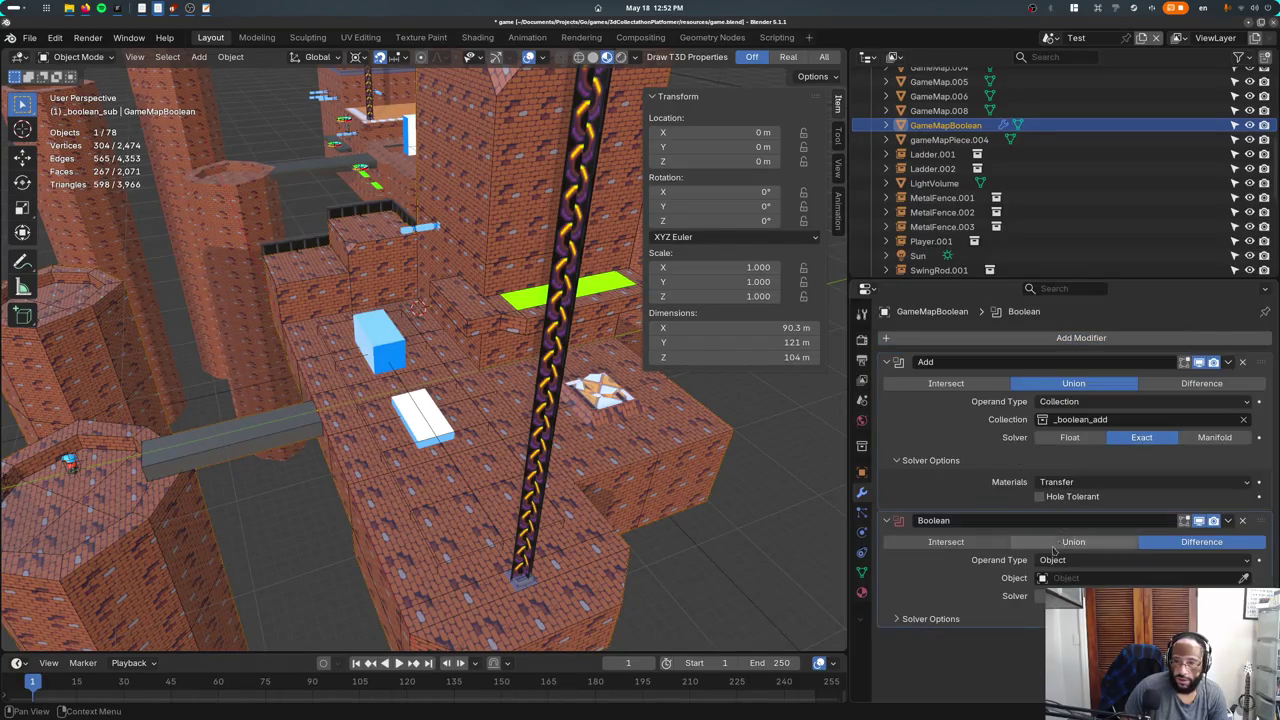
left_click(1116, 560)
left_click(1116, 594)
left_click(1110, 578)
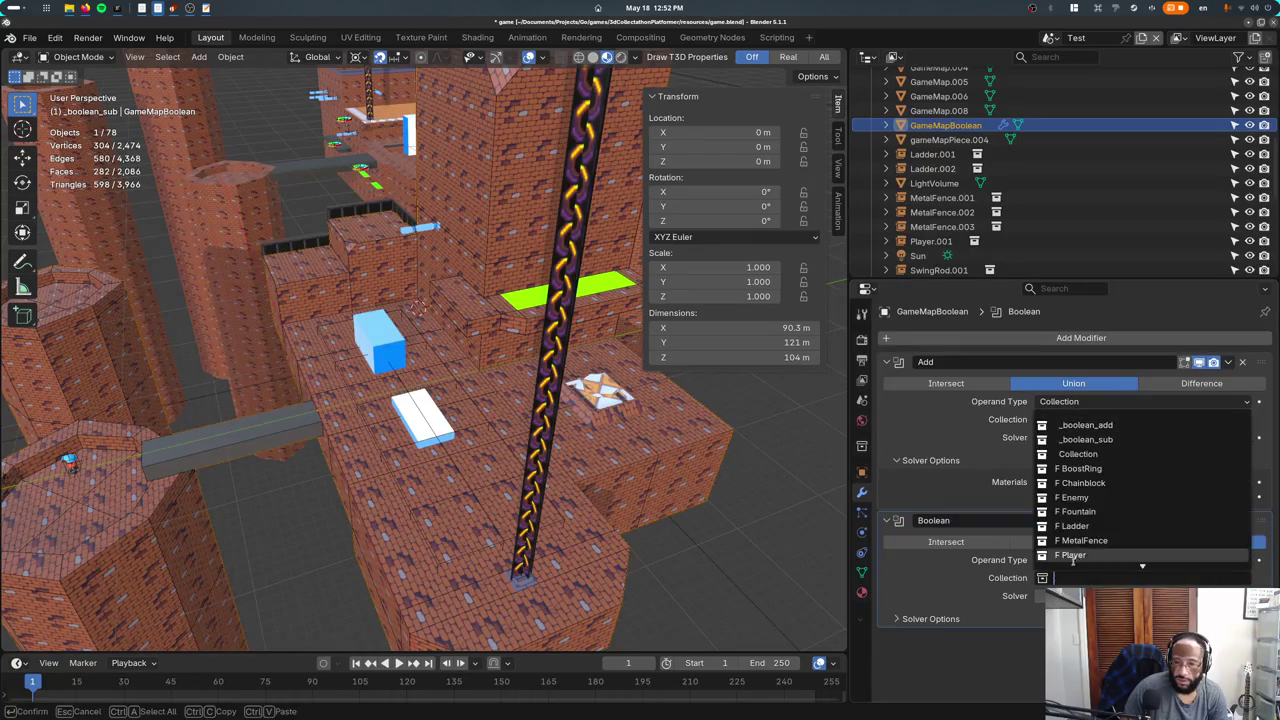
left_click(1085, 439)
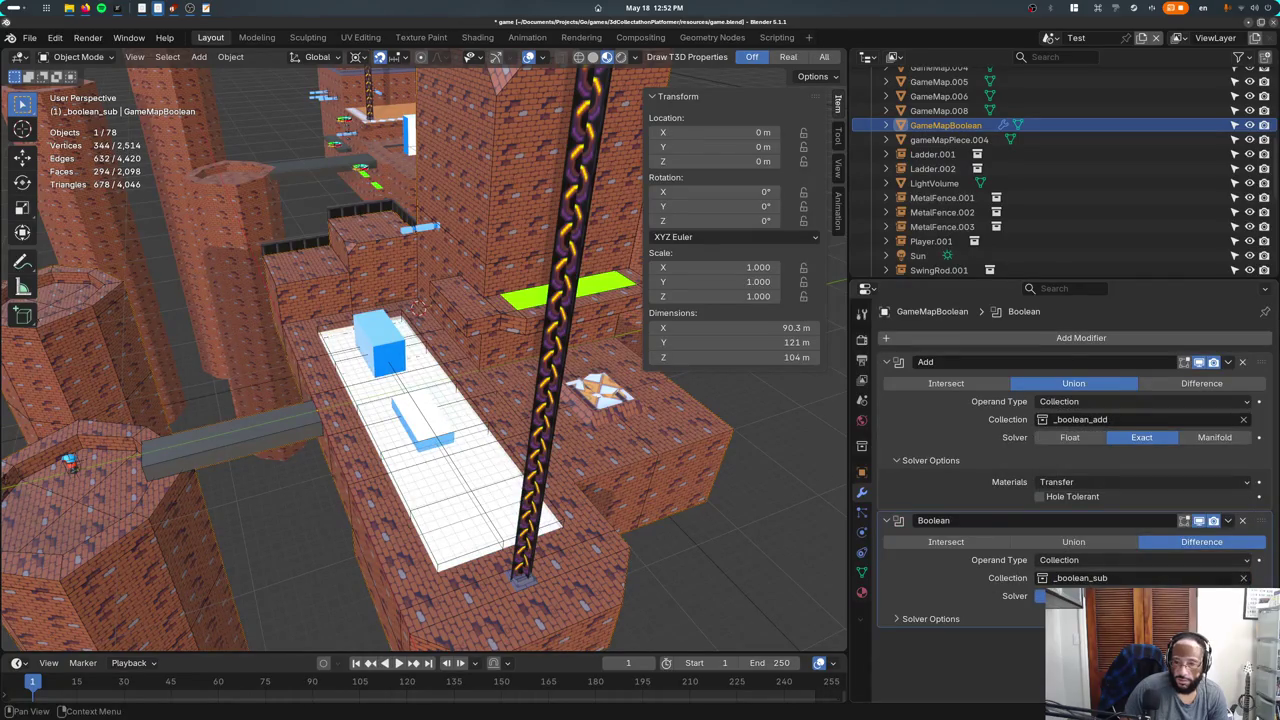
middle_click_drag(740, 540, 789, 469)
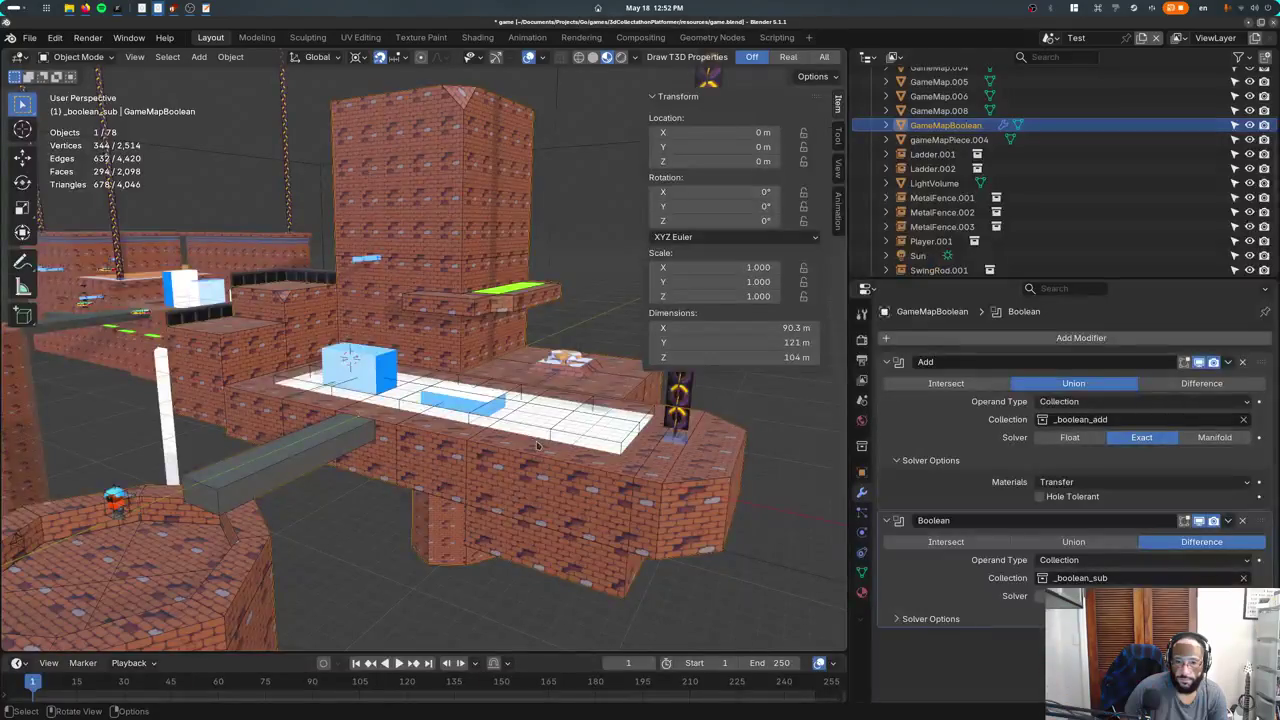
Orbit the view slightly around the level showing the white recess.
mouse_move(580, 435)
middle_mouse_down()
mouse_move(455, 428)
mouse_move(460, 440)
middle_mouse_up()
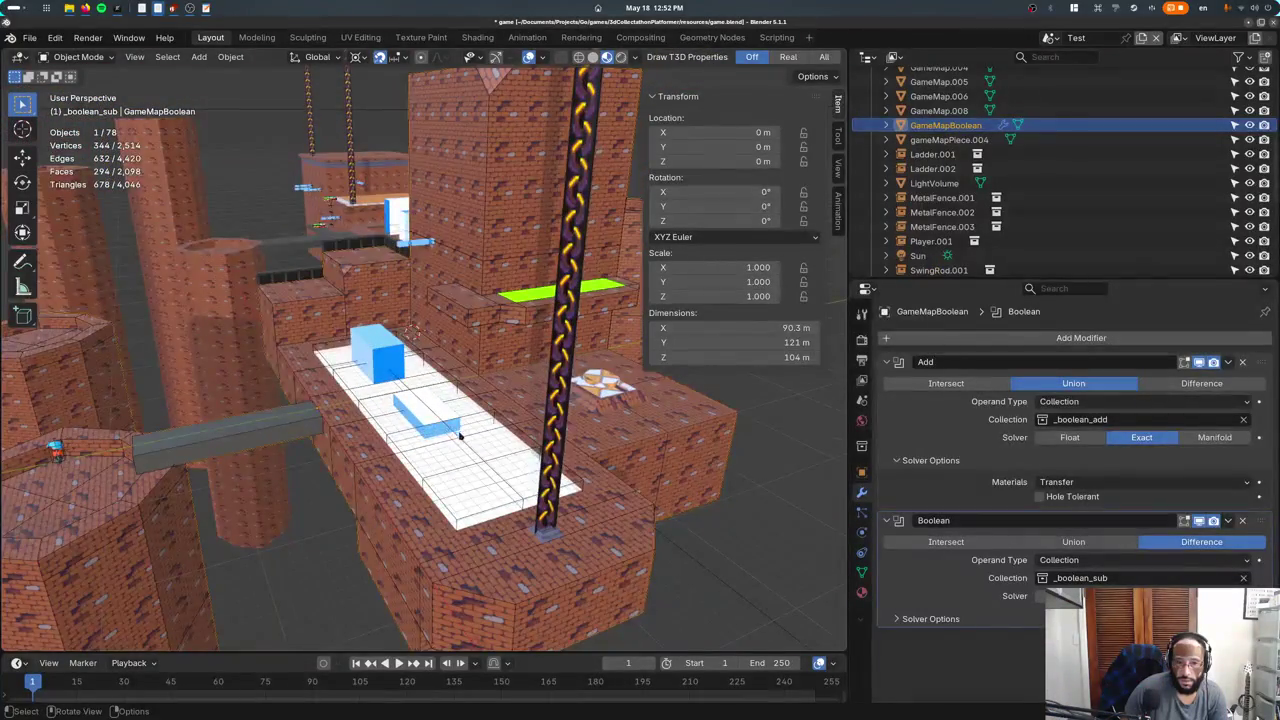
Select the white _boolean_sub cutter and flip through its Modifier and Object Data tabs.
left_click(460, 440)
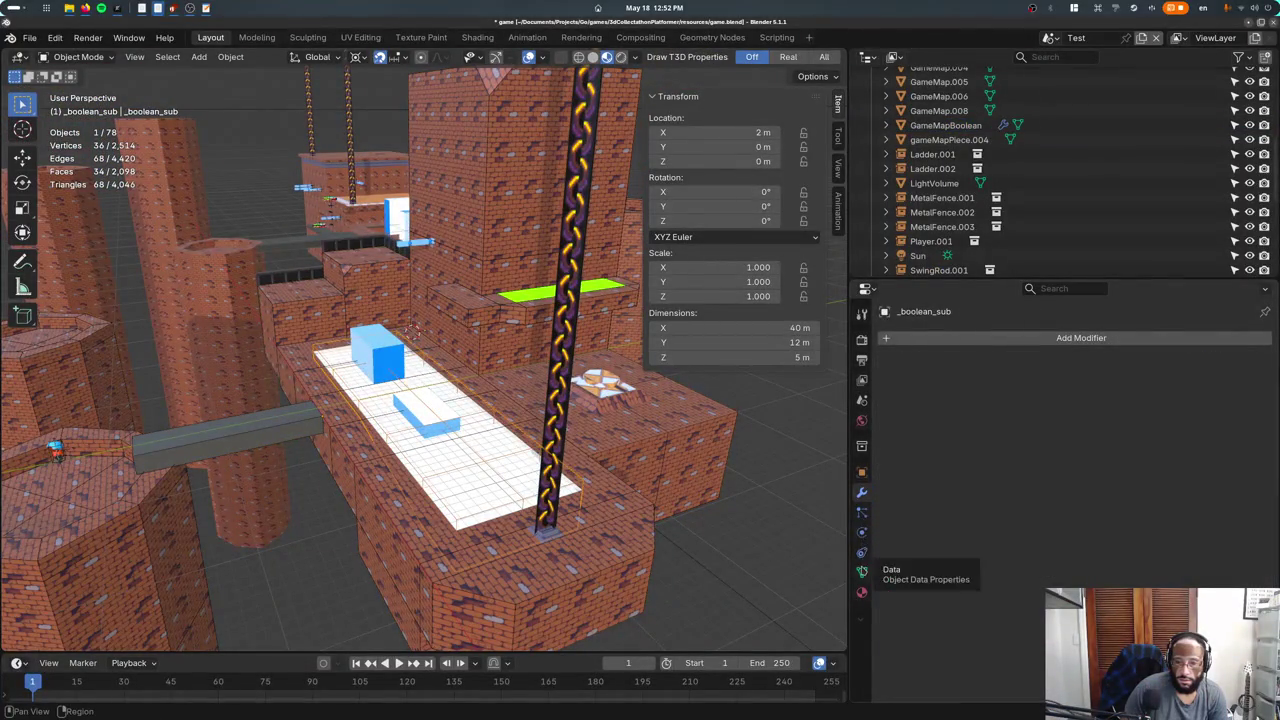
left_click(862, 552)
left_click(862, 493)
left_click(862, 472)
left_click(862, 493)
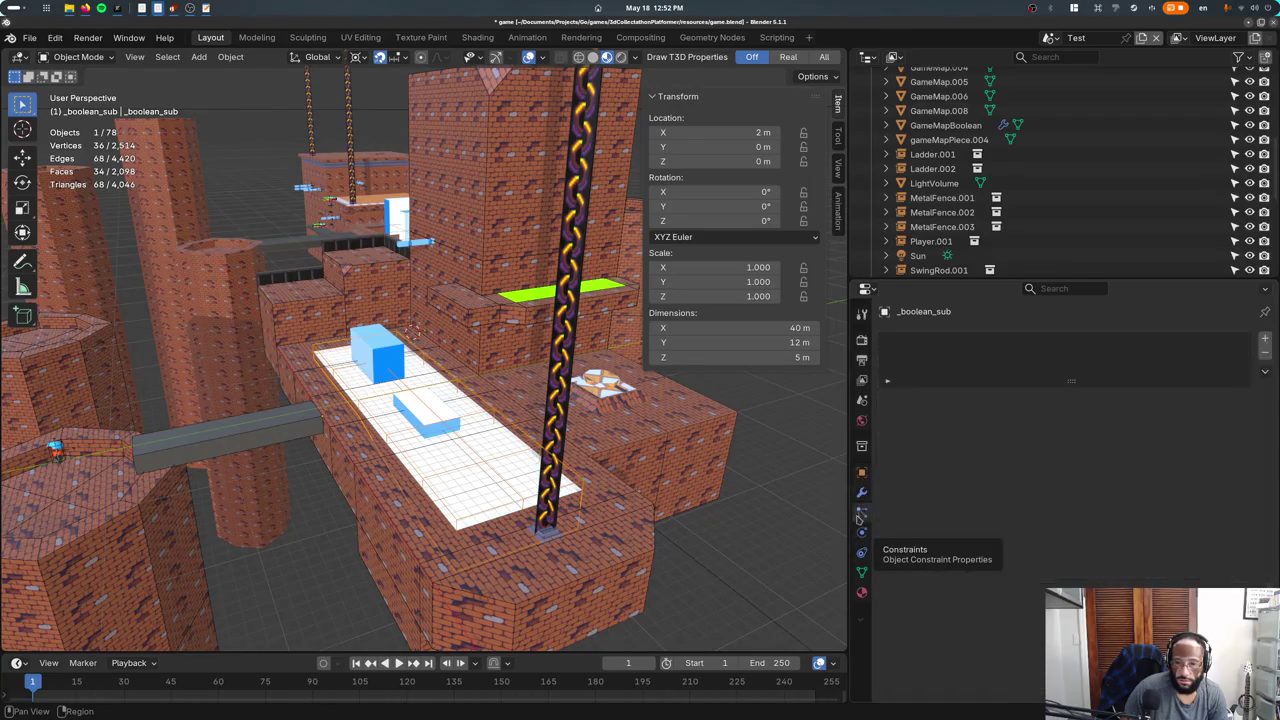
left_click(862, 572)
Briefly put the cutter in Sculpt Mode, return to Object Mode, then view its material.
left_click(78, 56)
left_click(70, 101)
left_click(78, 56)
left_click(70, 68)
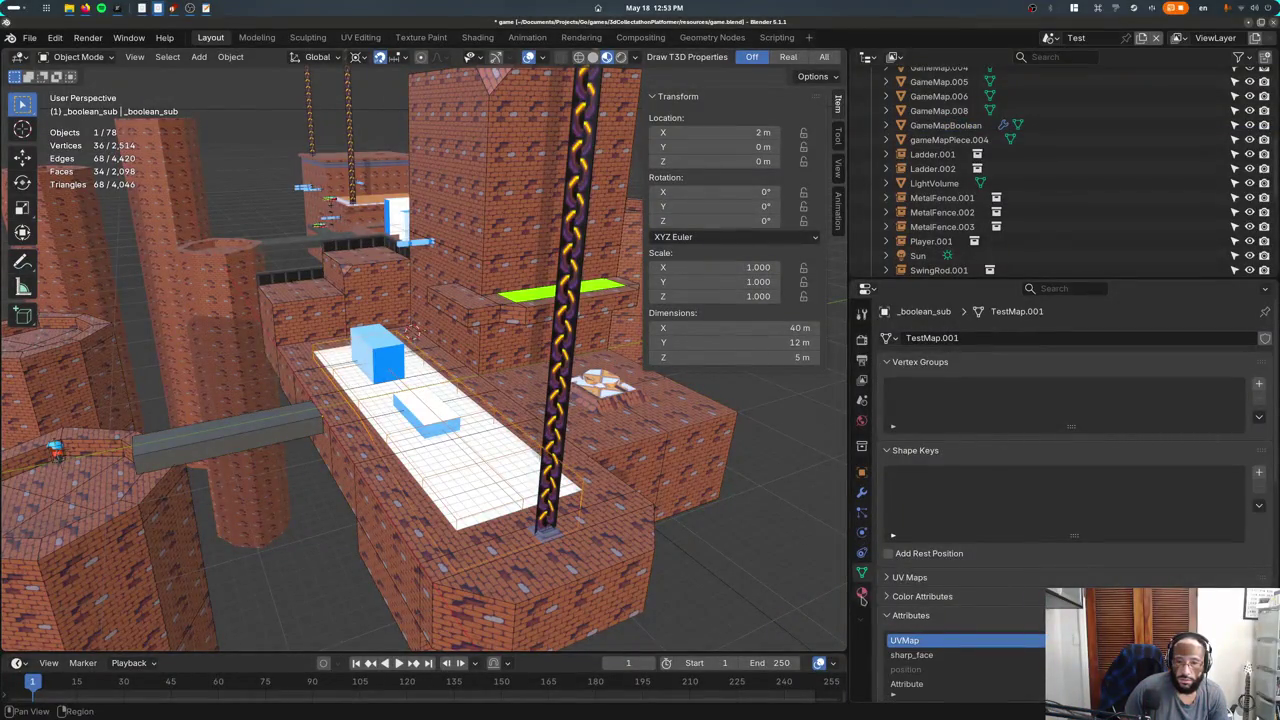
left_click(861, 593)
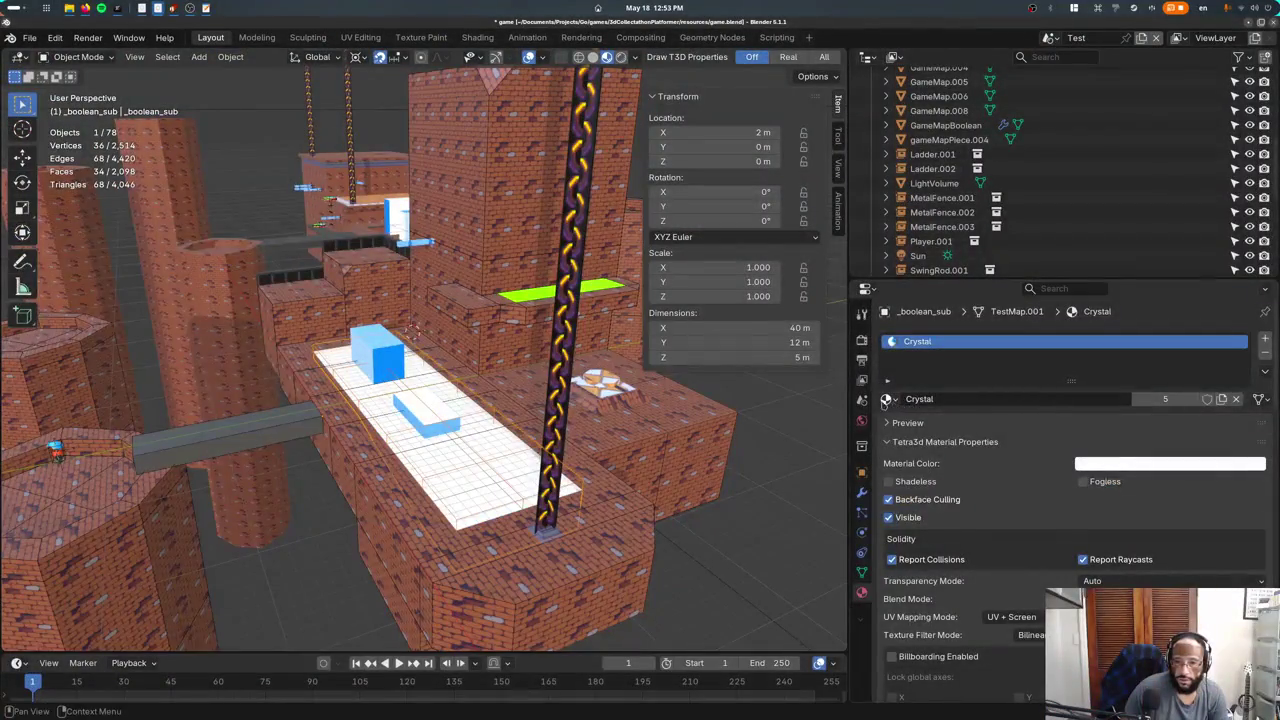
Replace the cutter's Crystal material with Bricks.
left_click(886, 398)
left_click(1080, 421)
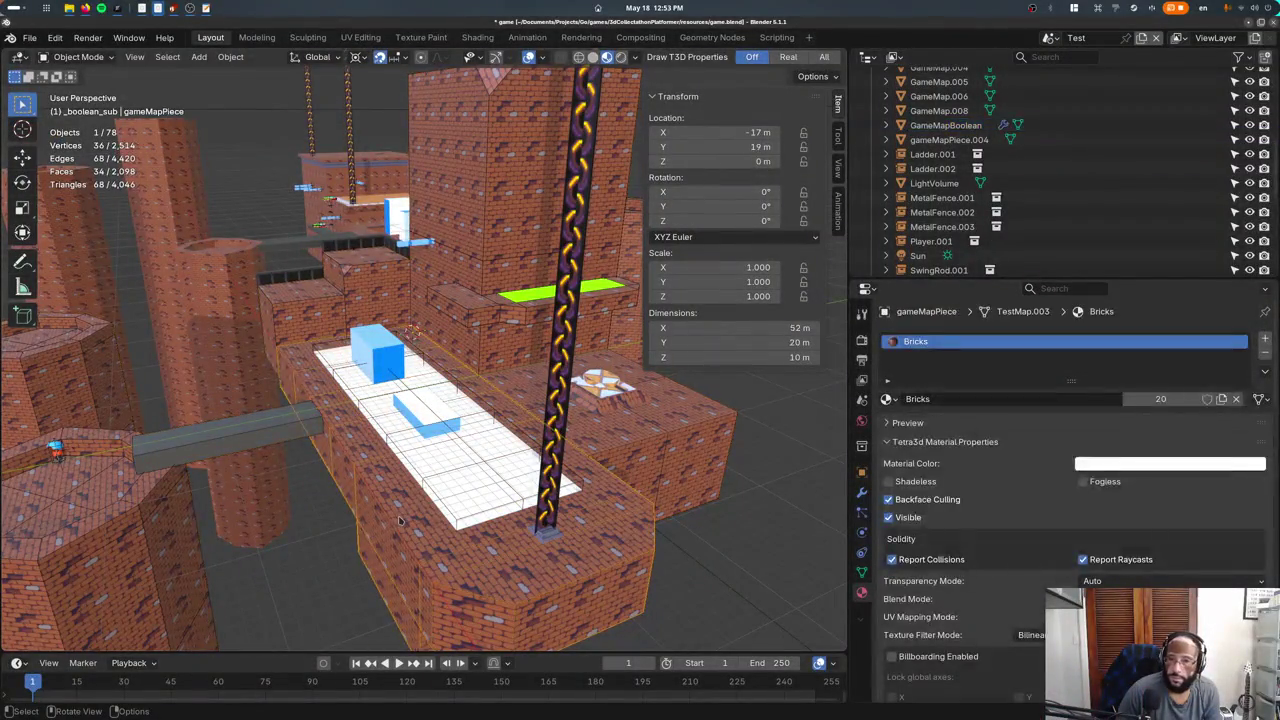
Show the Modifier tab while selecting gameMapPiece, _boolean_sub, then GameMapBoolean.
left_click(862, 492)
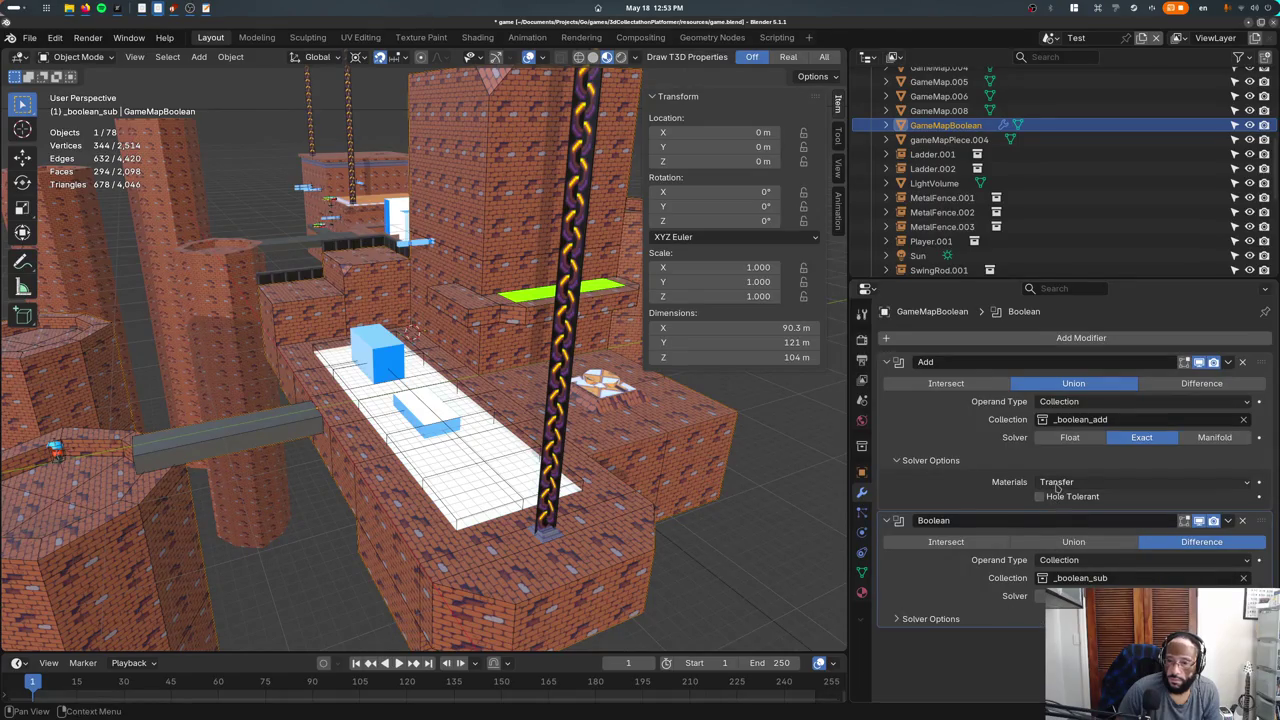
left_click(473, 397)
left_click(415, 428)
left_click(300, 432)
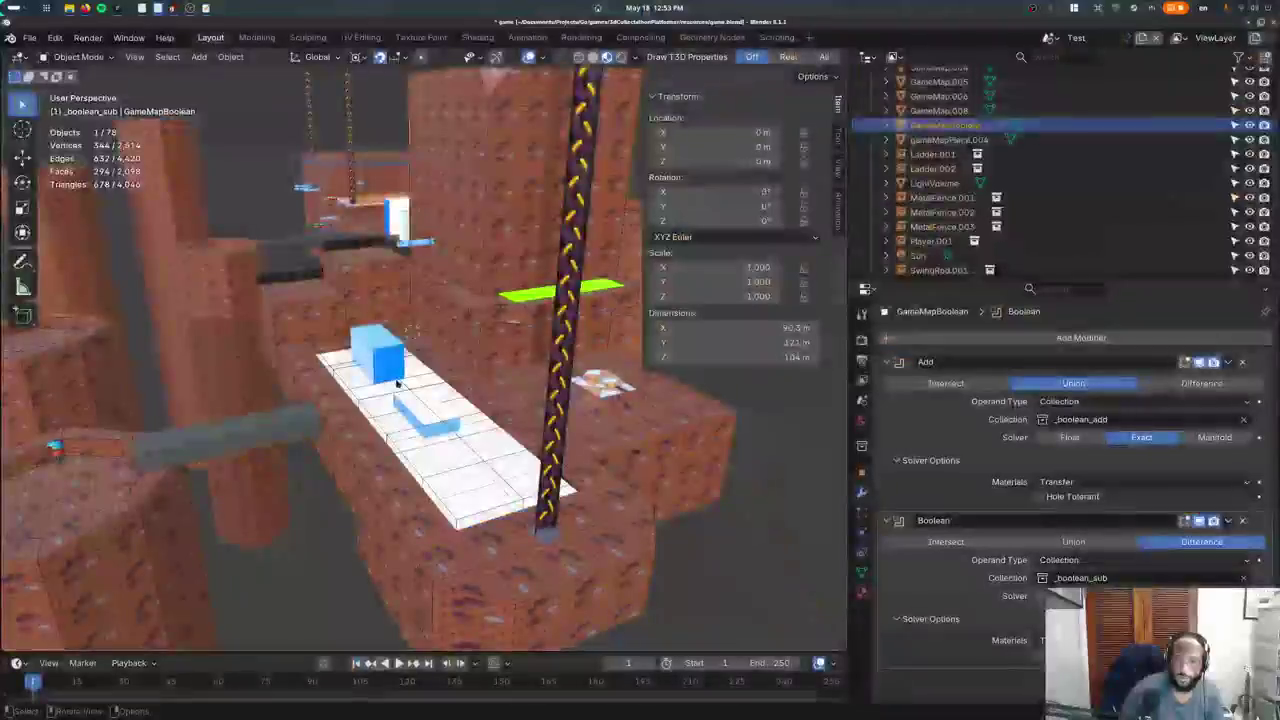
Fill the green platform piece's vertex colours with the paint colour in Vertex Paint, then return to Object Mode.
left_click(508, 302)
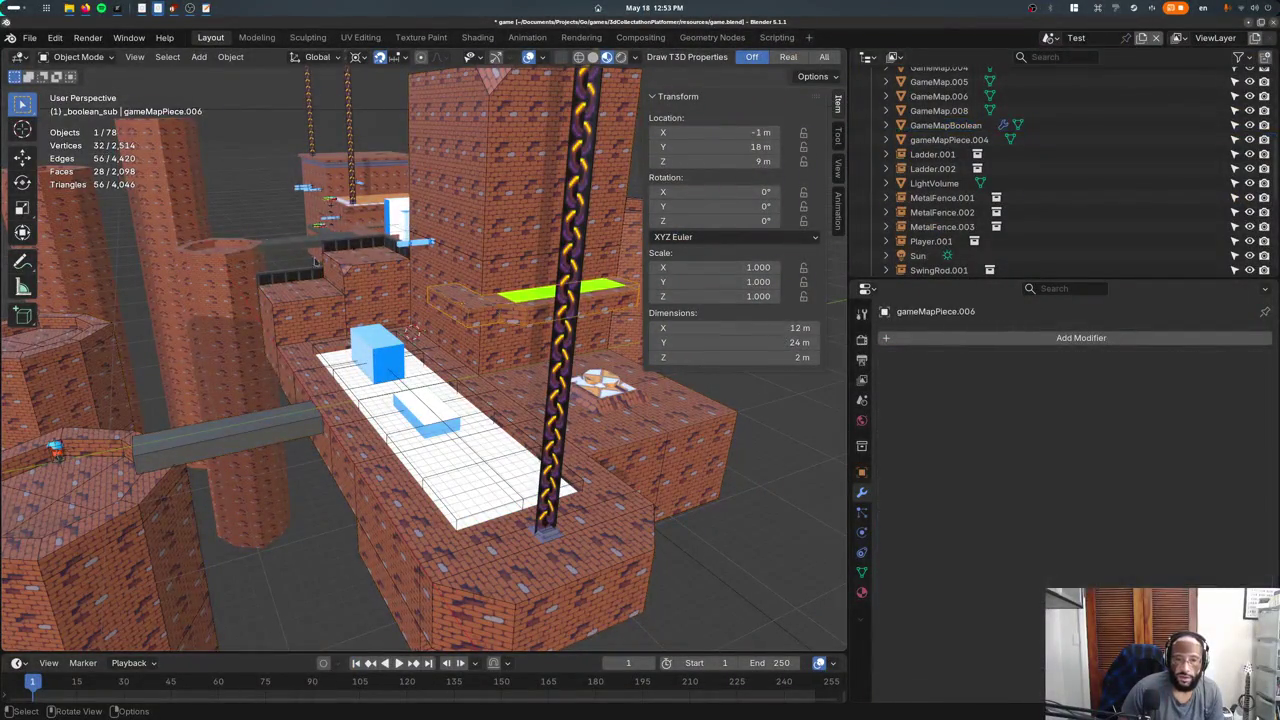
left_click(78, 57)
left_click(82, 121)
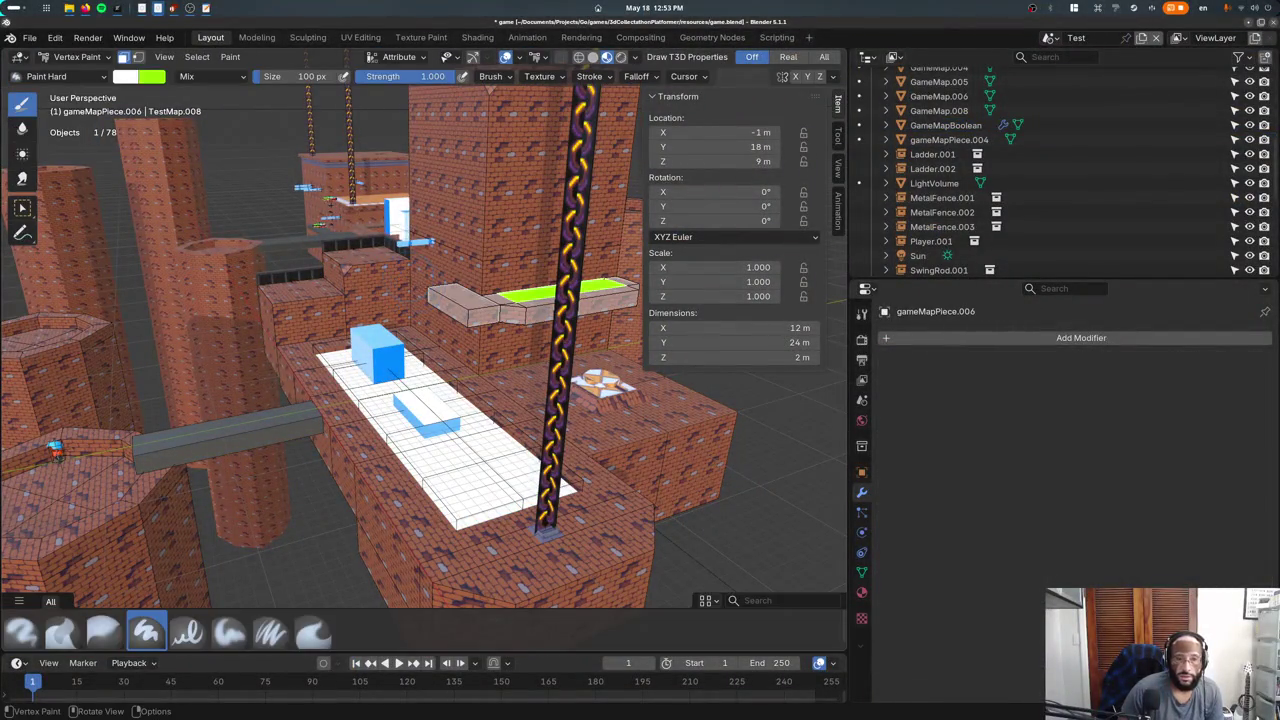
key("shift+k")
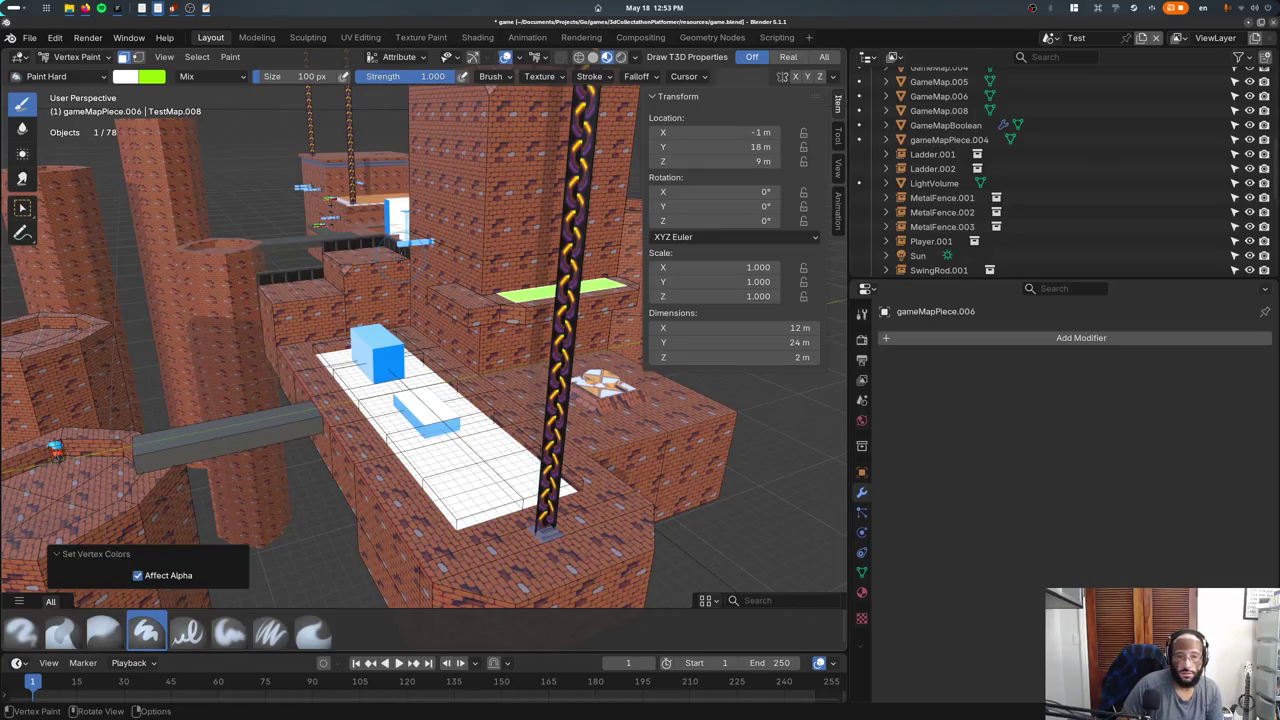
left_click(78, 57)
left_click(60, 71)
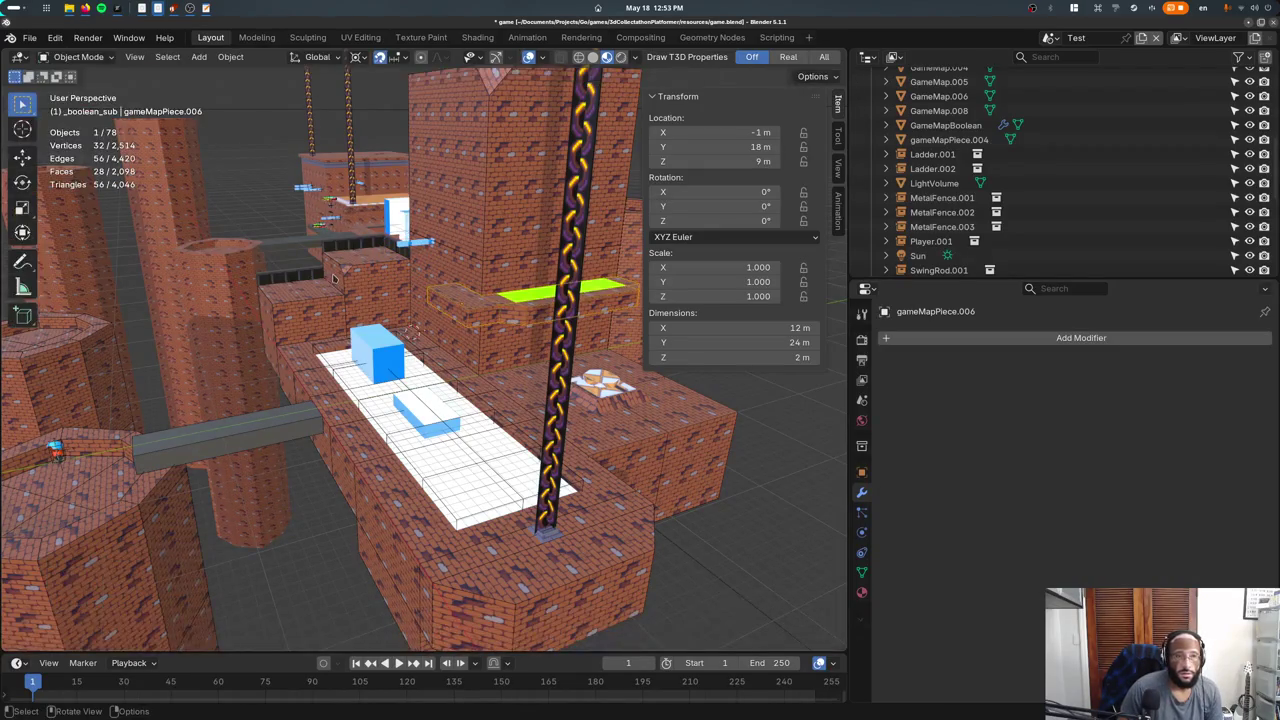
Select GameMapBoolean and inspect its Tetra3d Mesh Properties in the mesh data settings.
middle_click_drag(440, 300, 483, 228)
left_click(483, 228)
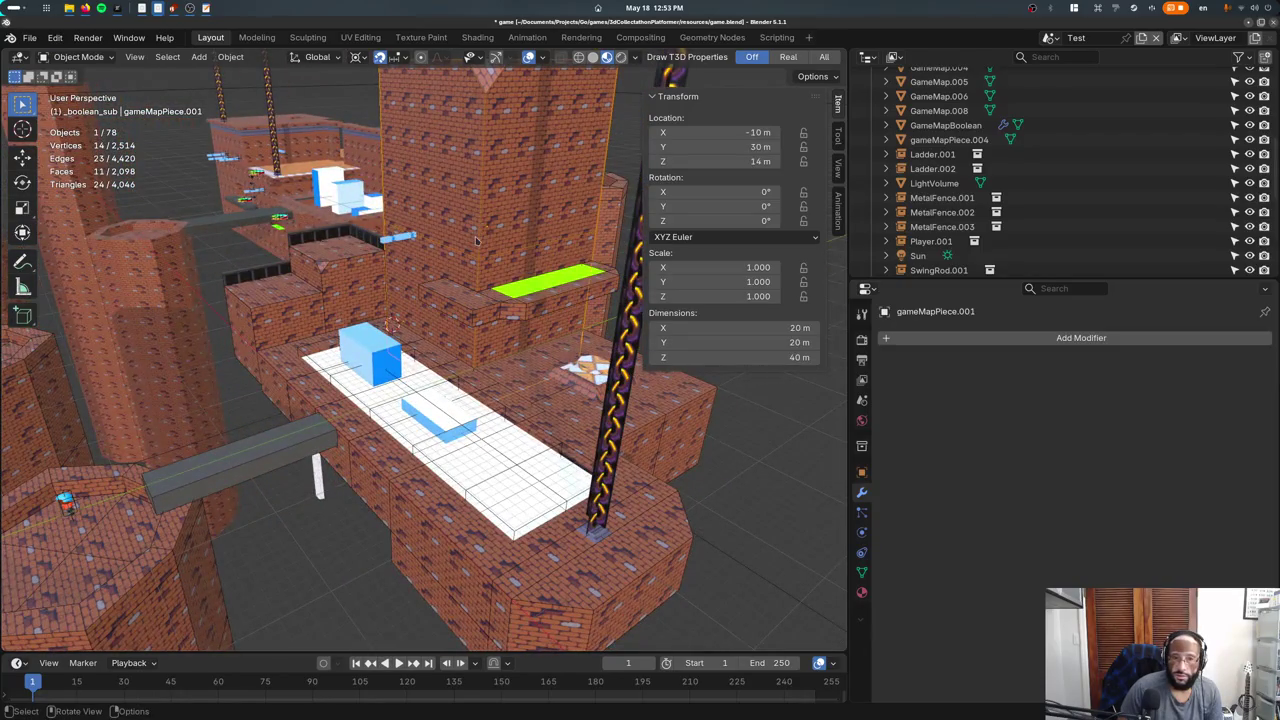
left_click(477, 240)
left_click(862, 571)
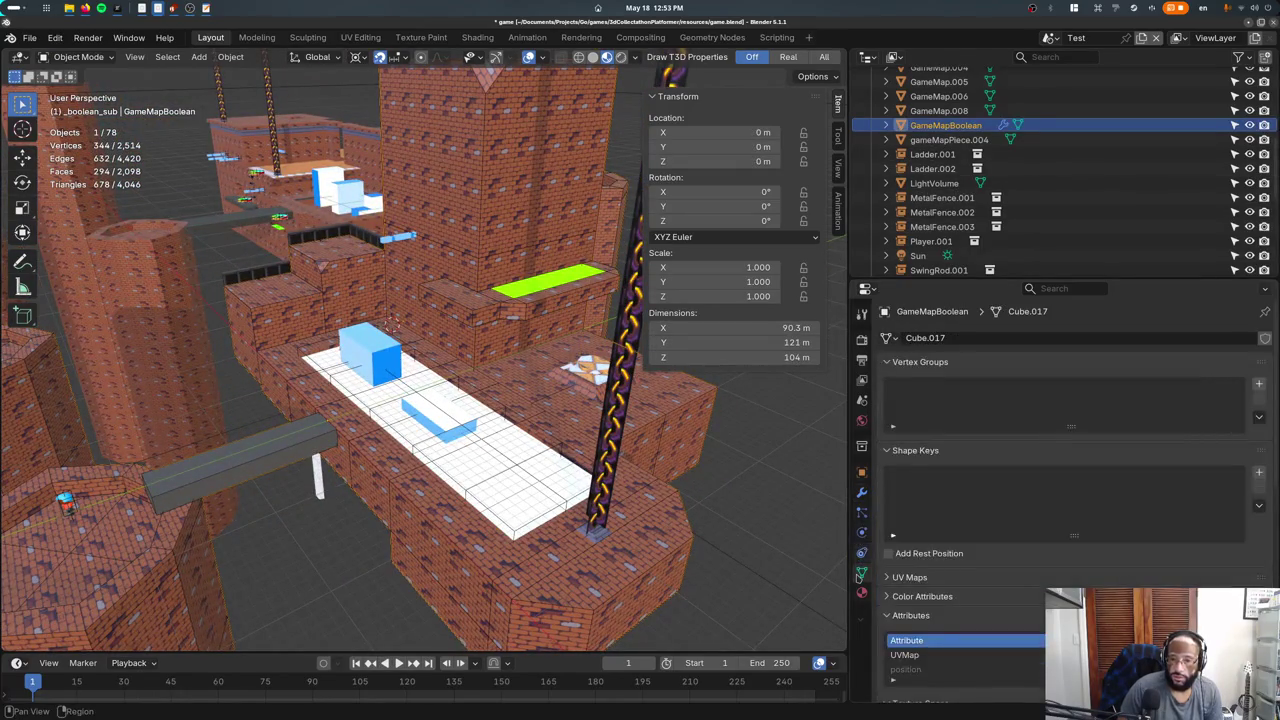
scroll(943, 505, "down", 2)
scroll(943, 505, "down", 2)
scroll(943, 505, "down", 3)
left_click(925, 465)
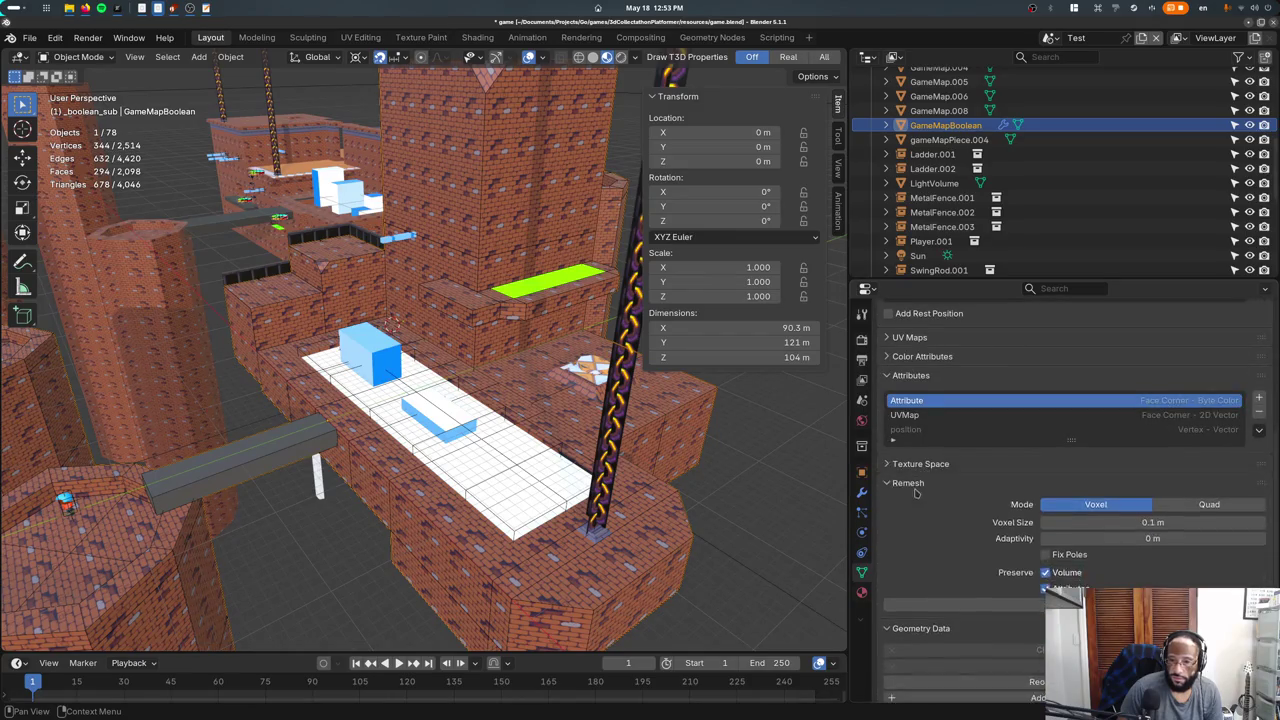
left_click(922, 470)
left_click(916, 440)
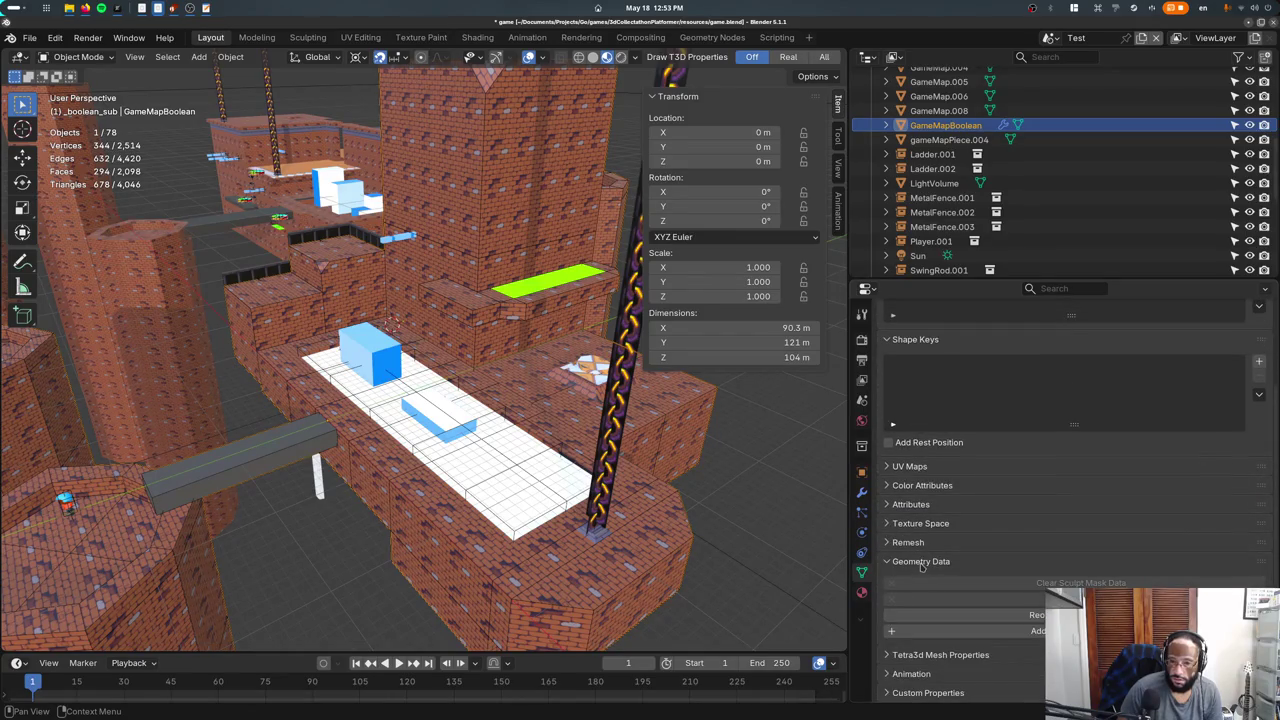
left_click(921, 654)
scroll(921, 650, "down", 2)
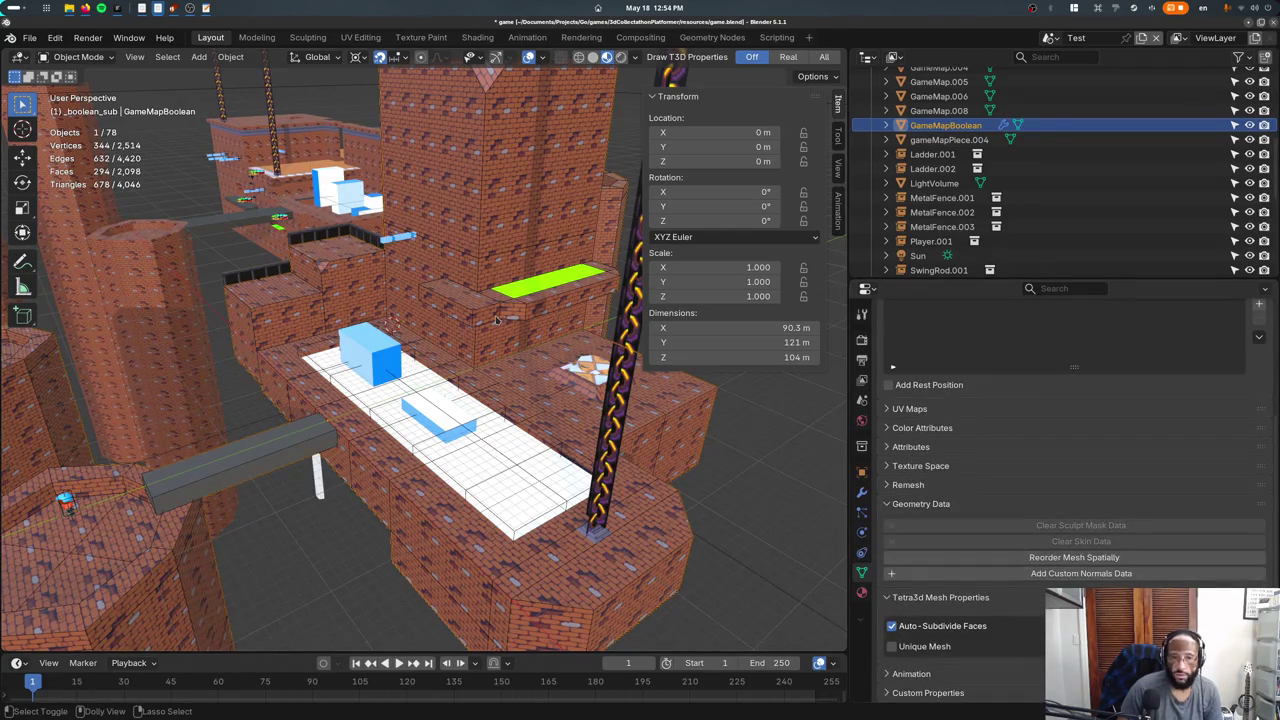
Export the level and add a new game property to GameMapBoolean in the Object tab.
key("ctrl+s")
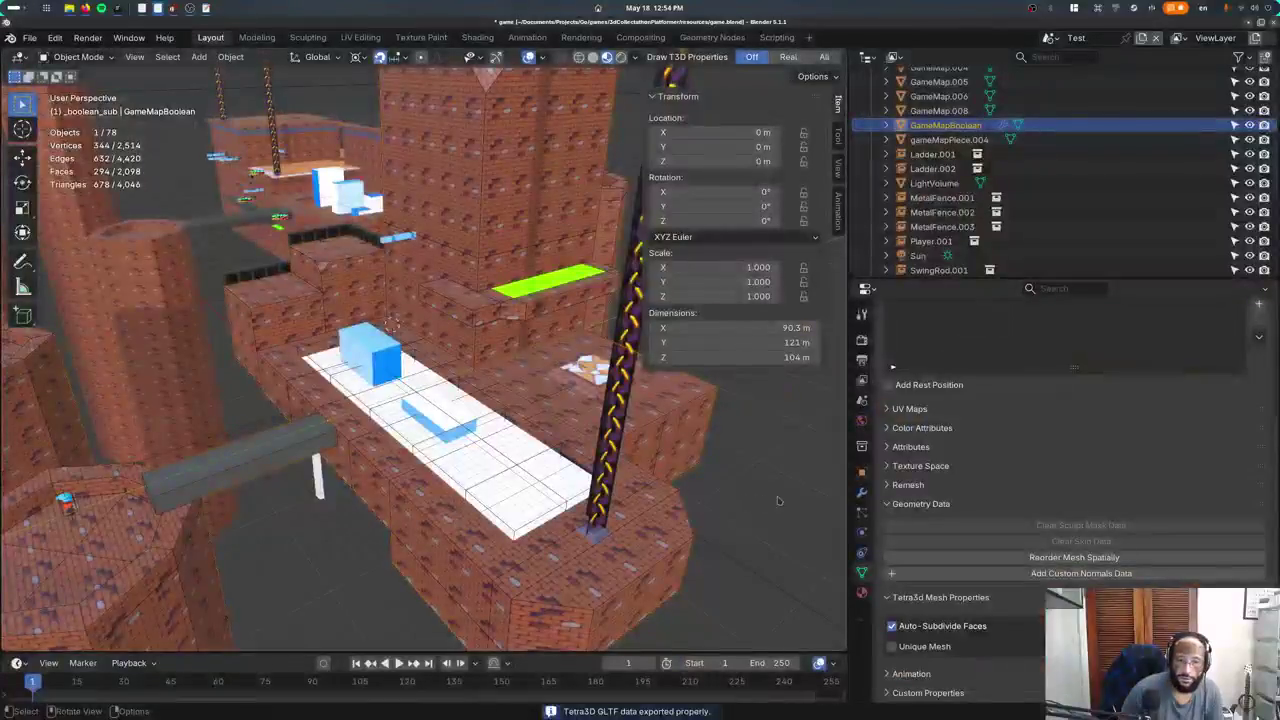
left_click(862, 471)
scroll(1020, 500, "down", 10)
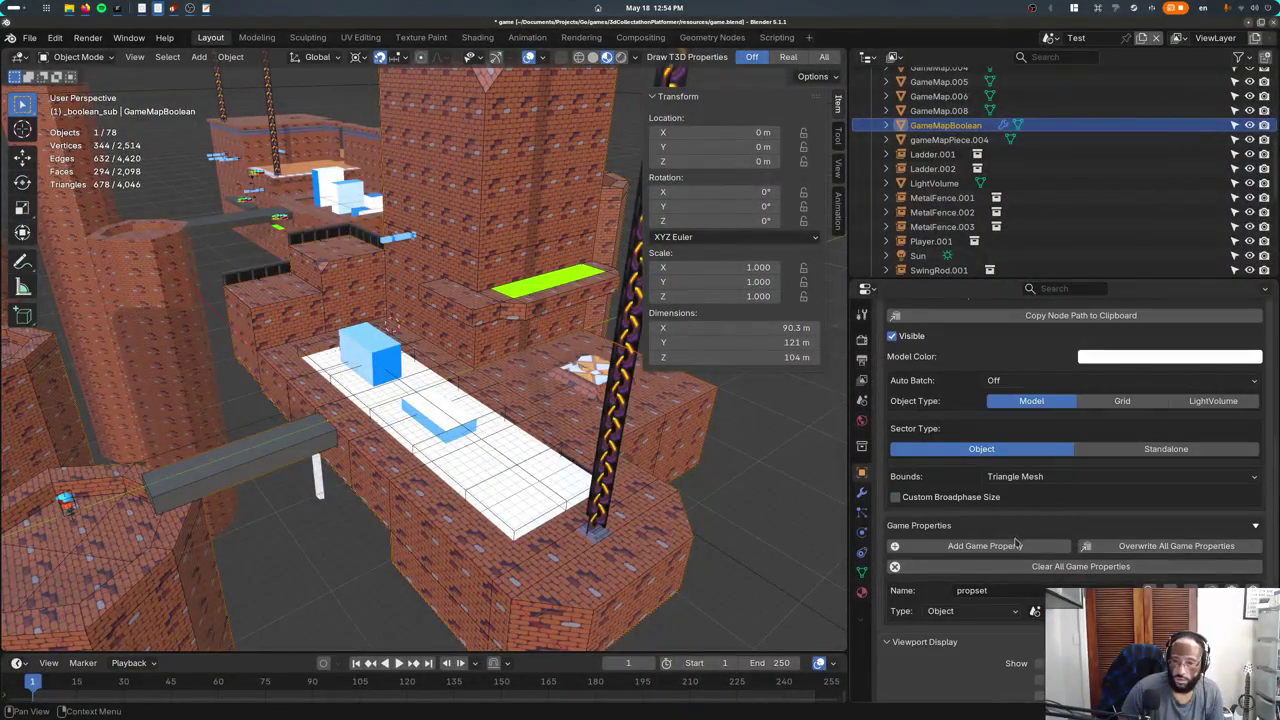
scroll(1021, 566, "down", 2)
left_click(1149, 579)
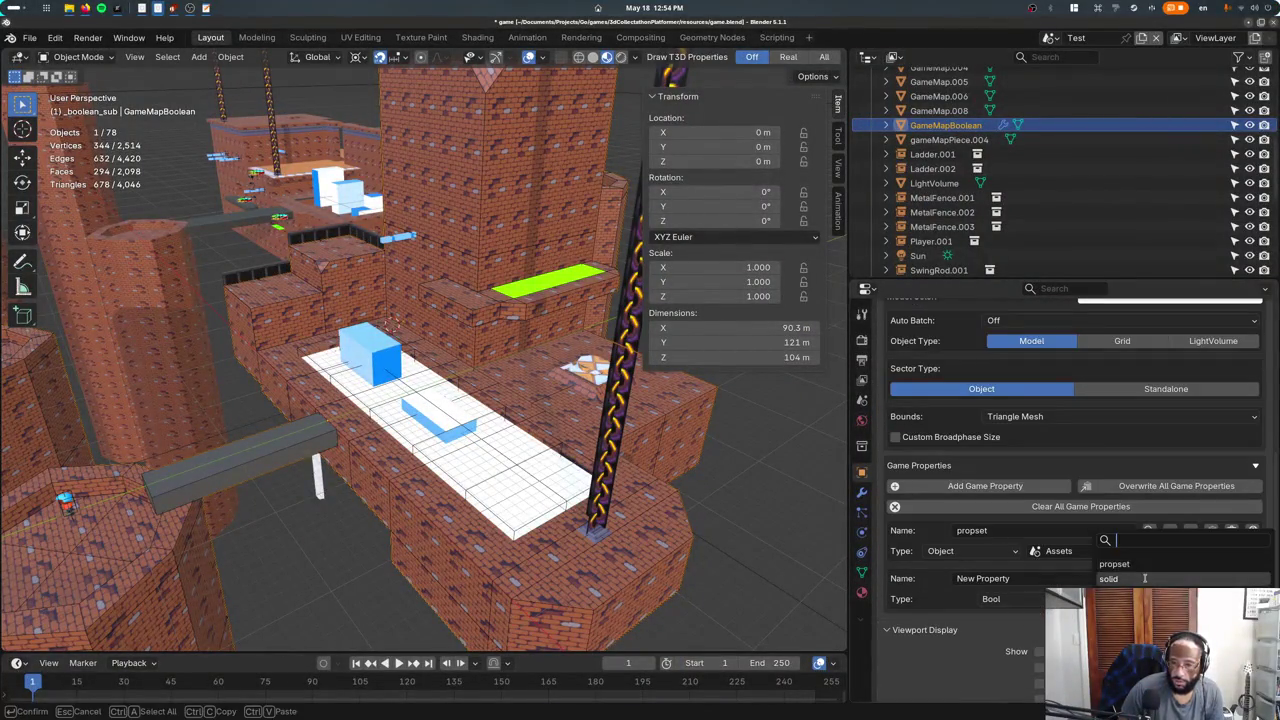
scroll(1145, 578, "down", 2)
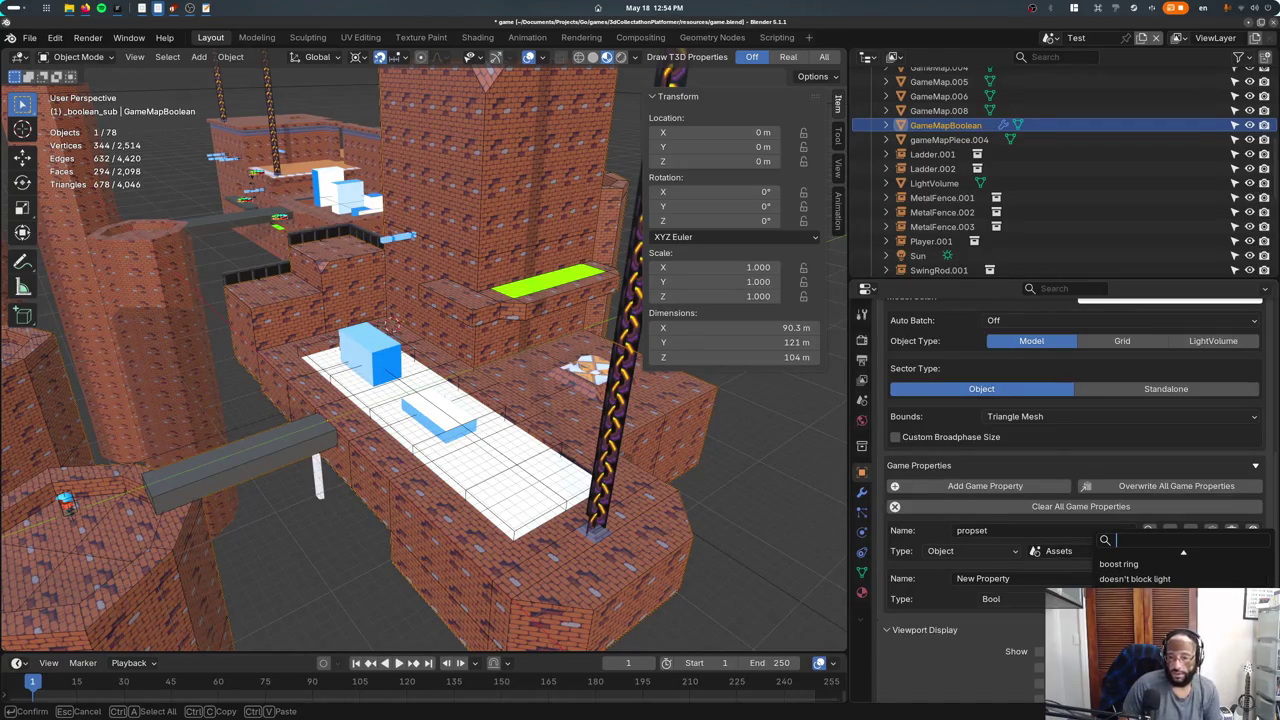
Bring up the ray-test code in gameloop.go with the terminal hidden.
key("ctrl+Up")
left_click(368, 213)
left_click(375, 186)
key("ctrl+grave")
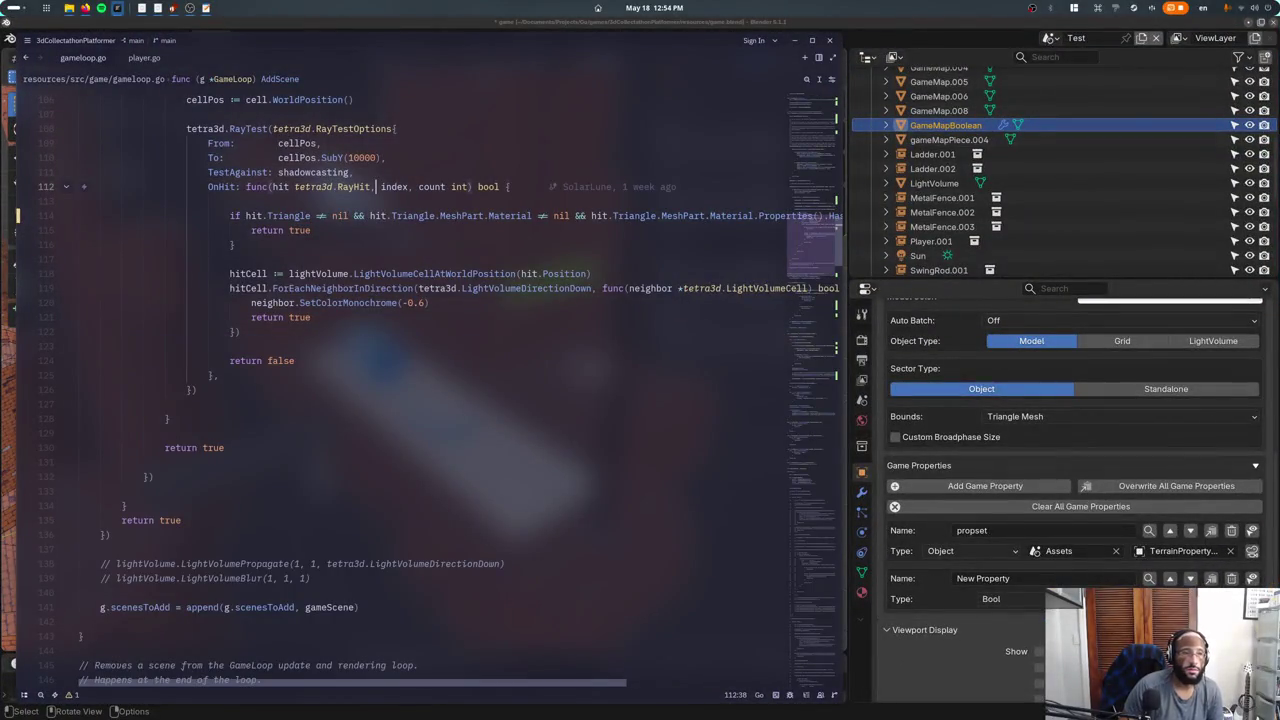
Copy the 'auto subdivide (REMOVE THIS LATER)' name from AddScene in gameloop.go into Blender's new property.
key("ctrl+f")
type("addsce")
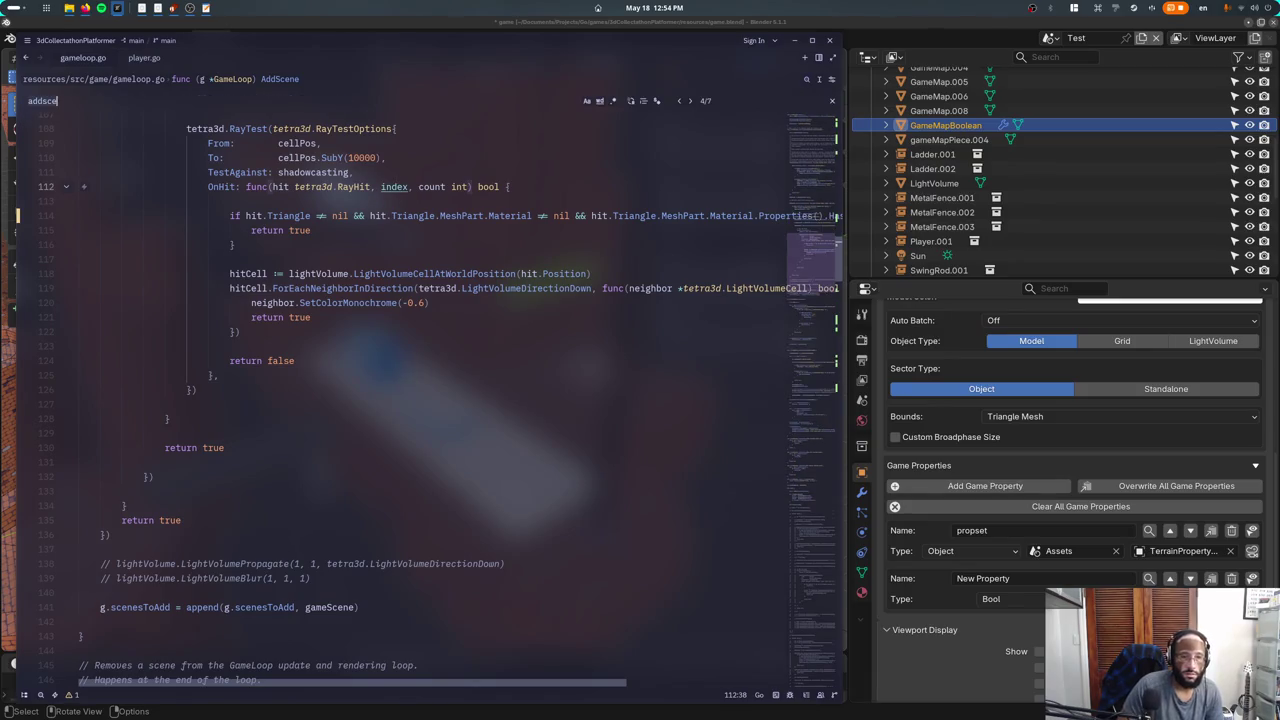
key("Escape")
left_click_drag(262, 375, 441, 375)
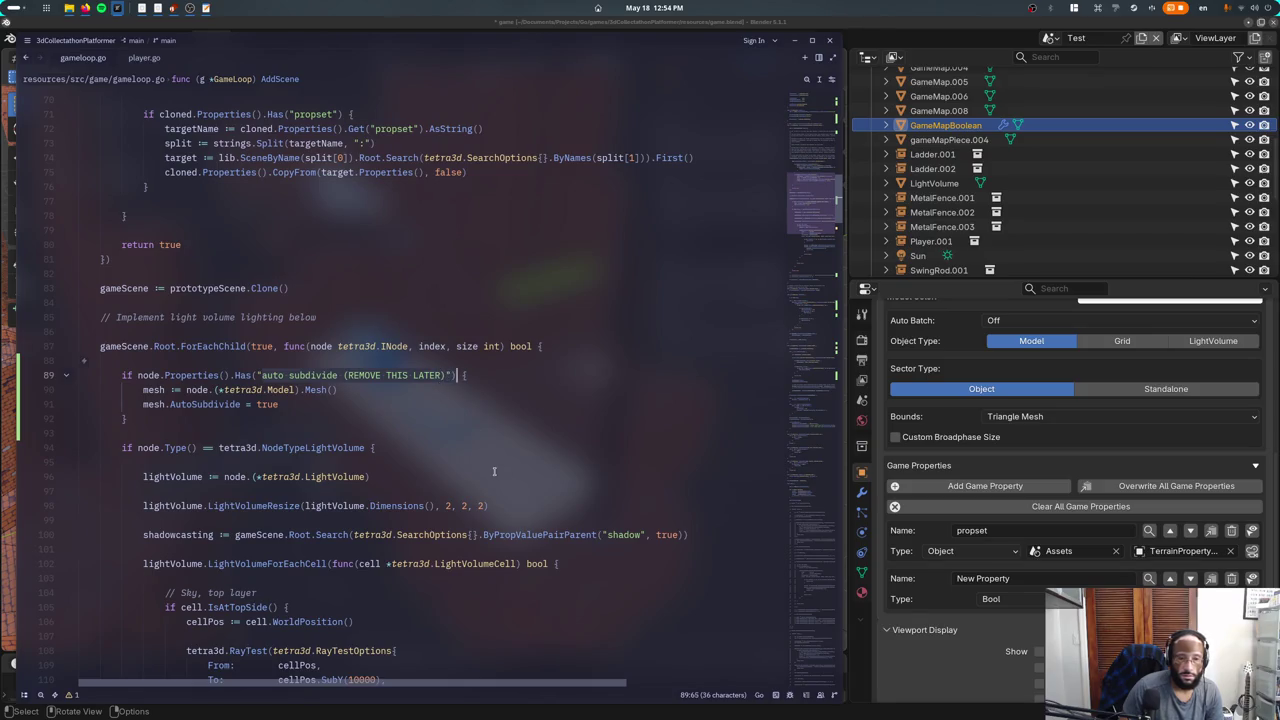
key("ctrl+c")
key("alt+Tab")
key("ctrl+v")
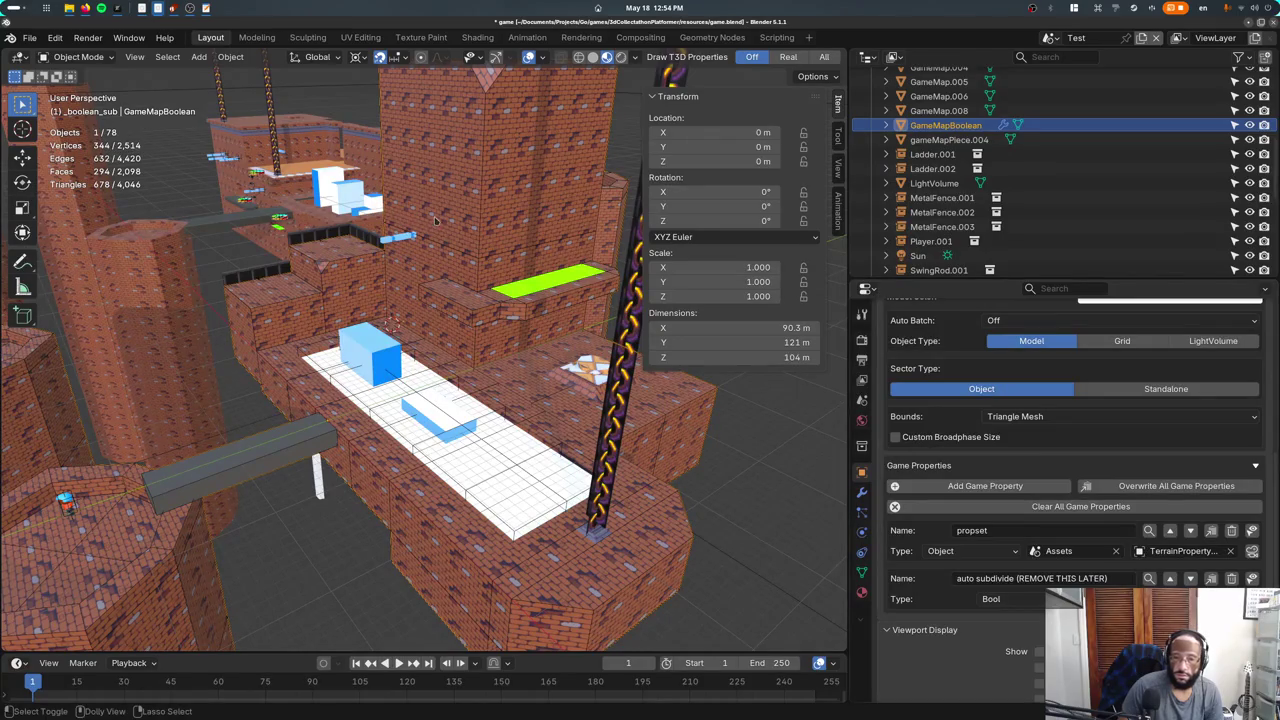
Play-test the game, running and jumping the character along the dark bridge, then quit.
key("super")
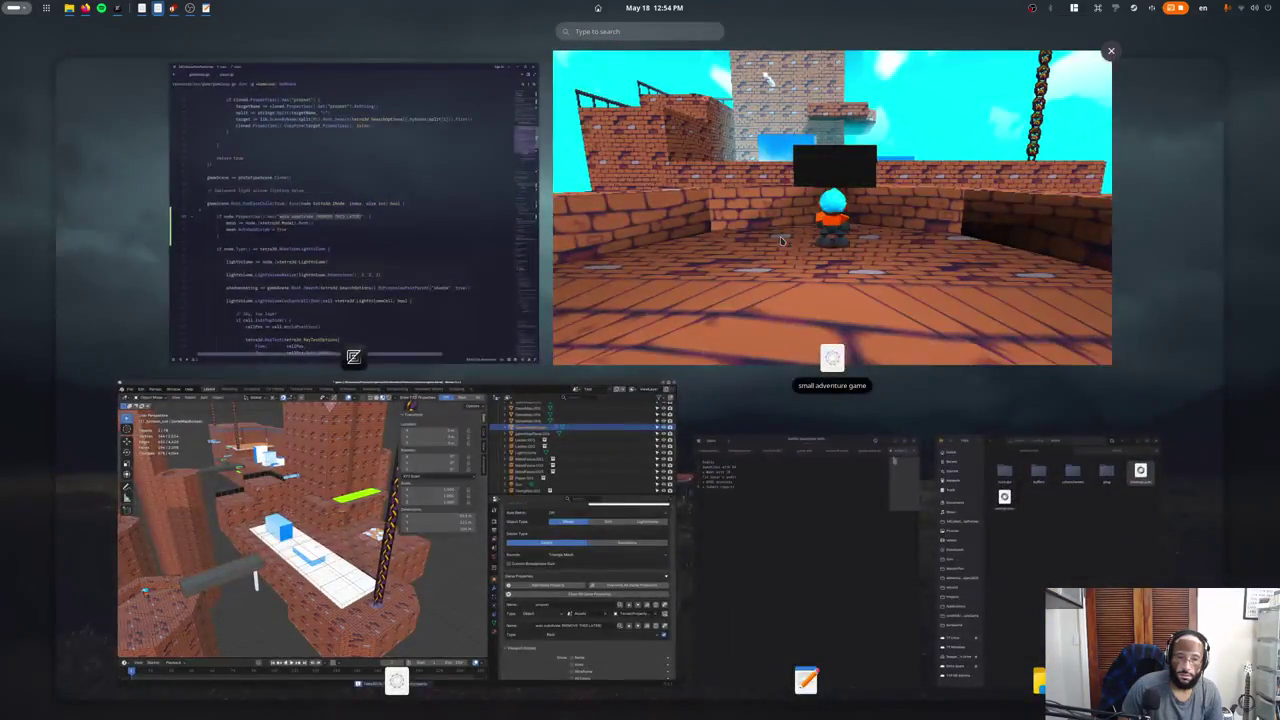
left_click(829, 250)
key("space")
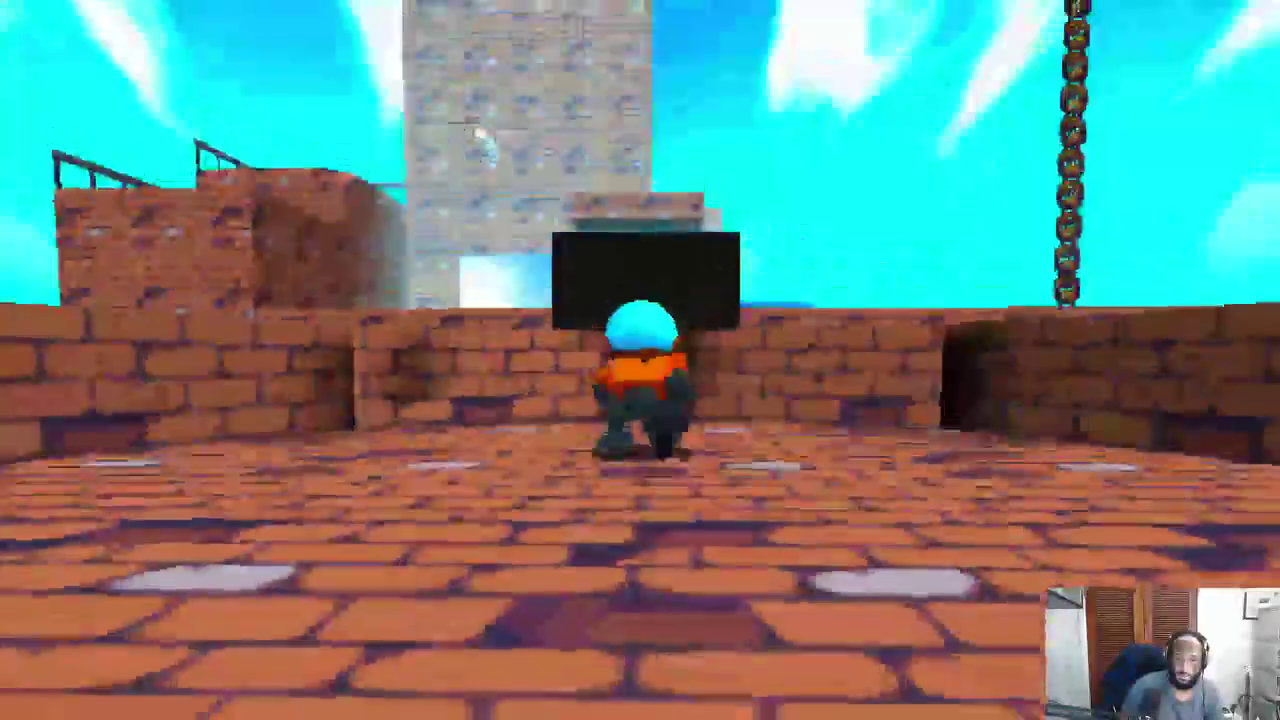
key("space")
key("w")
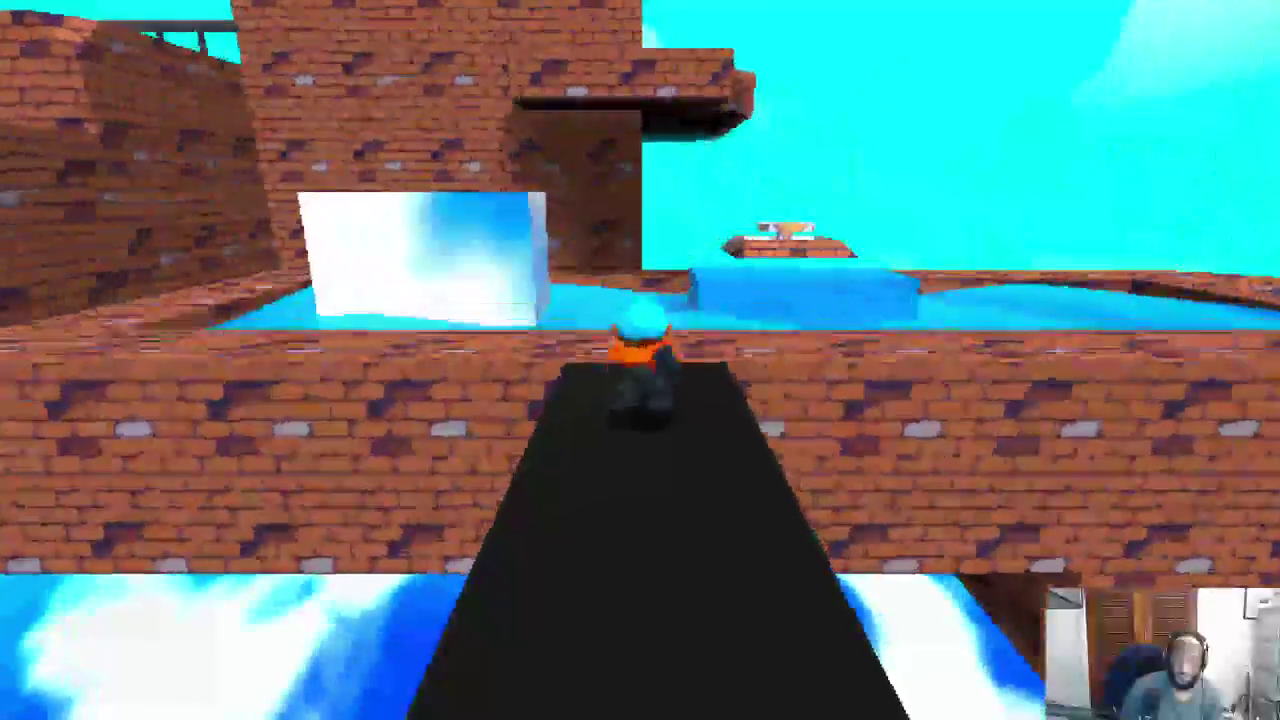
key("space")
key("Escape")
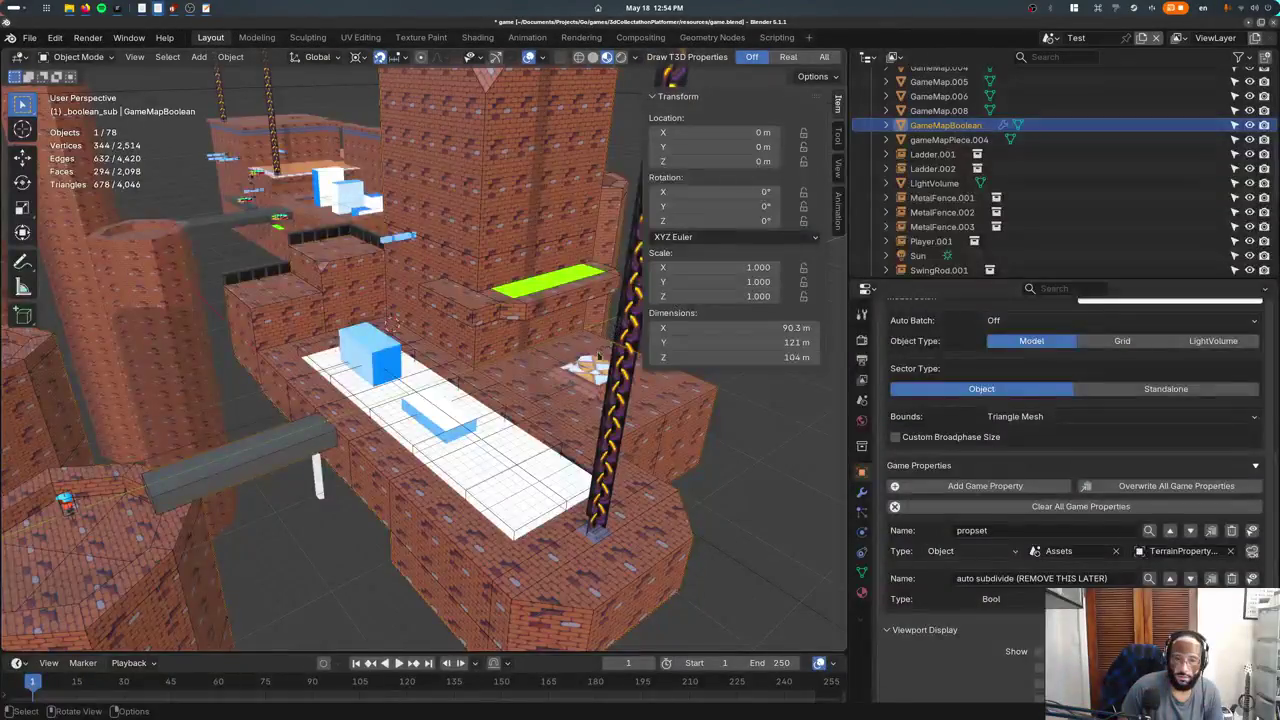
Toggle gameMapPiece.005 into Vertex Paint mode and back to Object Mode.
left_click(72, 56)
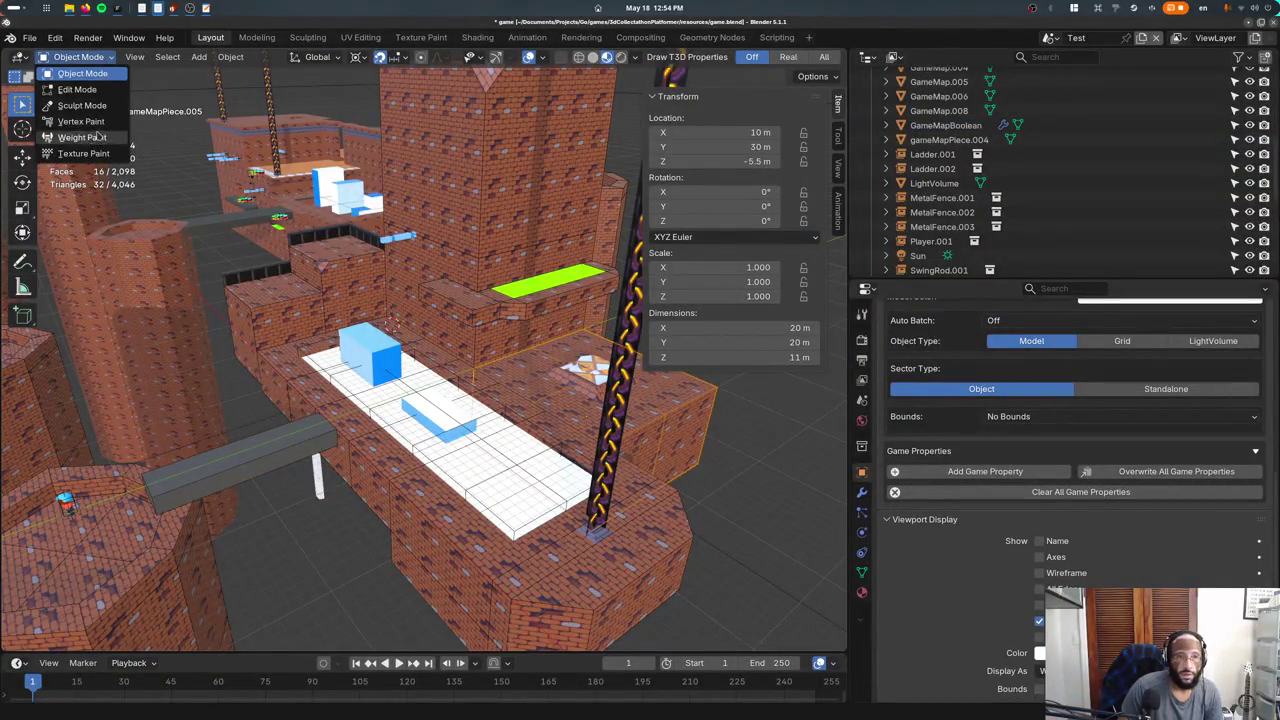
left_click(60, 122)
left_click(70, 56)
left_click(68, 74)
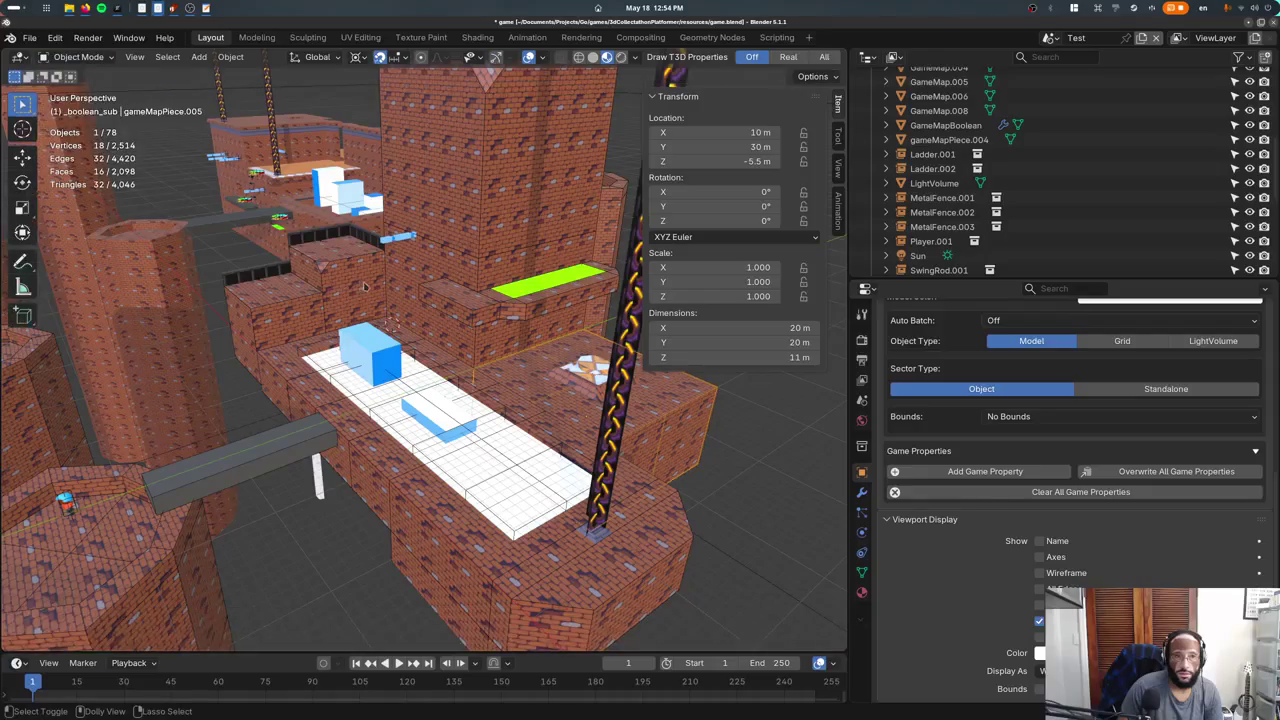
Re-export and play the level, crossing the bridge and ice, climbing brick ledges, and leaping off the walkway.
key("p")
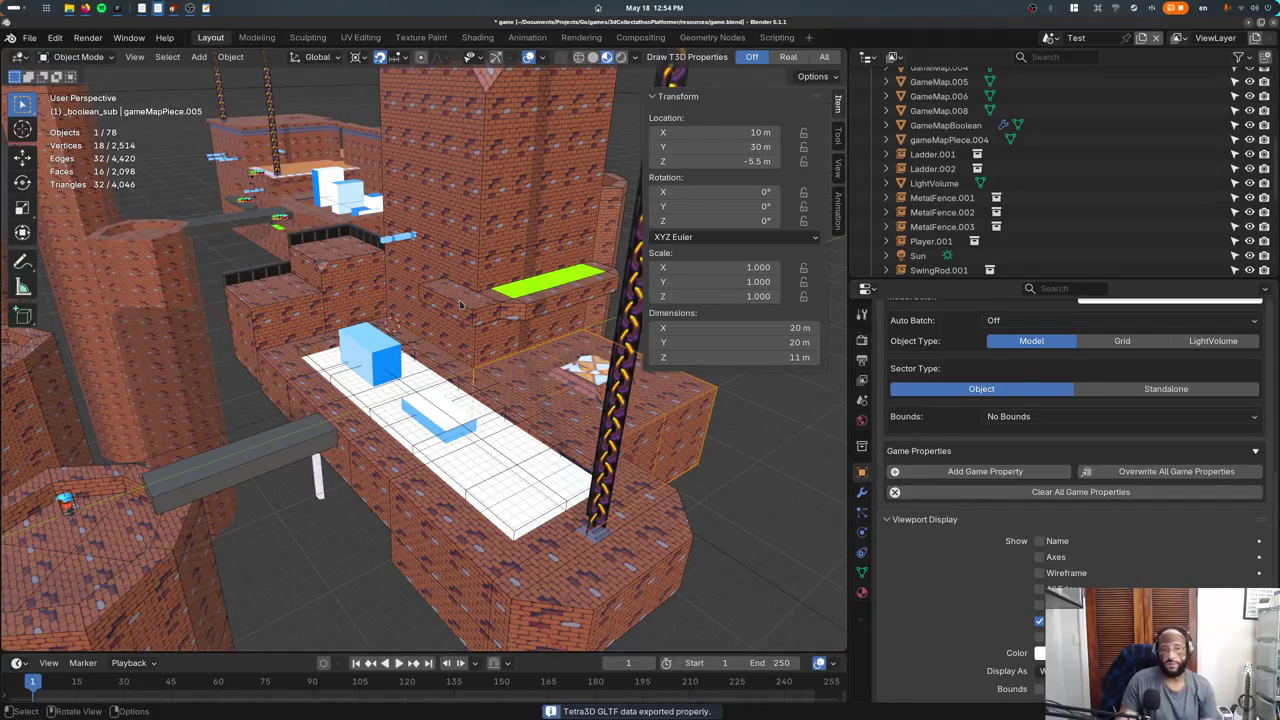
key("w")
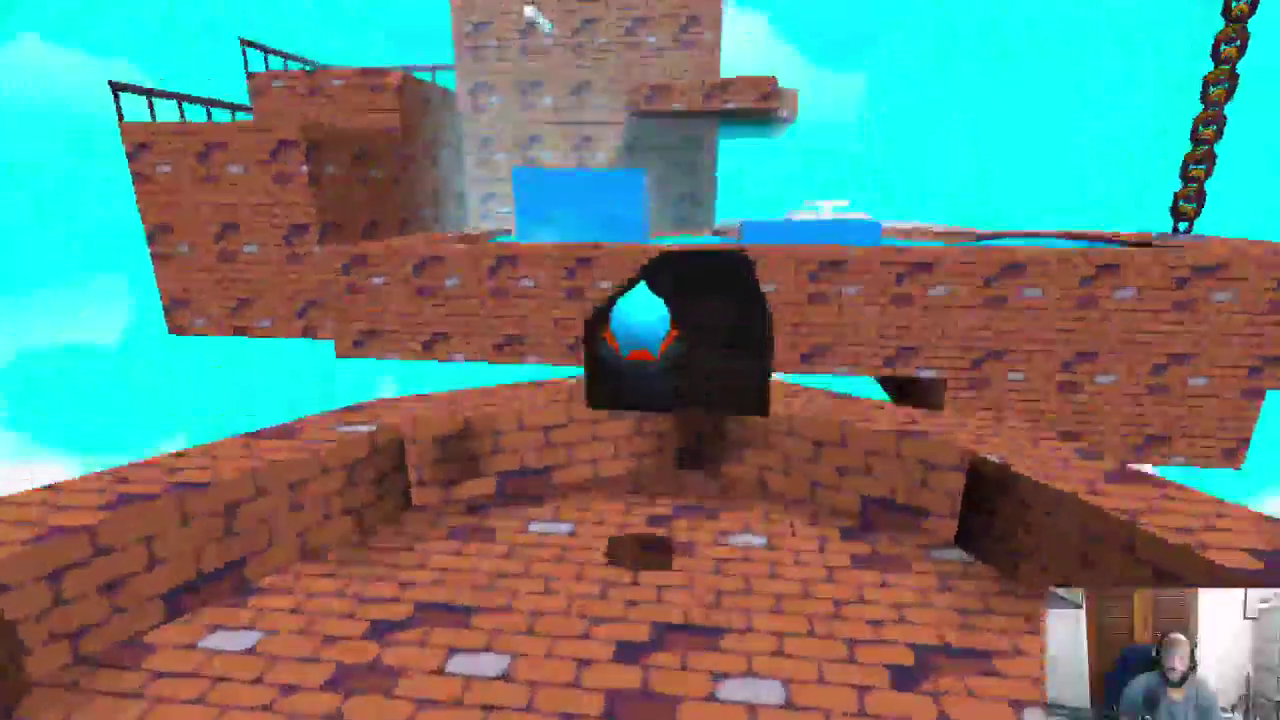
key("w")
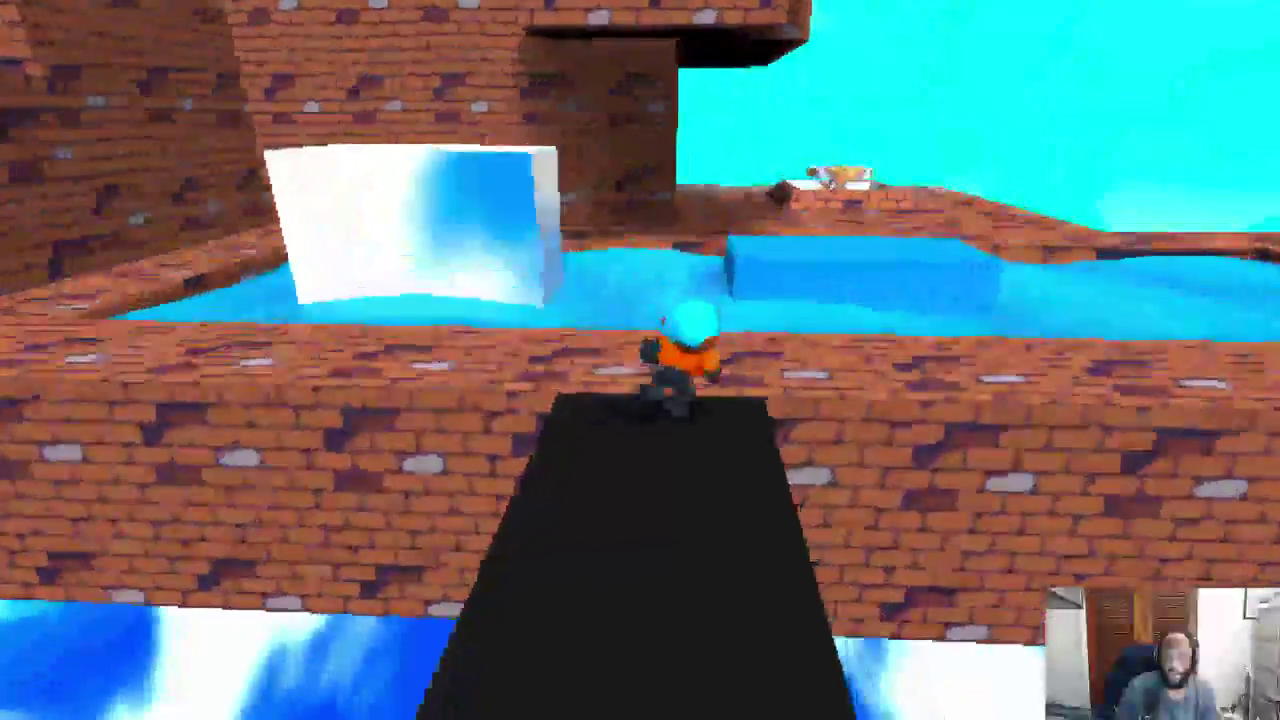
key("w")
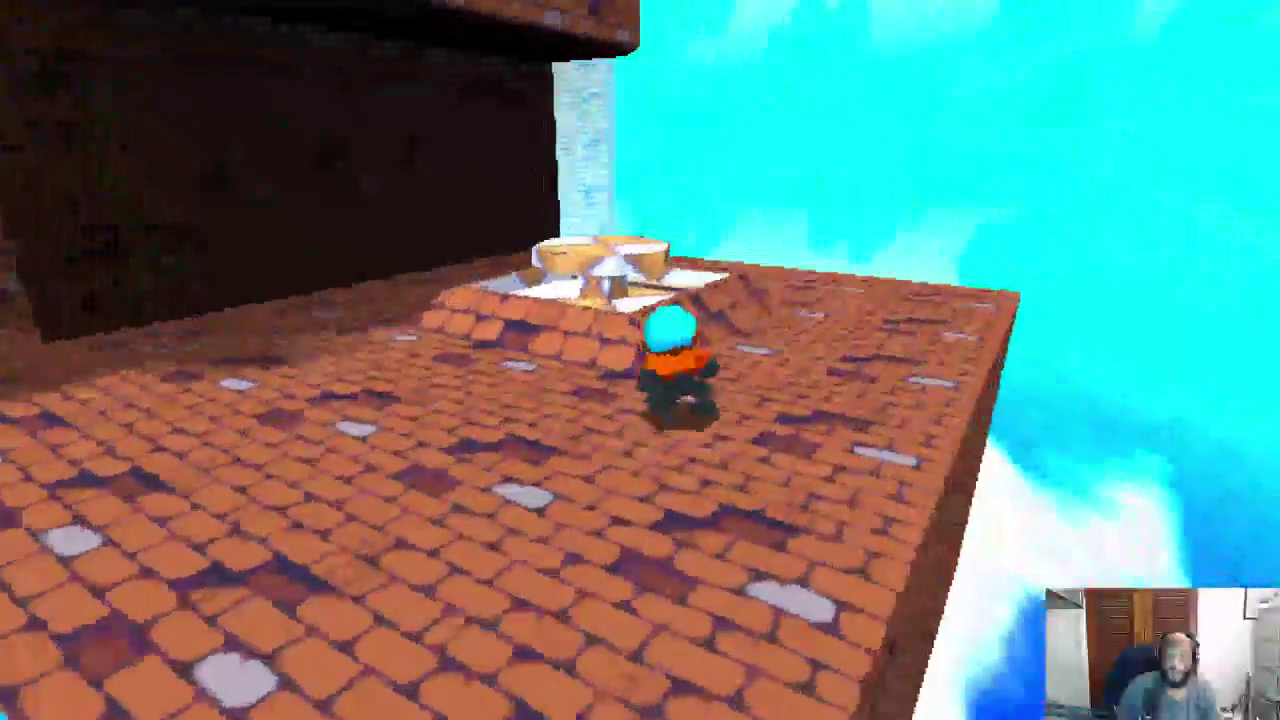
key("a")
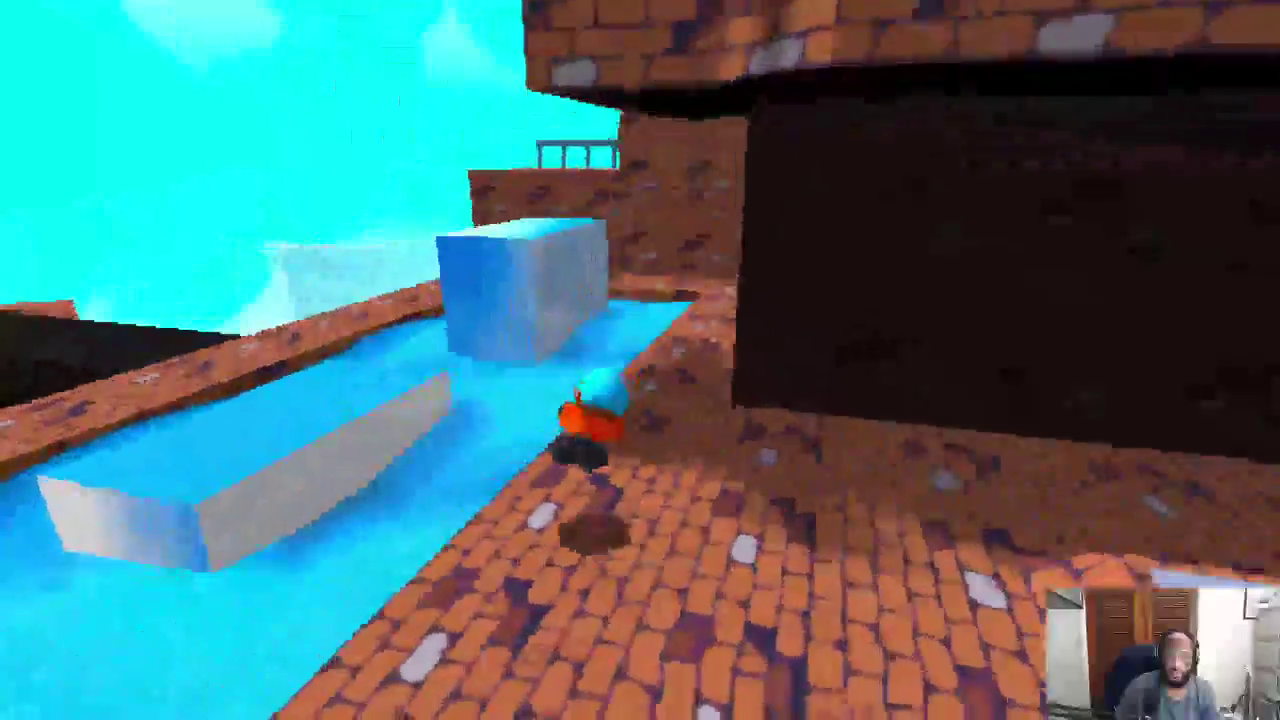
key("w")
key("space")
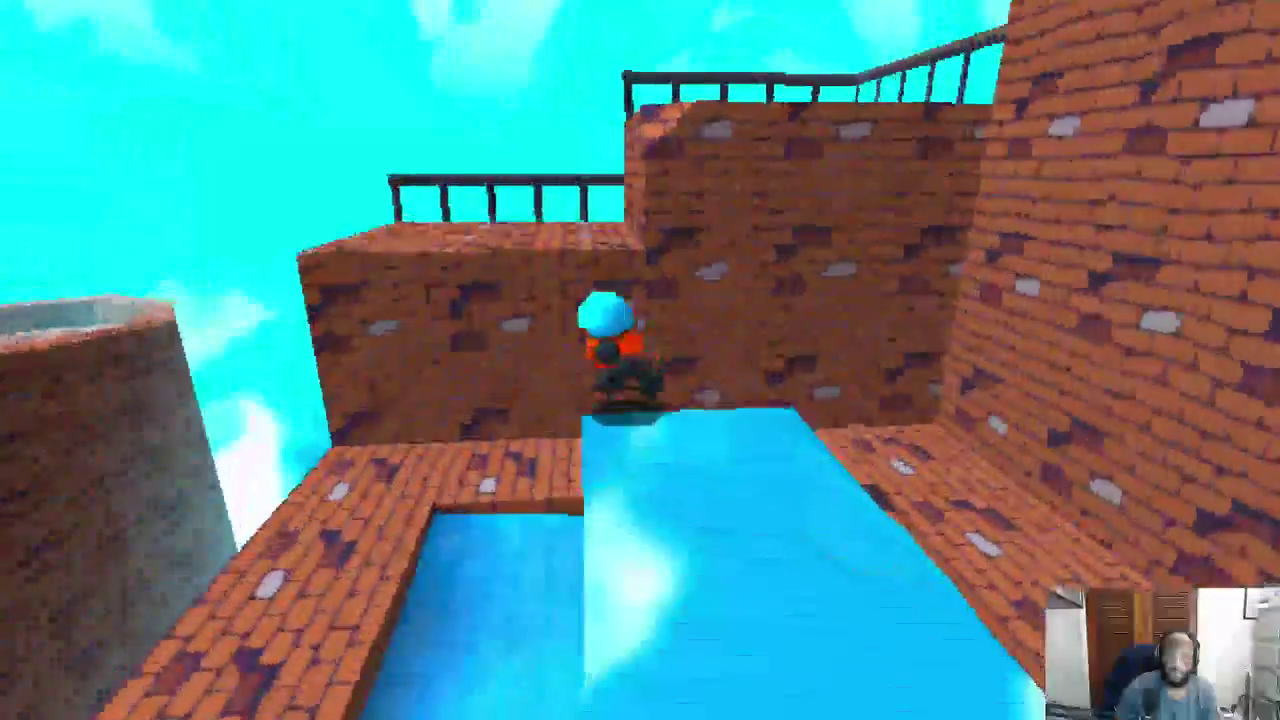
key("d")
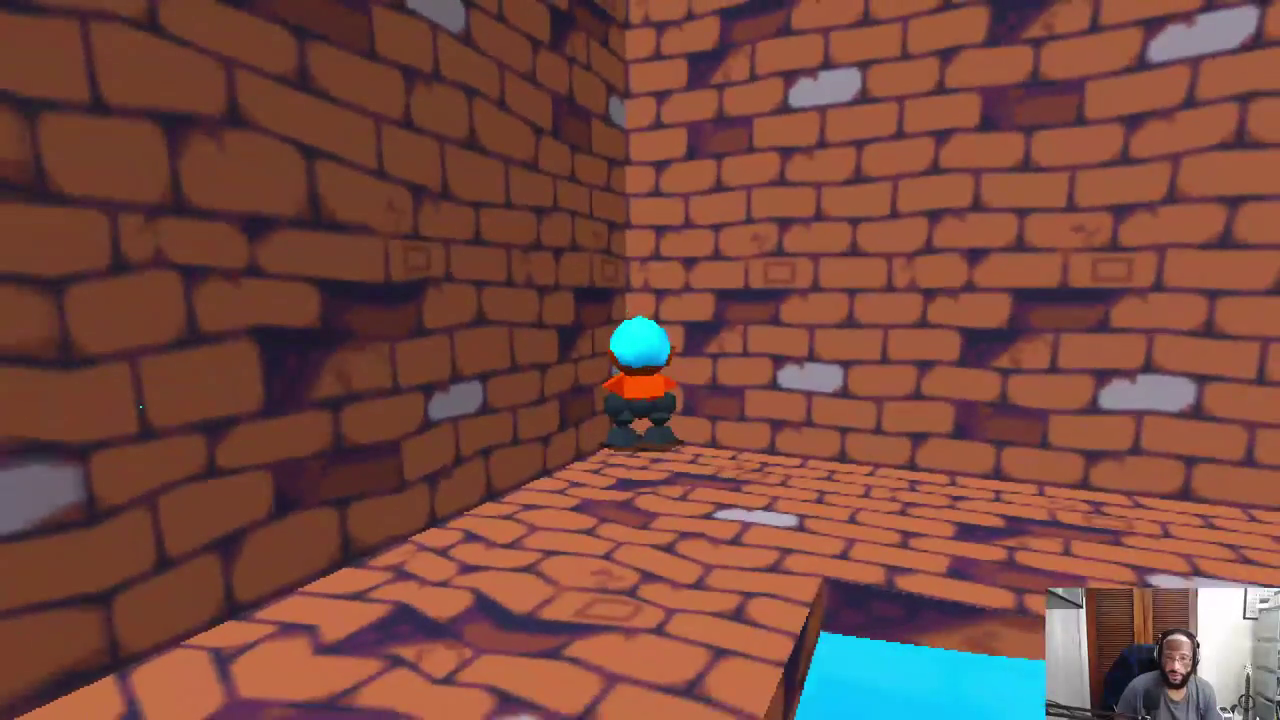
key("space")
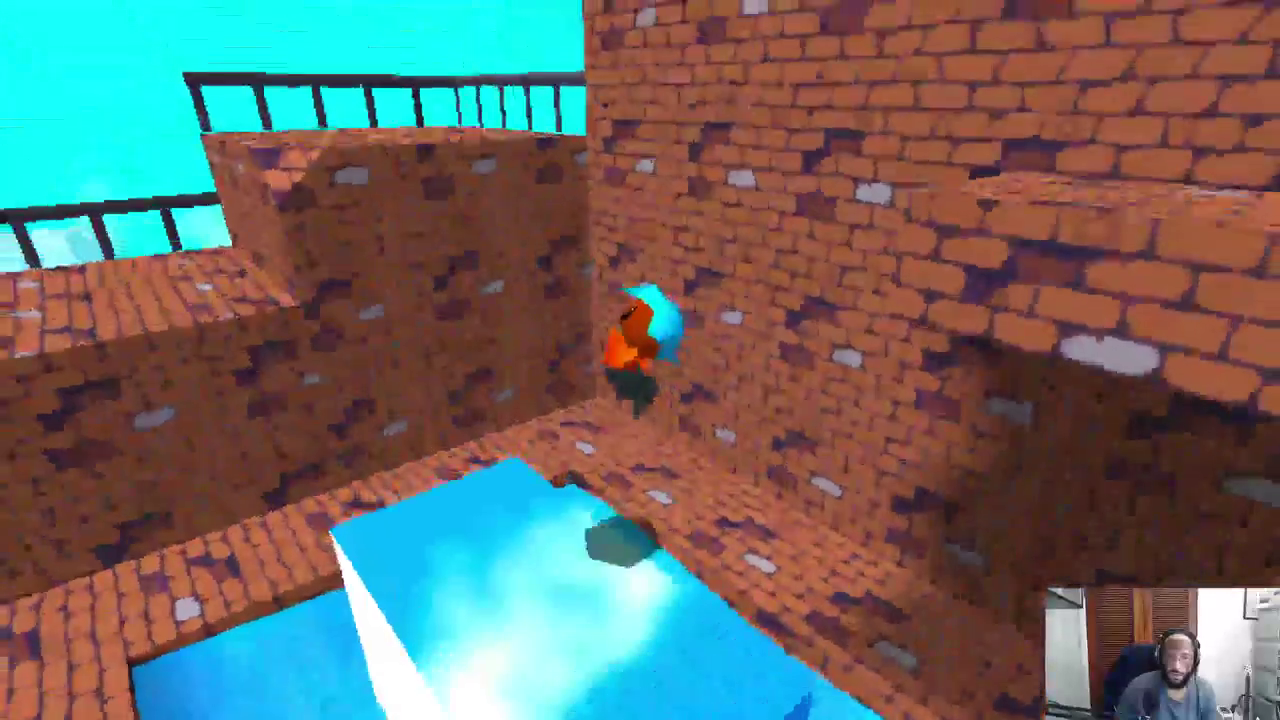
key("space")
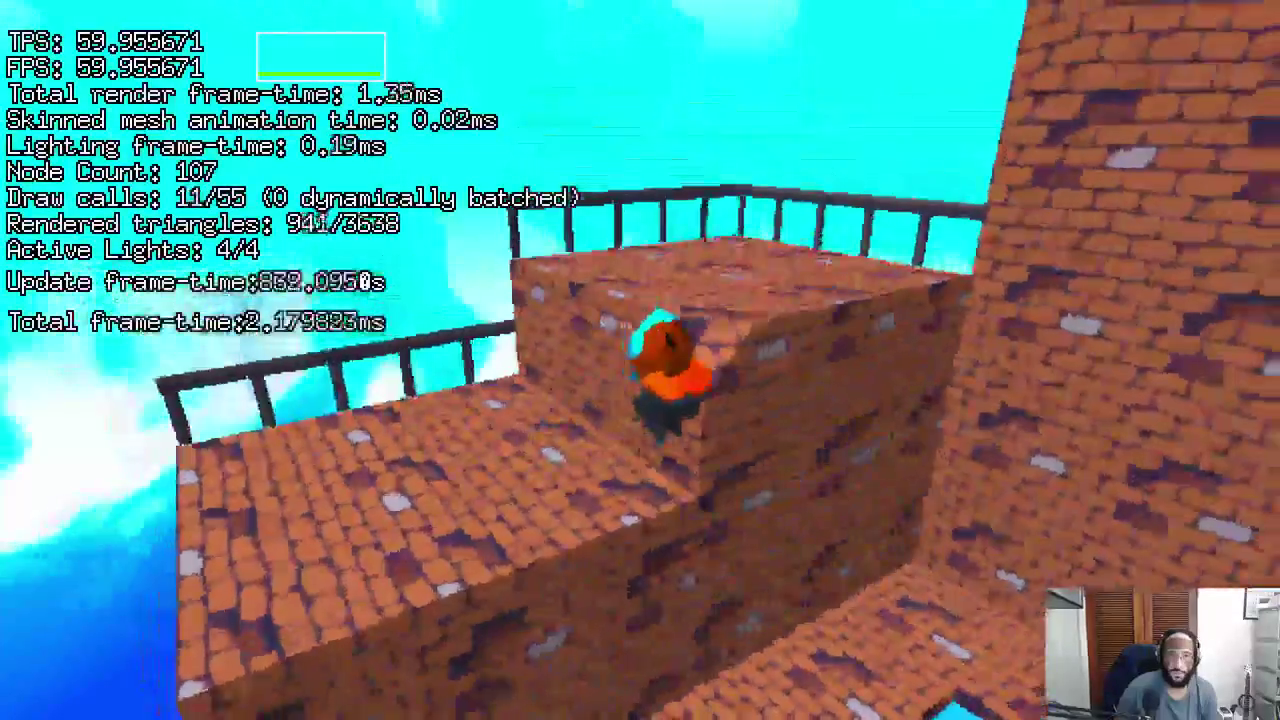
key("w")
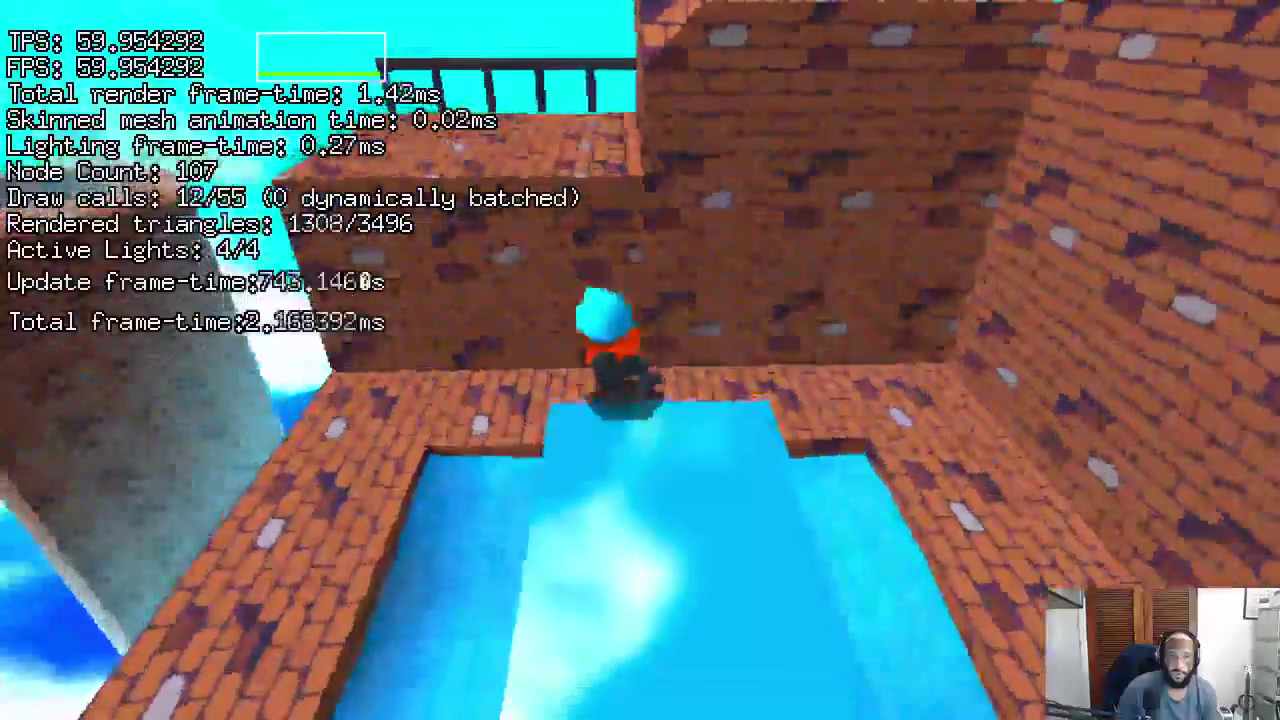
key("w")
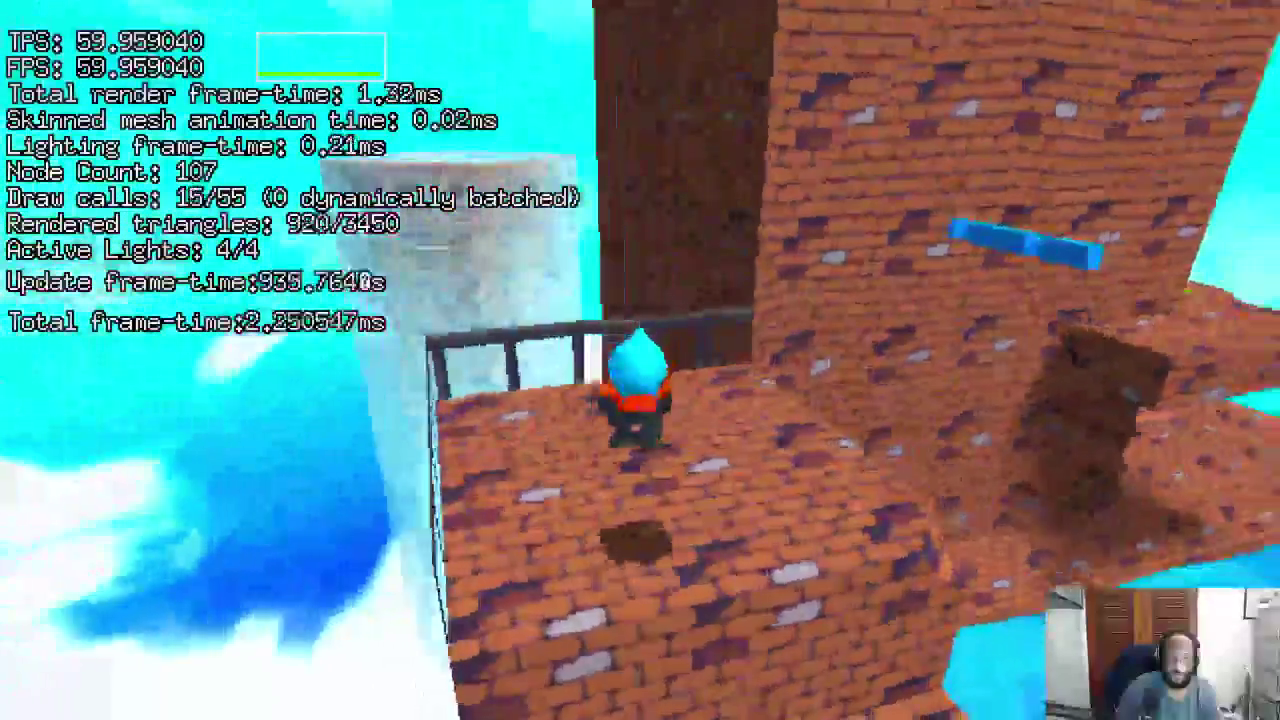
key("w")
key("w")
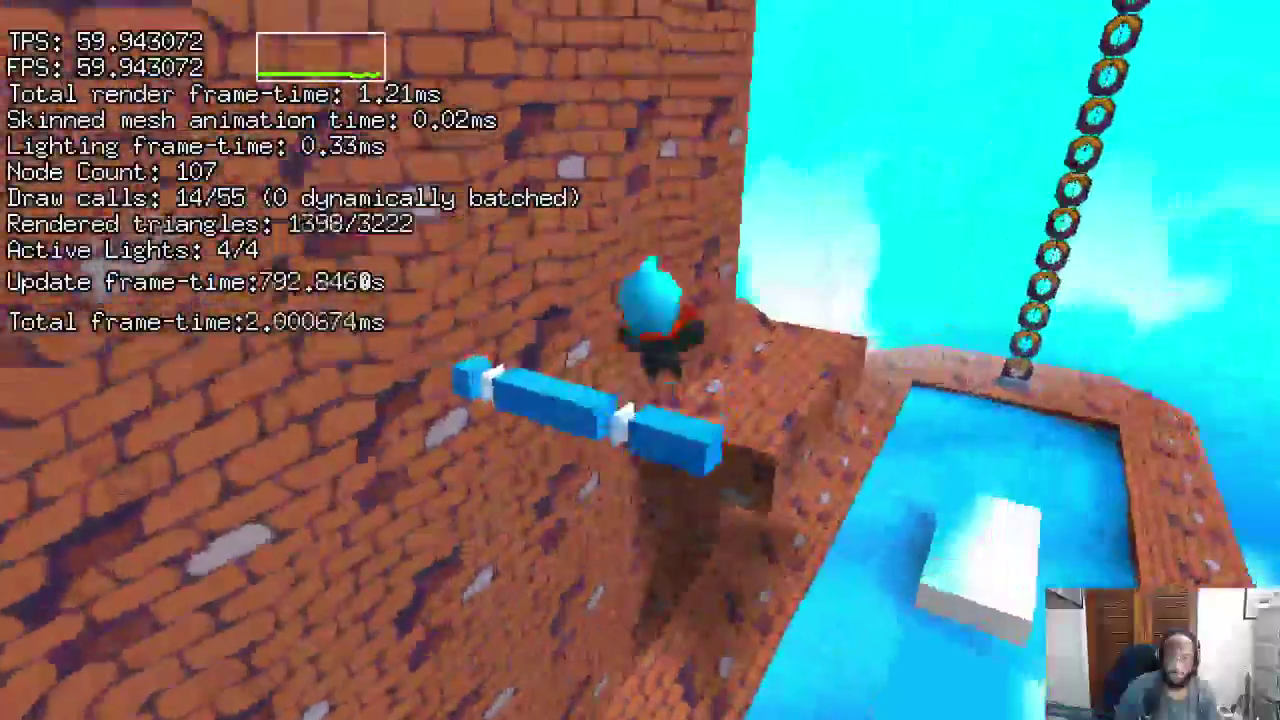
key("w")
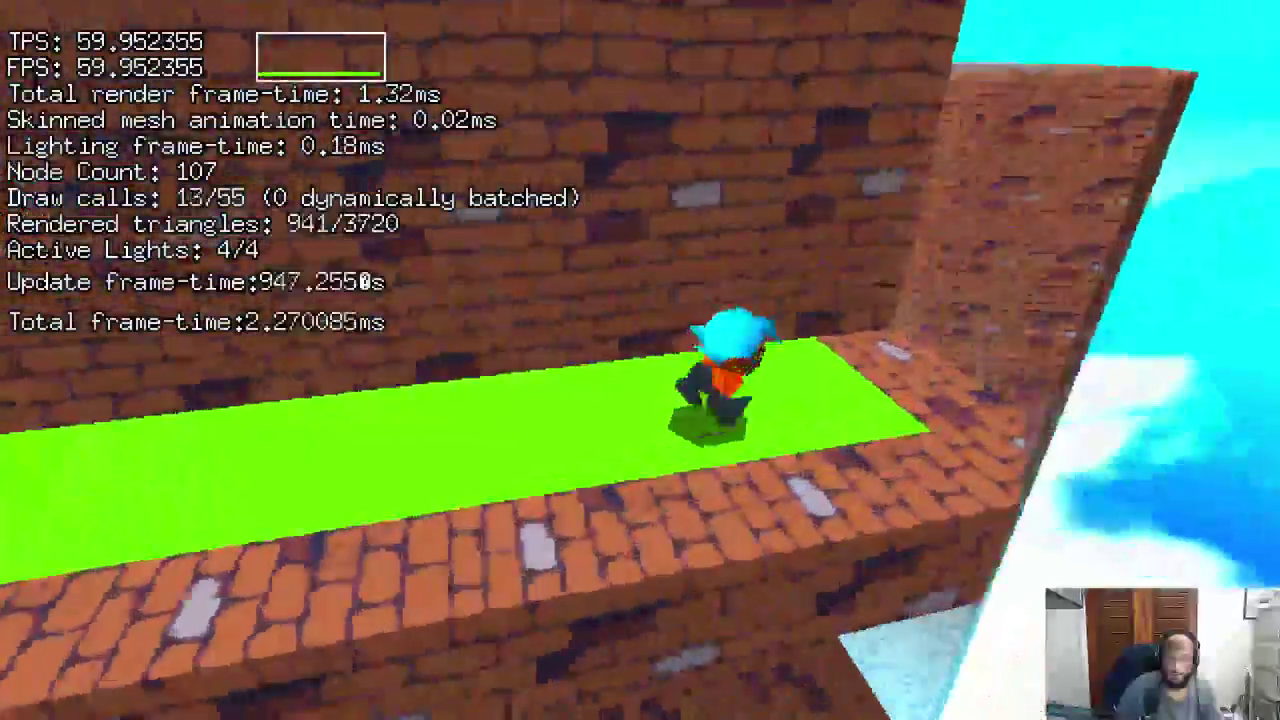
key("w")
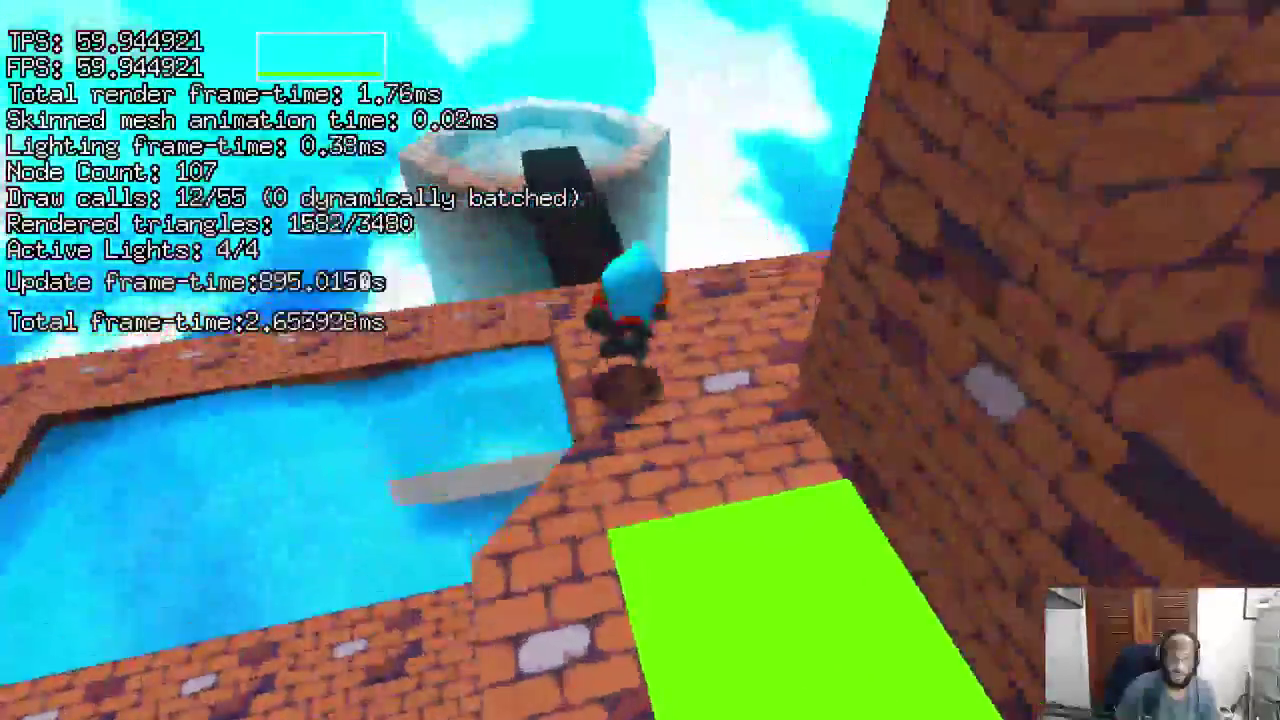
key("space")
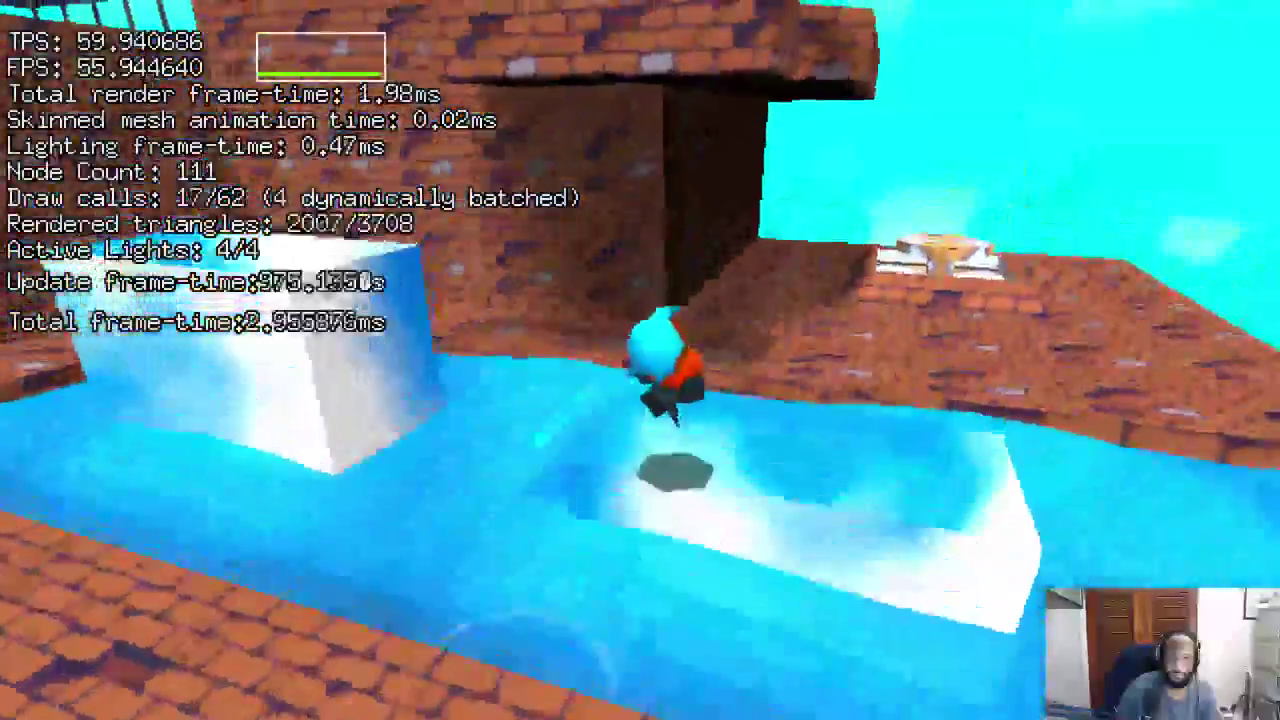
key("w")
key("F3")
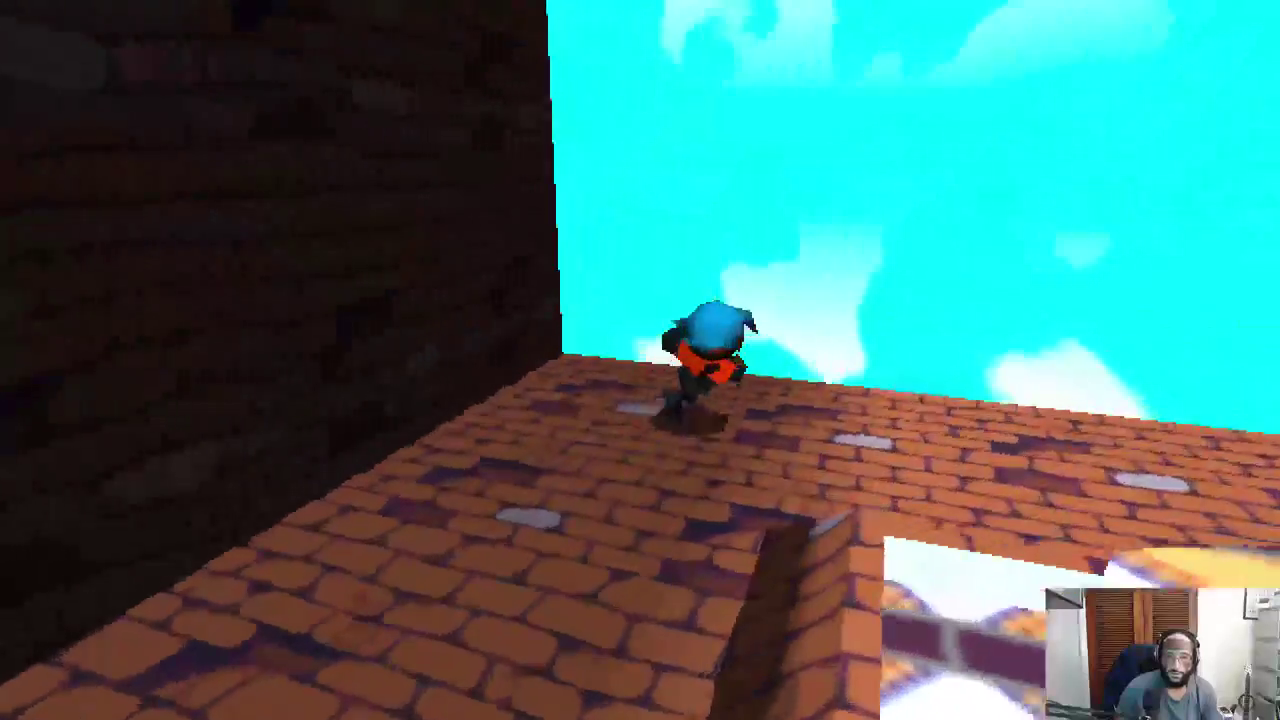
key("space")
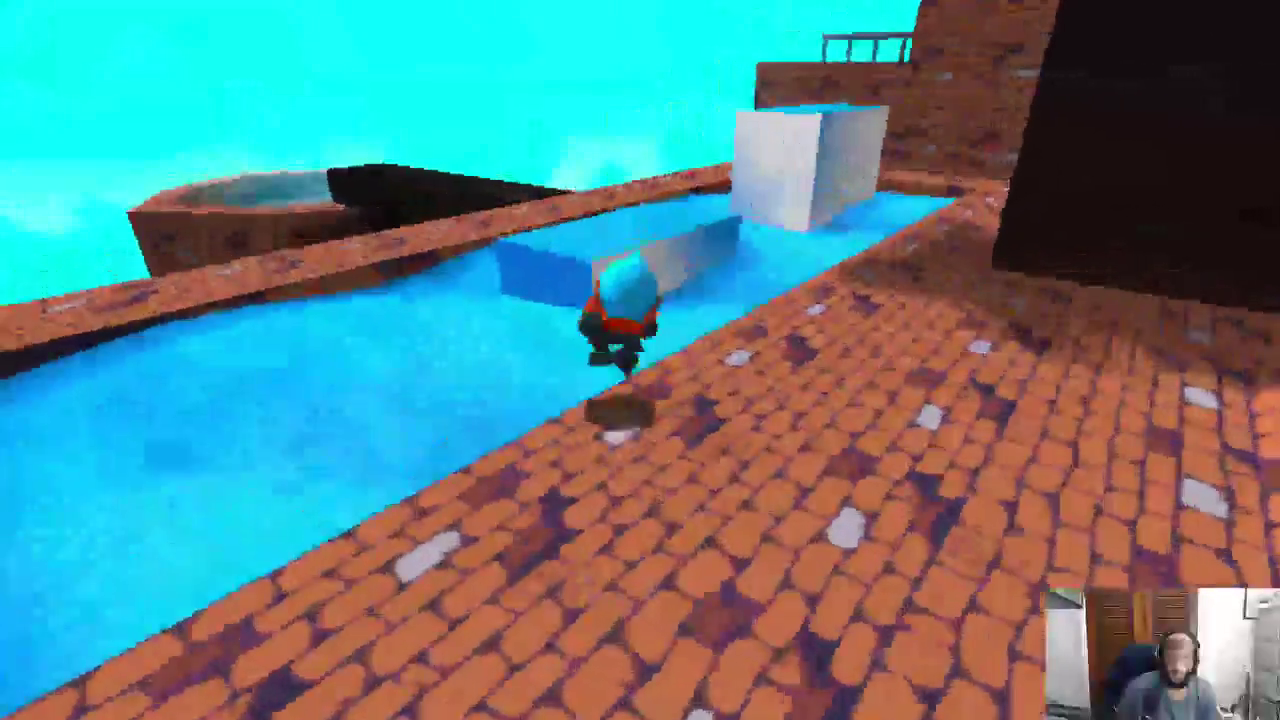
Swim through the pool and water channel, climb the brick wall, then quit the game.
key("w")
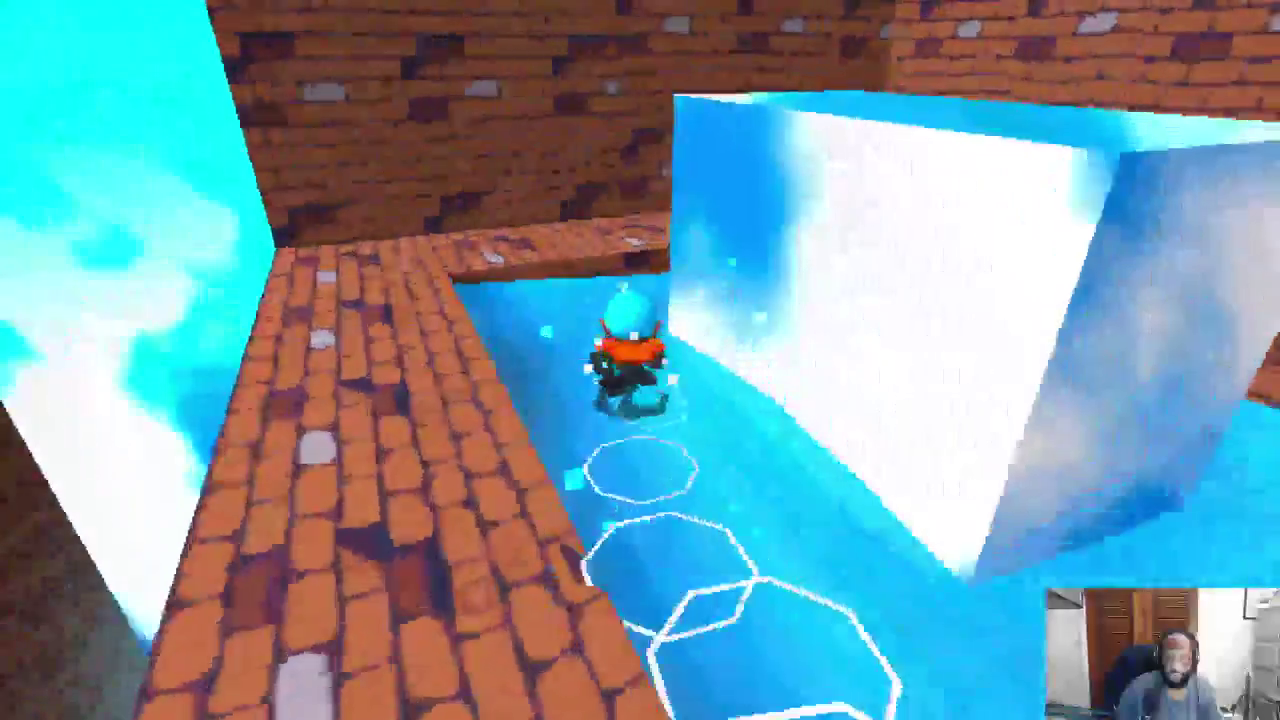
key("w")
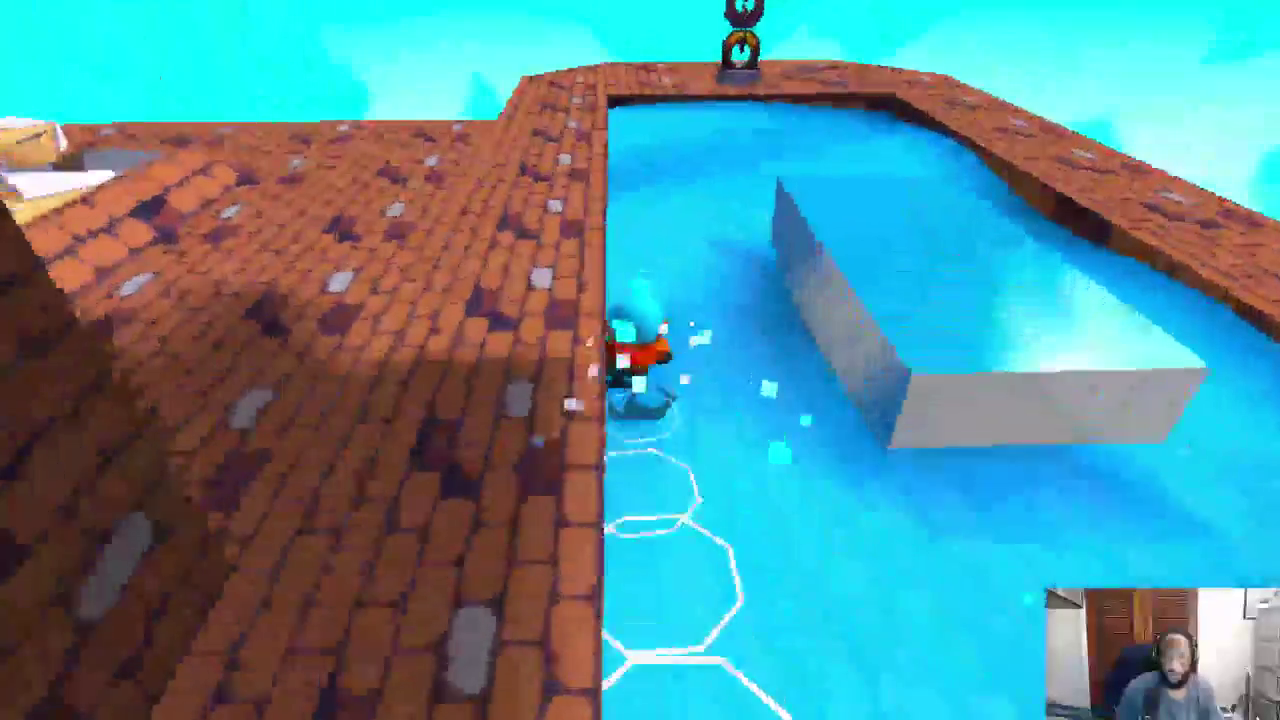
key("w")
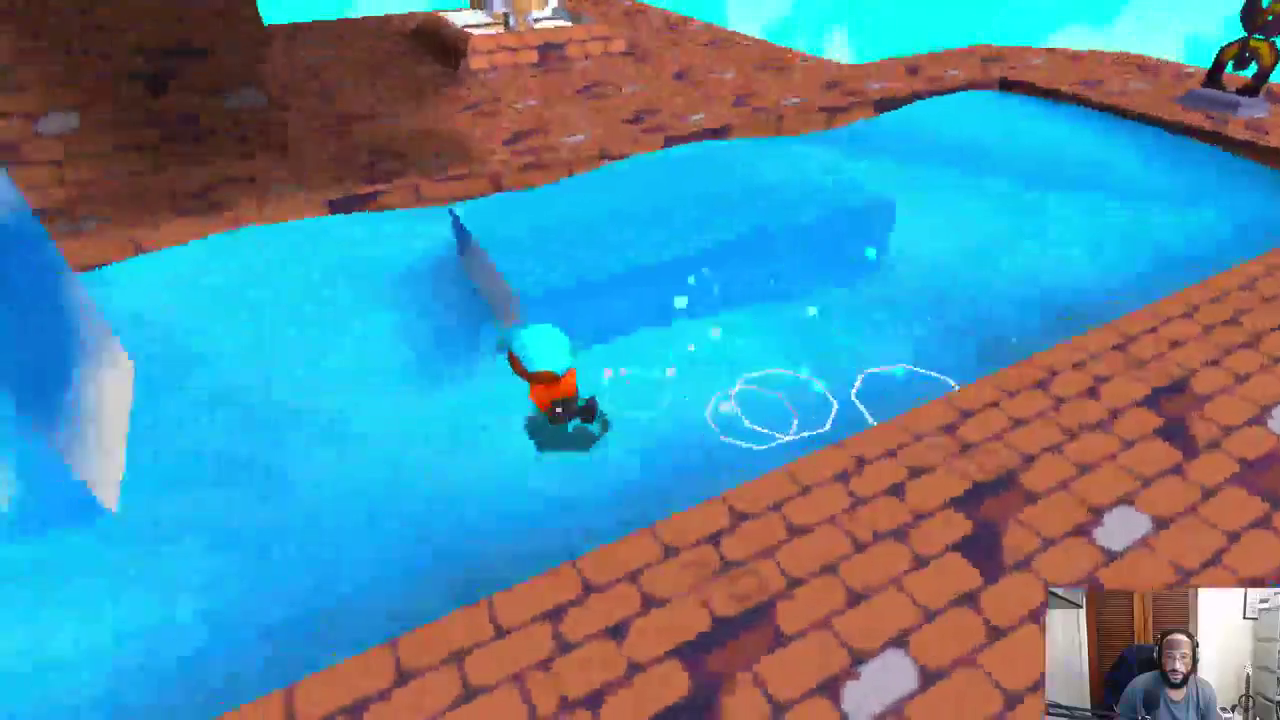
key("w")
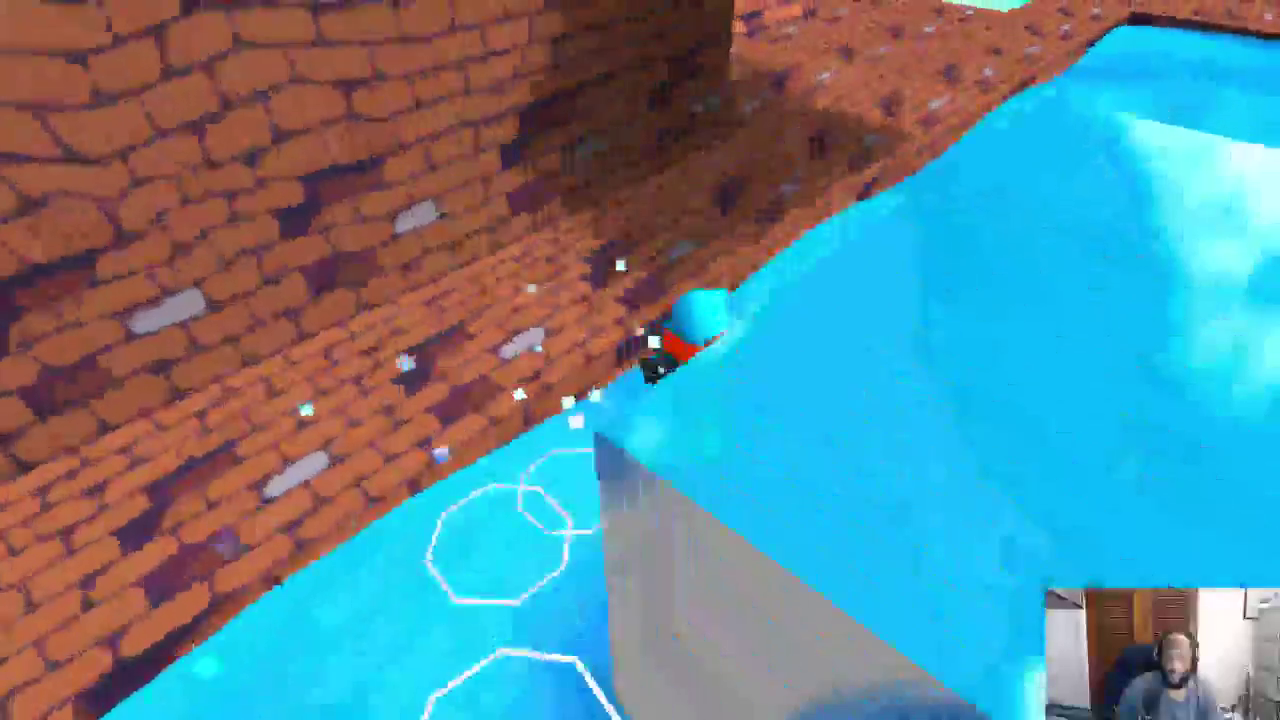
key("w")
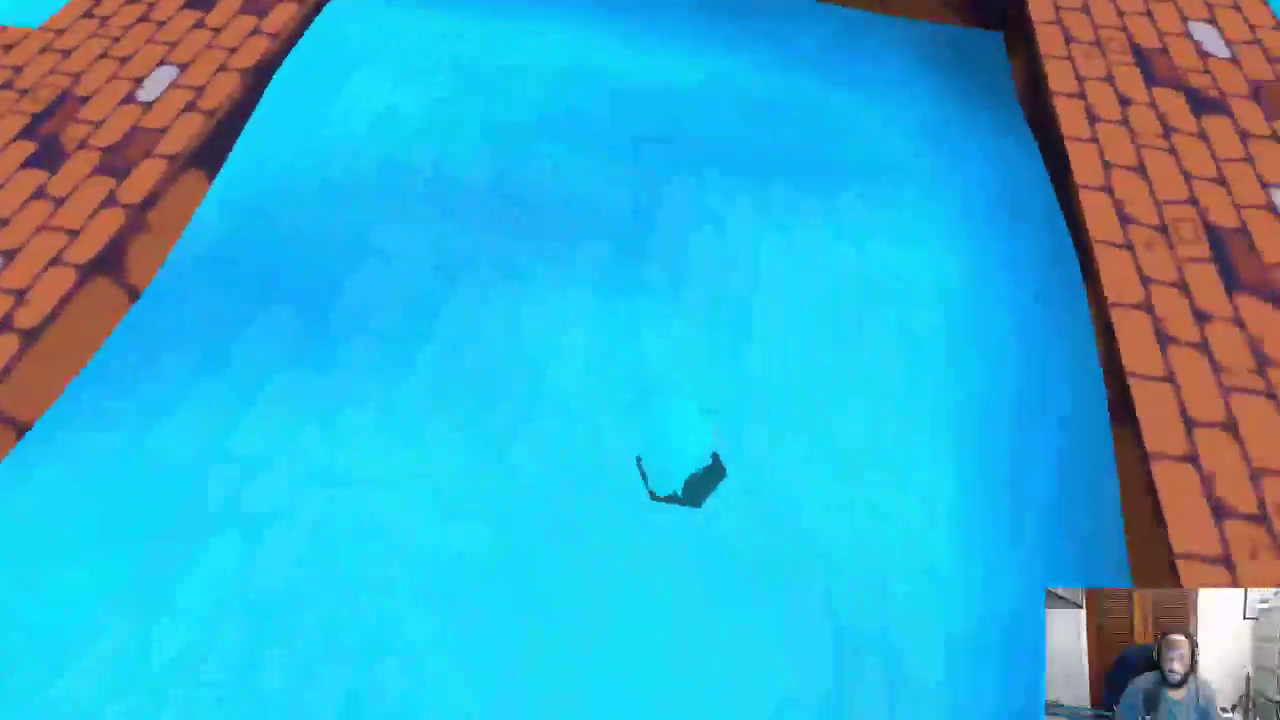
key("w")
key("w")
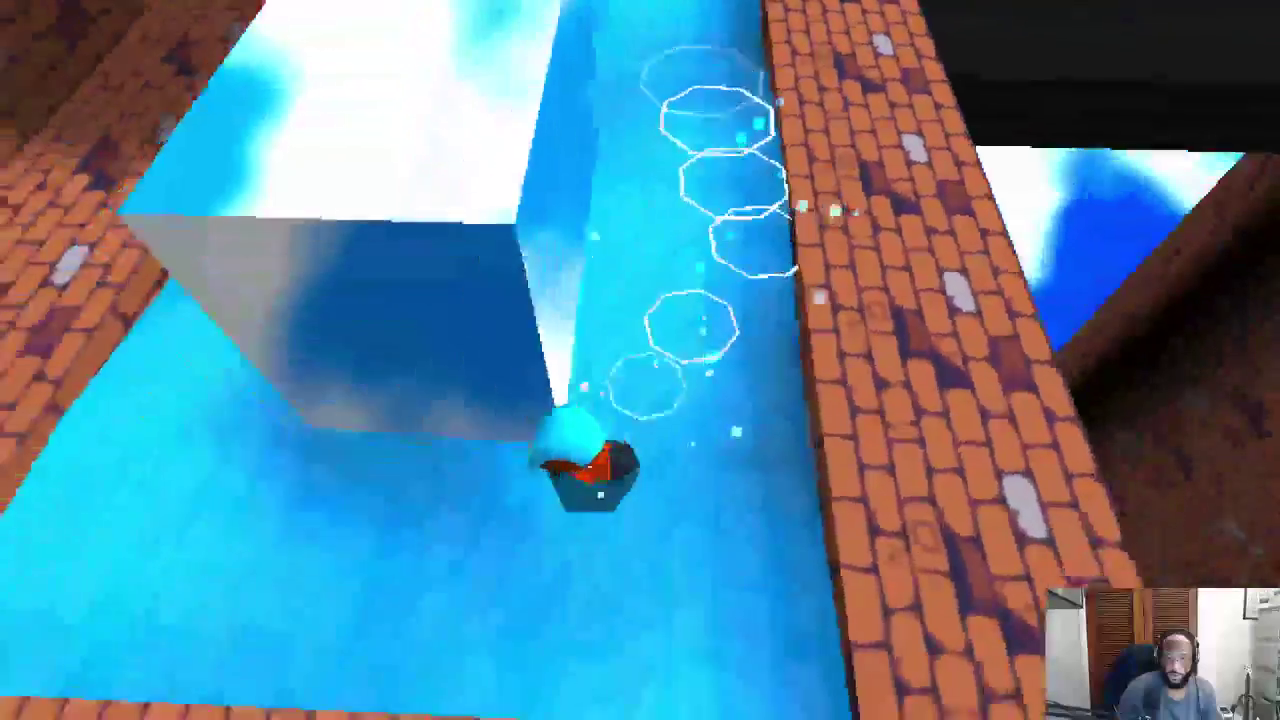
key("w")
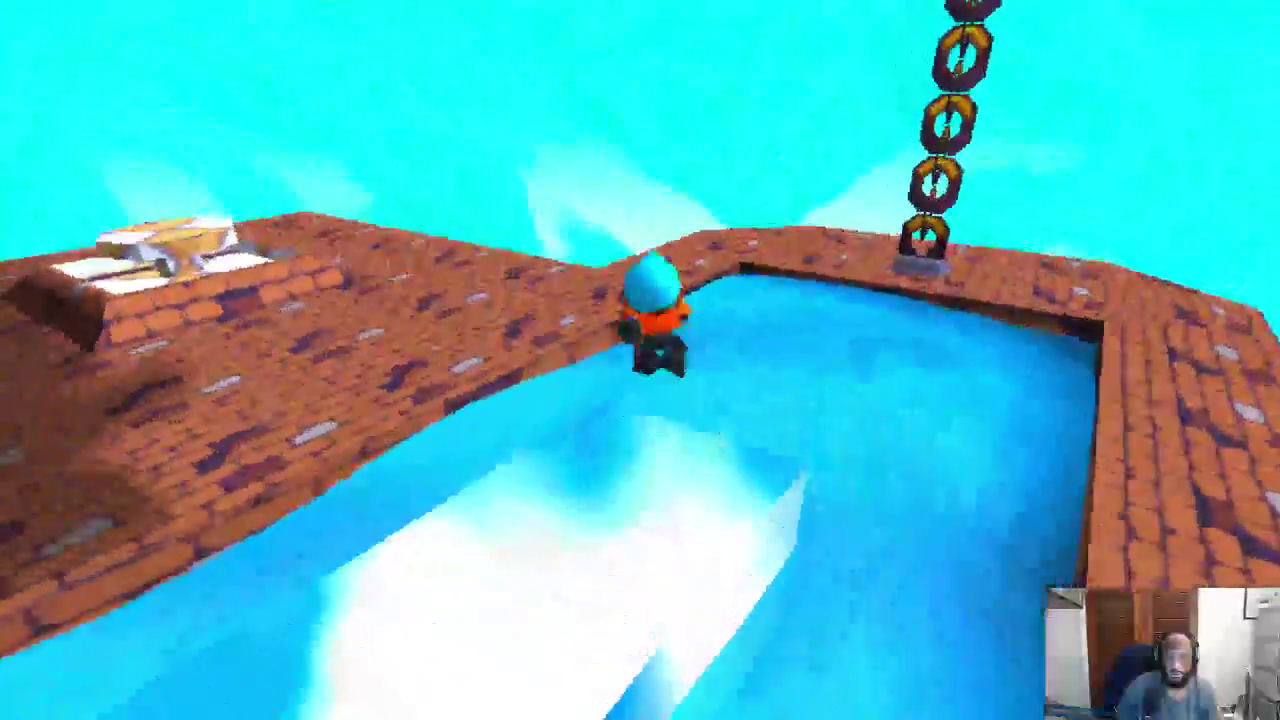
key("w")
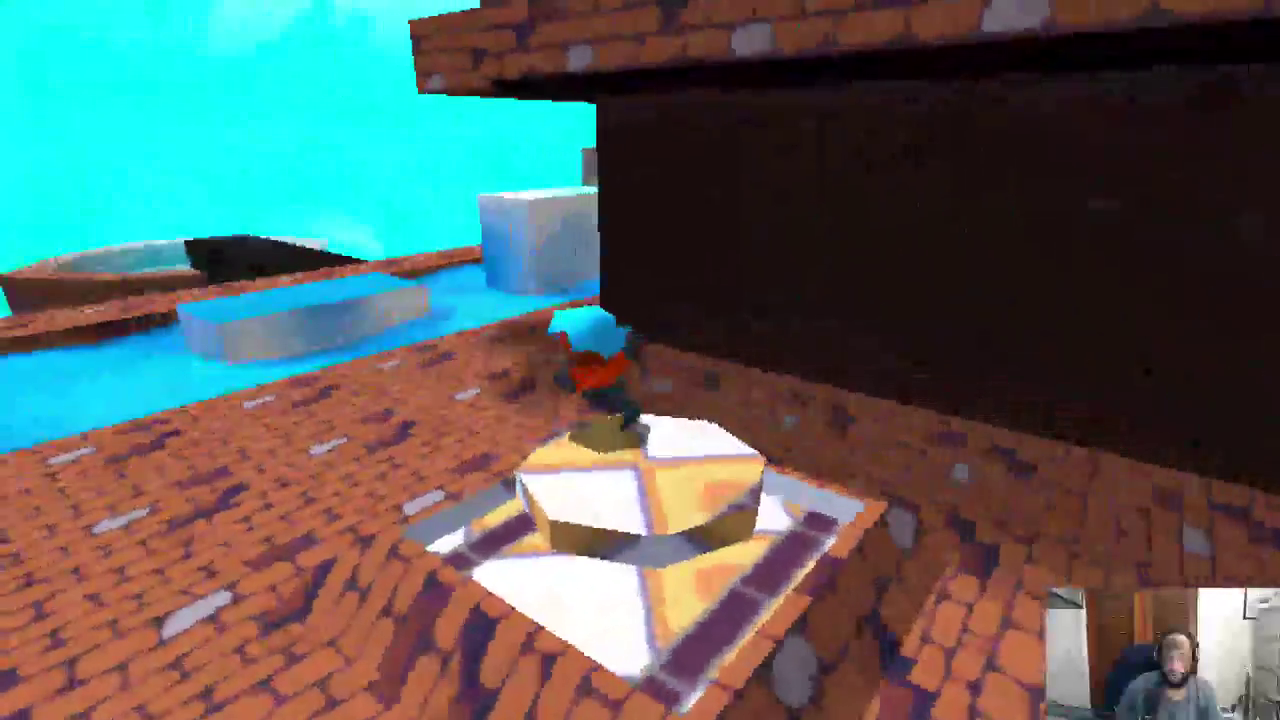
key("w")
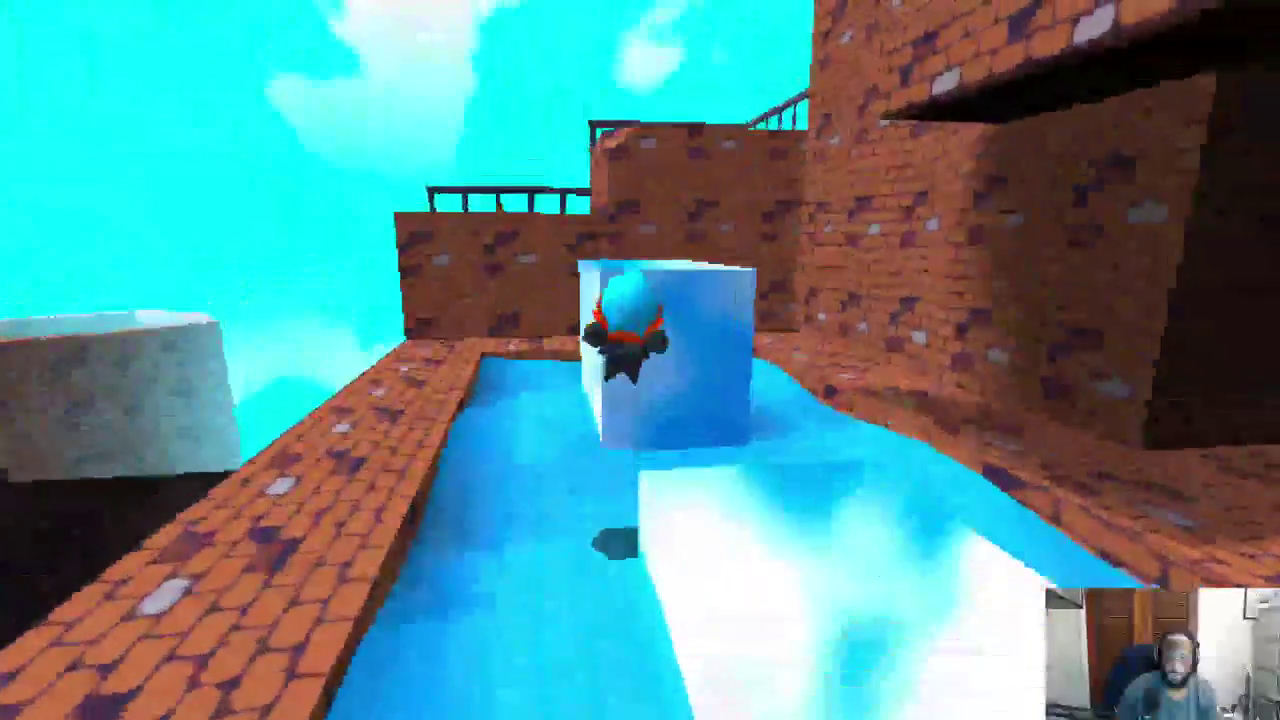
key("w")
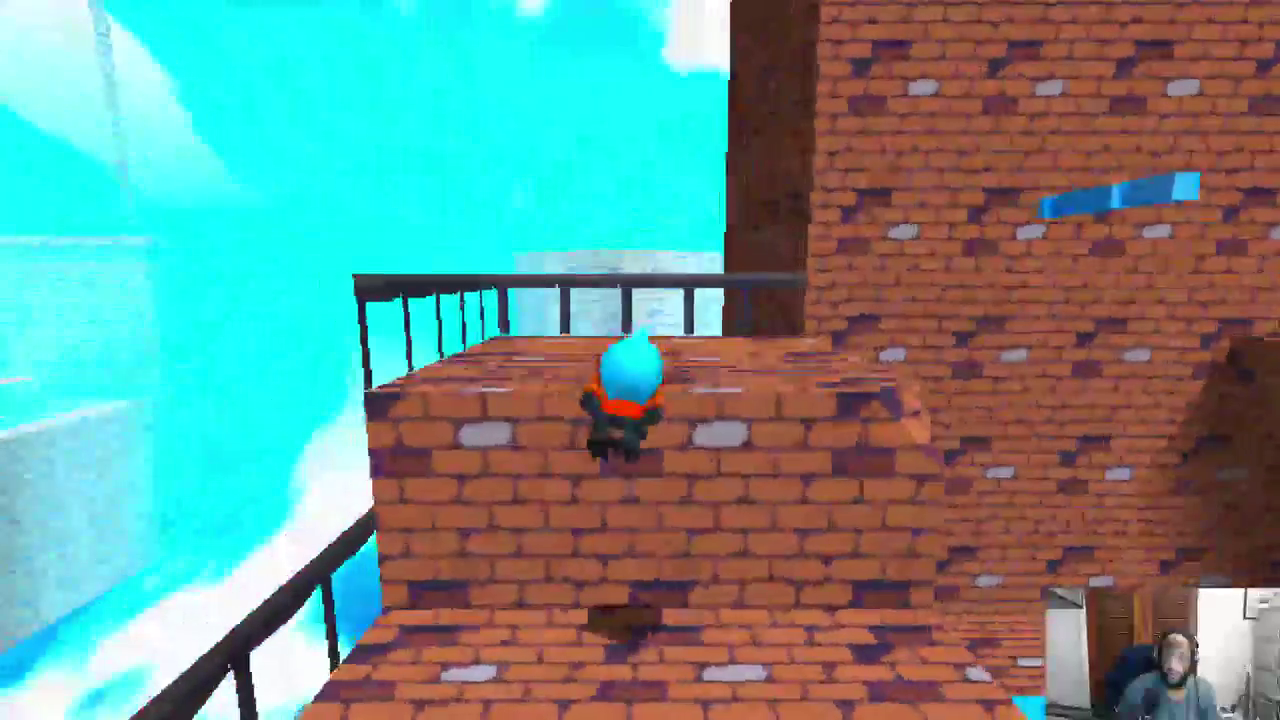
key("w")
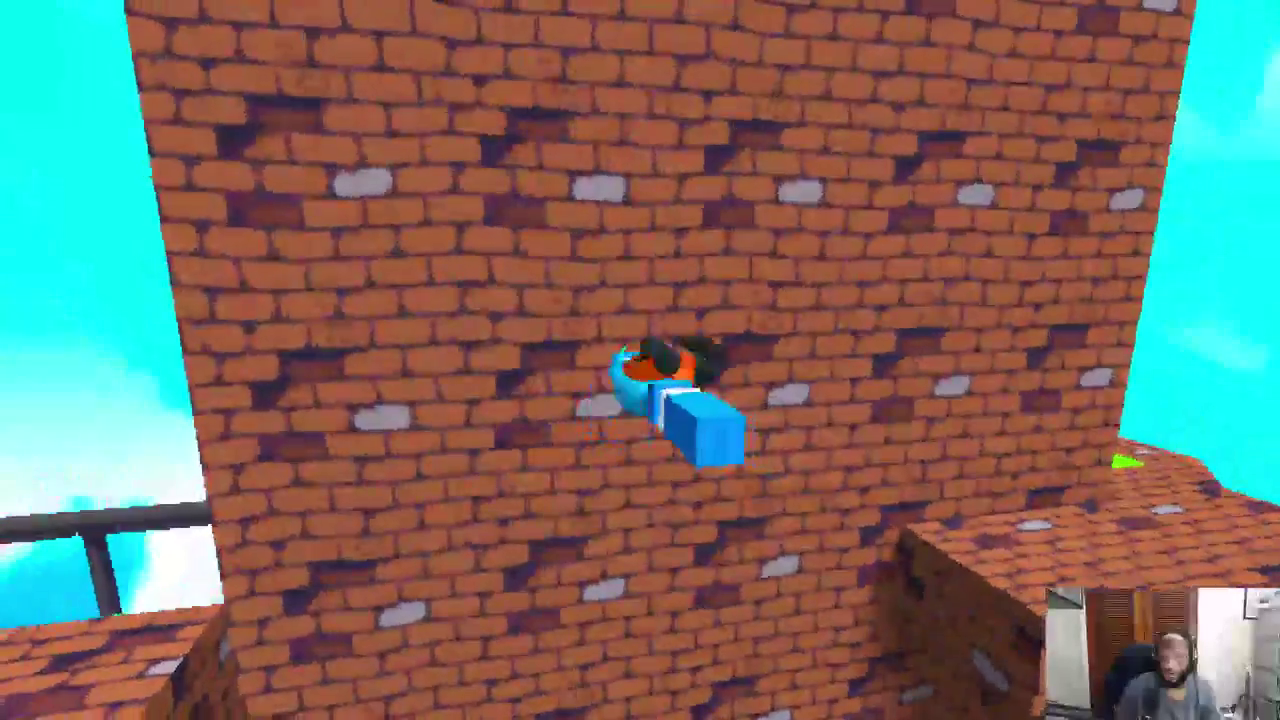
key("w")
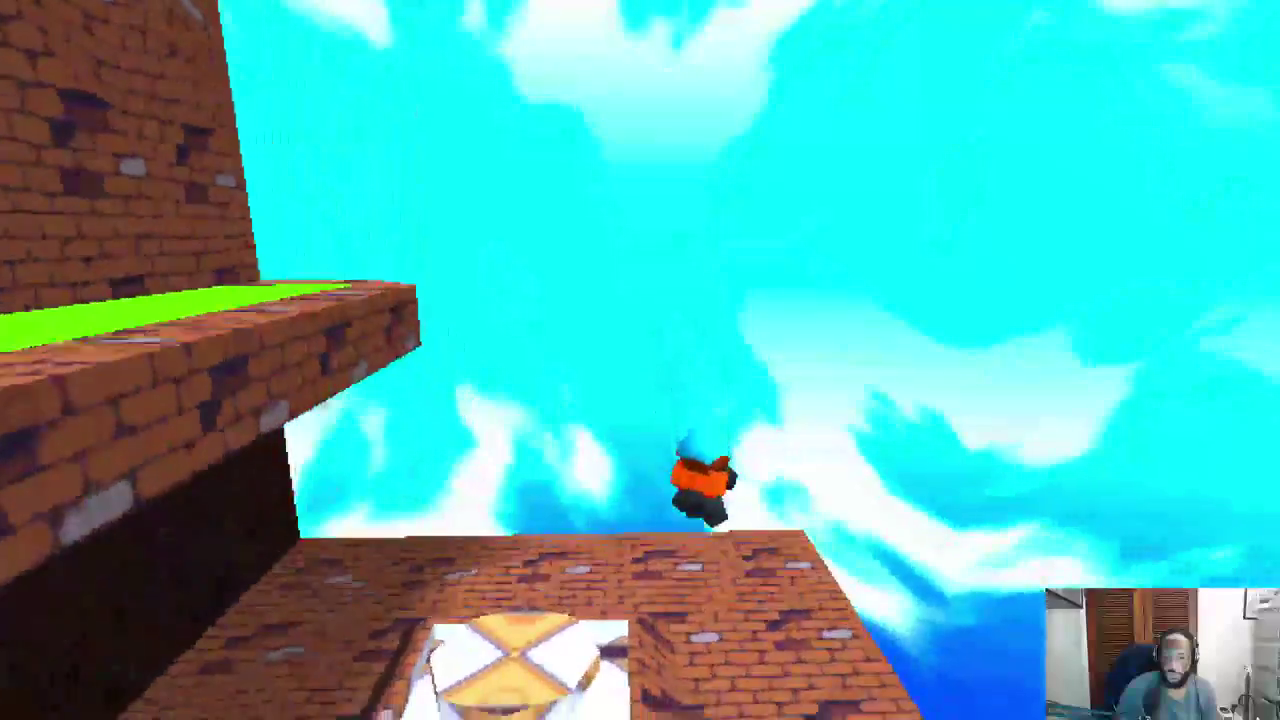
key("a")
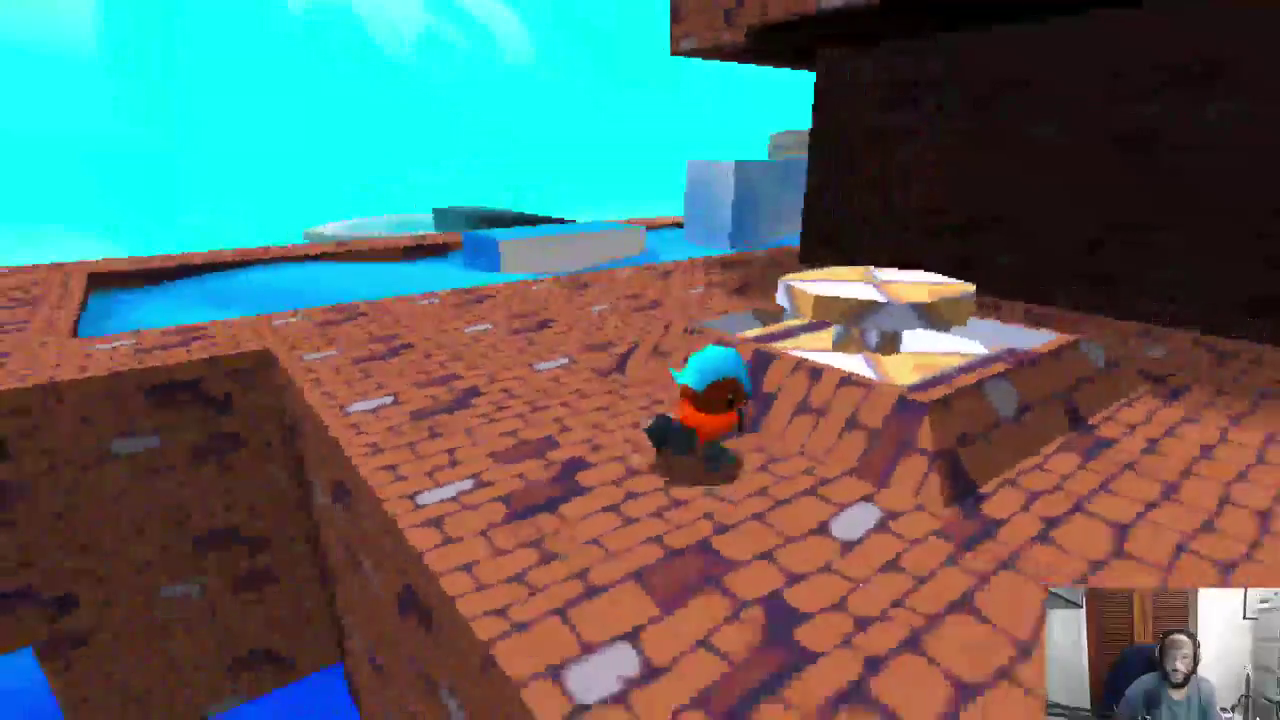
key("Escape")
scroll(575, 392, "down", 3)
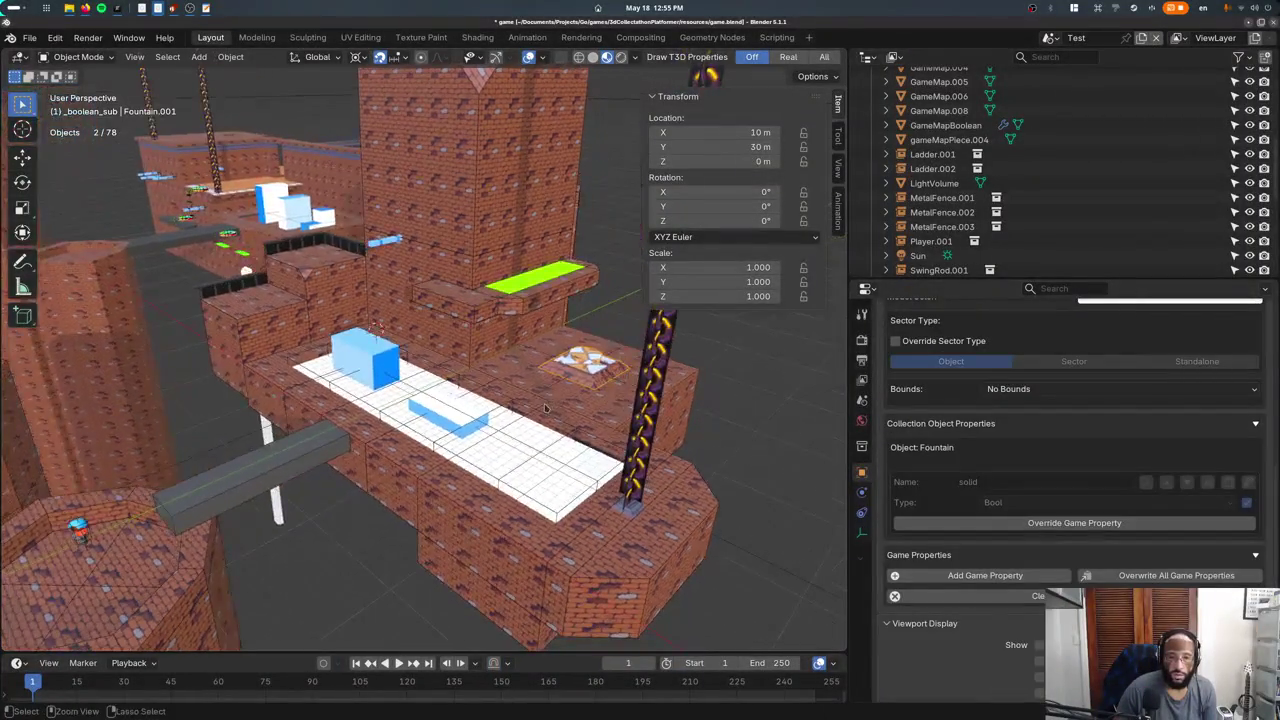
Save game.blend and reselect GameMapBoolean to check its game properties.
key("ctrl+s")
left_click(588, 400)
left_click(580, 372)
left_click(580, 372)
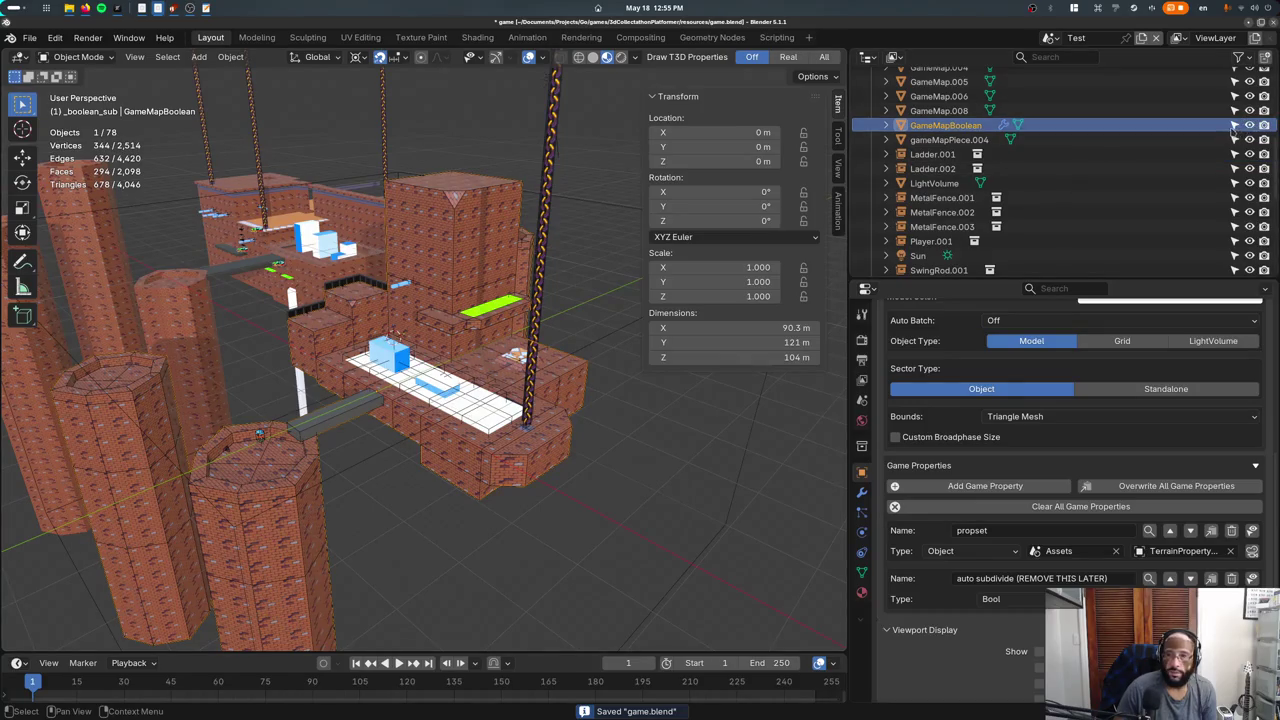
scroll(928, 167, "up", 5)
scroll(928, 167, "up", 3)
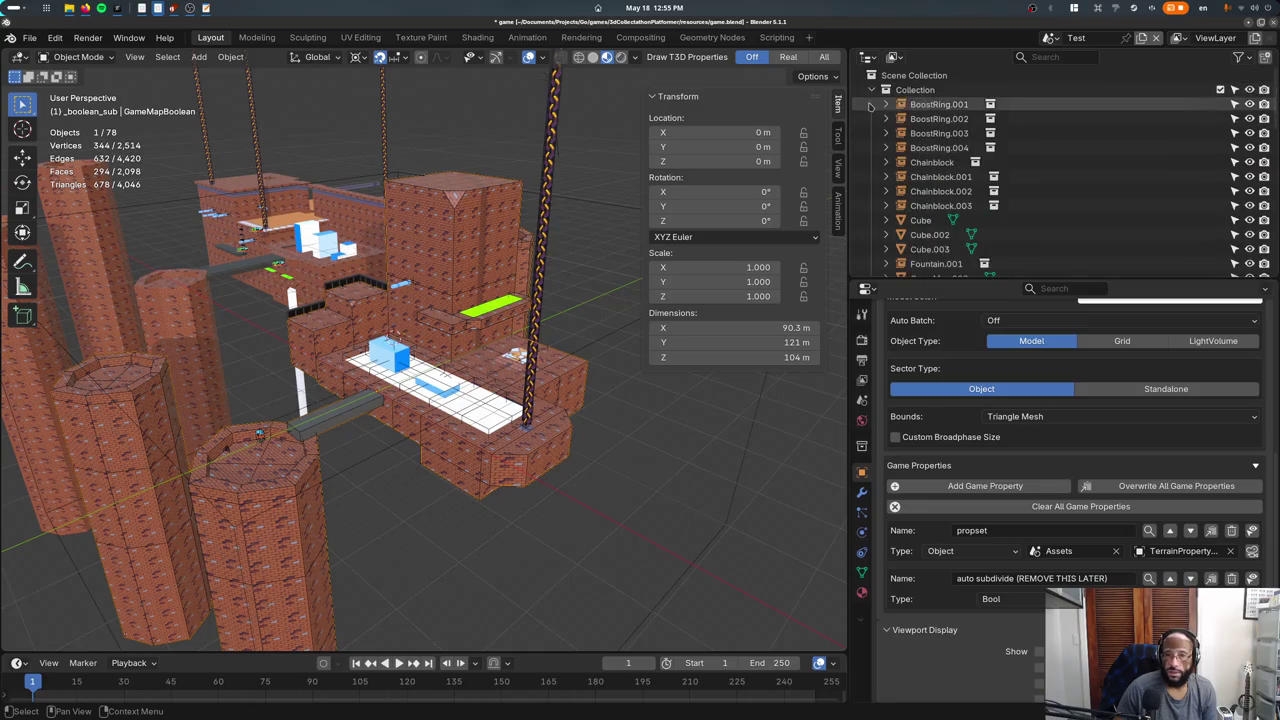
Clear the selection and open the Outliner's scene collection context menu.
left_click(912, 75)
scroll(930, 140, "down", 6)
scroll(932, 140, "down", 4)
scroll(930, 140, "up", 5)
scroll(930, 140, "up", 5)
right_click(905, 78)
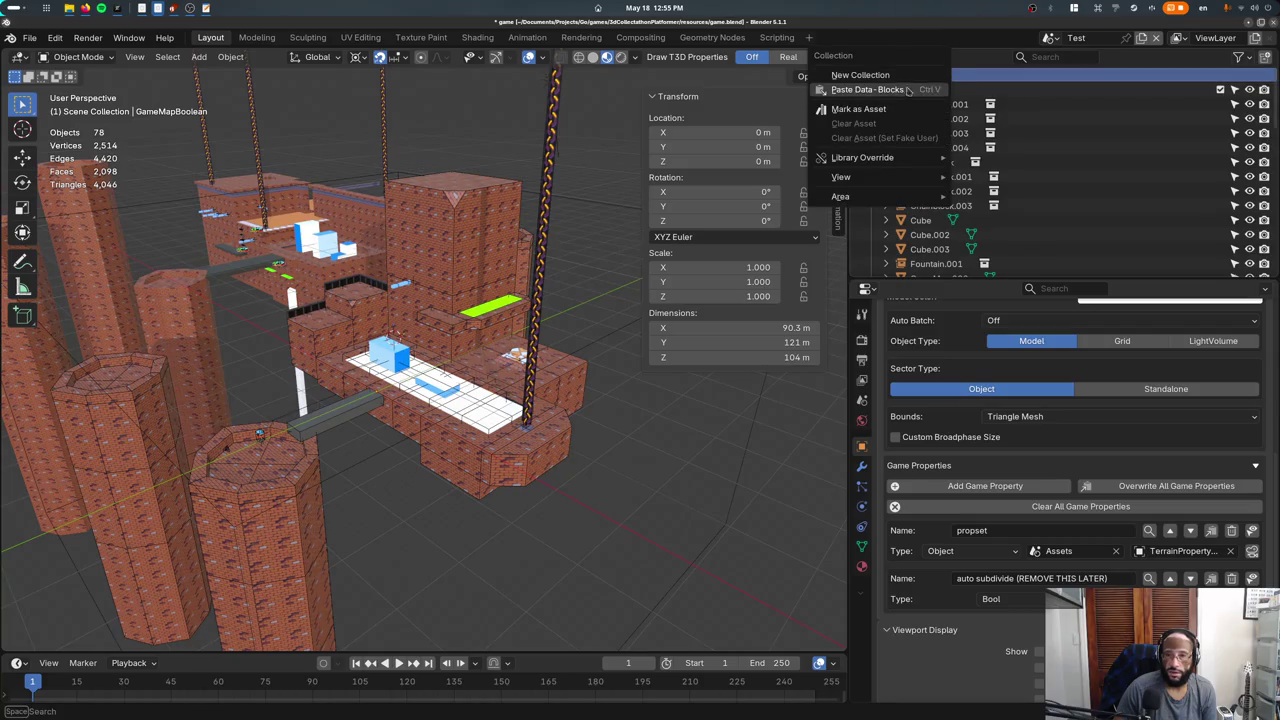
Create a new collection named Map, collapsing the Collection, _boolean_add and _boolean_sub lists.
key("Escape")
left_click(871, 89)
left_click(871, 104)
left_click(872, 119)
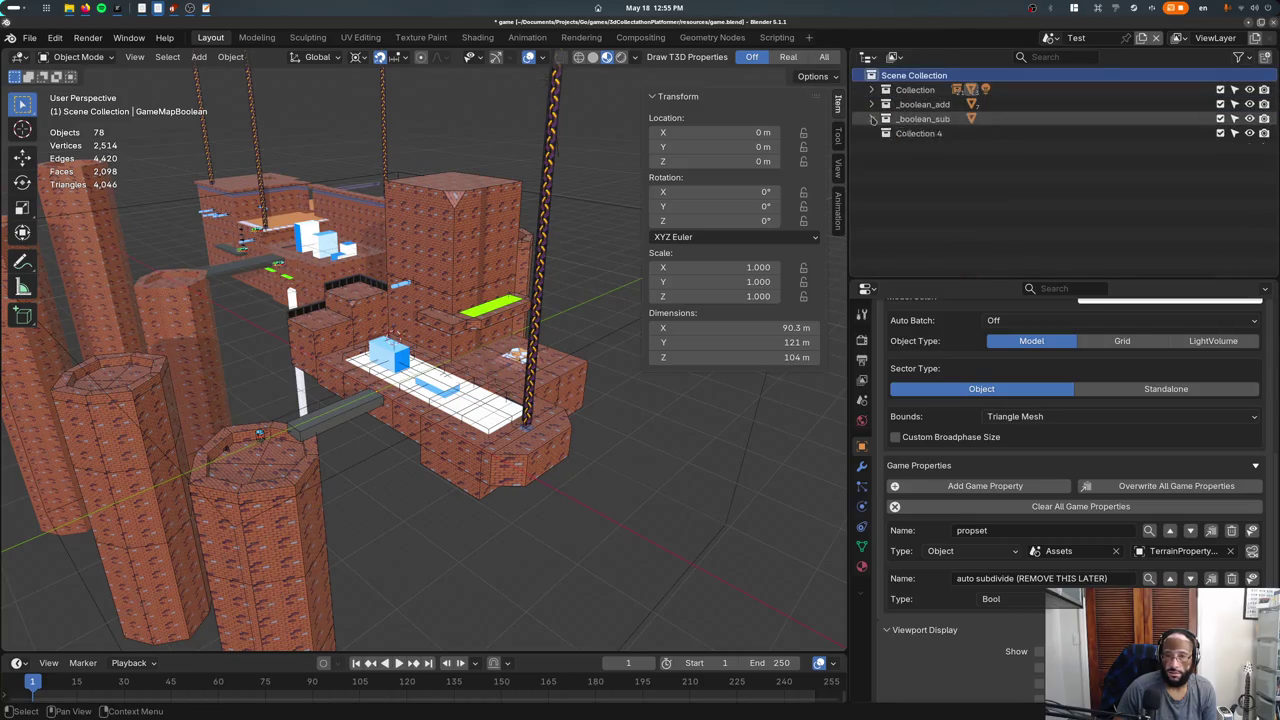
double_click(905, 133)
type("mAP")
key("Return")
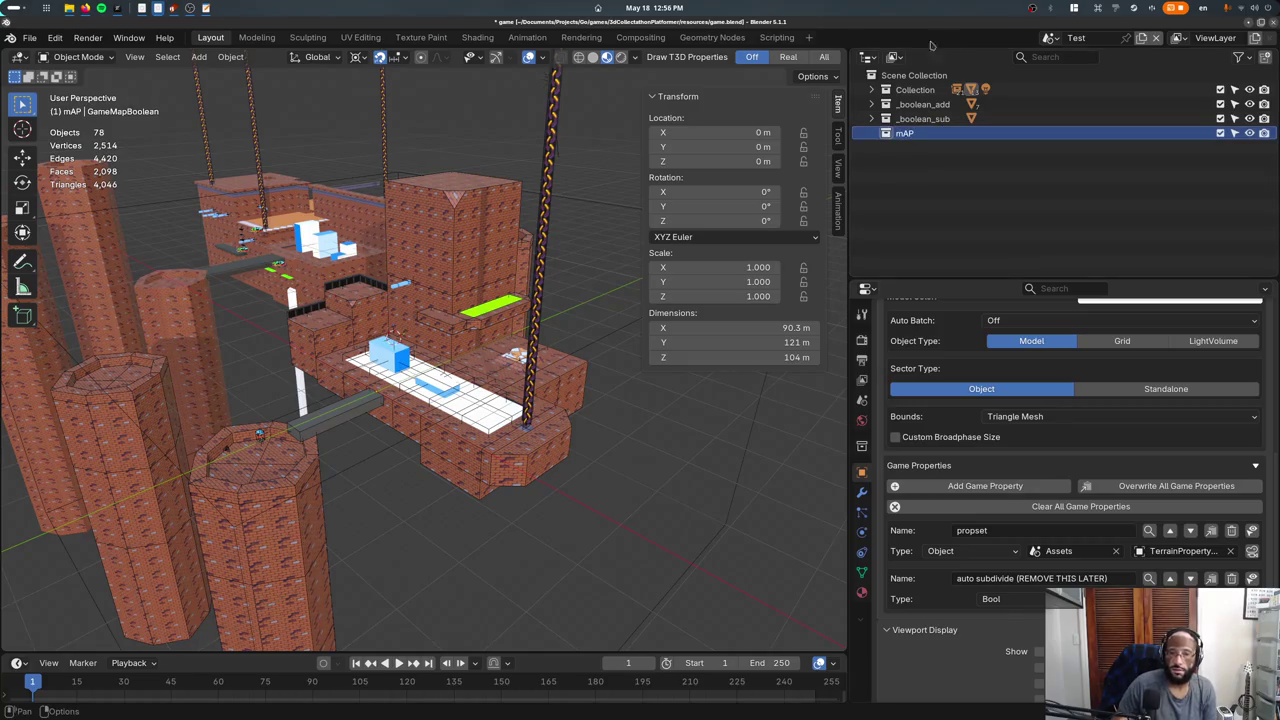
key("F2")
key("Return")
Move GameMapBoolean into the Map collection and save game.blend.
left_click(871, 89)
scroll(911, 147, "down", 5)
left_click_drag(911, 147, 908, 193)
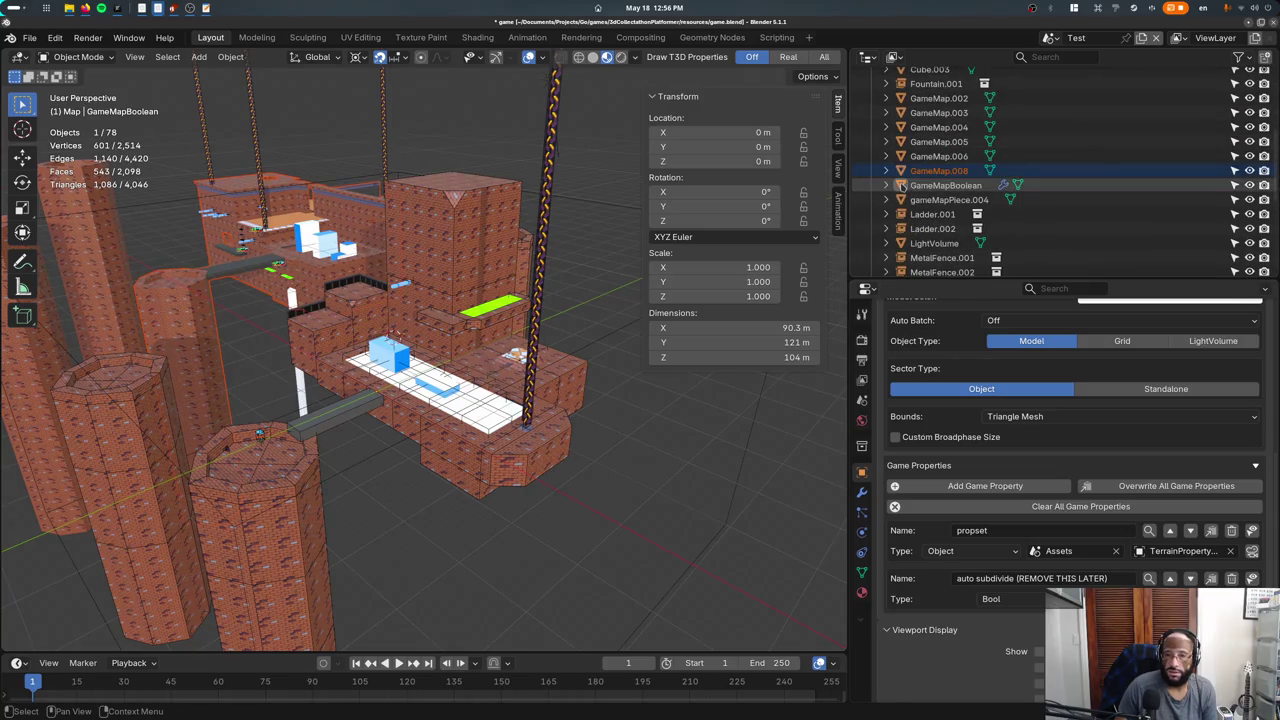
scroll(908, 193, "down", 5)
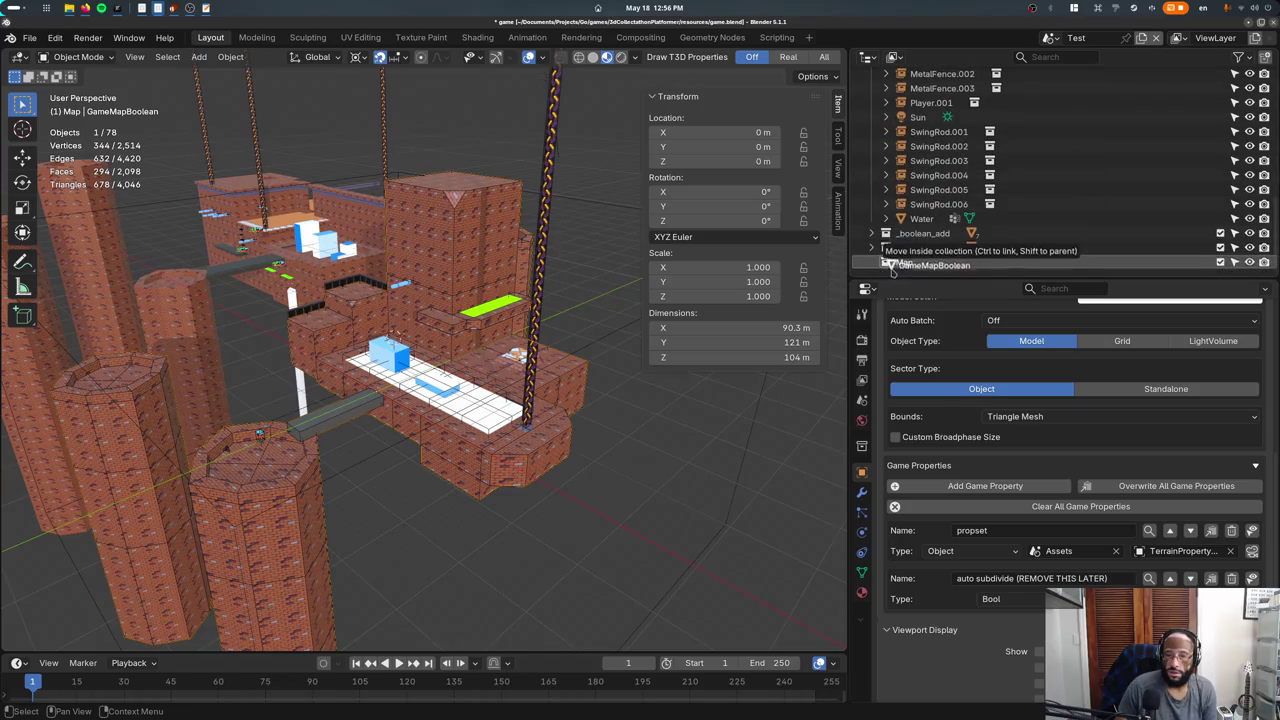
left_click_drag(908, 193, 880, 258)
scroll(880, 230, "up", 3)
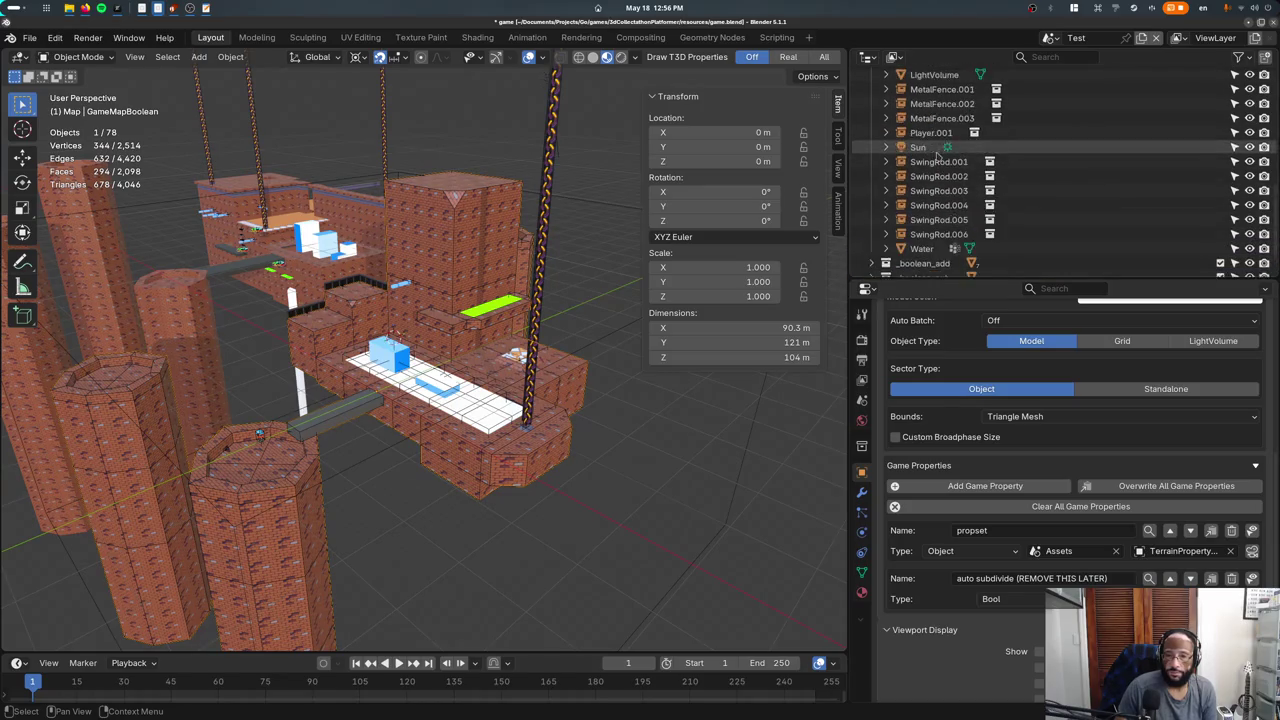
scroll(1001, 448, "up", 5)
scroll(1001, 448, "up", 5)
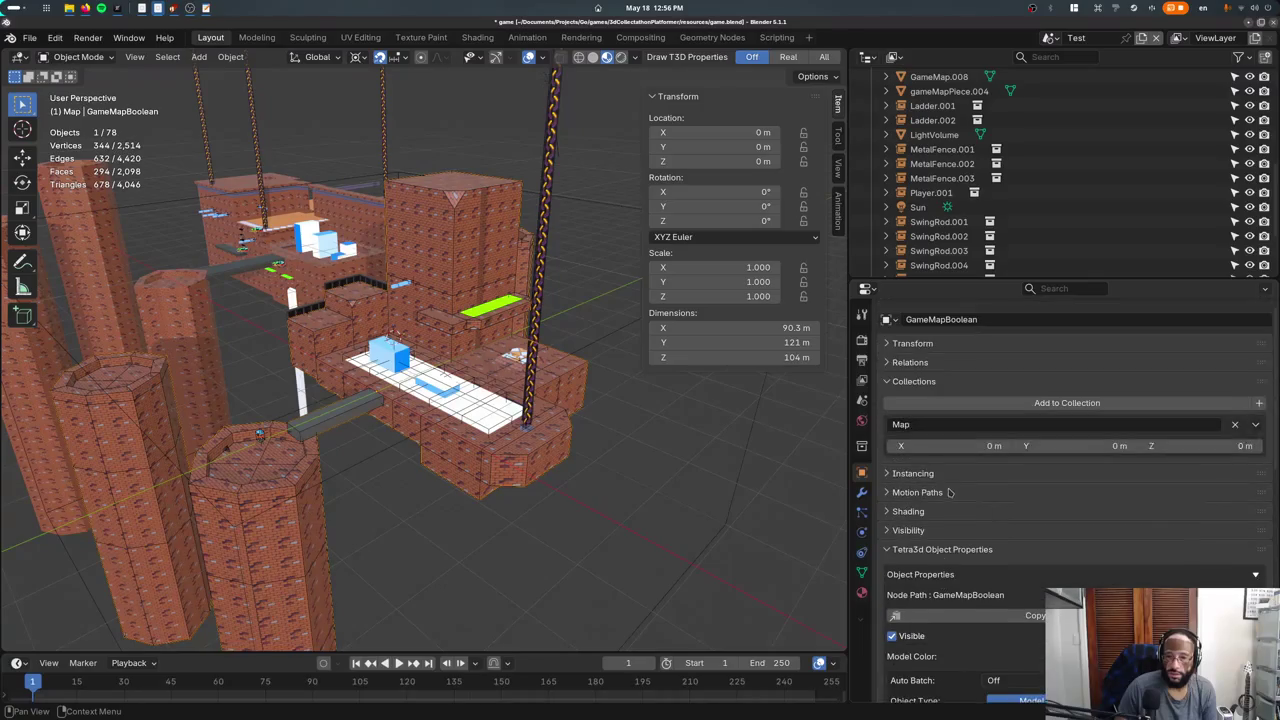
scroll(1001, 448, "up", 2)
key("ctrl+s")
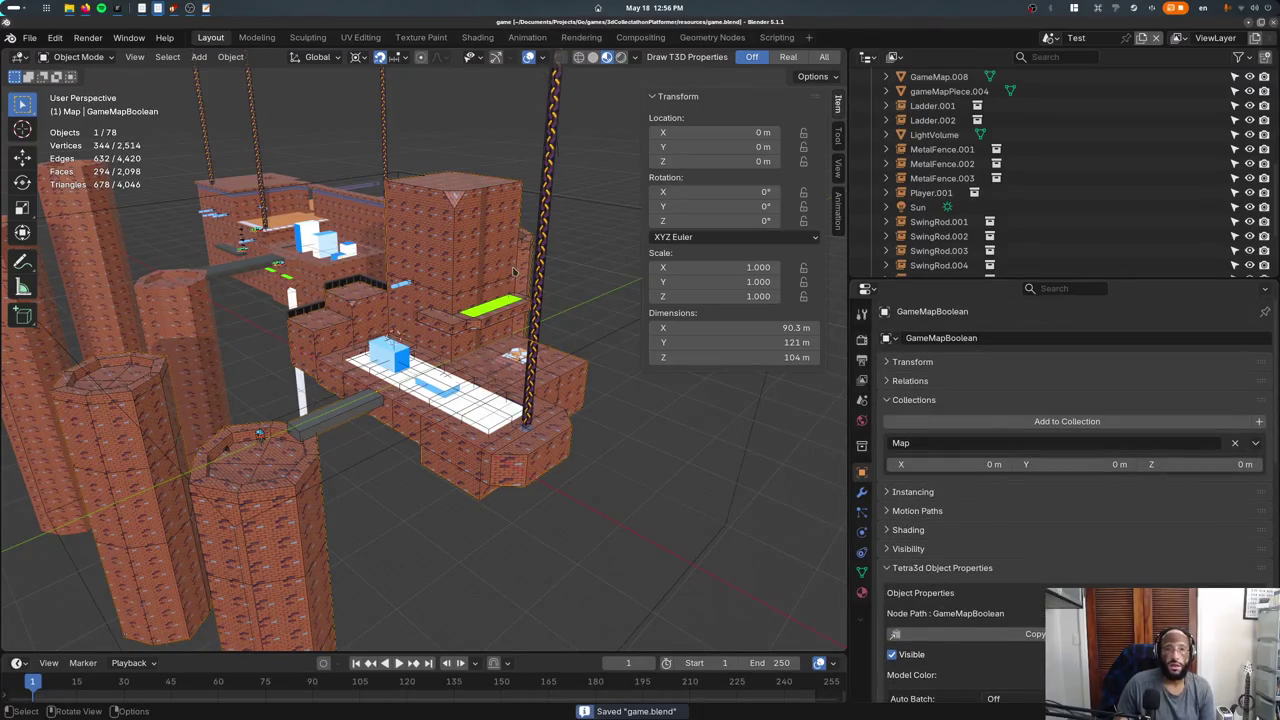
Orbit around the level and select the GameMap.007 octagonal brick pillars.
middle_click_drag(480, 330, 559, 350)
scroll(559, 350, "down", 3)
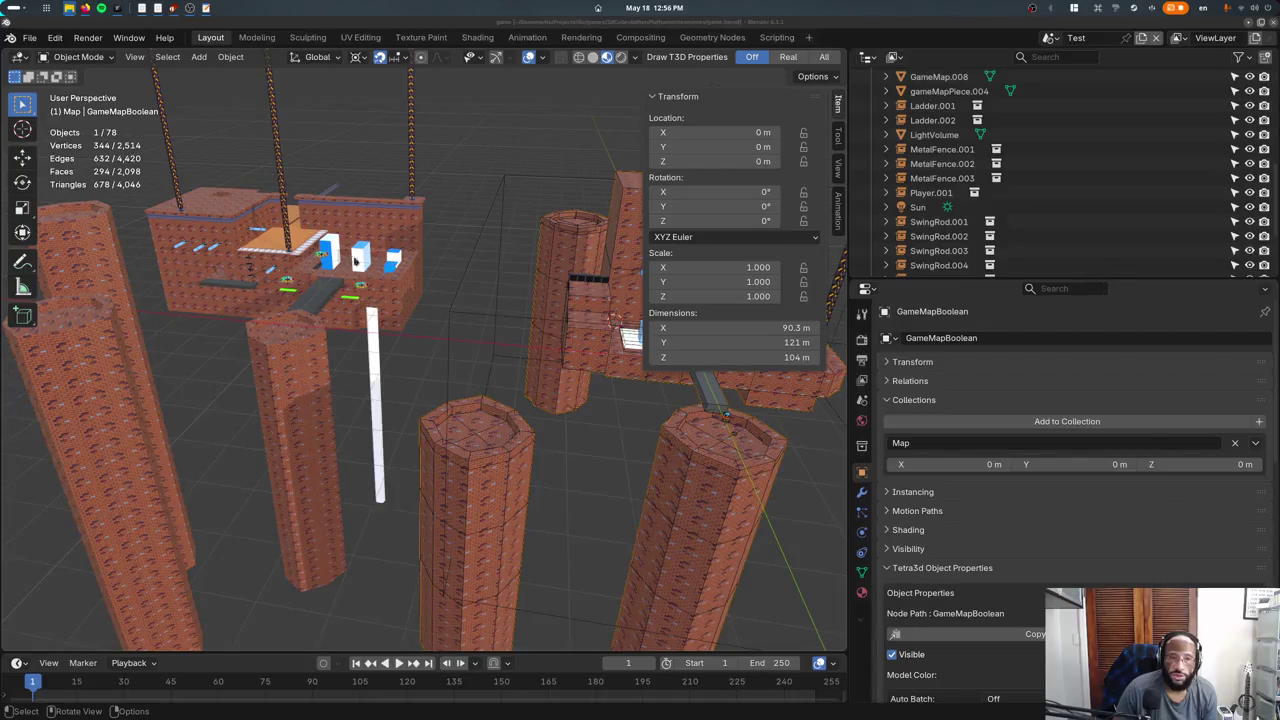
middle_click_drag(559, 350, 338, 300)
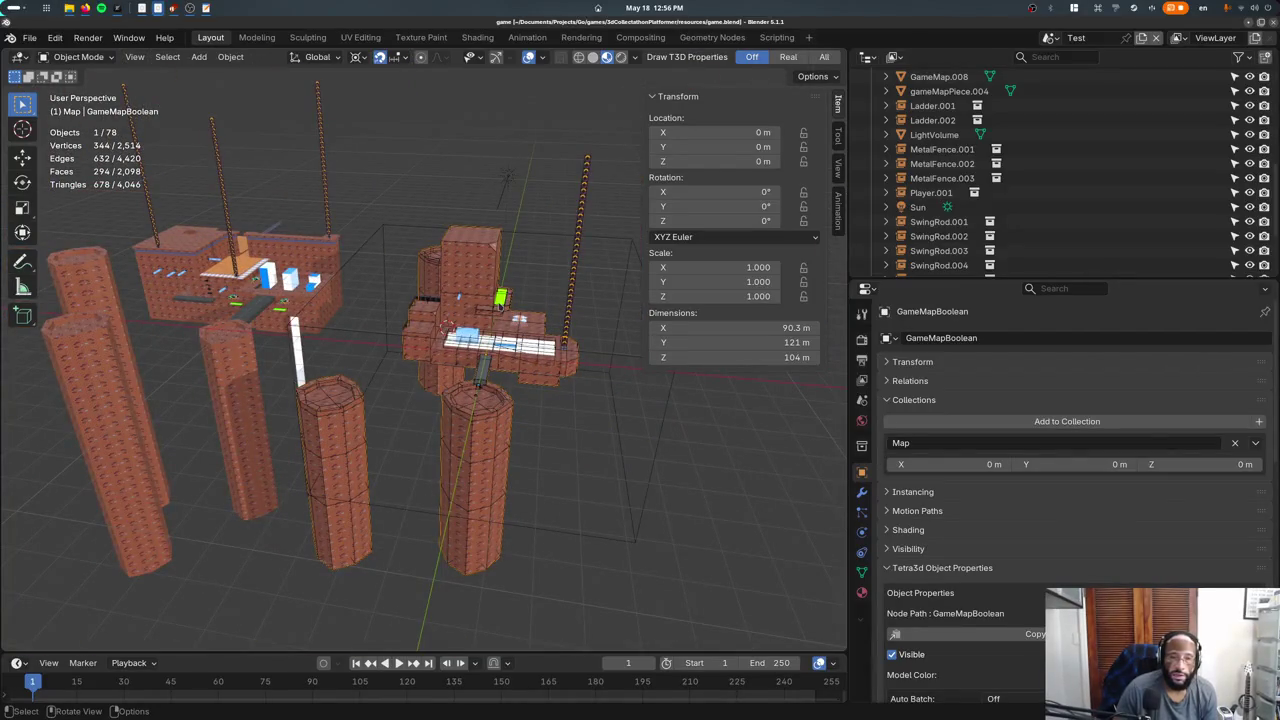
scroll(507, 176, "up", 3)
mouse_move(507, 176)
middle_mouse_down()
mouse_move(514, 324)
mouse_move(300, 386)
mouse_move(545, 362)
middle_mouse_up()
left_click(305, 386)
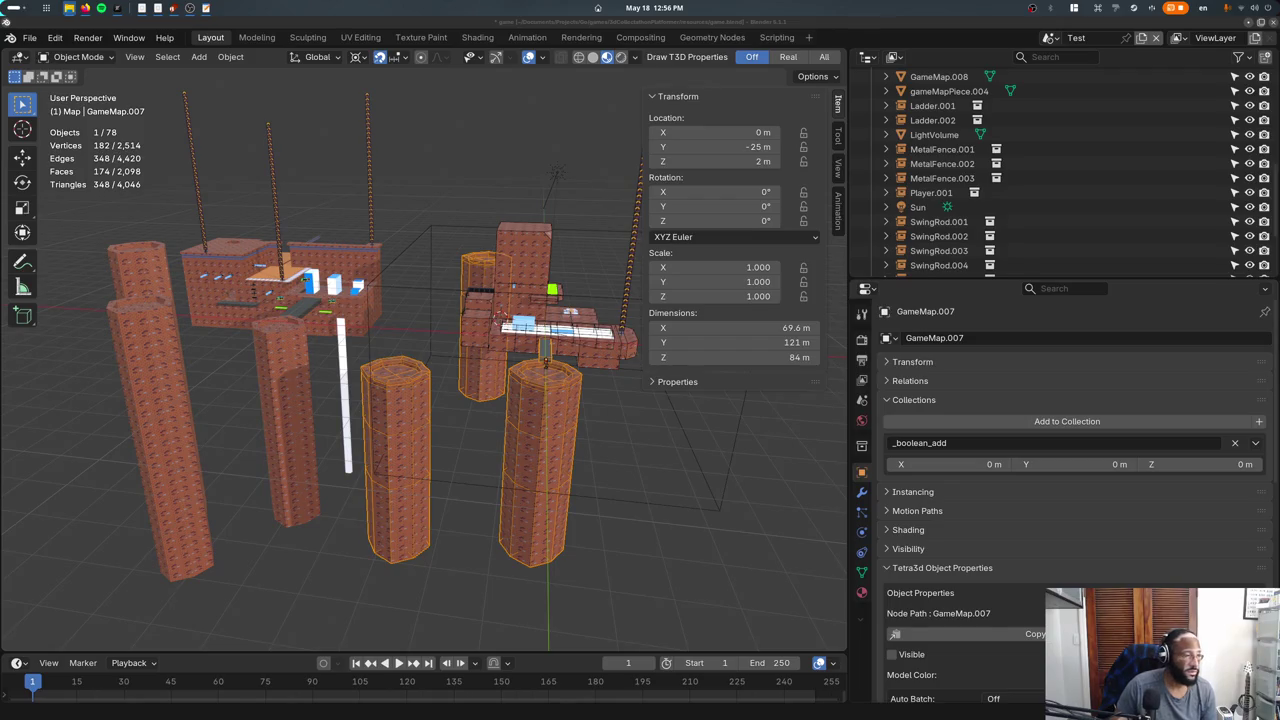
Box-select the left GameMap.008 building and its pillars and delete the 21 objects.
left_click(210, 233)
left_click_drag(210, 195, 330, 255)
middle_click_drag(330, 255, 258, 300)
left_click(280, 380, "shift")
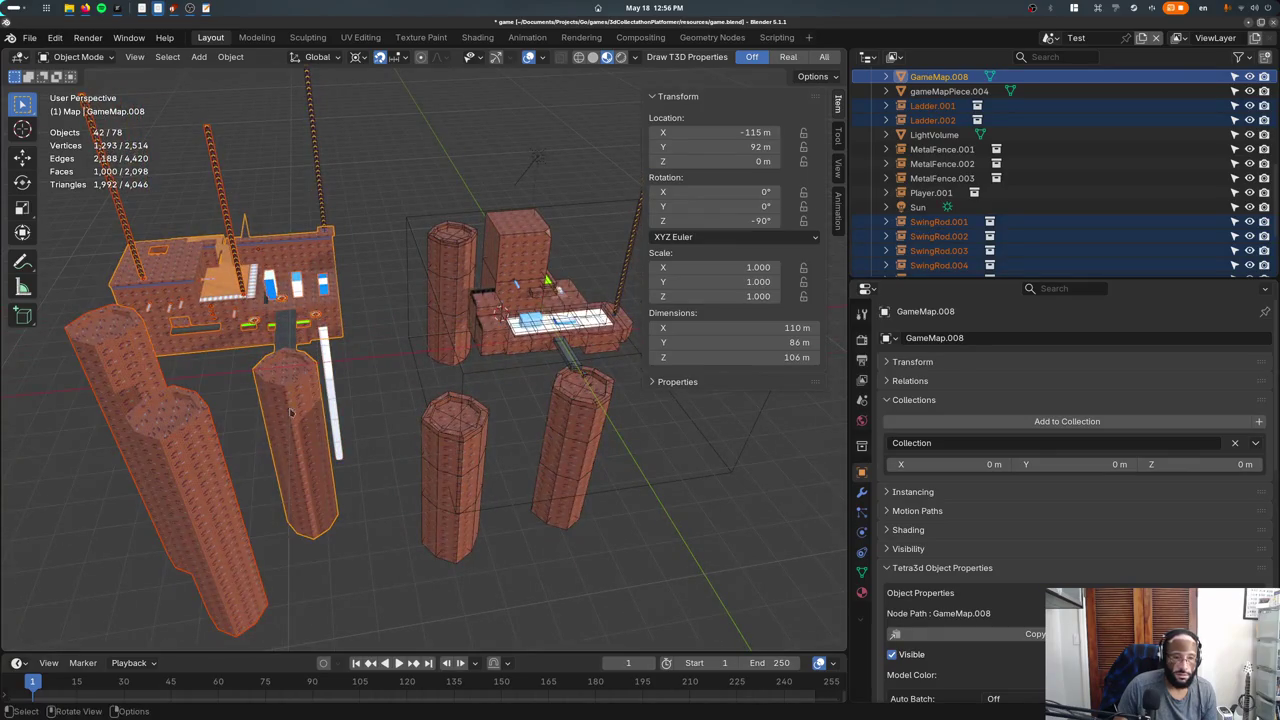
key("x")
left_click(318, 367)
Delete the leftover rope objects and save game.blend.
key("x")
left_click(243, 268)
key("ctrl+s")
middle_click_drag(243, 268, 330, 280)
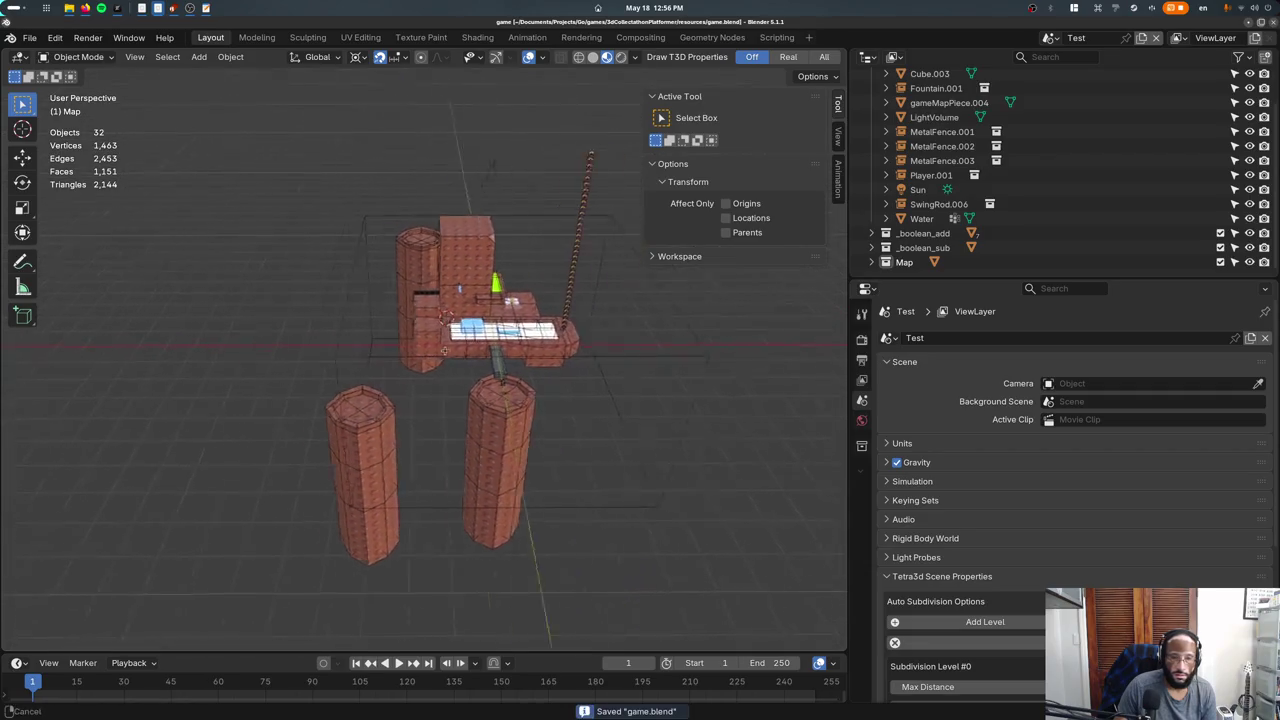
Orbit around the platform and frame Chainblock.003 from the Outliner.
scroll(440, 352, "up", 1)
scroll(430, 355, "up", 2)
scroll(420, 358, "up", 2)
scroll(410, 360, "up", 2)
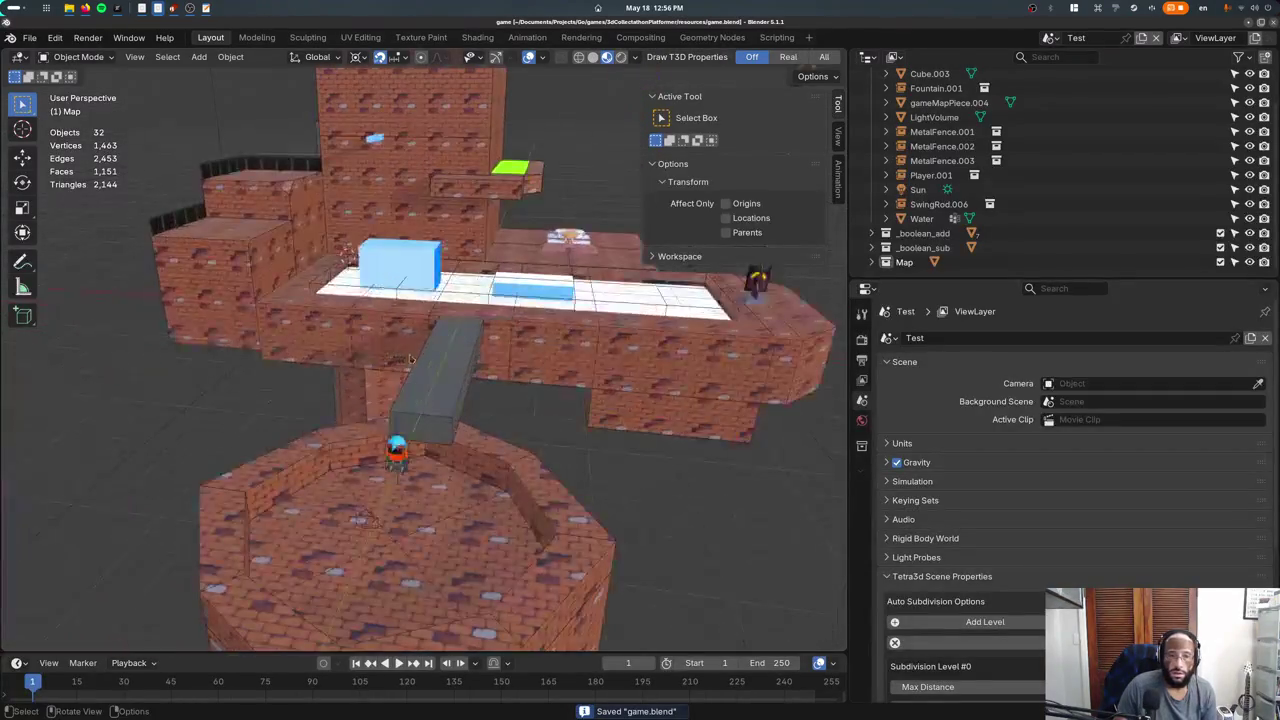
middle_click_drag(410, 360, 581, 300)
left_click(1050, 38)
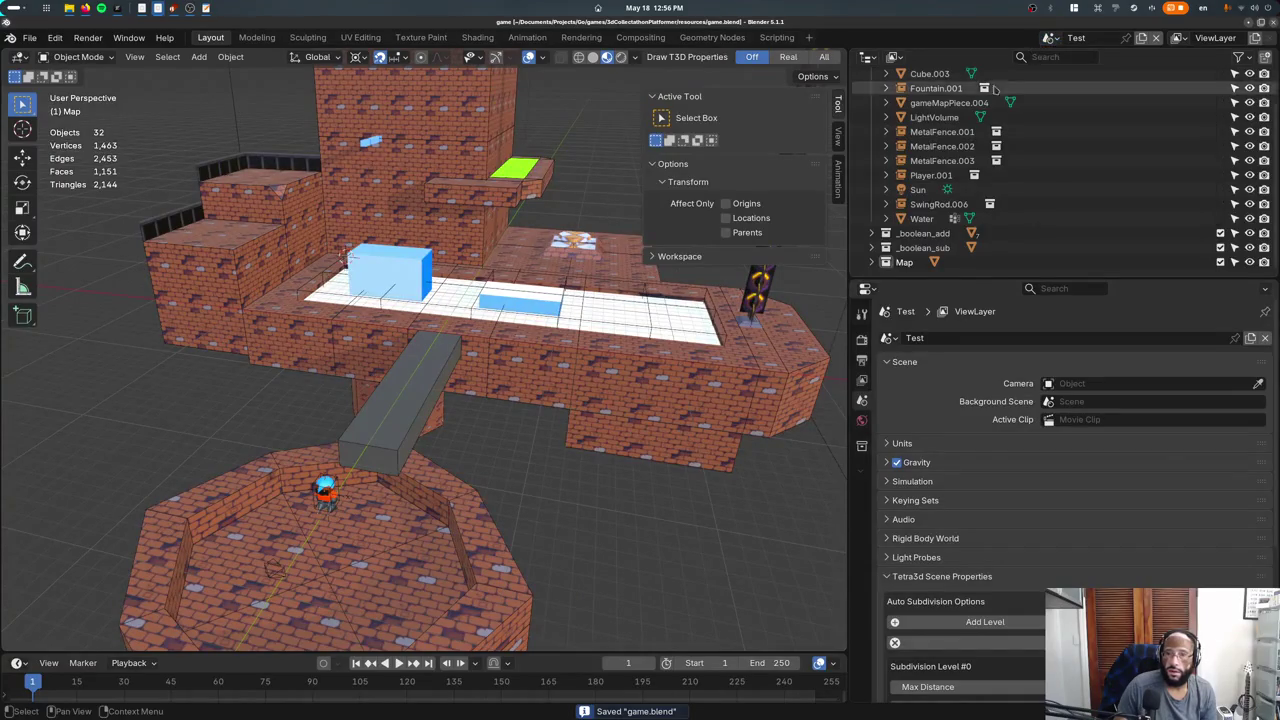
scroll(938, 110, "up", 2)
left_click(938, 104)
key("KP_Decimal")
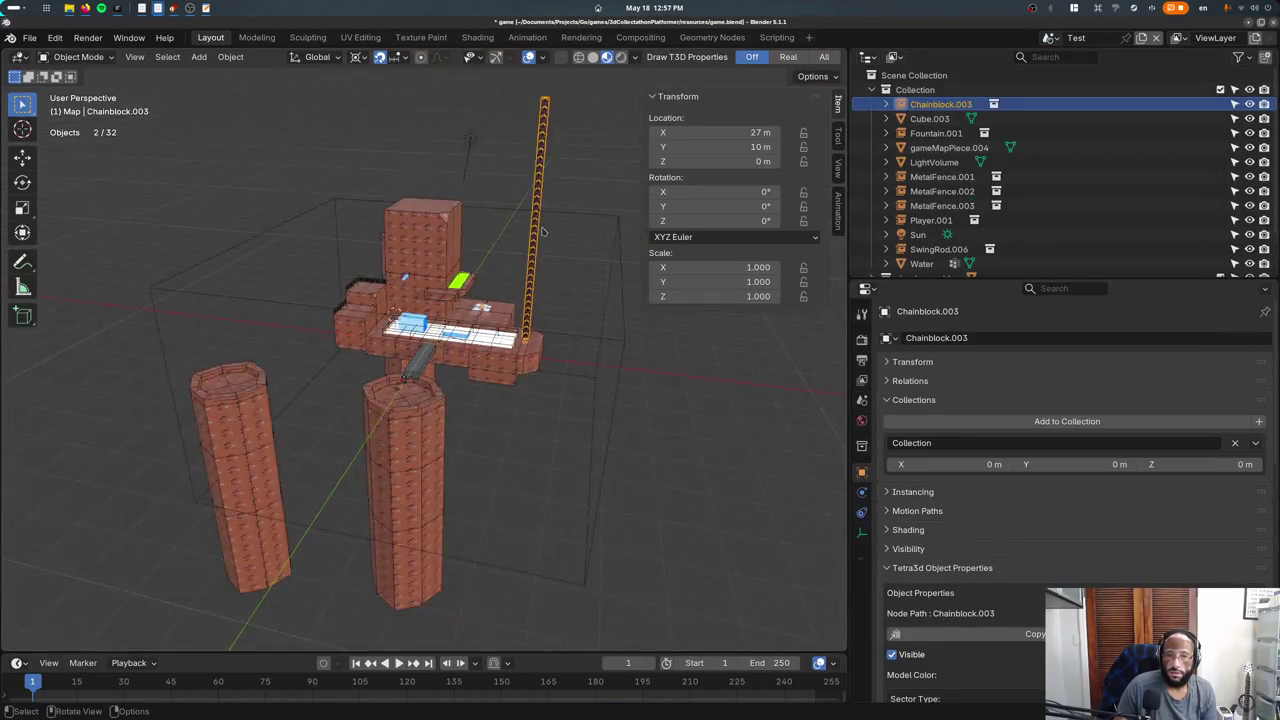
Inspect Cube.003 and the Fountain.001 hierarchy in the Outliner.
left_click(929, 118)
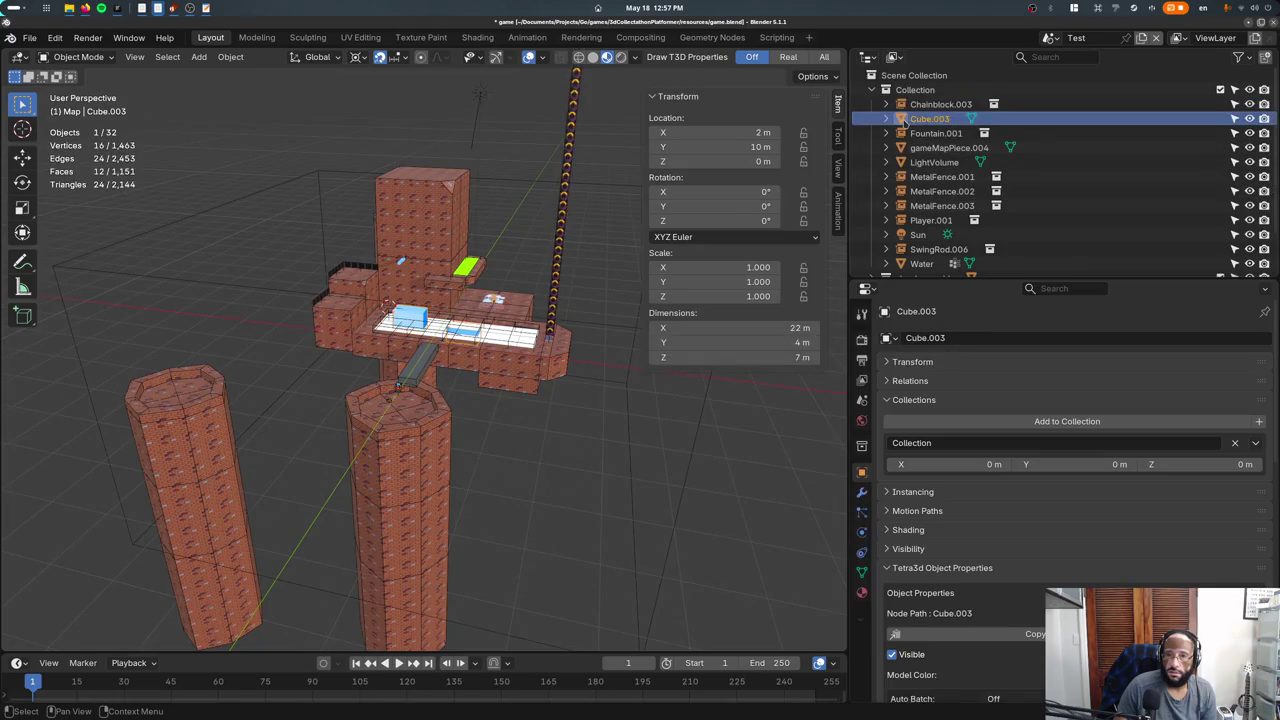
key("g")
key("Escape")
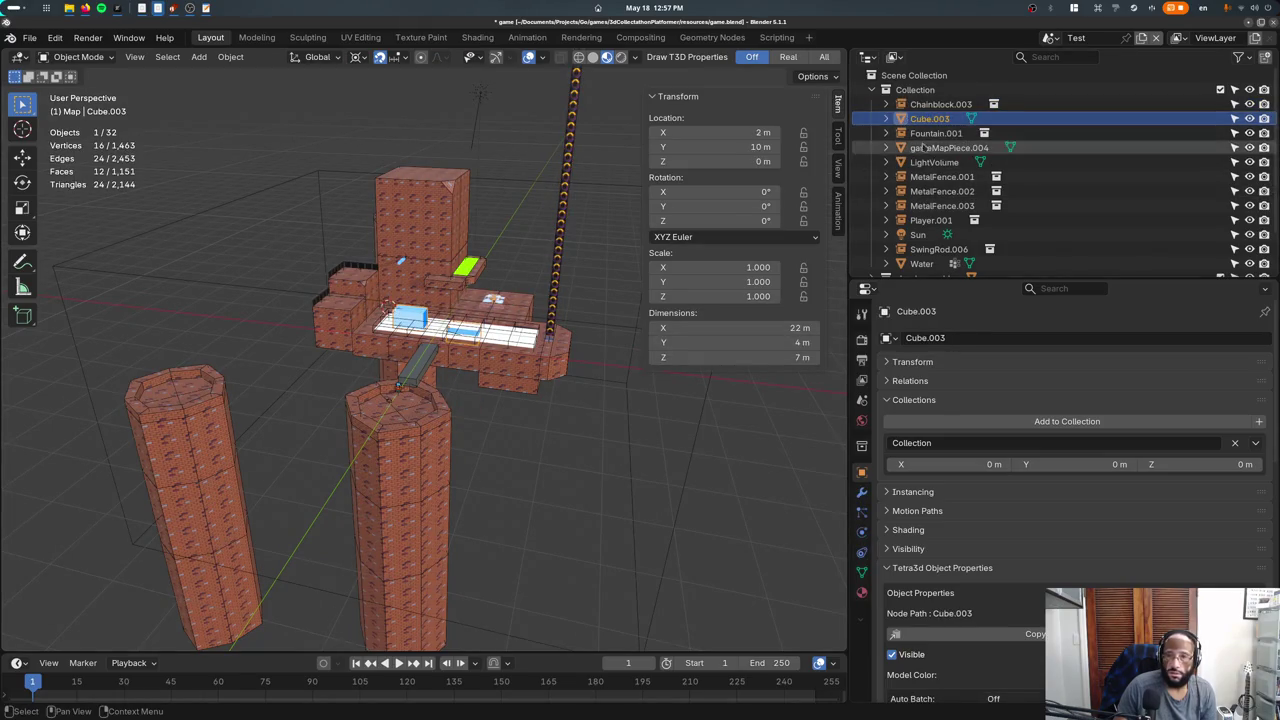
left_click(936, 133)
left_click(885, 133)
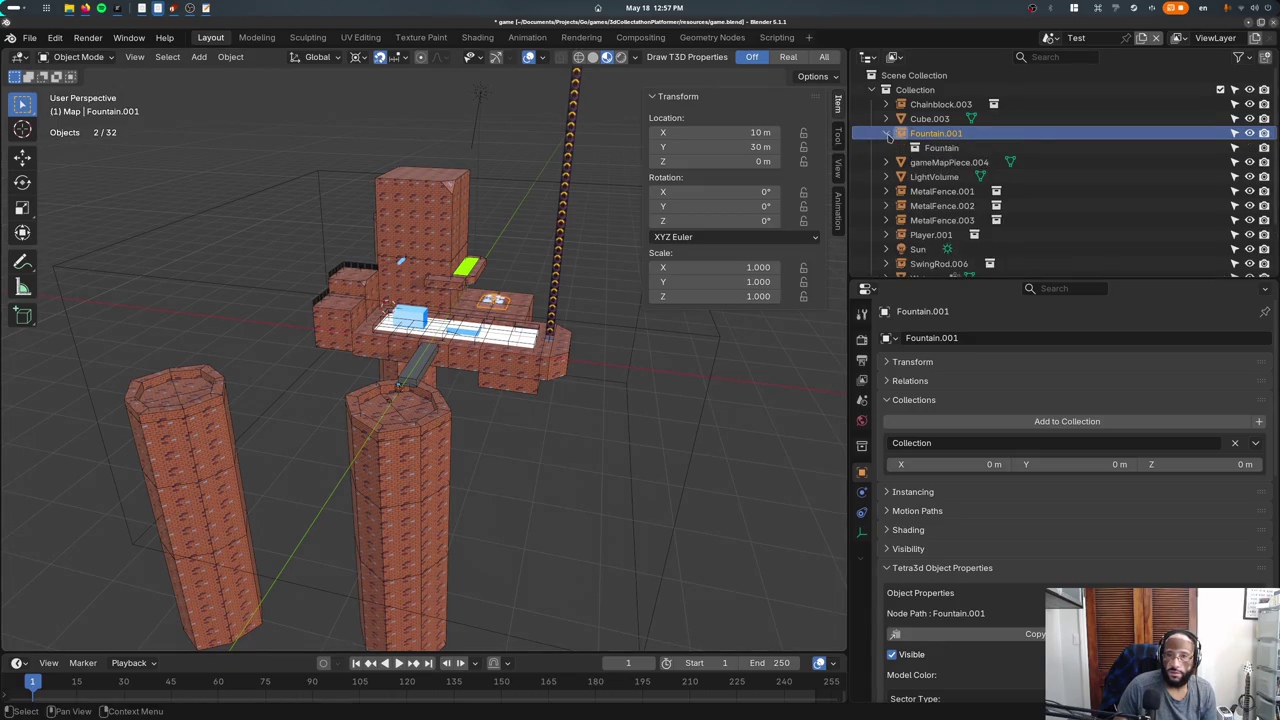
left_click(914, 148)
left_click(885, 133)
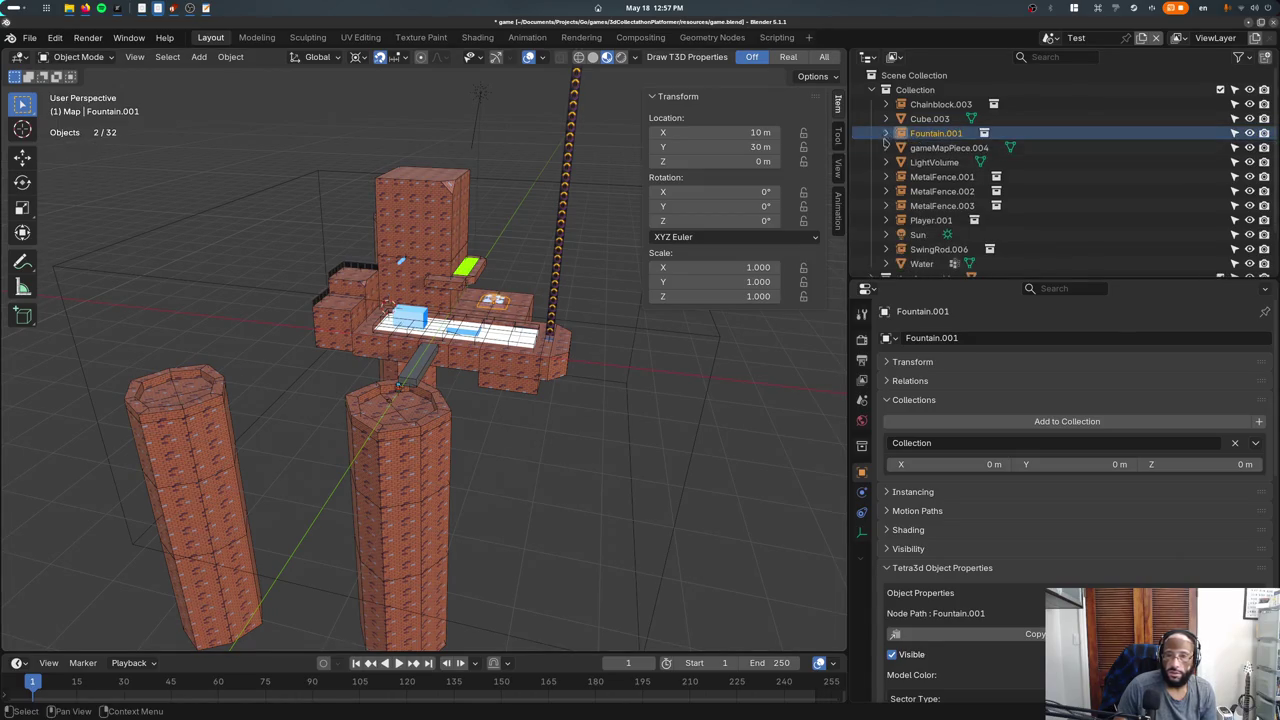
Locate gameMapPiece.004 in the level and delete it.
left_click(885, 147)
left_click(905, 148)
key("g")
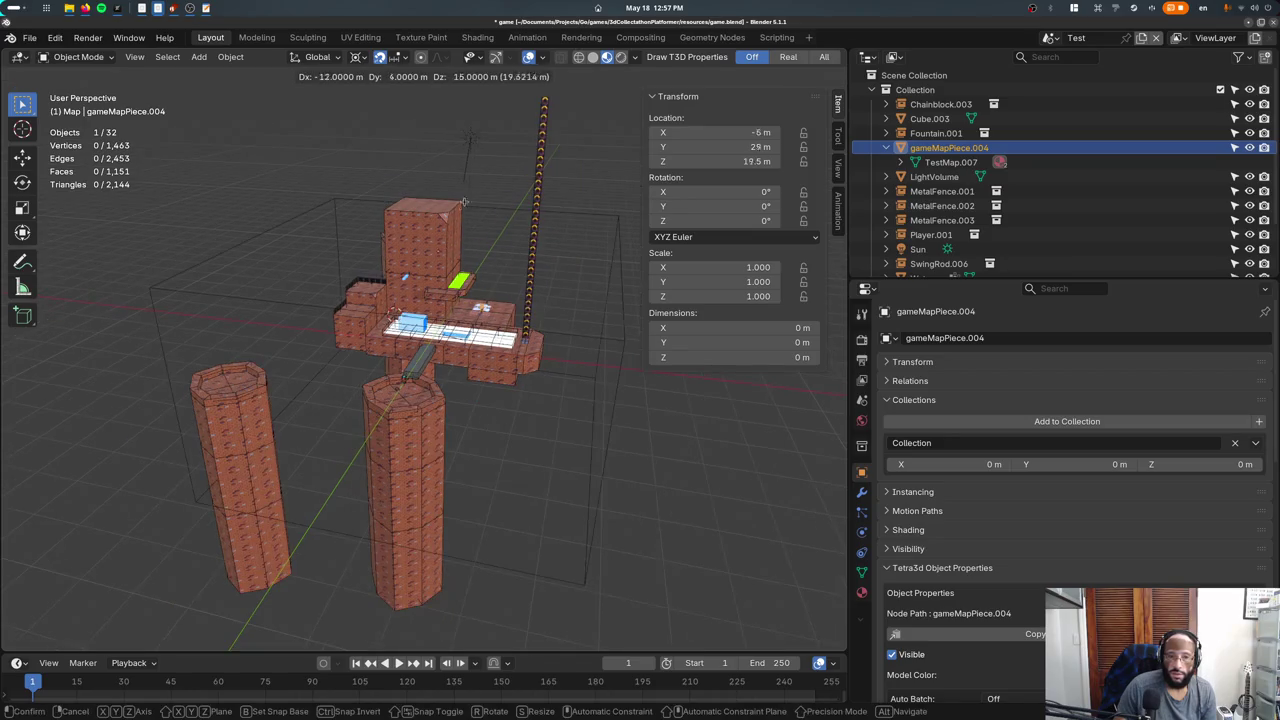
key("Escape")
key("x")
key("x")
left_click(524, 294)
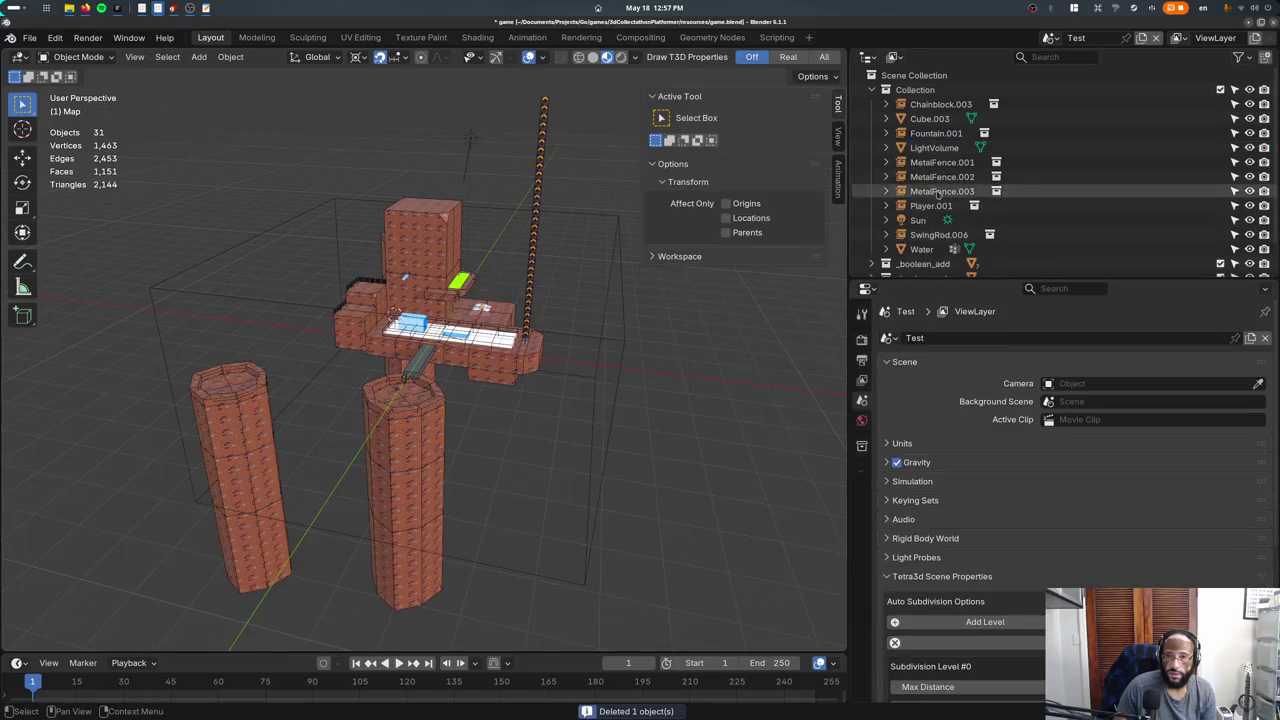
Select each remaining object in turn, from LightVolume through Water.
left_click(930, 148)
left_click(905, 162)
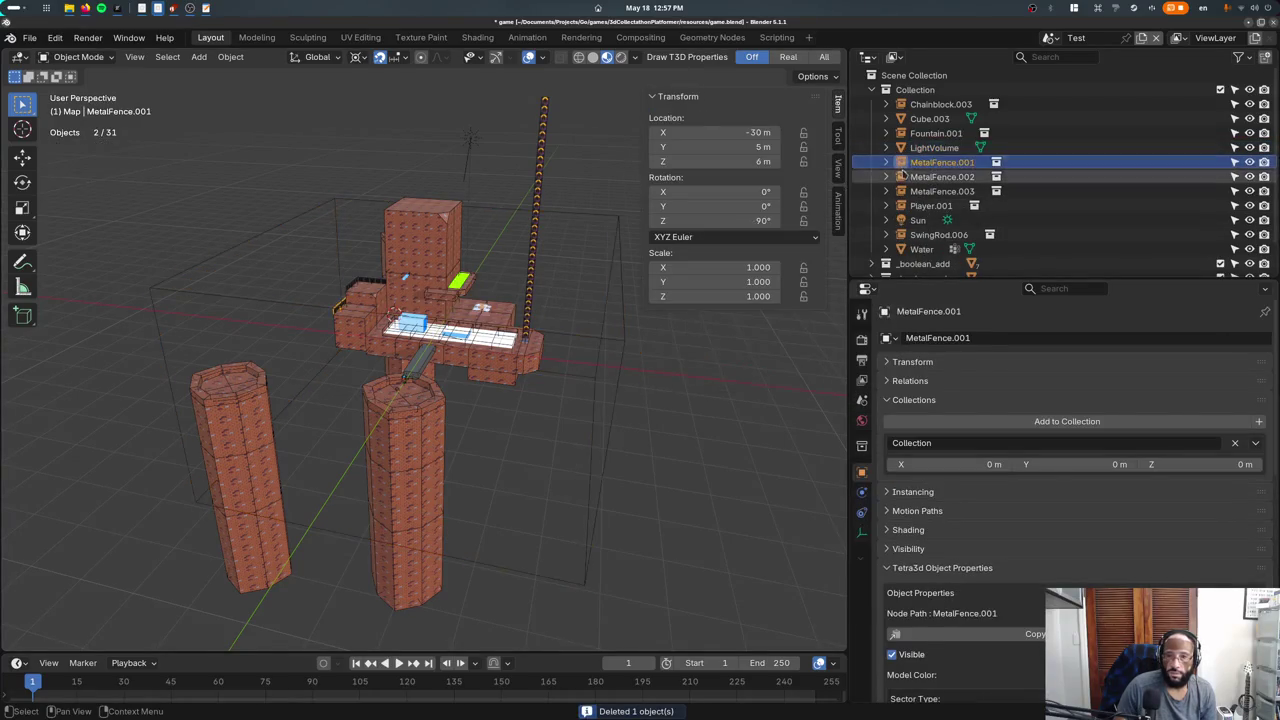
left_click(905, 176)
left_click(905, 191)
left_click(905, 205)
left_click(905, 220)
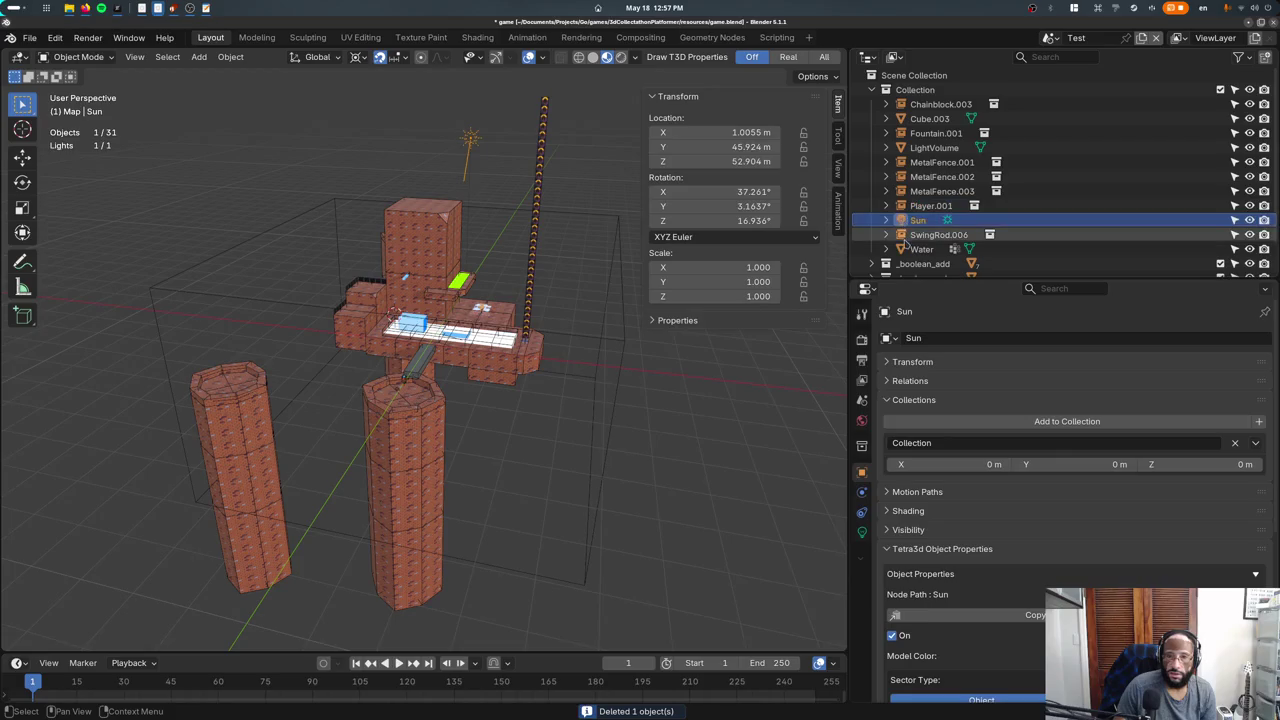
left_click(905, 234)
left_click(905, 249)
Select MetalFence.001 and save game.blend.
scroll(330, 266, "up", 5)
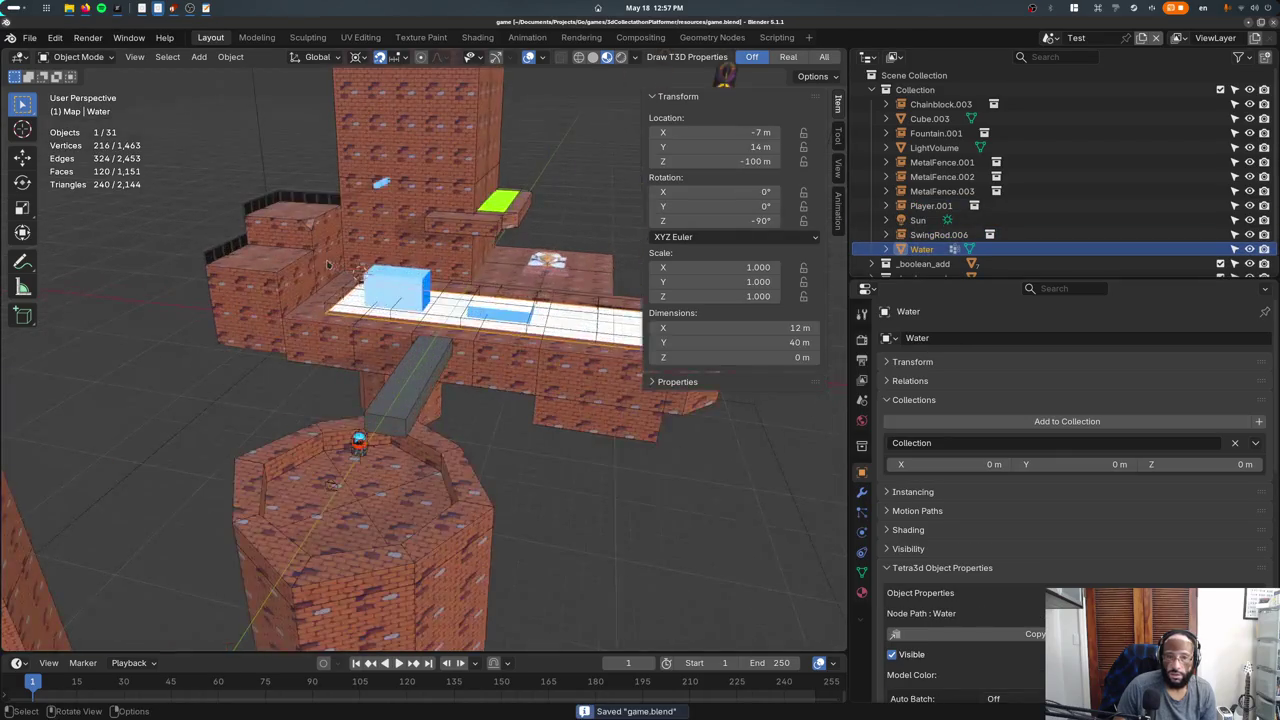
left_click(330, 266)
key("ctrl+s")
key("KP_5")
Duplicate a metal fence and rotate the copy 90°.
key("KP_7")
key("shift+d")
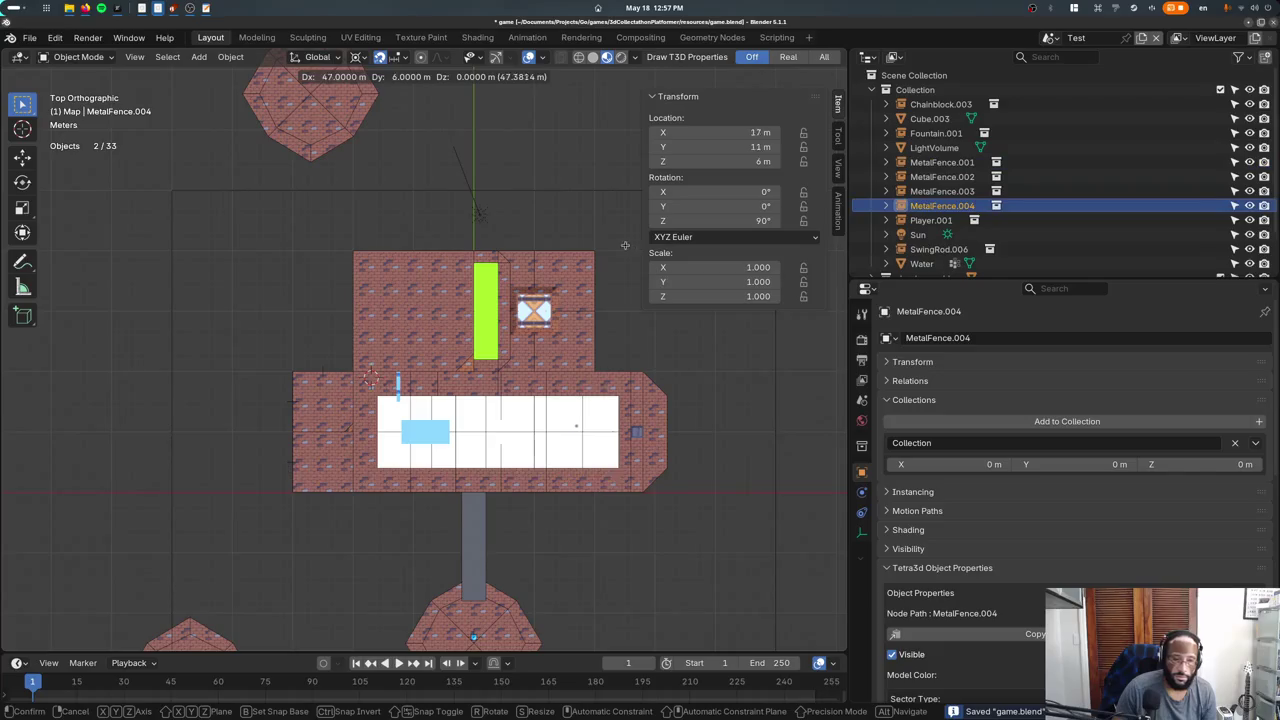
left_click(662, 188)
key("shift+s")
type("r90")
key("Return")
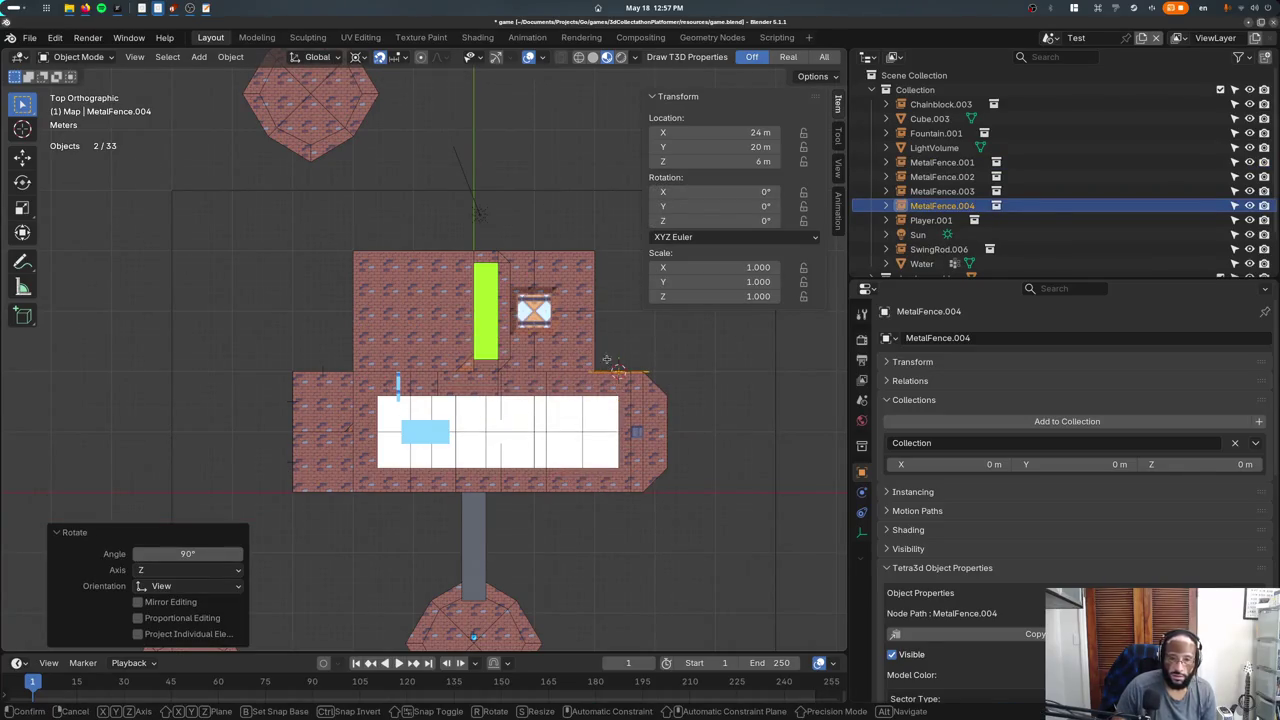
Place another fence copy rotated 90° and nudge it along X.
key("shift+d")
left_click(590, 331)
key("r")
left_click(582, 327)
type("r90")
key("Return")
key("g")
left_click(564, 299)
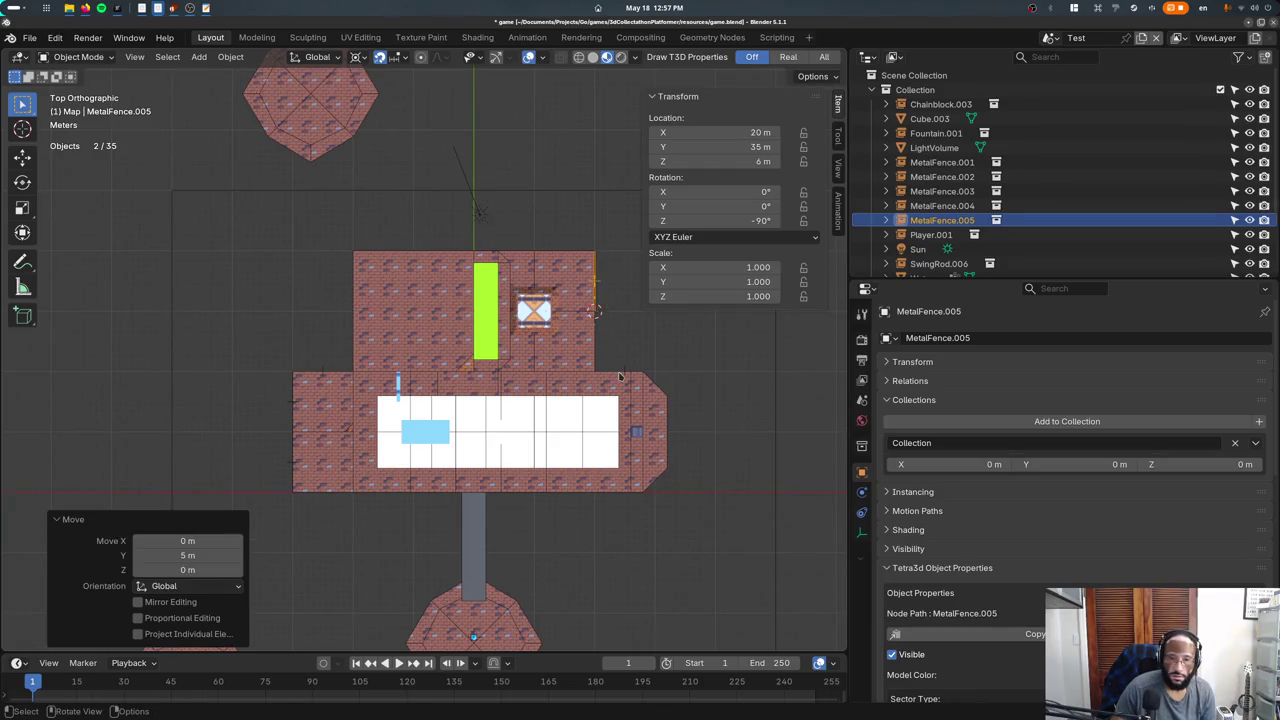
Make linked fence copies along Y to line the platform's side edges.
left_click(600, 300, "shift")
key("KP_3")
left_click(605, 305)
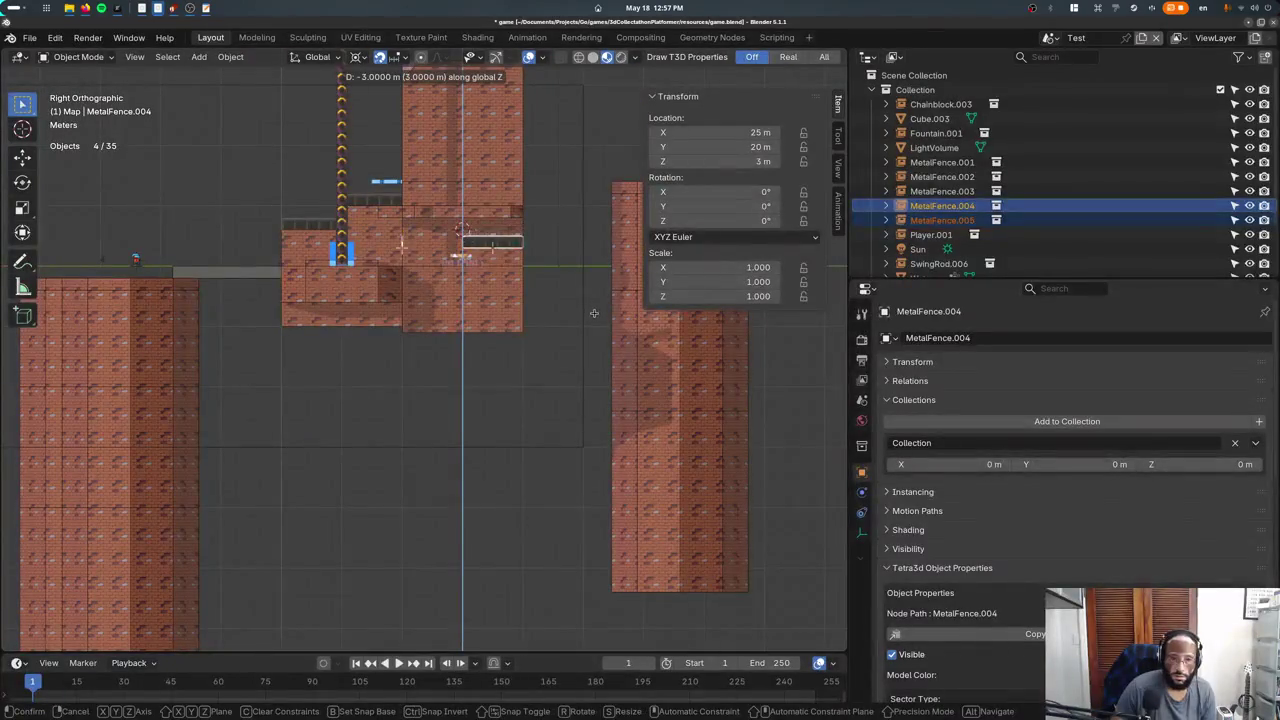
middle_click_drag(605, 310, 557, 328)
key("shift+d")
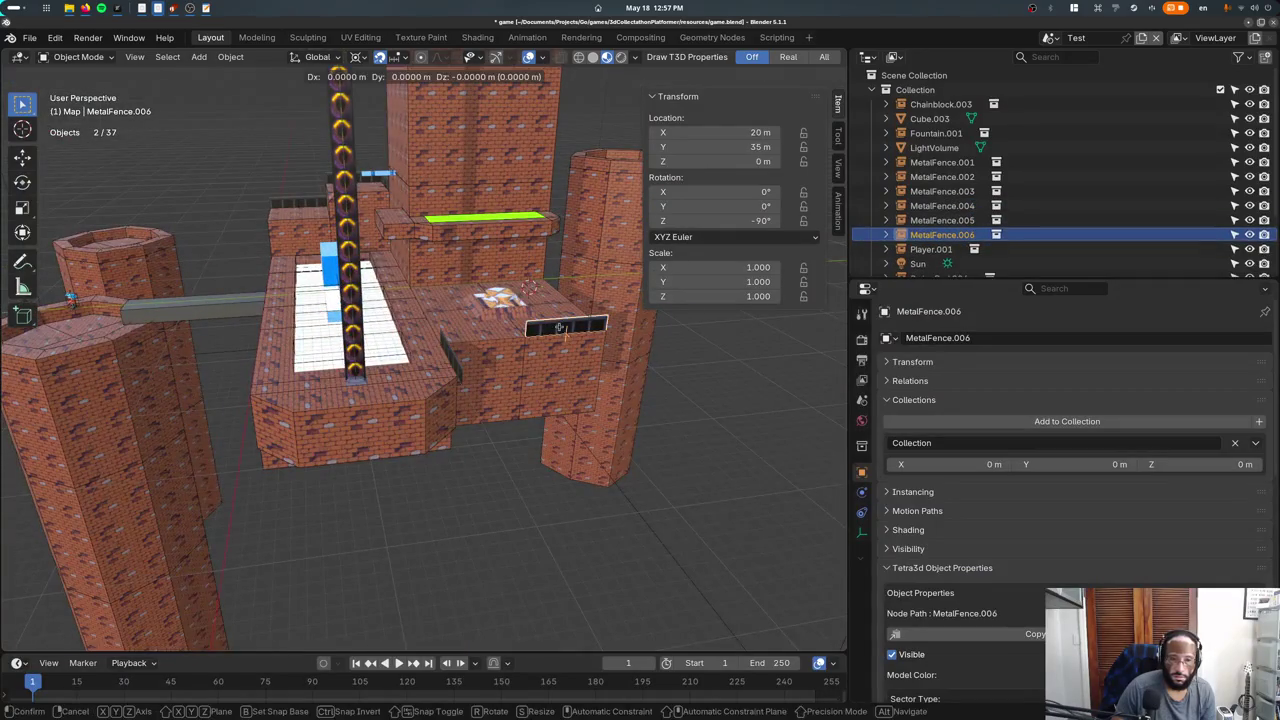
key("y")
left_click(465, 355)
middle_click_drag(465, 355, 505, 430)
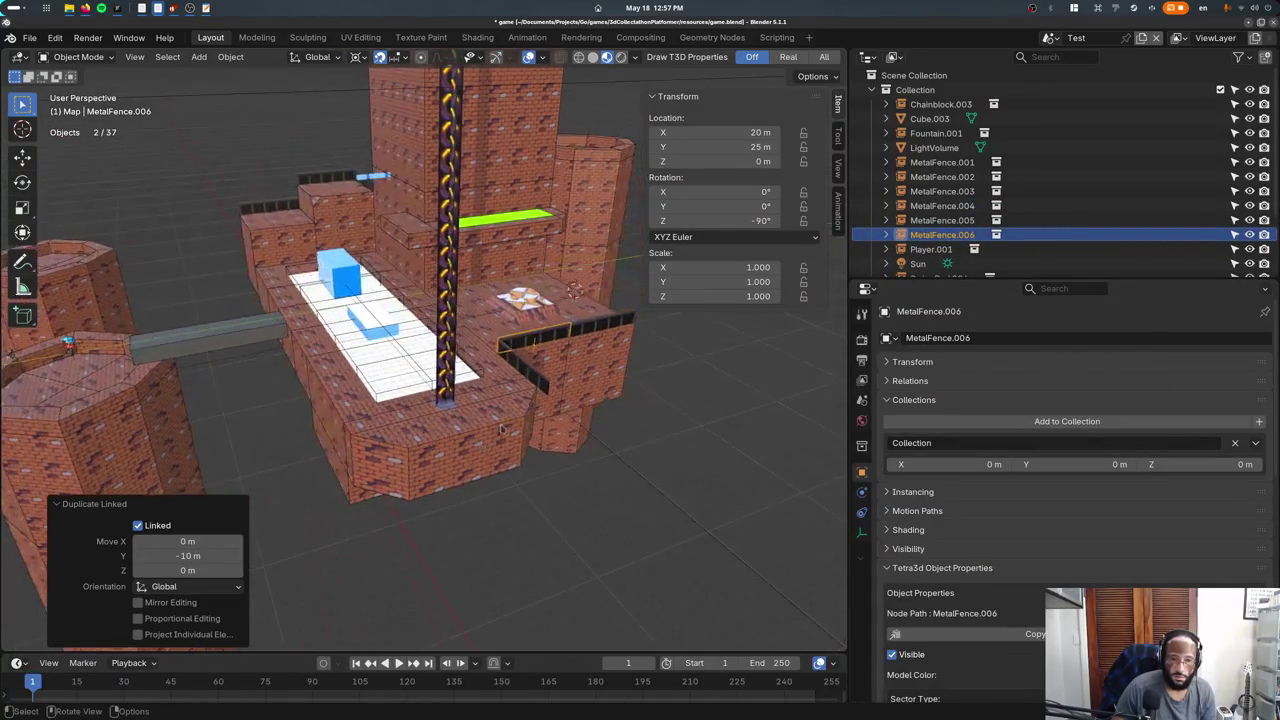
left_click(505, 430)
key("shift+d")
key("y")
left_click(371, 434)
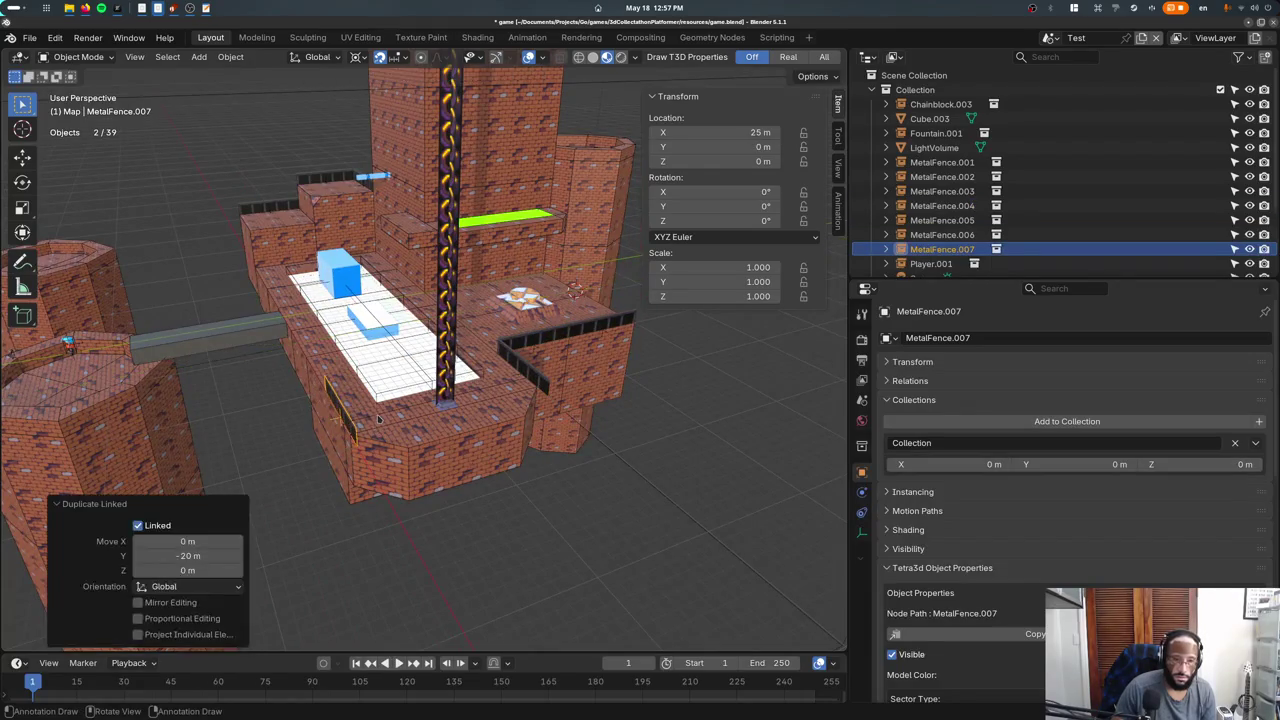
Move a fence along X and add another linked copy at X 17 m.
key("KP_7")
key("g")
left_click(266, 414)
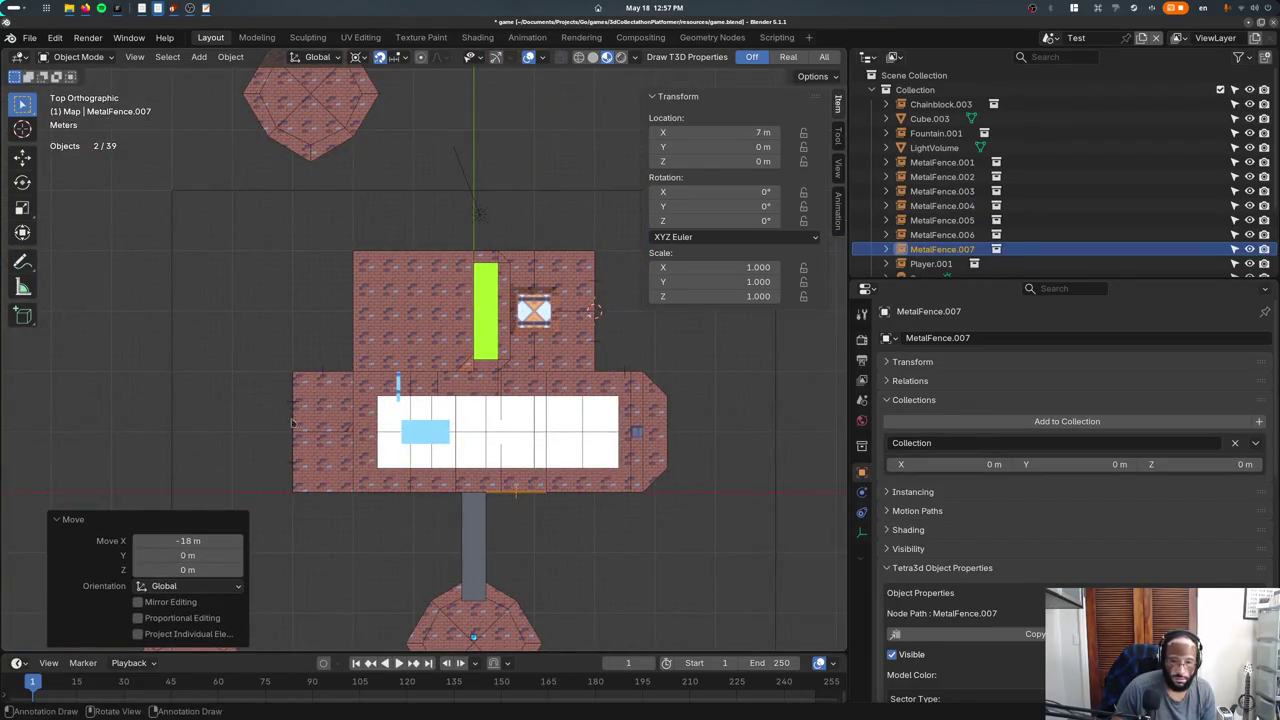
key("shift+d")
left_click(383, 434)
middle_click_drag(383, 434, 380, 388)
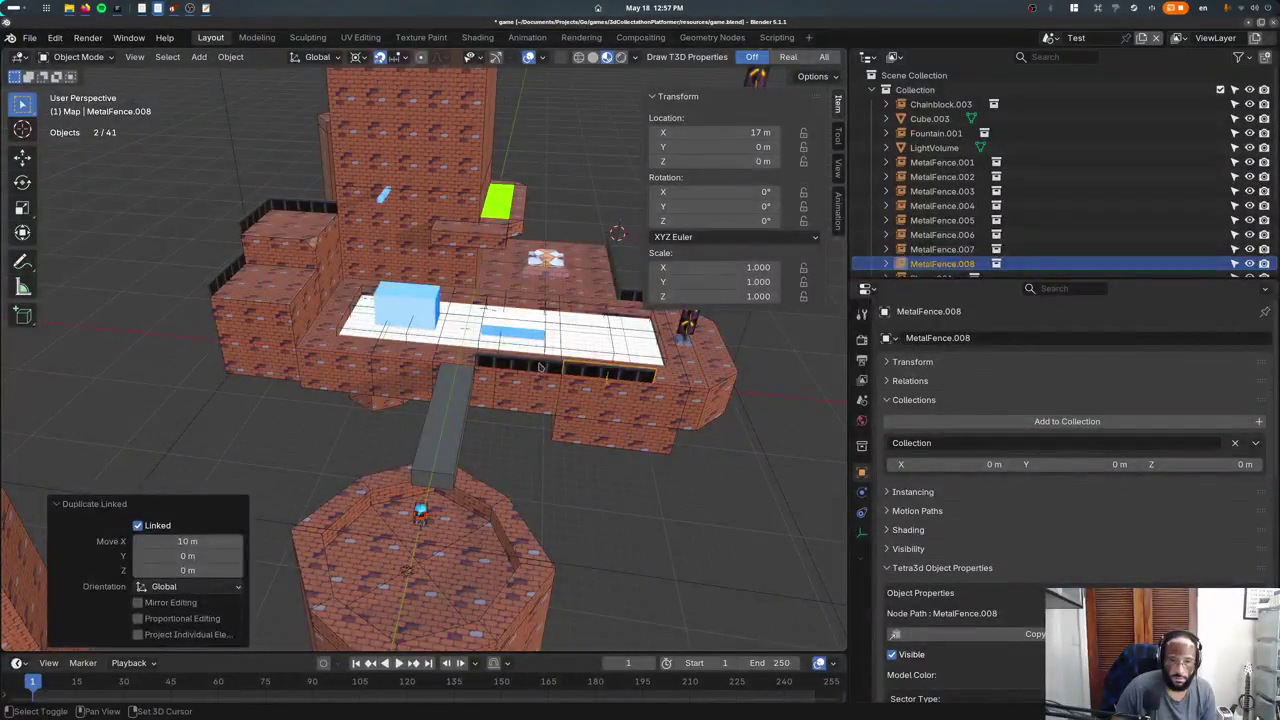
Copy fences along X into a front-edge row, shifting one 2 m.
key("shift+d")
key("x")
left_click(403, 386)
left_click(329, 346)
key("shift+d")
key("x")
left_click(398, 350)
key("g")
key("x")
left_click(413, 355)
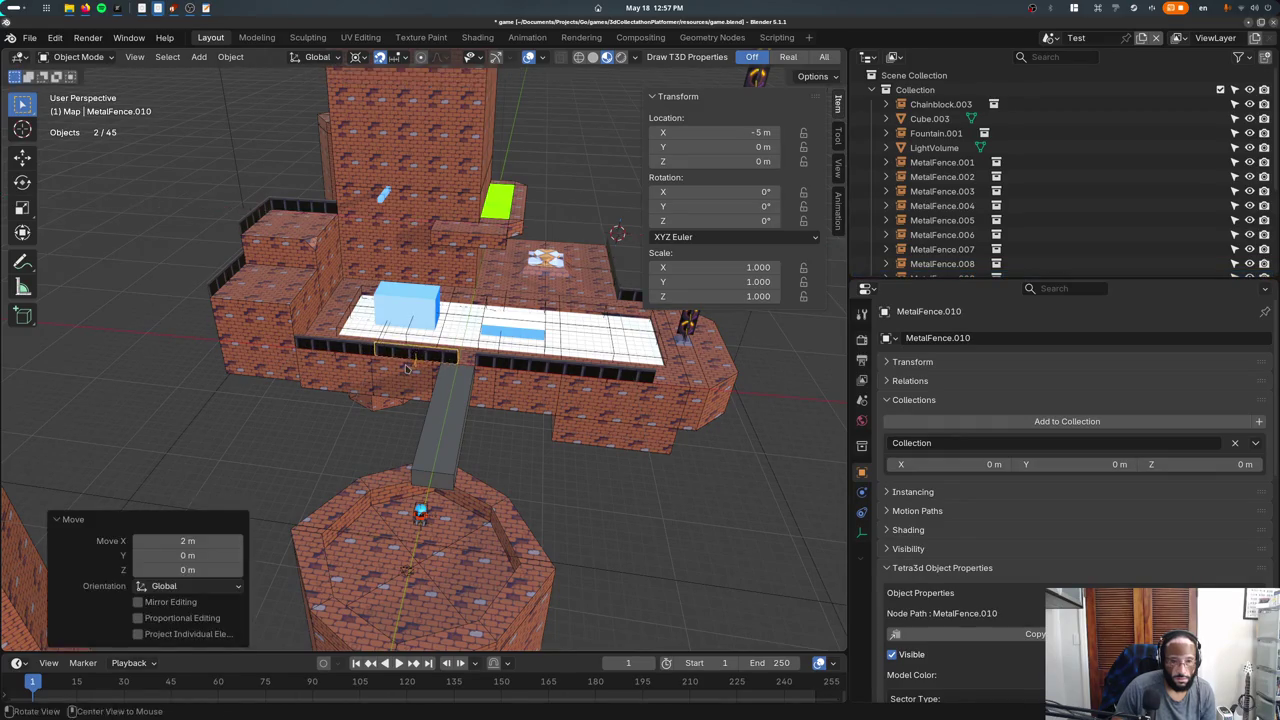
View the level from the top in wireframe.
middle_click_drag(413, 355, 403, 336)
key("KP_7")
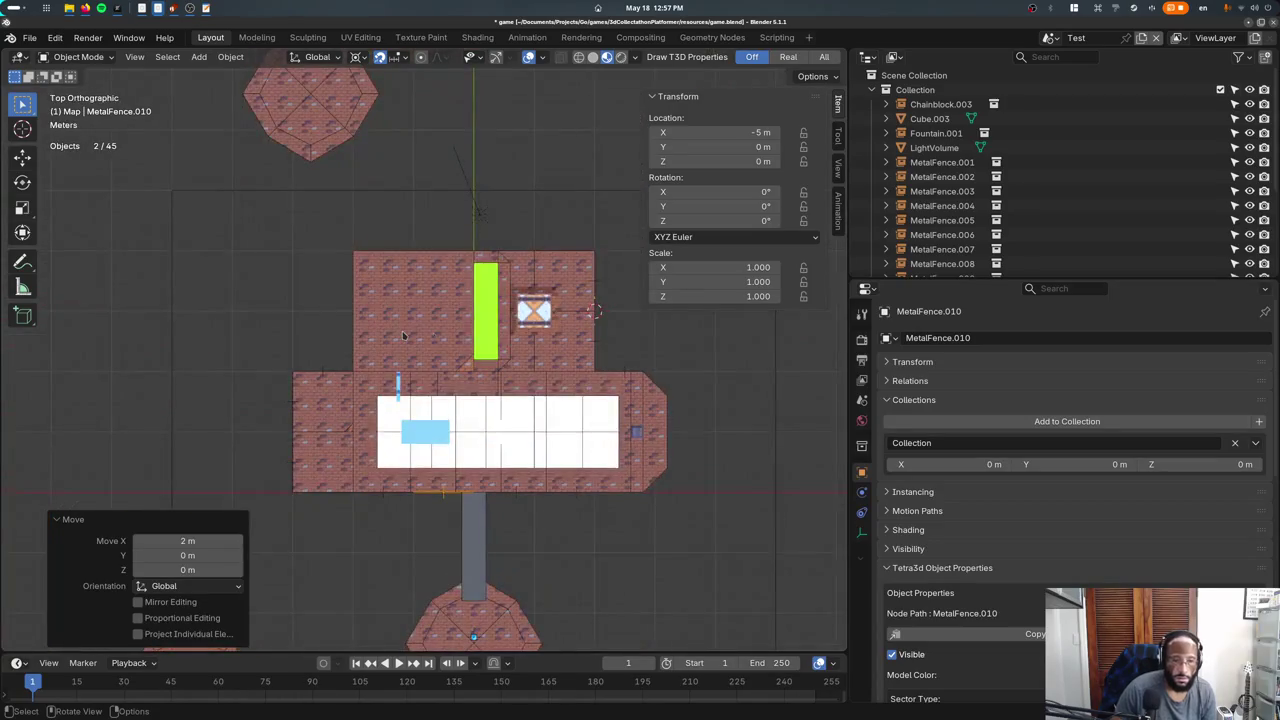
key("shift+z")
scroll(369, 323, "up", 2)
scroll(369, 323, "down", 2)
scroll(369, 323, "up", 1)
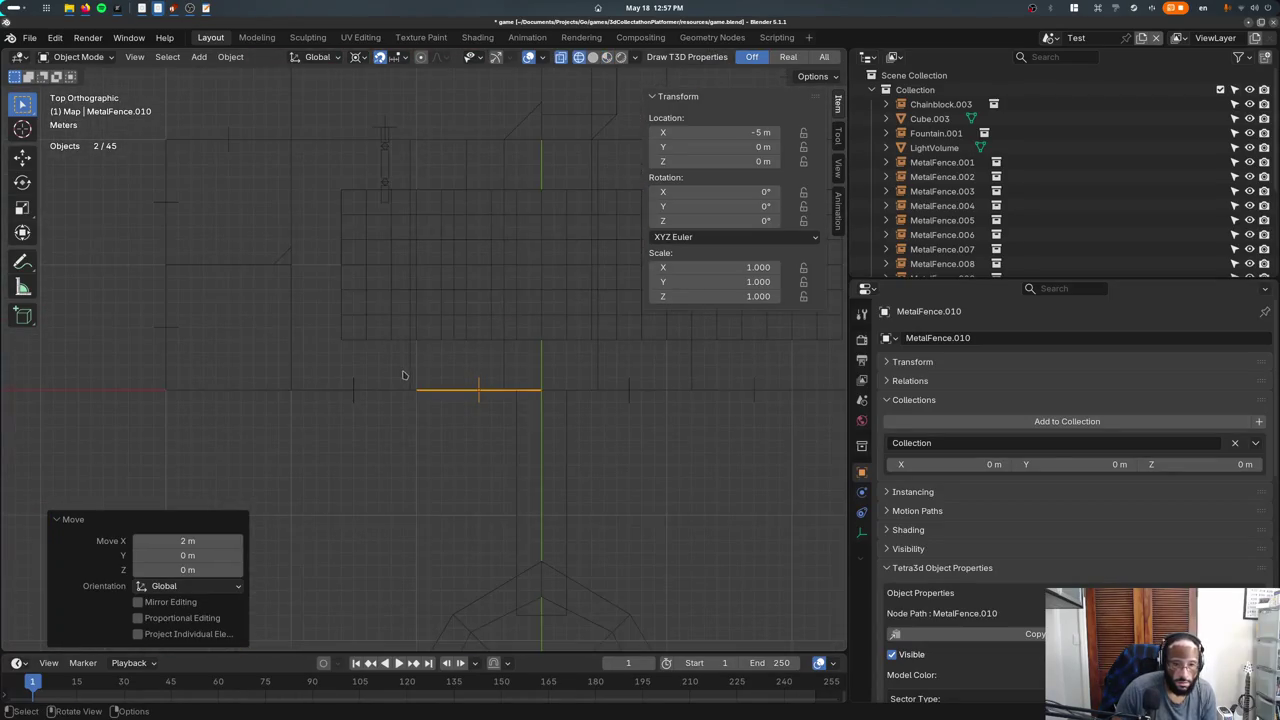
Inspect the GameMapBoolean and GameMap.007 meshes in Edit Mode.
left_click(400, 388)
key("Tab")
scroll(516, 417, "down", 3)
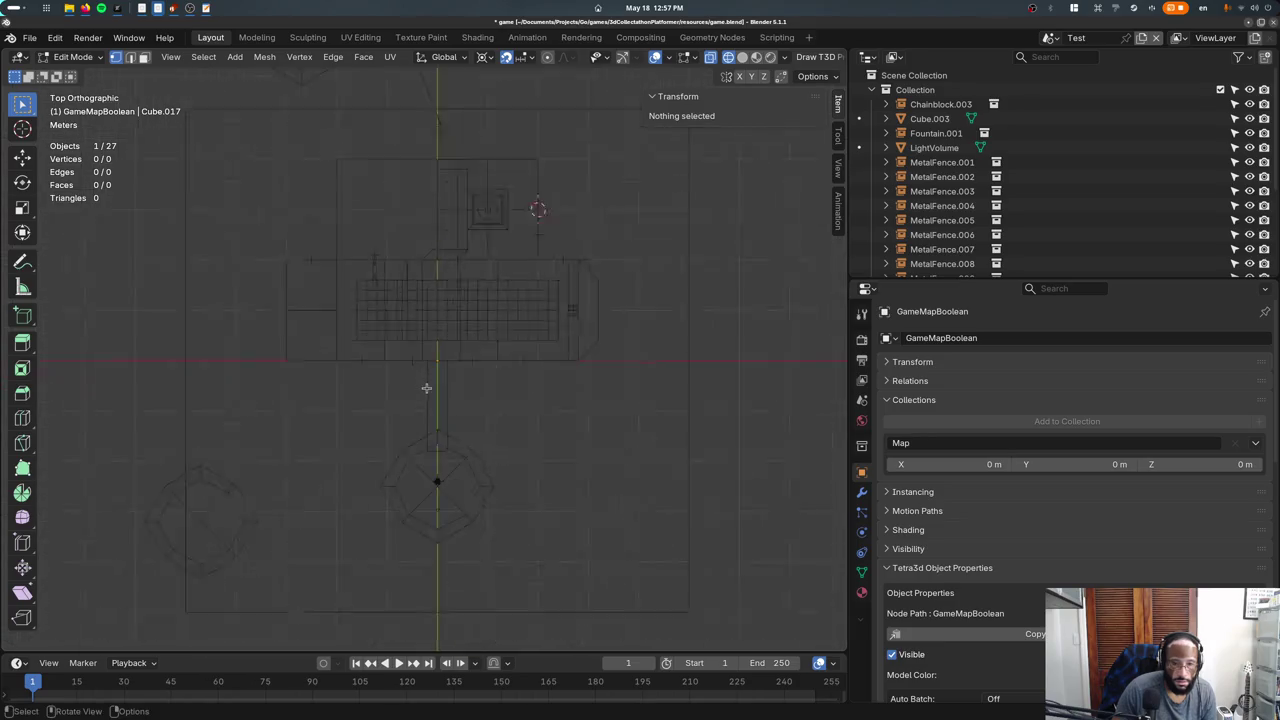
key("Tab")
left_click(437, 400)
middle_click_drag(445, 408, 448, 352)
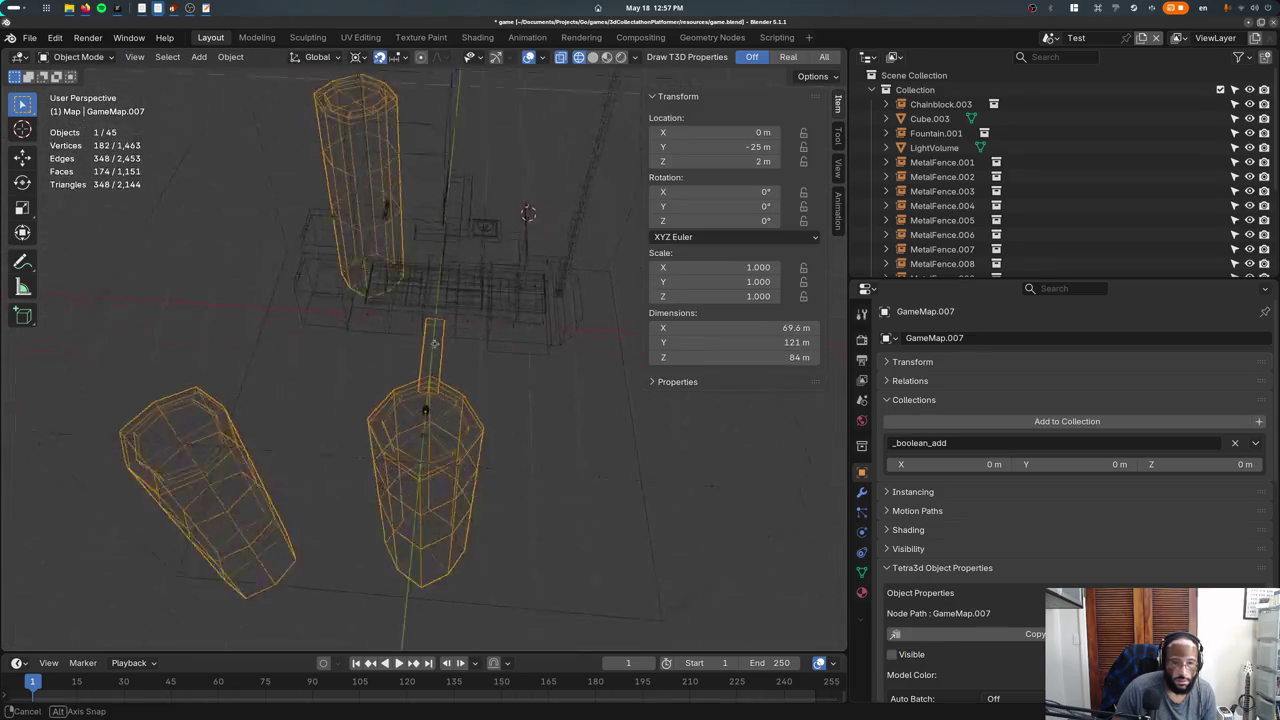
key("Tab")
key("Tab")
Select GameMapBoolean, return to material preview and save game.blend.
left_click(476, 342)
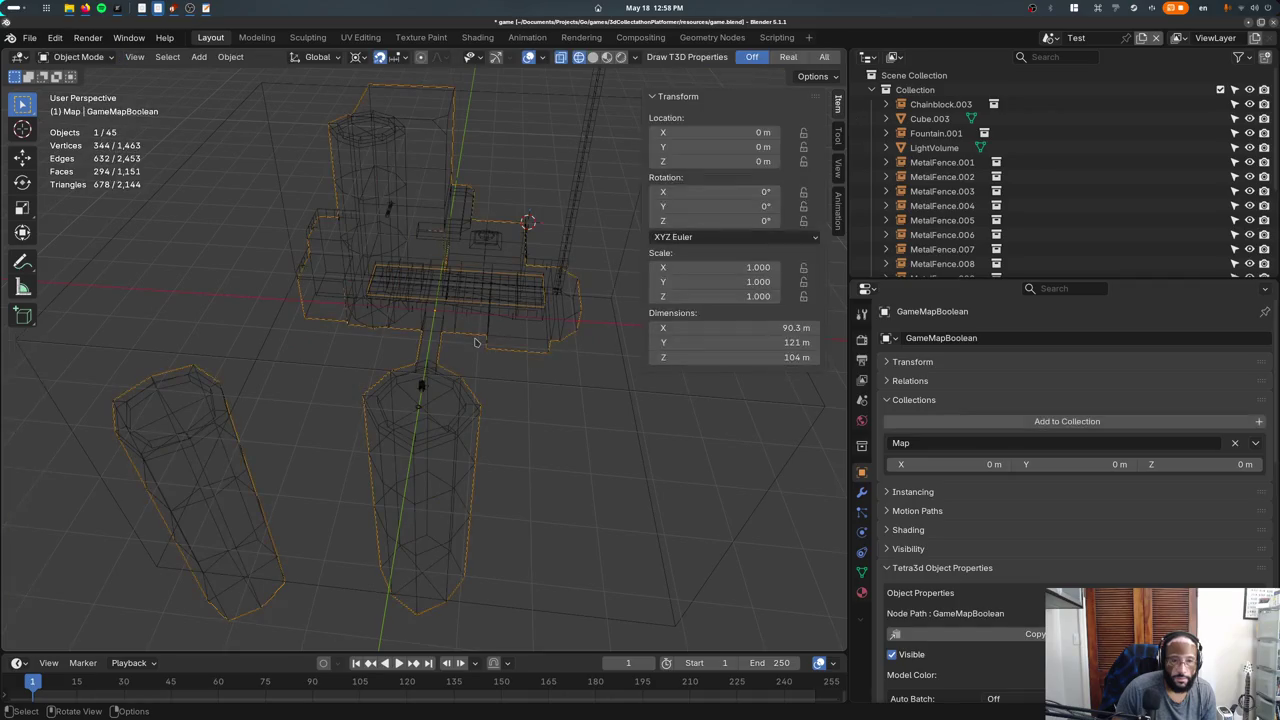
key("shift+z")
key("z")
key("ctrl+s")
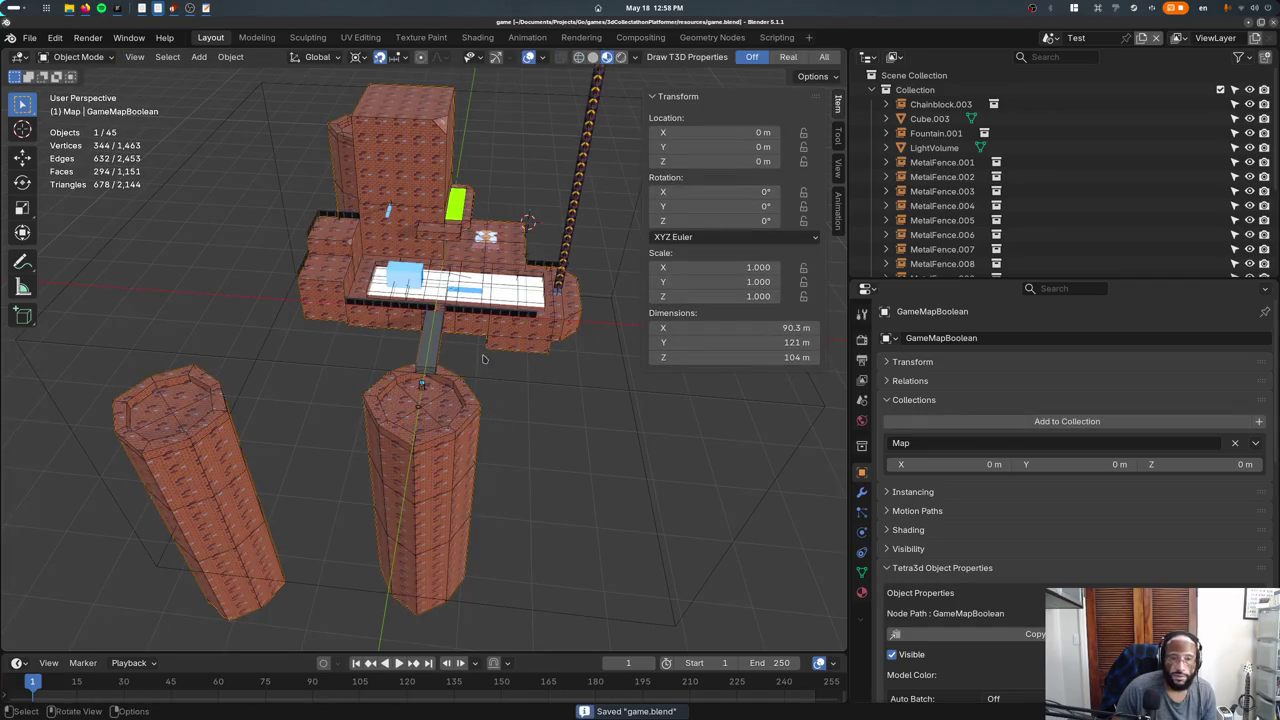
scroll(985, 189, "down", 5)
Make GameMapBoolean unselectable in the Outliner, then select MetalFence.010 in wireframe top view.
key("period")
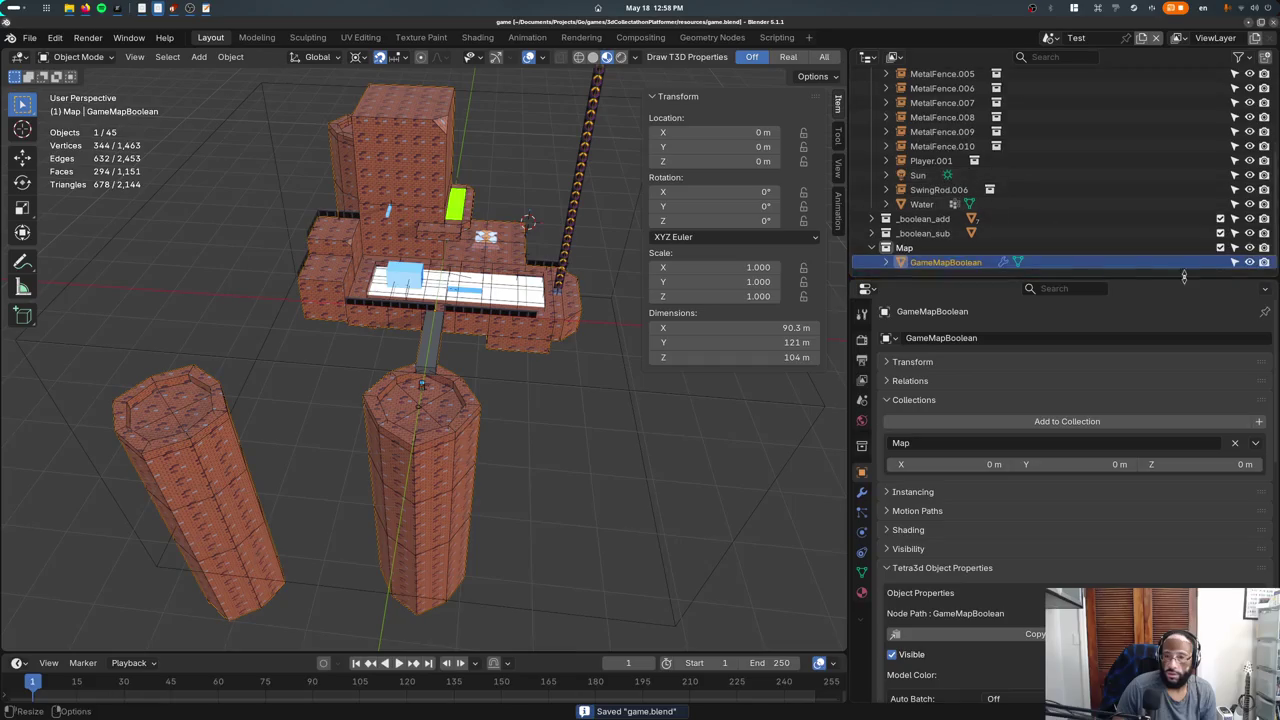
left_click(1234, 261)
left_click(438, 357)
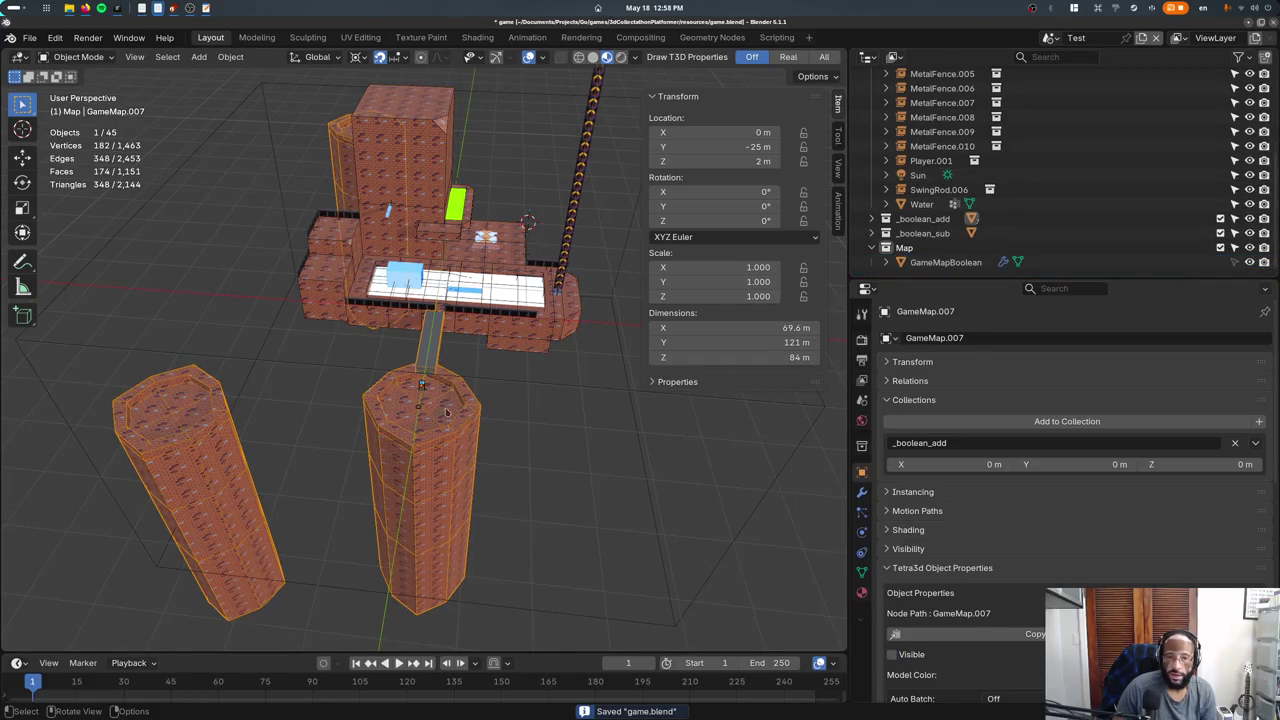
key("KP_7")
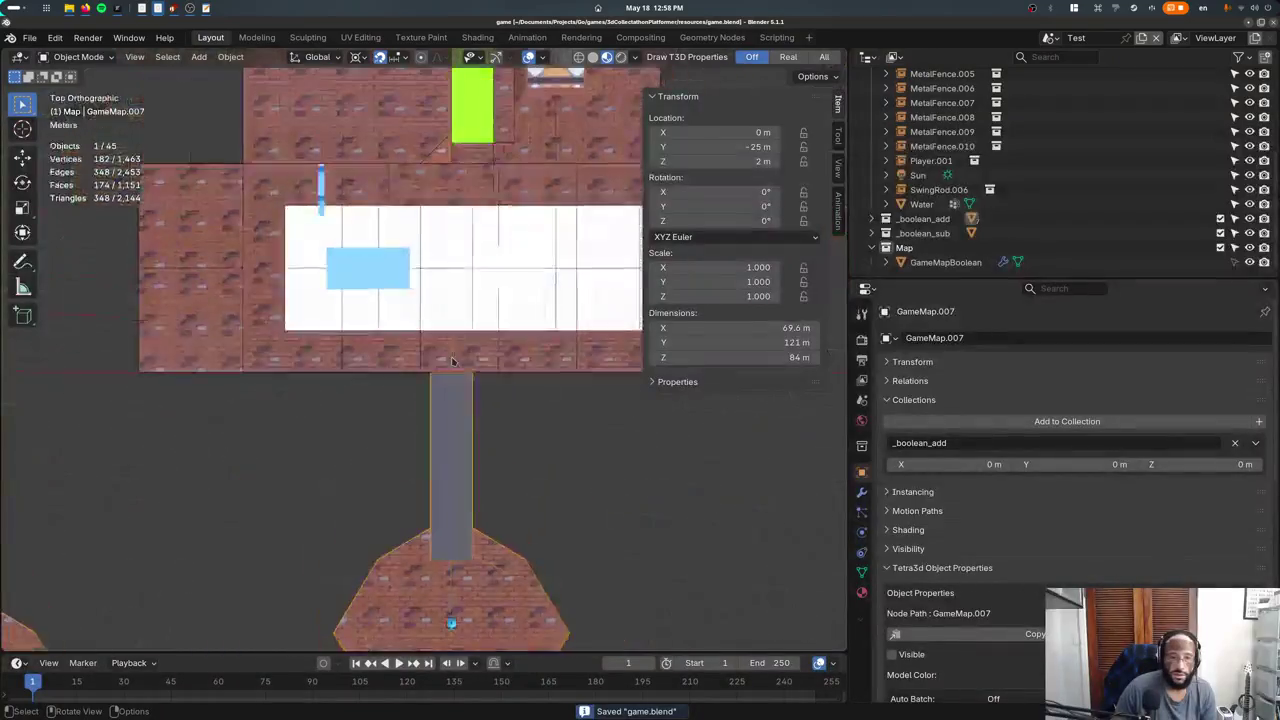
key("shift+z")
left_click(395, 371)
mouse_move(395, 371)
middle_mouse_down()
mouse_move(408, 379)
mouse_move(407, 342)
middle_mouse_up()
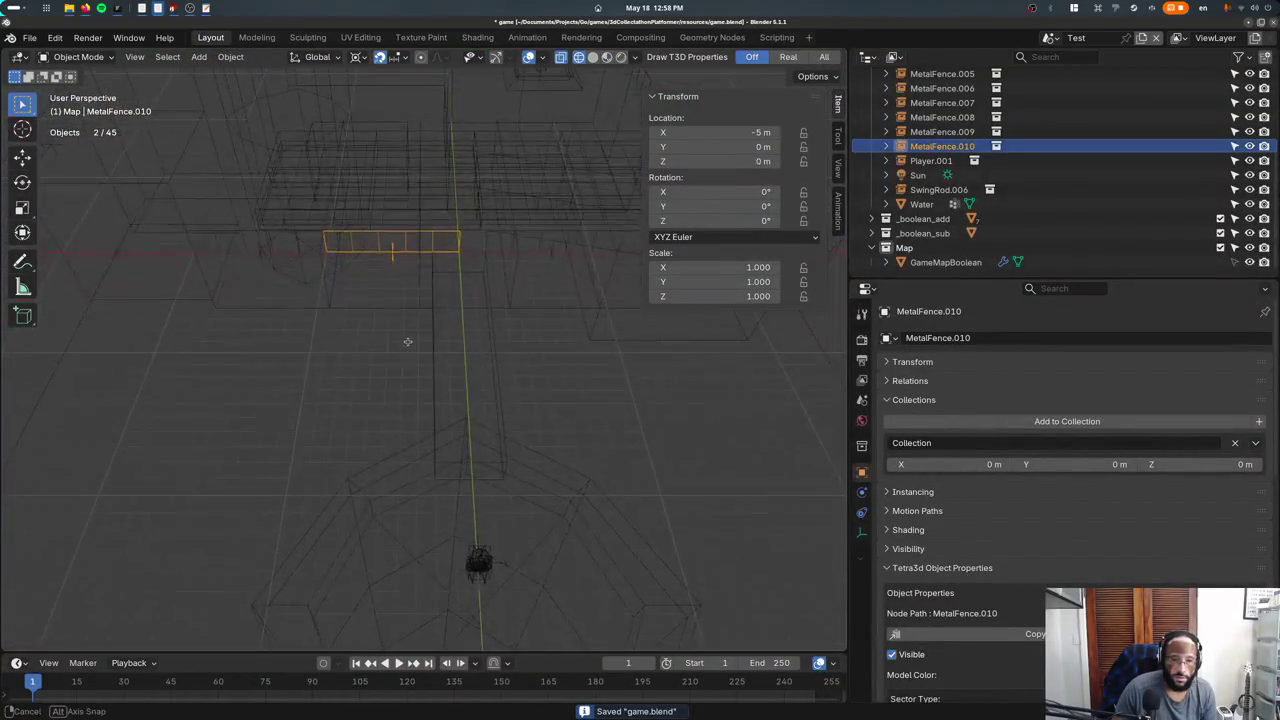
Delete the two misplaced fences, including MetalFence.007.
left_click(488, 243)
key("Delete")
key("shift+z")
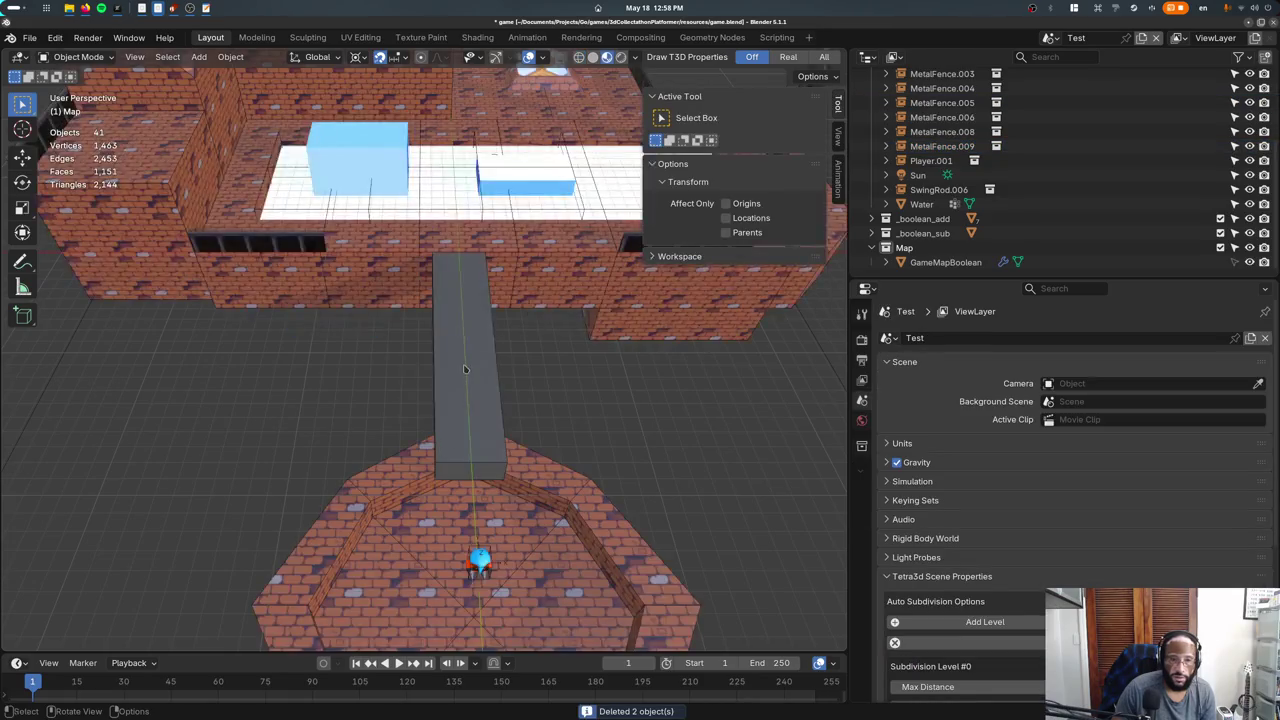
middle_click_drag(464, 244, 330, 352)
Make a linked copy of MetalFence.009 raised 6 m, shift it along X, and save.
left_click(242, 296)
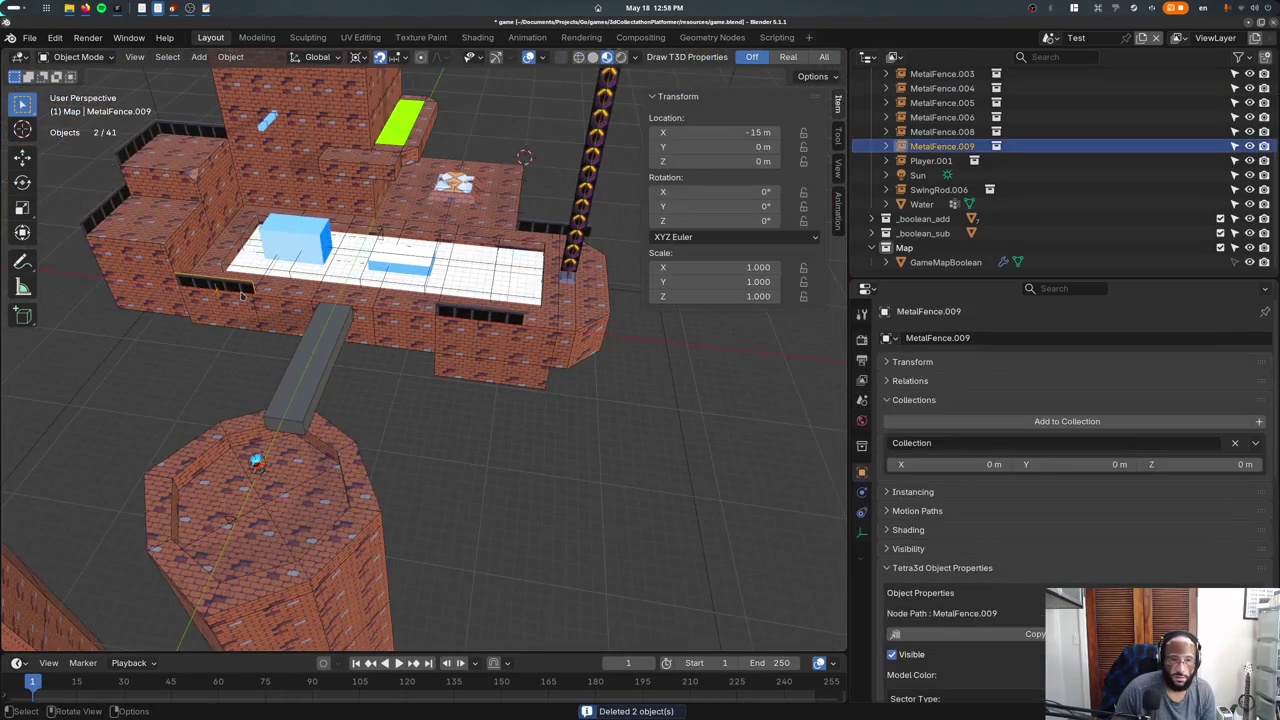
key("alt+d")
key("z")
key("6")
key("Return")
key("g")
key("x")
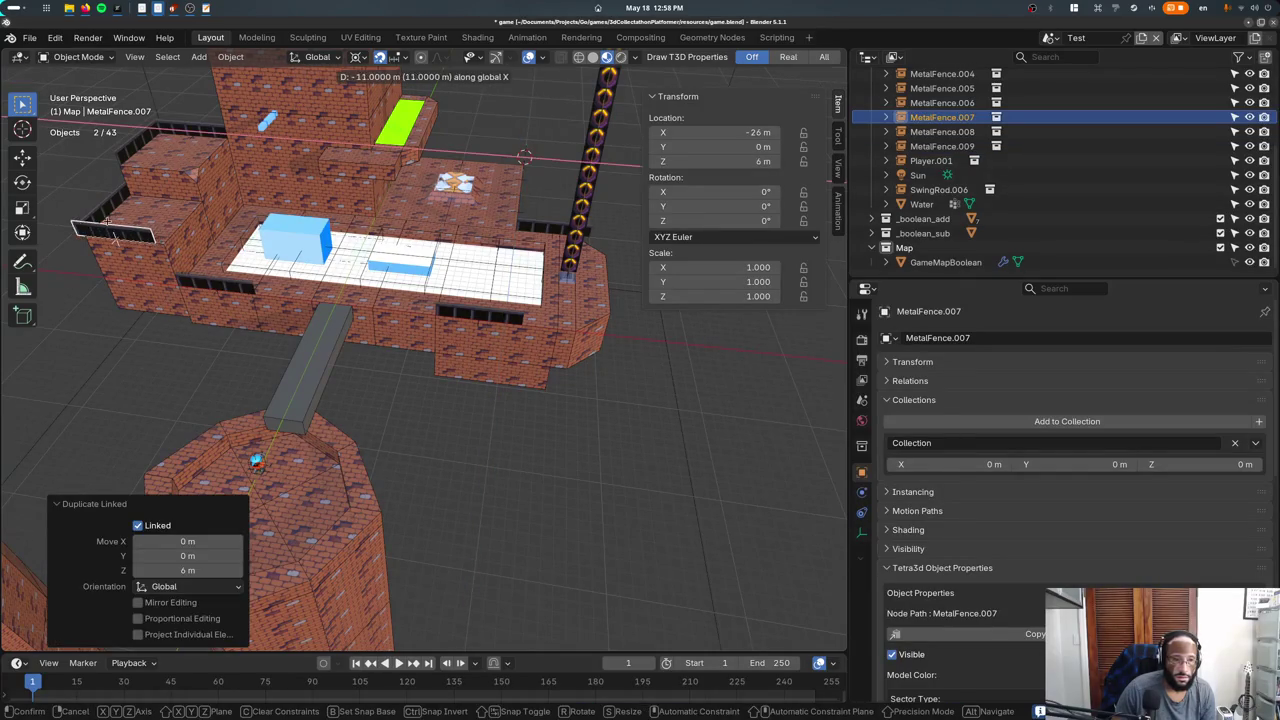
left_click(178, 268)
key("ctrl+s")
Copy MetalFence.009 again and lift the copy onto the tower's upper ledge.
middle_click_drag(296, 311, 442, 206)
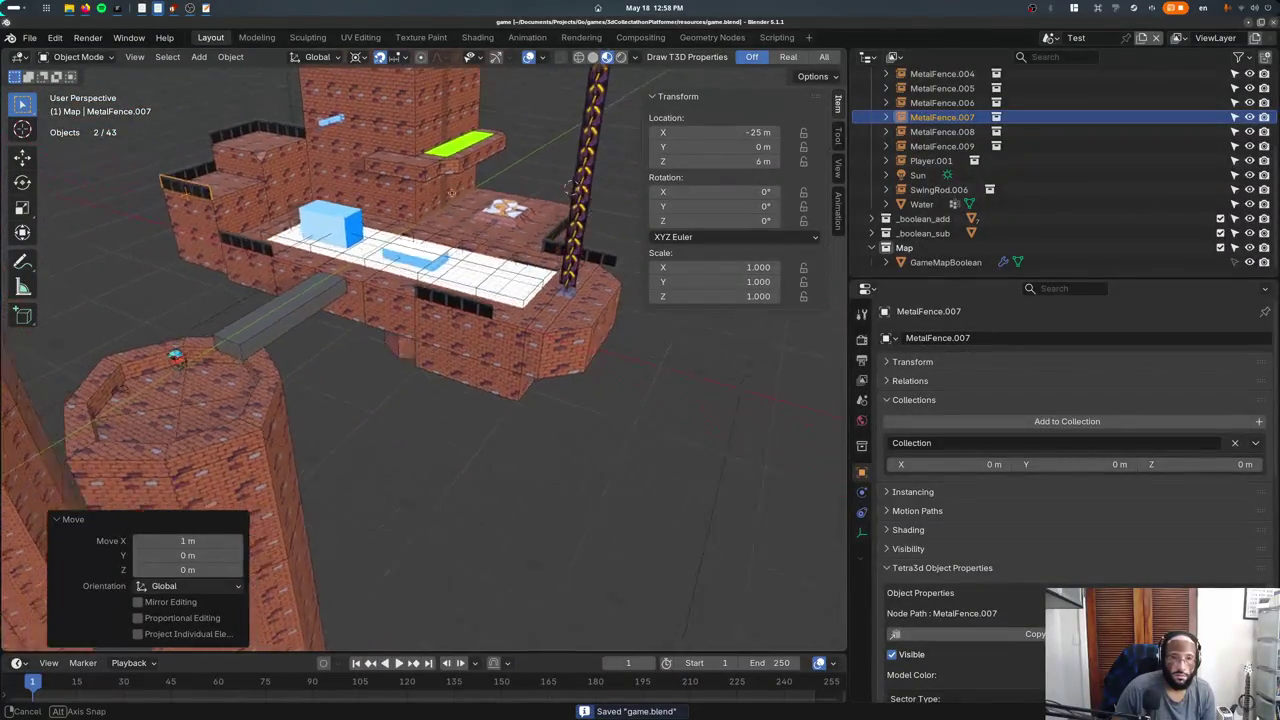
middle_click_drag(442, 206, 410, 435)
left_click(329, 405)
key("shift+d")
key("shift+z")
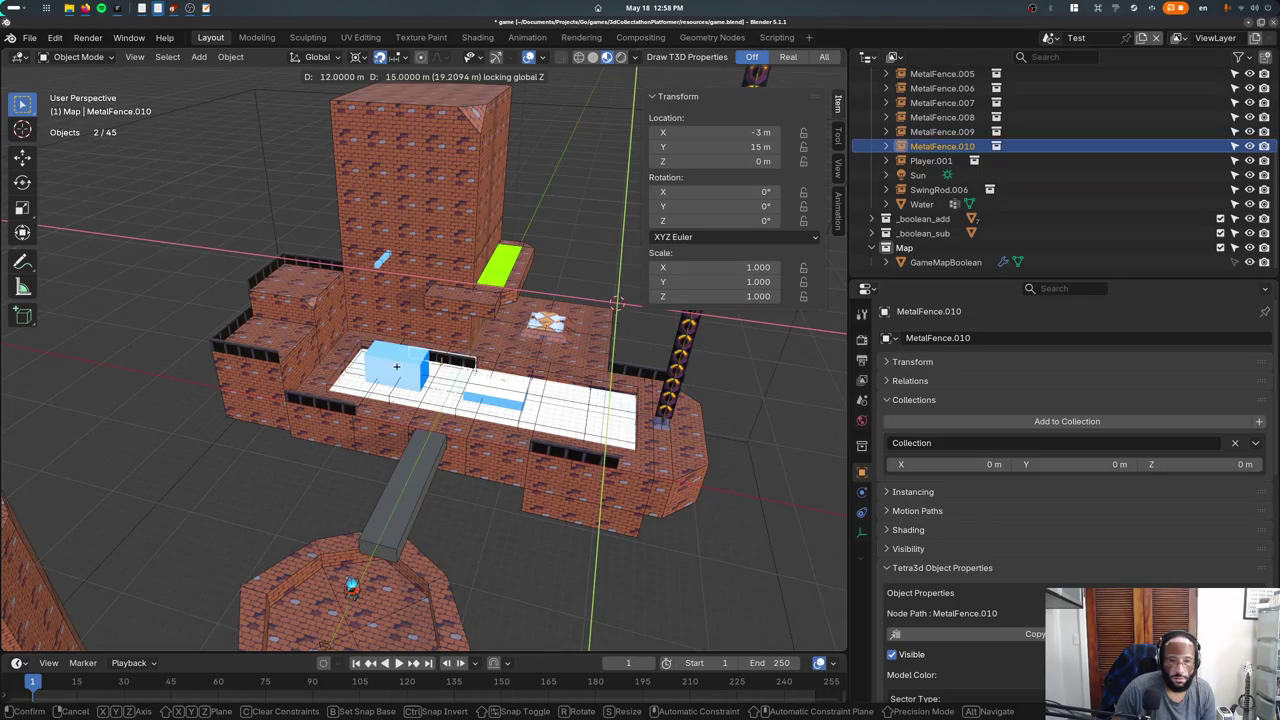
left_click(396, 367)
key("g")
key("z")
left_click(441, 303)
Nudge the ledge fence 1 m in Y and 2 m in X, then save game.blend.
key("g")
key("y")
left_click(436, 300)
key("x")
left_click(444, 300)
key("KP_Decimal")
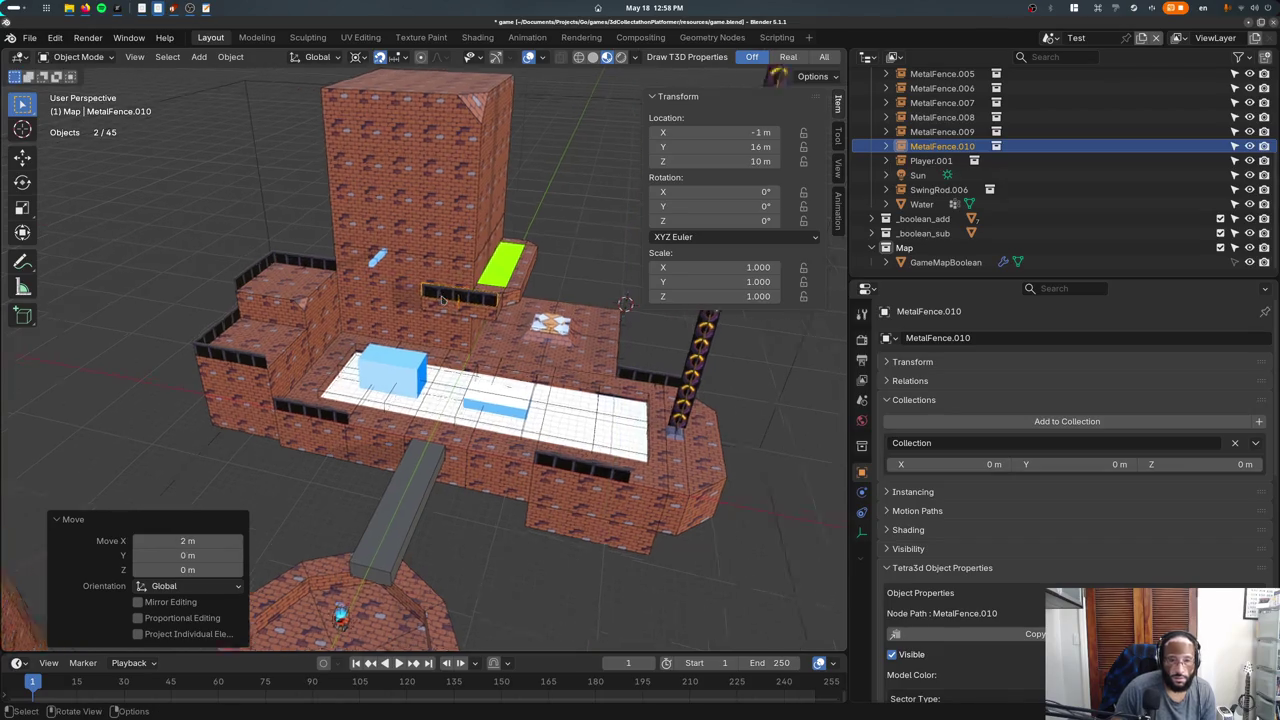
scroll(443, 300, "down", 2)
scroll(443, 300, "down", 2)
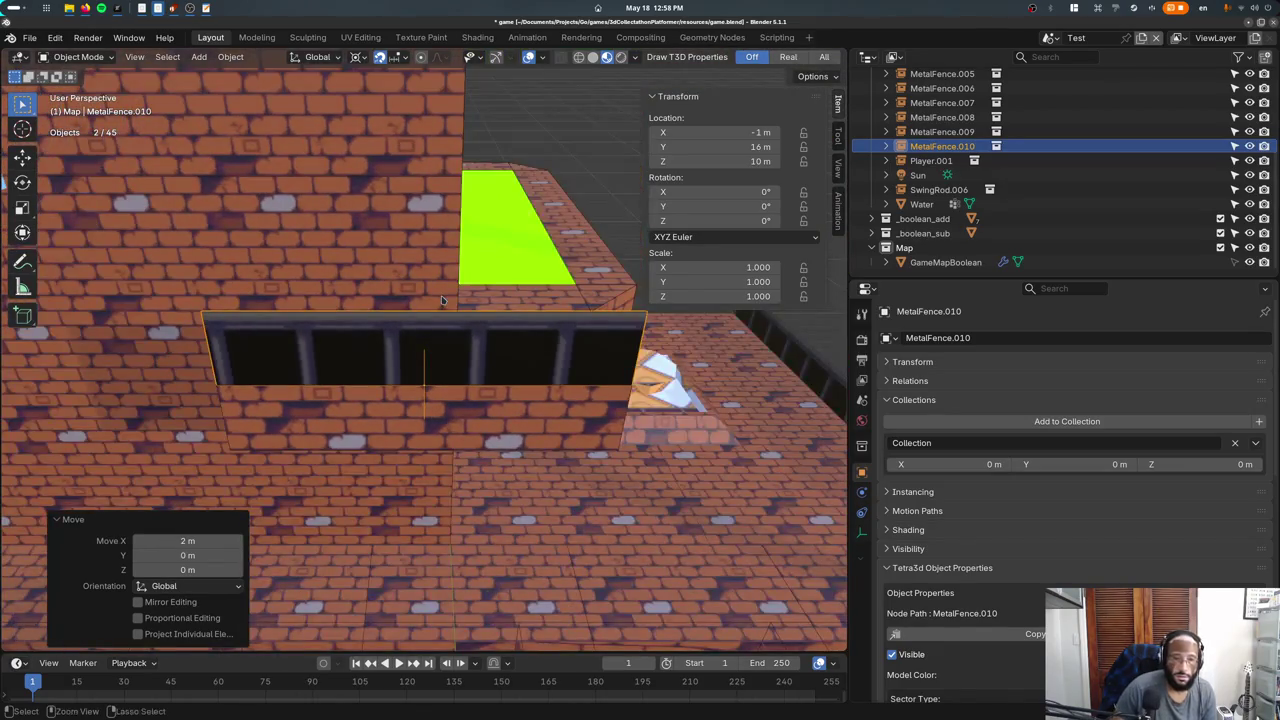
key("ctrl+s")
scroll(443, 300, "down", 2)
scroll(443, 300, "down", 2)
left_click(1047, 38)
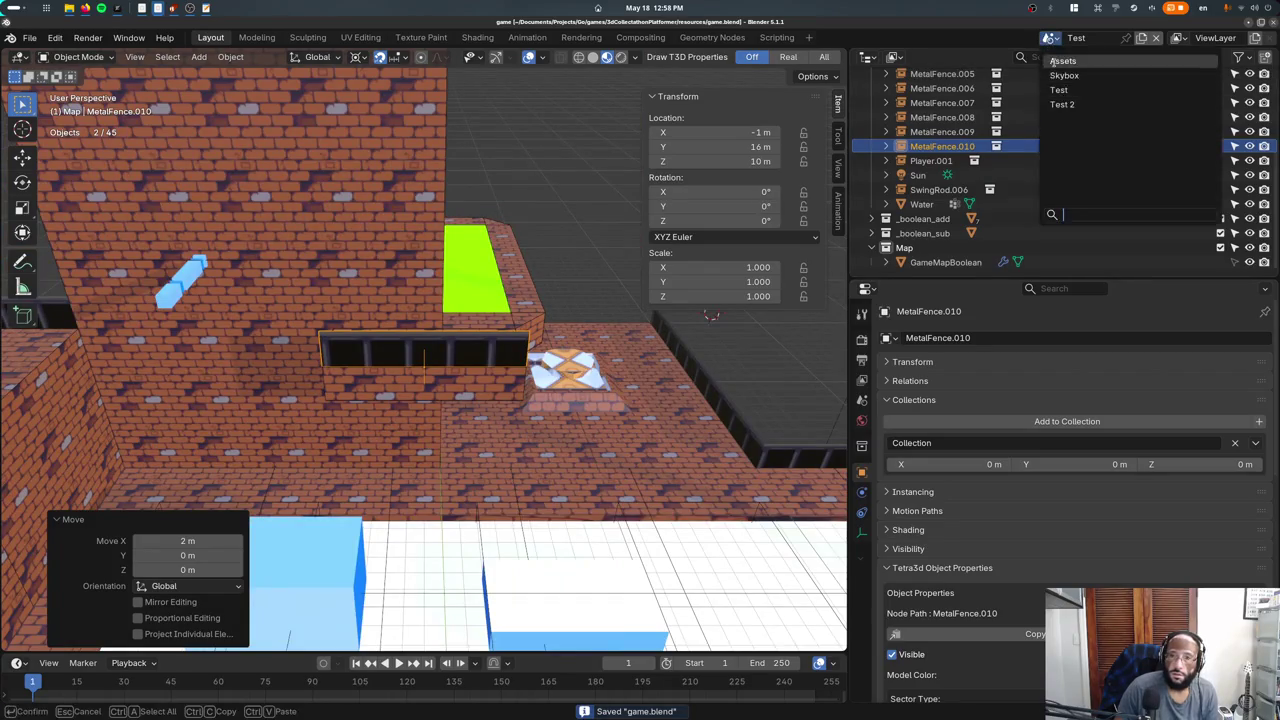
In the Assets scene, duplicate the MetalFence asset and place the copy at X 33 m.
left_click(1052, 63)
key("KP_Decimal")
scroll(443, 351, "down", 2)
key("shift+d")
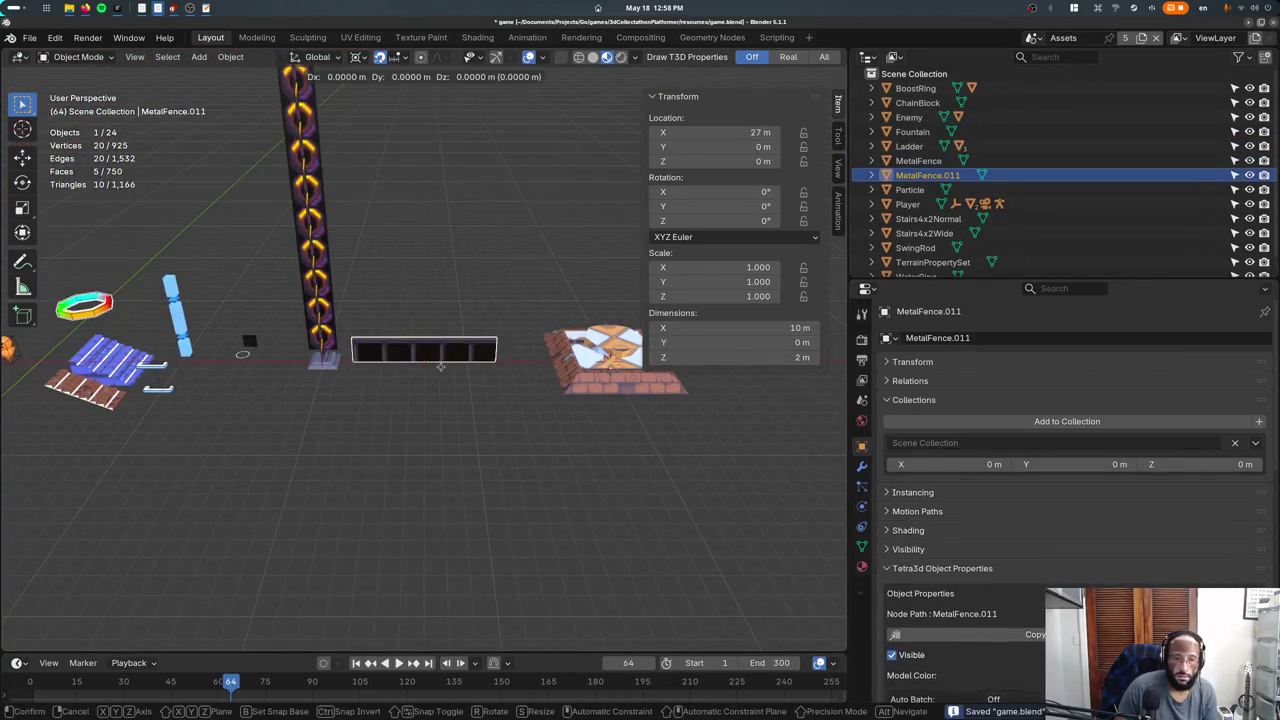
key("x")
left_click(575, 363)
key("g")
key("x")
left_click(484, 370)
Delete two faces from the copied fence to break it, then view it from the front.
key("Tab")
key("shift+z")
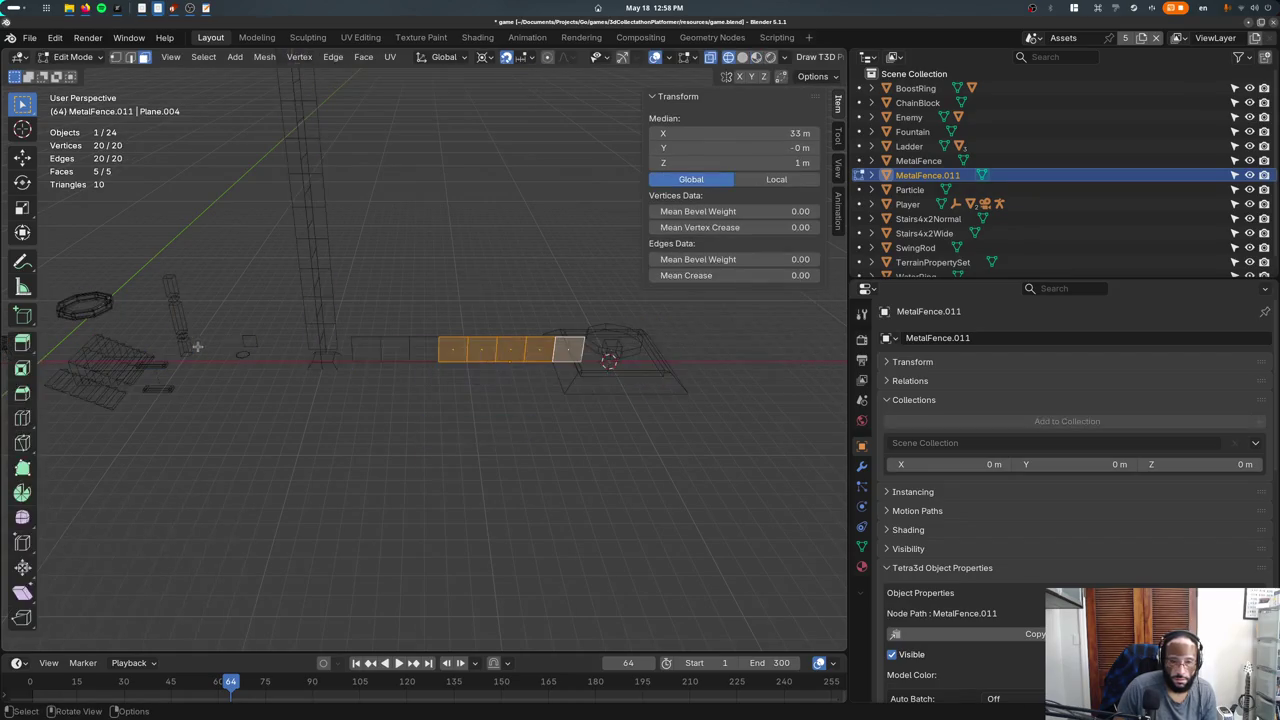
left_click_drag(458, 358, 458, 358)
left_click(482, 358, "shift")
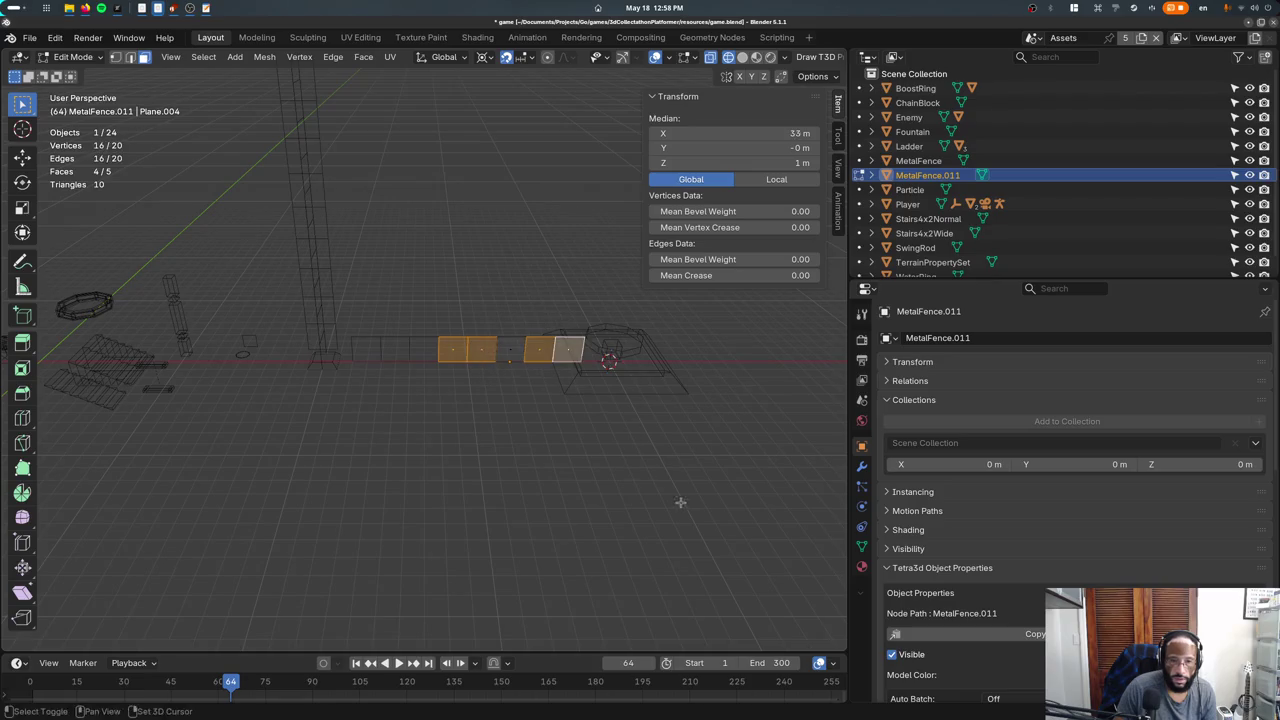
key("x")
left_click(503, 474)
middle_click_drag(417, 430, 384, 372)
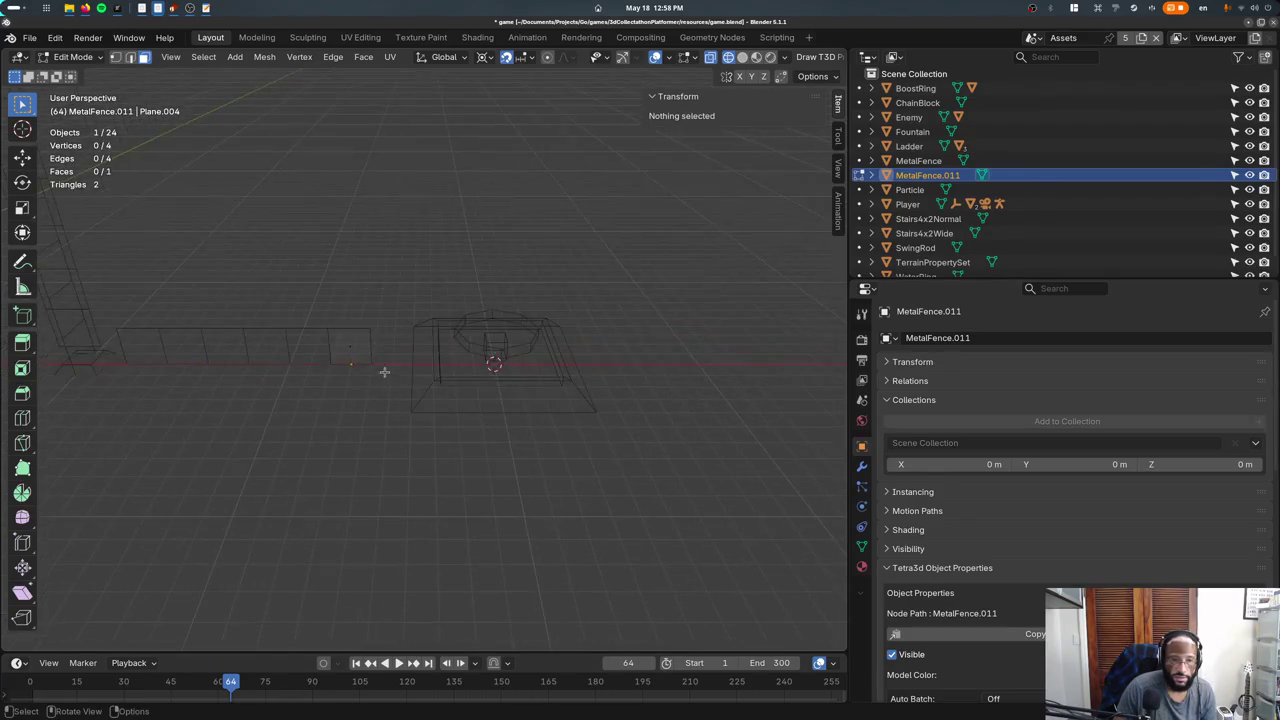
key("KP_1")
key("KP_Divide")
key("KP_Divide")
Add a second fence face 1 m to the right and shift both faces 1 m left.
key("a")
key("g")
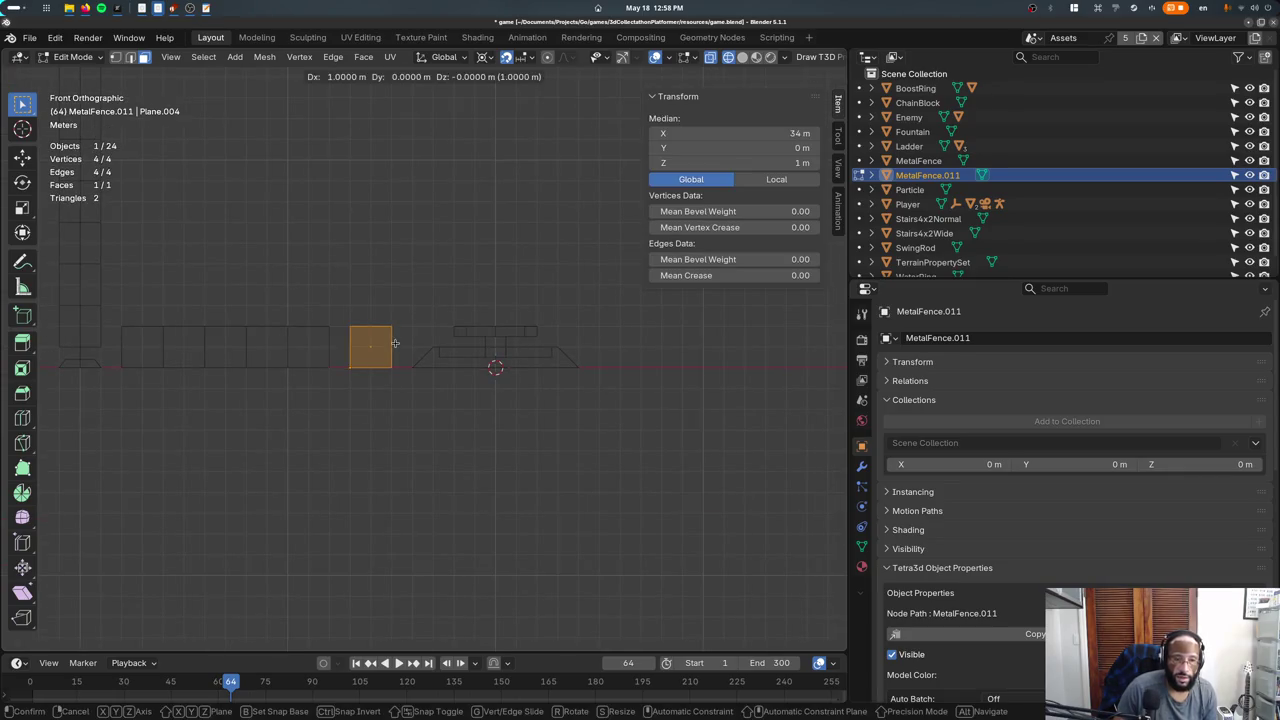
left_click(404, 368)
key("z")
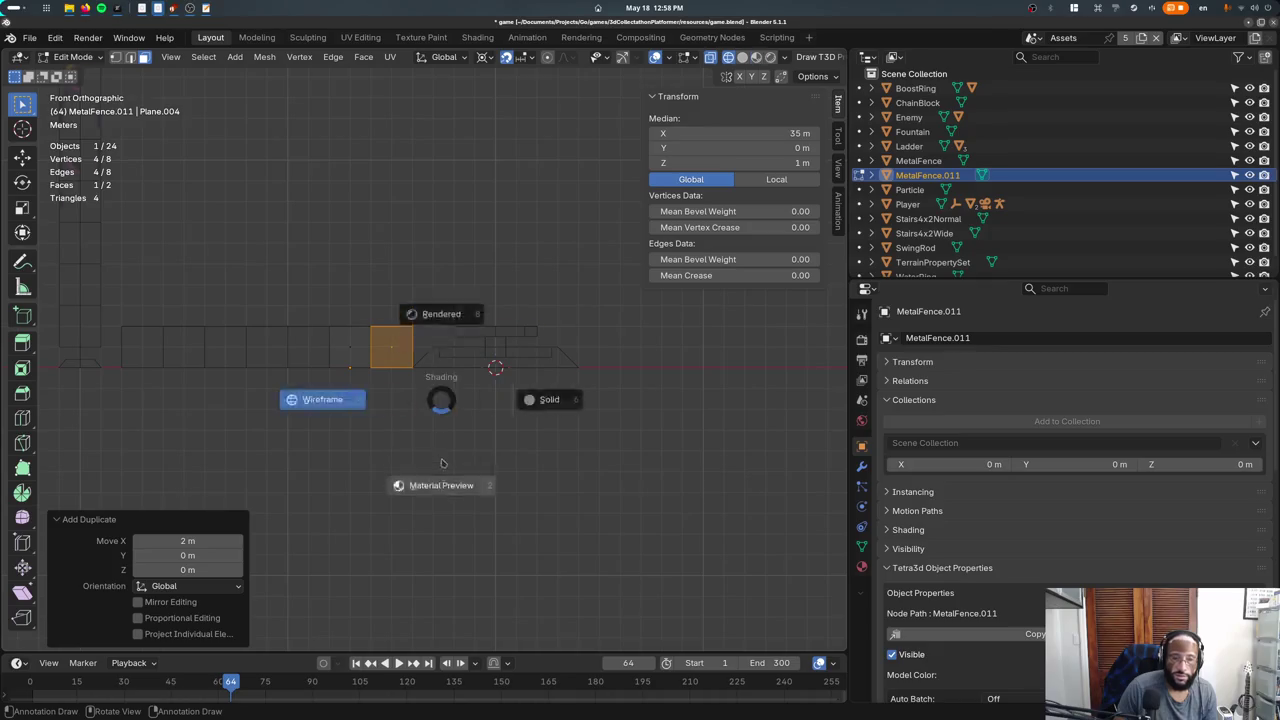
key("a")
key("g")
left_click(392, 368)
key("Tab")
Move the fence piece 1 m along X, put it in a new collection, and name it BrokenMetalFence.
key("g")
left_click(418, 377)
middle_click_drag(418, 377, 520, 436)
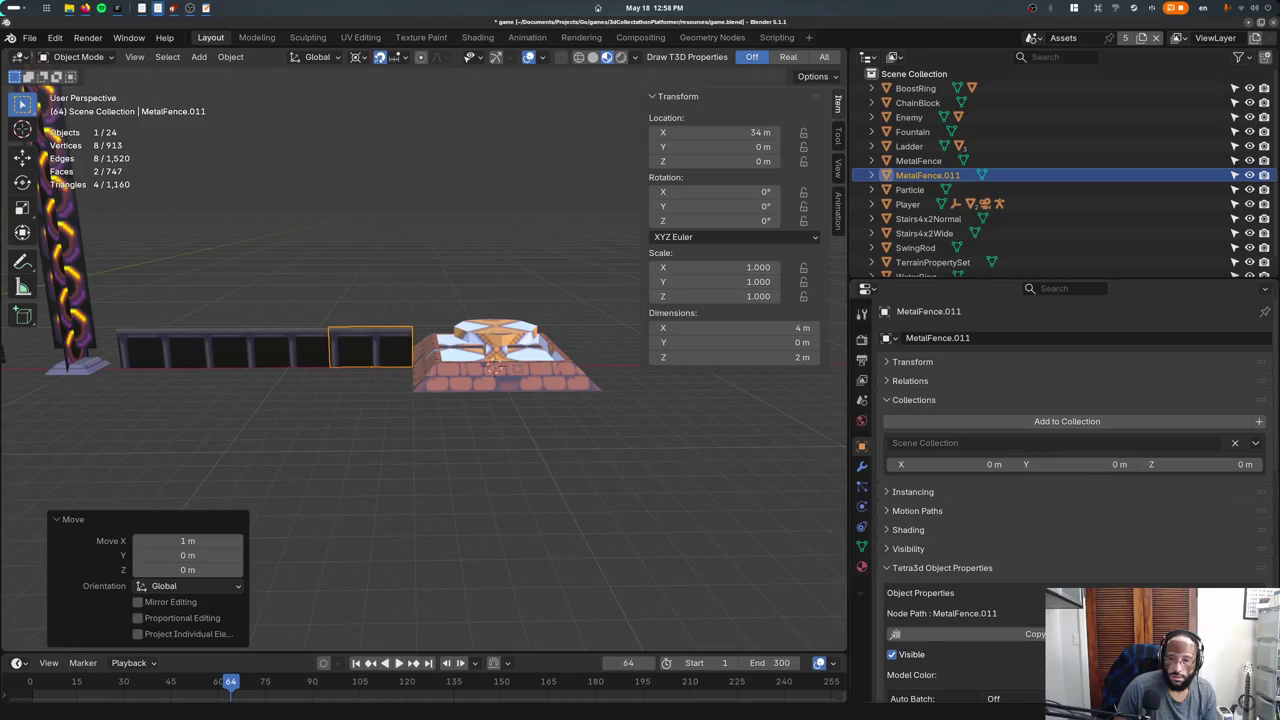
left_click(1258, 424)
left_click(938, 337)
type("Broken")
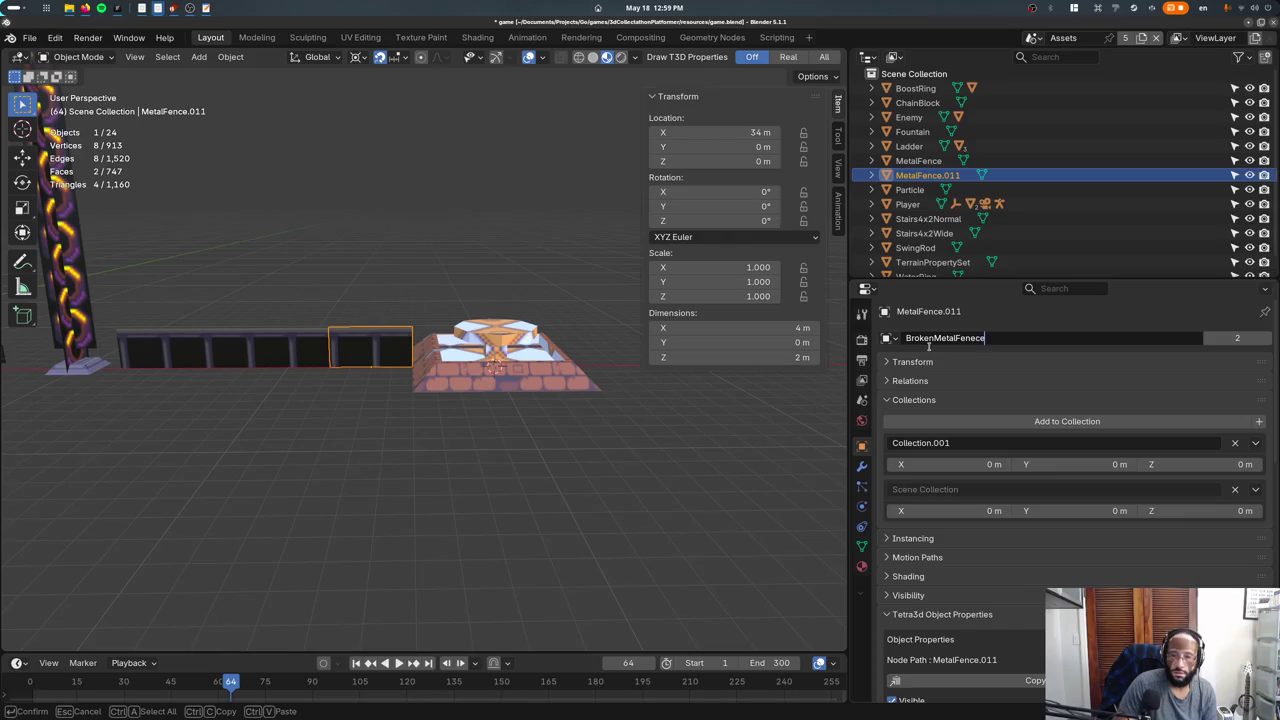
key("Return")
Rename the new collection BrokenMetalFence, set its X offset to 34 m, and save game.blend.
type("BrokenMetalFence")
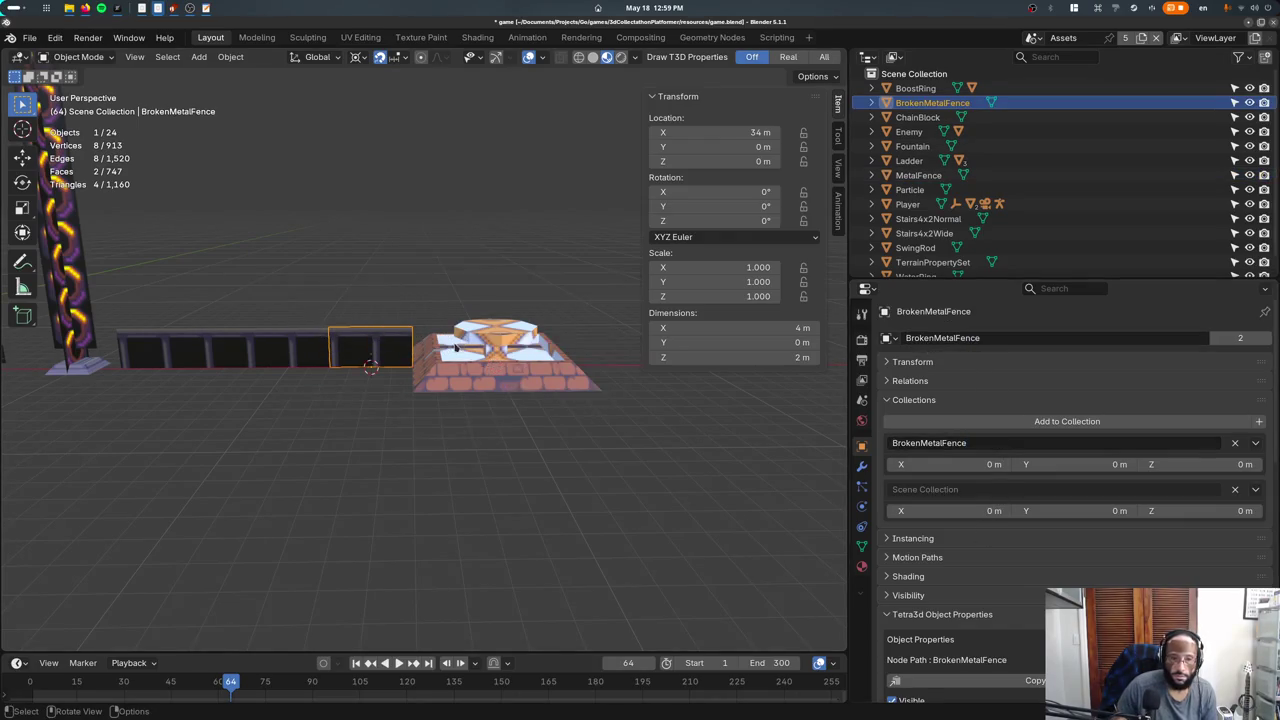
left_click(1256, 444)
left_click(1238, 490)
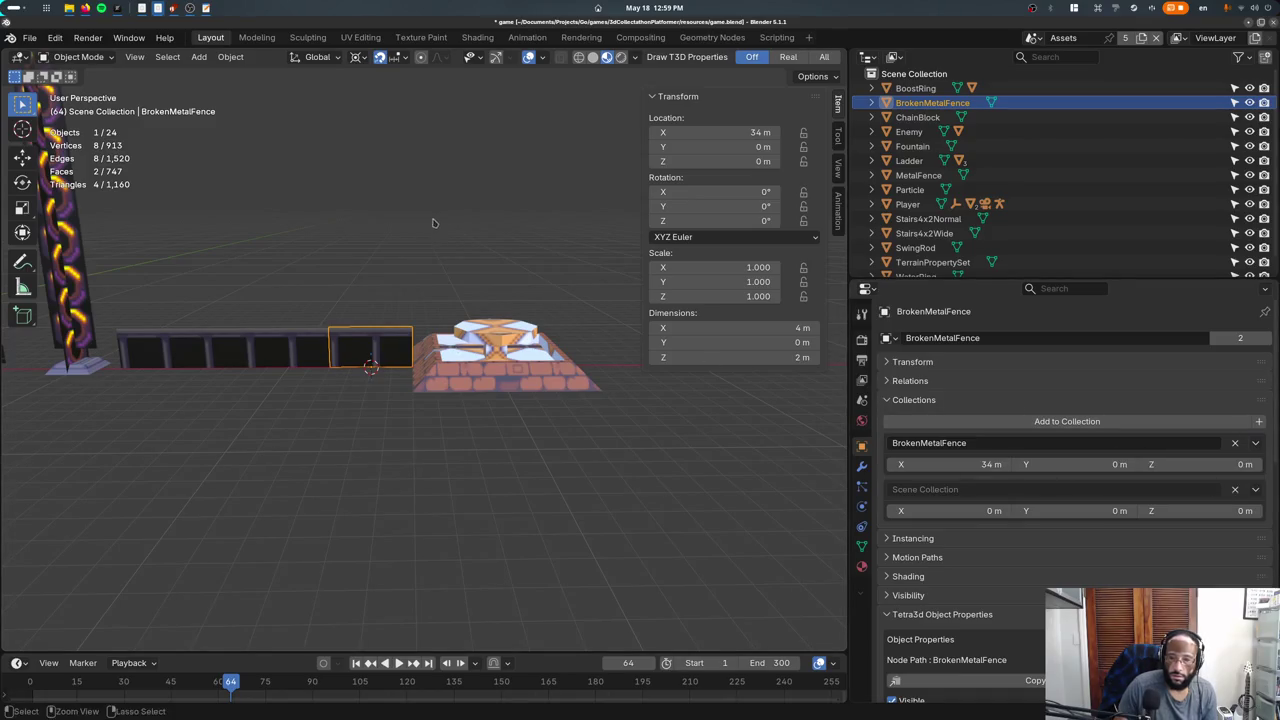
key("ctrl+s")
left_click(1030, 38)
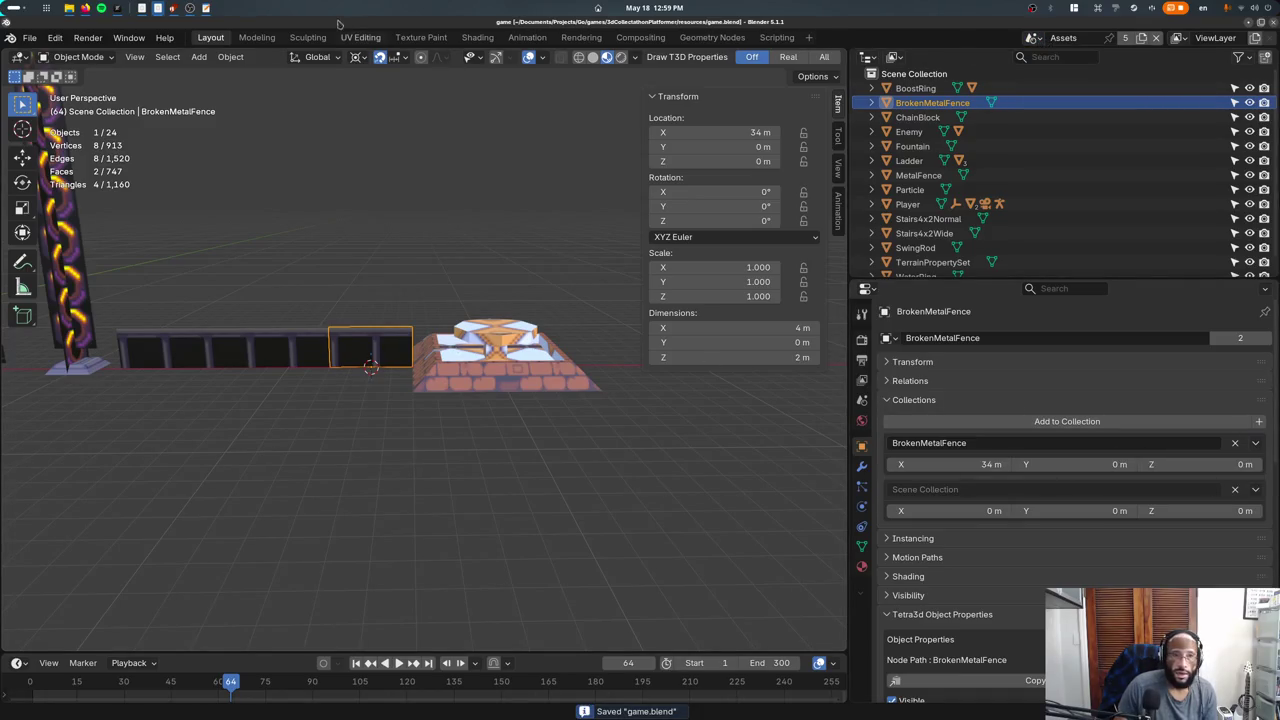
left_click(360, 37)
key("Tab")
key("Tab")
key("Tab")
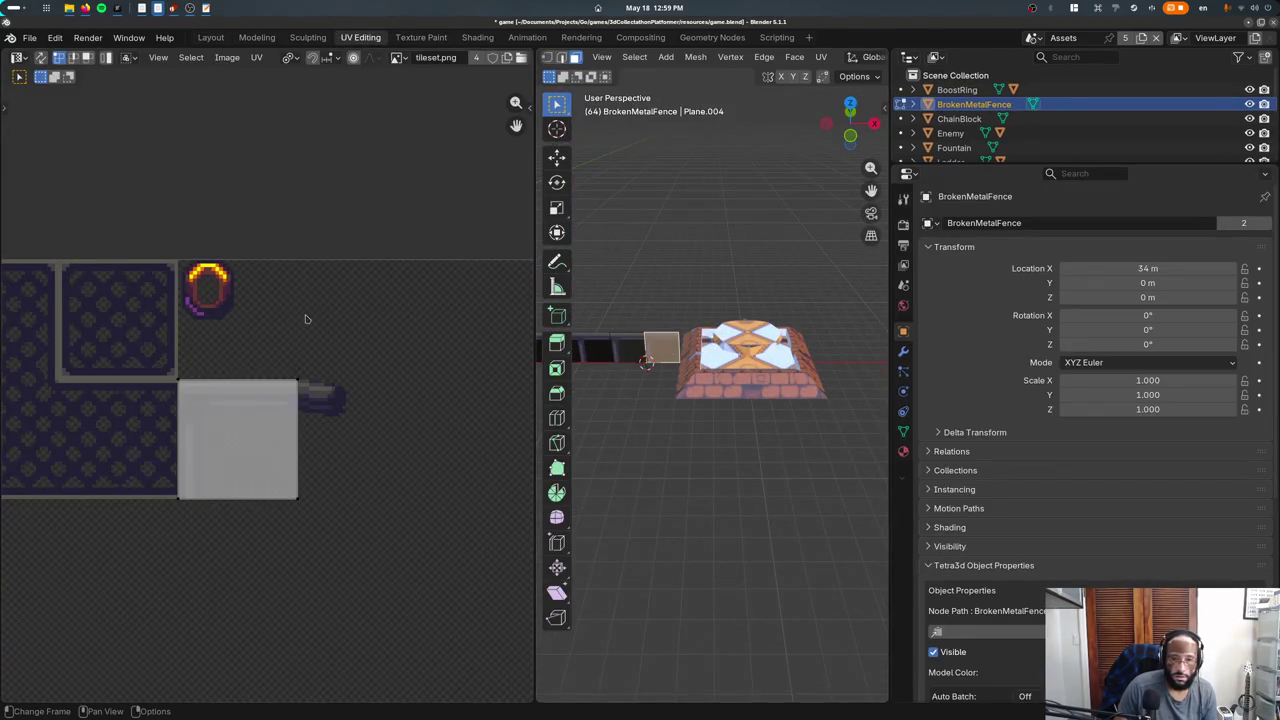
Move the face's UV square right of the pipe tiles, then return to the Layout workspace.
key("a")
key("g")
left_click(447, 317)
key("Tab")
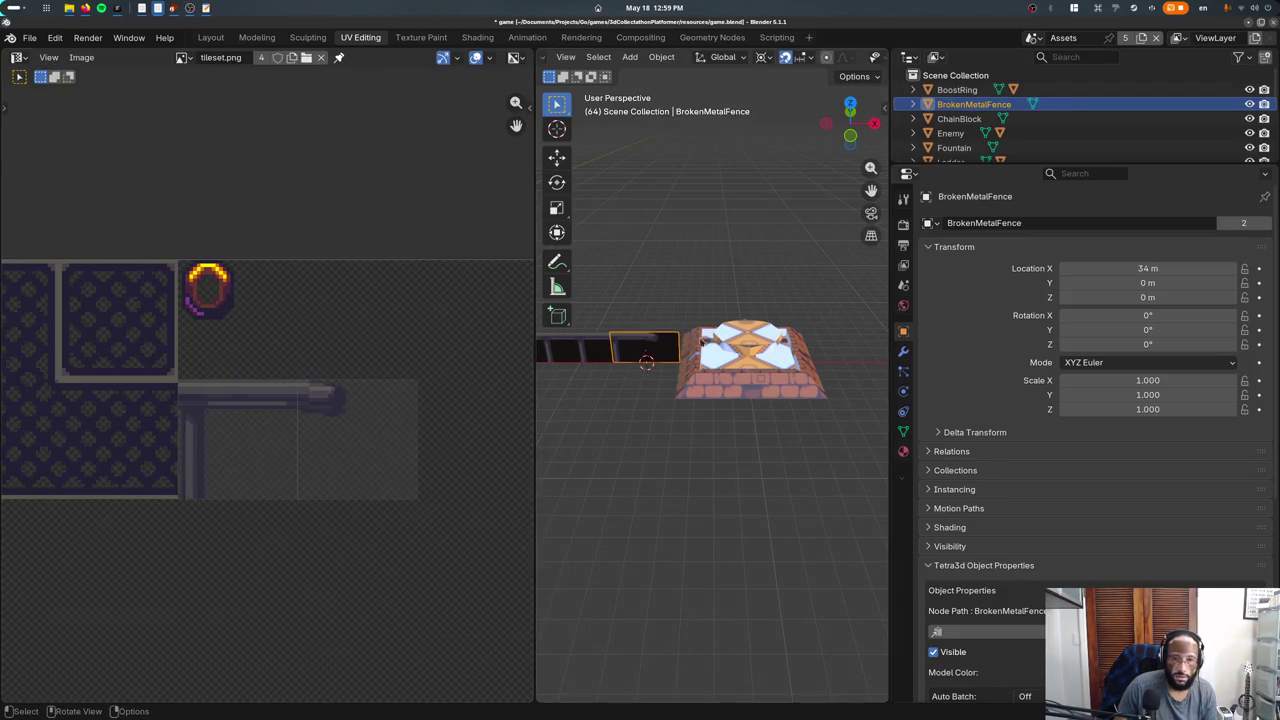
left_click(210, 37)
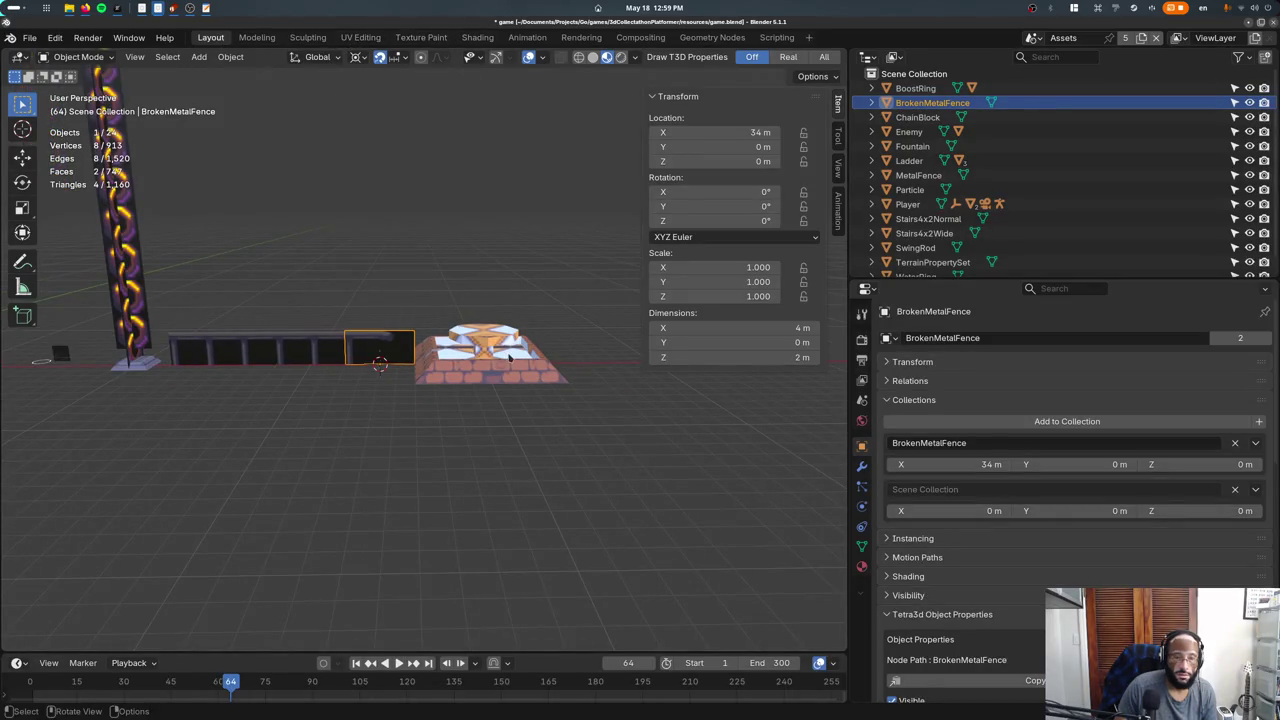
key("super")
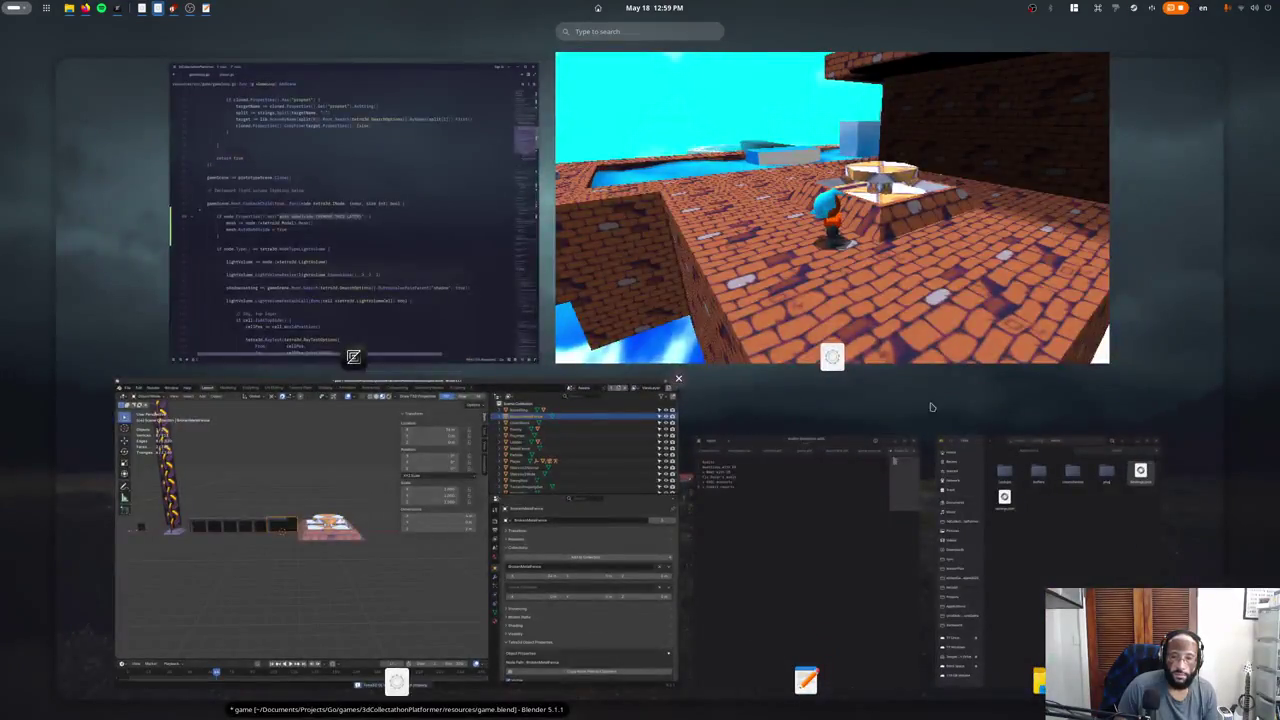
Open tileset.aseprite in Aseprite and select the pipe fence tiles.
left_click(376, 420)
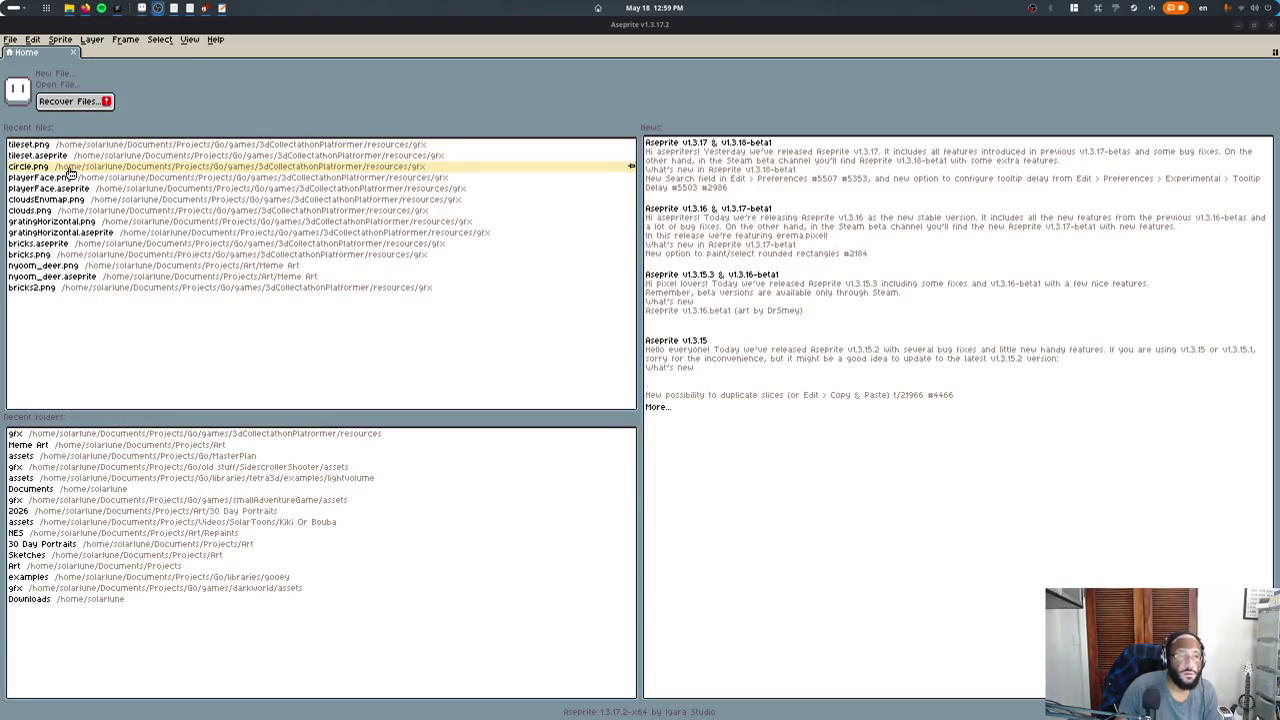
left_click(74, 87)
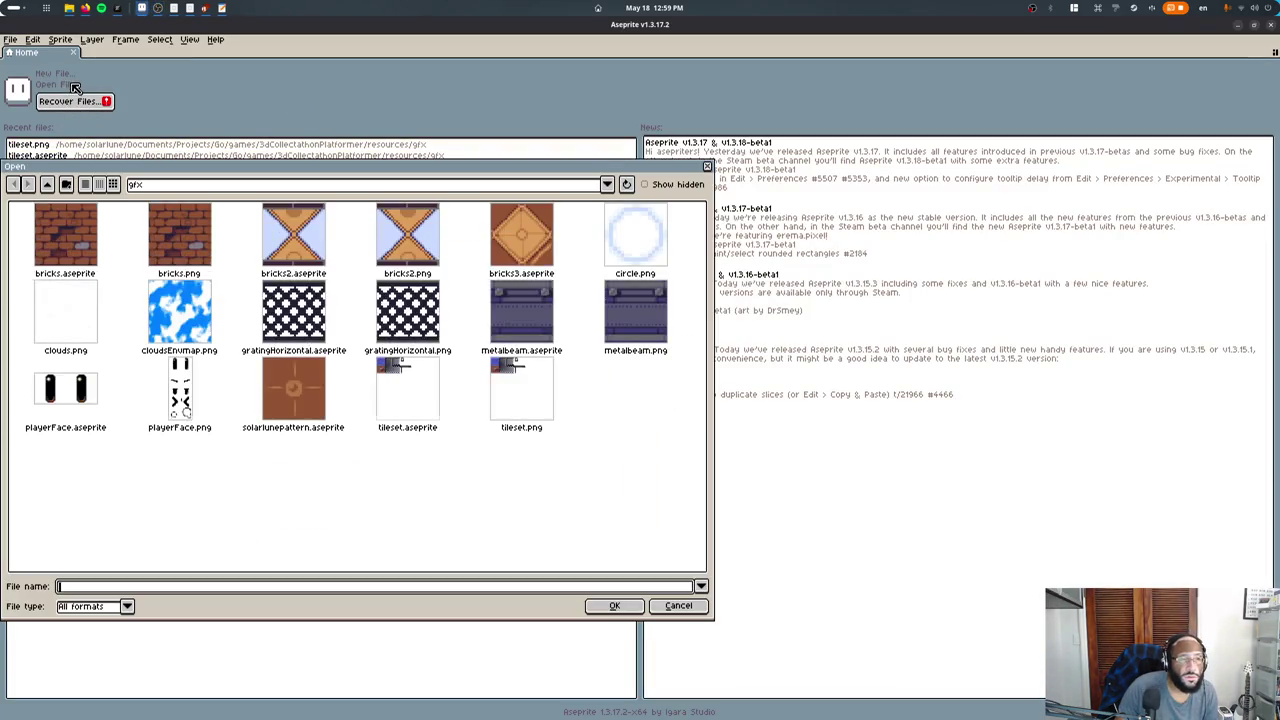
double_click(425, 394)
scroll(620, 223, "up", 3)
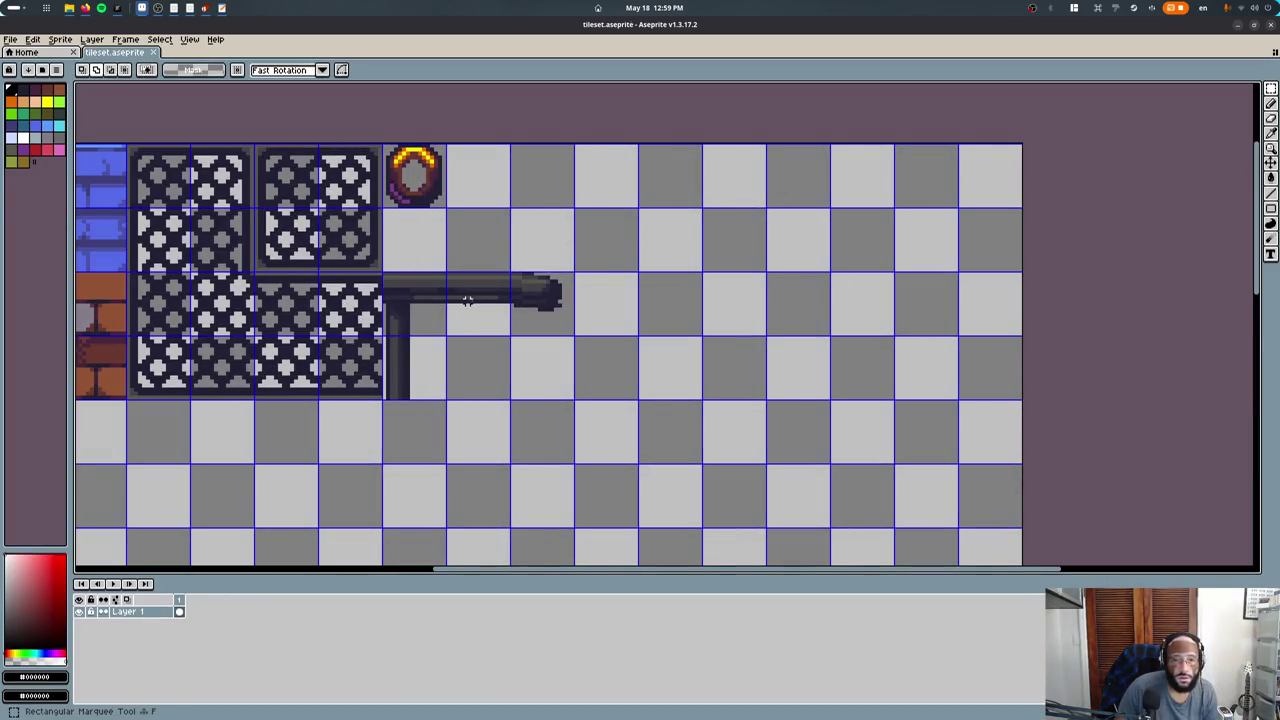
left_click_drag(423, 285, 586, 414)
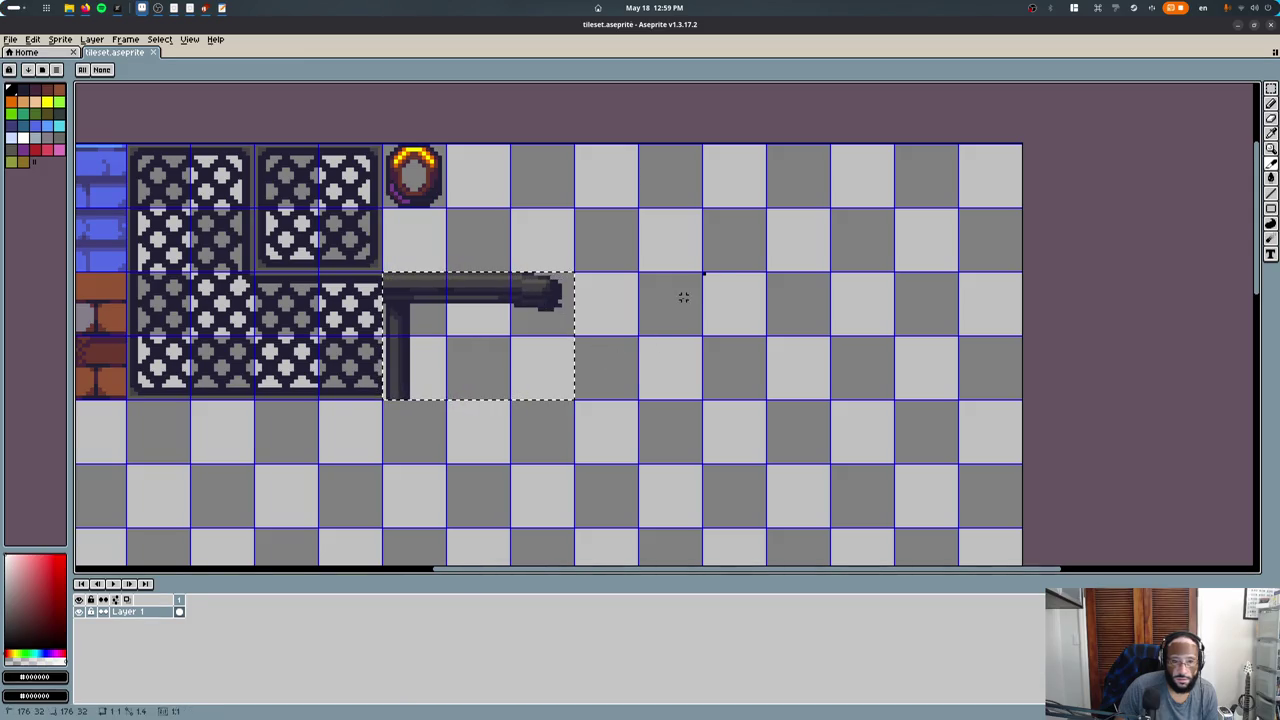
left_click(615, 333)
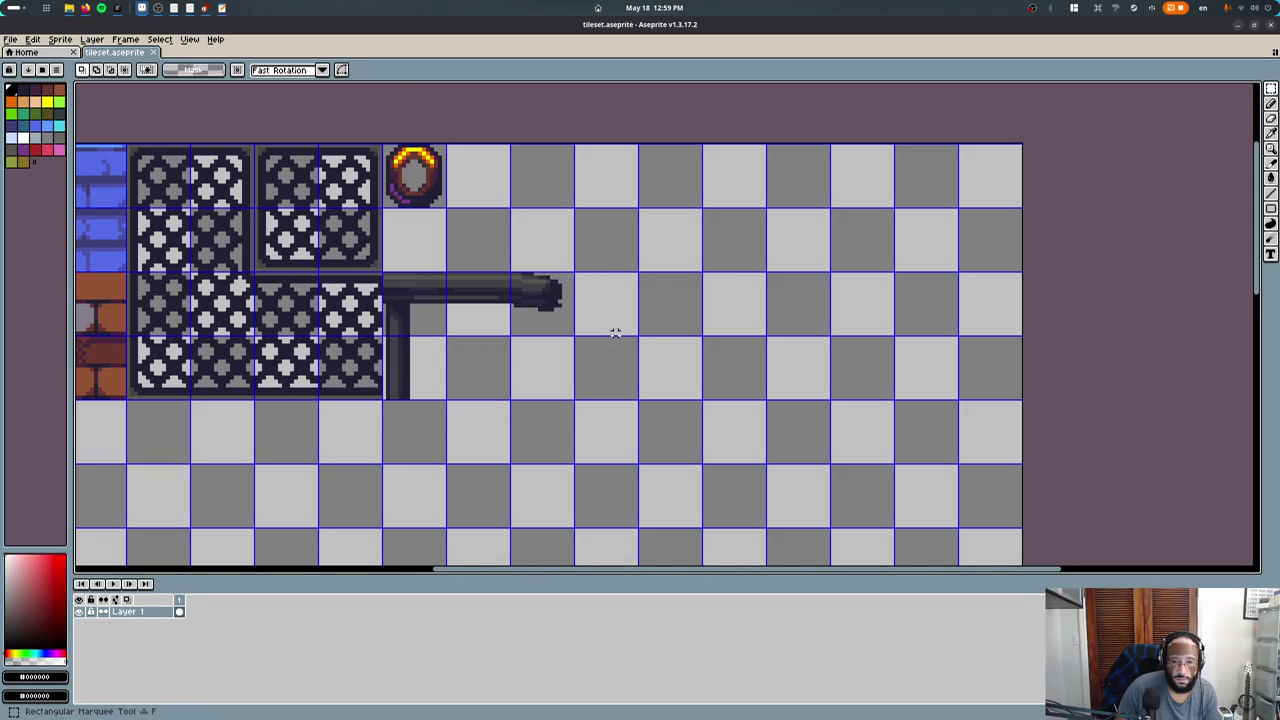
Extend the pipe fence with a longer rail and a second post two tiles right.
mouse_move(587, 297)
left_mouse_down()
mouse_move(512, 330)
mouse_move(696, 327)
left_mouse_up()
mouse_move(384, 275)
left_mouse_down()
mouse_move(466, 397)
mouse_move(477, 357)
left_mouse_up()
left_click(383, 362)
left_click_drag(384, 273, 447, 399)
left_click_drag(403, 337, 571, 338)
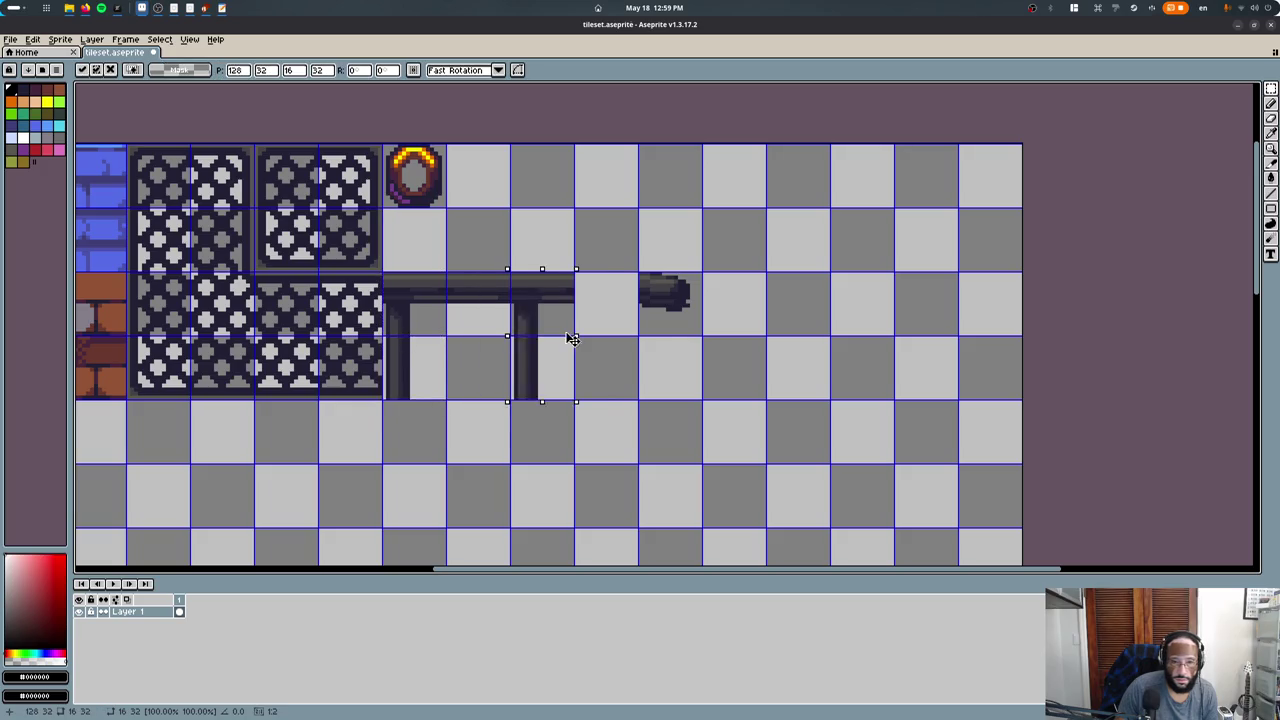
mouse_move(638, 271)
left_mouse_down()
mouse_move(703, 335)
mouse_move(626, 318)
left_mouse_up()
Commit the pixel edits, re-export the tileset sprite sheet, and return to Blender.
key("Return")
key("ctrl+e")
key("Return")
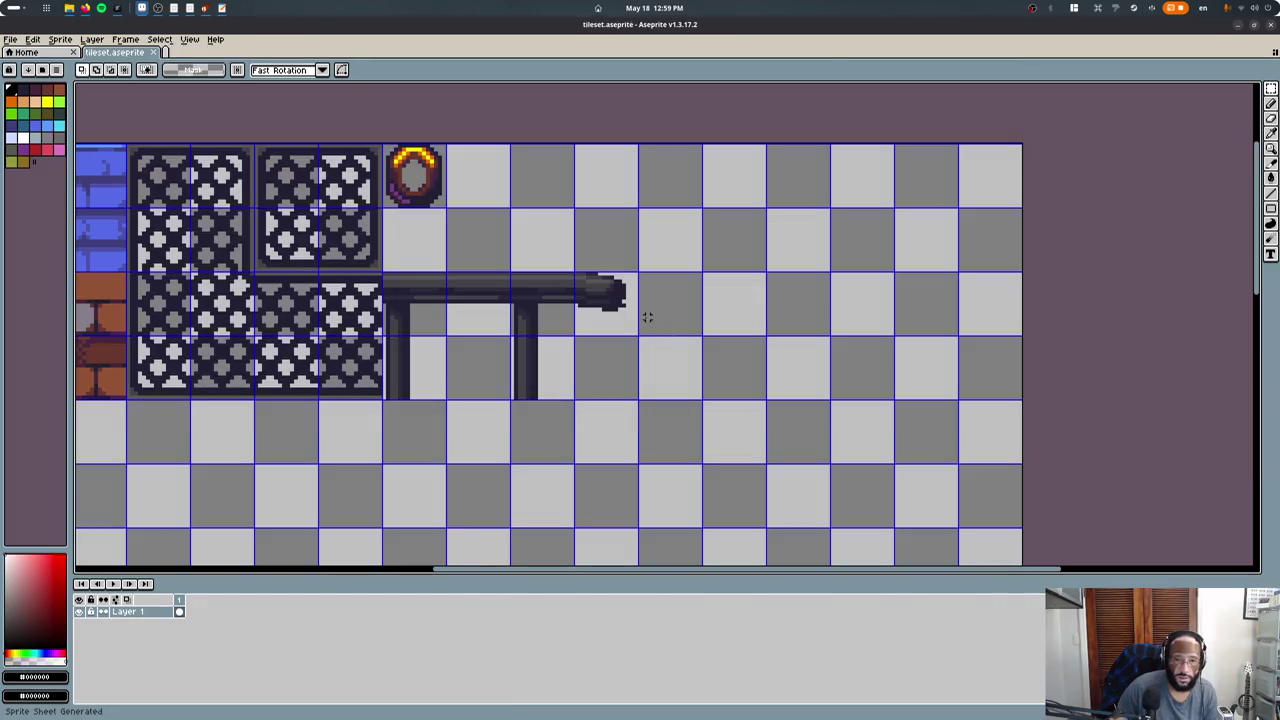
key("alt+Tab")
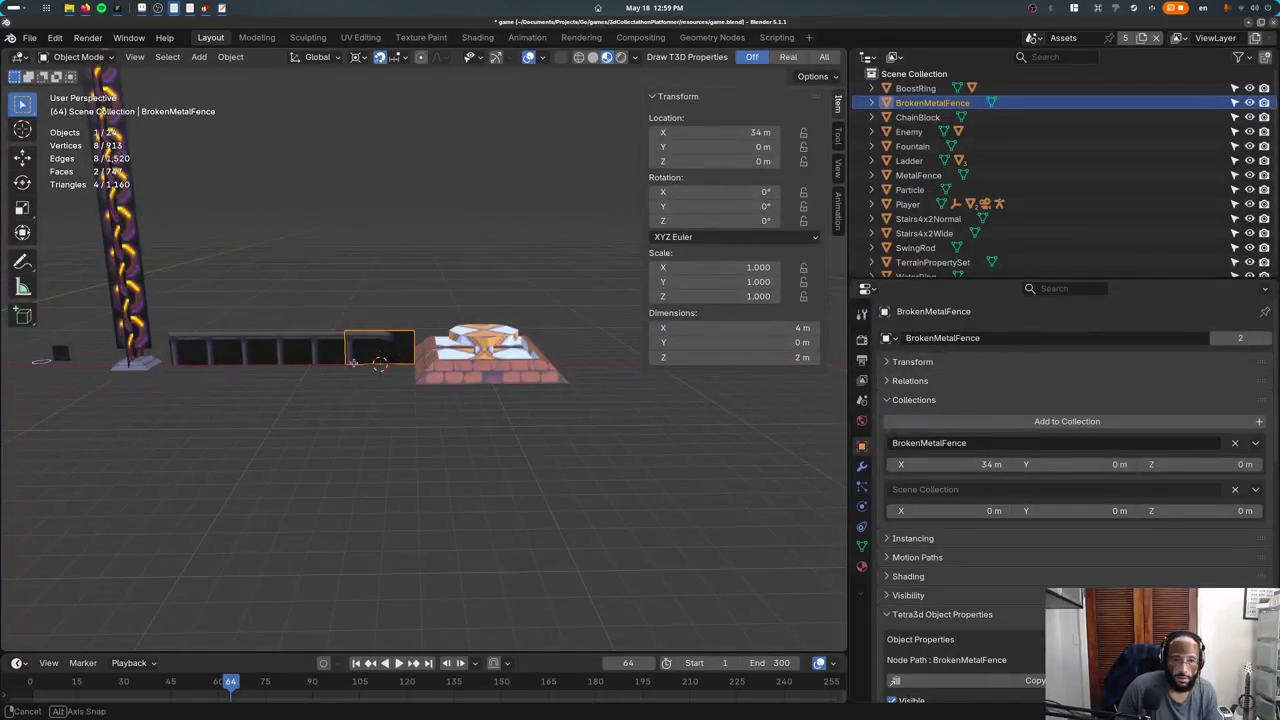
Check the refreshed two-post fence texture in the UV Editing workspace.
key("Tab")
key("Tab")
key("Tab")
left_click(360, 37)
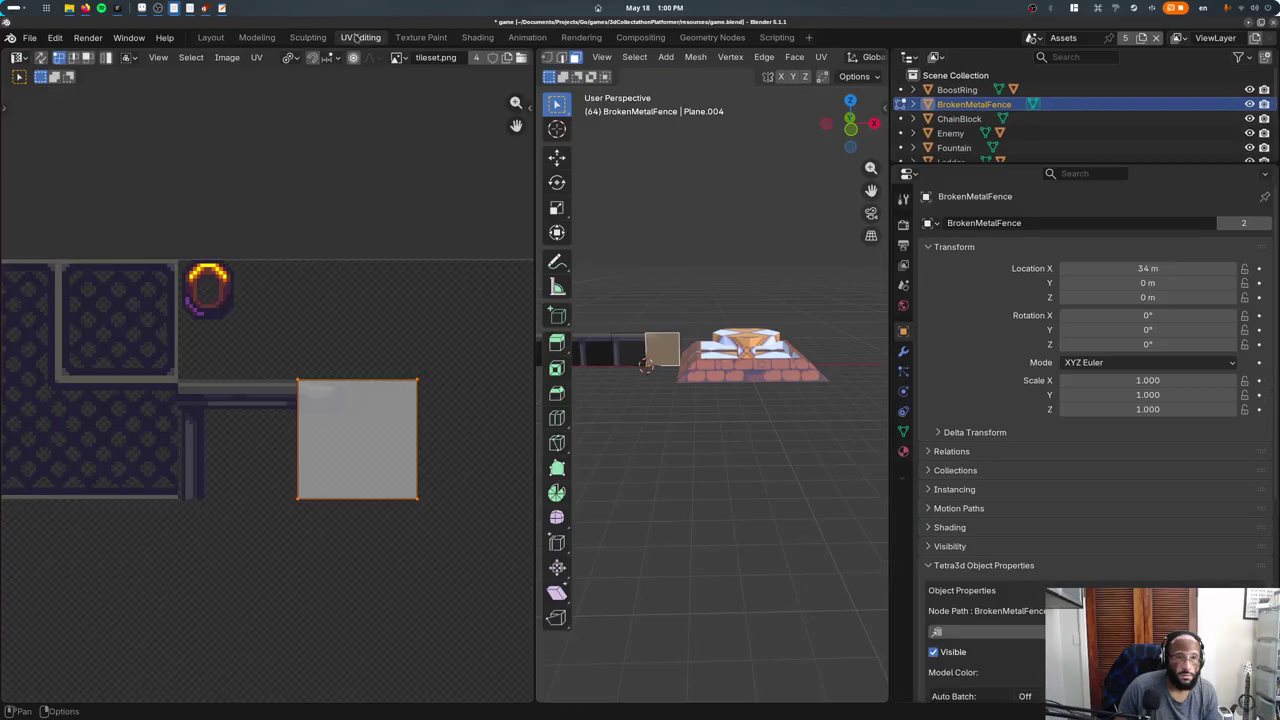
key("Tab")
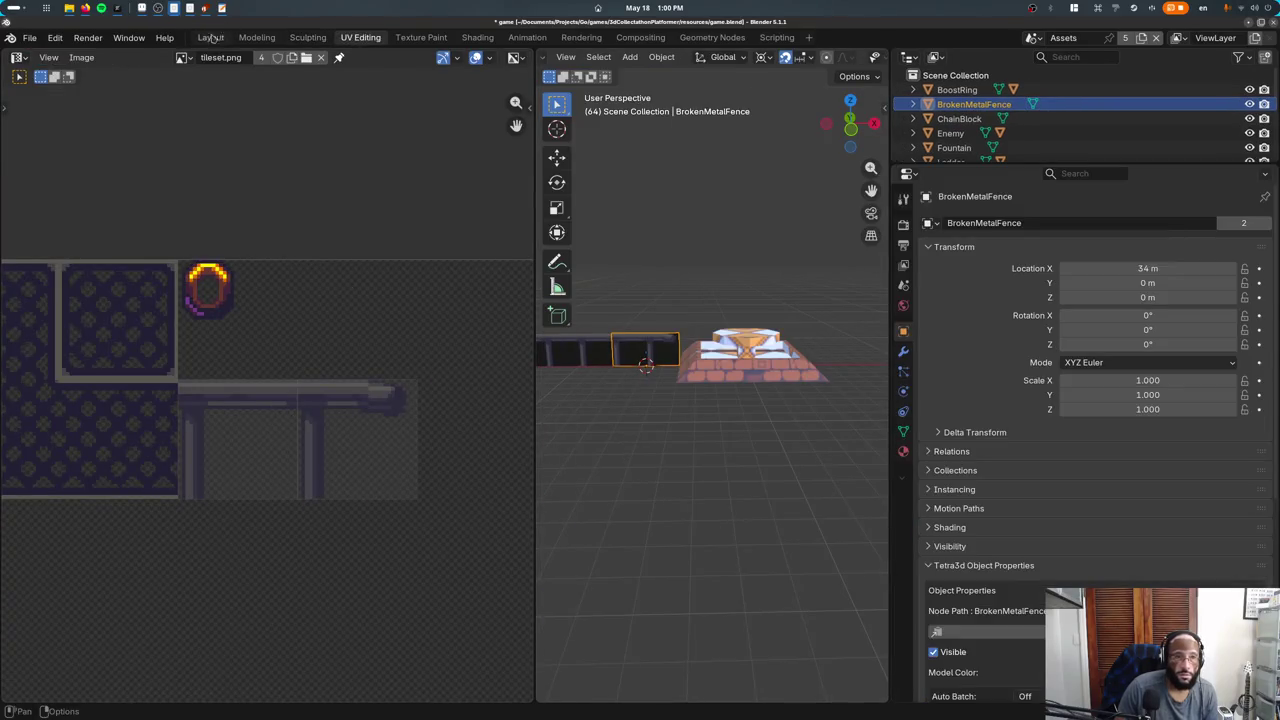
left_click(210, 37)
Switch to the Test scene and search F3 for 'collection instance'.
left_click(1045, 37)
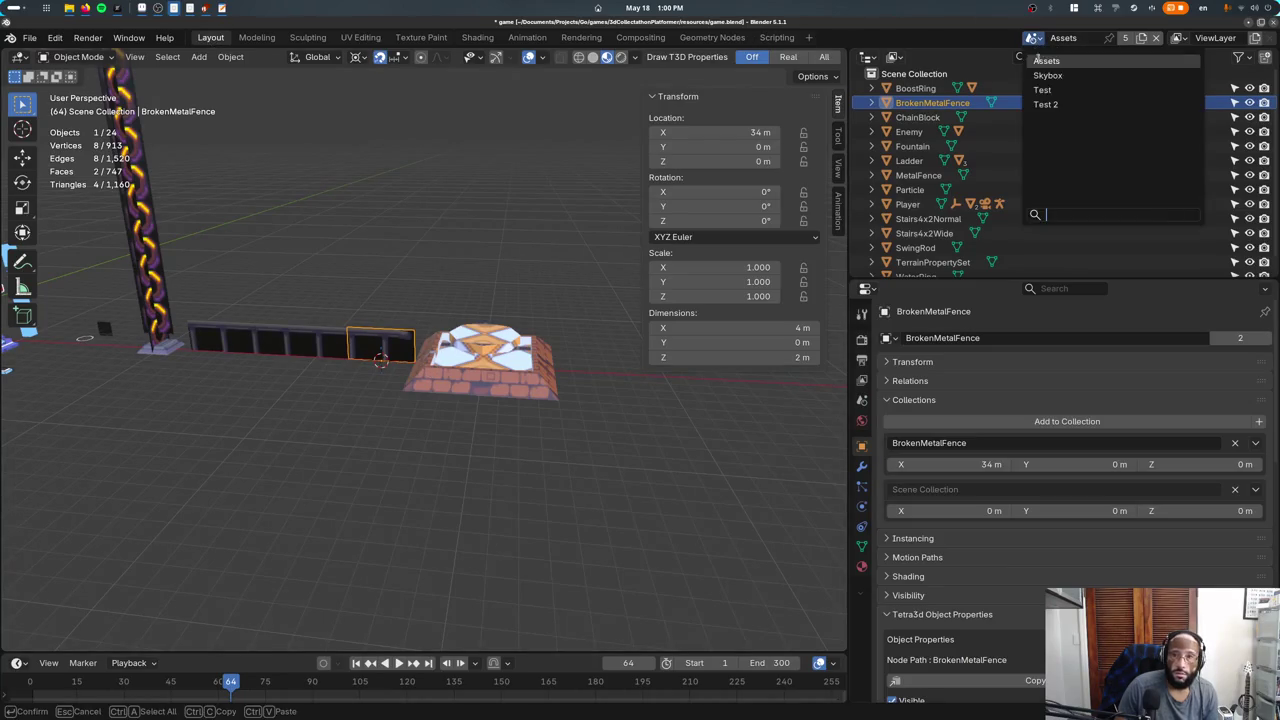
left_click(1080, 89)
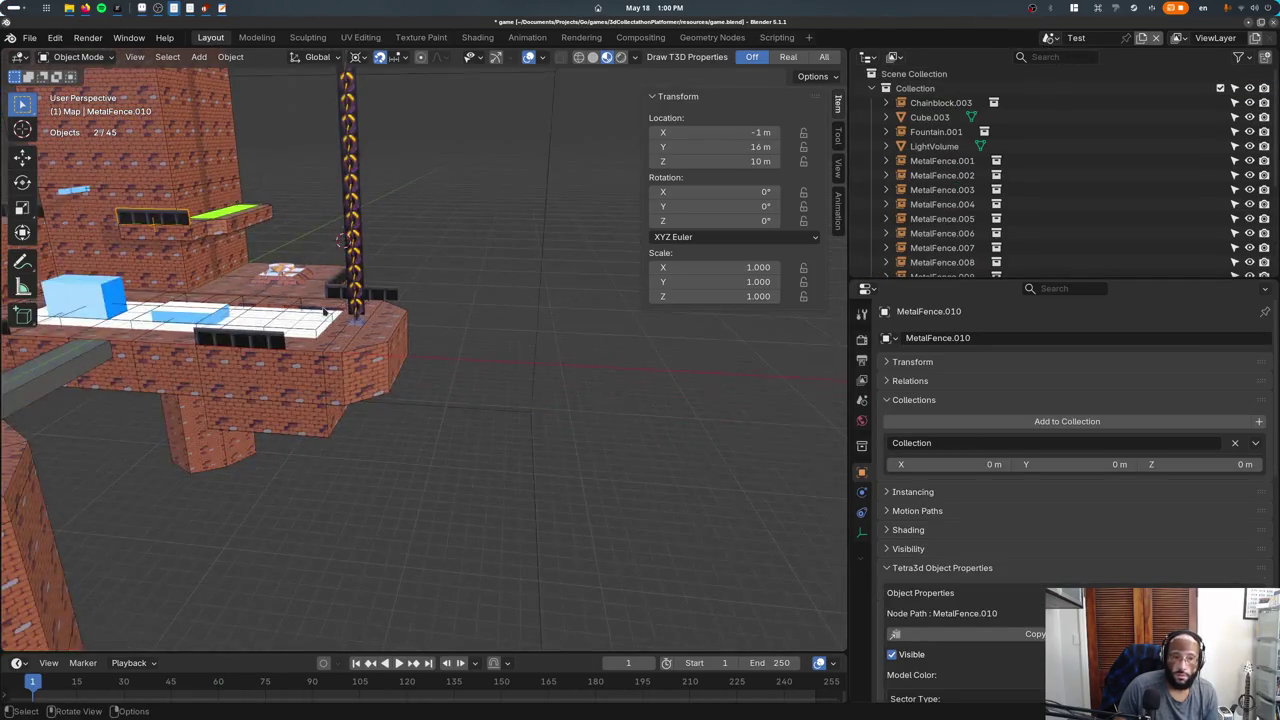
scroll(420, 350, "up", 5)
key("F3")
type("br")
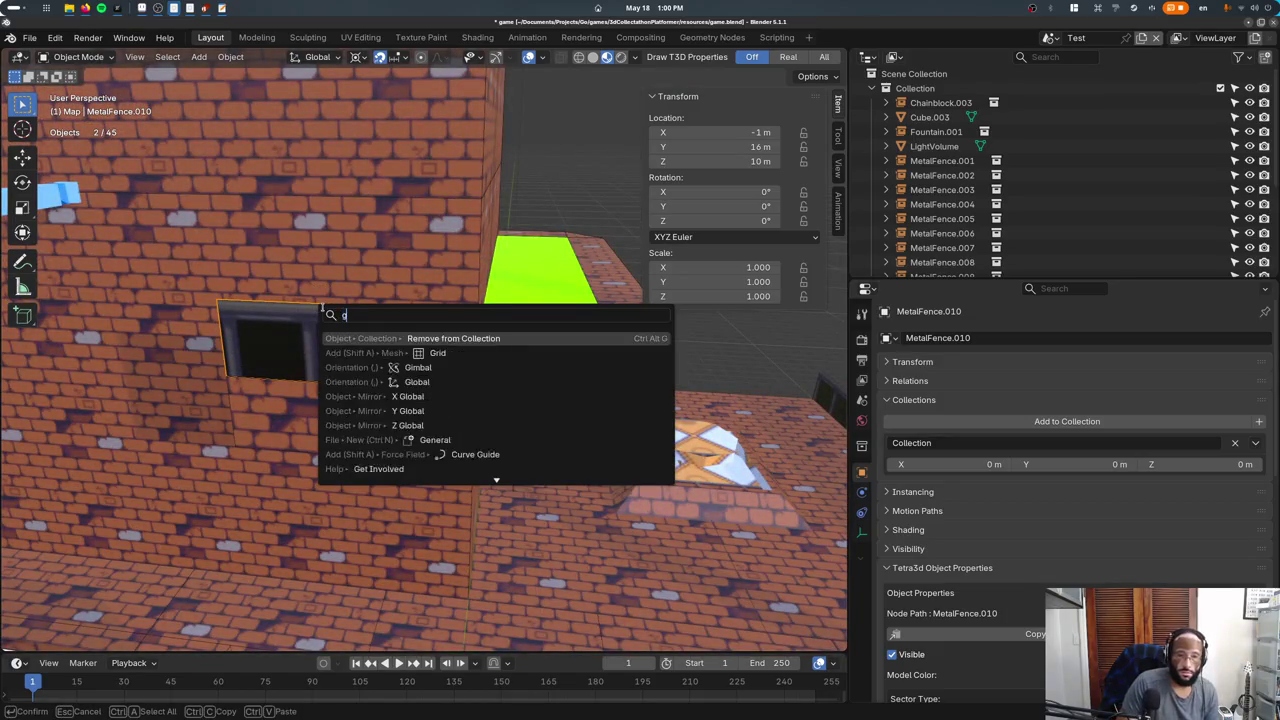
key("BackSpace")
key("BackSpace")
type("col")
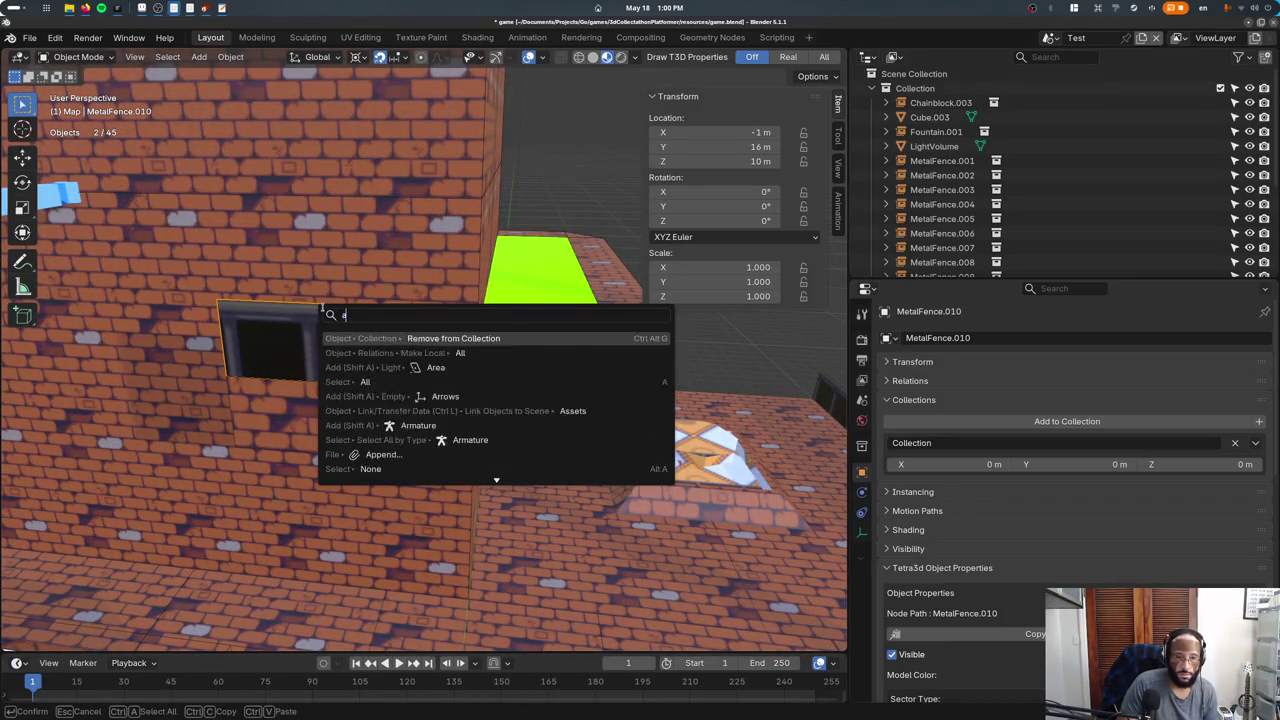
type("l")
type("insta")
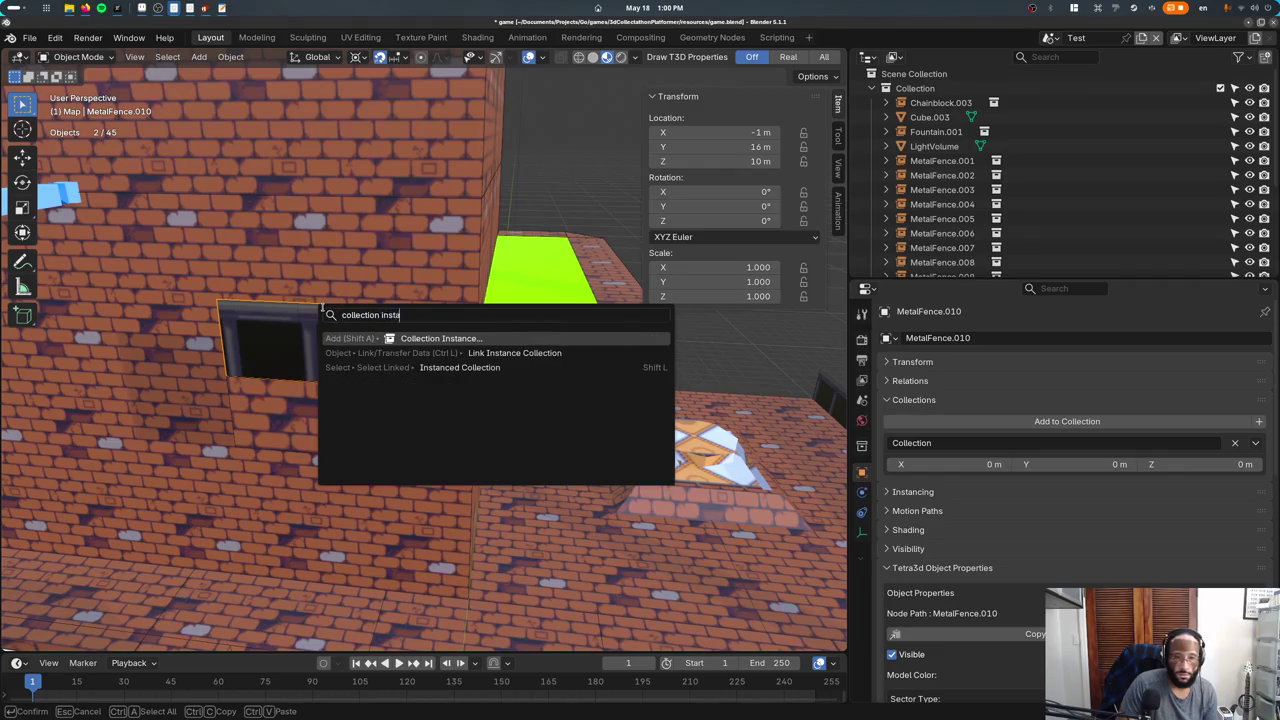
key("Return")
Add a BrokenMetalFence collection instance, place it at X 4 m, and save.
type("brok")
key("Return")
key("g")
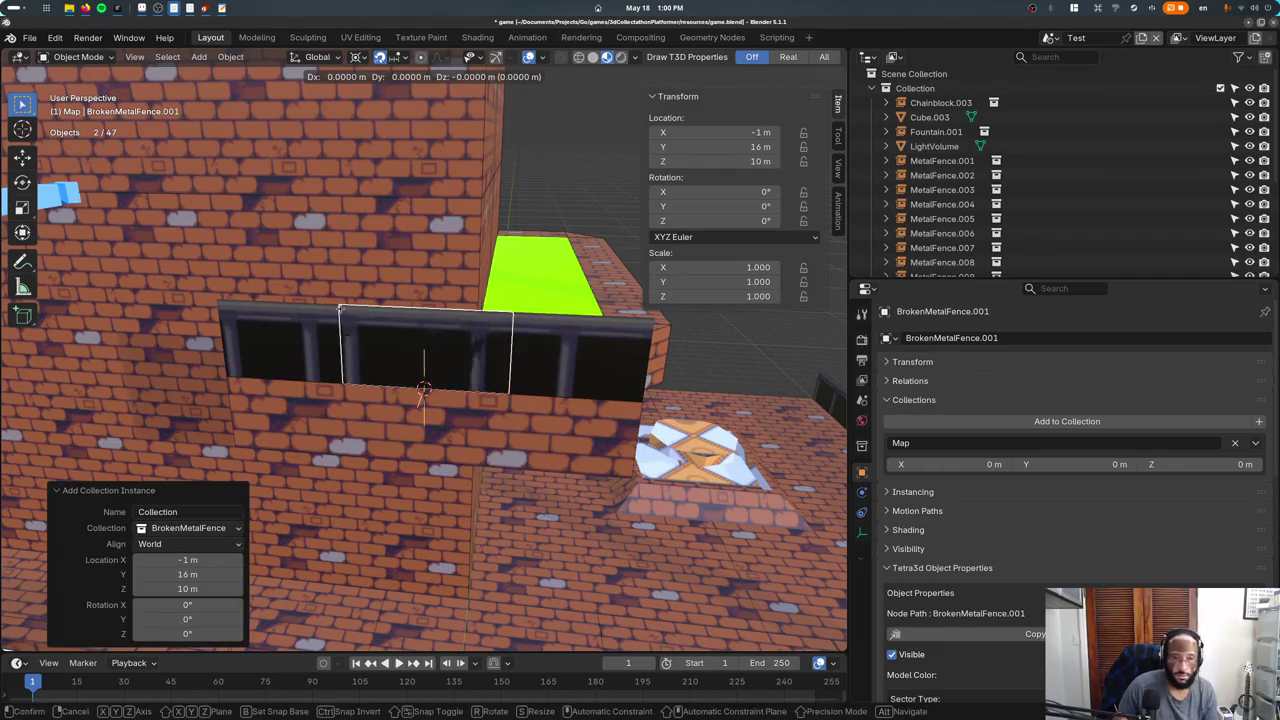
key("x")
left_click(642, 387)
scroll(642, 387, "down", 3)
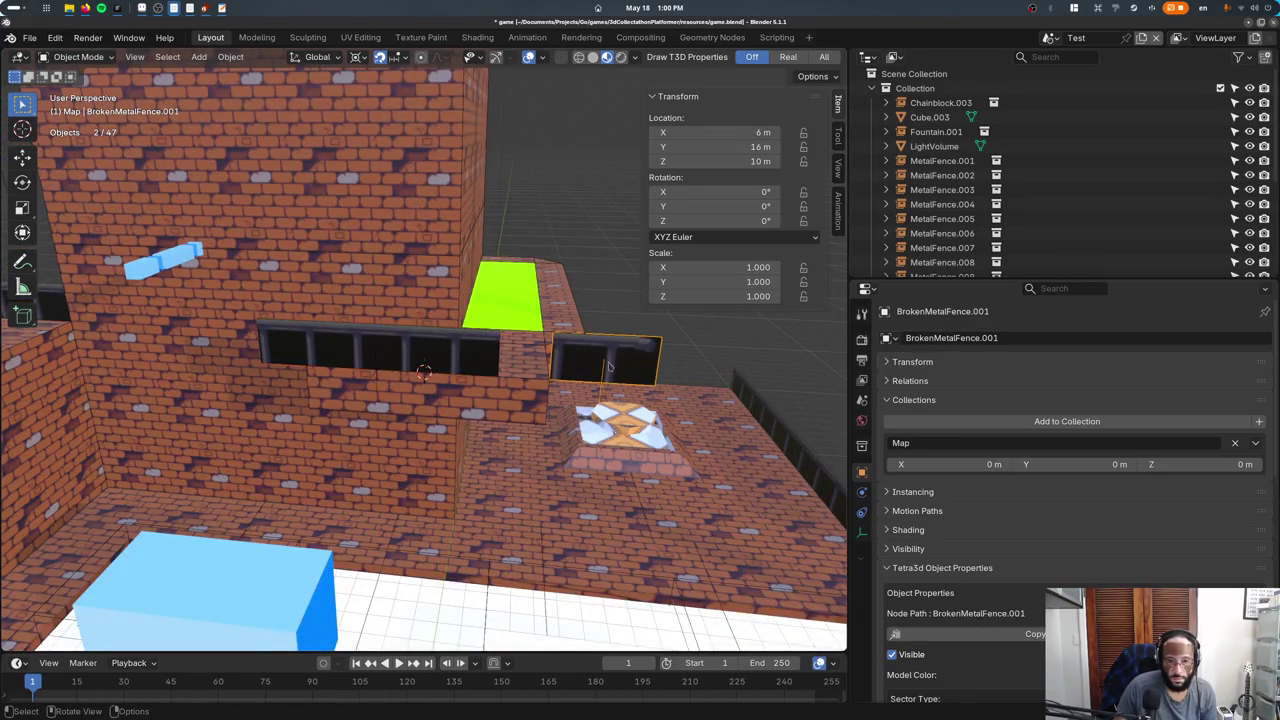
key("g")
key("x")
left_click(510, 366)
scroll(226, 358, "down", 3)
key("ctrl+s")
Copy the broken fence onto the upper-left ledge at -28, 10, 10, keeping its height fixed.
mouse_move(226, 358)
middle_mouse_down()
mouse_move(163, 371)
mouse_move(175, 338)
middle_mouse_up()
left_click(172, 314)
left_click(462, 358)
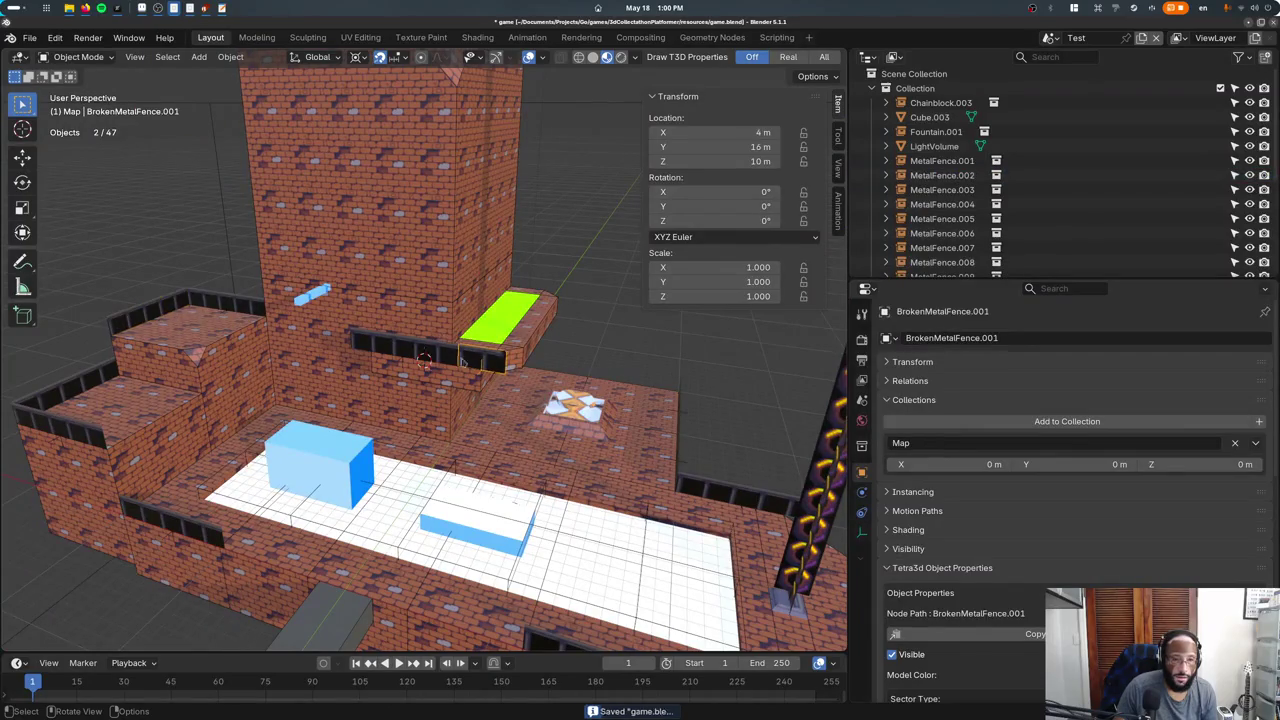
key("shift+d")
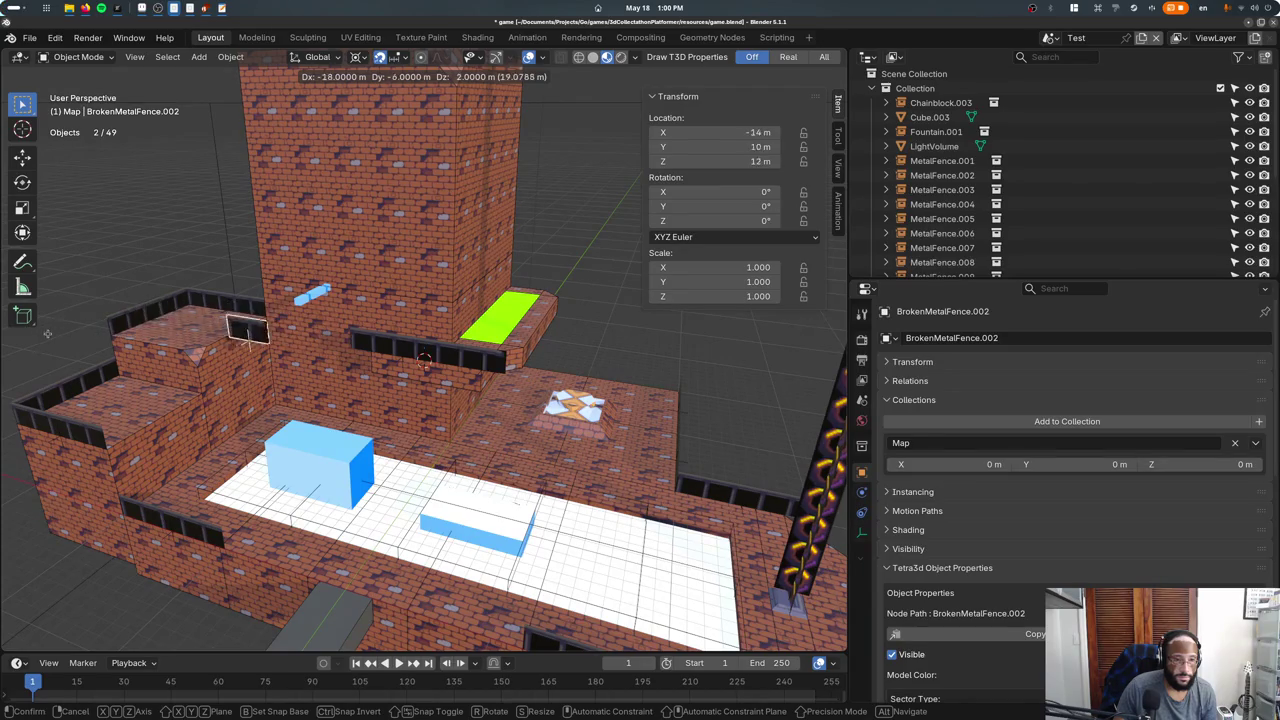
key("shift+z")
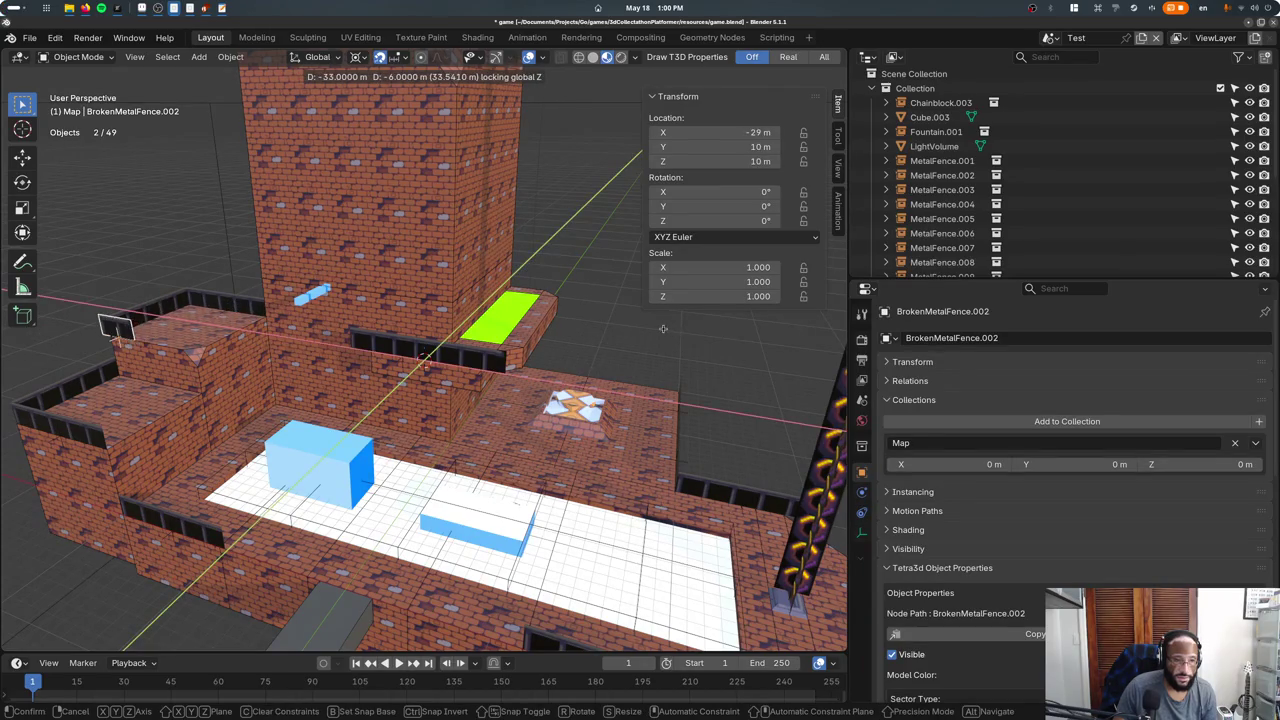
left_click(673, 333)
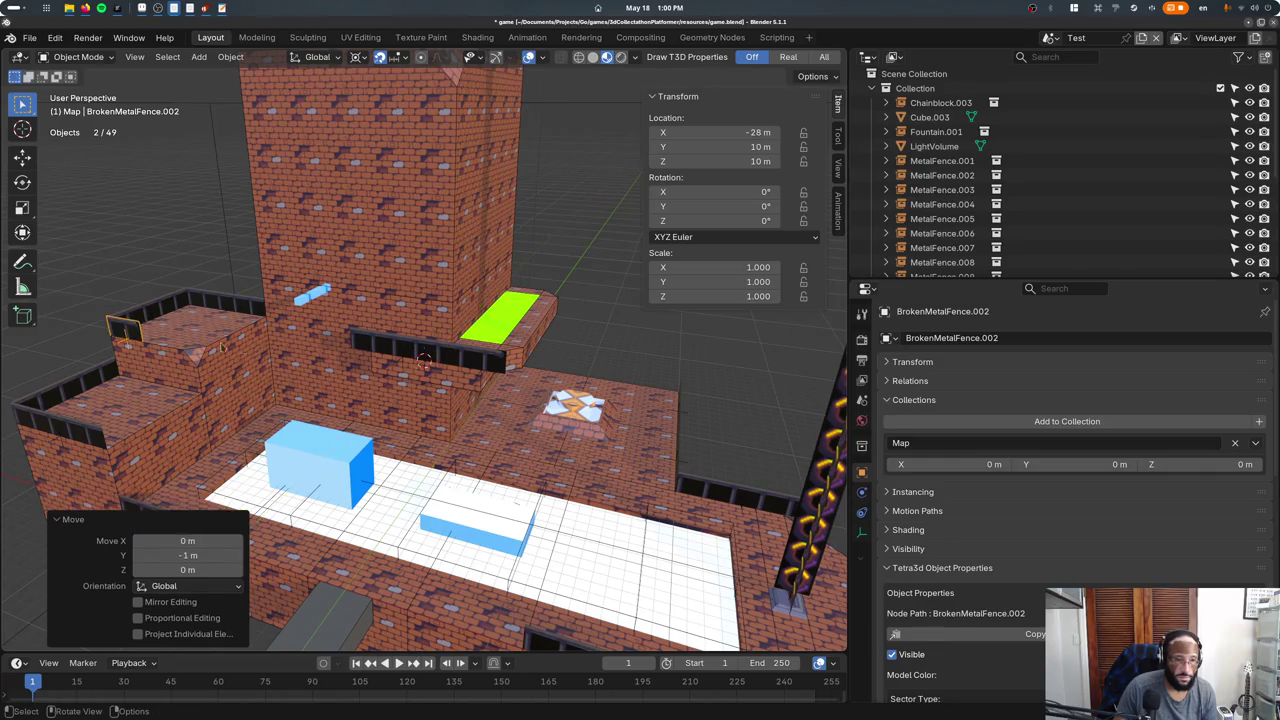
left_click(149, 311, "shift")
middle_click_drag(130, 335, 200, 380)
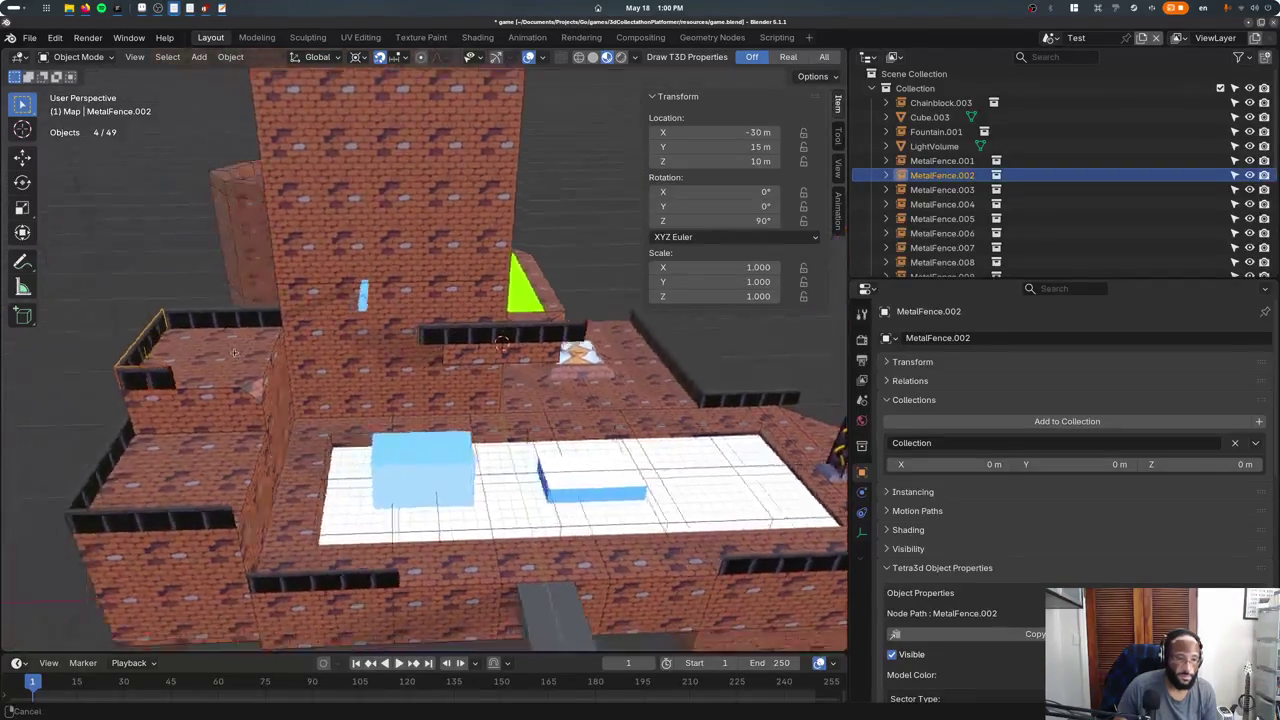
Select the broken fence copy and save game.blend.
scroll(230, 400, "up", 3)
left_click(260, 416)
key("ctrl+s")
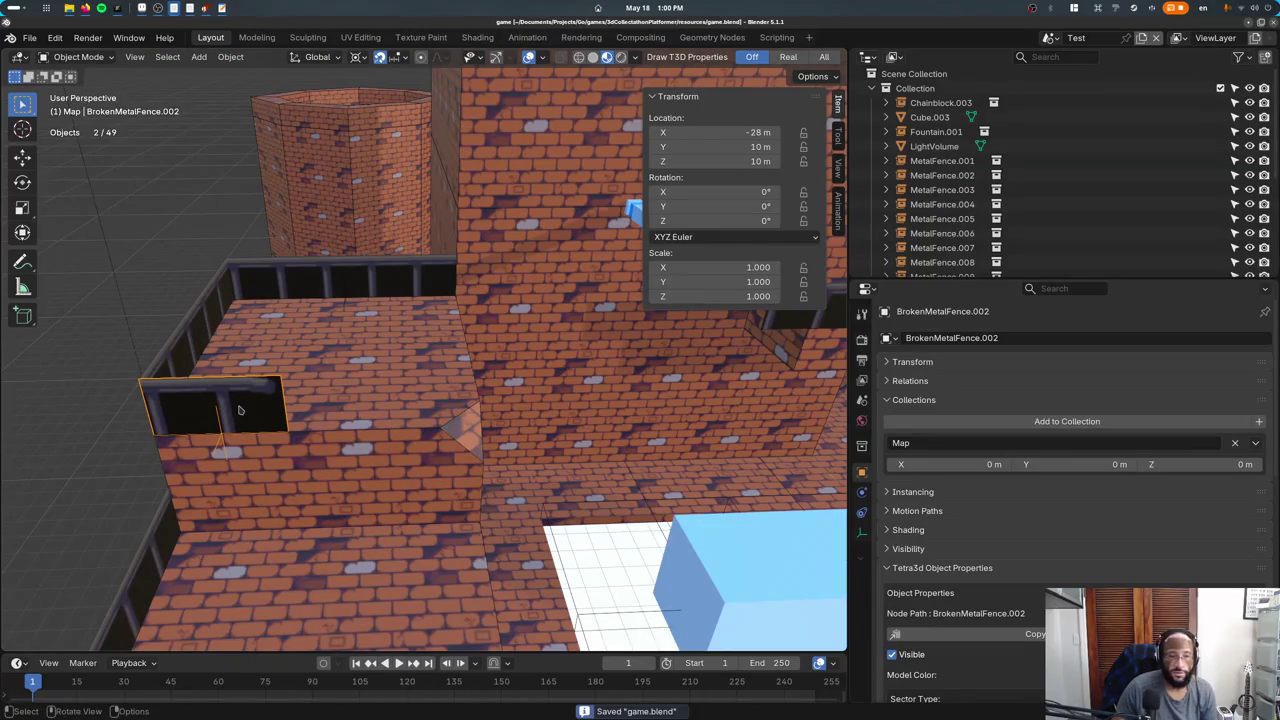
key("alt+a")
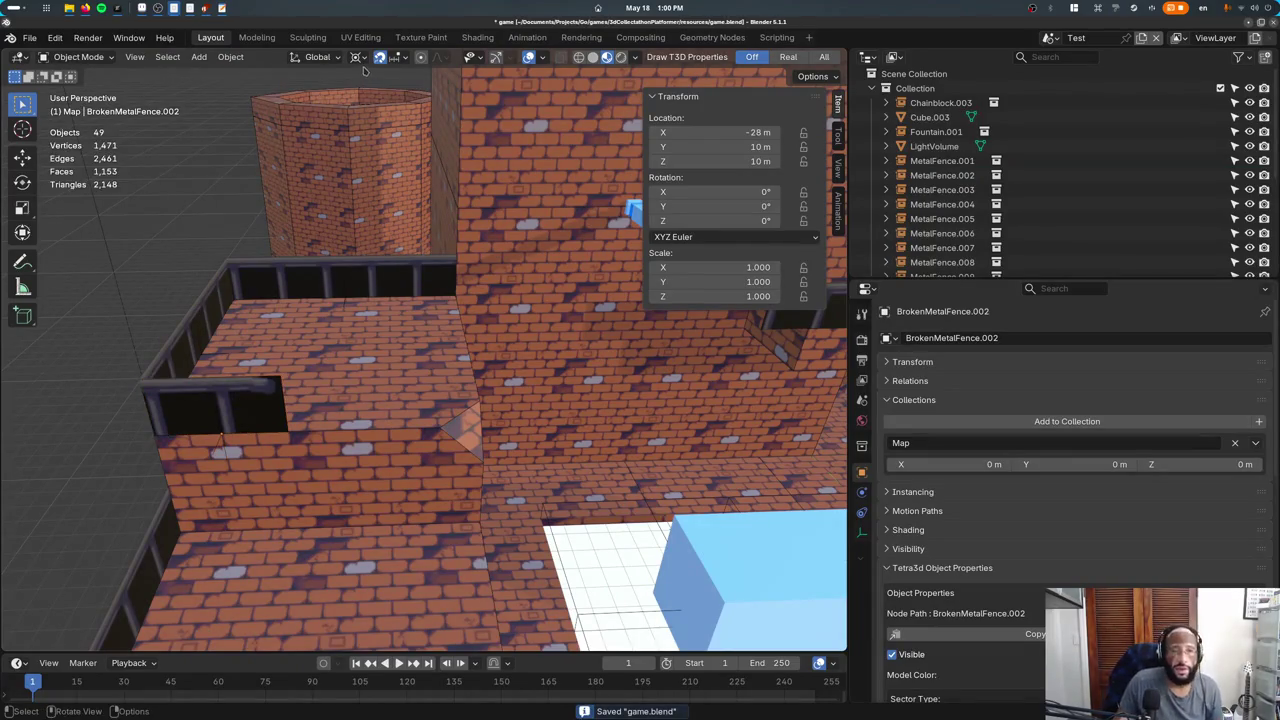
key("ctrl+z")
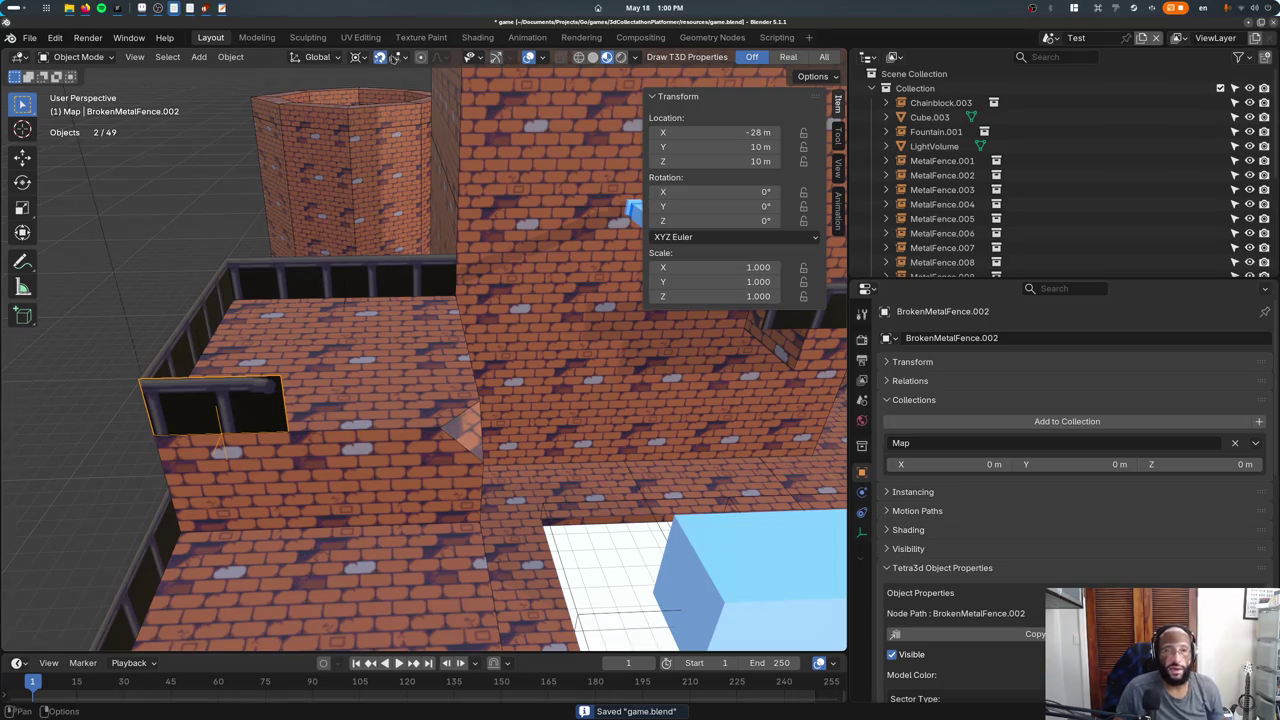
Set the snap target to Vertex, test and cancel two fence moves, and save.
left_click(394, 57)
left_click(372, 167)
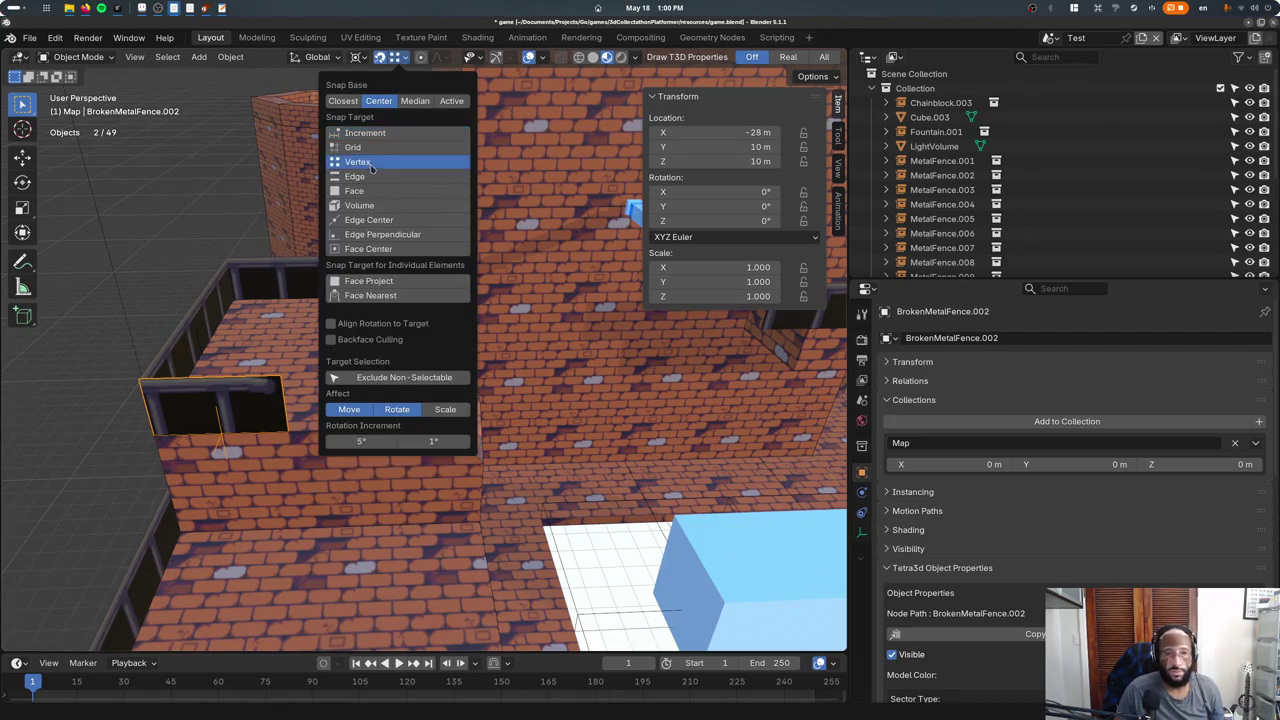
key("g")
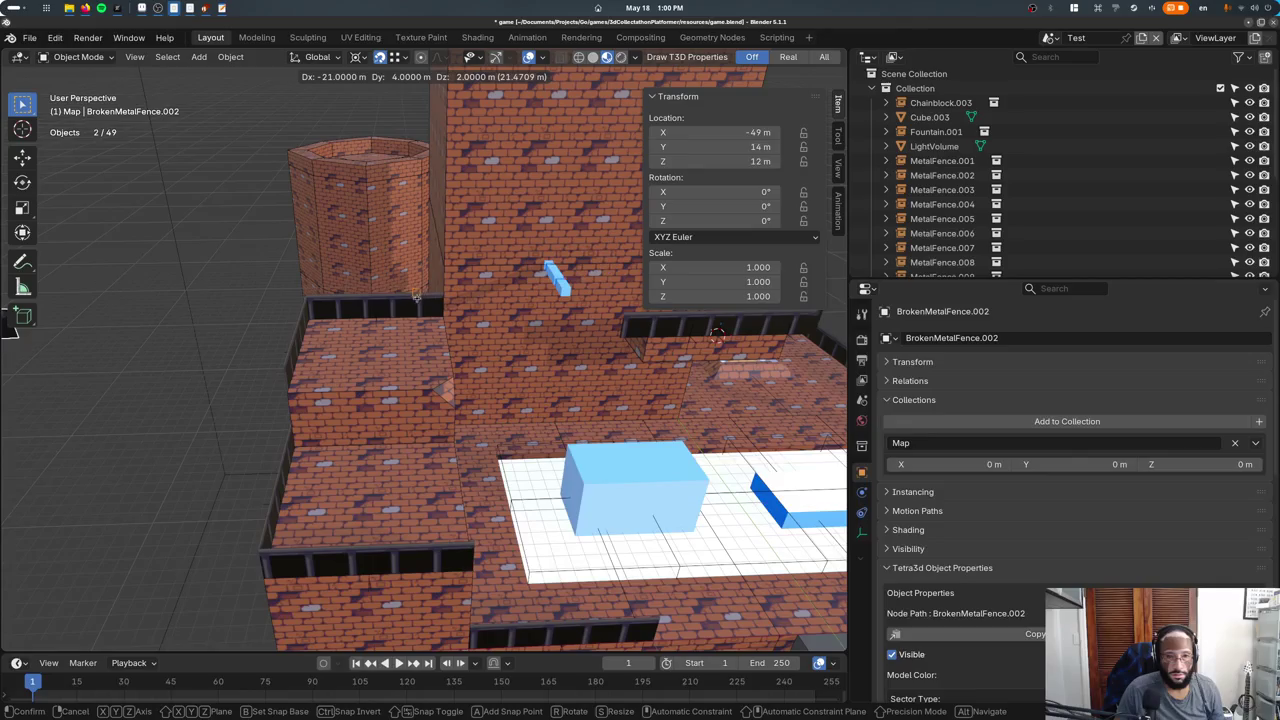
scroll(365, 295, "down", 2, "alt")
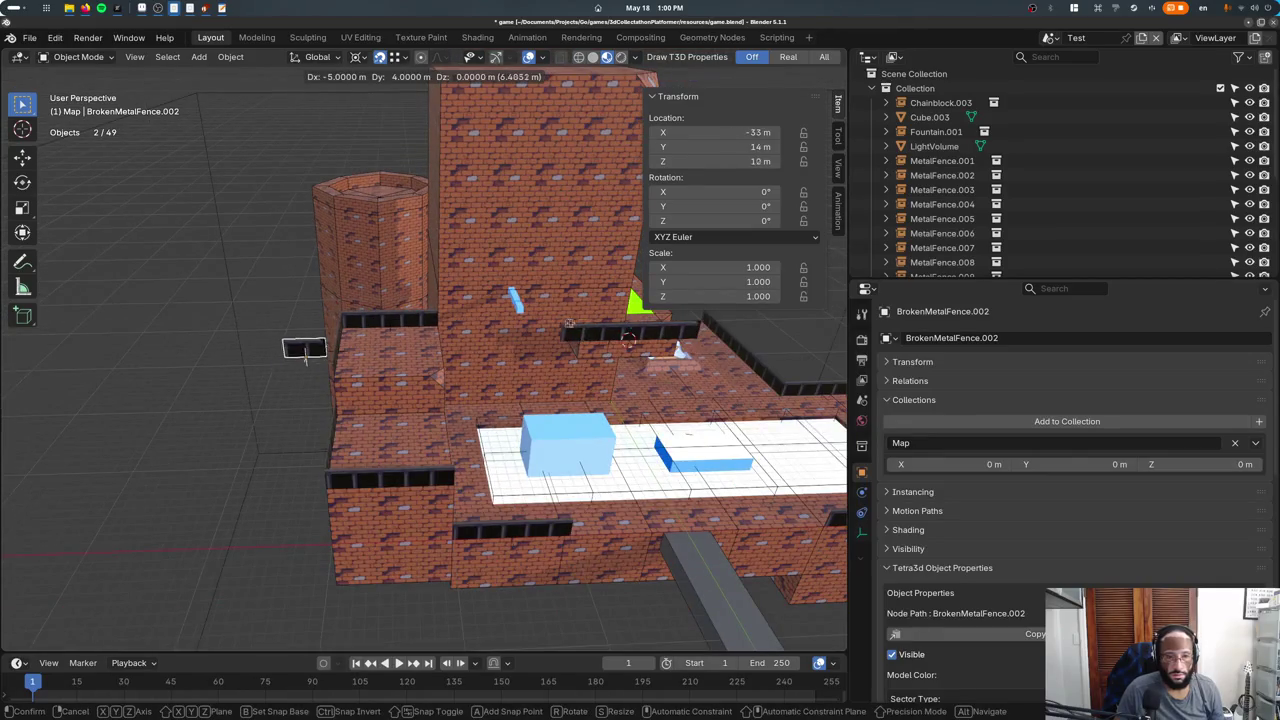
key("Escape")
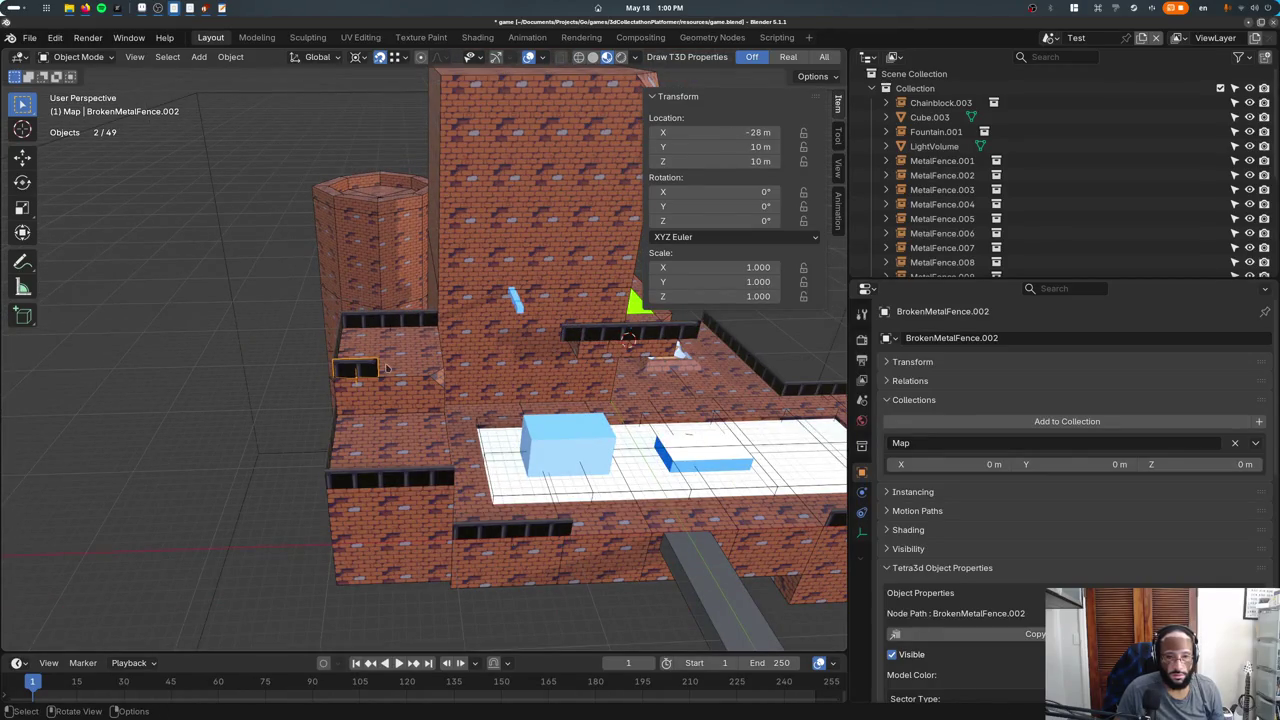
key("g")
key("Escape")
key("ctrl+s")
Look over the BrokenMetalFence asset in the Assets scene, then return to the Test scene.
left_click(1052, 40)
left_click(1080, 80)
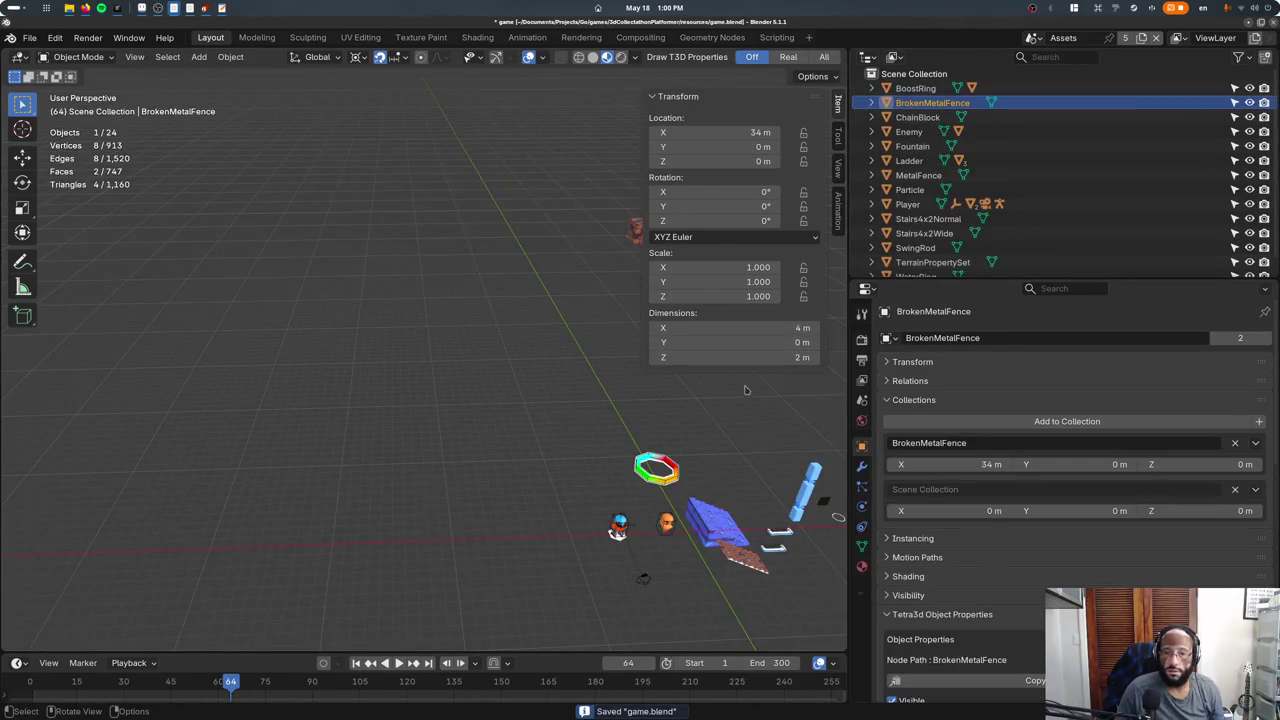
middle_click_drag(731, 438, 695, 476)
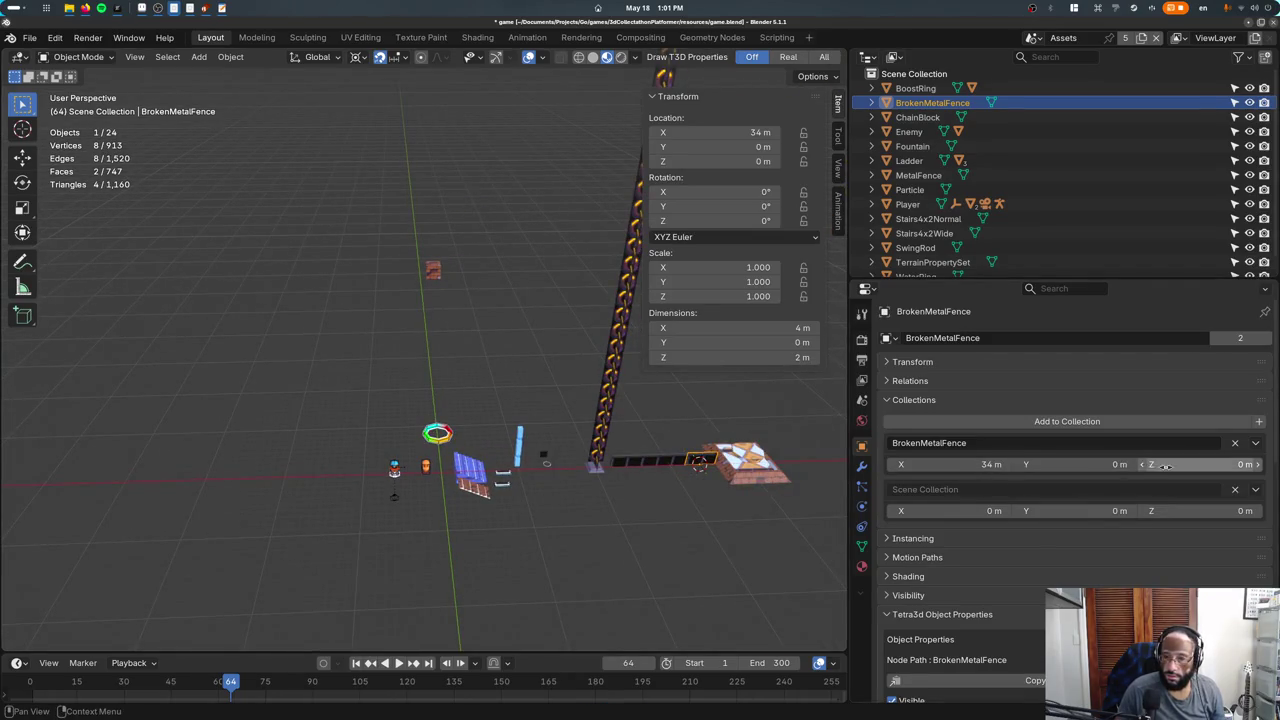
left_click(1048, 37)
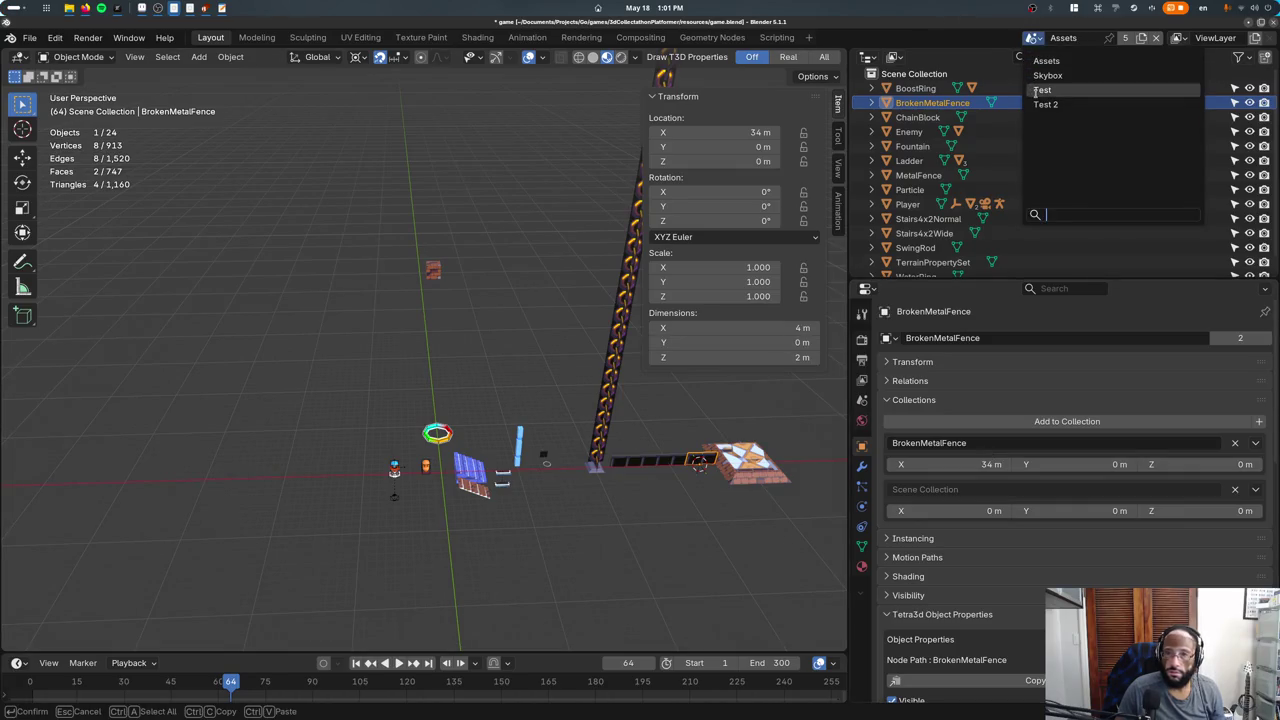
left_click(1035, 90)
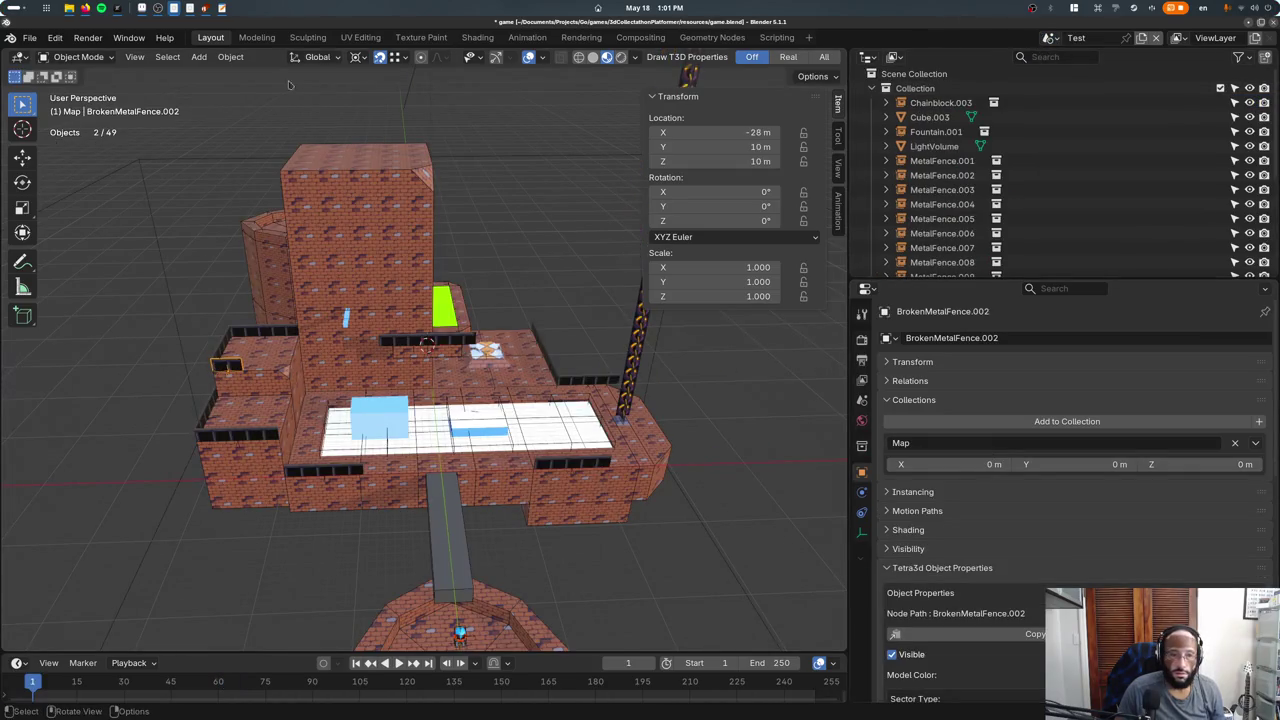
Try Face Project and Face Nearest snapping, then drop the broken fence onto the building's left ledge.
left_click(355, 57)
left_click(317, 57)
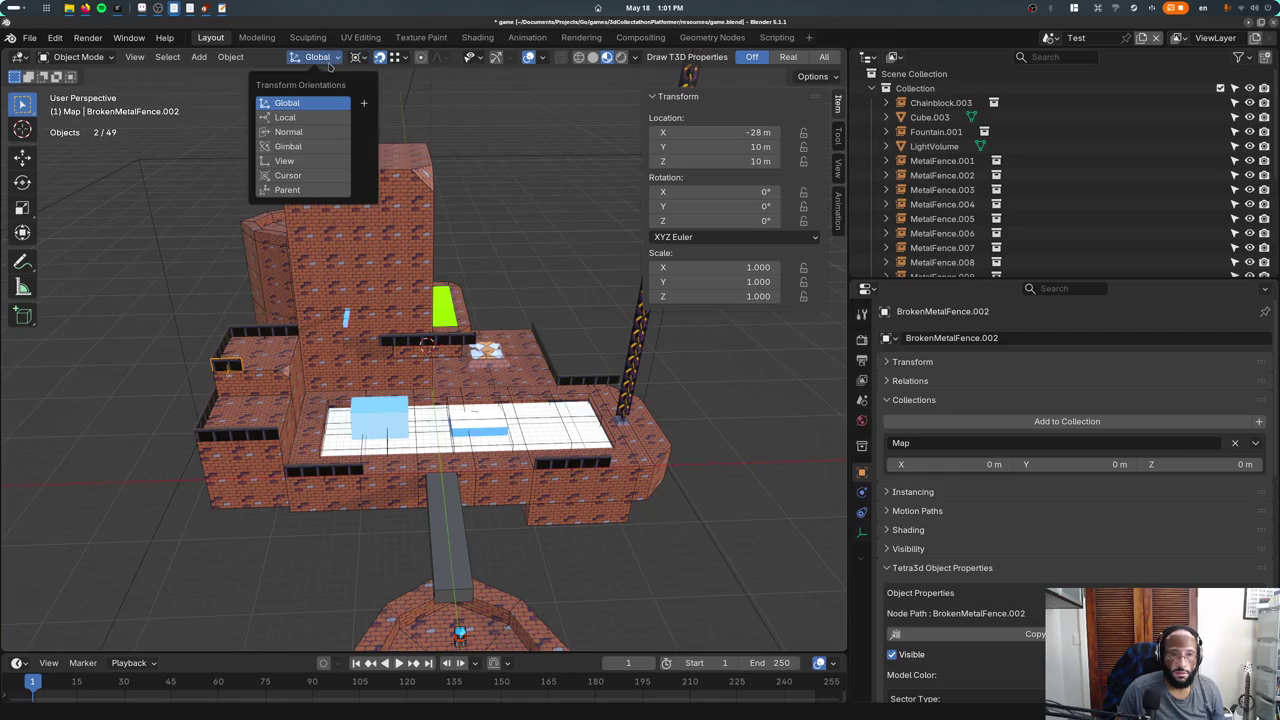
left_click(400, 59)
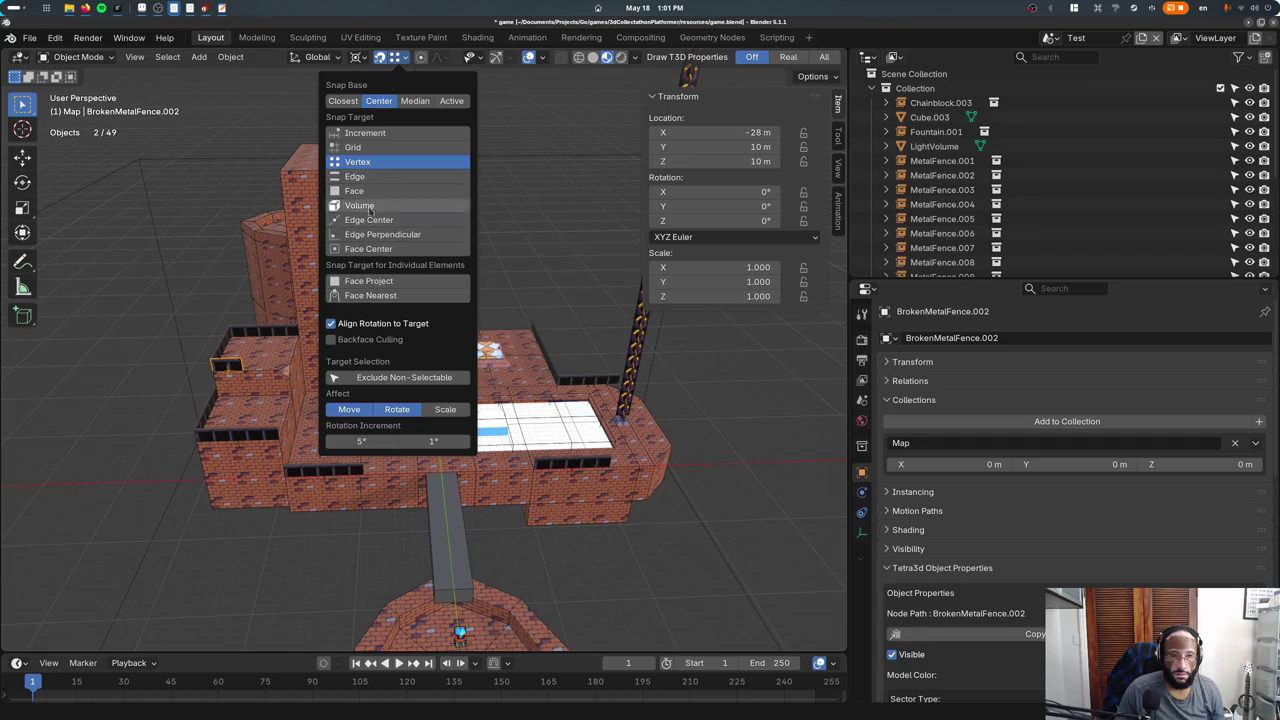
left_click(368, 281)
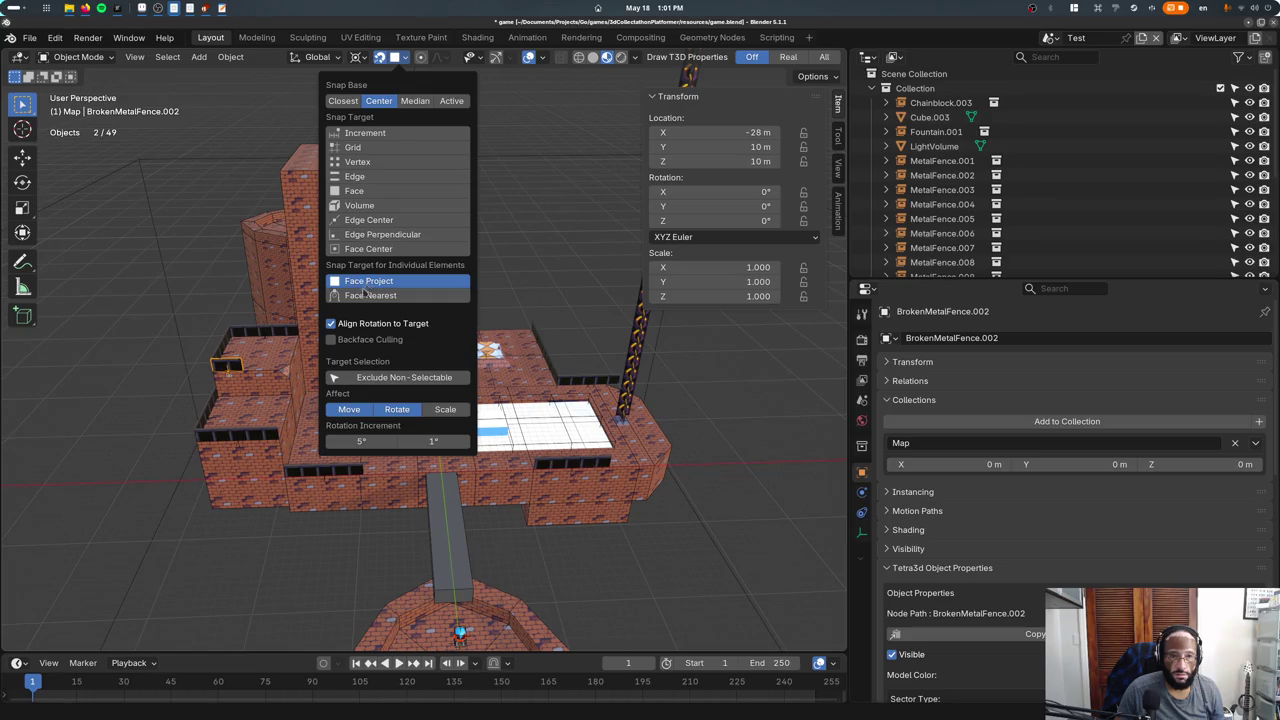
left_click(360, 295)
left_click(368, 281)
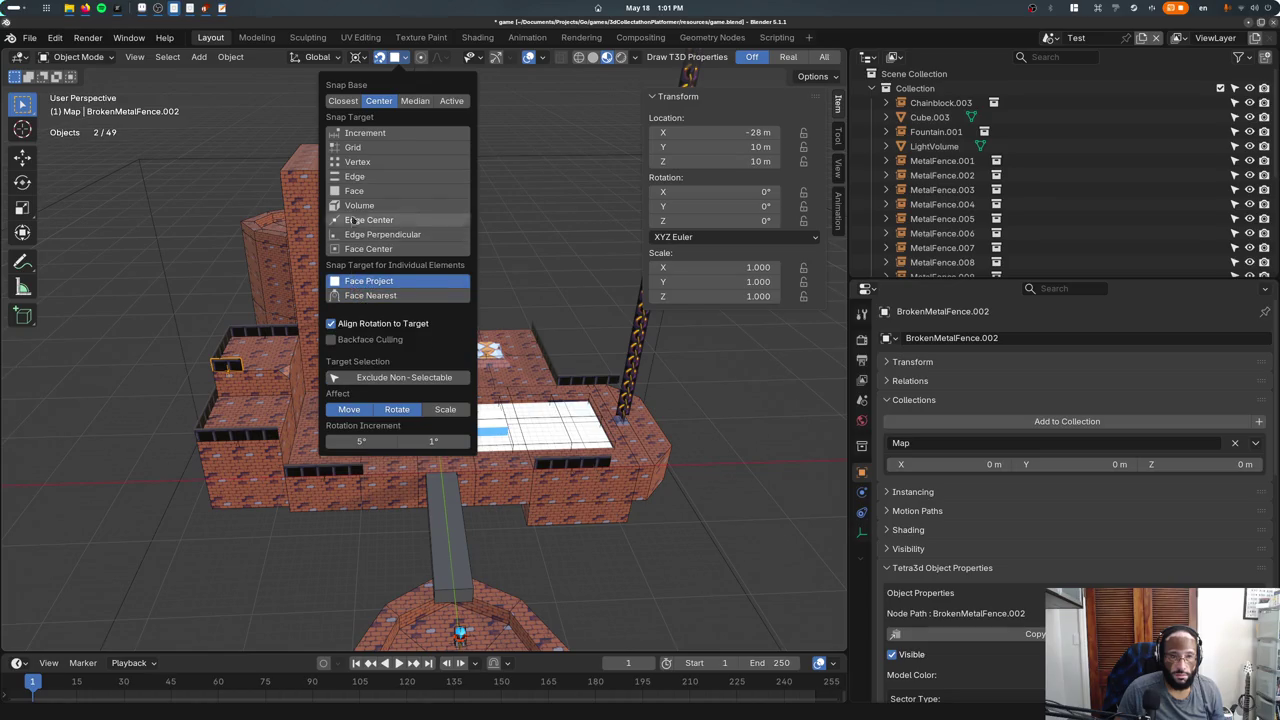
left_click(357, 161)
key("g")
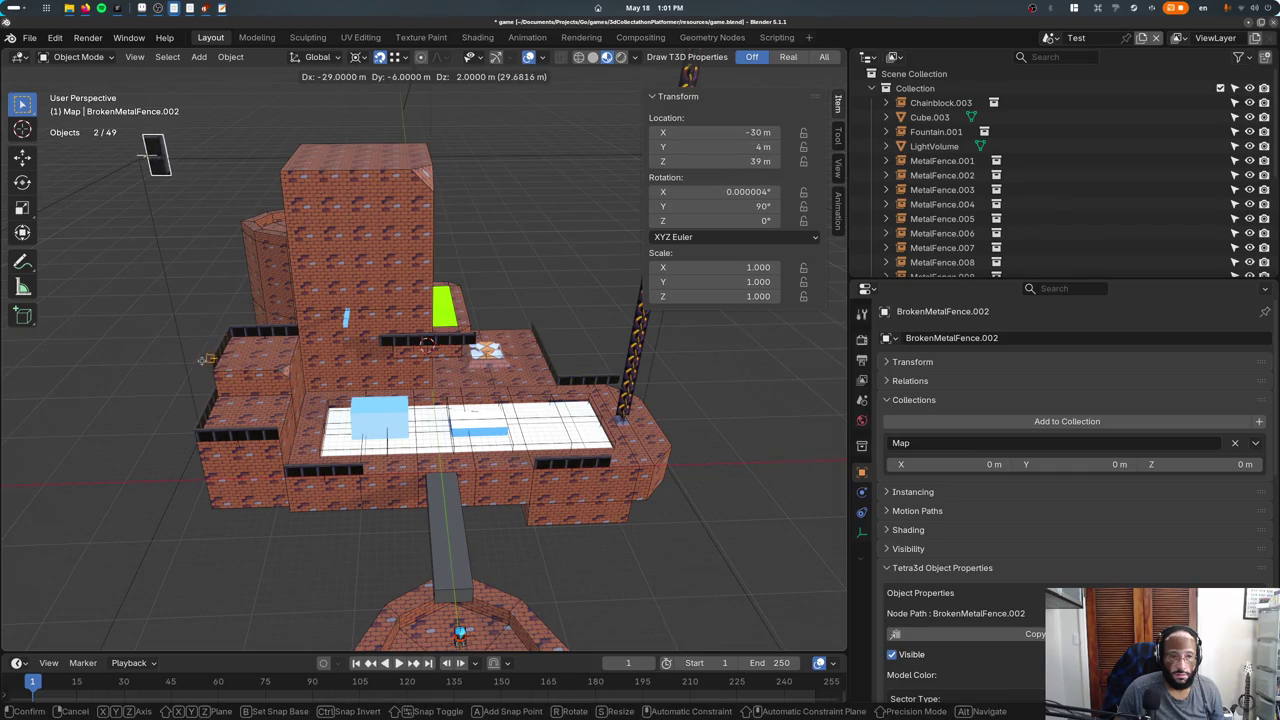
left_click(258, 373)
Set snapping to edges with Align Rotation to Target and test-move the broken fence.
left_click(396, 57)
left_click(370, 180)
key("g")
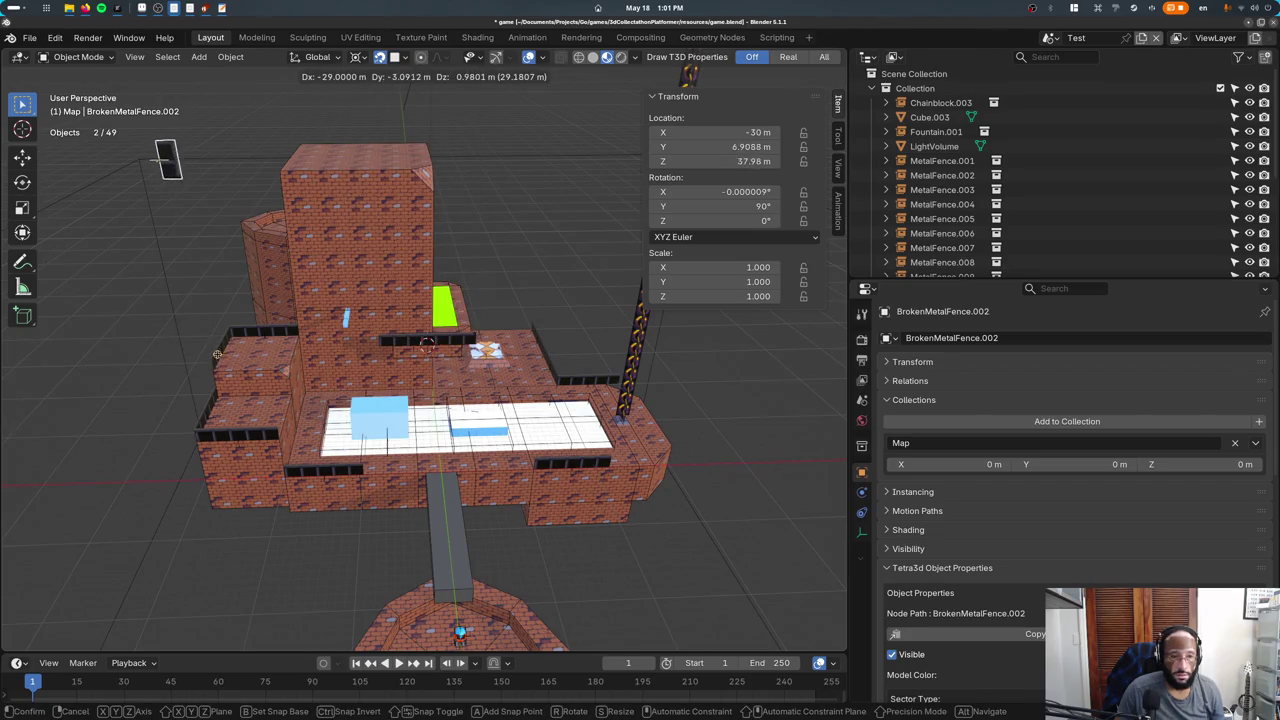
key("Escape")
left_click(396, 57)
left_click(370, 176)
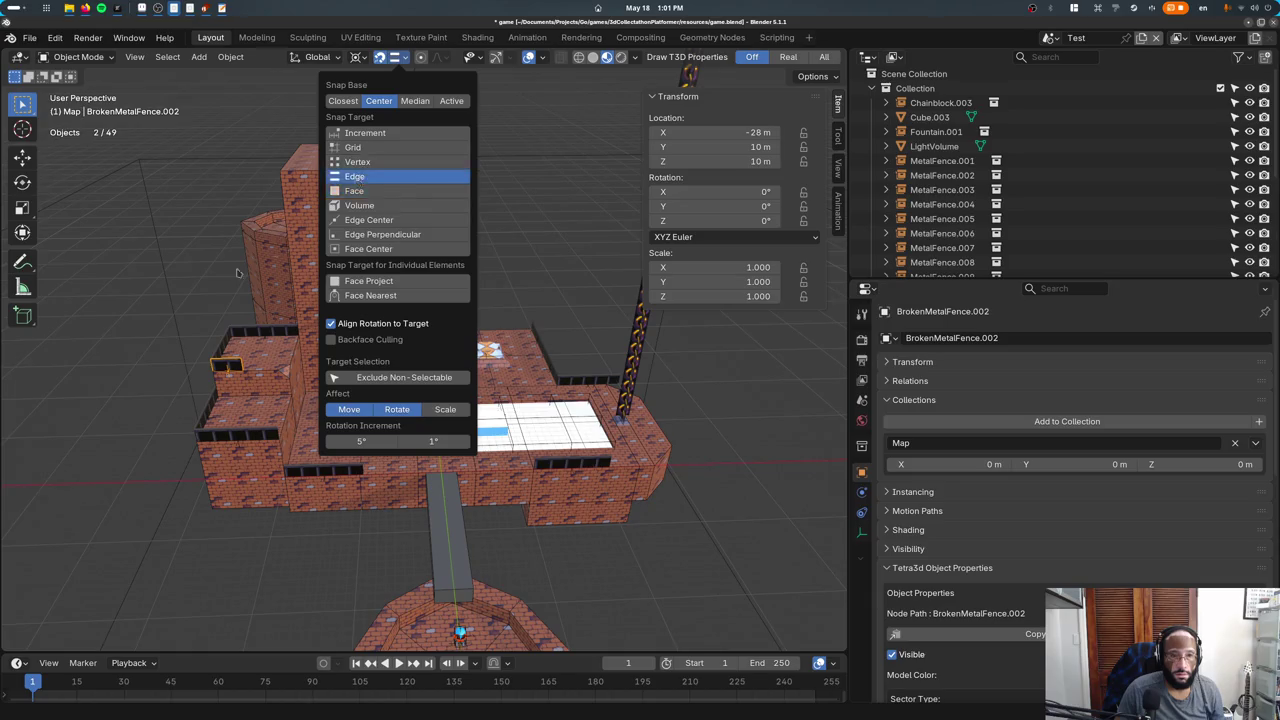
key("g")
key("Escape")
Test edge snapping by moving MetalFence.003, saving game.blend partway.
left_click(250, 332)
key("g")
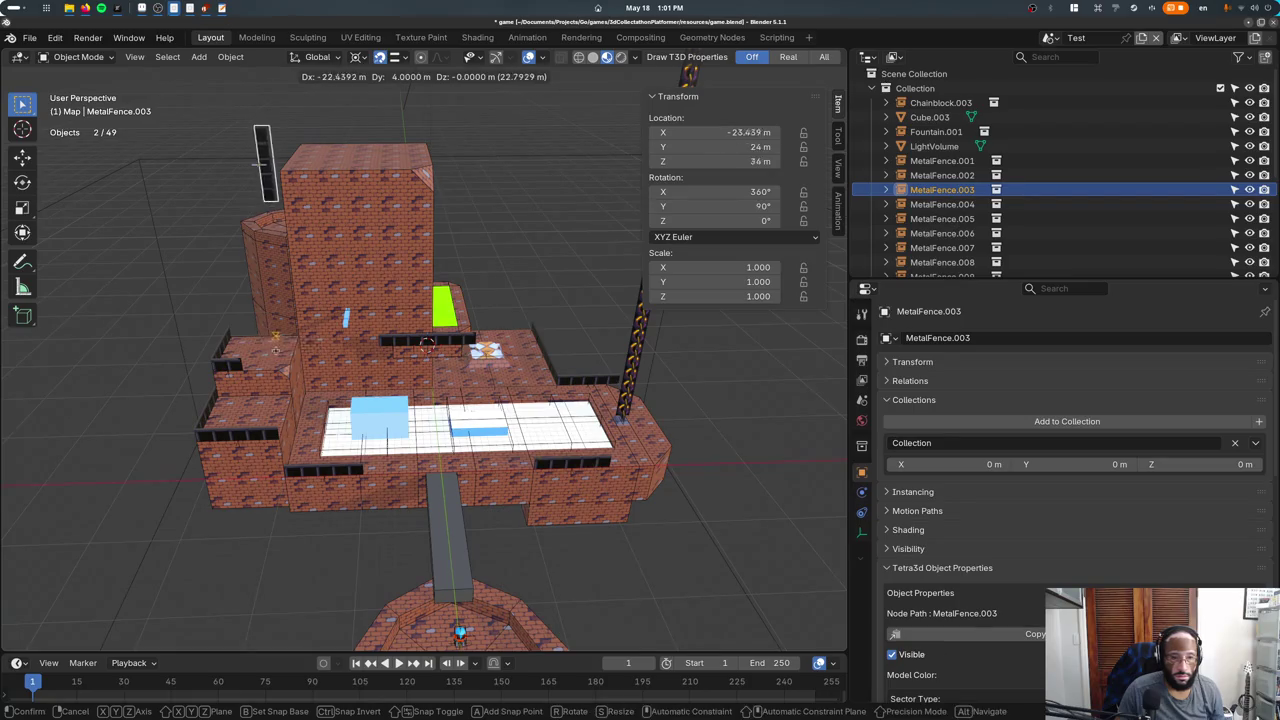
middle_click_drag(293, 349, 420, 330, "alt")
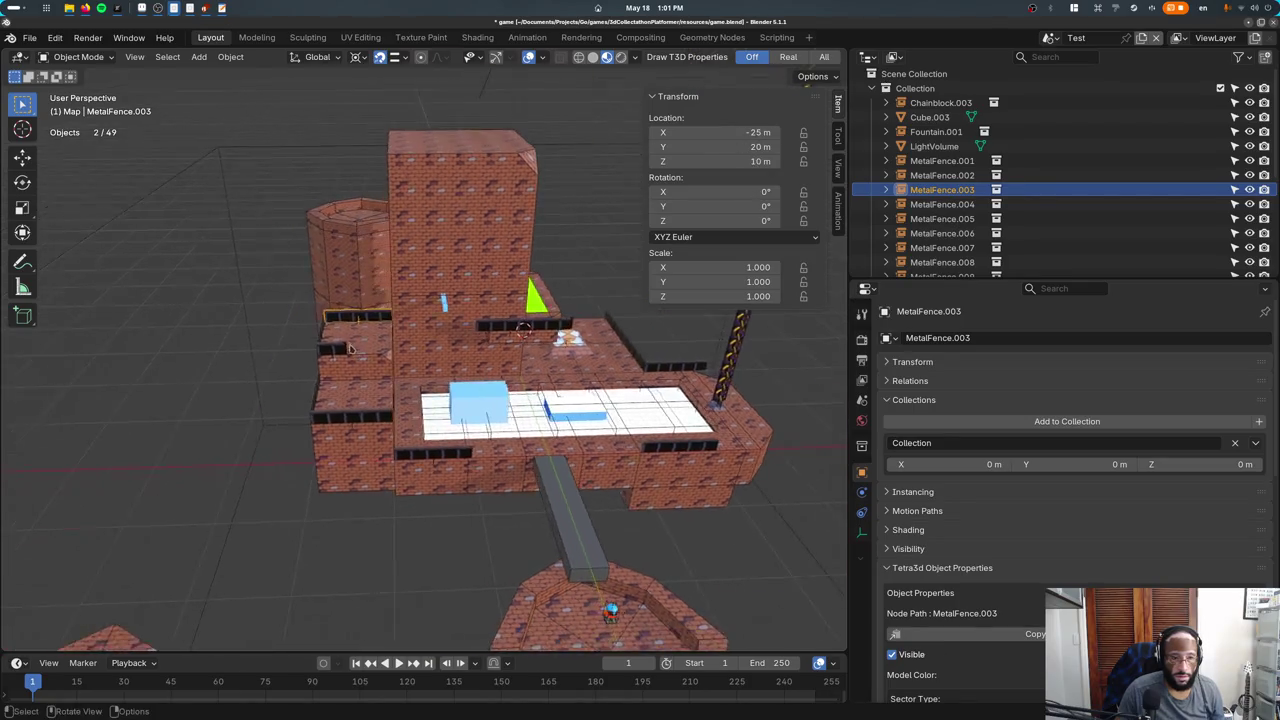
scroll(450, 320, "up", 4, "alt")
key("Escape")
key("ctrl+s")
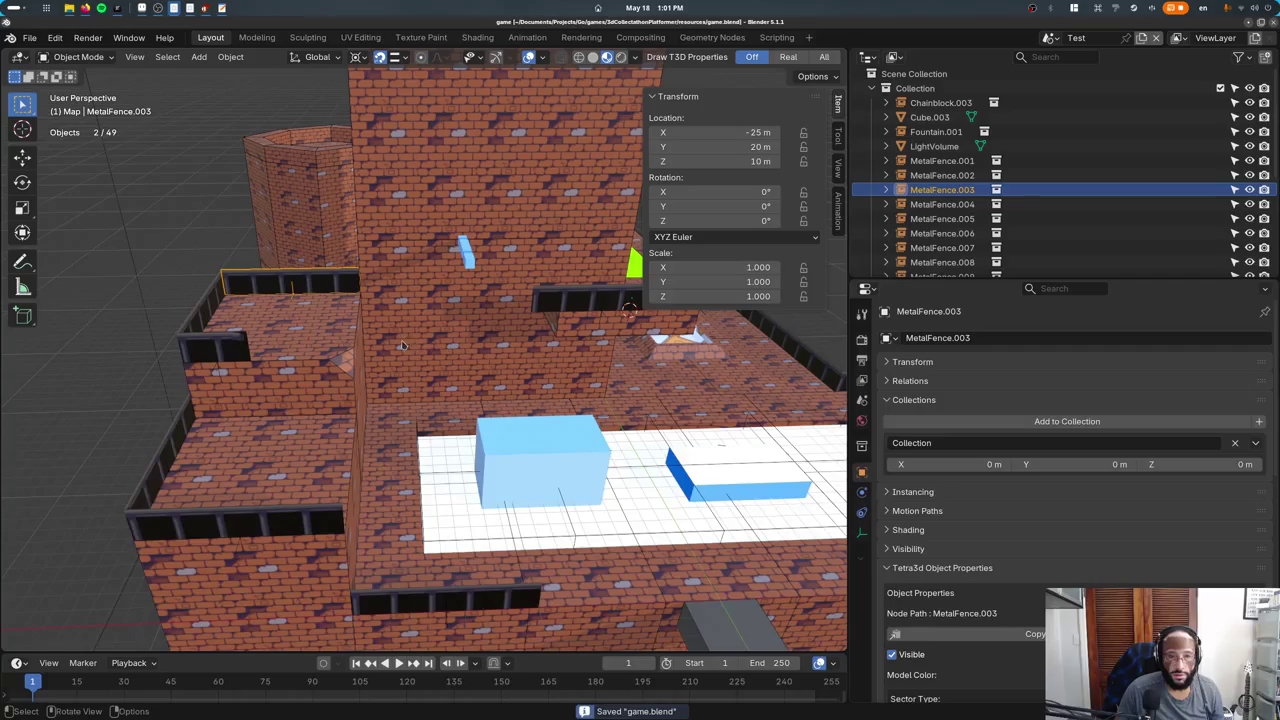
key("g")
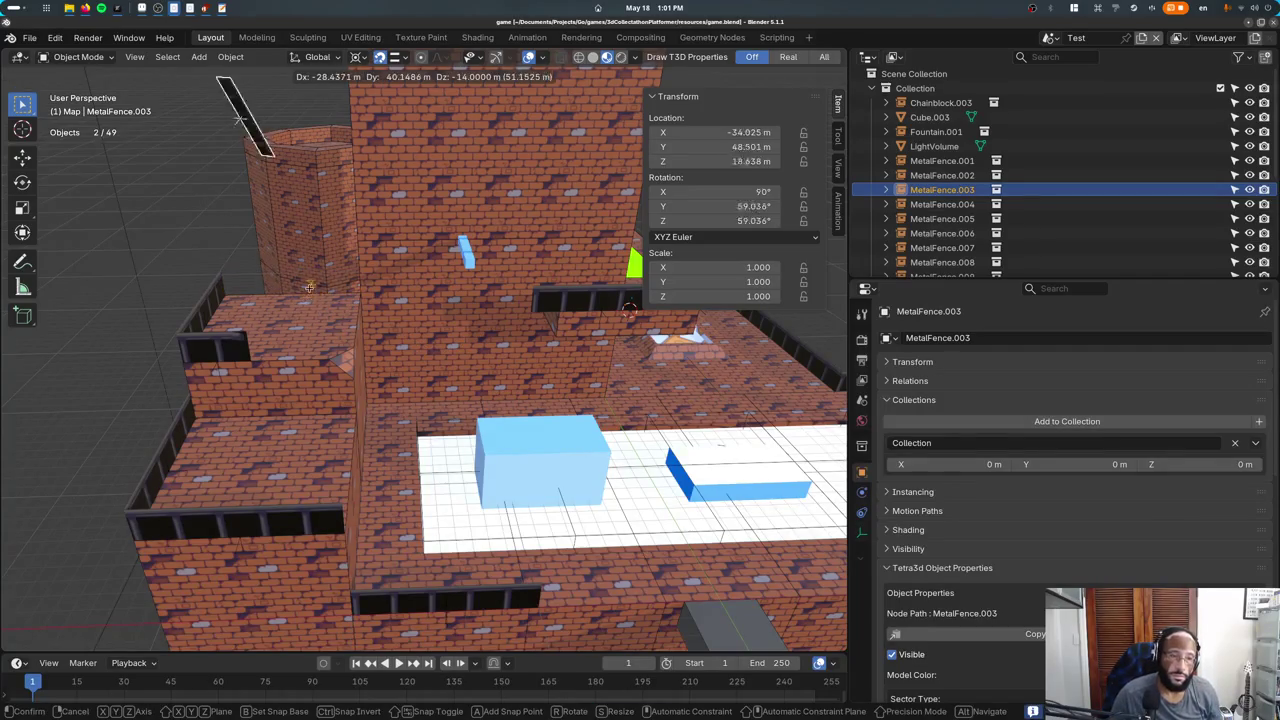
scroll(300, 300, "down", 3, "alt")
scroll(260, 310, "down", 3, "alt")
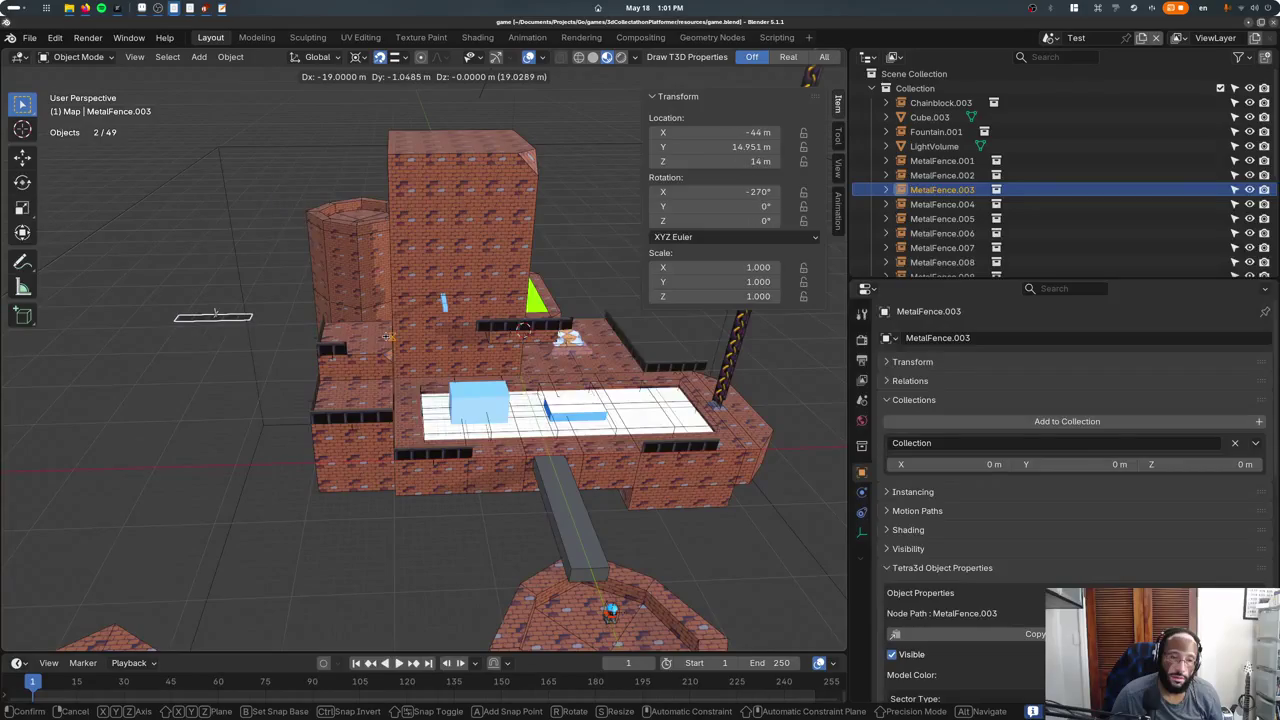
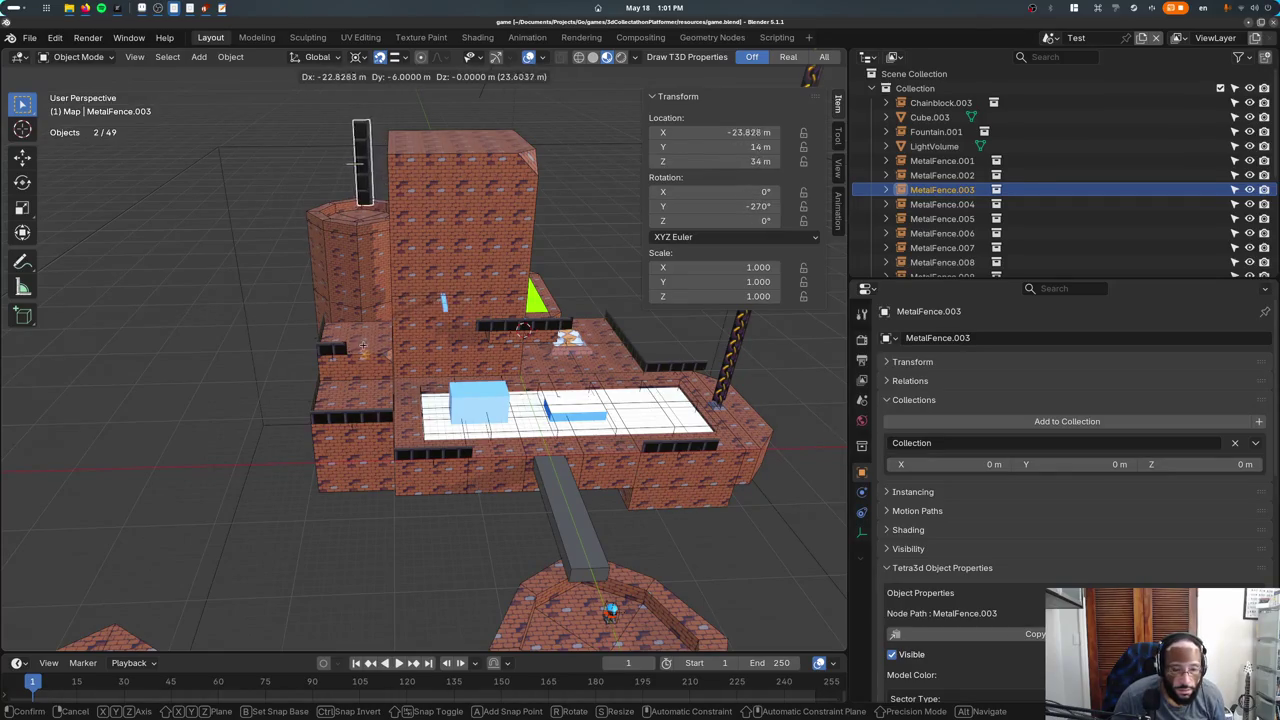
Try moving MetalFence.003 constrained to the Y axis, then cancel the move.
key("ctrl")
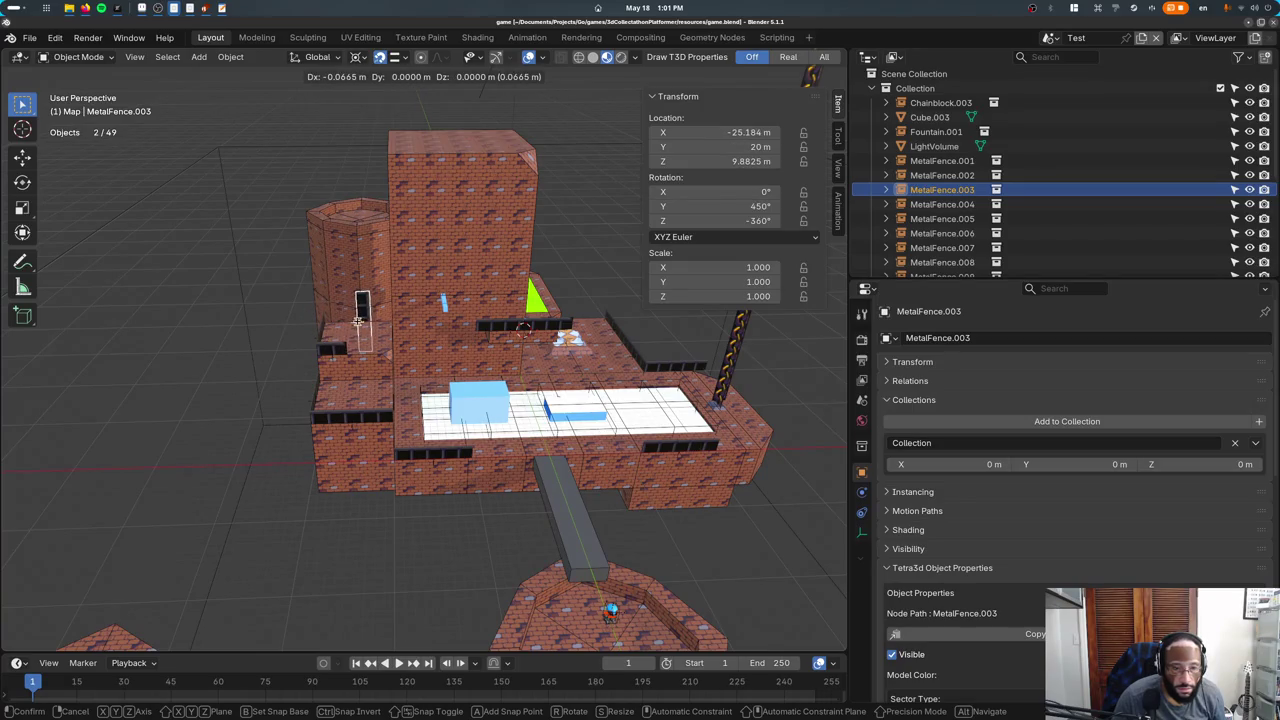
key("y")
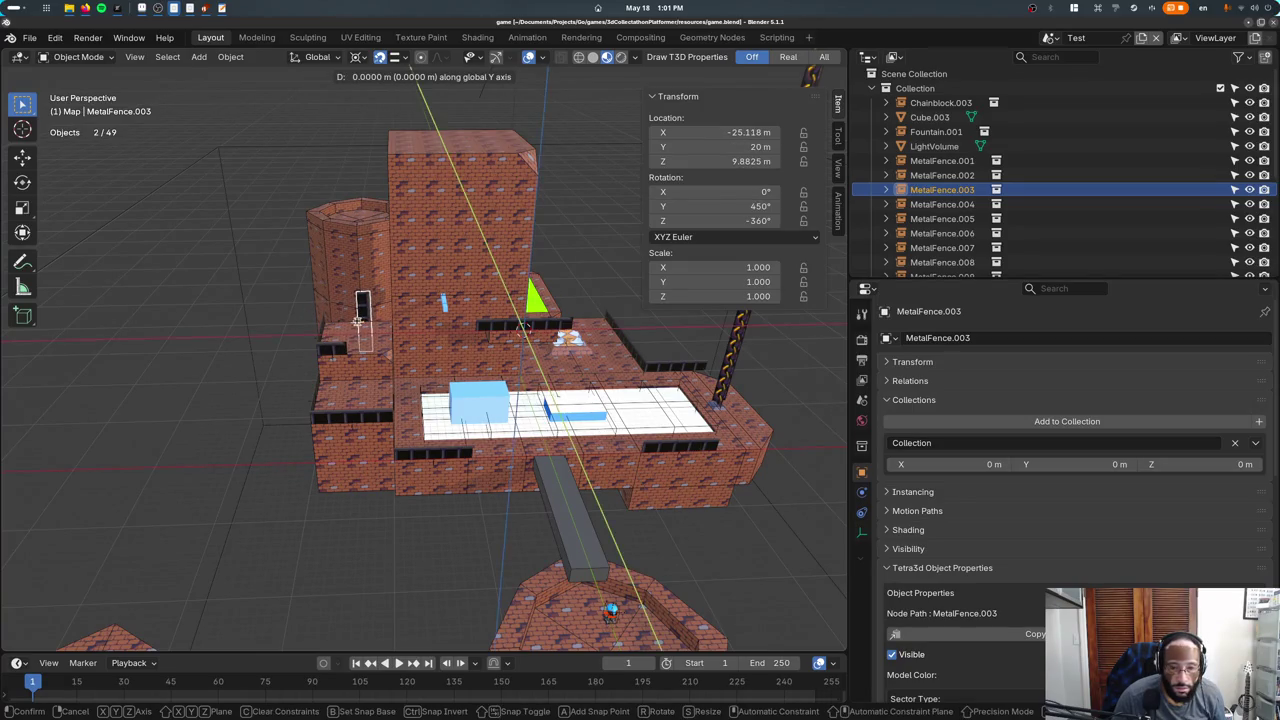
key("Escape")
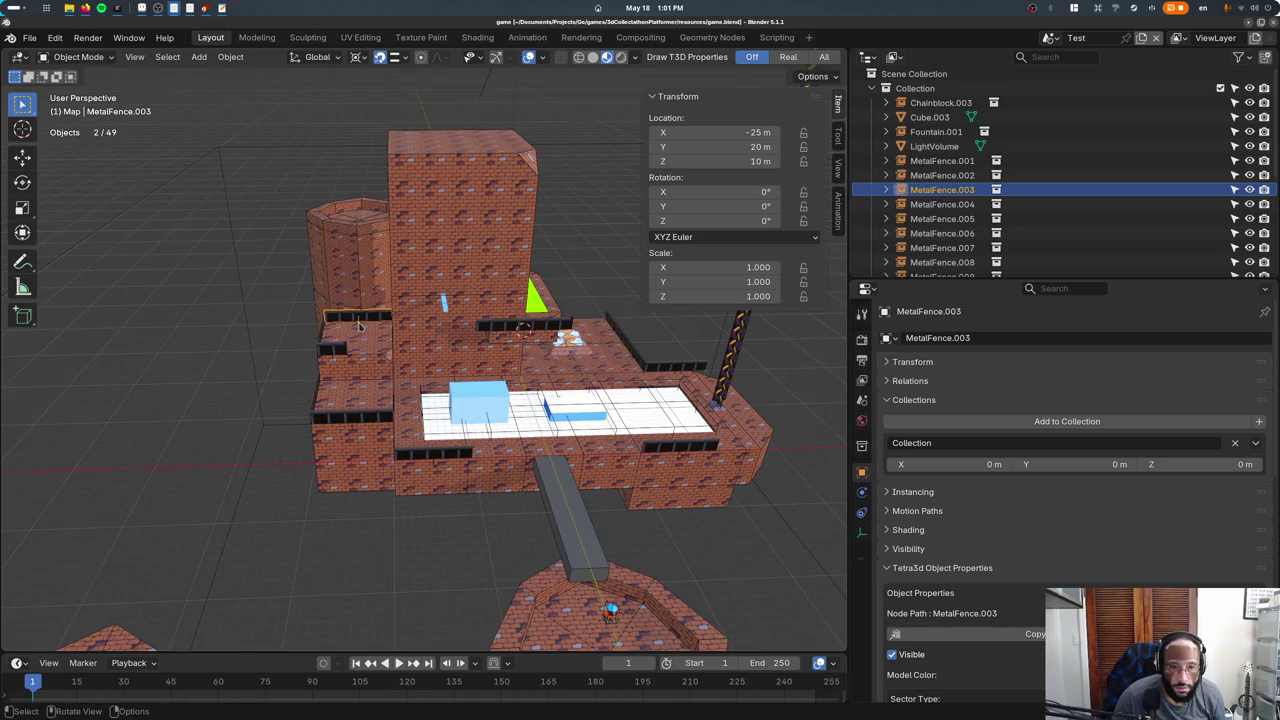
Snap-move MetalFence.003 from a base point, undo it, and select BrokenMetalFence.002.
key("g")
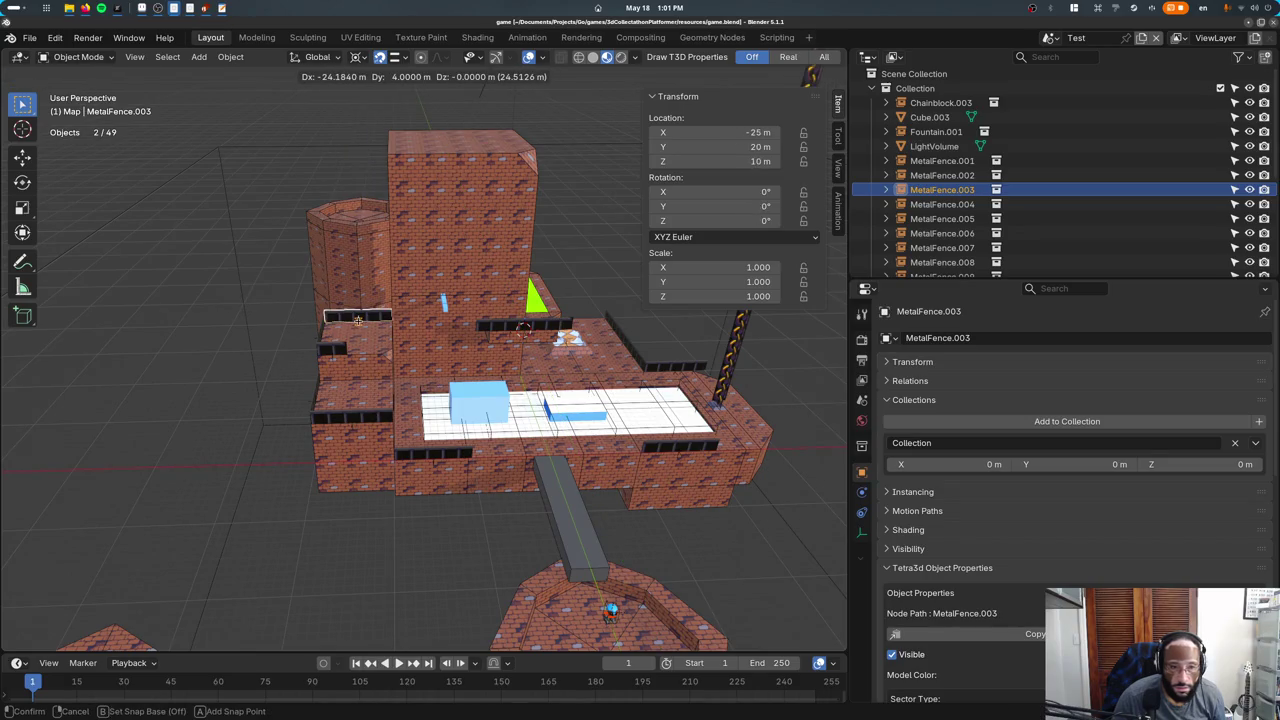
left_click(357, 320)
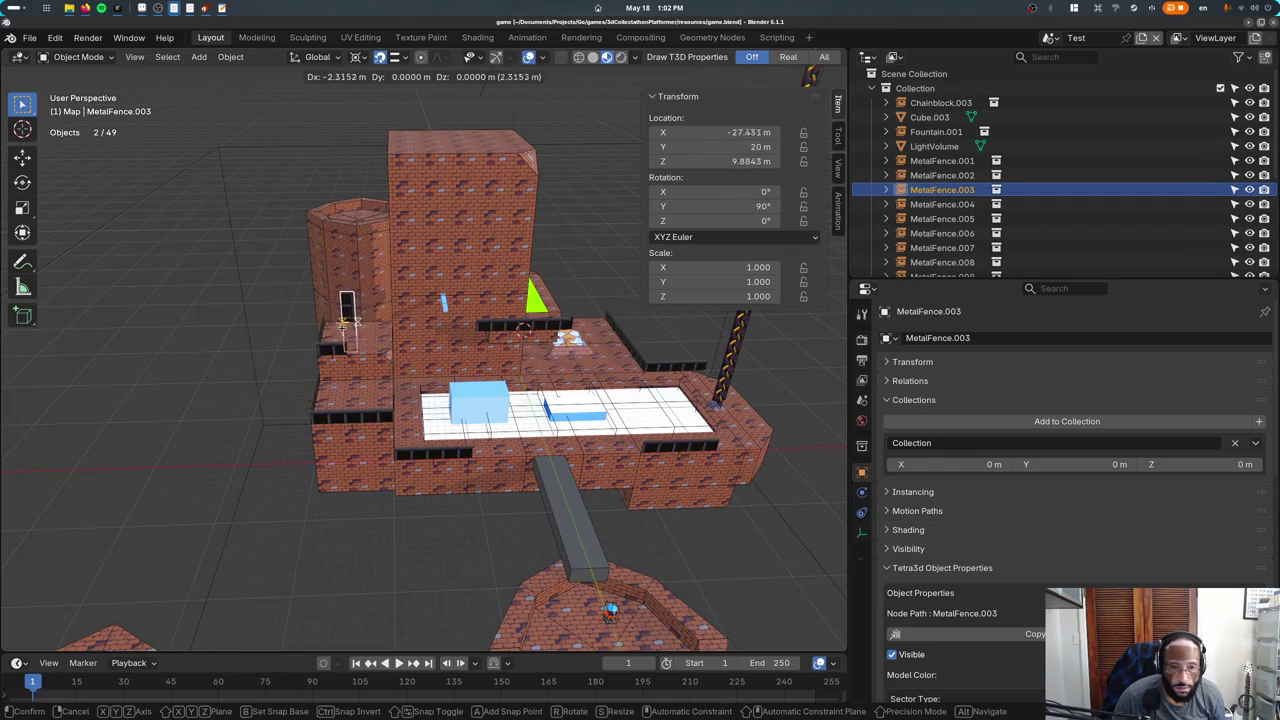
left_click(345, 318)
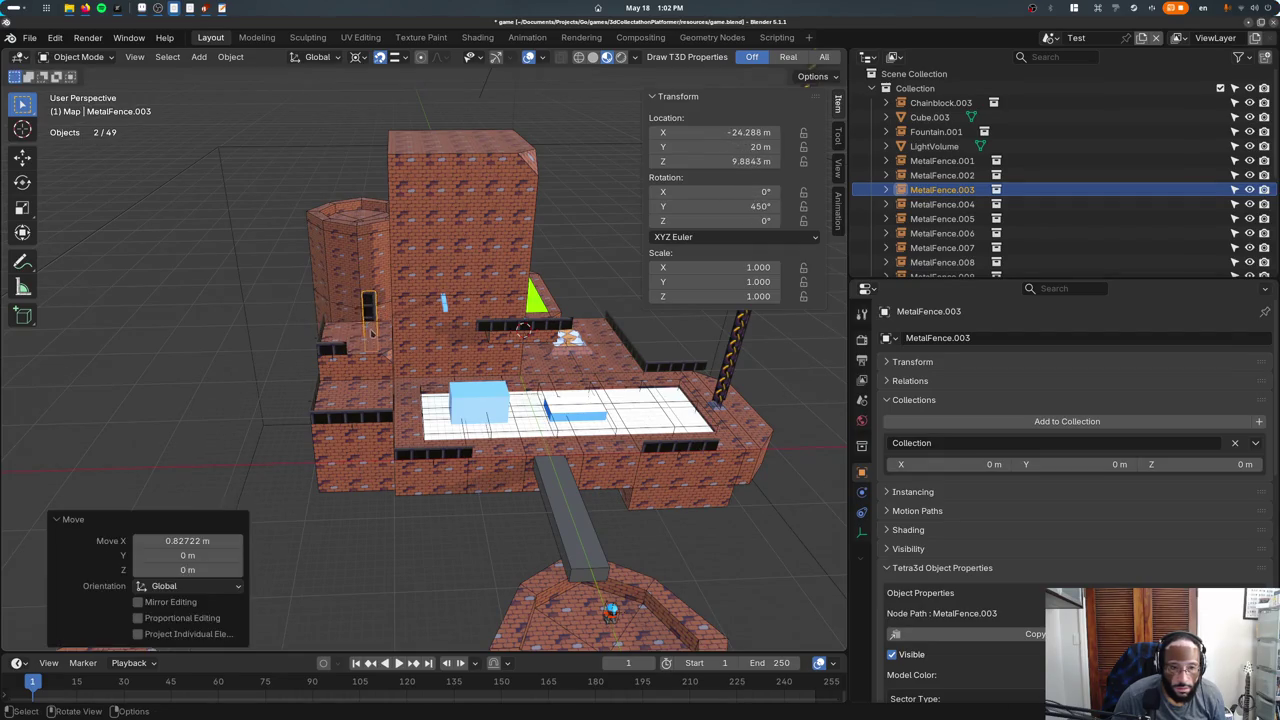
scroll(330, 335, "up", 3)
key("ctrl+z")
left_click(316, 344)
Snap-move BrokenMetalFence.002 by a corner base point onto the ledge at -28, 10, 10.
key("g")
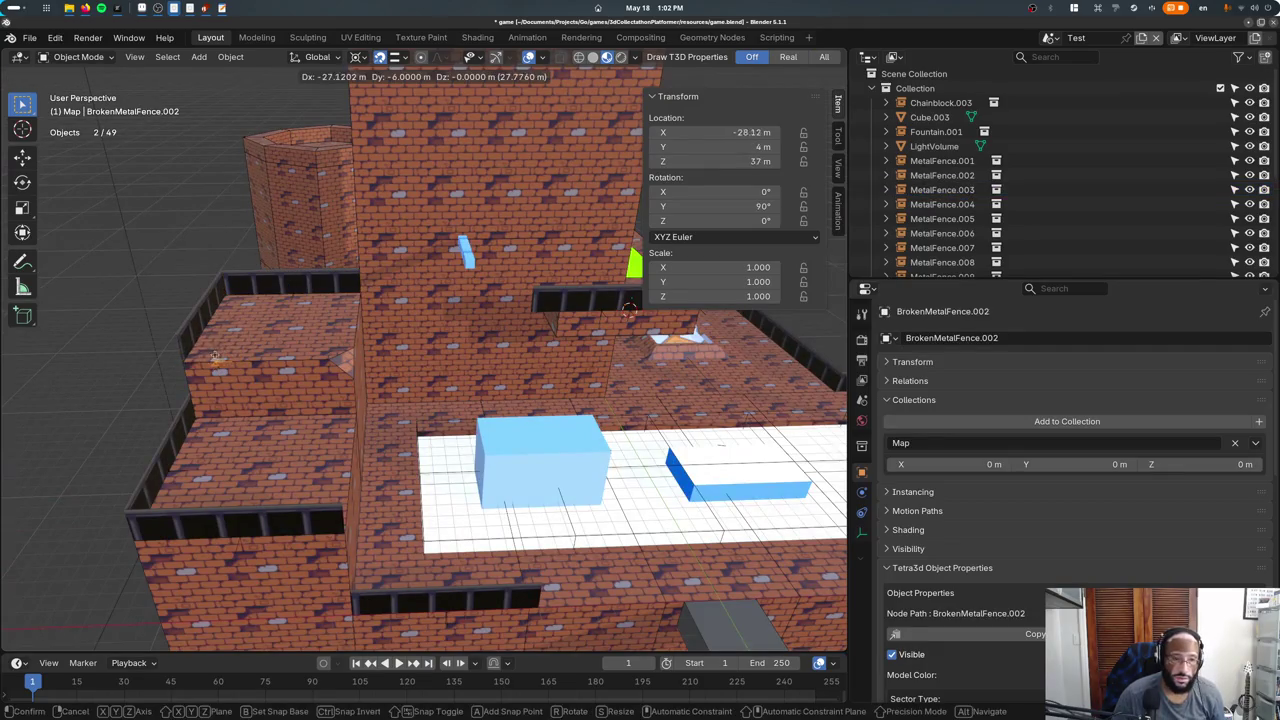
key("b")
left_click(178, 347)
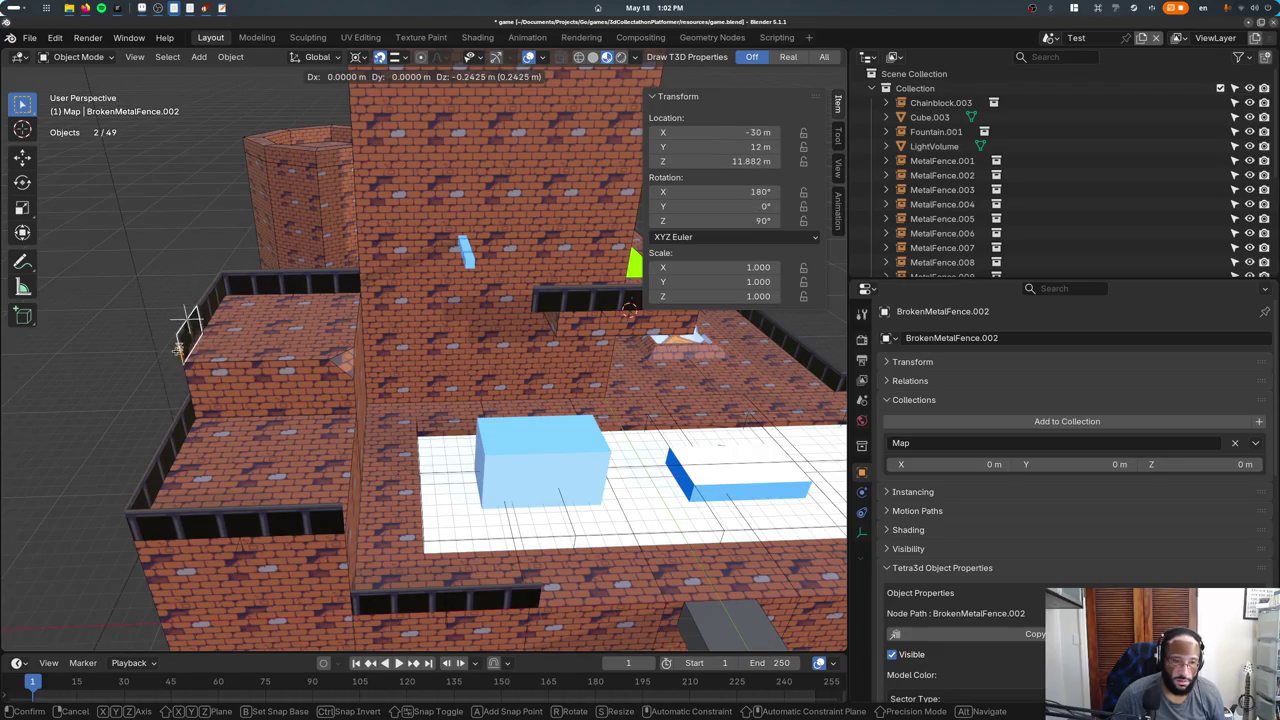
key("b")
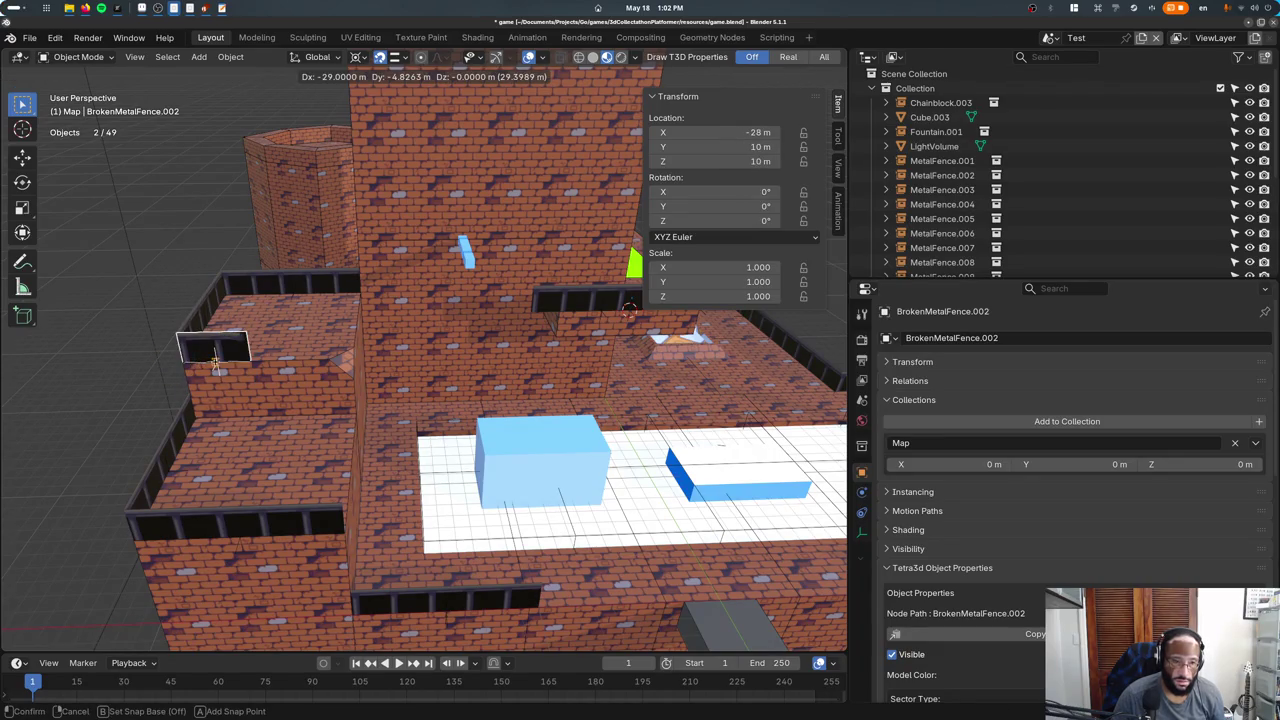
left_click(214, 362)
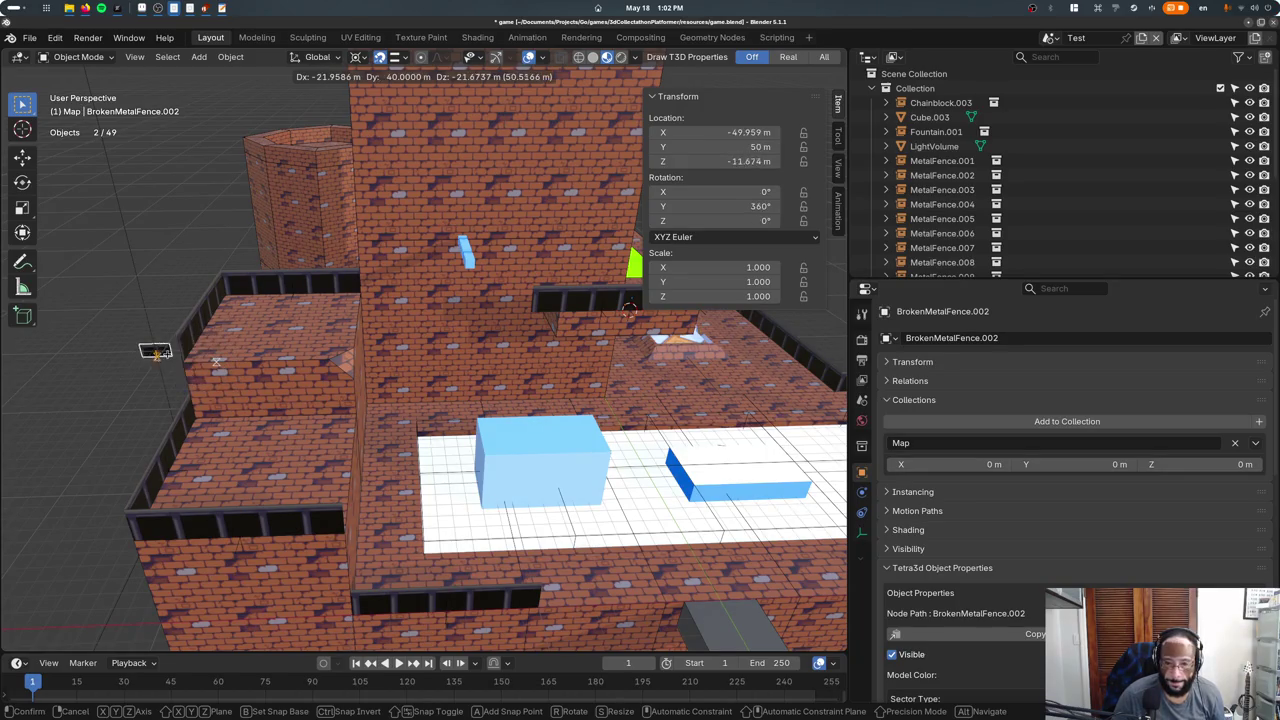
key("x")
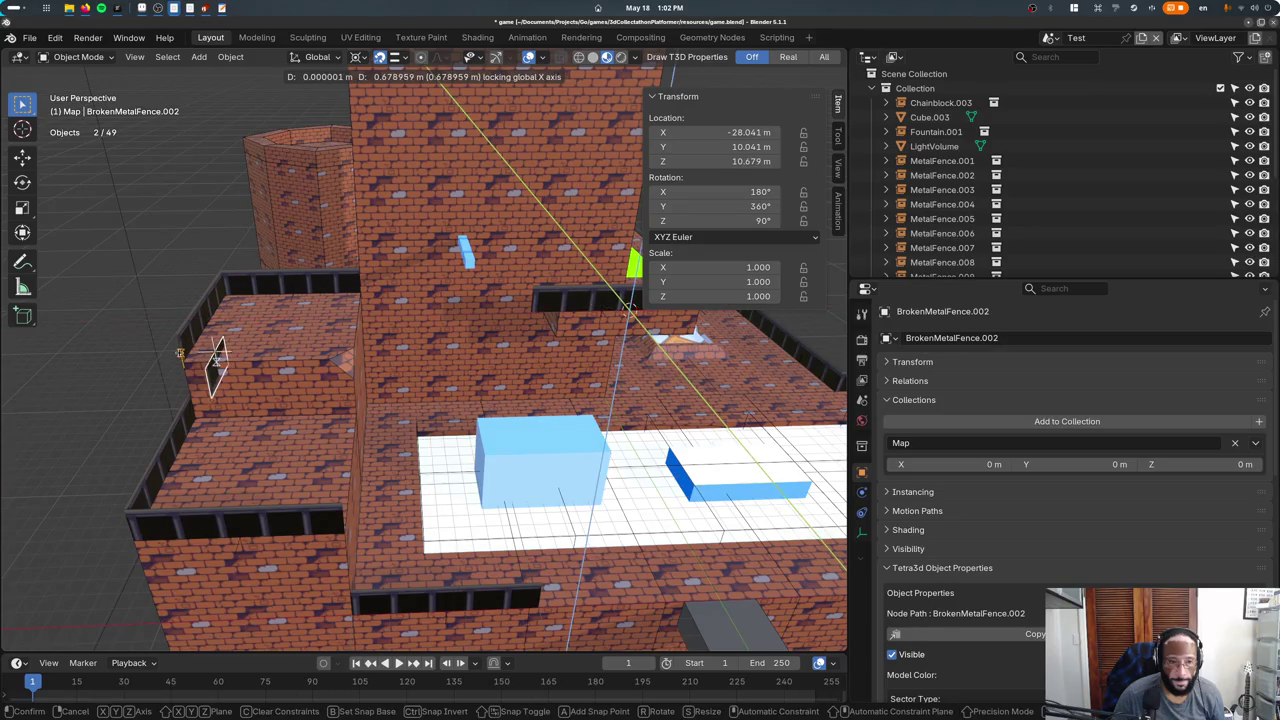
key("x")
key("x")
key("b")
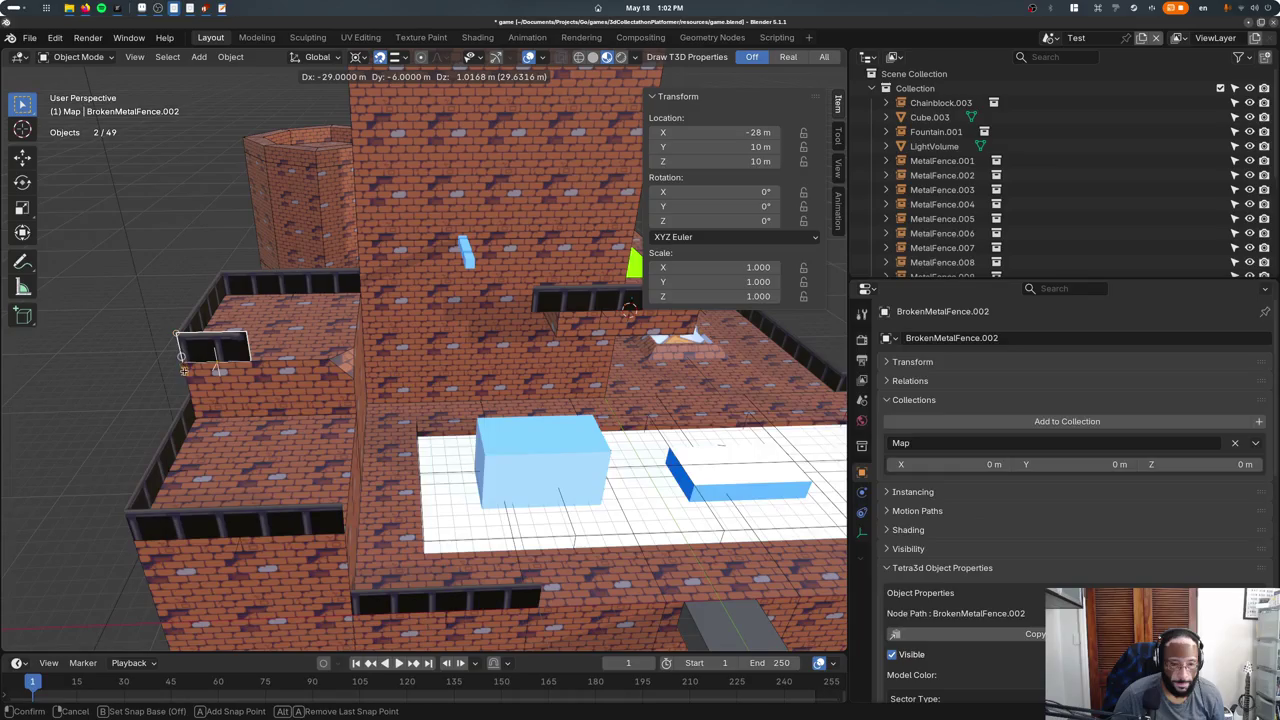
left_click(199, 386)
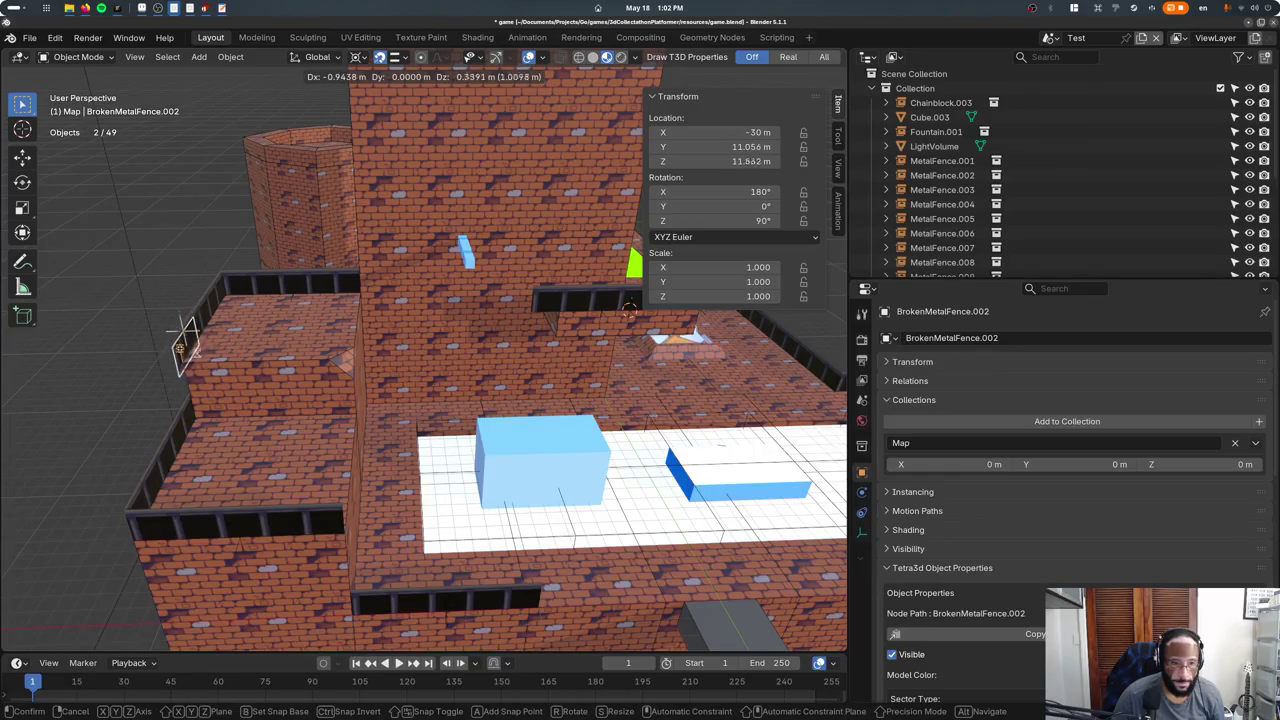
left_click(259, 370)
key("Escape")
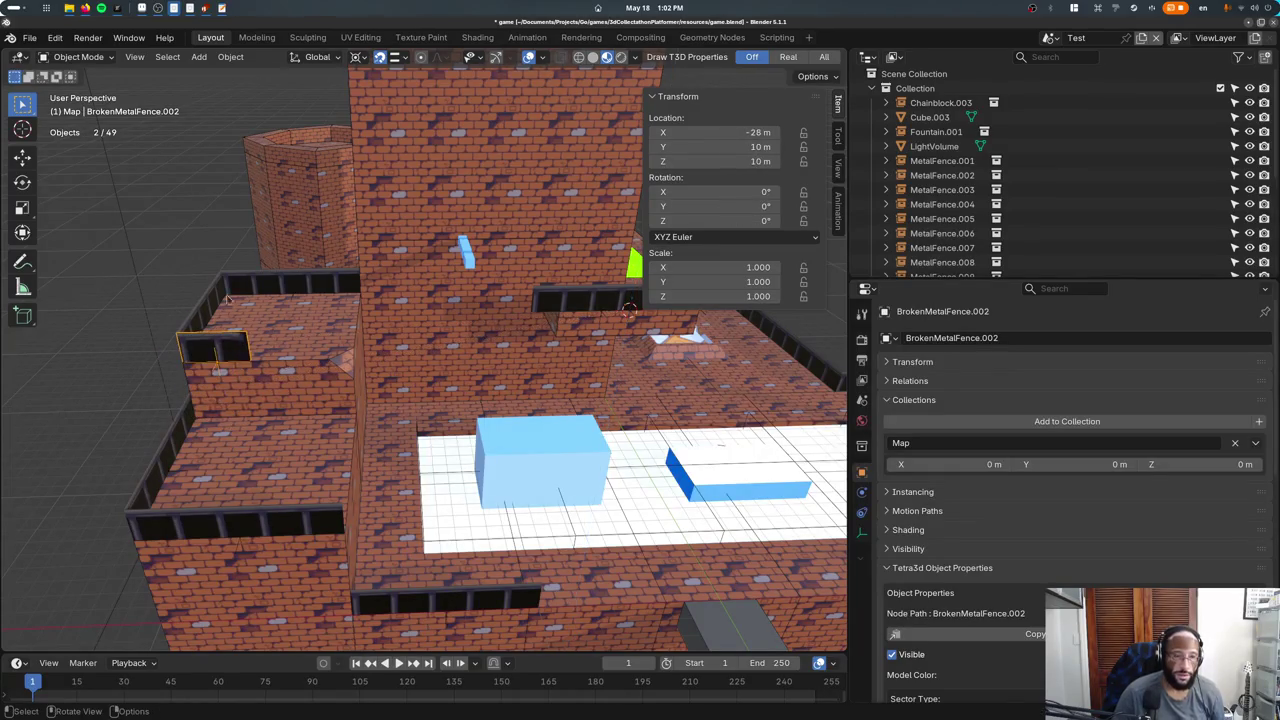
Set Snap Target to Increment and rotate the broken fence 90° about Z.
left_click(400, 57)
left_click(378, 133)
key("KP_1")
key("r")
key("z")
key("9")
key("0")
key("Return")
mouse_move(252, 290)
middle_mouse_down()
mouse_move(180, 330)
mouse_move(195, 328)
middle_mouse_up()
Shift the broken fence 2 m in X and Y to -30, 8, 10 and save.
key("g")
left_click(151, 336)
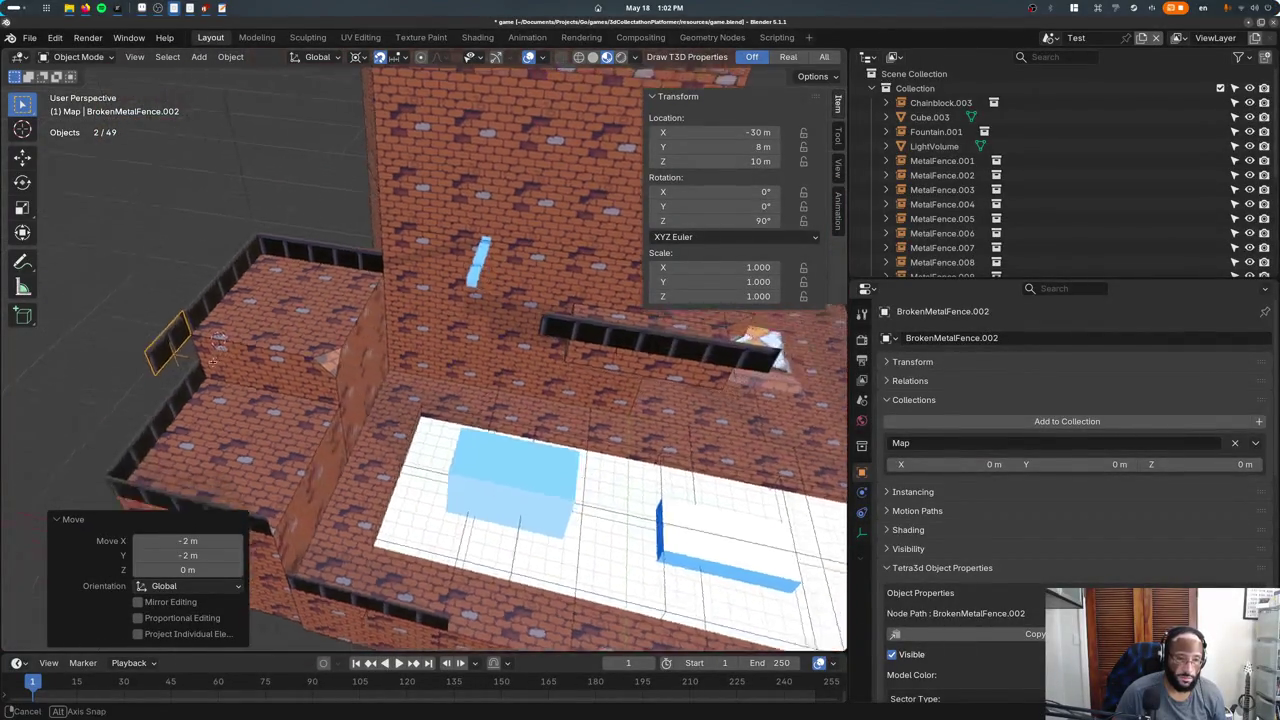
left_click(247, 310)
key("ctrl+s")
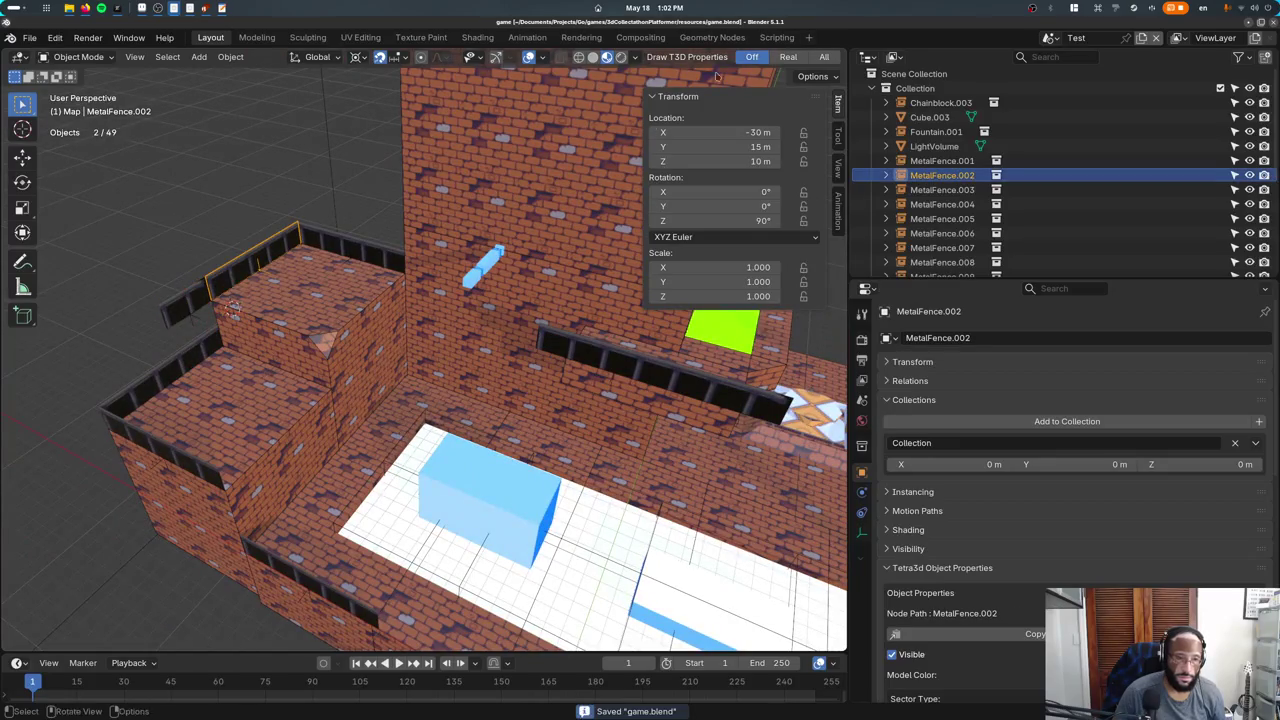
Turn the broken fence a further 180° about Z, to 270° total.
left_click(162, 300)
type("rz180")
key("Return")
left_click(189, 288)
left_click(190, 288)
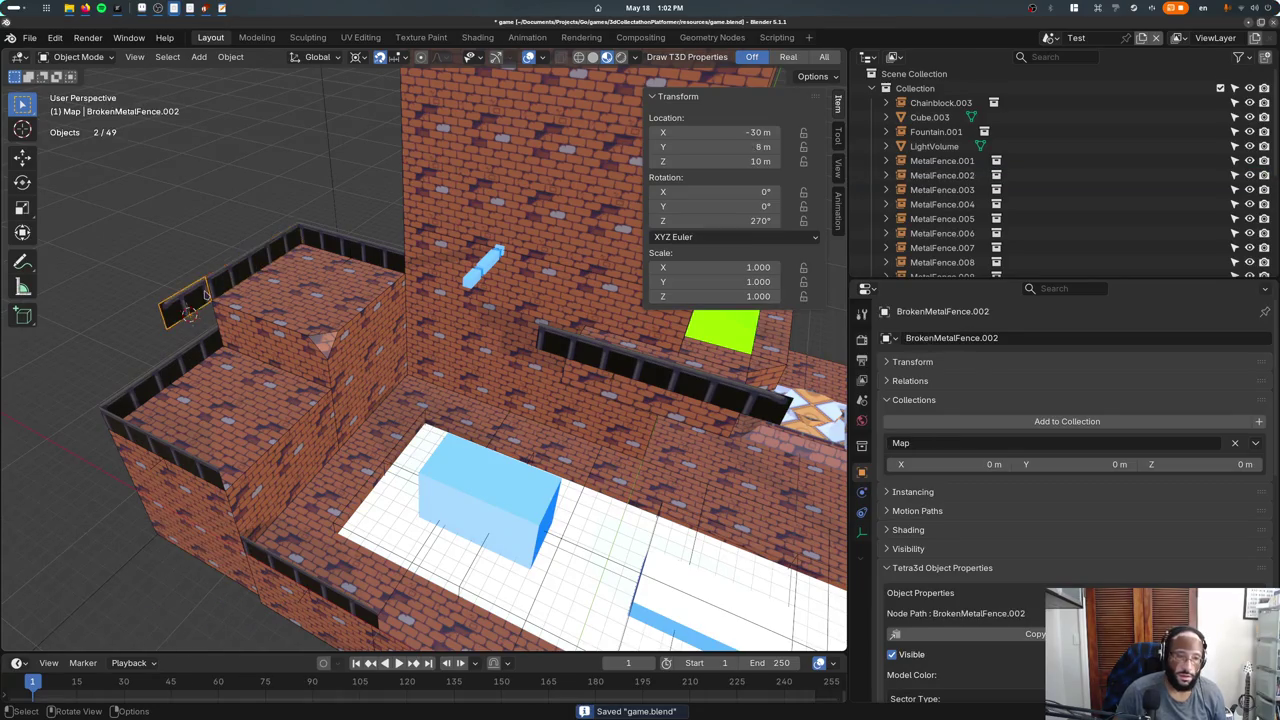
scroll(195, 289, "up", 3)
middle_click_drag(195, 289, 327, 317)
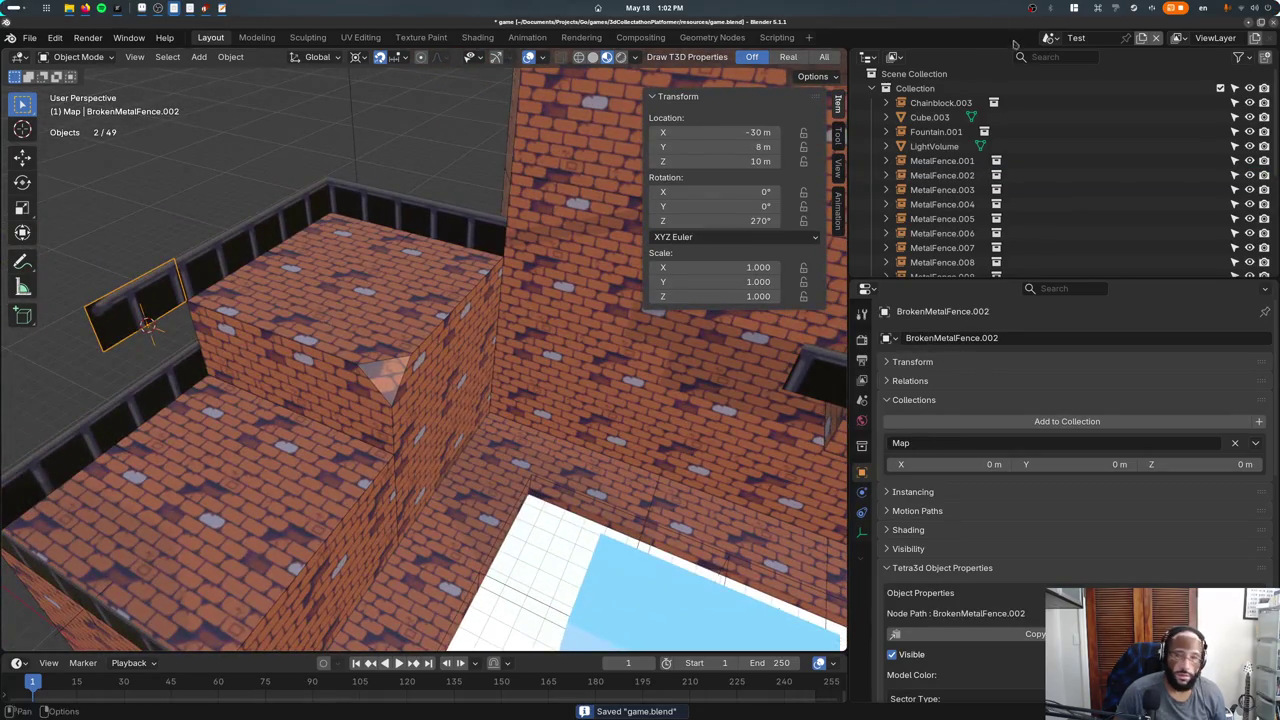
Switch over to tileset.aseprite in Aseprite.
left_click(1048, 38)
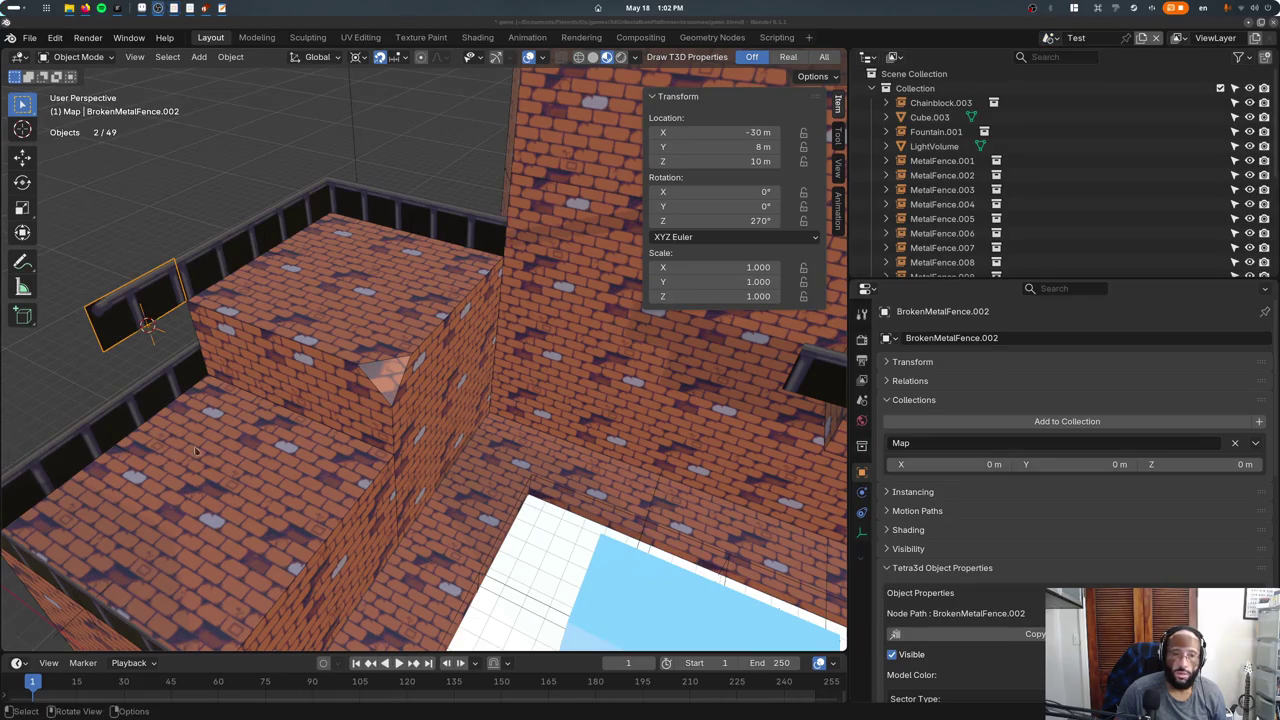
key("alt+Tab")
scroll(543, 281, "up", 2)
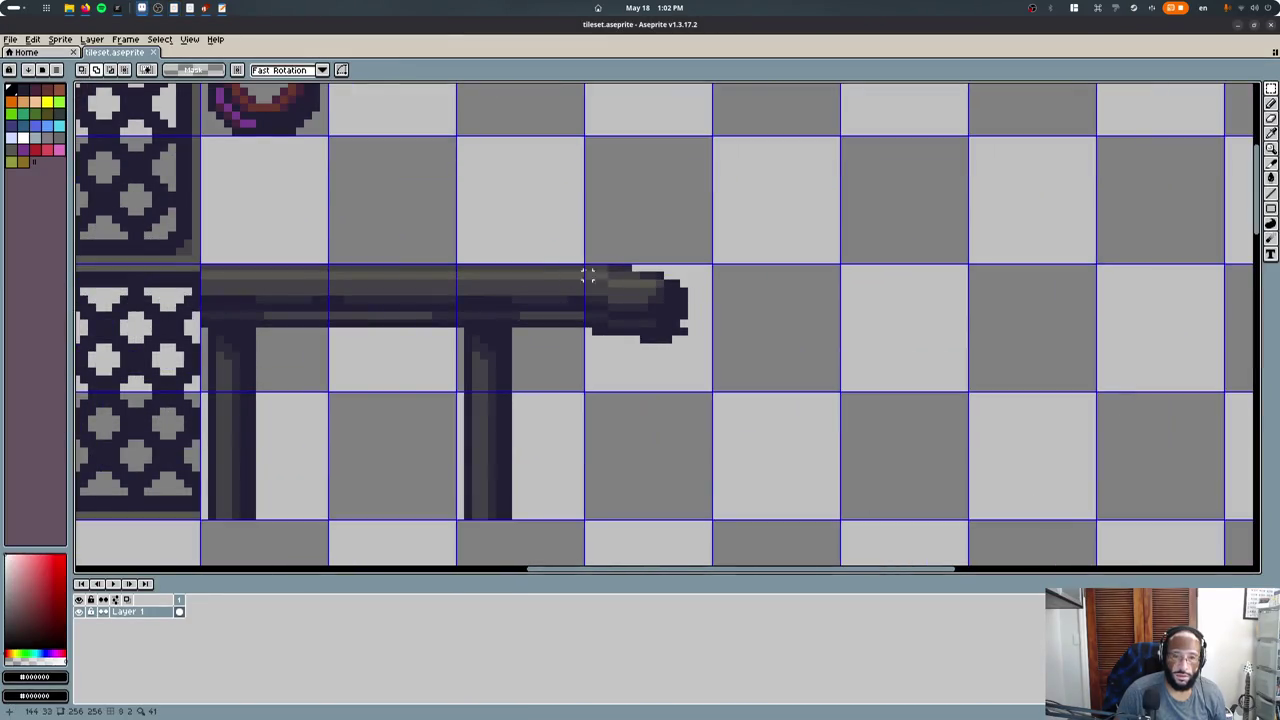
Add a dark outline pixel to the broken rail's top edge with a 1-pixel pencil.
key("b")
key("ctrl+d")
scroll(548, 268, "up", 2)
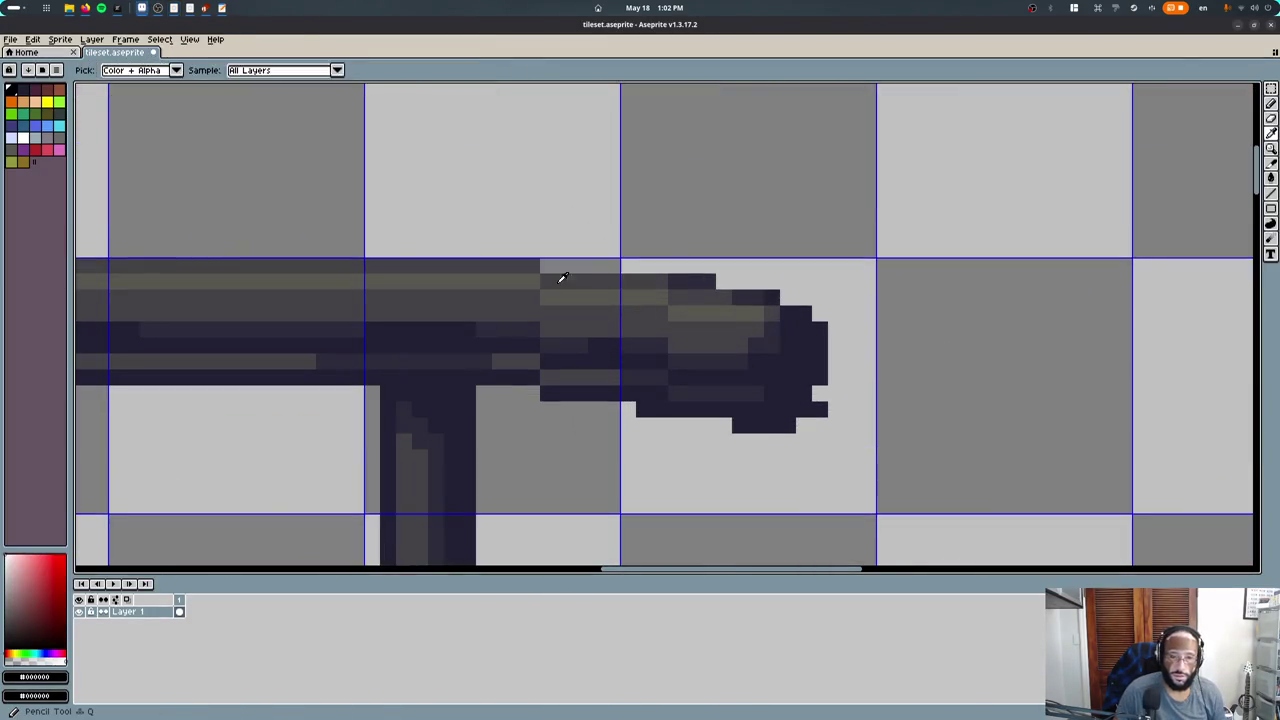
key("minus")
key("minus")
key("minus")
left_click(633, 280, "alt")
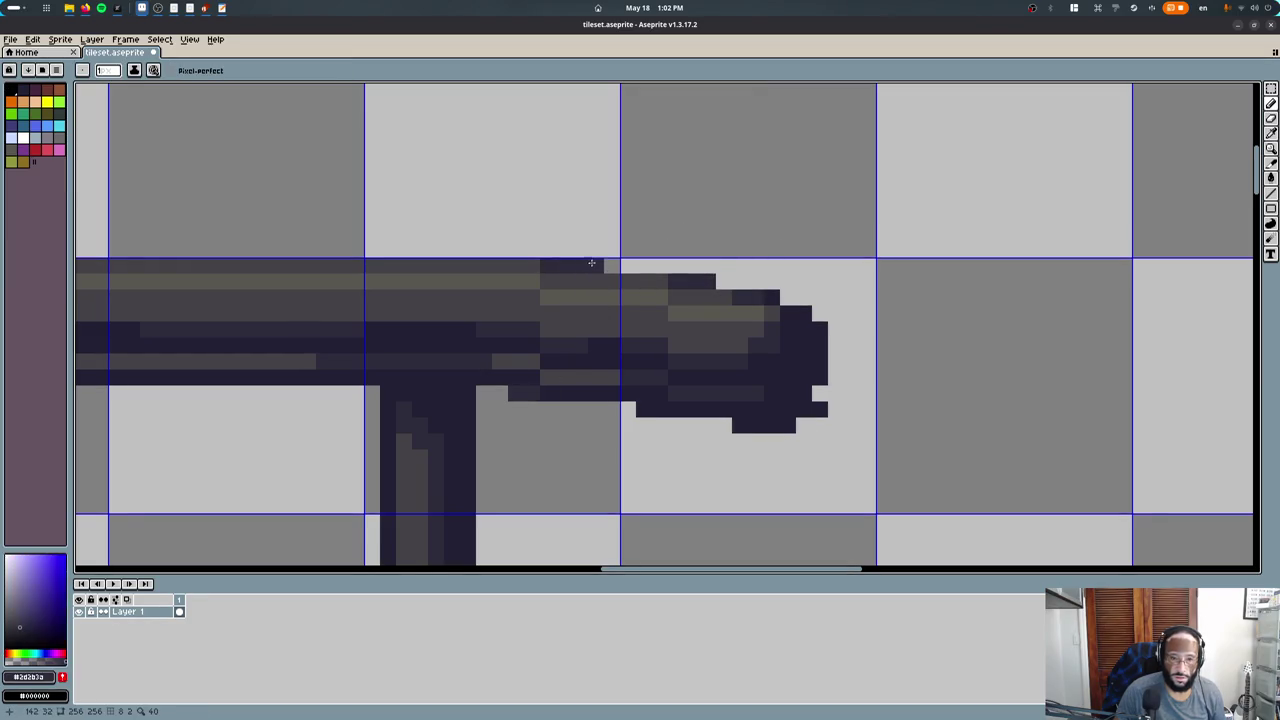
left_click(566, 398, "alt")
left_click(505, 396)
scroll(514, 396, "down", 3)
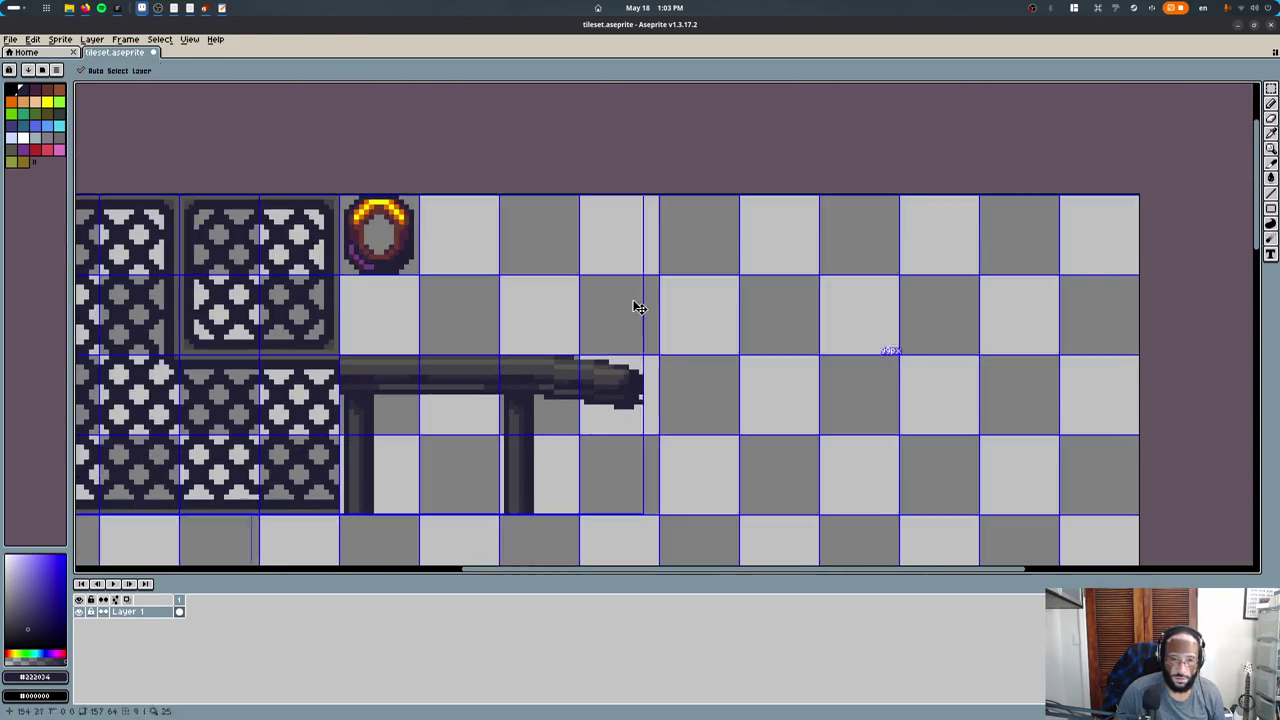
key("alt+Tab")
middle_click_drag(418, 415, 562, 337)
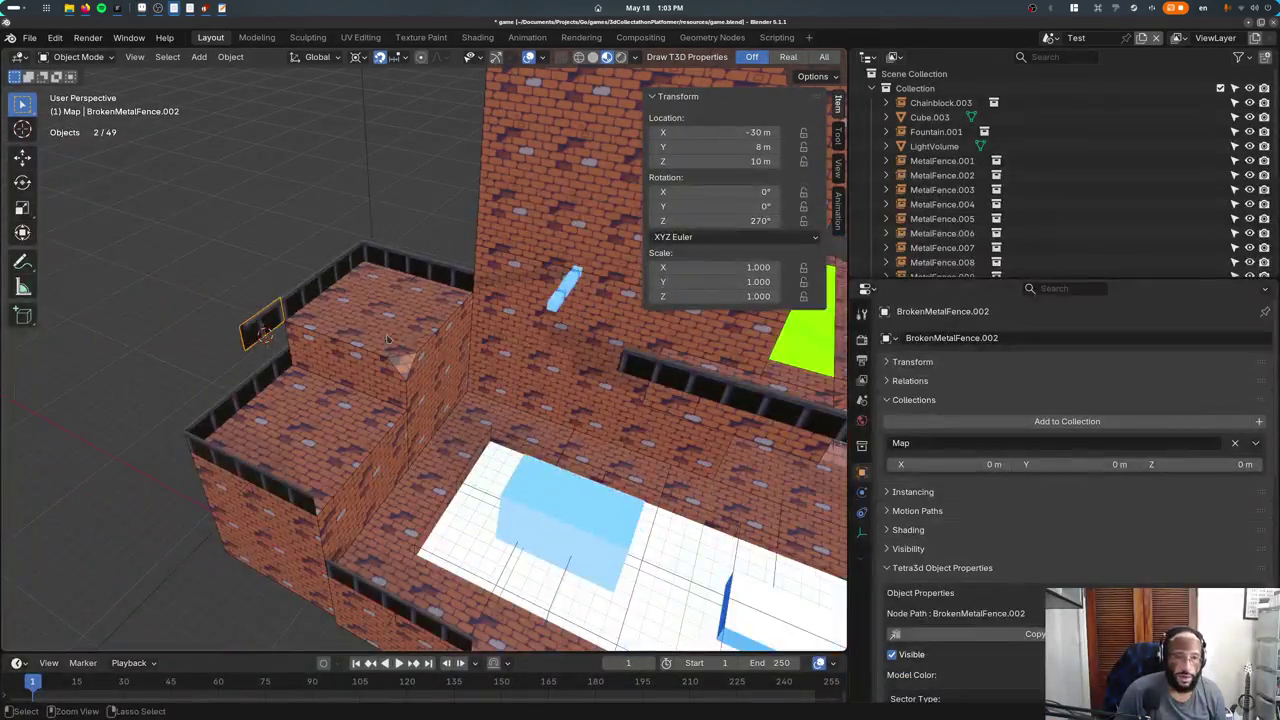
Save, then playtest running across the dark platform and ice block onto the railed brick ledge.
key("ctrl+s")
key("super")
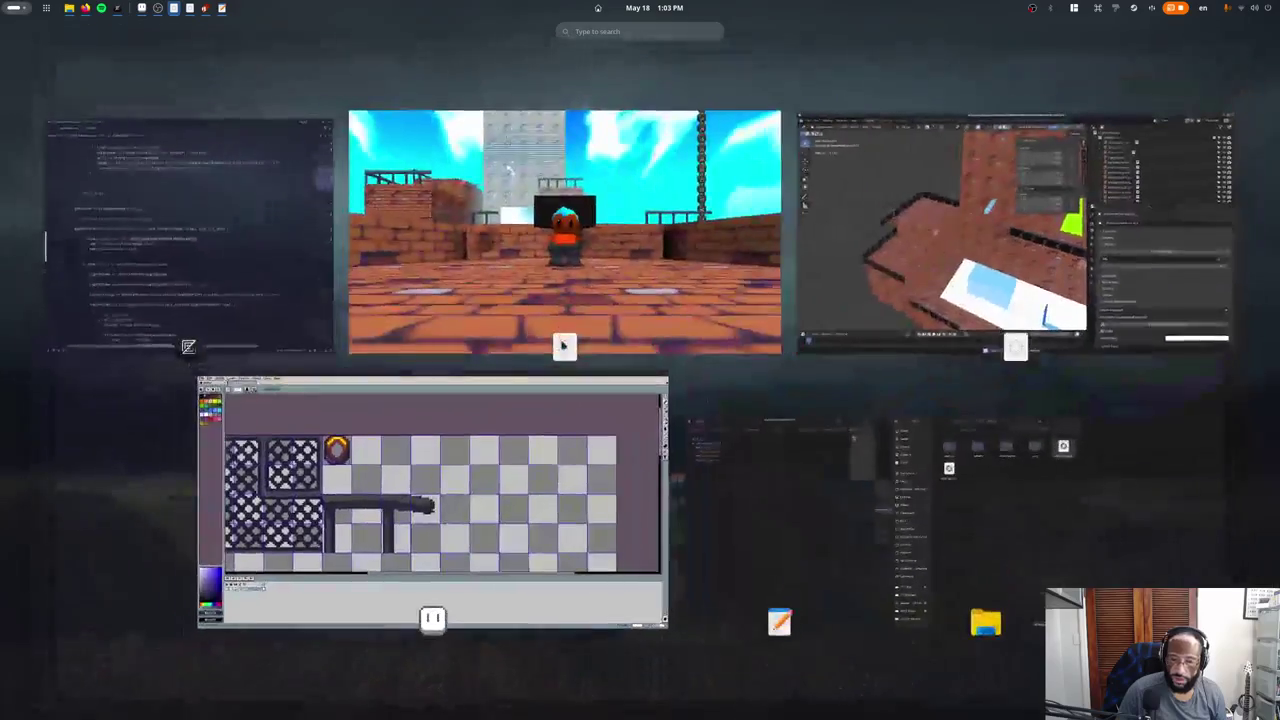
left_click(562, 337)
key("w")
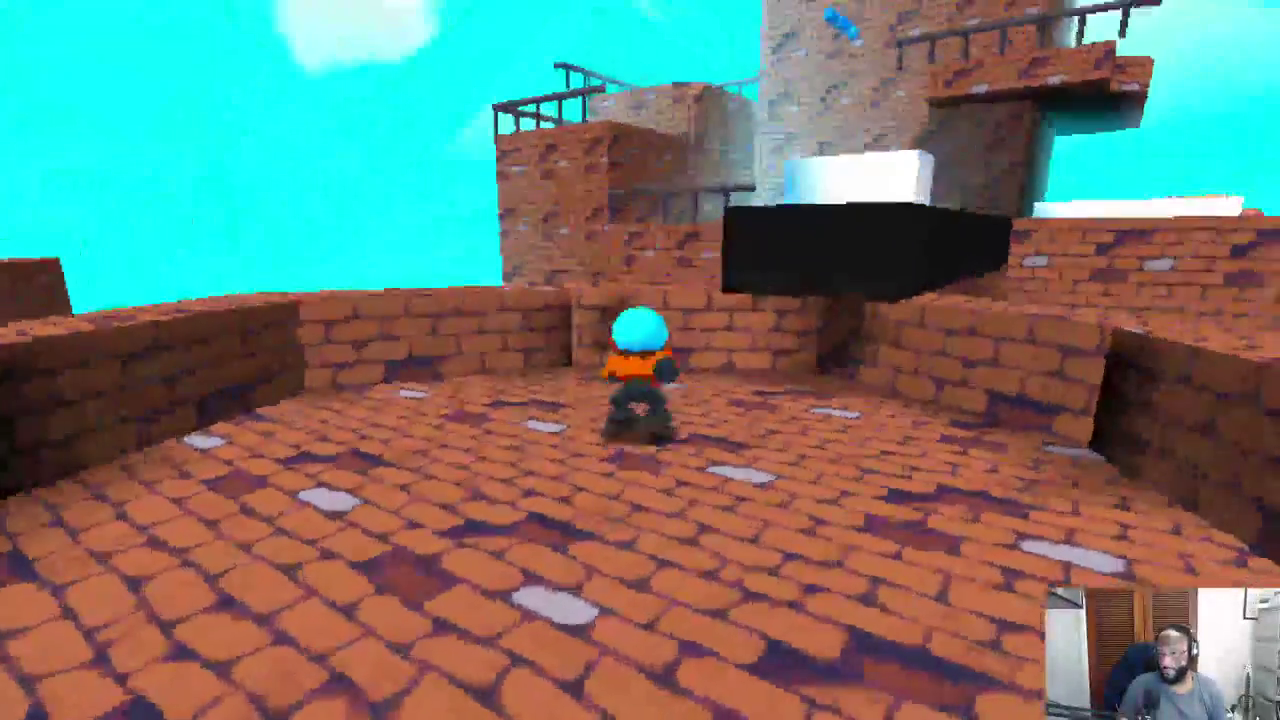
key("w")
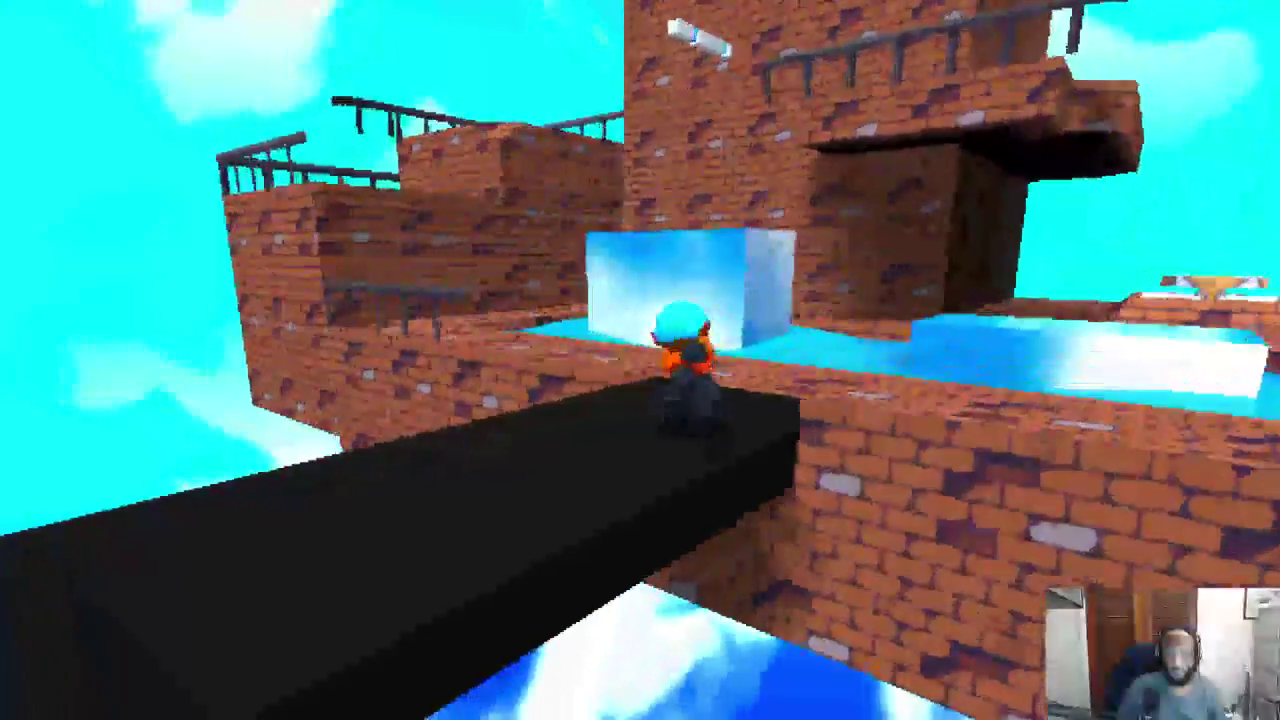
key("space")
key("w")
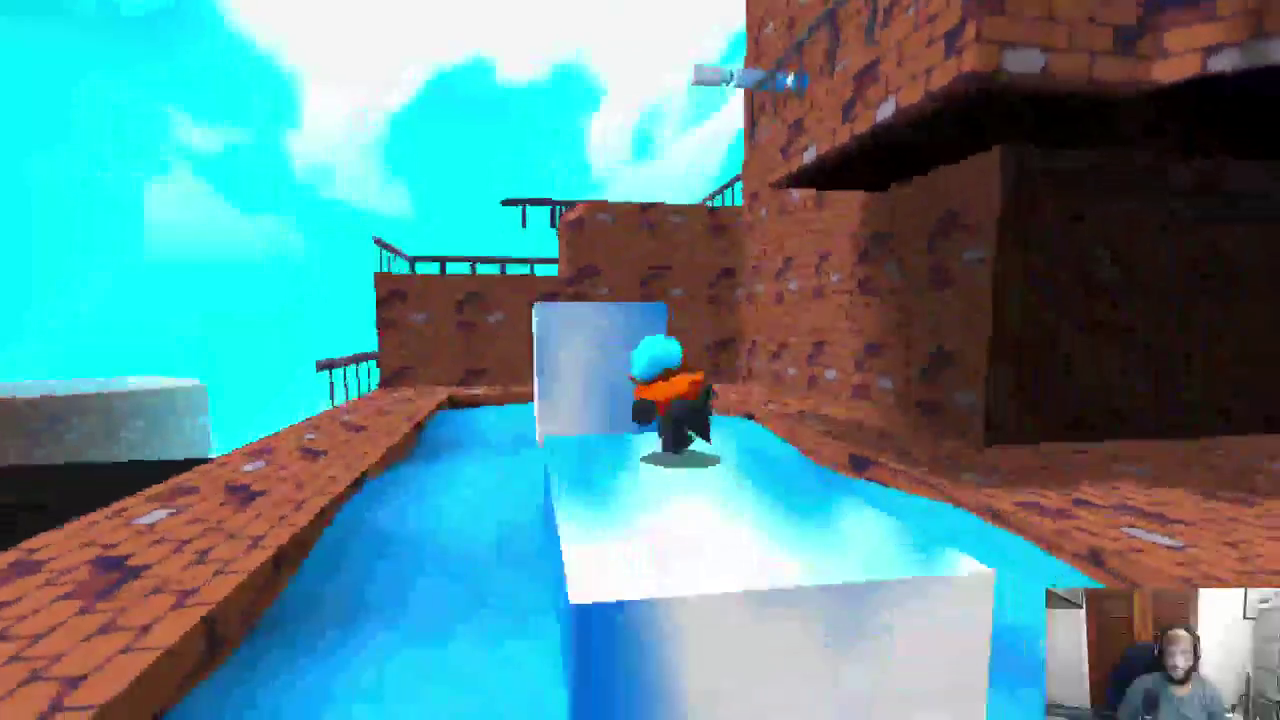
key("space")
key("w")
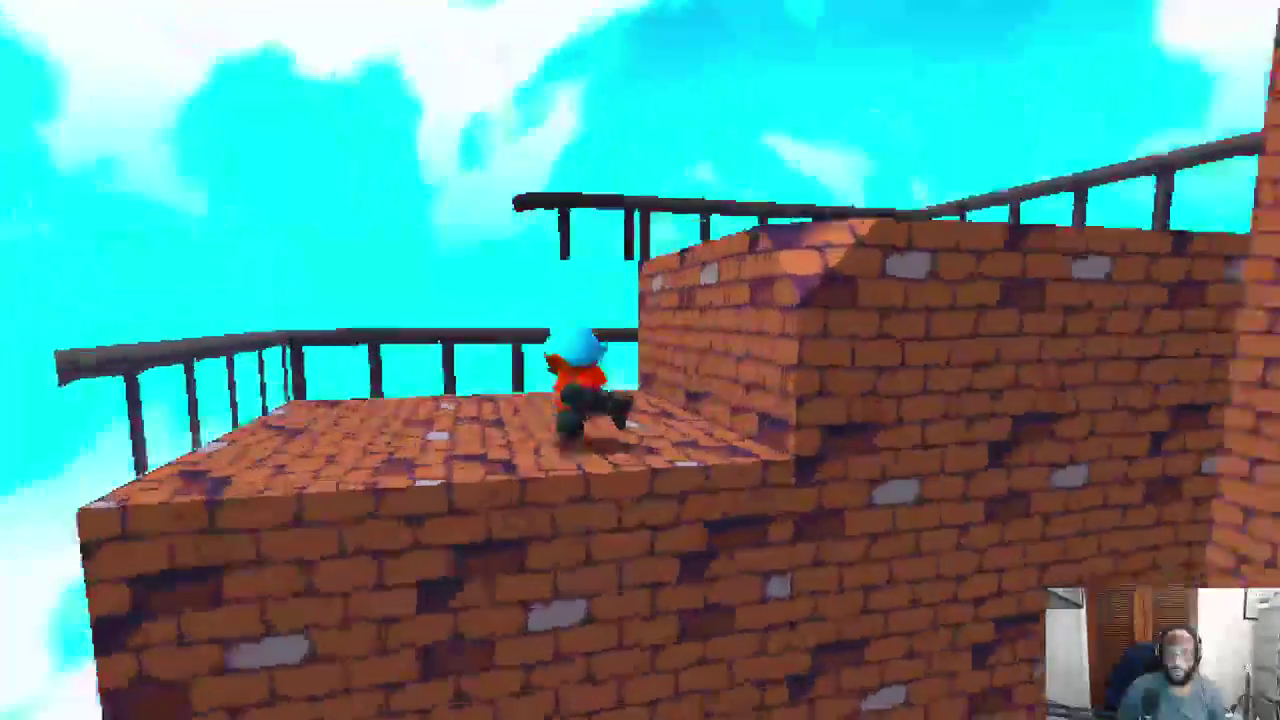
key("Escape")
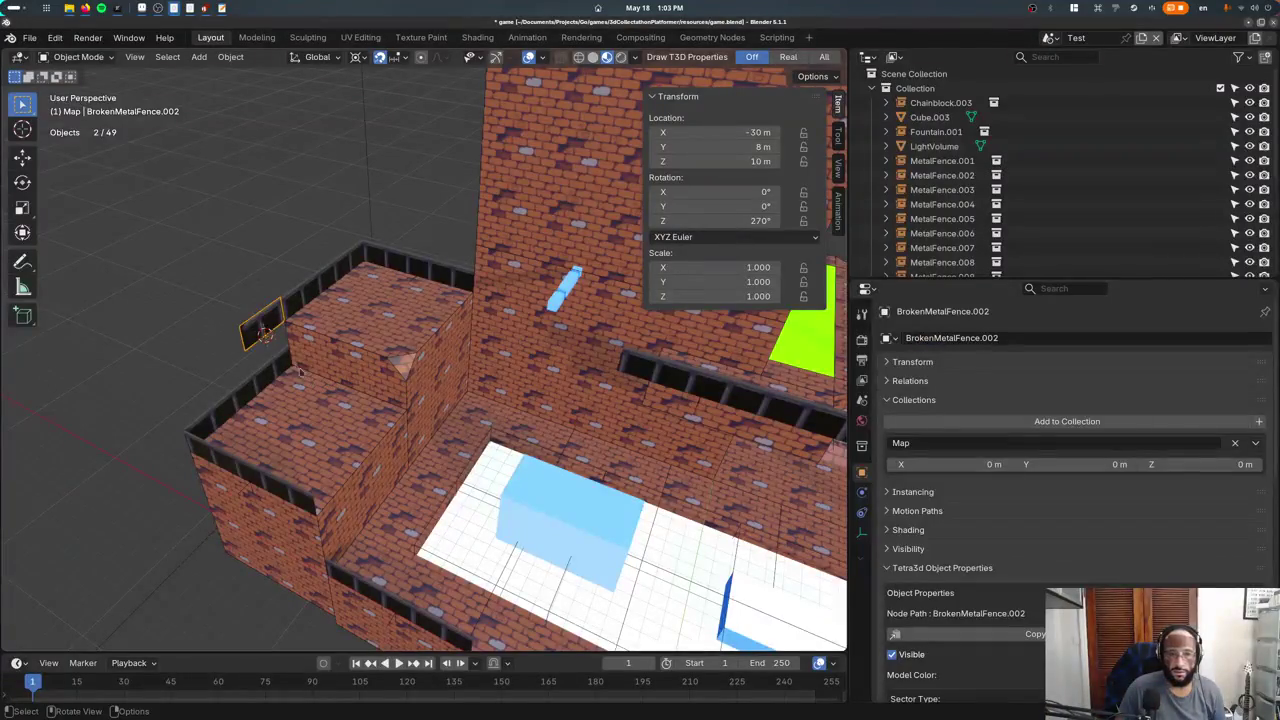
Delete the broken fence from the upper ledge and switch to the Assets scene.
key("Delete")
scroll(300, 360, "up", 2)
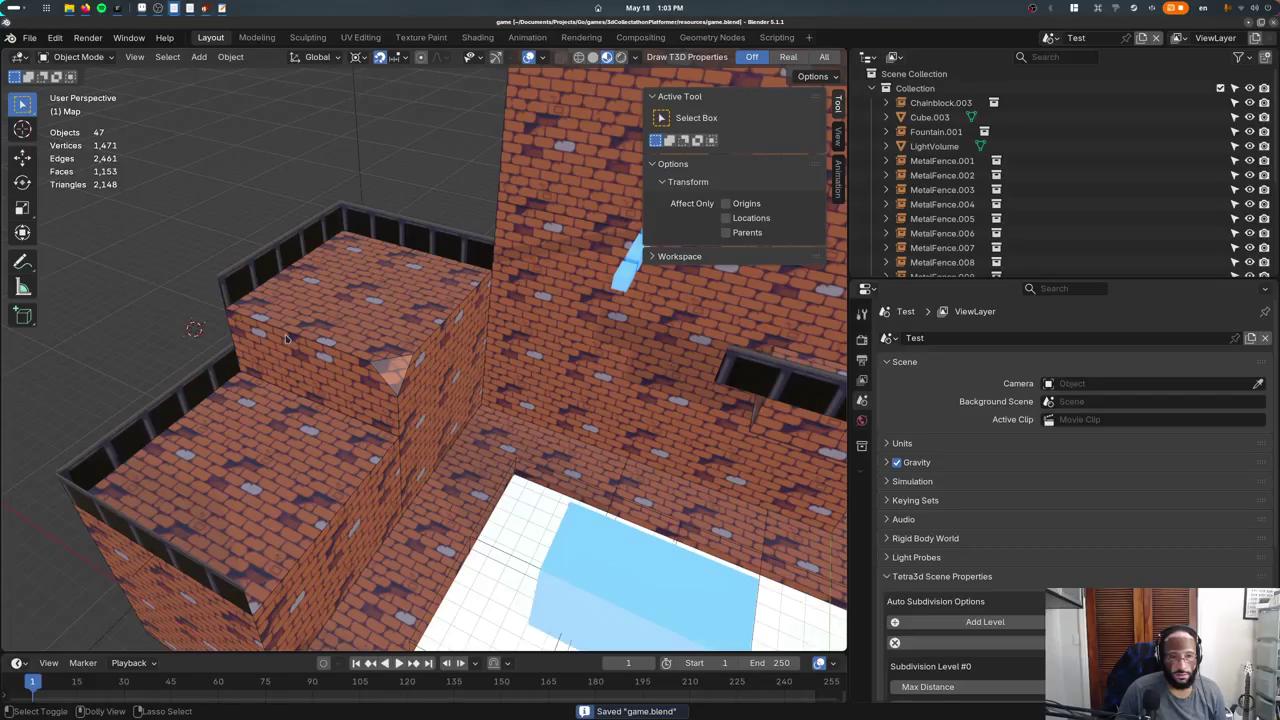
middle_click_drag(274, 331, 274, 331)
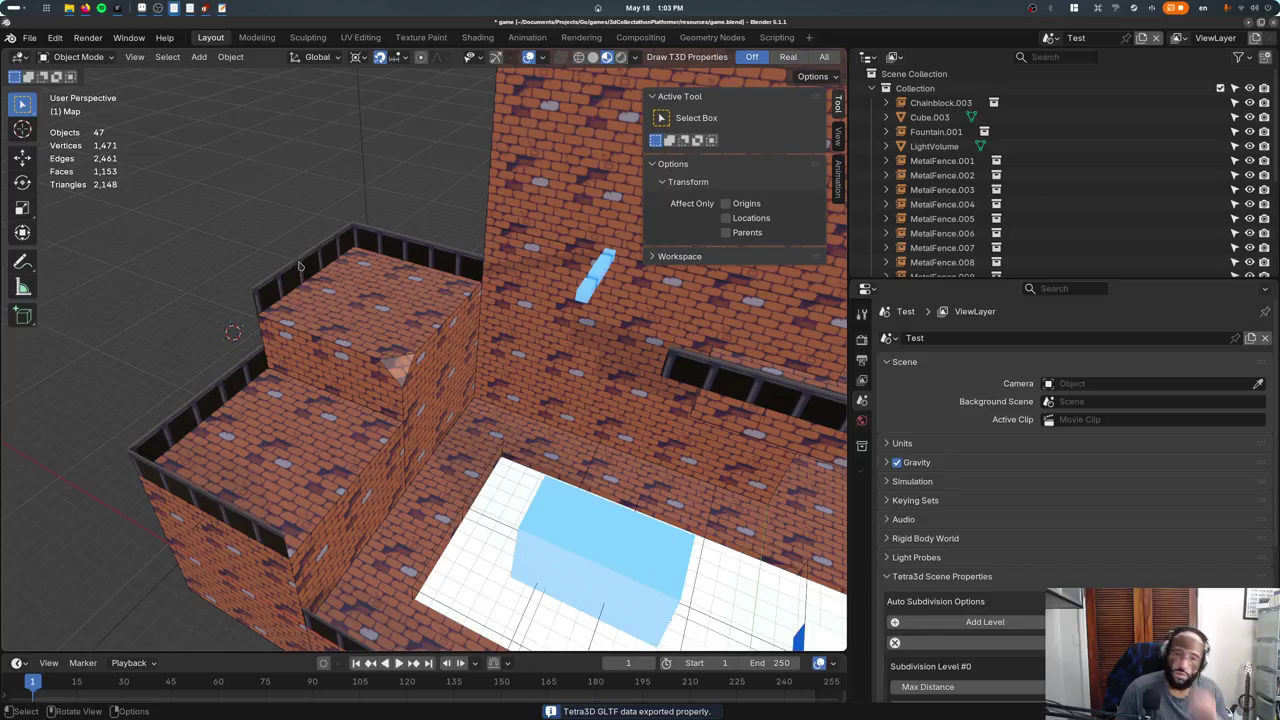
left_click(1052, 37)
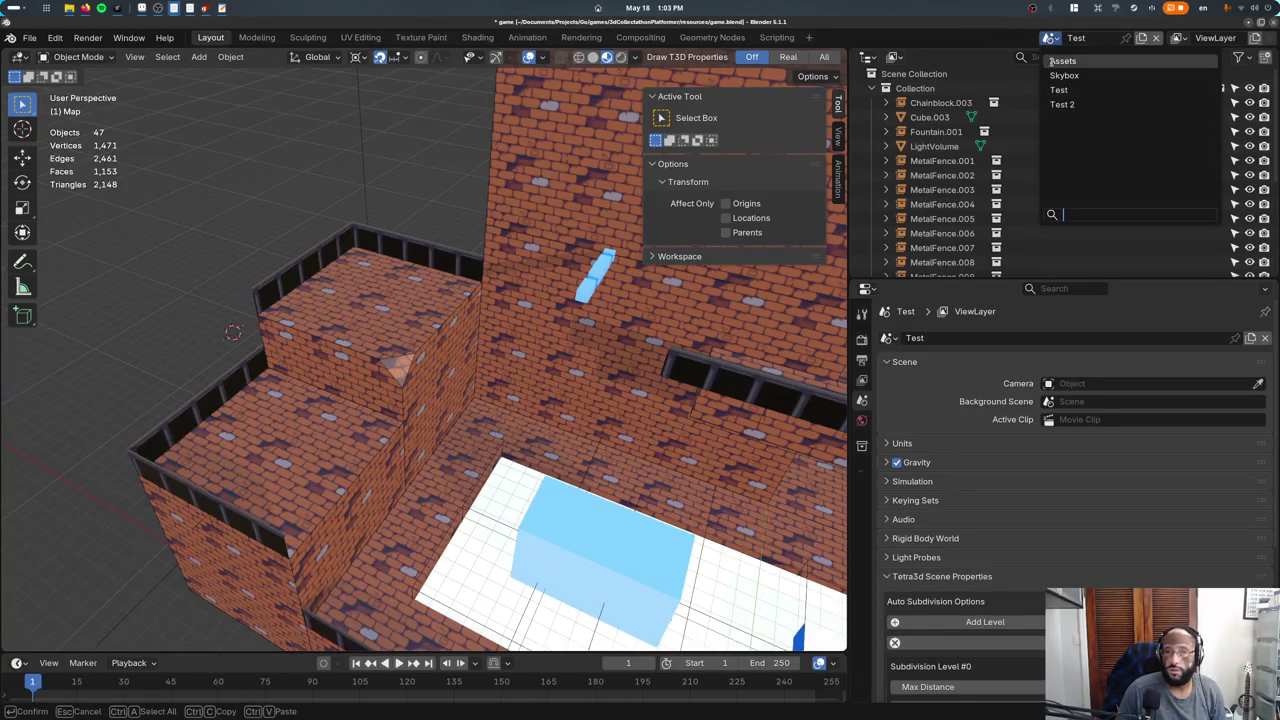
left_click(1068, 61)
Frame the fence assets in a top-down wireframe view and select BrokenMetalFence.
key("KP_Decimal")
scroll(531, 313, "down", 3)
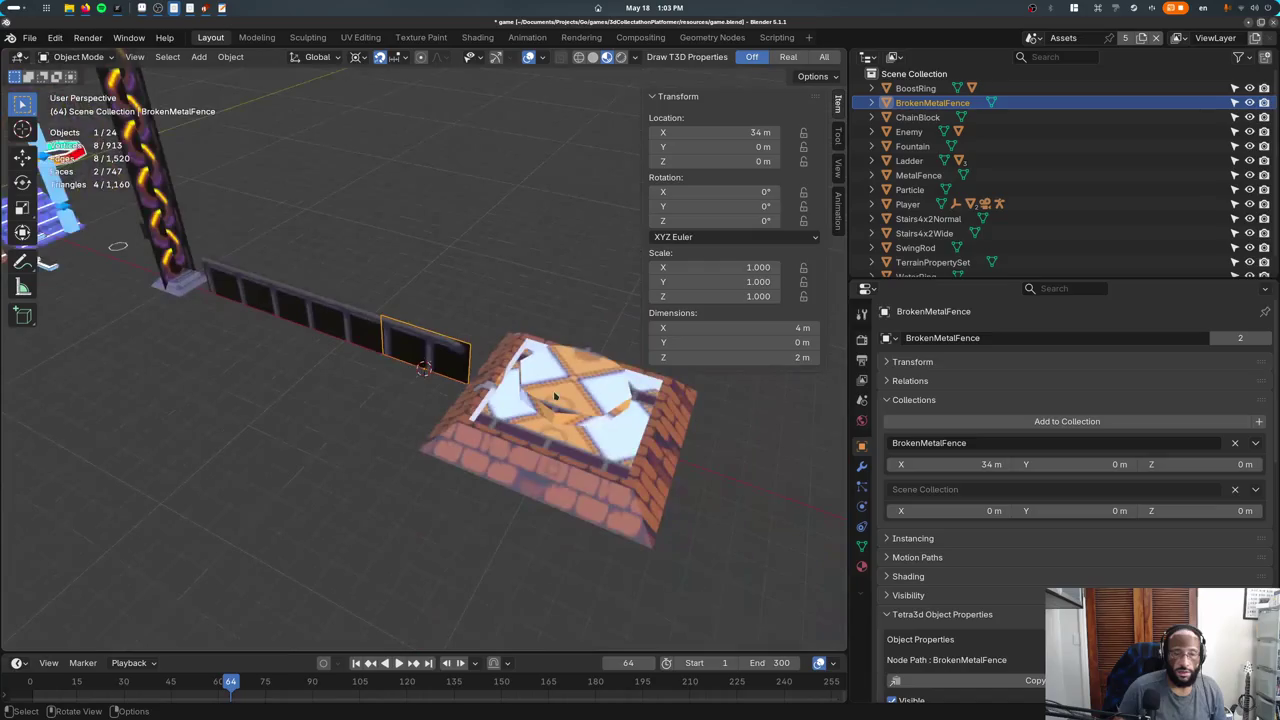
middle_click_drag(300, 340, 243, 358)
key("alt+a")
left_click(361, 348)
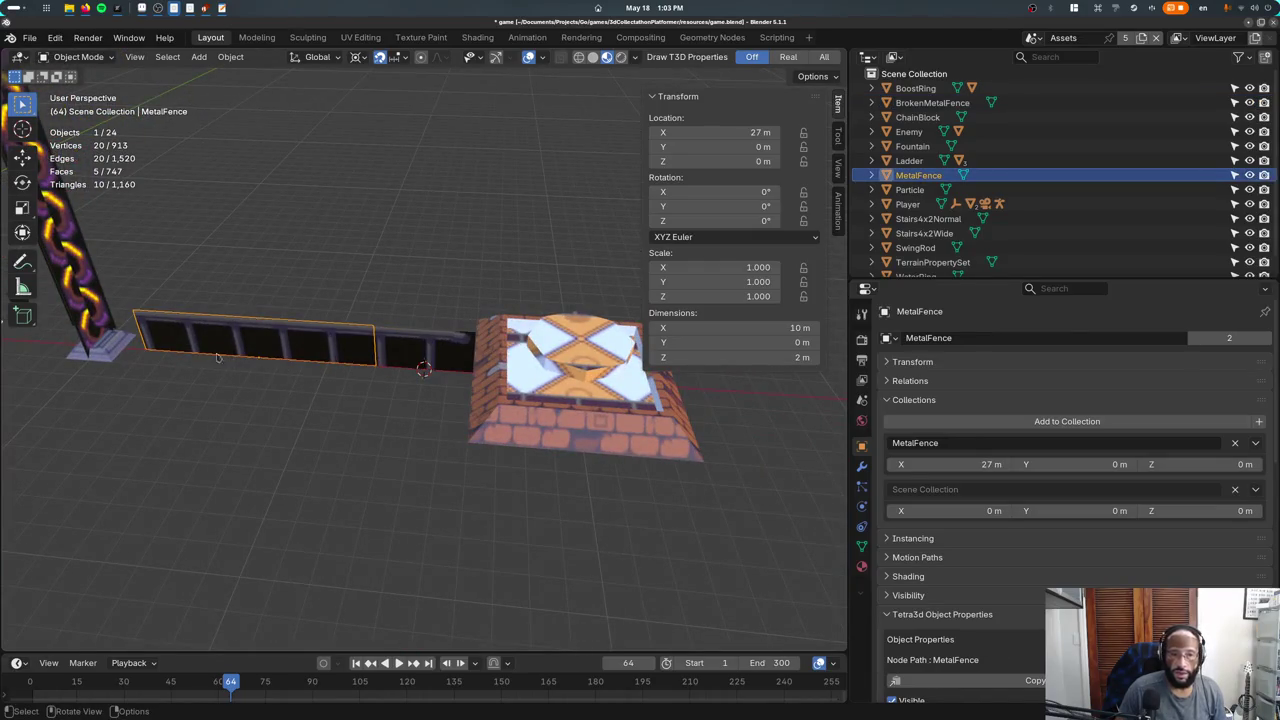
key("KP_7")
scroll(300, 340, "down", 3)
key("shift+z")
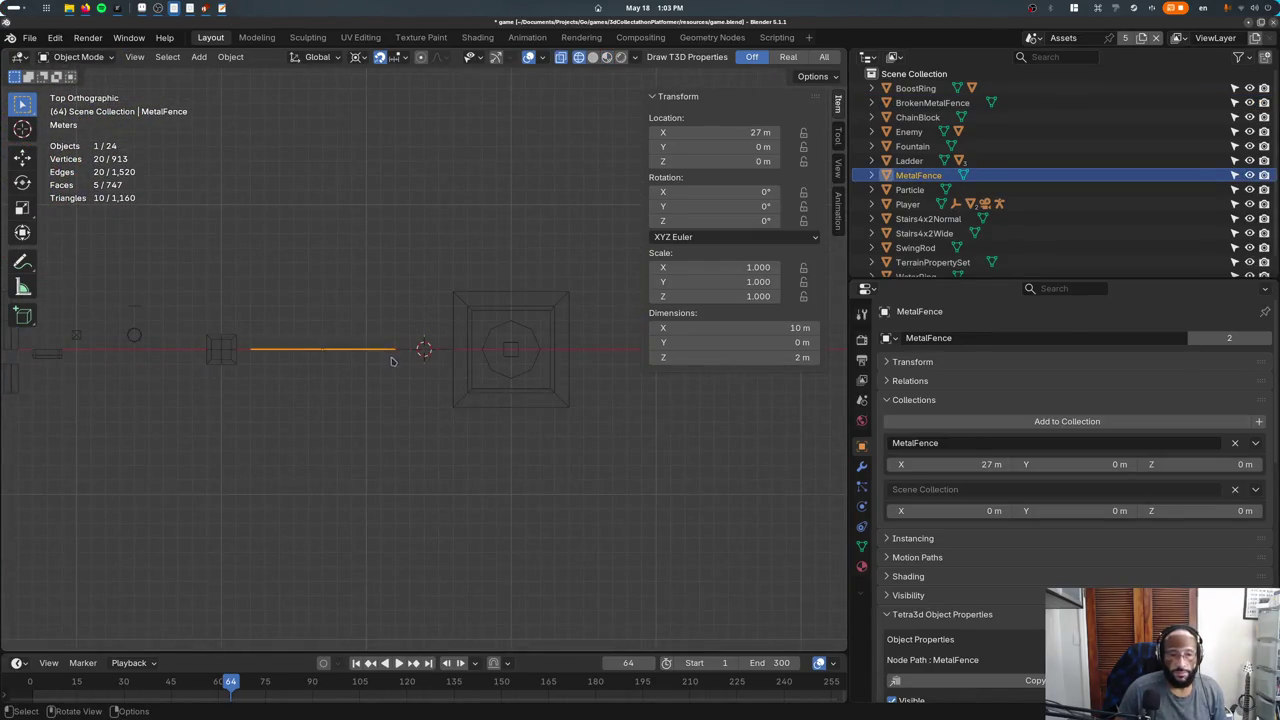
left_click(407, 355)
Move BrokenMetalFence to X 27 m, Y 3 m.
key("Tab")
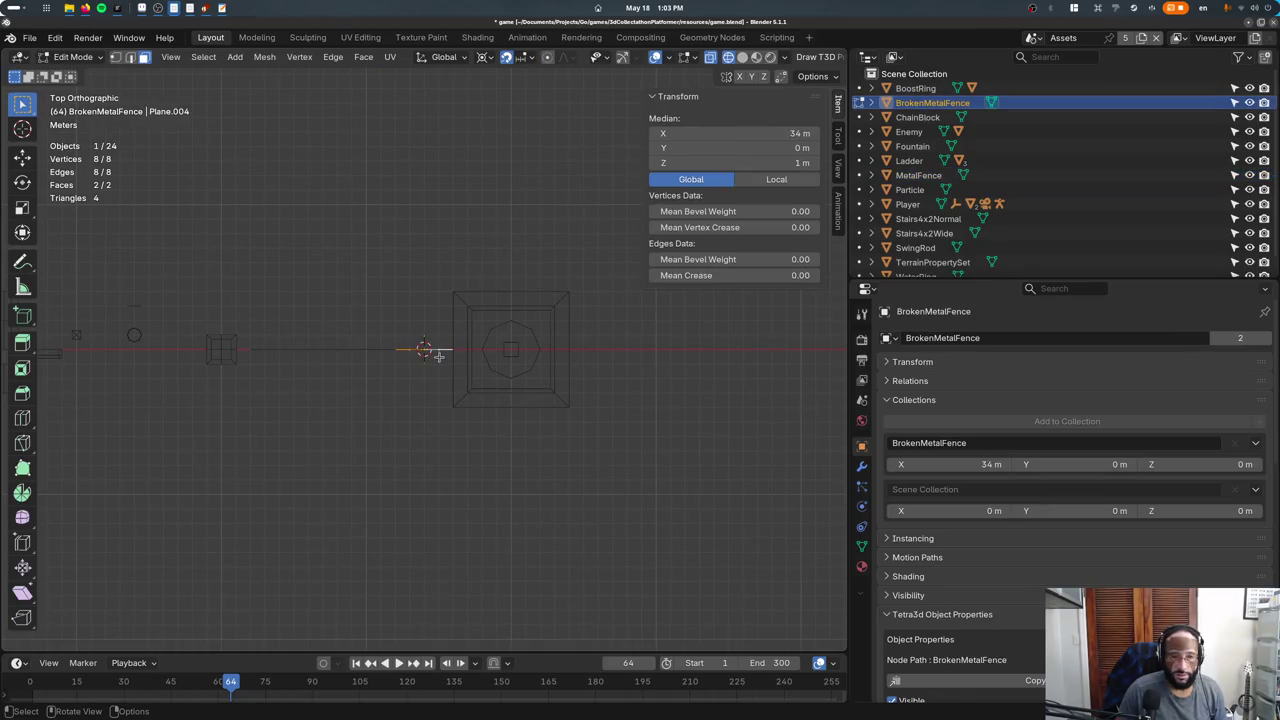
key("Tab")
key("g")
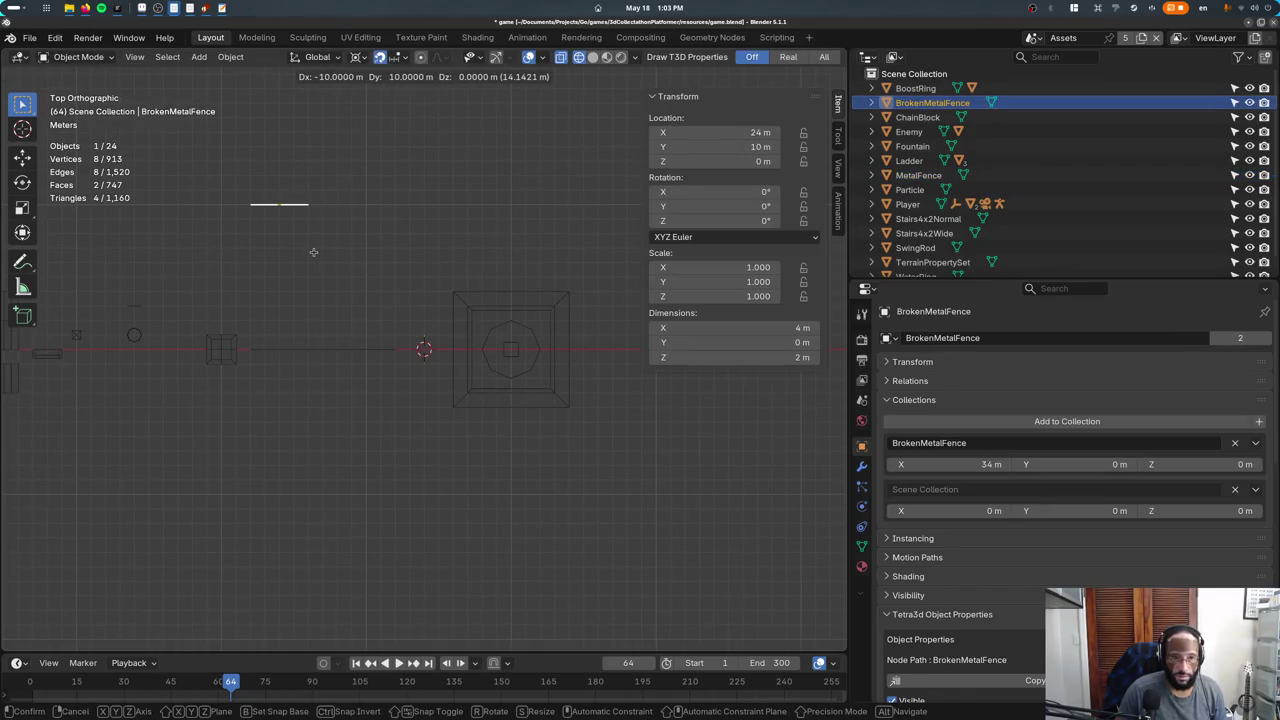
left_click(349, 354)
key("ctrl+z")
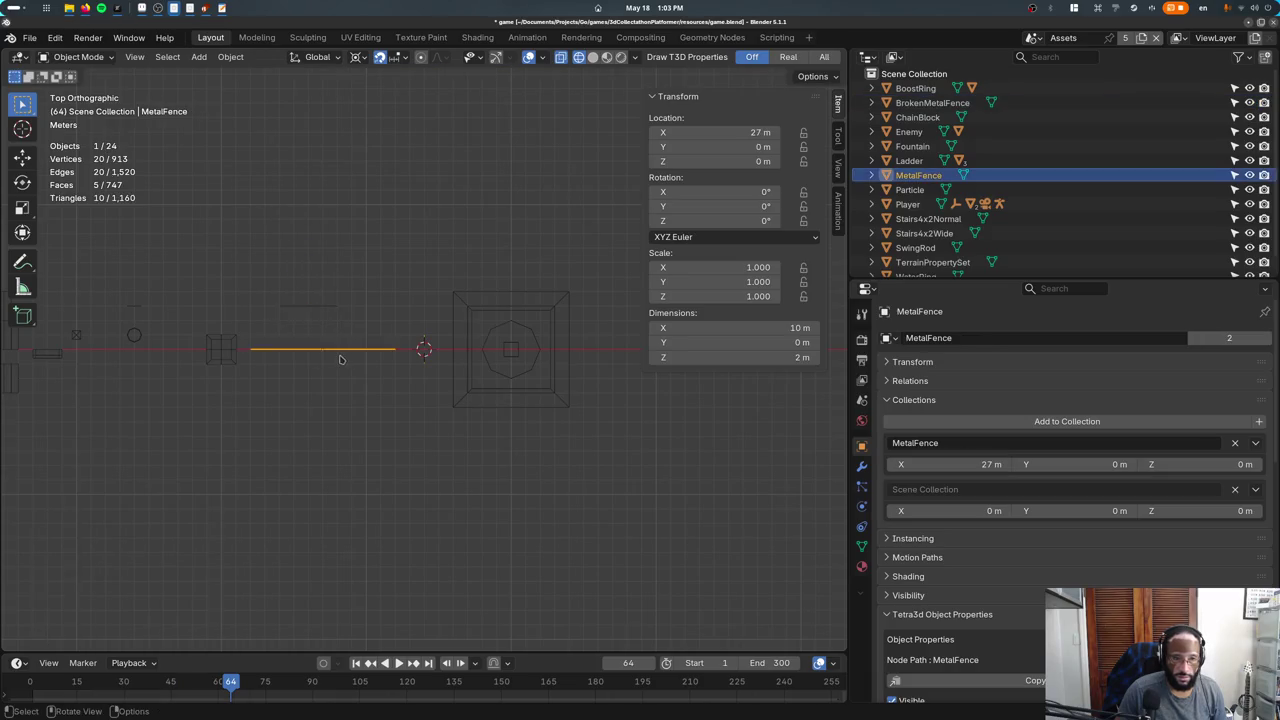
key("ctrl+shift+z")
key("g")
left_click(349, 308)
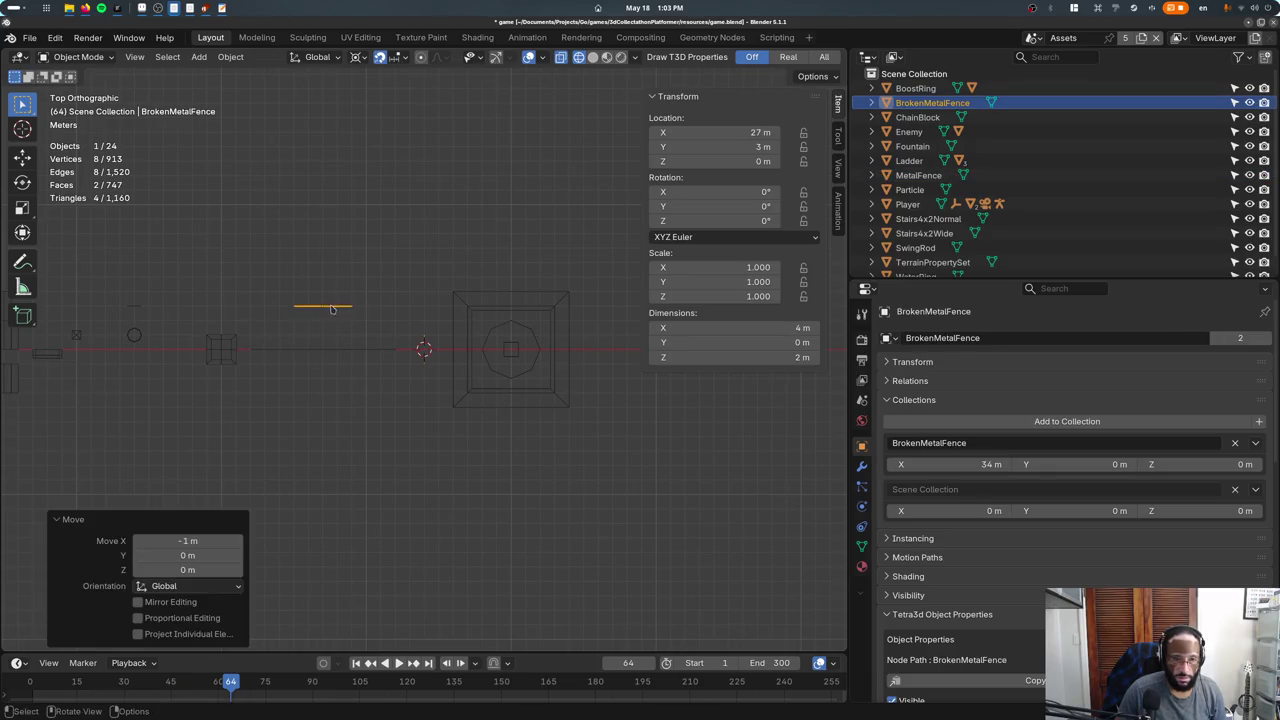
key("ctrl+z")
key("ctrl+shift+z")
Duplicate the fence geometry in Edit Mode, placing the copy 2 m to the left.
key("Tab")
key("b")
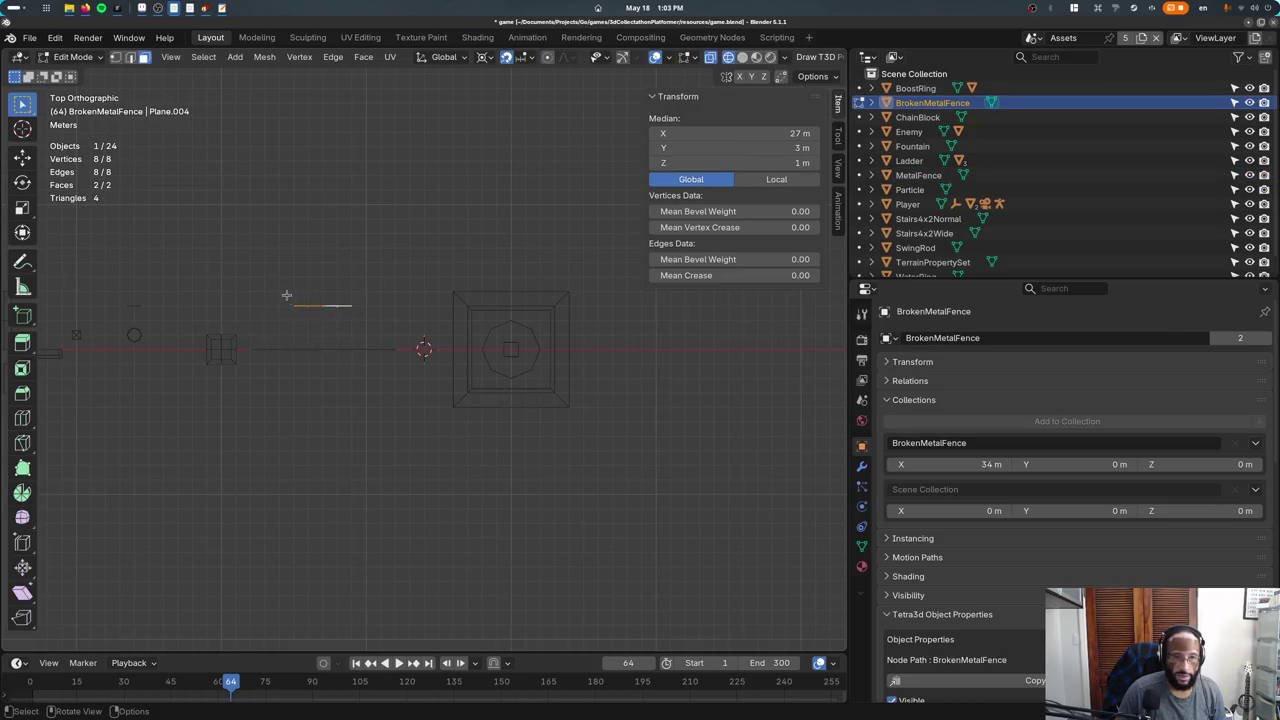
key("shift+d")
left_click(267, 319)
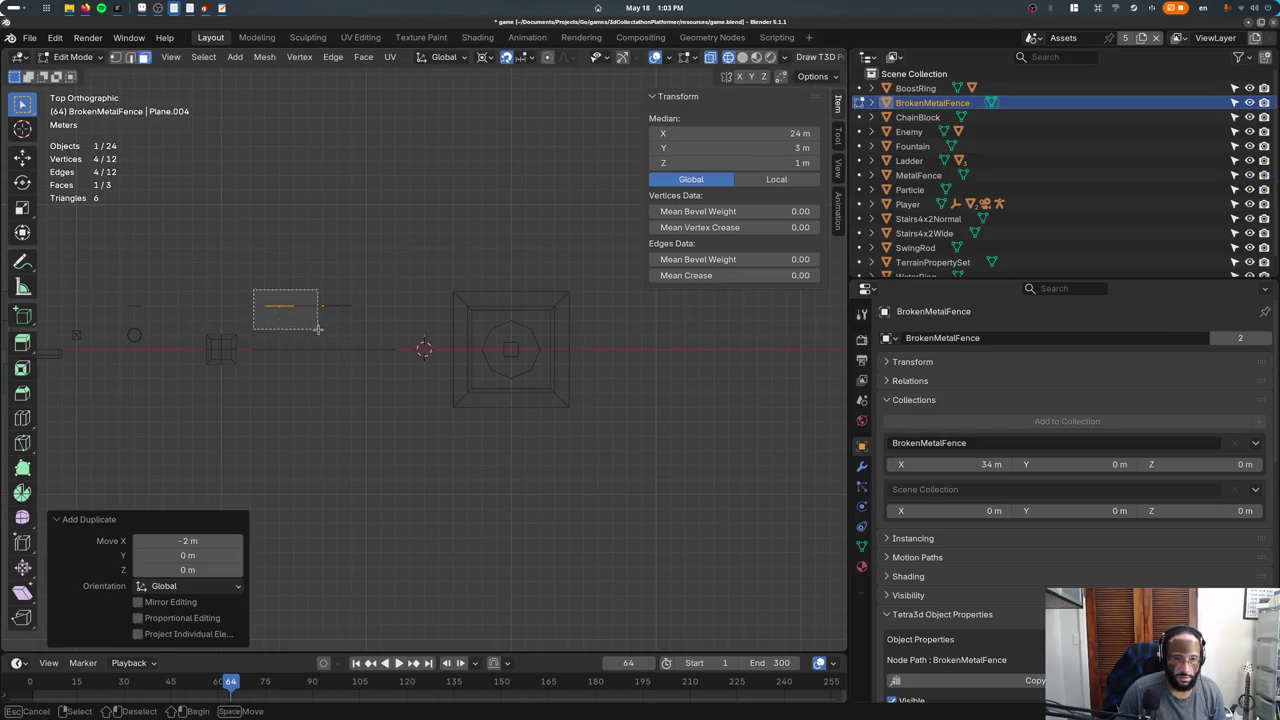
left_click_drag(318, 328, 318, 330)
key("Tab")
key("shift+z")
mouse_move(351, 331)
middle_mouse_down()
mouse_move(350, 420)
mouse_move(351, 331)
mouse_move(330, 330)
middle_mouse_up()
Duplicate a panel face further right along X, then try moving the left face.
key("Tab")
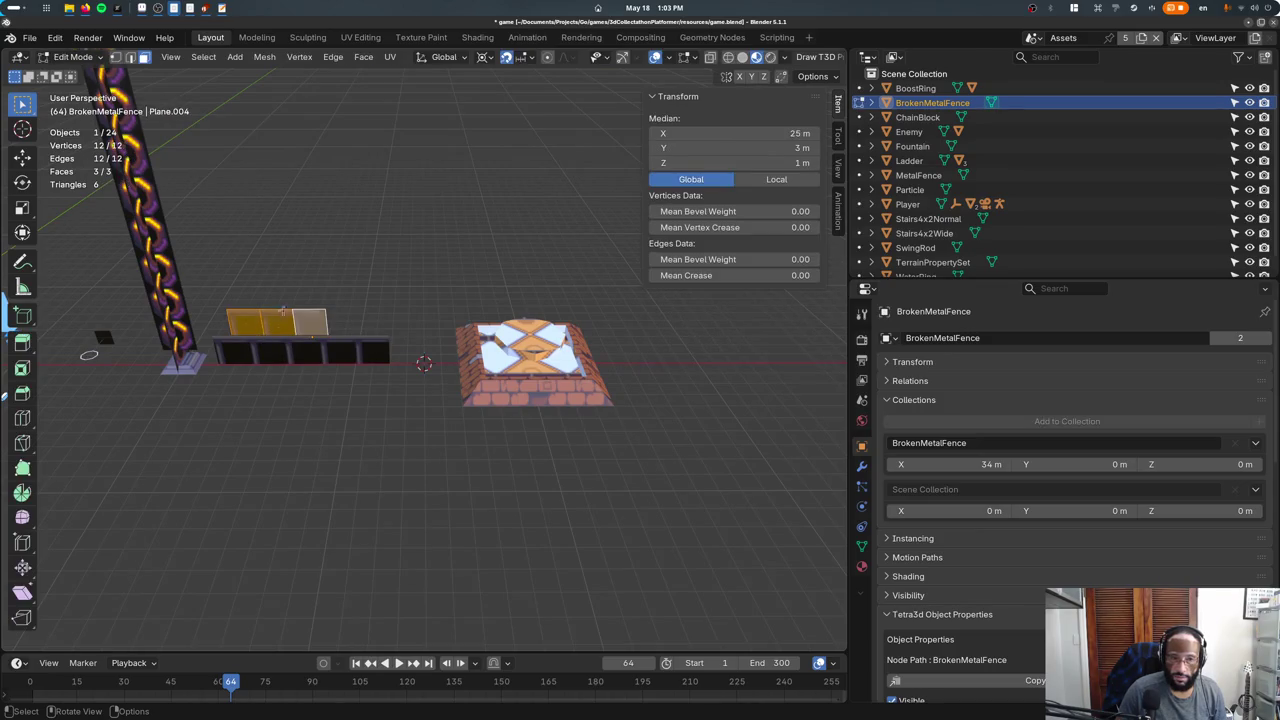
left_click(300, 310, "shift")
key("shift+d")
key("x")
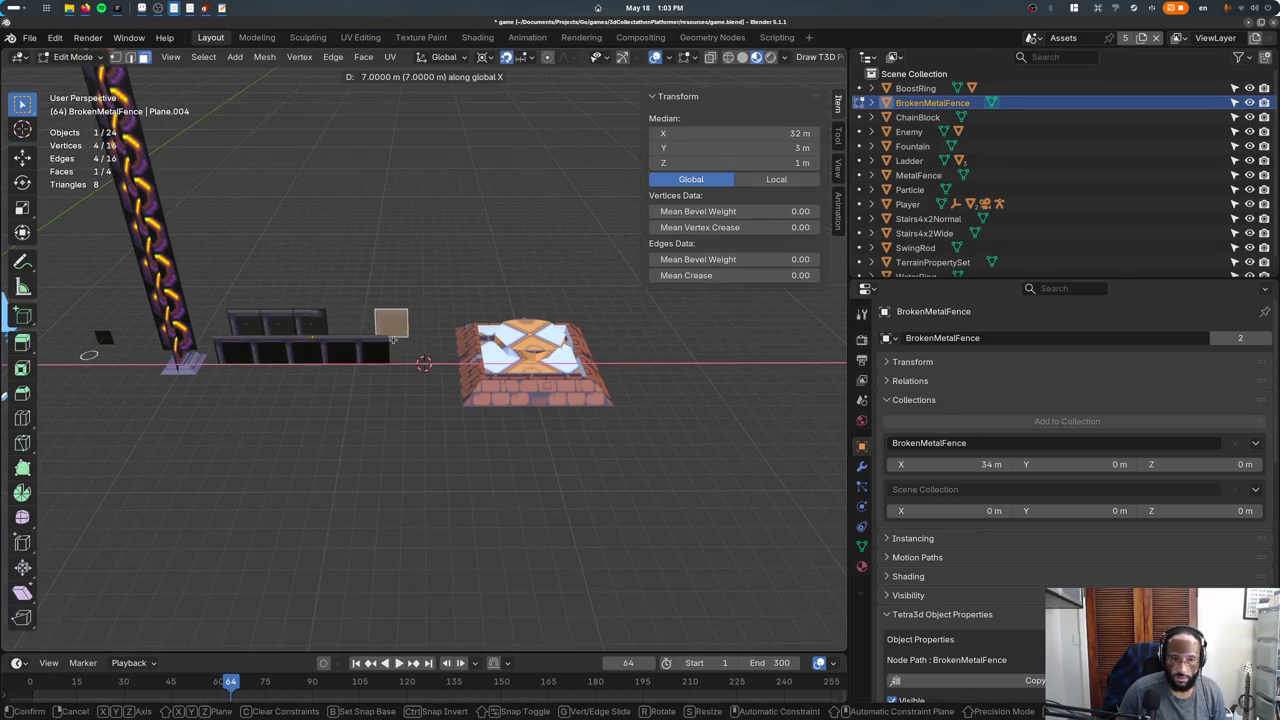
left_click(341, 338)
key("alt+a")
left_click(245, 322)
key("g")
left_click(263, 324)
key("g")
key("Escape")
key("Tab")
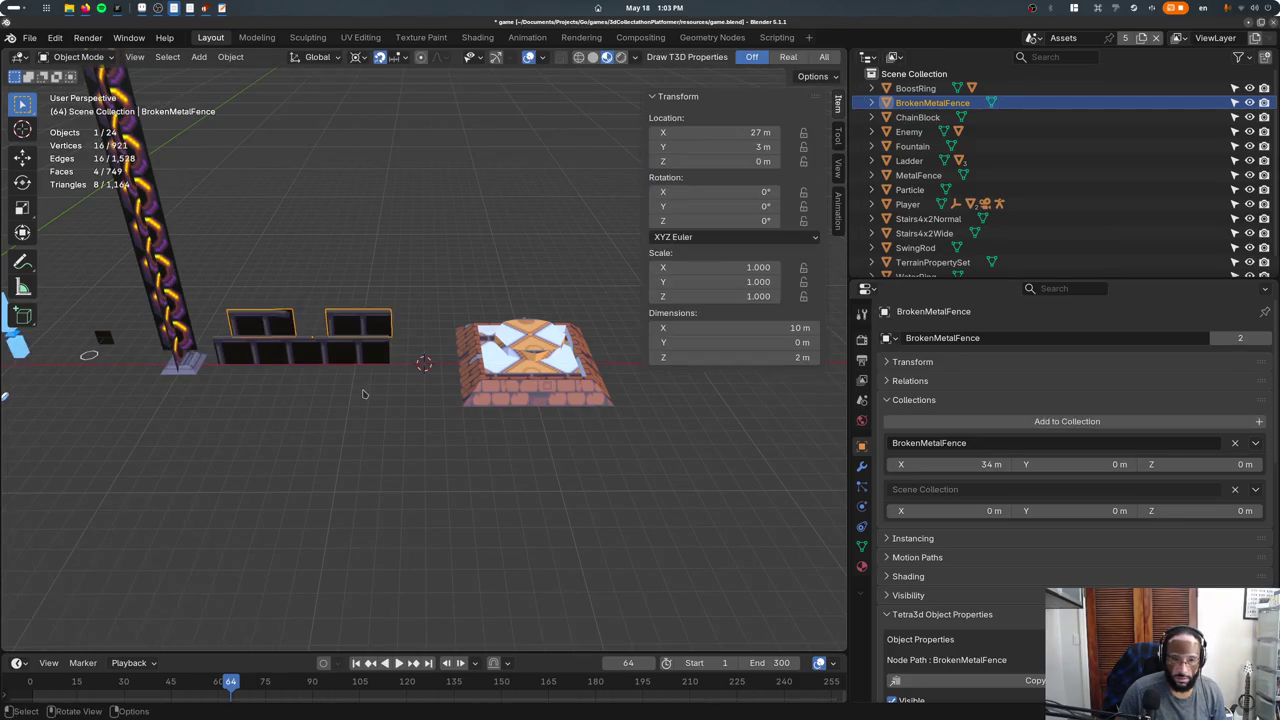
Select the right panel face and view its UVs on tileset.png in UV Editing.
key("Tab")
key("alt+a")
left_click(354, 326)
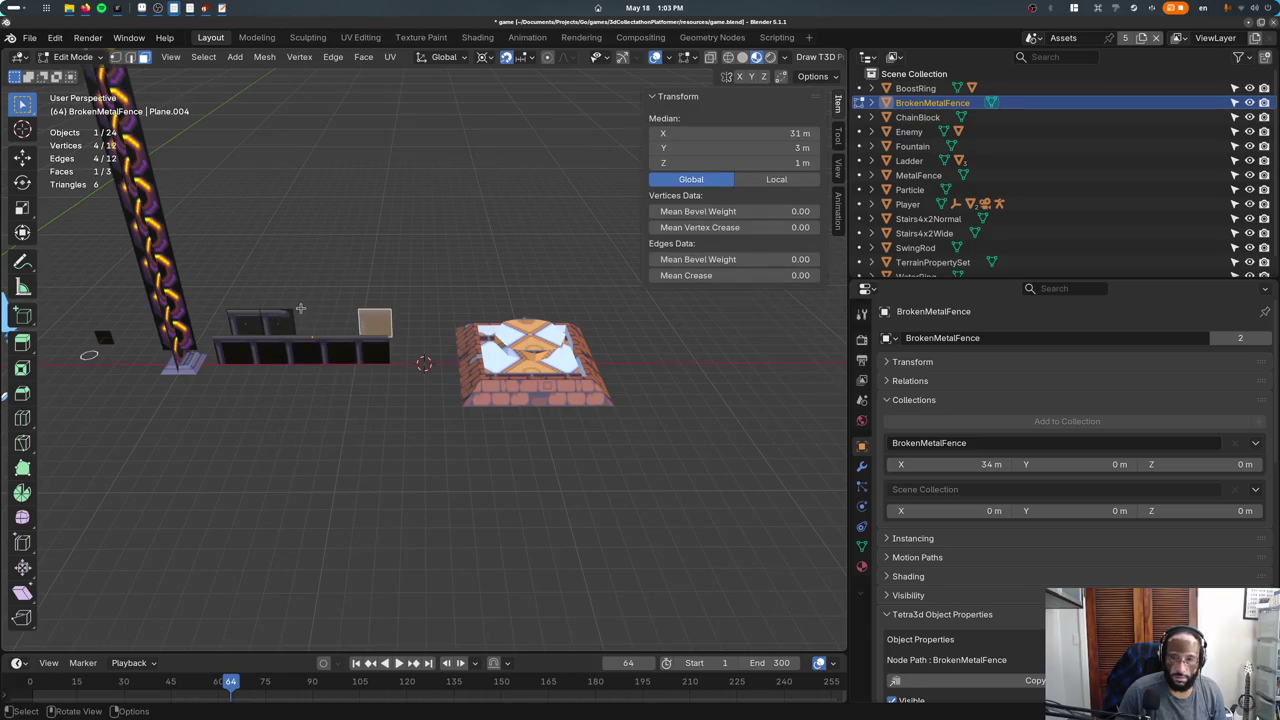
left_click(362, 37)
scroll(253, 310, "down", 4)
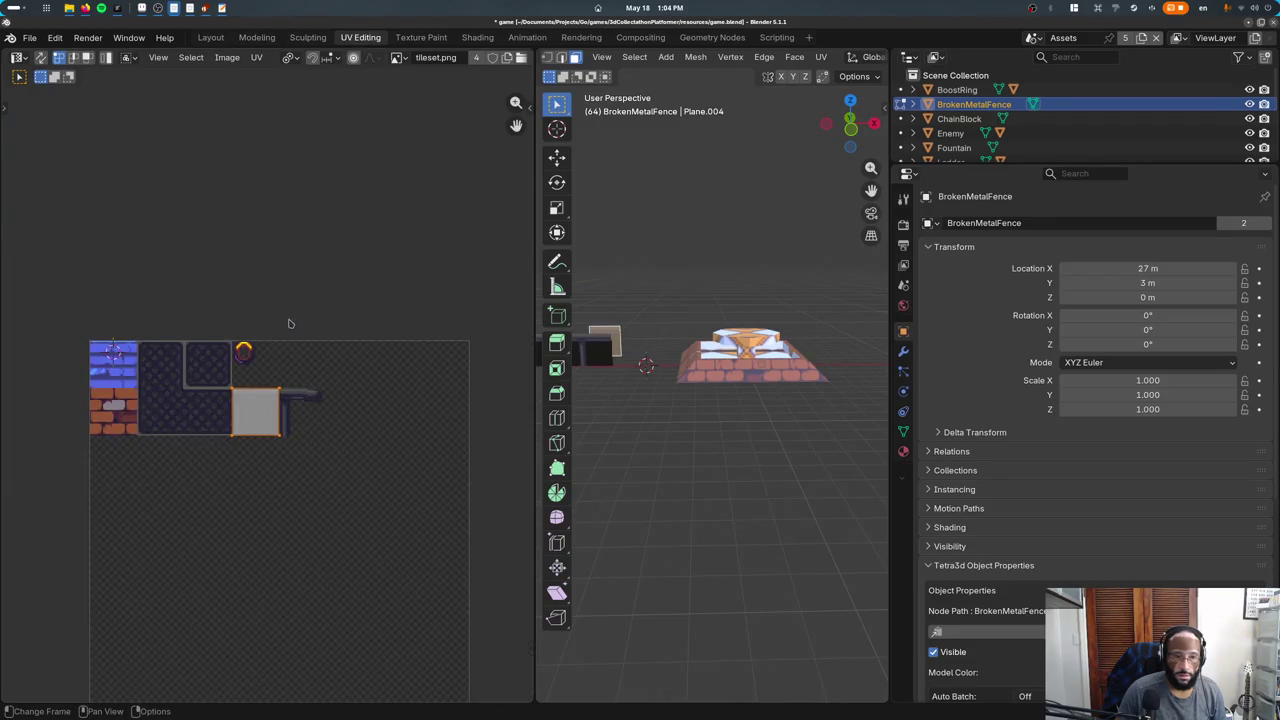
Shift the panel's UVs to a new spot on the texture and inspect the remapped panel.
key("g")
left_click(342, 322)
left_click(210, 37)
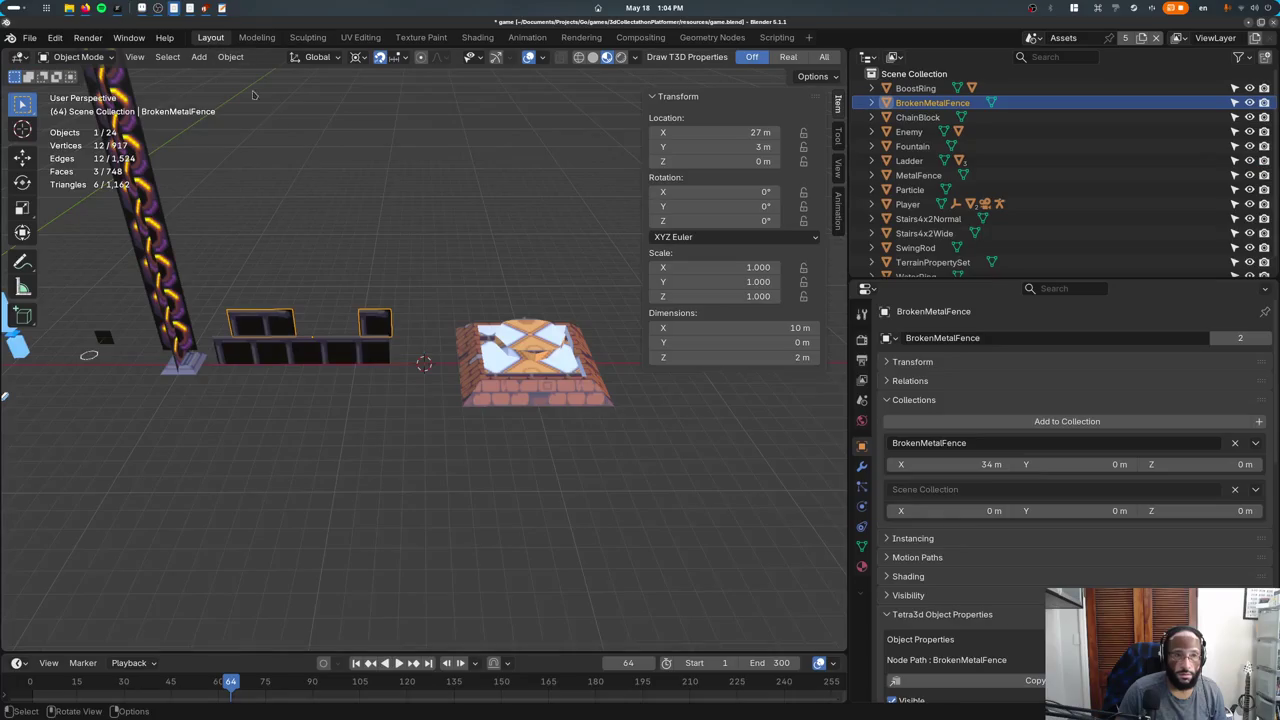
left_click(358, 38)
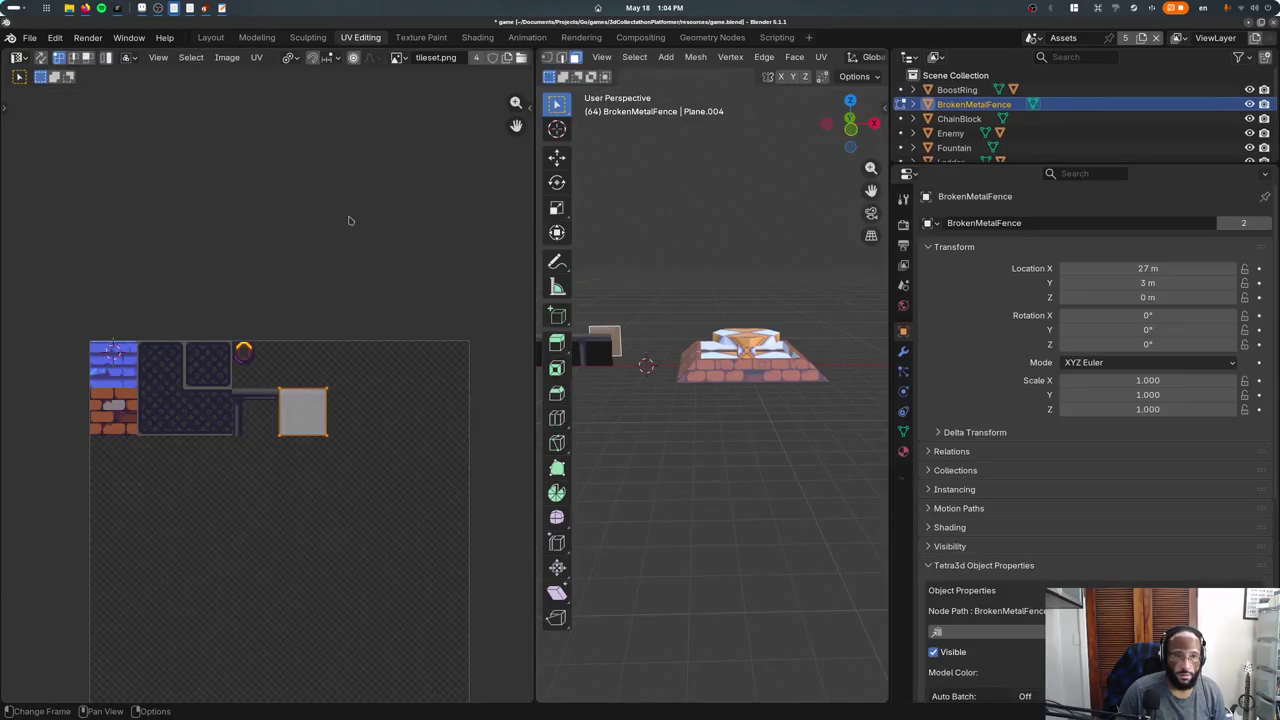
key("Tab")
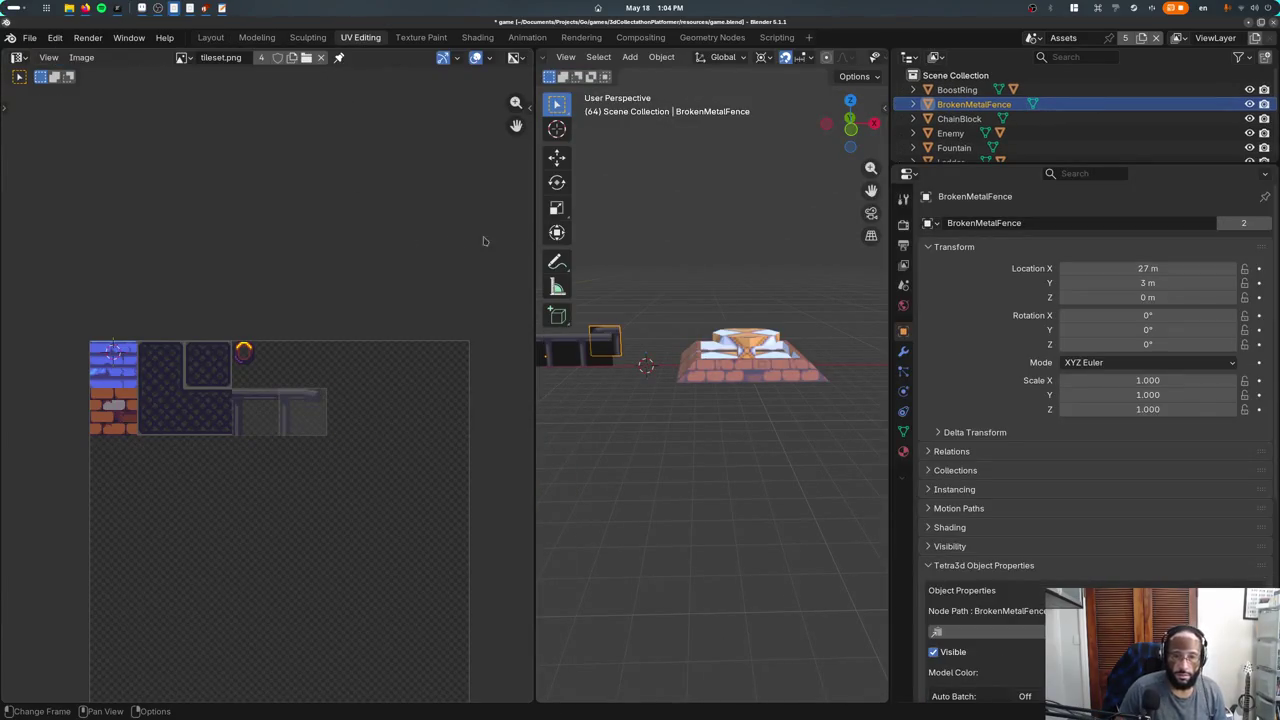
mouse_move(603, 250)
middle_mouse_down()
mouse_move(628, 277)
mouse_move(380, 82)
middle_mouse_up()
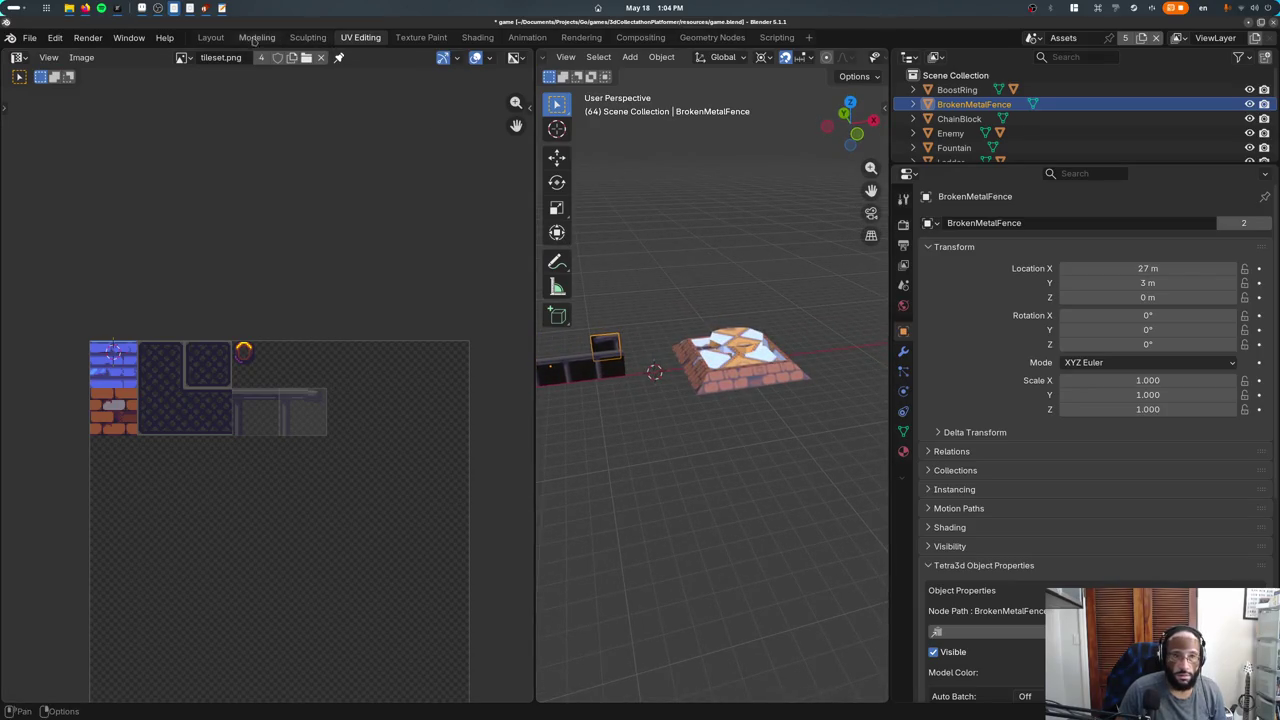
left_click(211, 38)
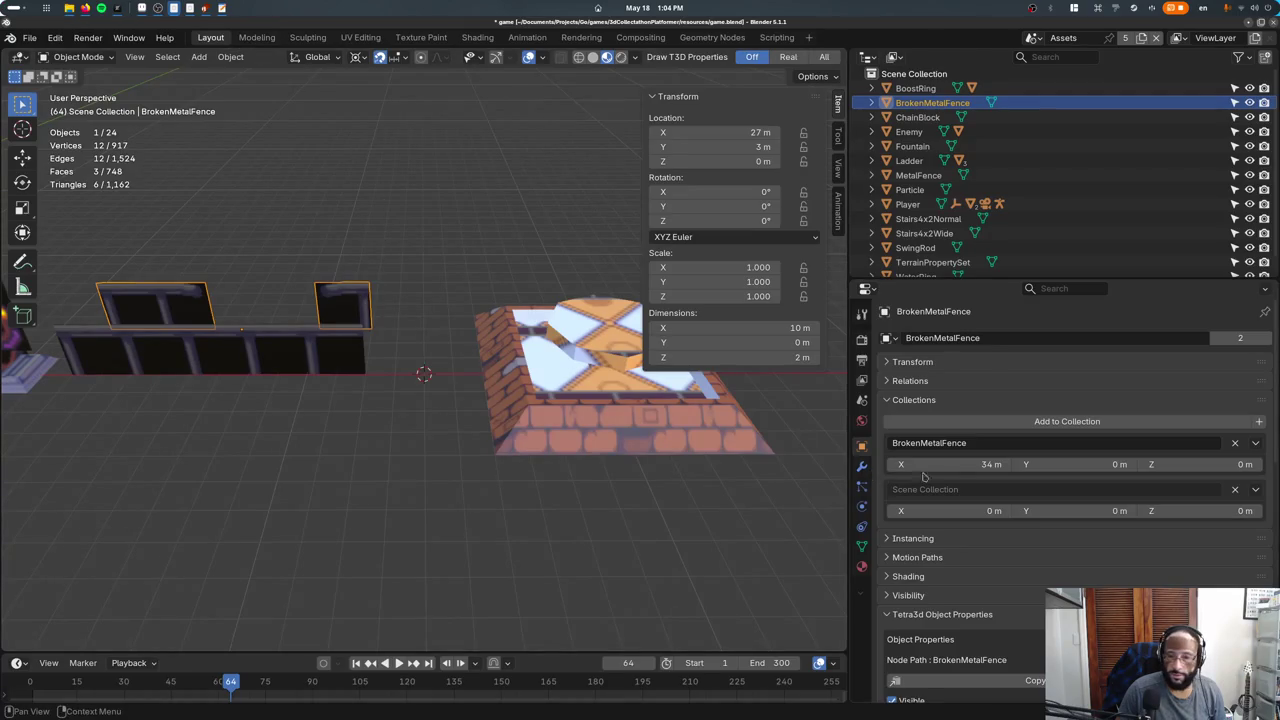
Delete the extra panel face, leaving a single 6 m-wide broken panel.
key("Tab")
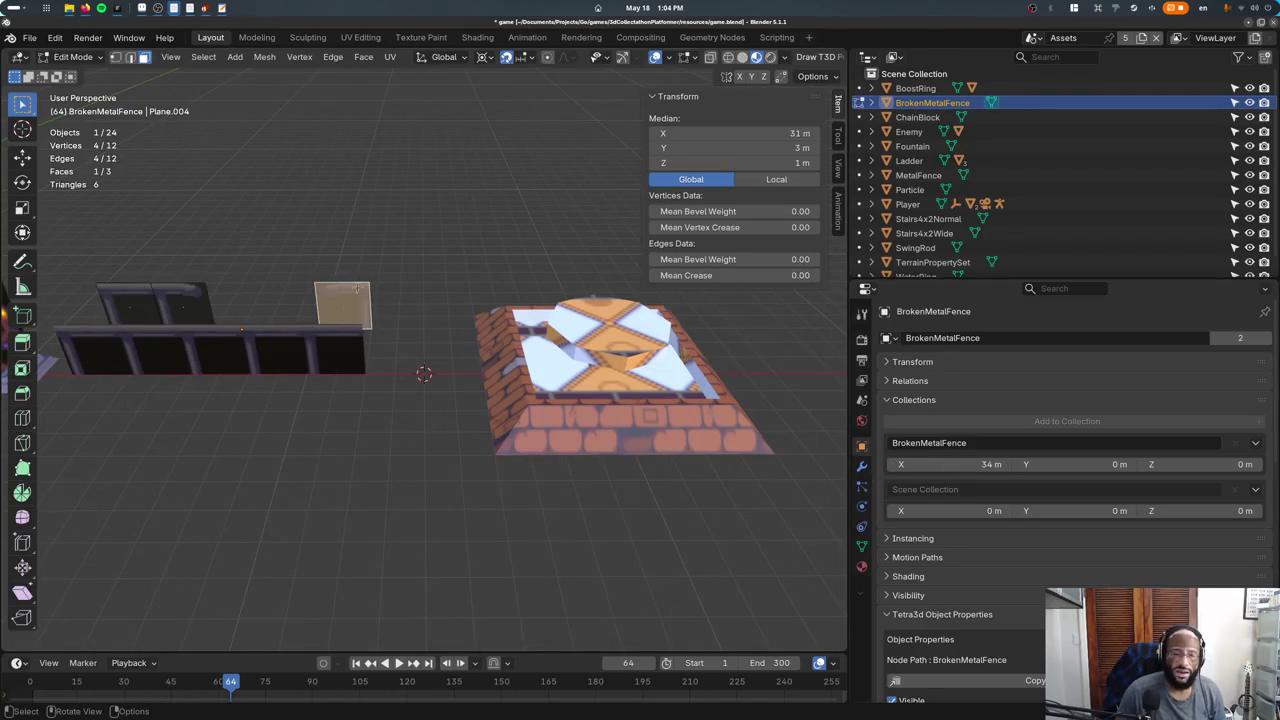
key("x")
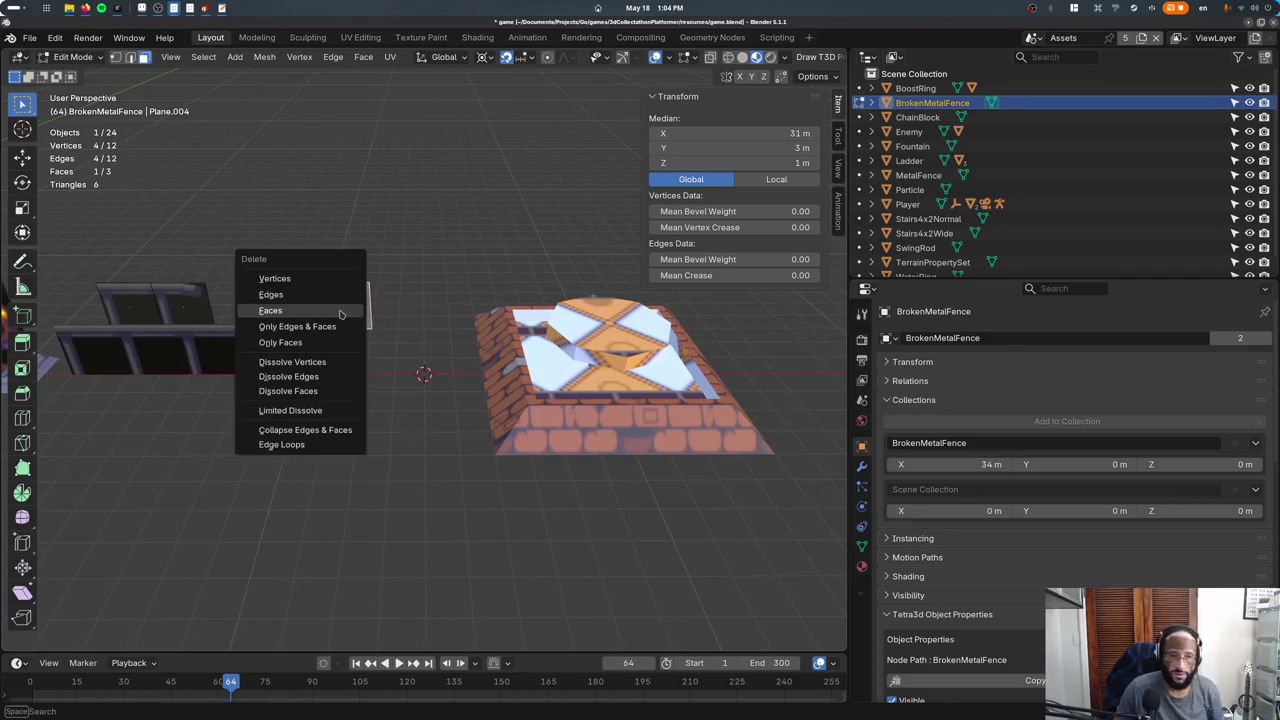
left_click(339, 312)
key("a")
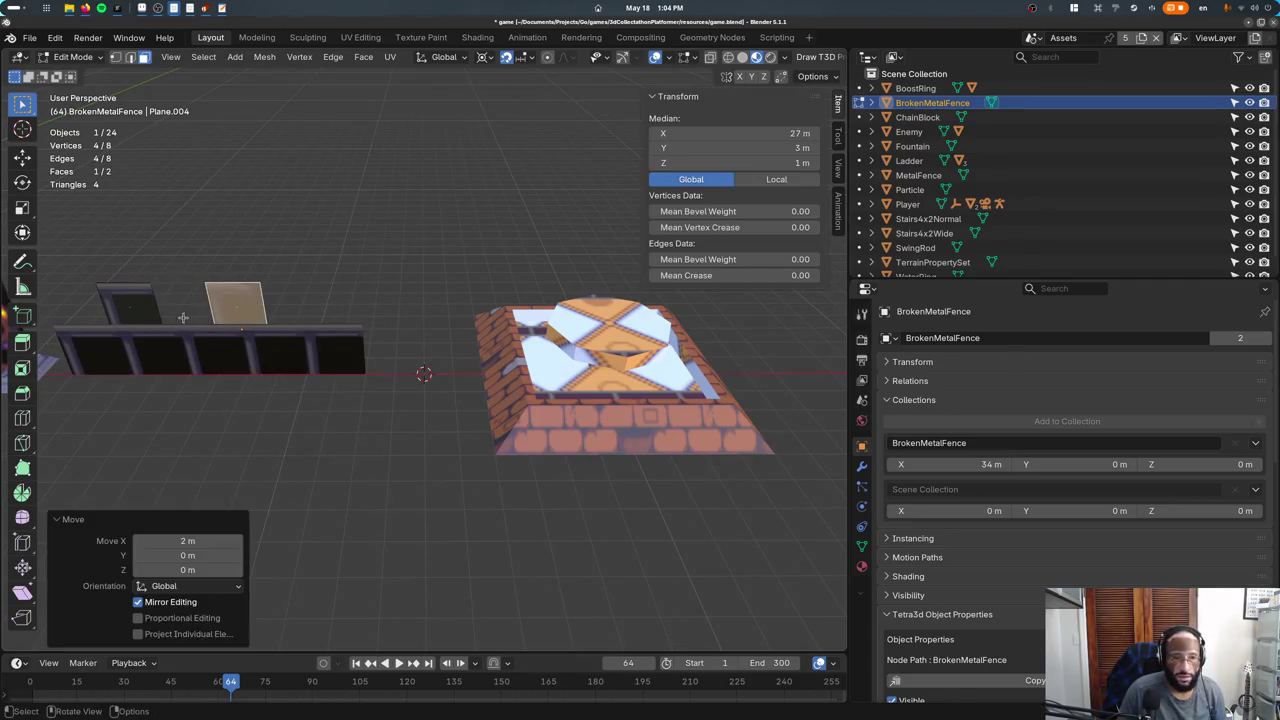
key("Tab")
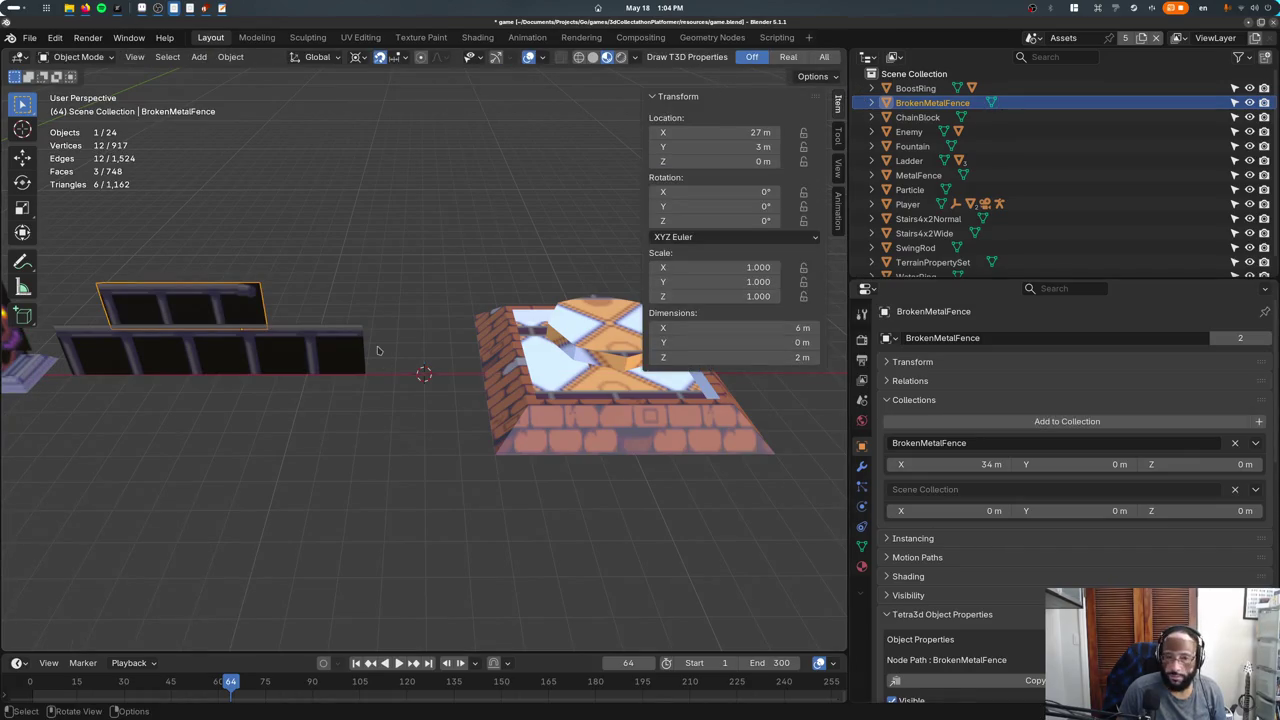
Set the fence collection's offset from the cursor to 27, 3, 0 m.
left_click(1252, 445)
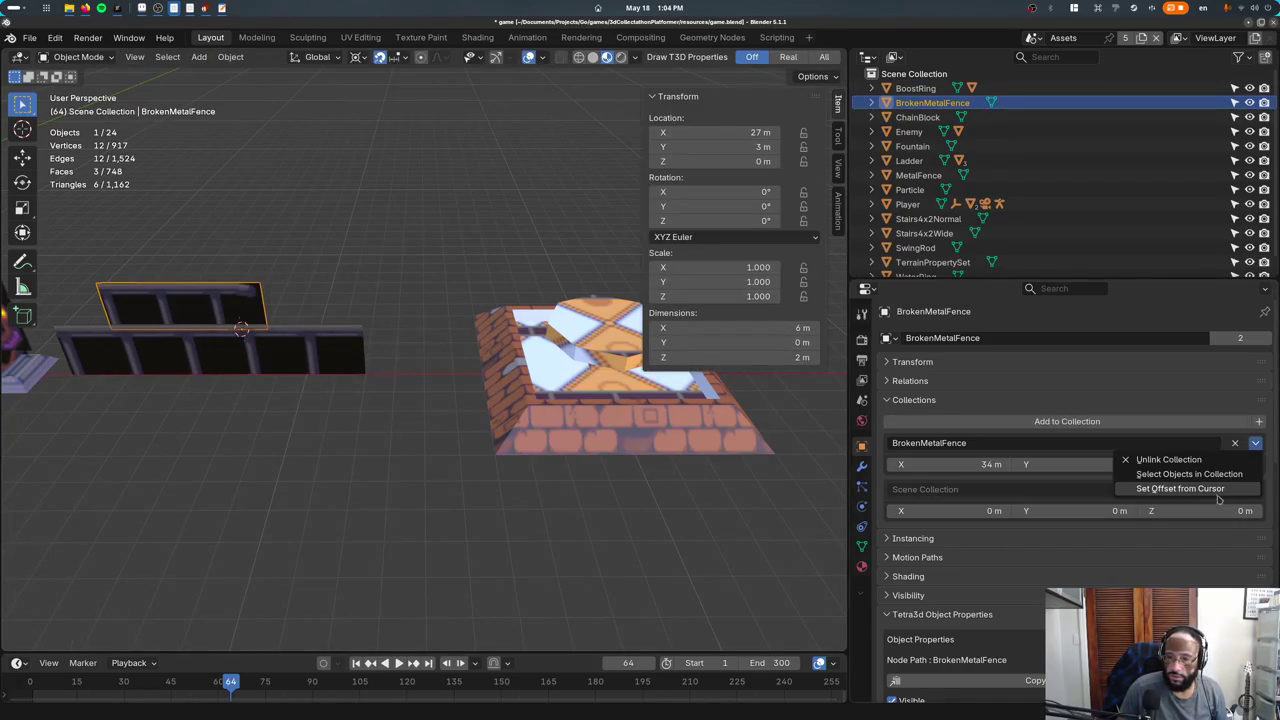
left_click(1218, 495)
left_click(1031, 37)
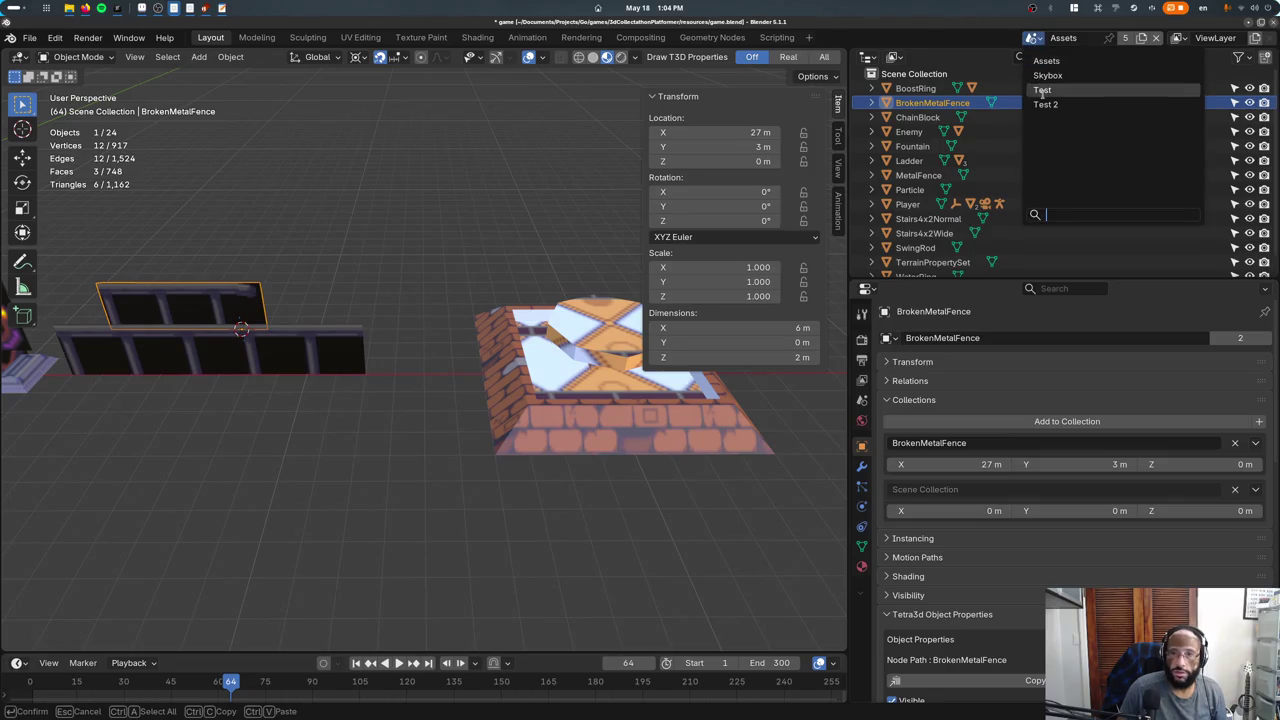
In the Test level scene, delete the MetalFence.002 fence from the brick ledge.
left_click(1050, 91)
middle_click_drag(487, 255, 240, 325)
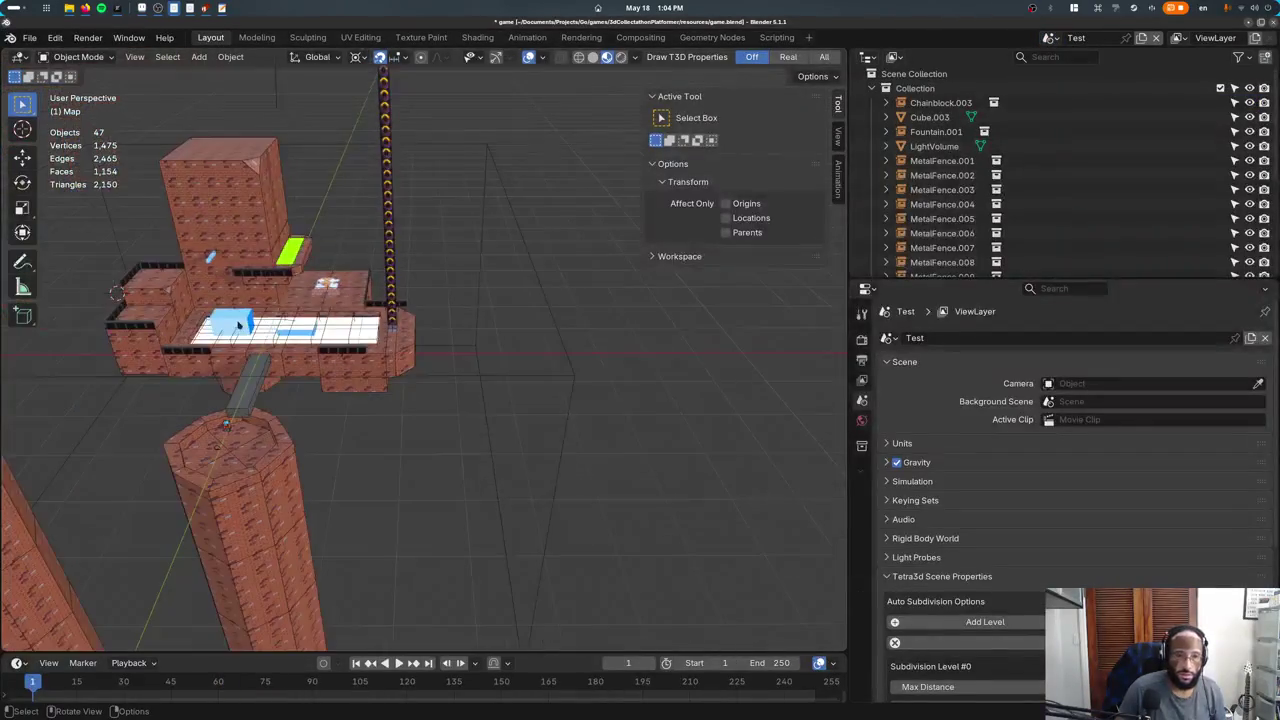
left_click(128, 278)
key("KP_Decimal")
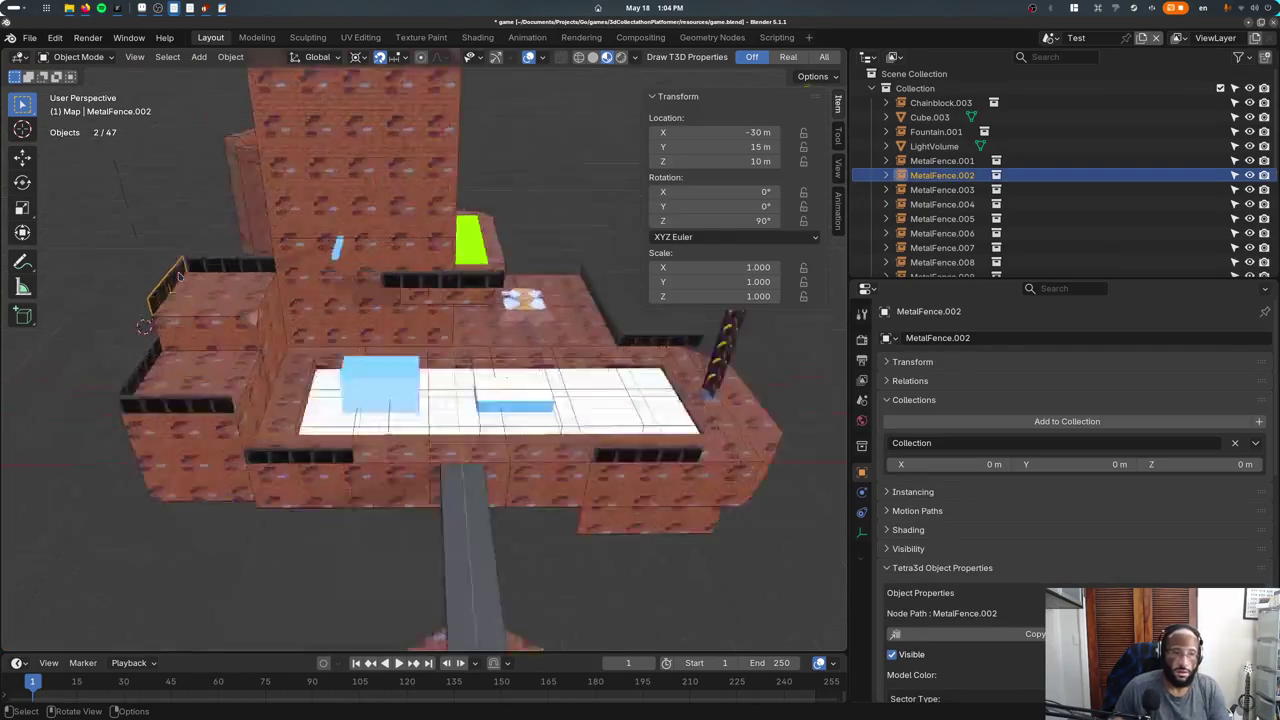
mouse_move(180, 278)
middle_mouse_down()
mouse_move(423, 299)
mouse_move(378, 314)
middle_mouse_up()
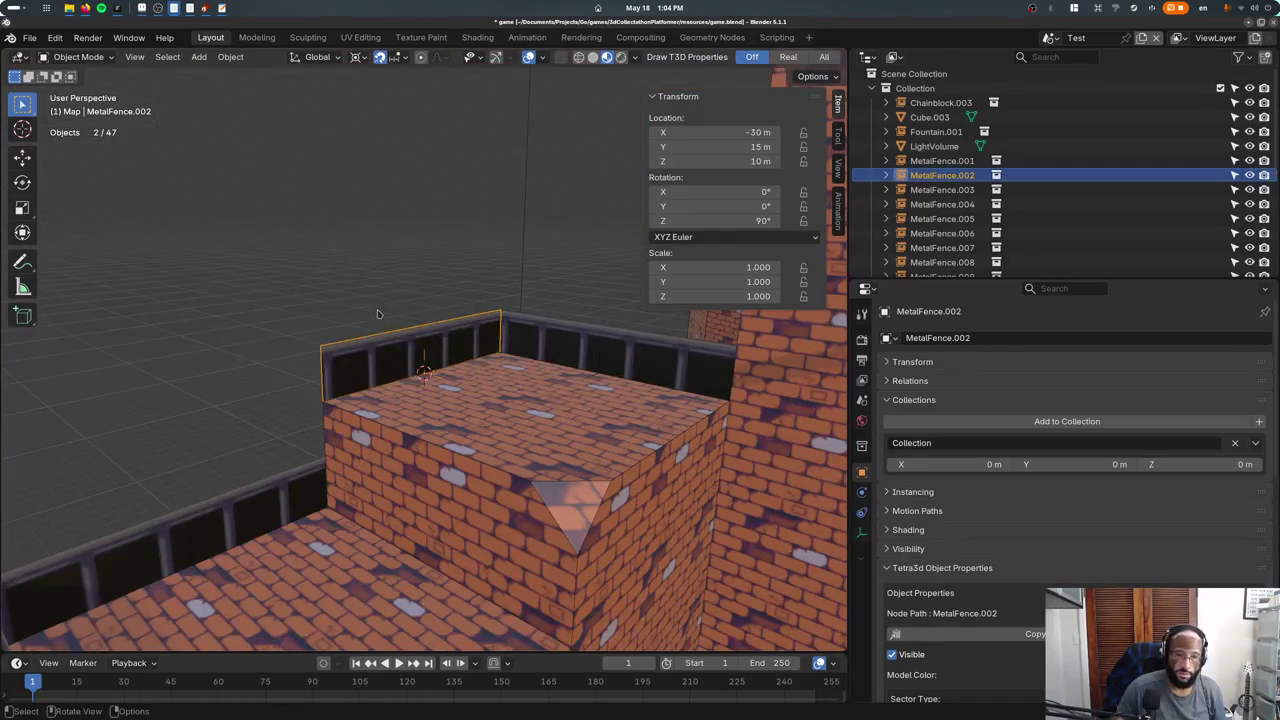
key("Delete")
Add a BrokenMetalFence collection instance, rotate it 90° about Z, and save the level.
key("F3")
type("broken")
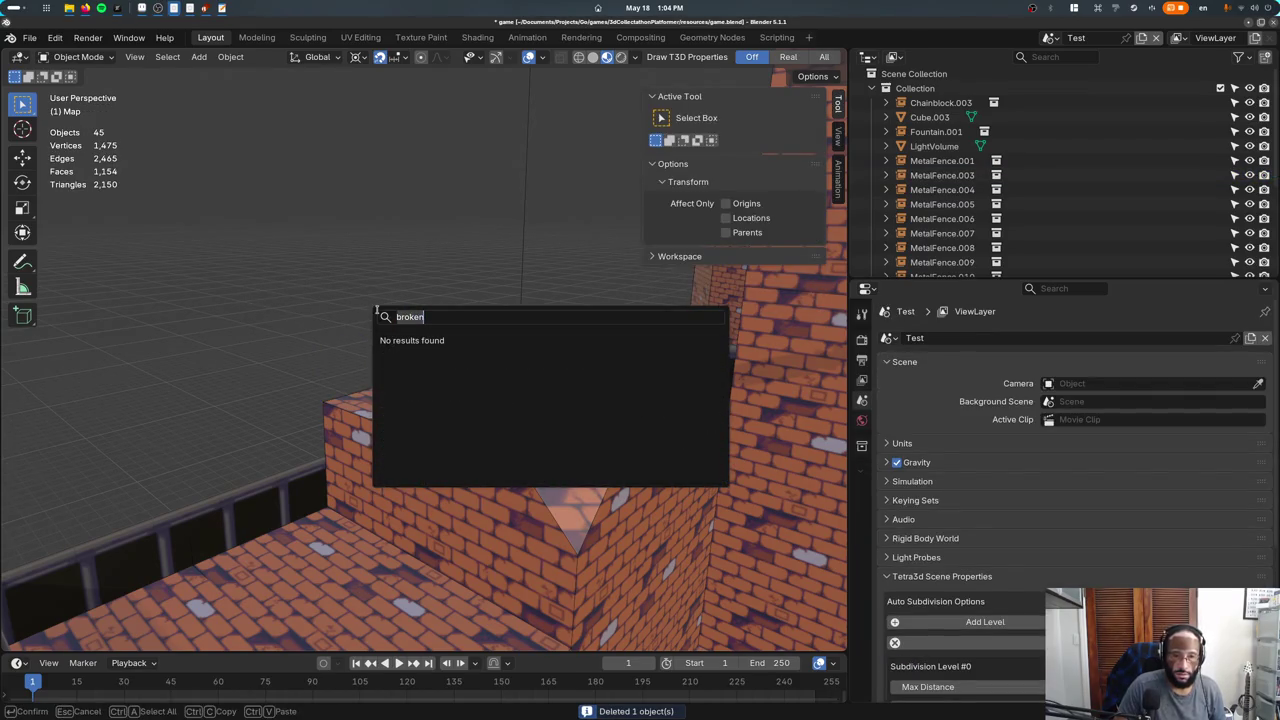
type("collection insta")
key("Return")
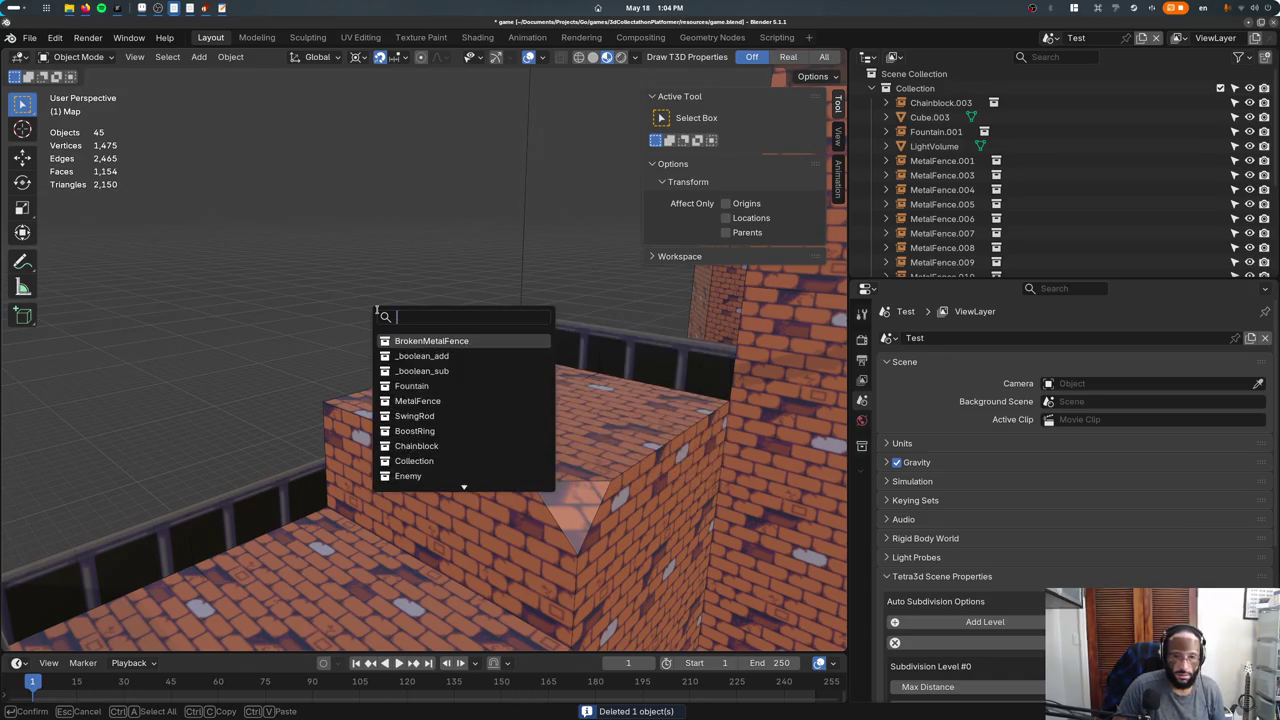
type("b")
key("Return")
type("rz90")
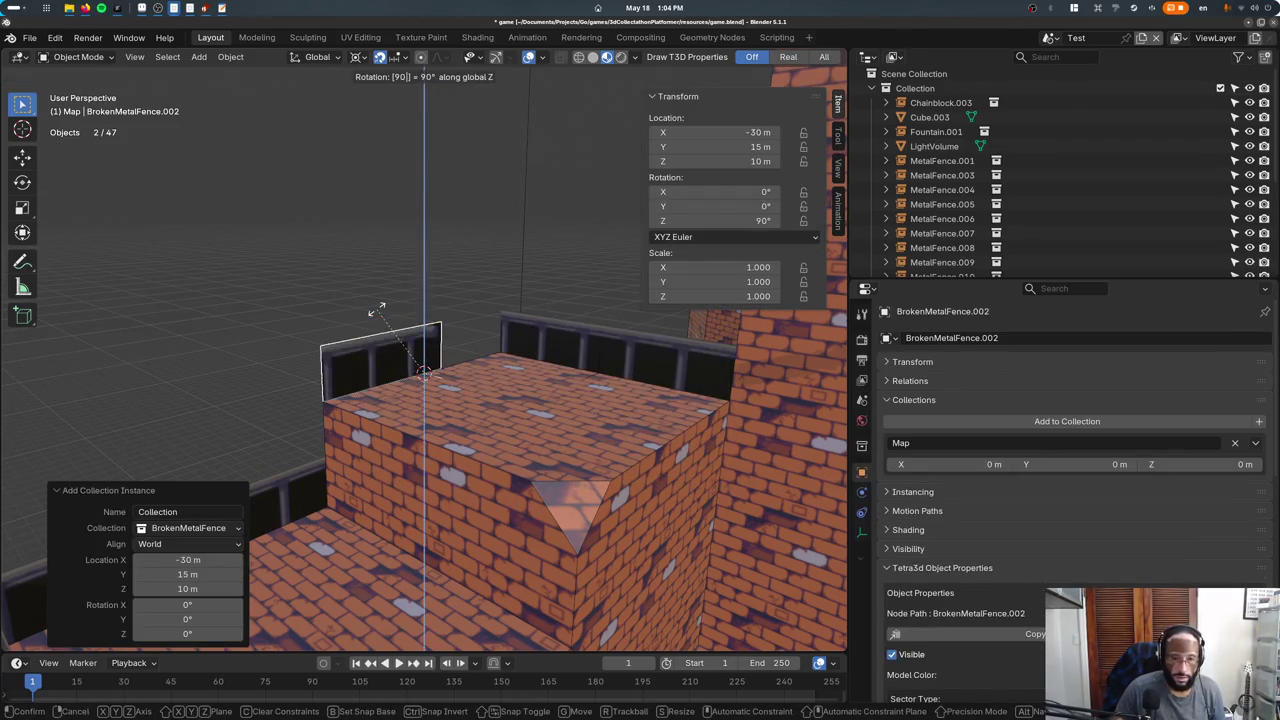
key("Return")
middle_click_drag(378, 310, 477, 400)
key("ctrl+s")
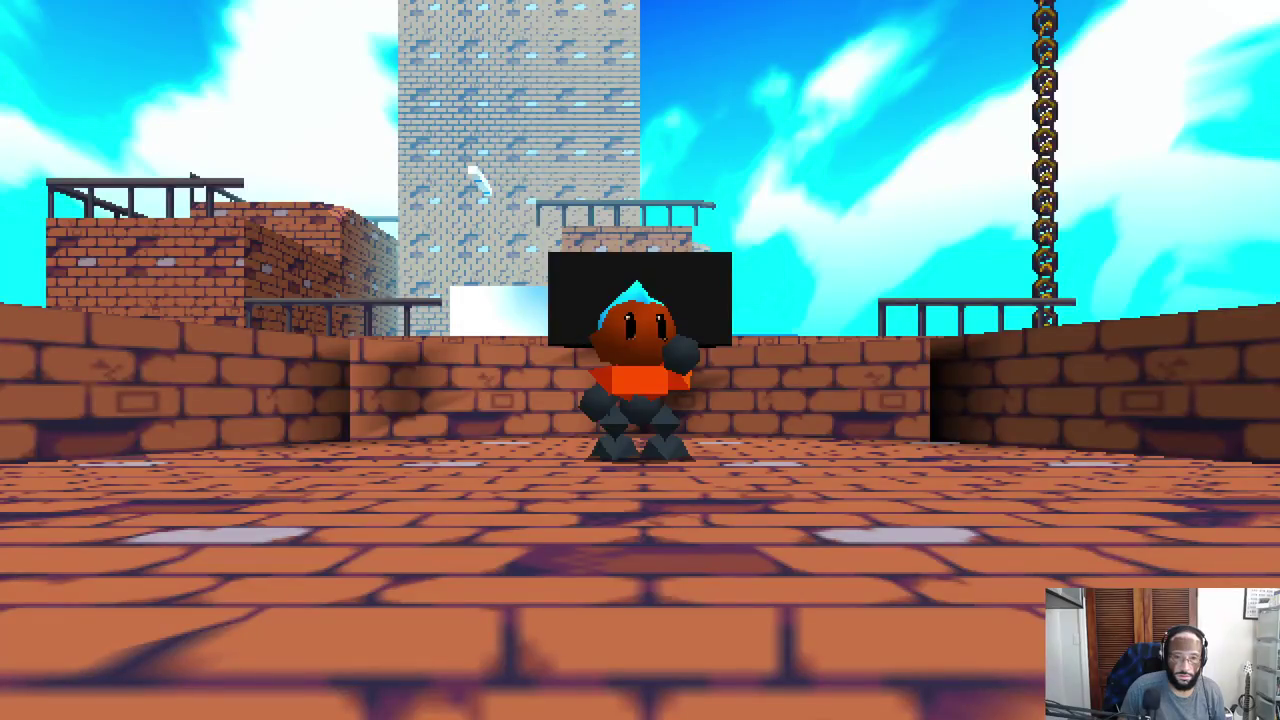
Run and jump across the ice block, blue bar, green strip and bridge to the dark ramp.
key("w")
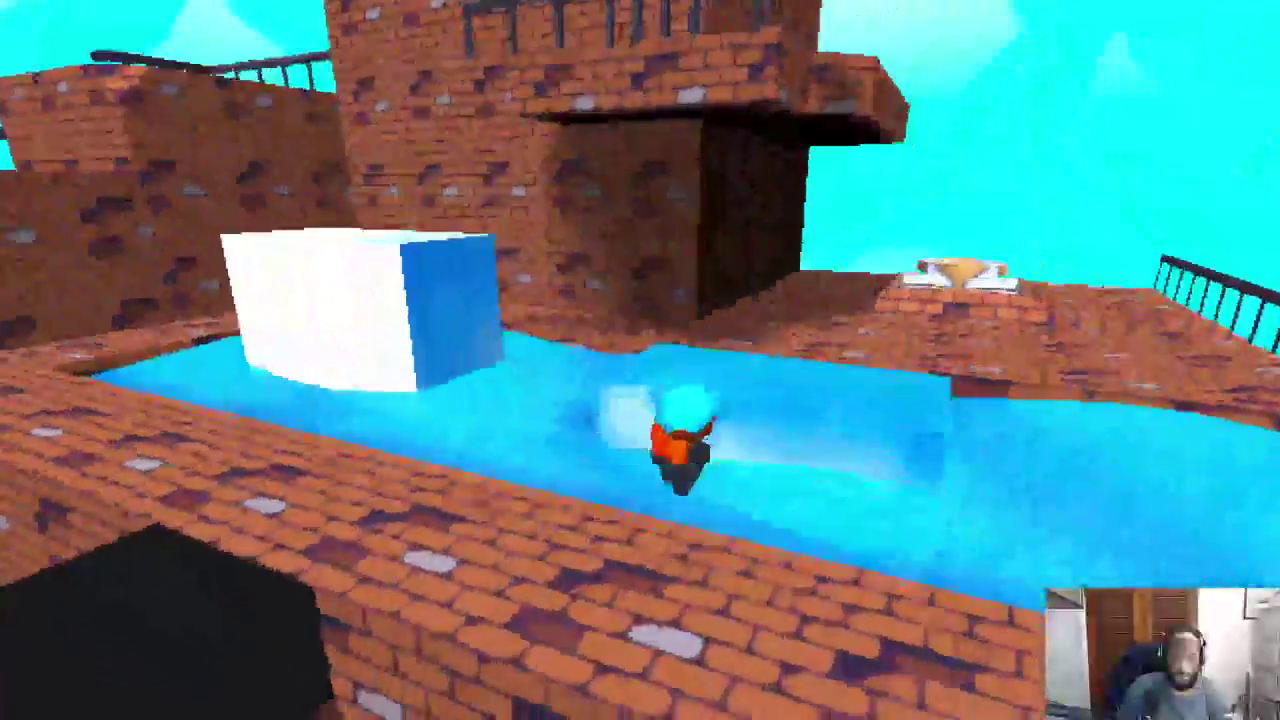
key("space")
key("space")
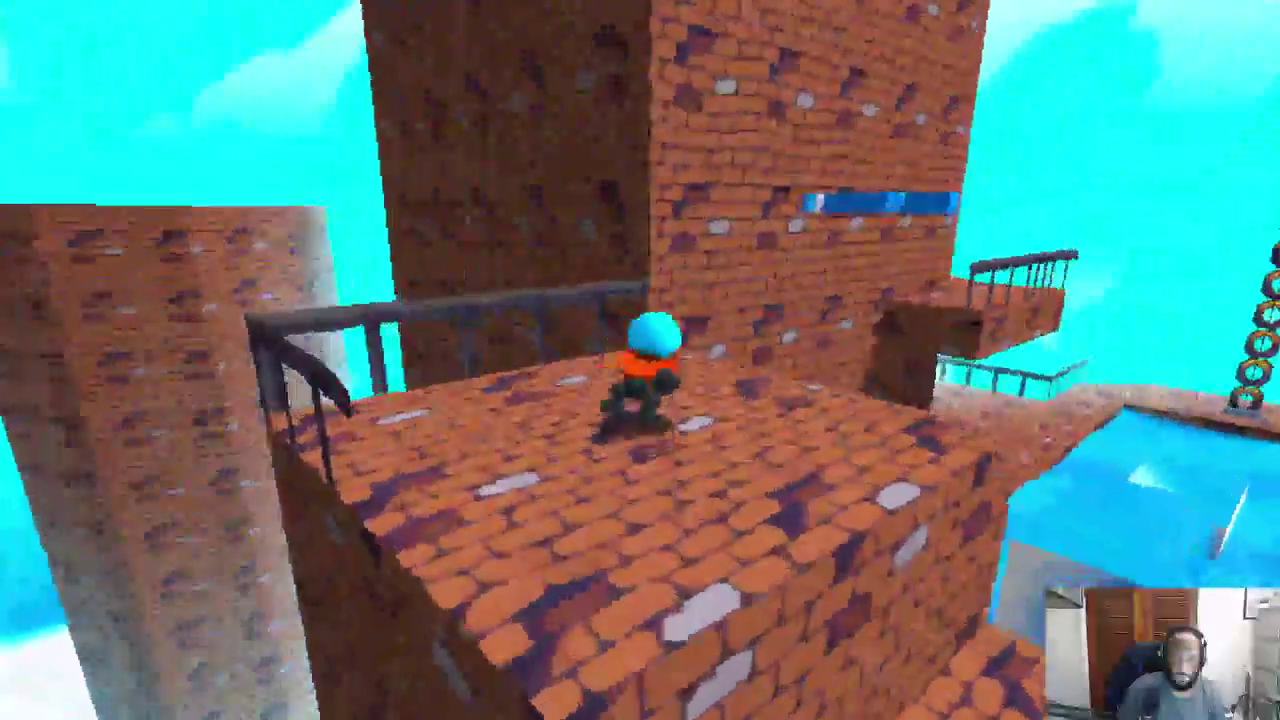
key("space")
key("space")
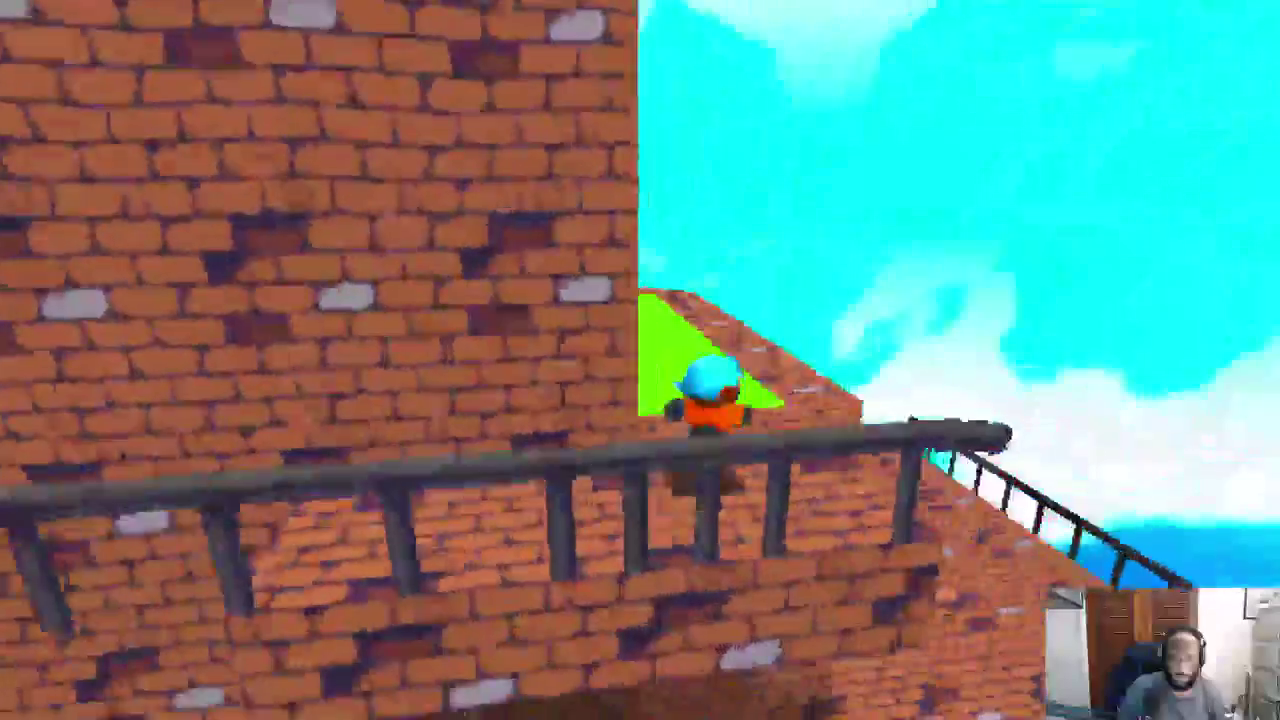
key("w")
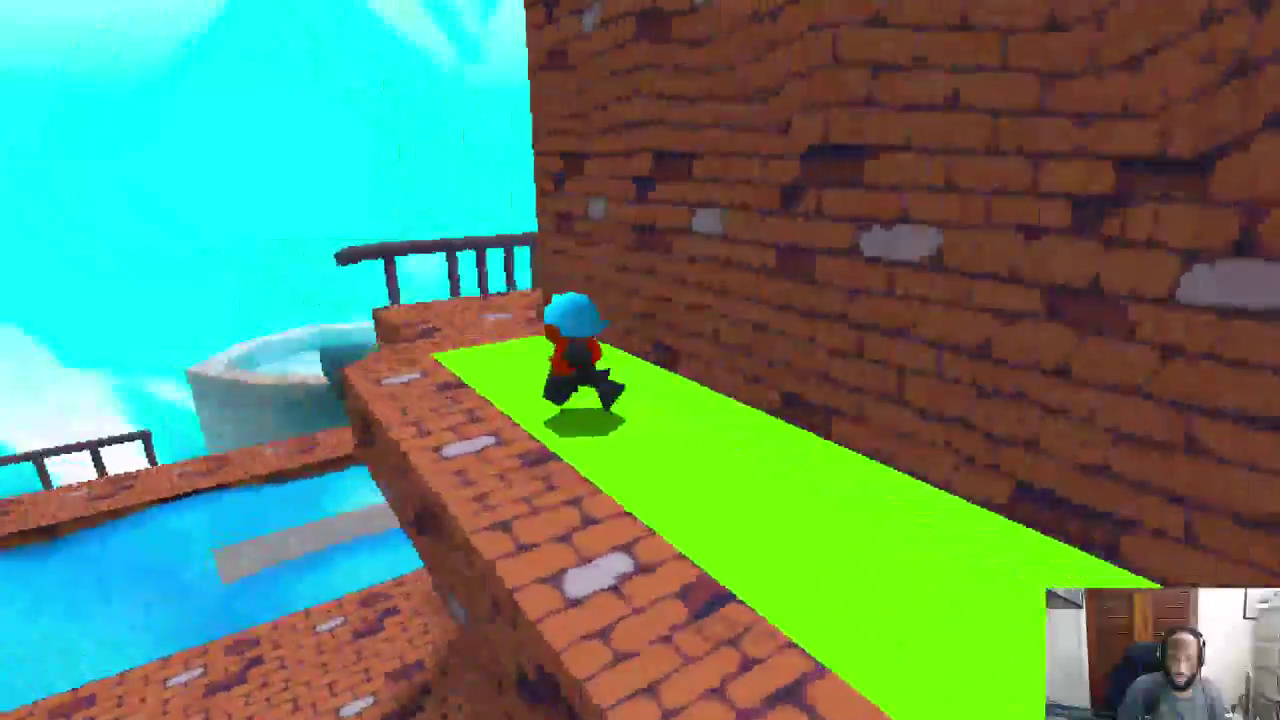
key("w")
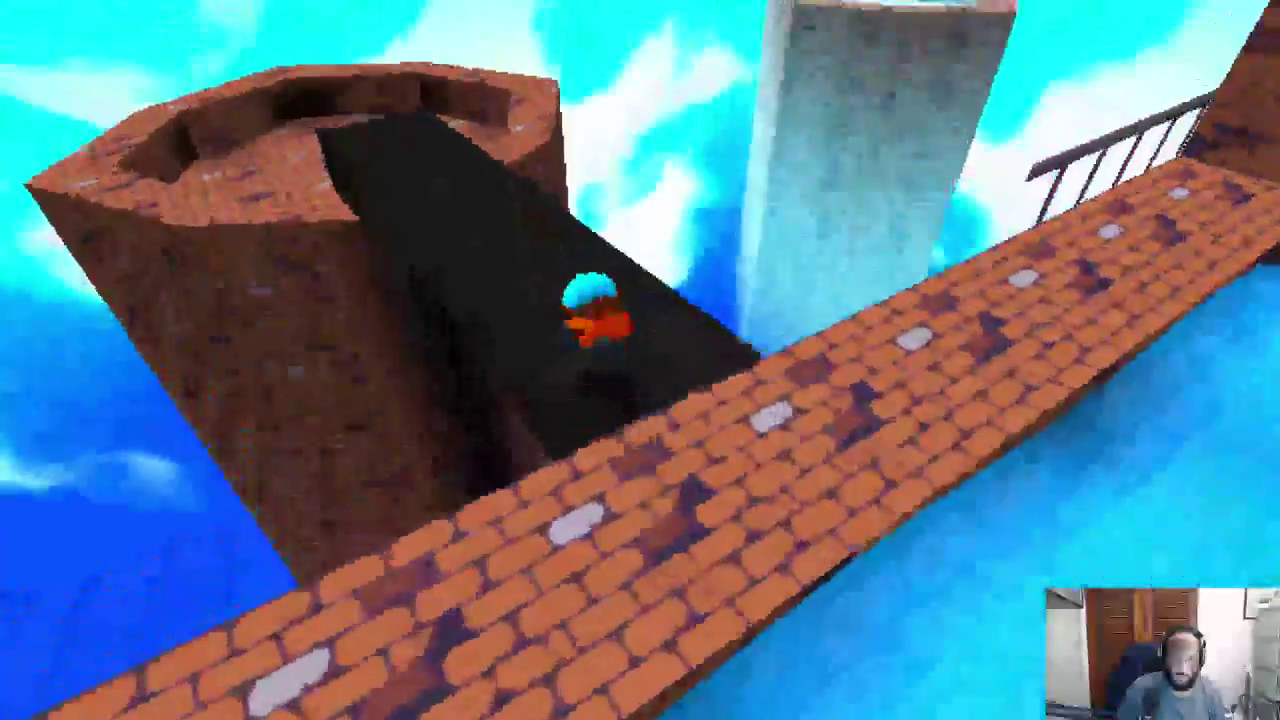
Turn on the debug stats overlay and climb the ramp onto the brick platform and walkway.
key("F3")
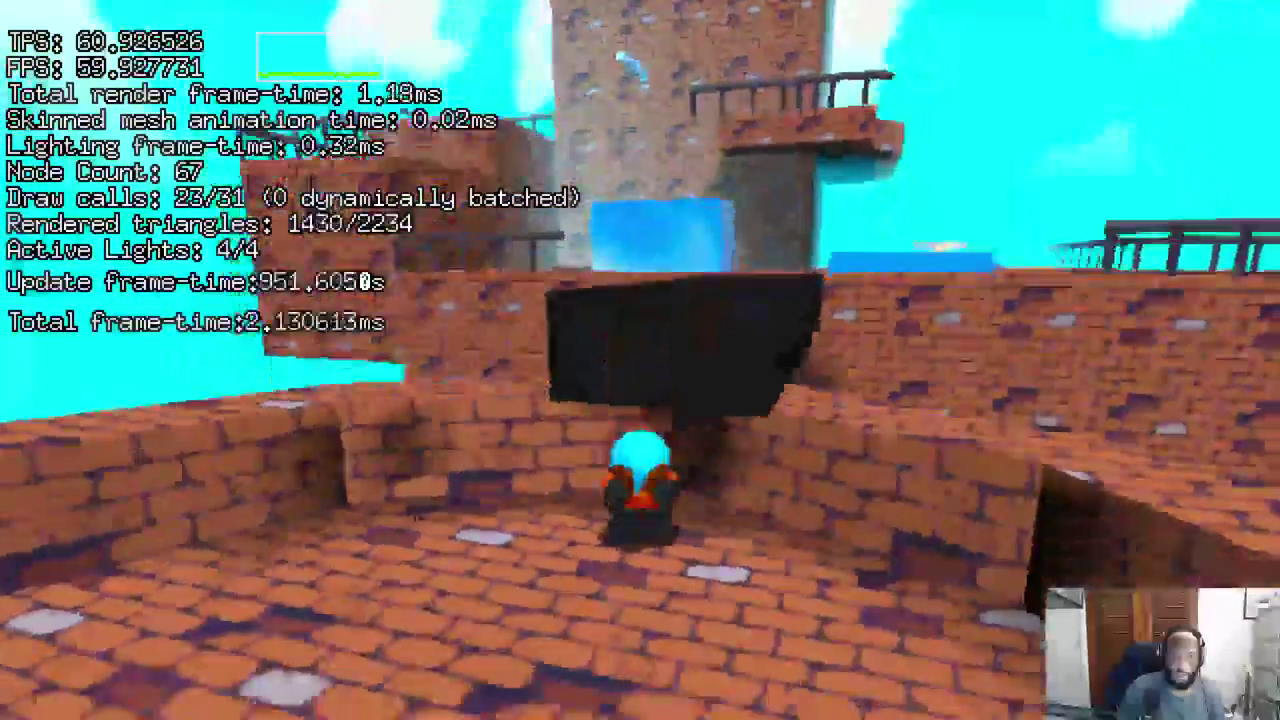
key("w")
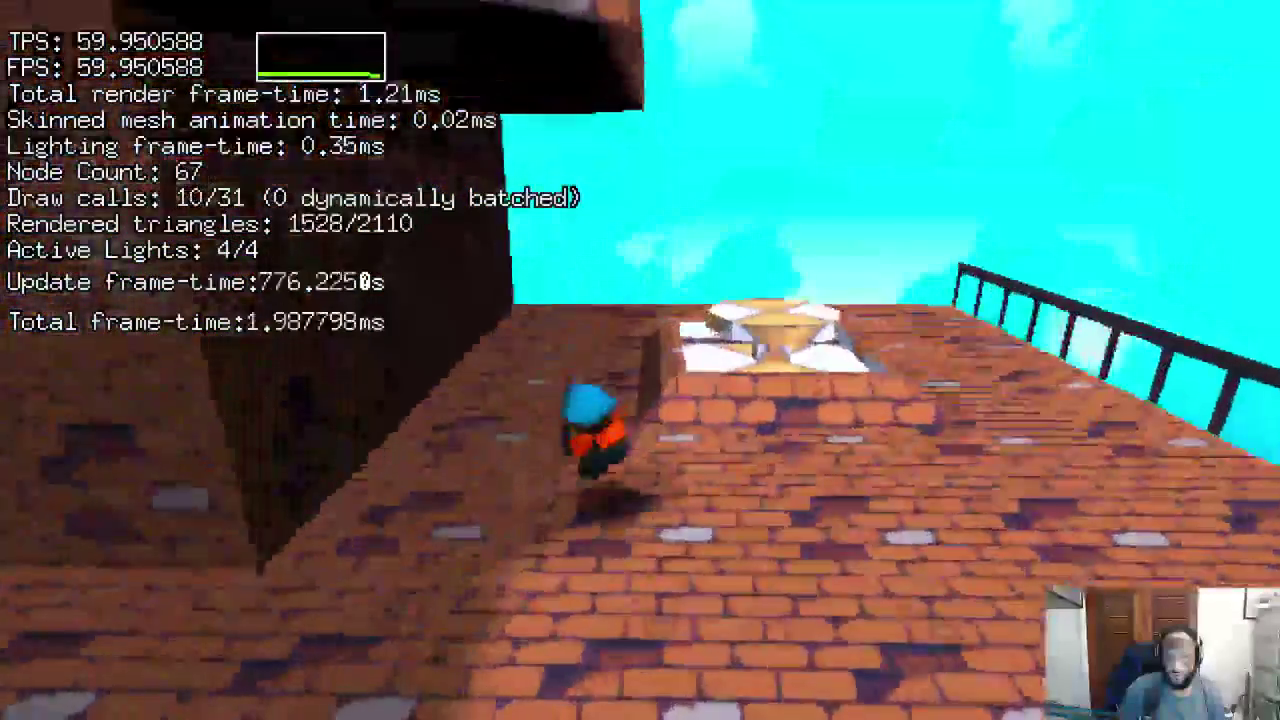
key("w")
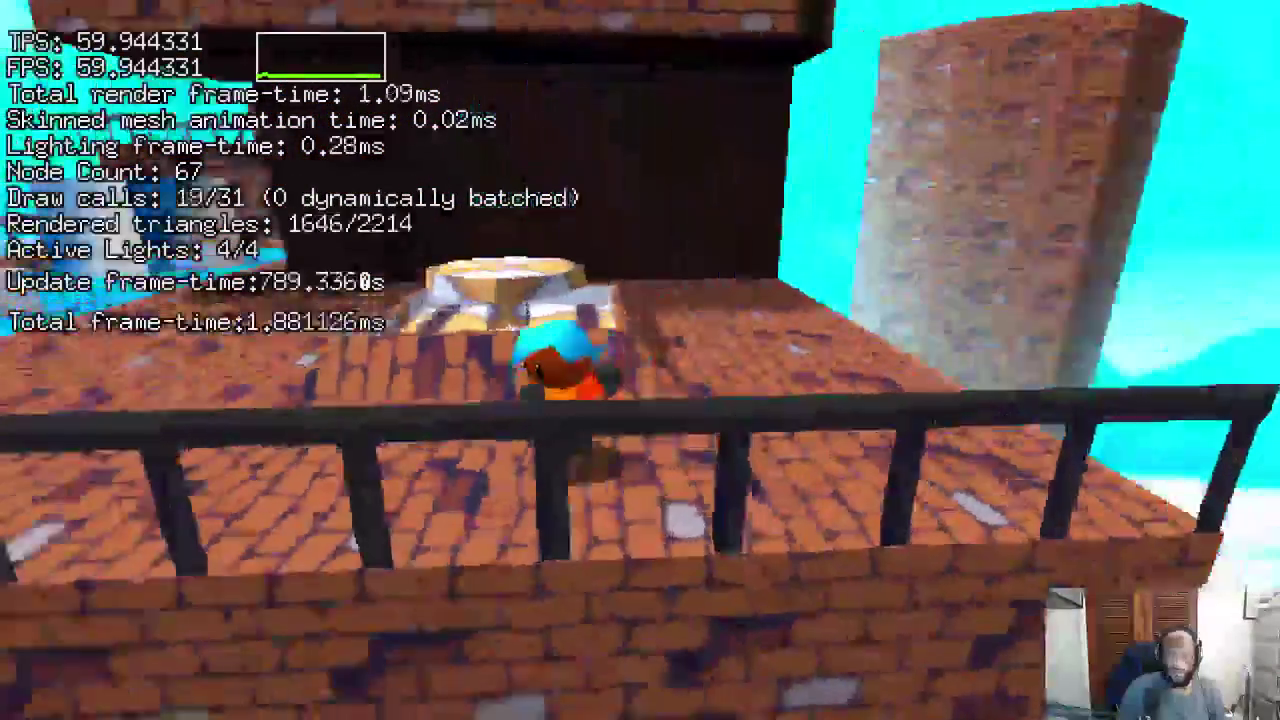
key("w")
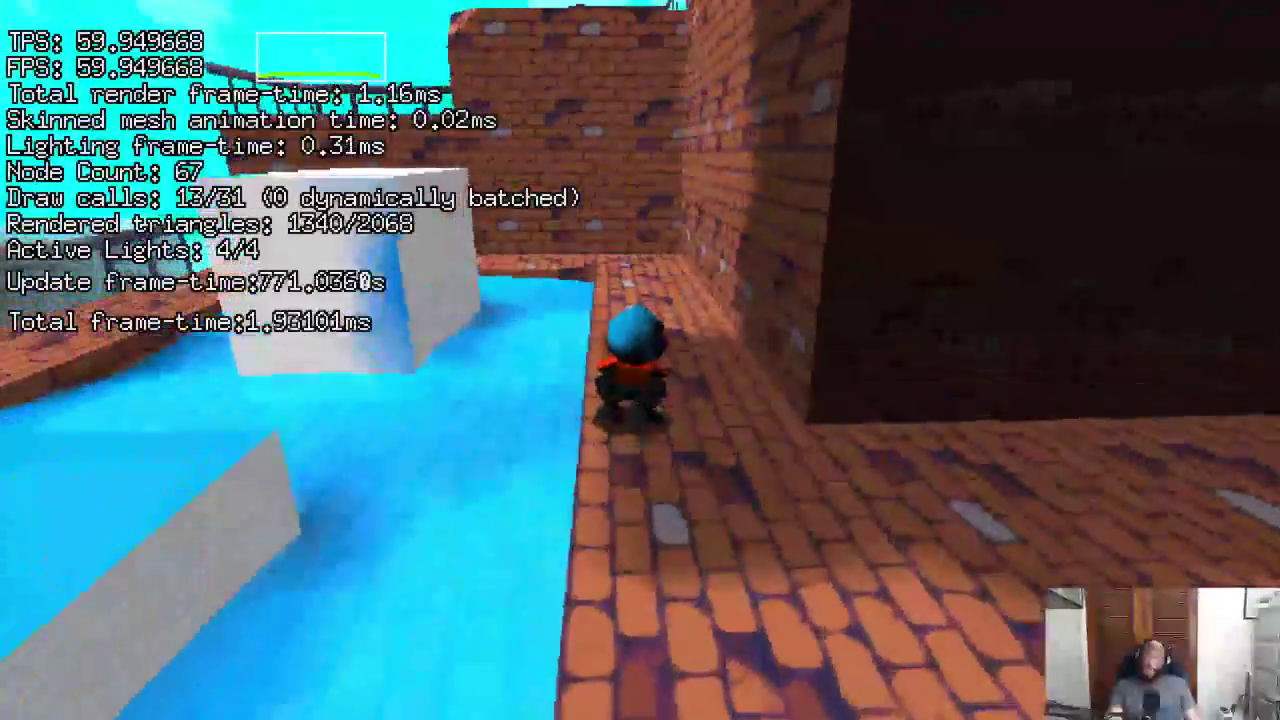
Leave the game and bring up the overview of all open windows.
key("Escape")
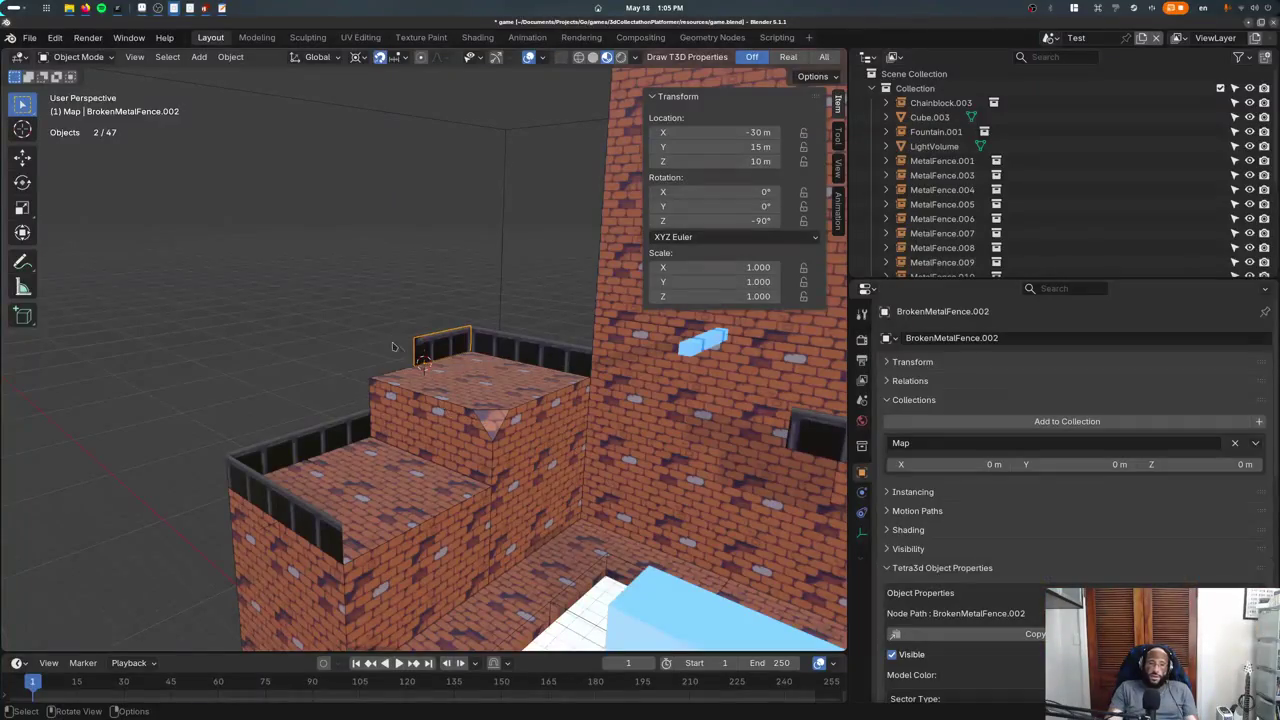
key("alt+Tab")
key("alt+Tab")
key("super")
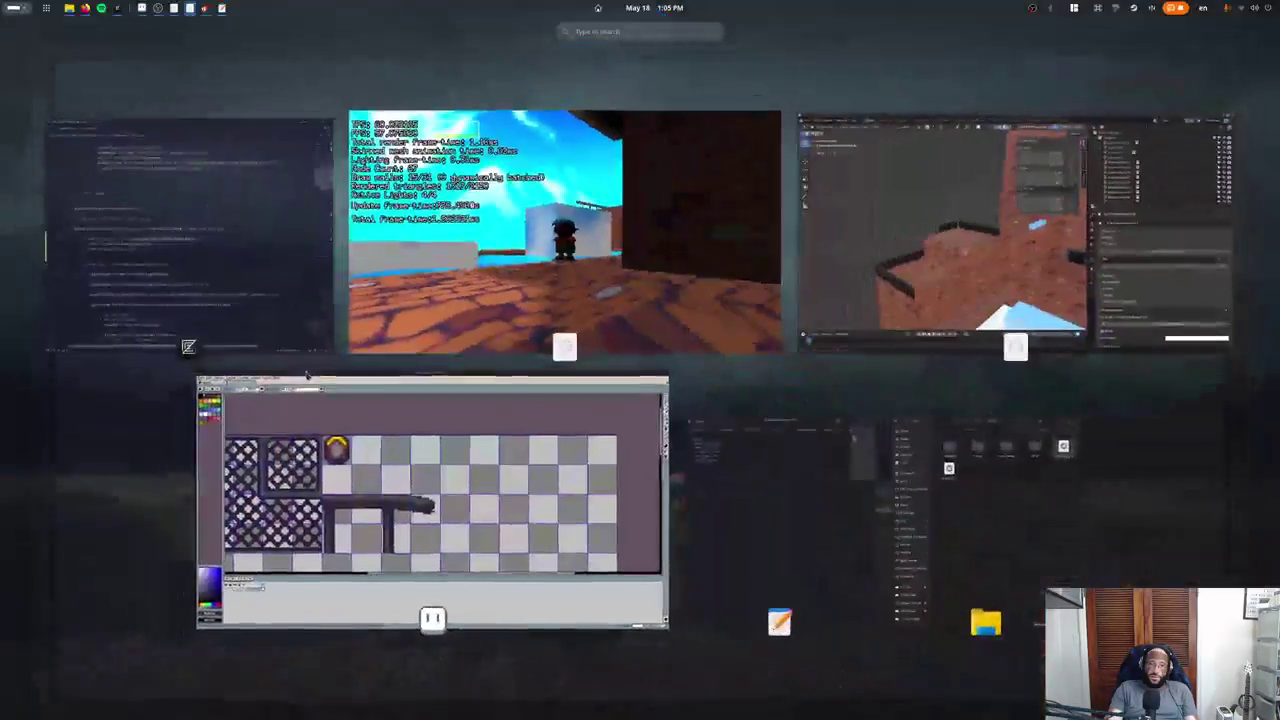
Bring gameloop.go forward in Zed and go to the end of the light volume loop.
left_click(260, 300)
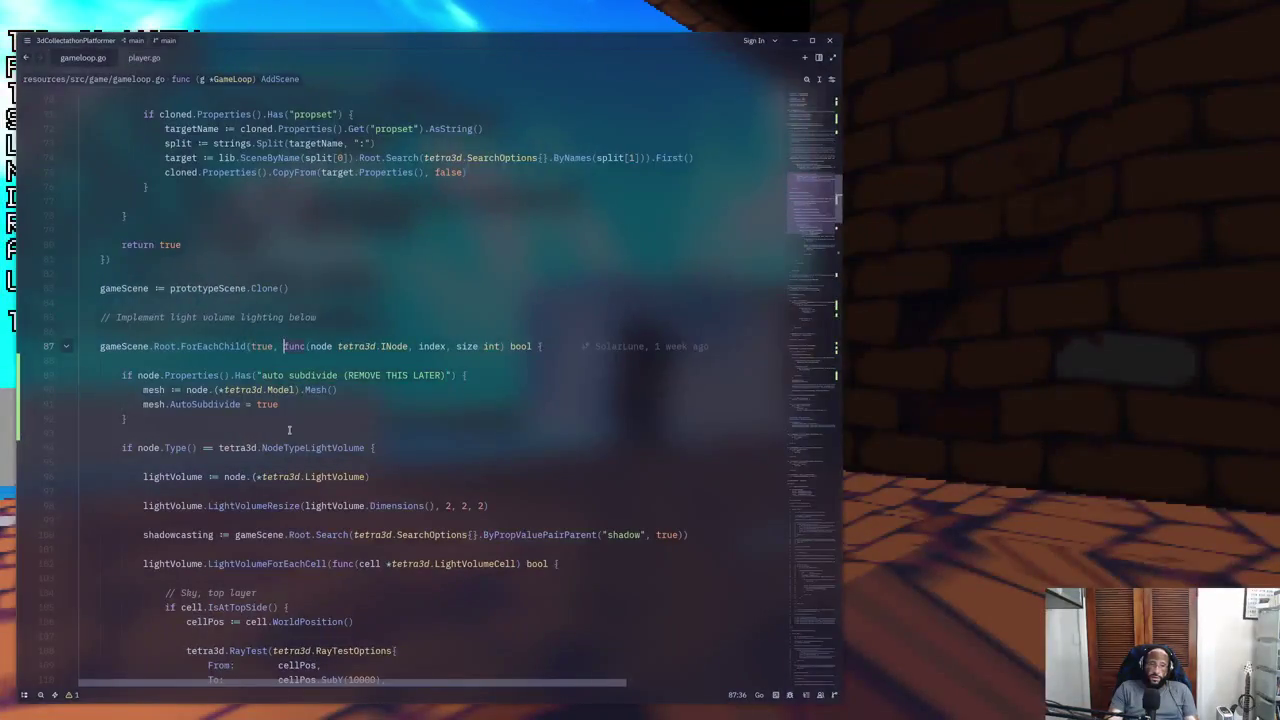
scroll(272, 290, "up", 2)
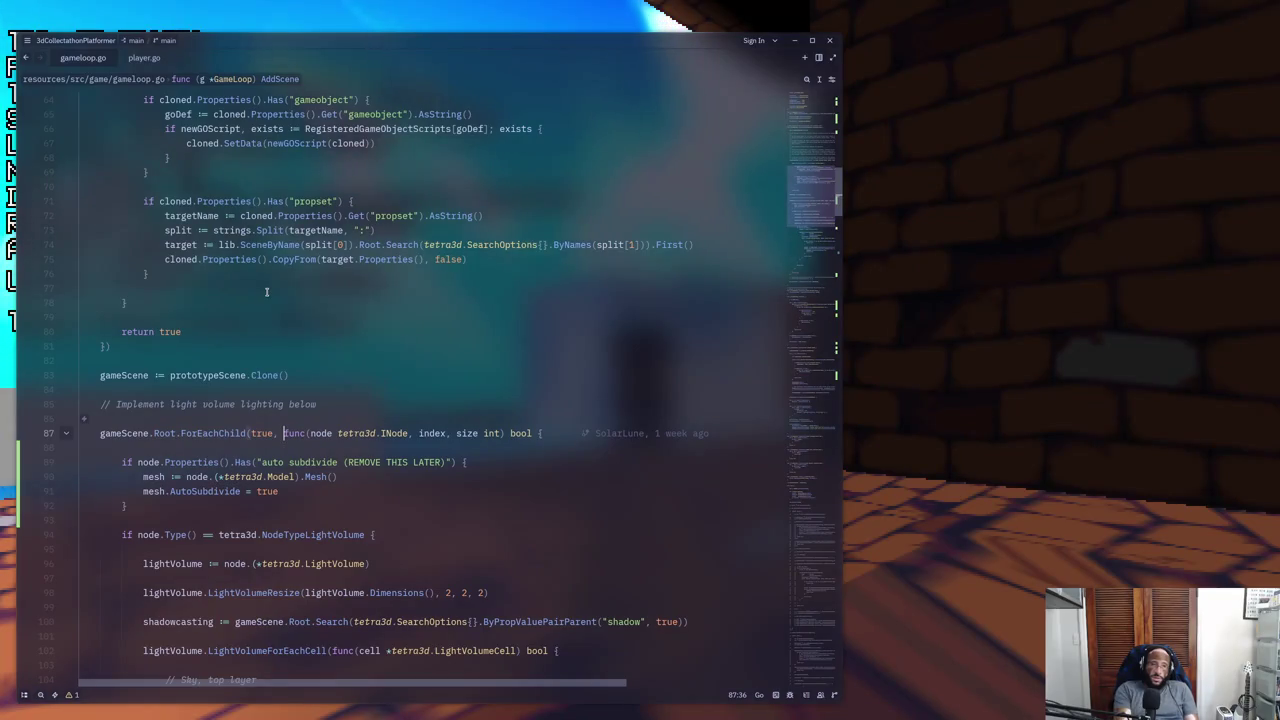
scroll(266, 292, "down", 8)
left_click(197, 636)
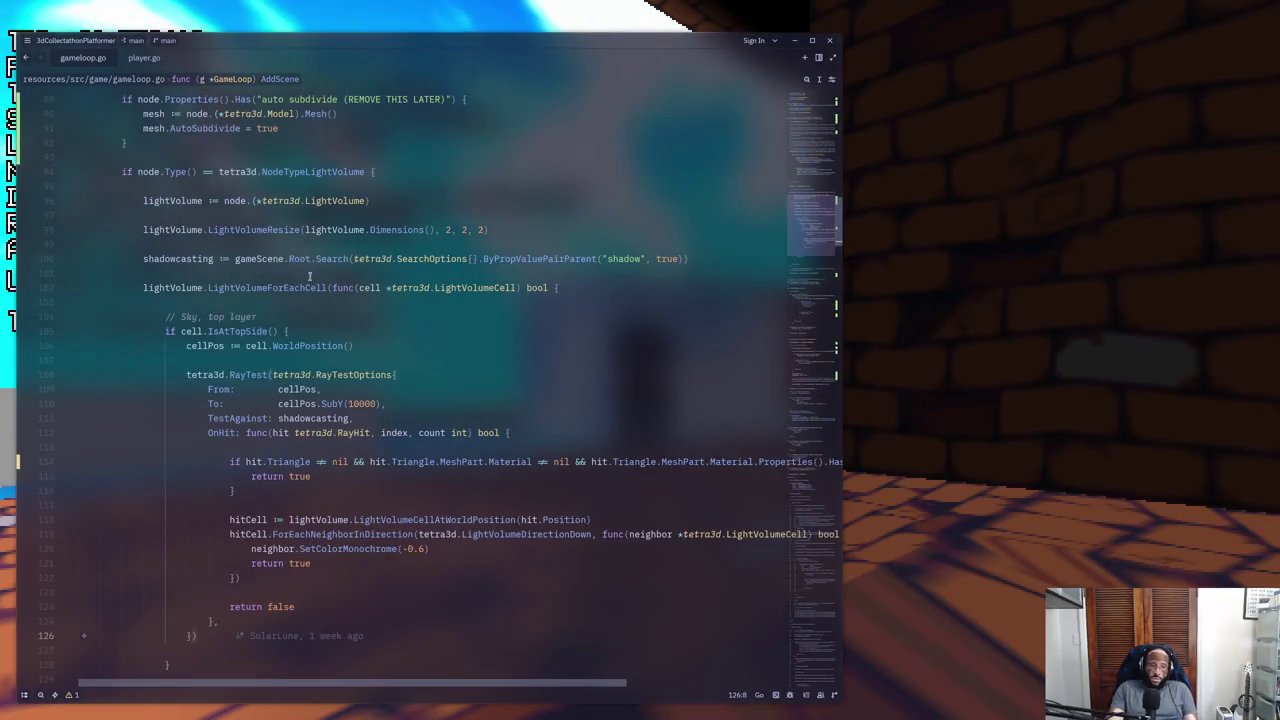
scroll(309, 276, "down", 5)
scroll(184, 386, "down", 4)
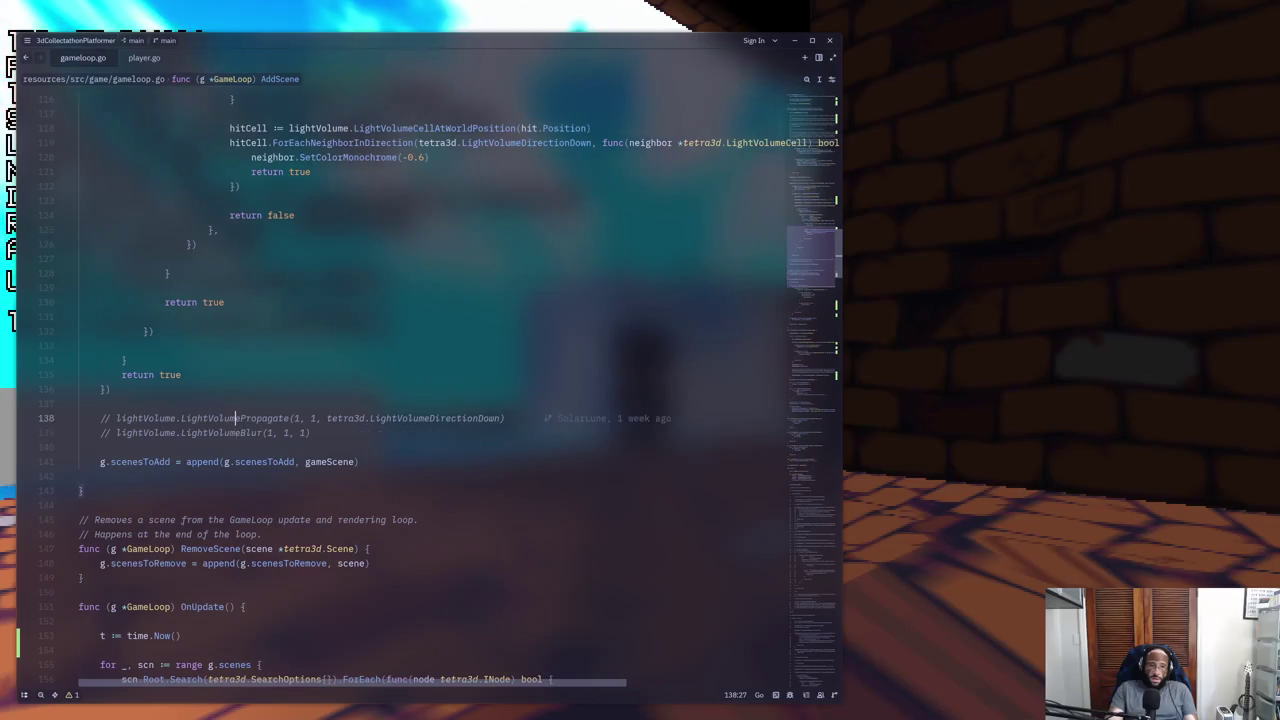
Uncomment LightVolumeBlur(1, 1, 1), move it up four lines into the block, and save gameloop.go.
key("ctrl+slash")
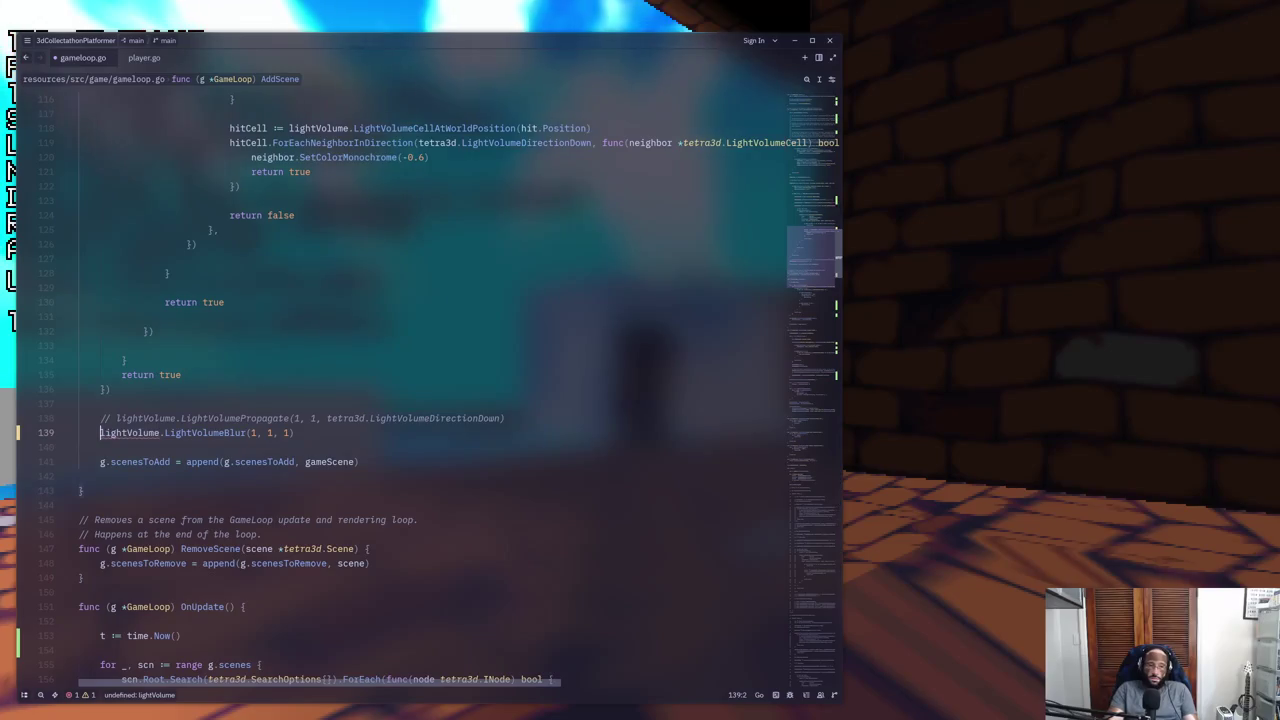
key("alt+Up")
key("alt+Up")
key("alt+Up")
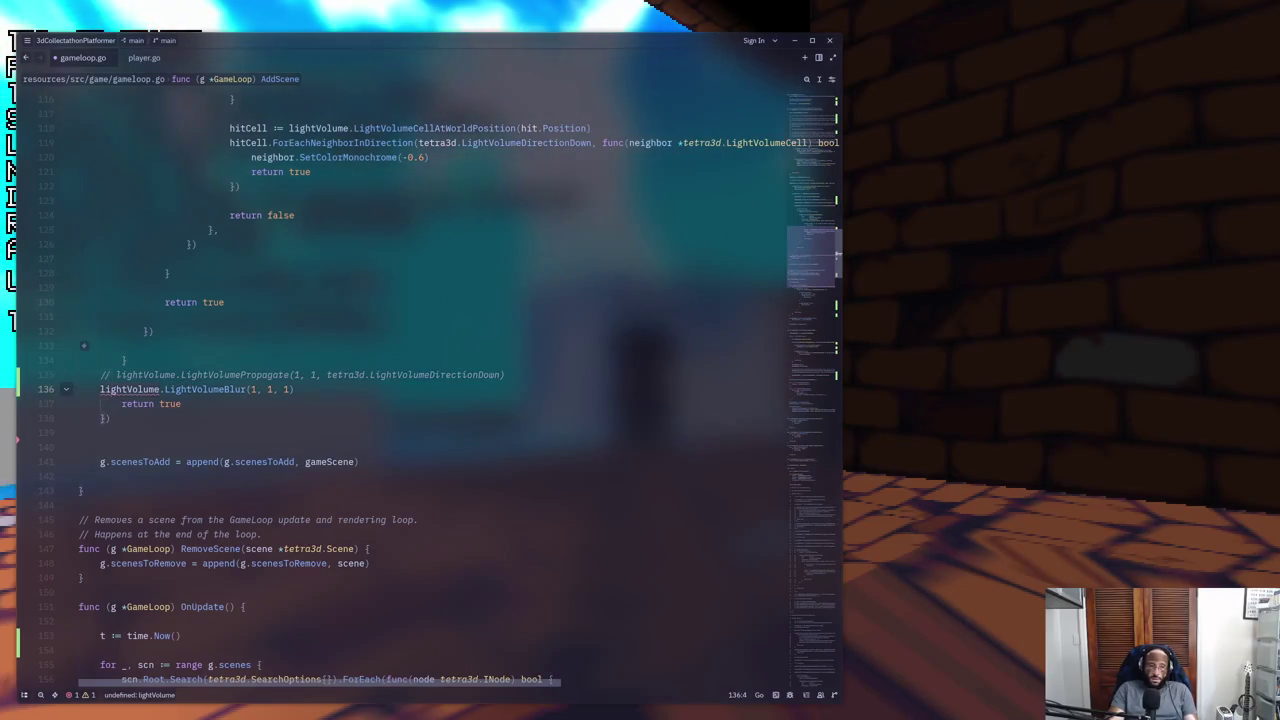
key("alt+Up")
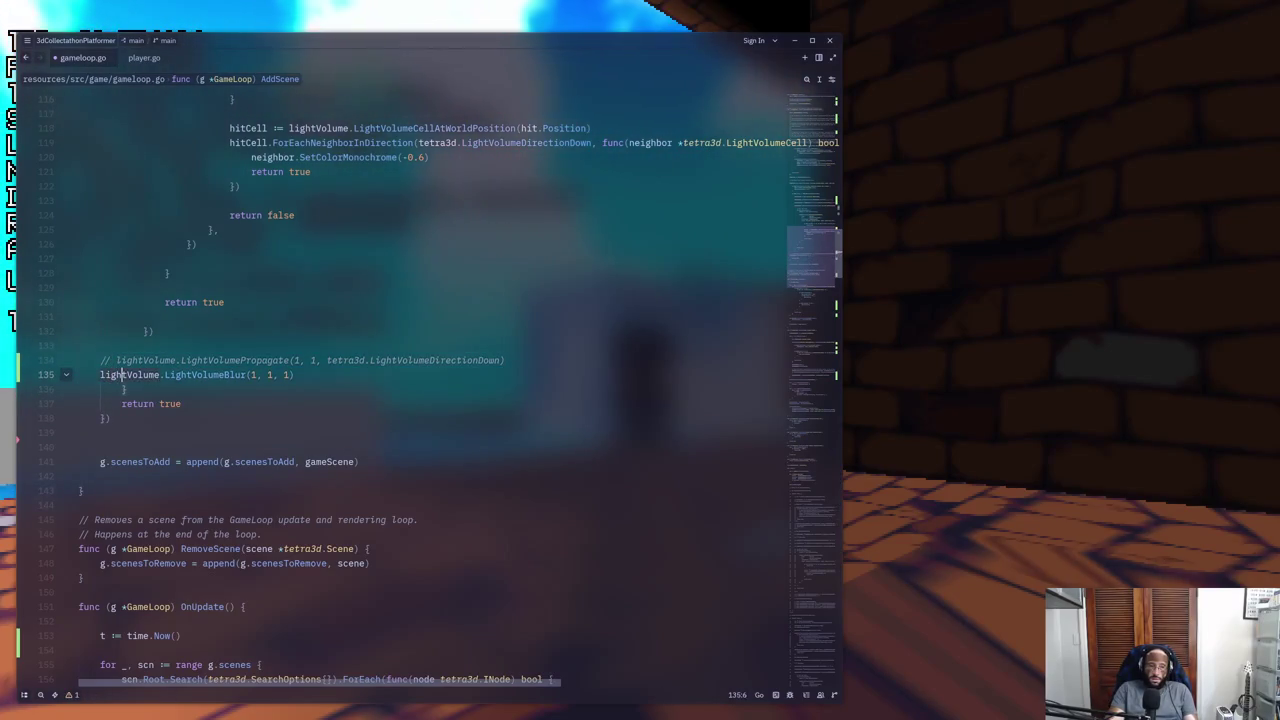
key("ctrl+s")
key("alt+Tab")
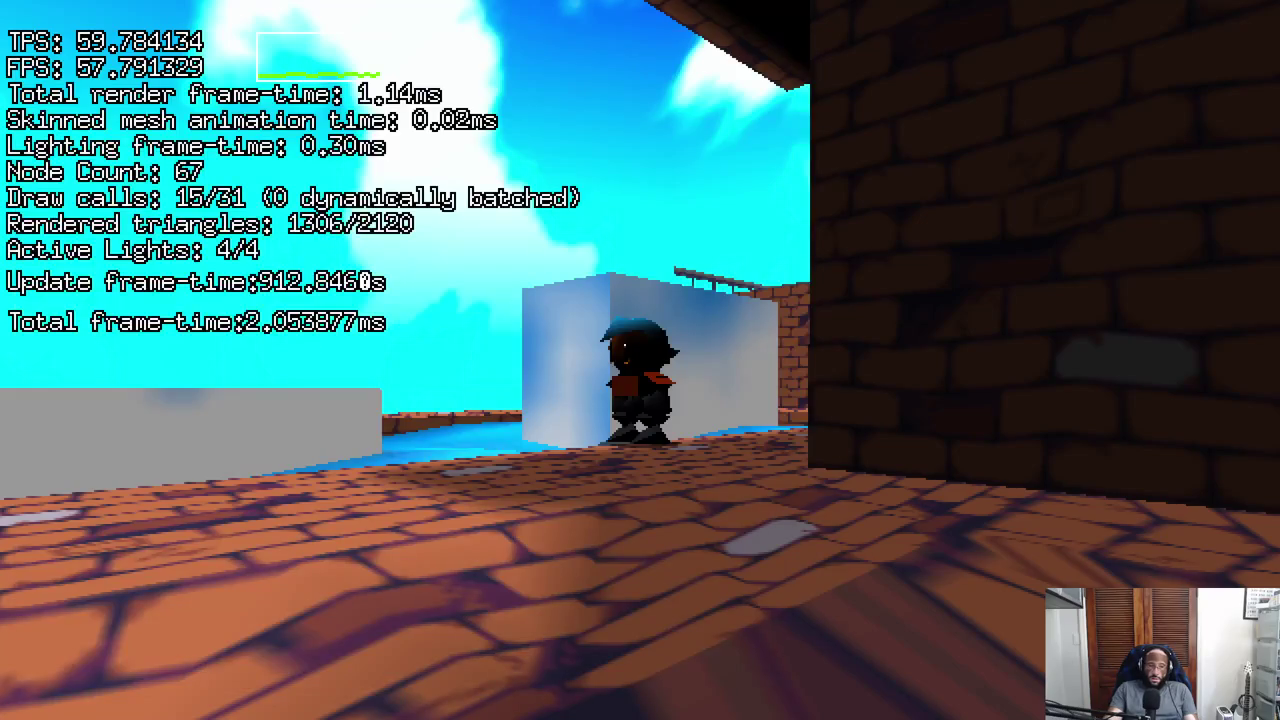
Walk over the black block and ramp, along the brick walkway, and swim around the white block.
key("w")
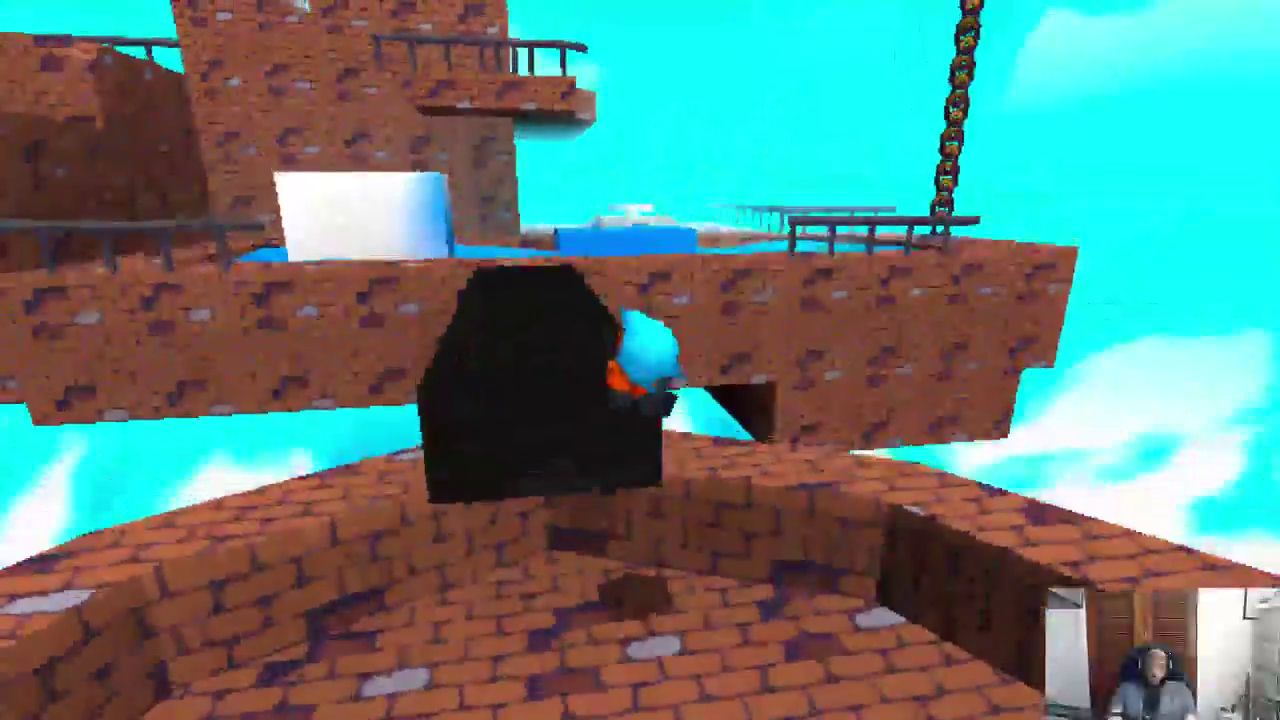
key("w")
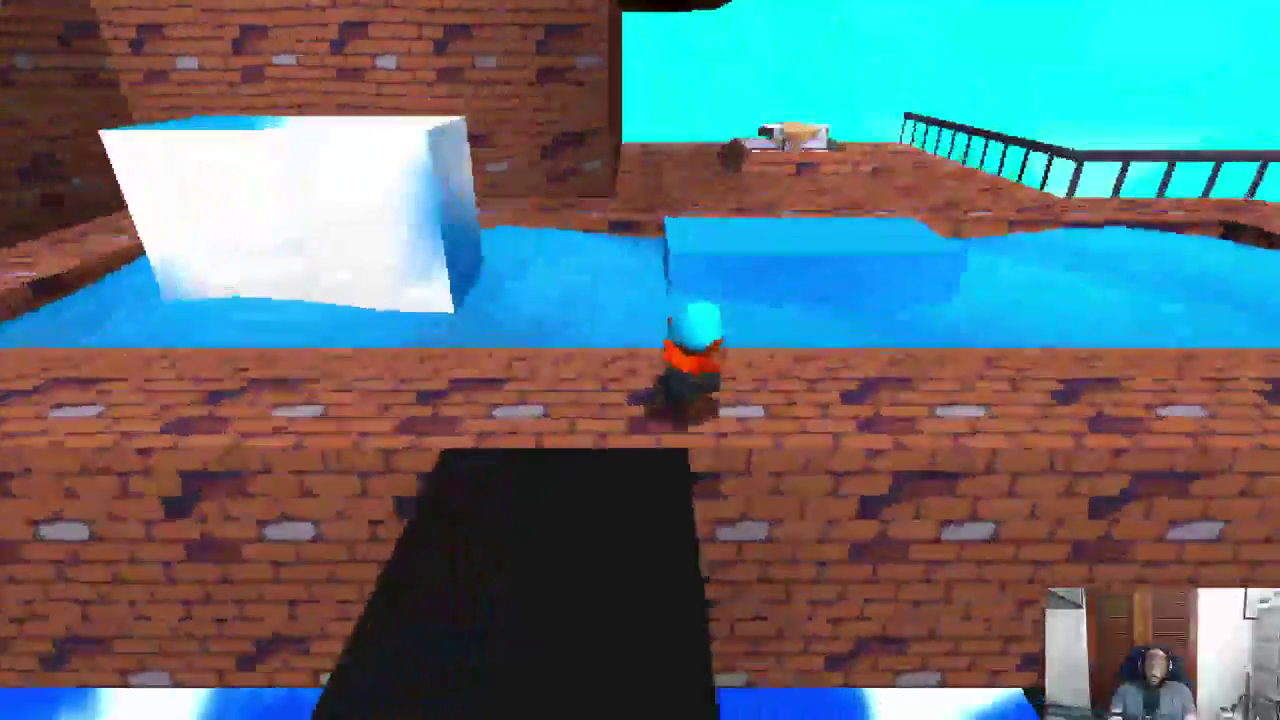
key("w")
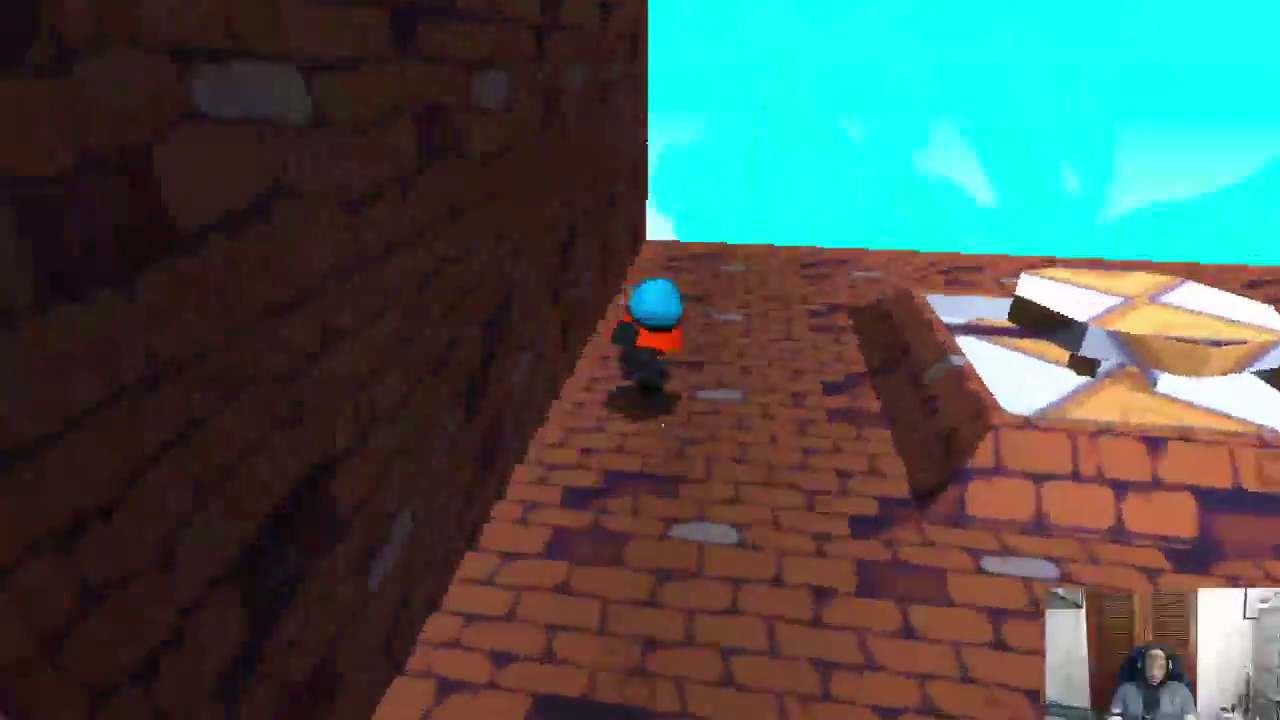
key("w")
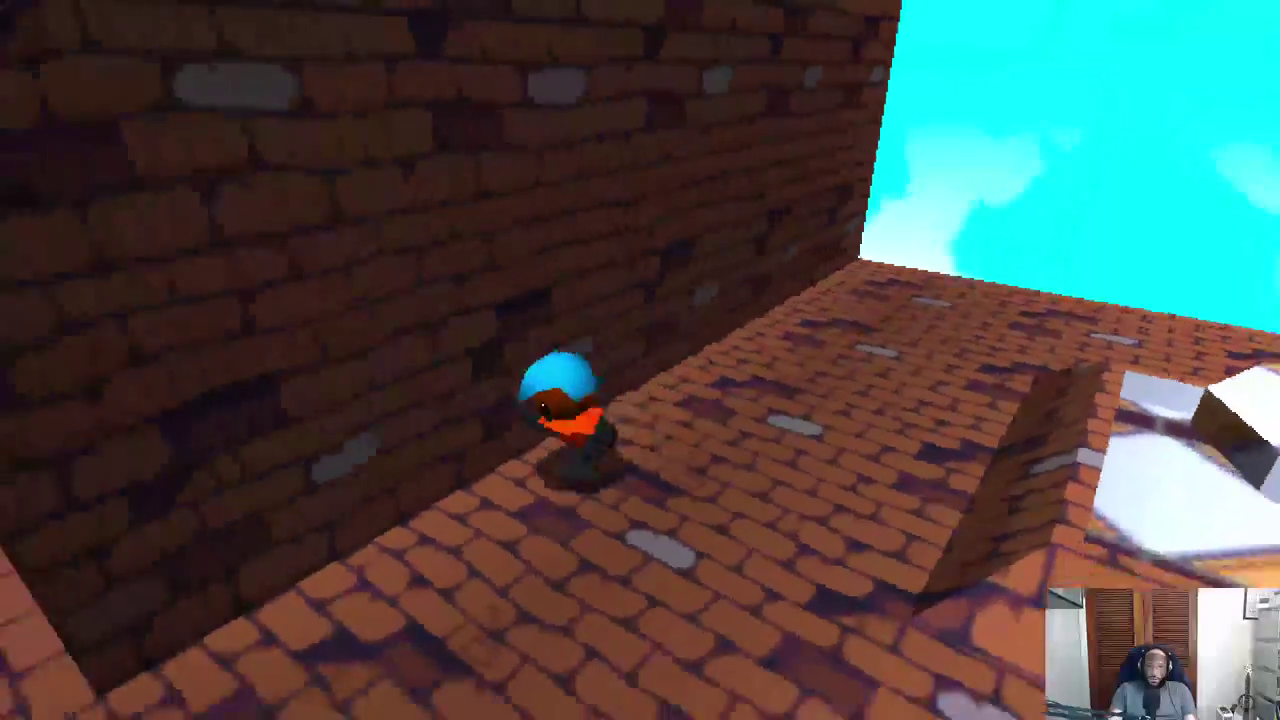
key("w")
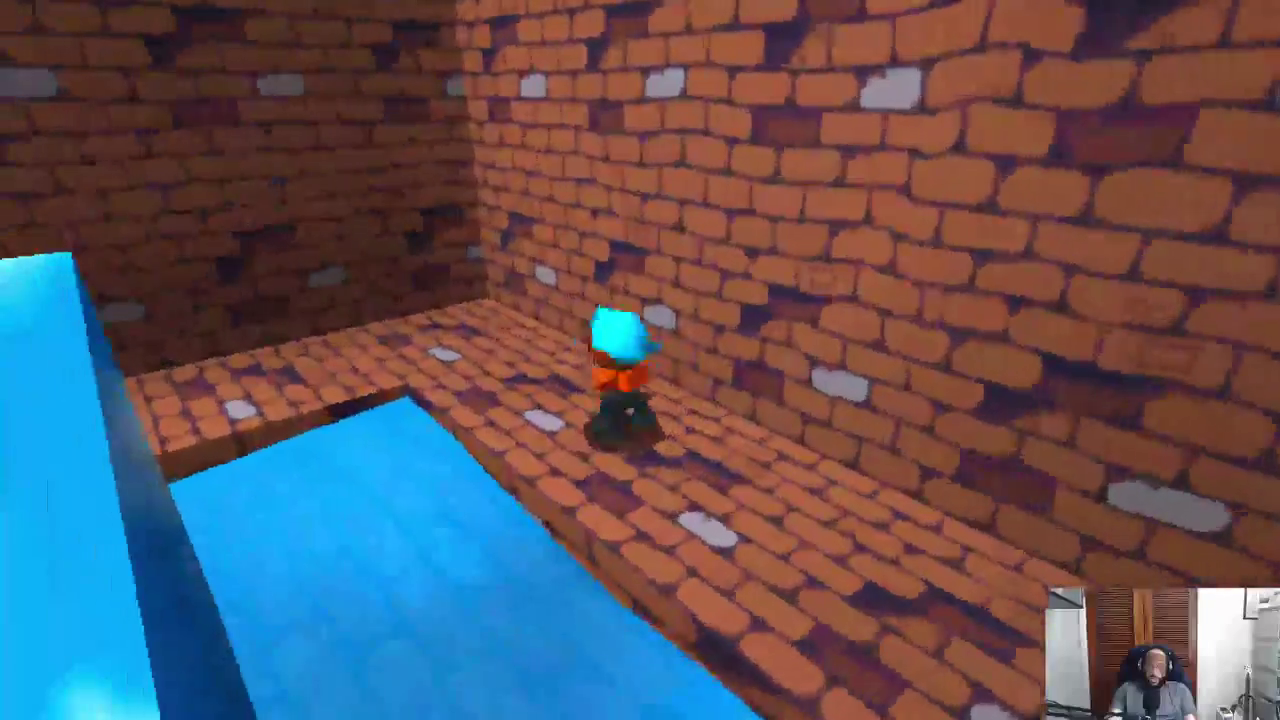
key("w")
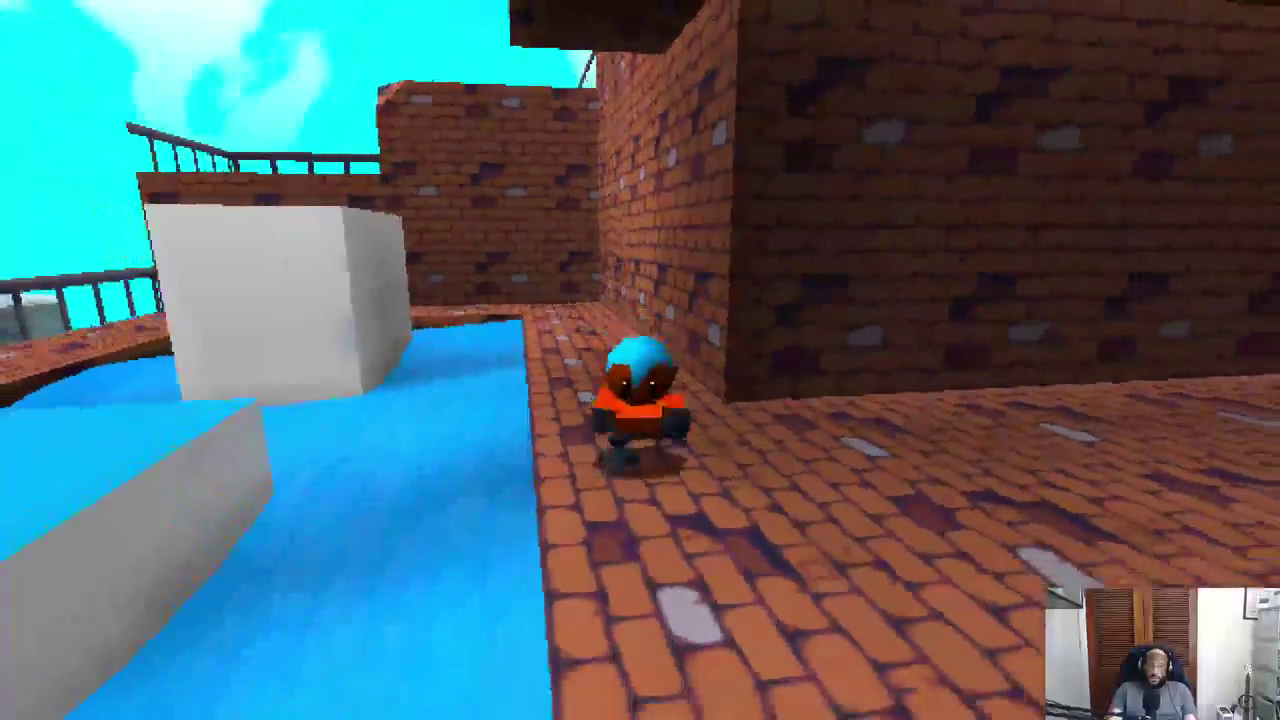
key("w")
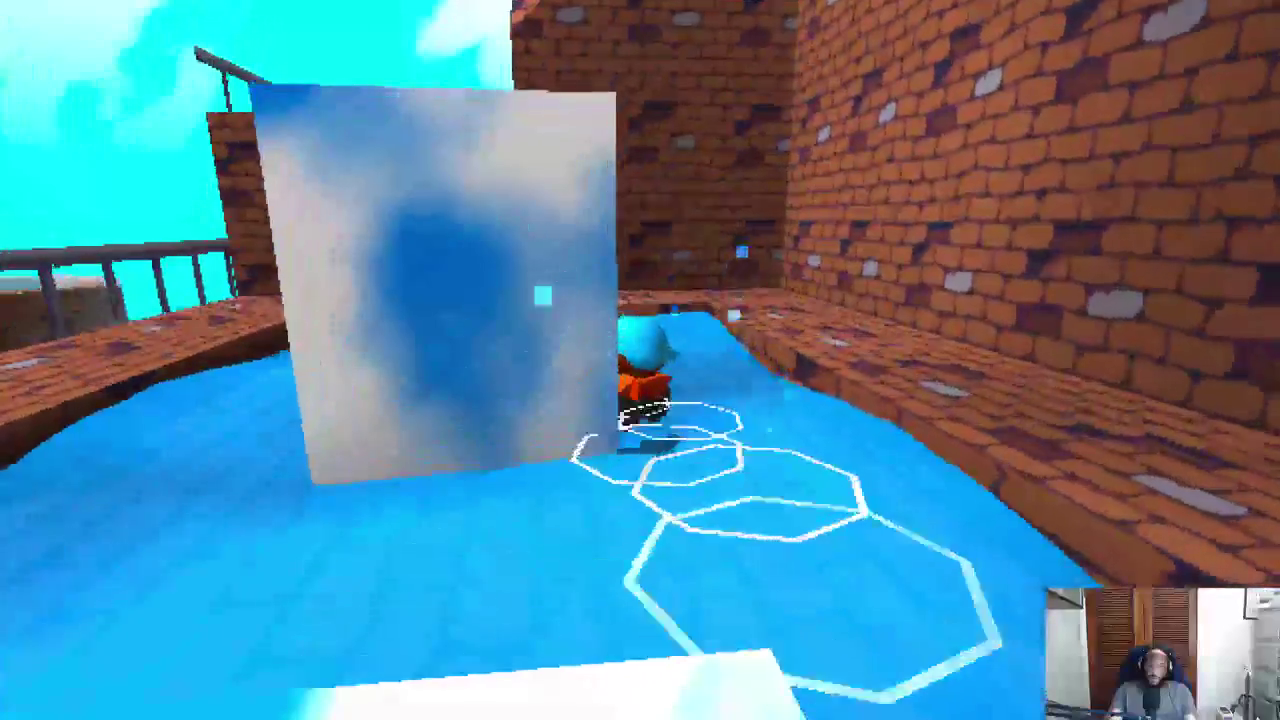
key("w")
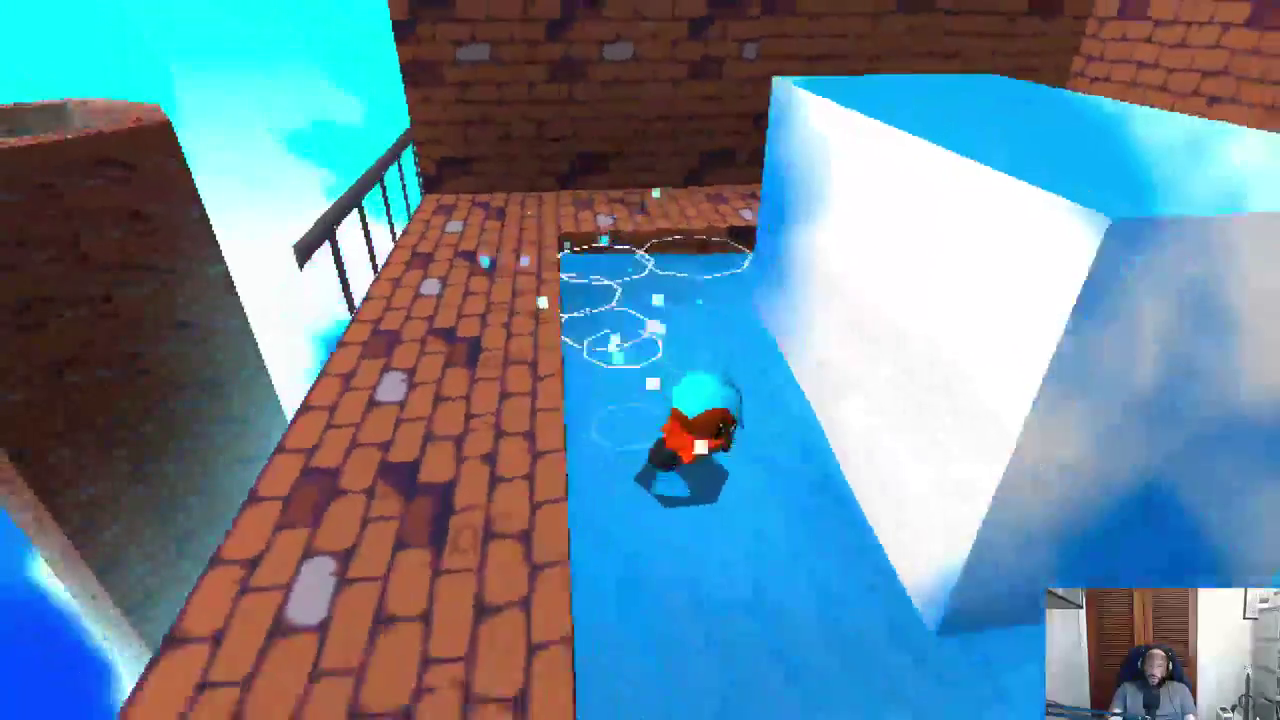
Hop onto the tower's curved wall edge and return to the middle of the brick floor.
key("alt+Tab")
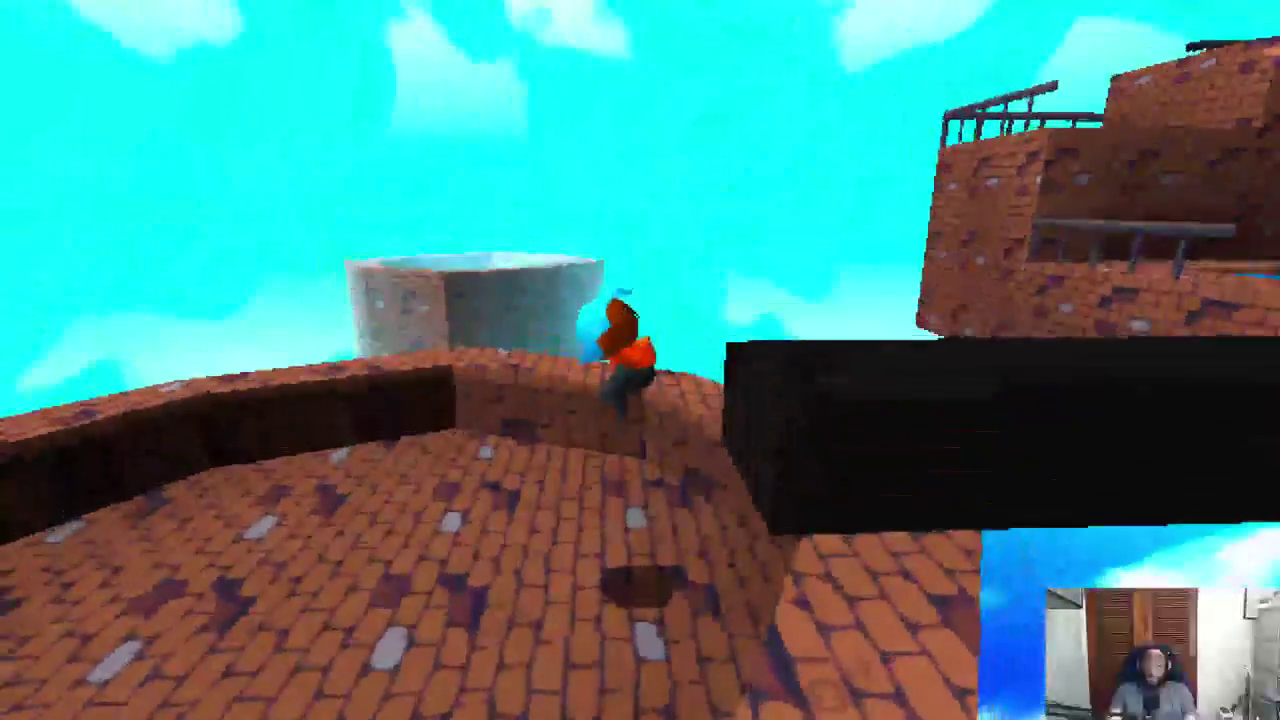
key("space")
key("w")
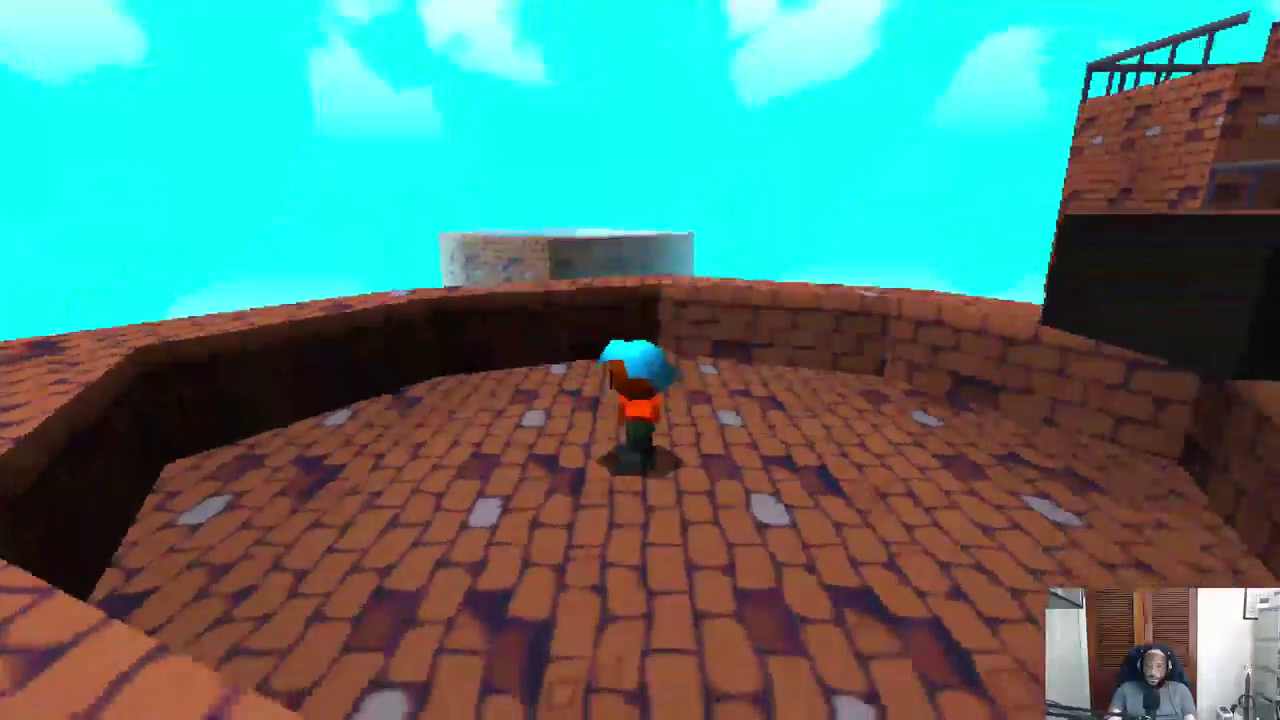
key("s")
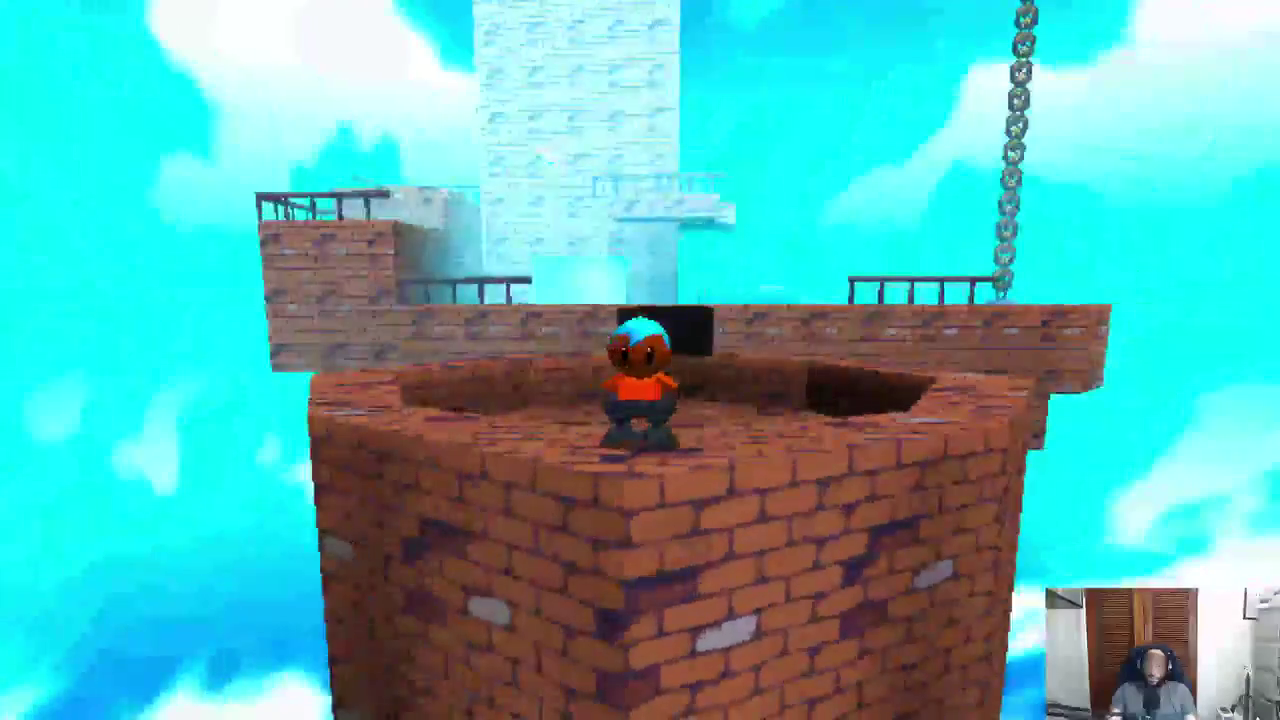
key("s")
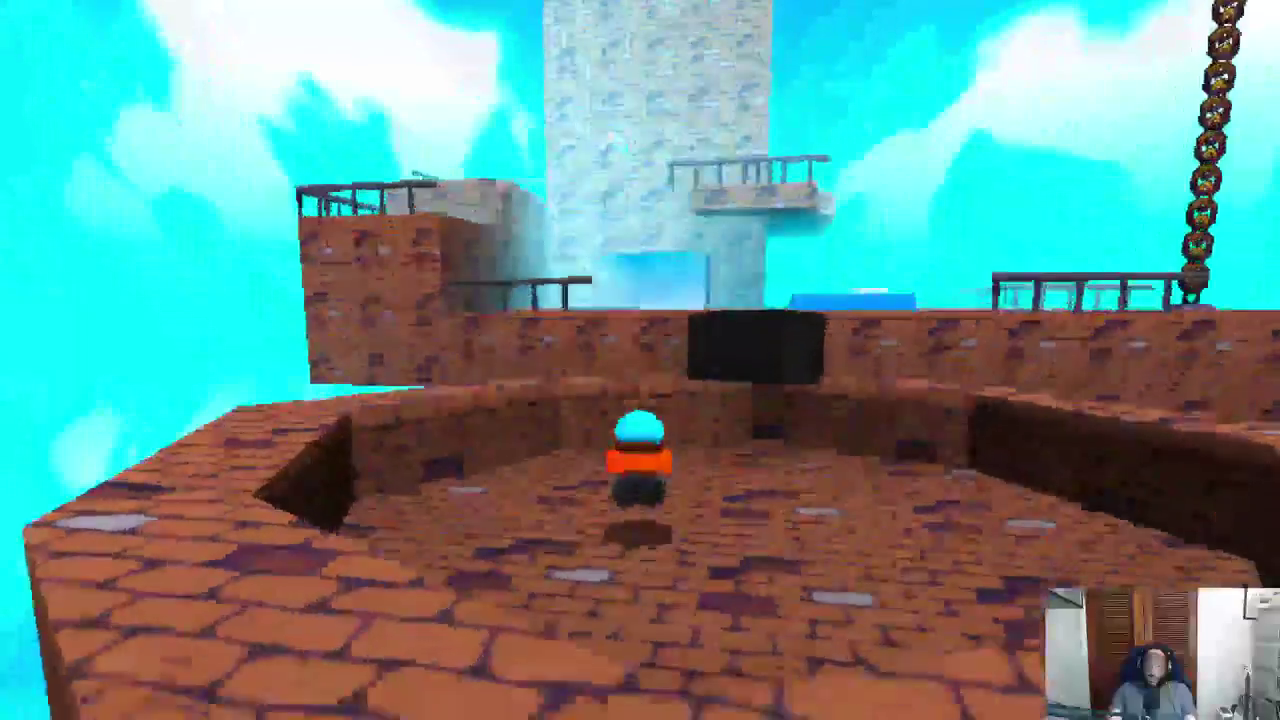
Run down the dark ramp and jump onto the brick ledge toward the ice blocks.
key("w")
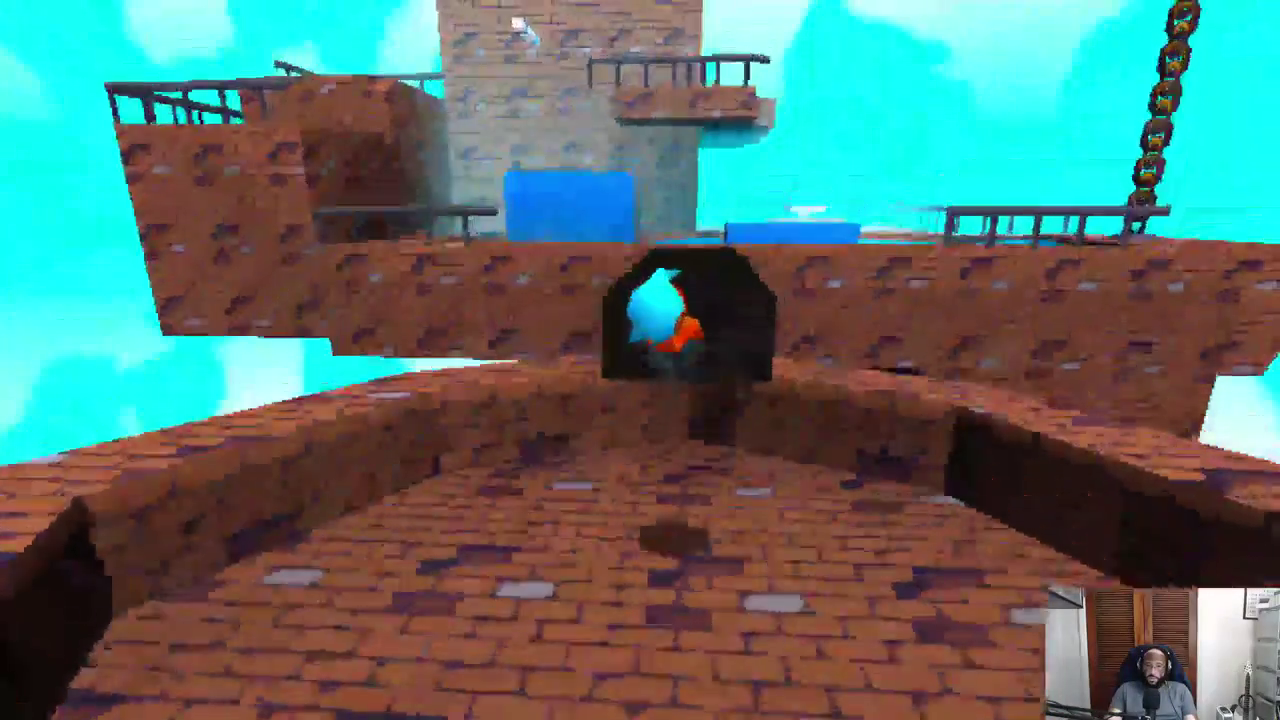
key("w")
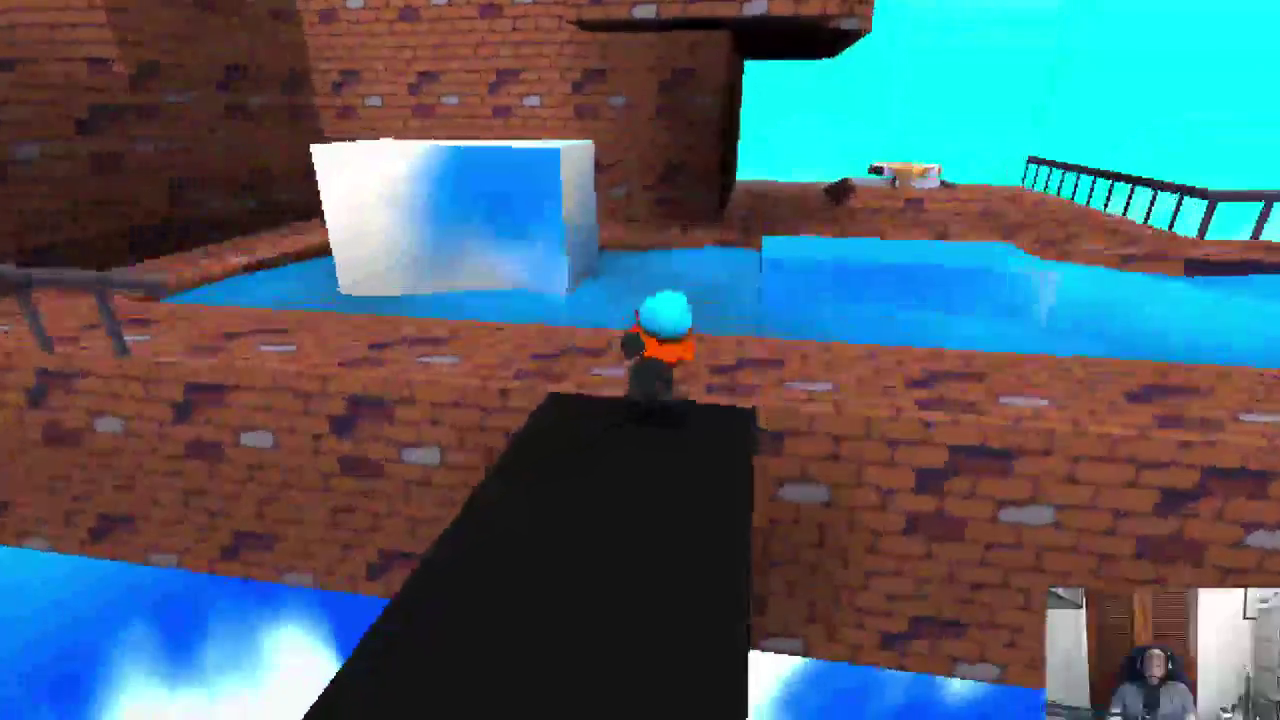
key("space")
key("w")
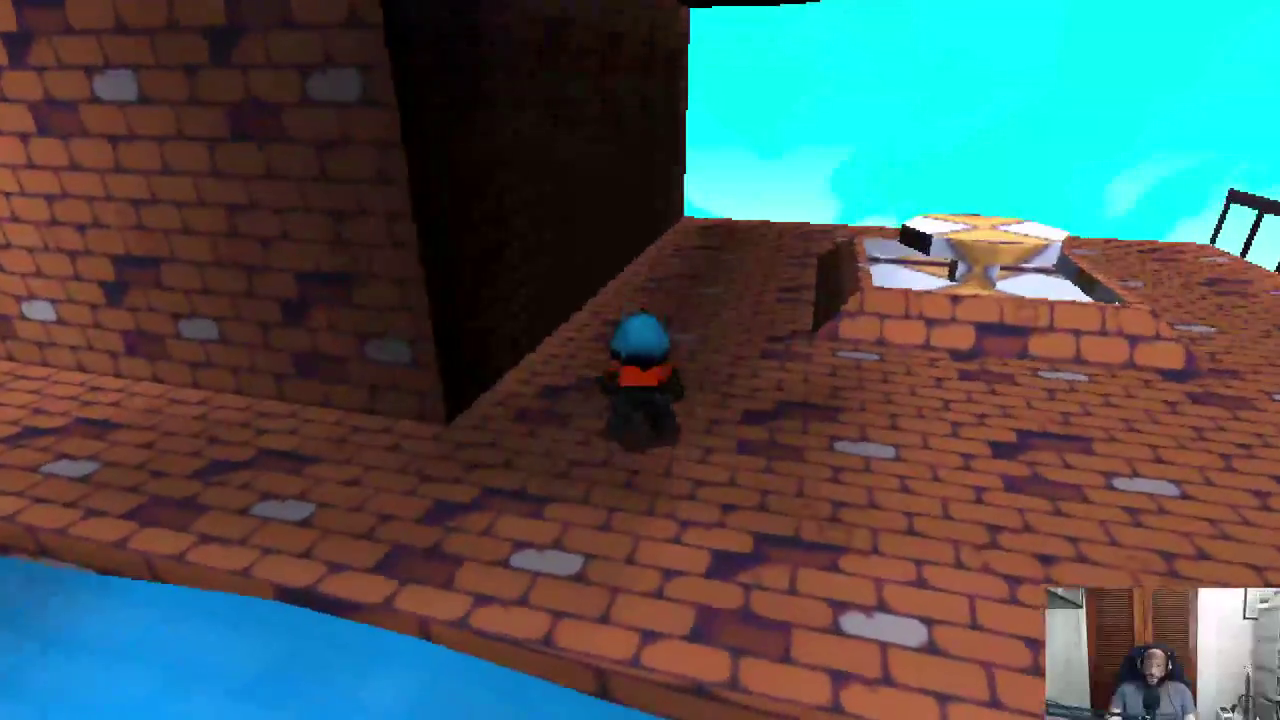
key("w")
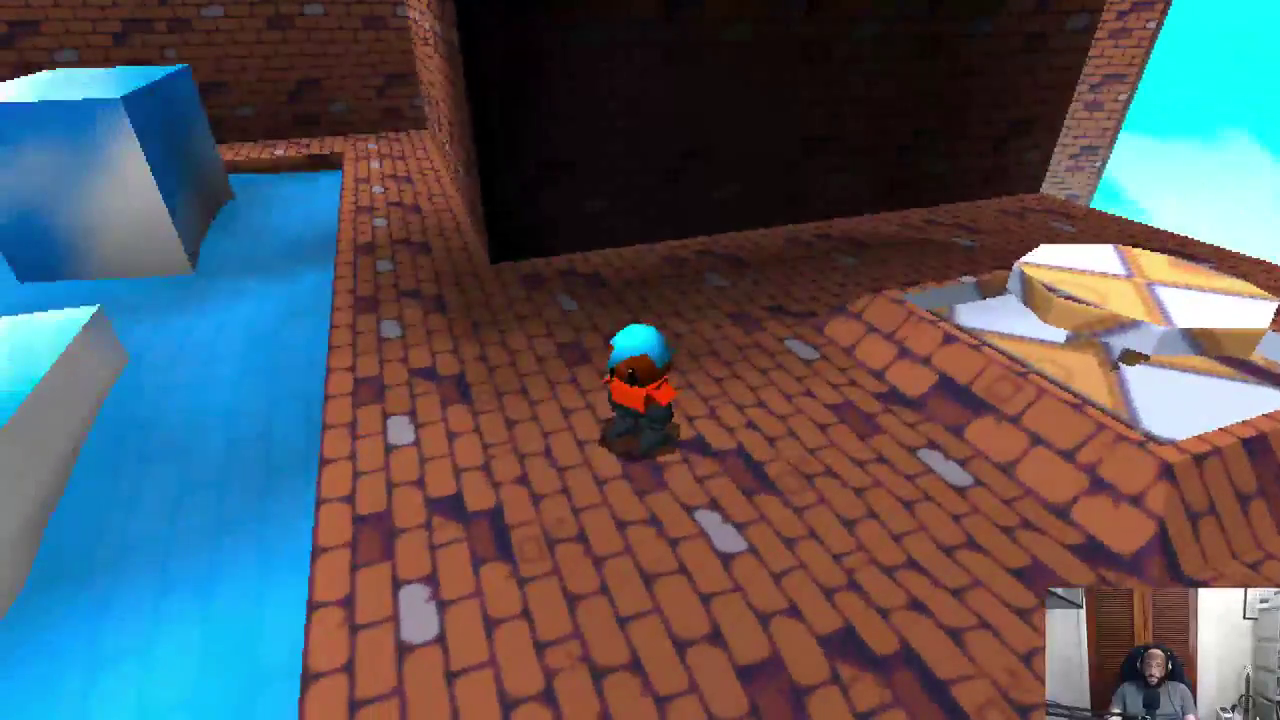
Skate around the ice block along the water channel and jump out of the water.
key("w")
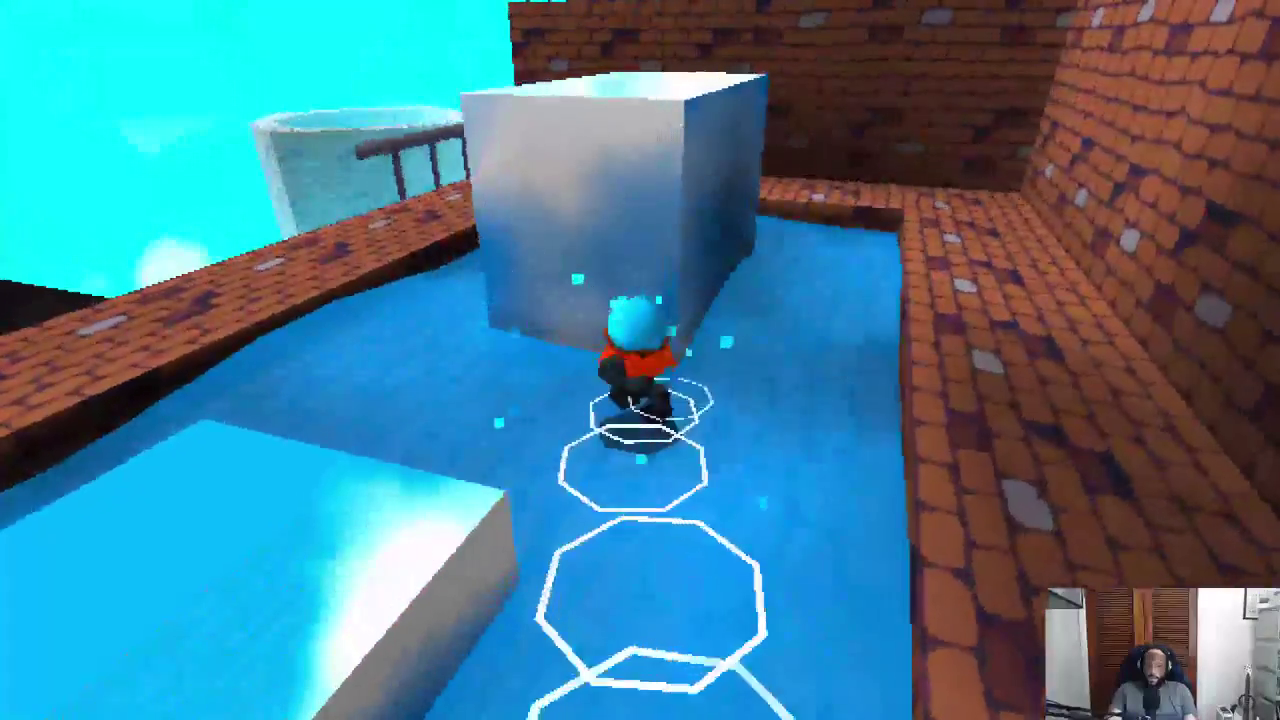
key("w")
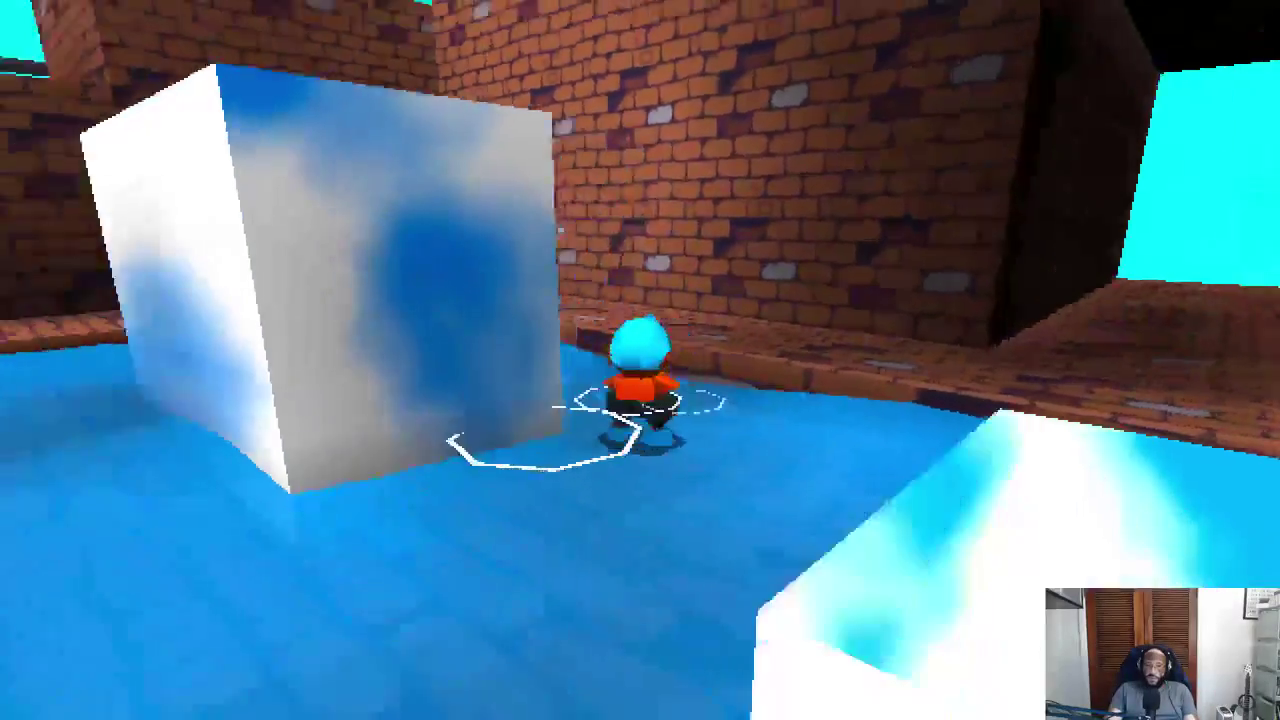
key("w")
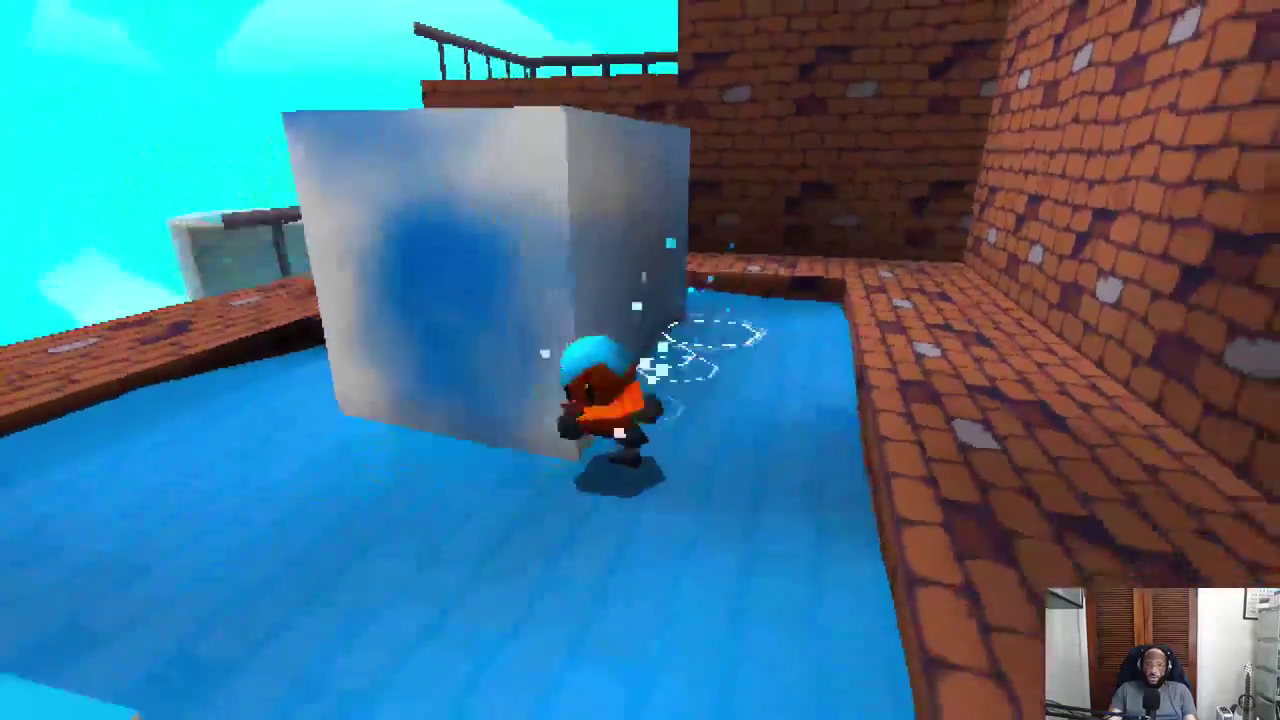
key("w")
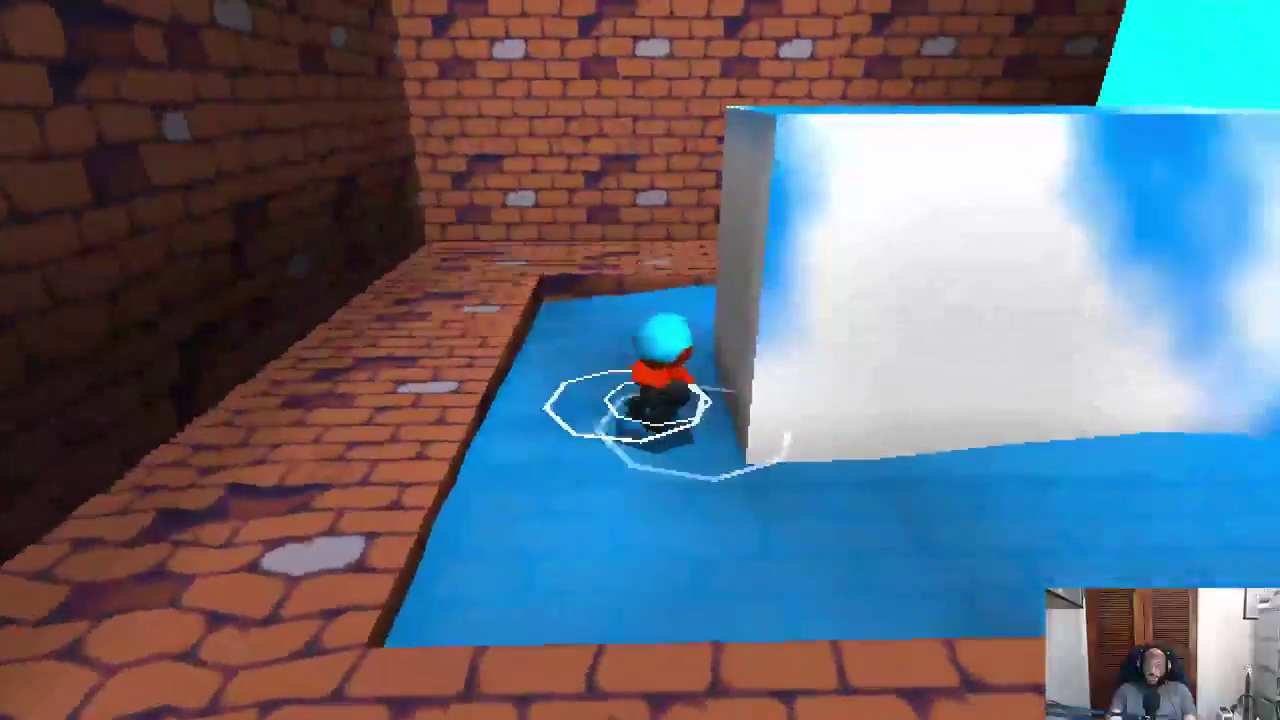
key("w")
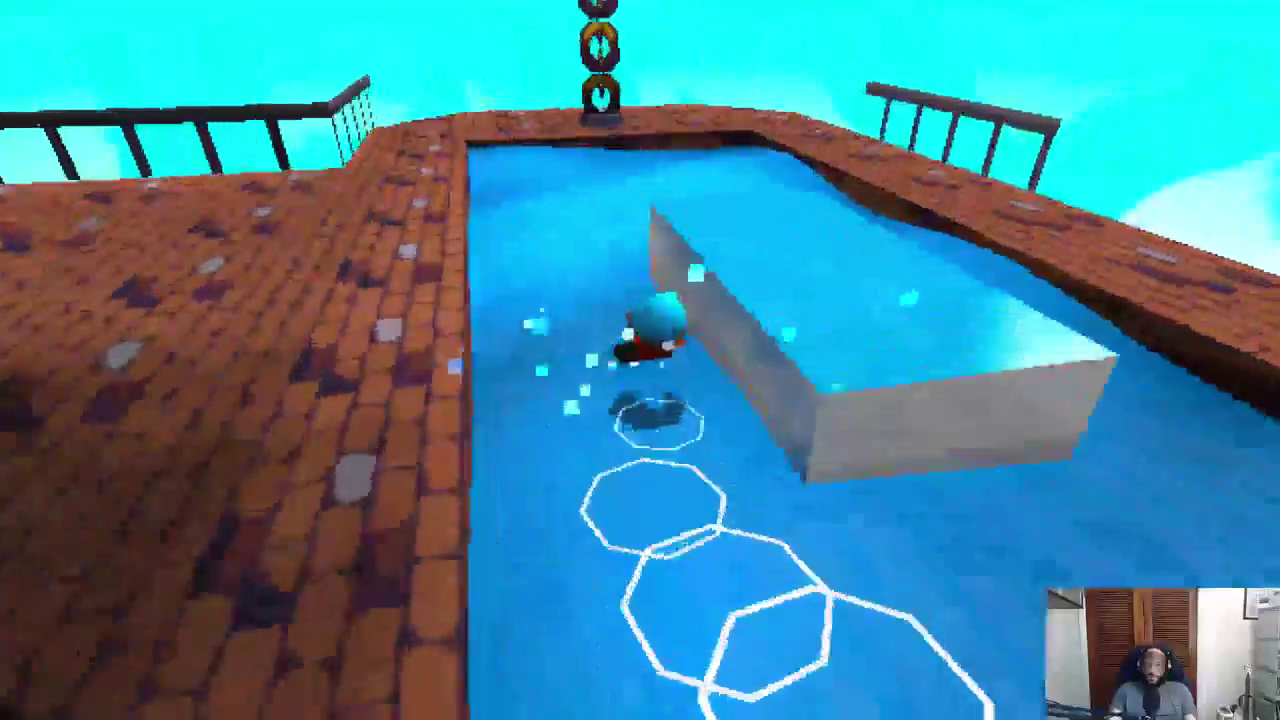
key("space")
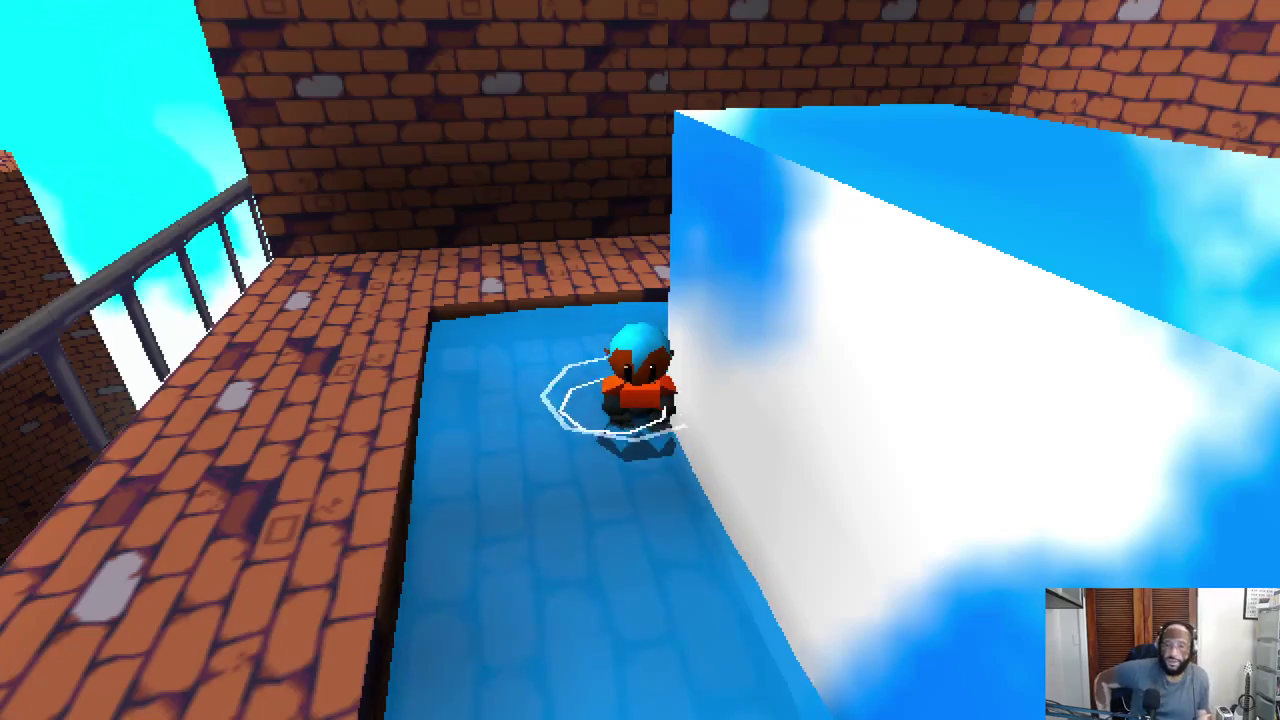
Swim beside the ice block, climb the ice blocks, and jump onto the brick ledge by the wall.
key("w")
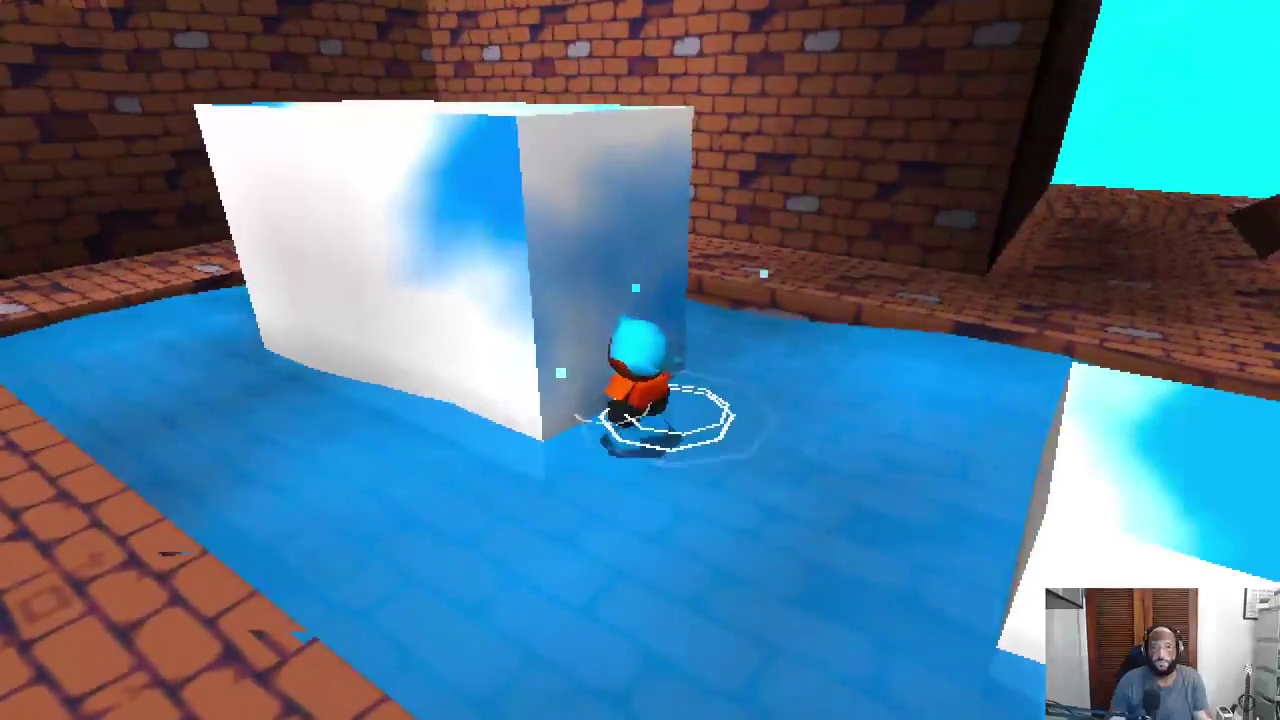
key("w")
key("space")
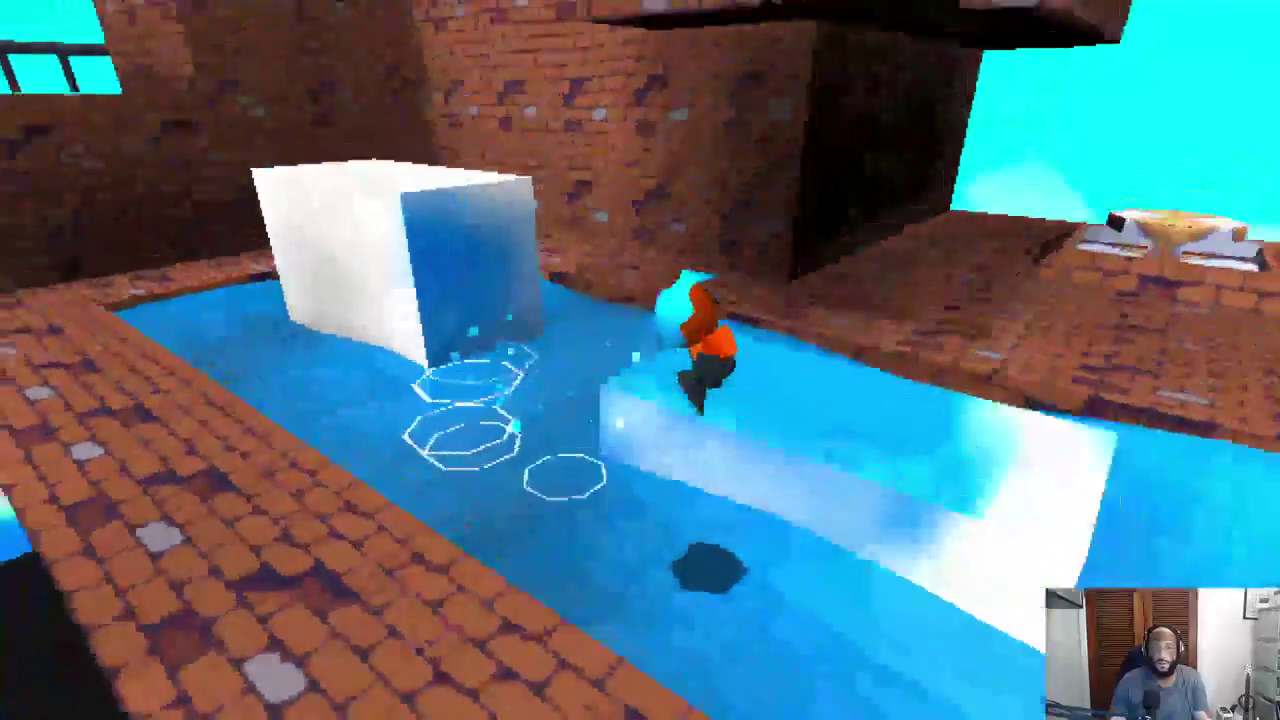
key("space")
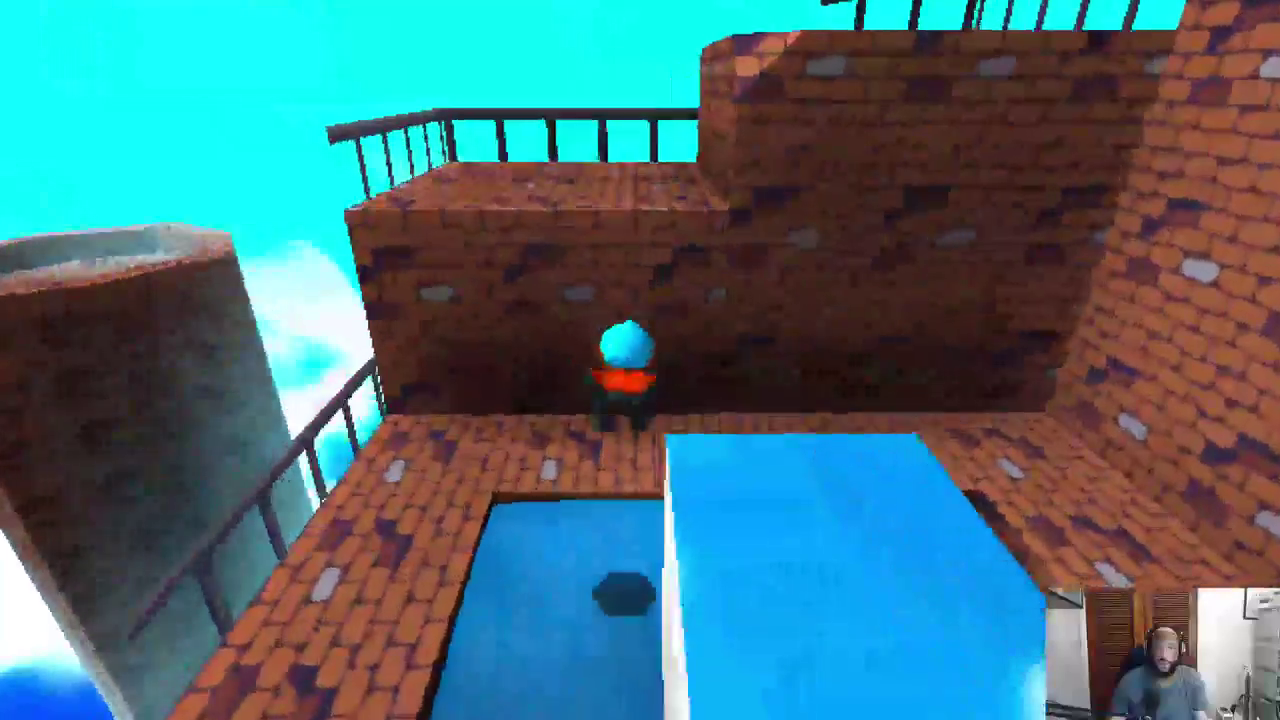
key("s")
key("d")
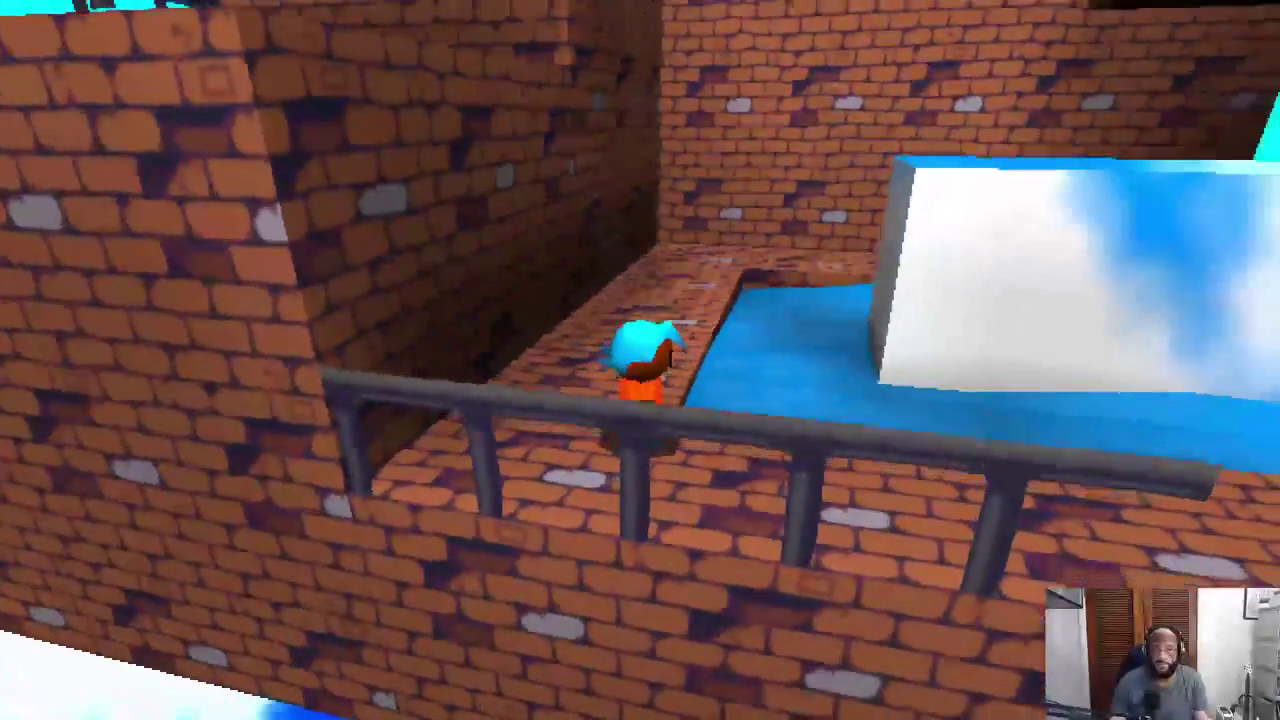
key("s")
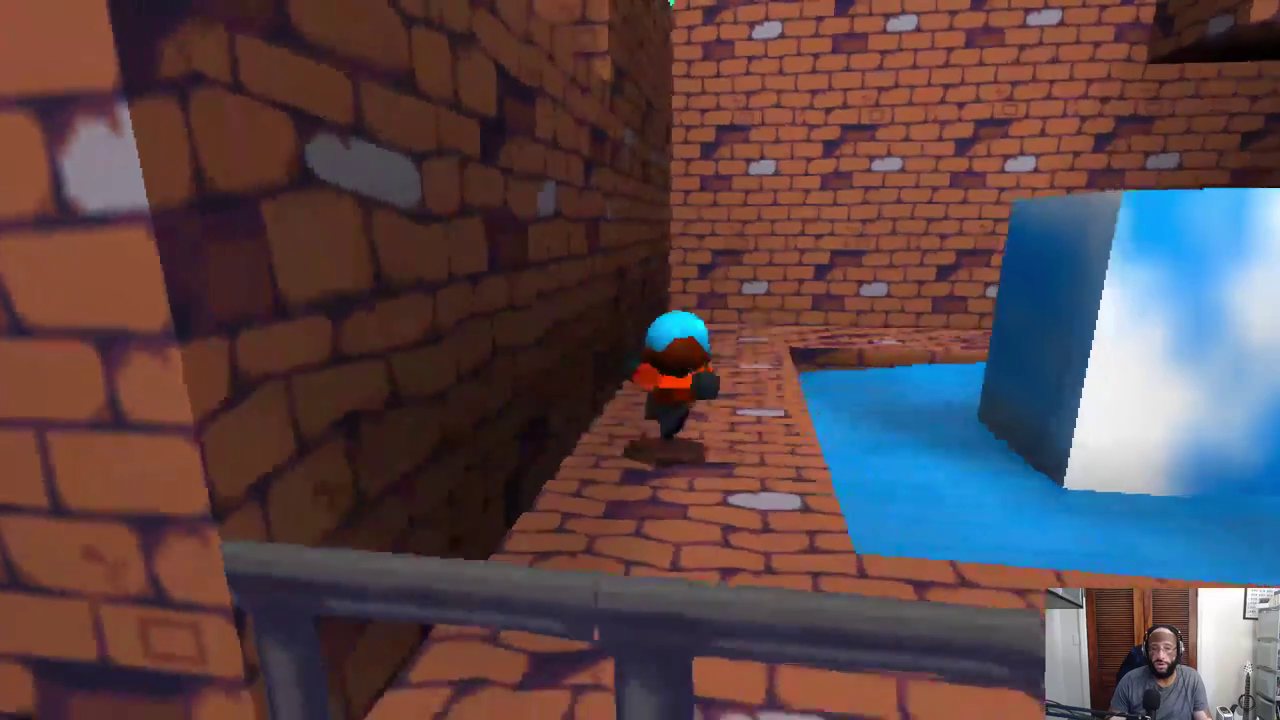
Climb the back brick wall to the ledge below the green strip and walk along the walkway.
key("w")
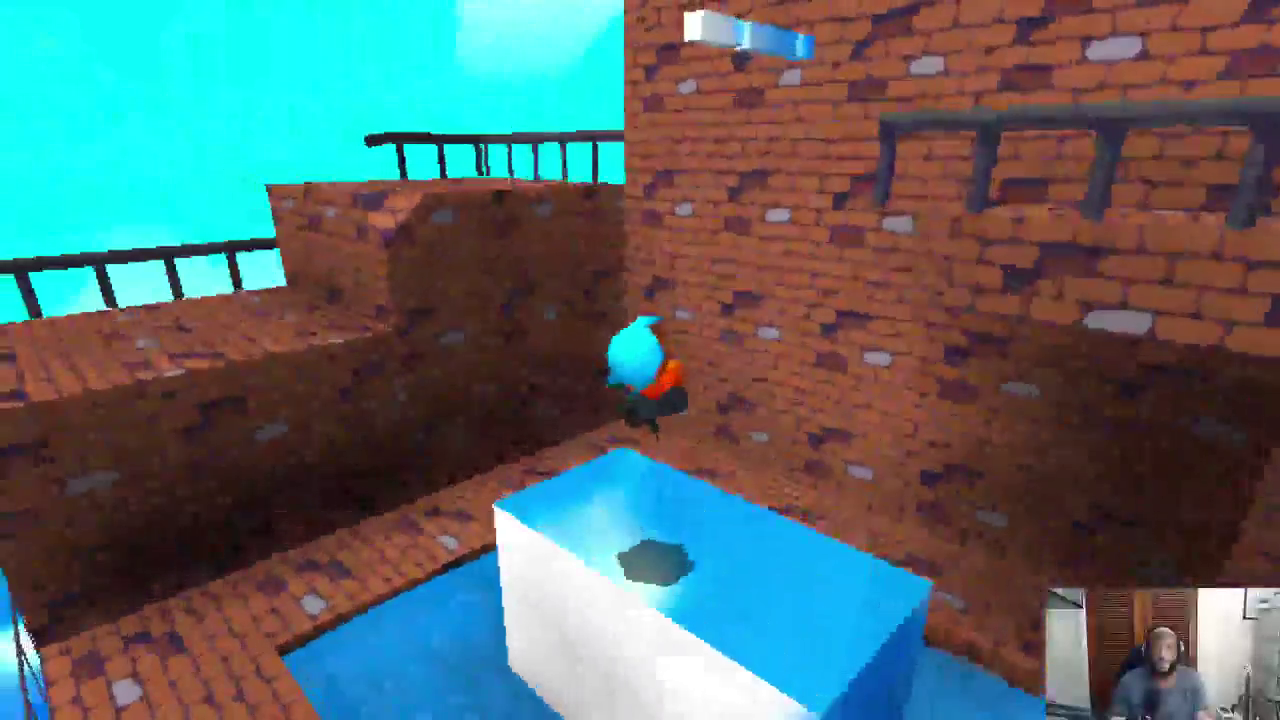
key("w")
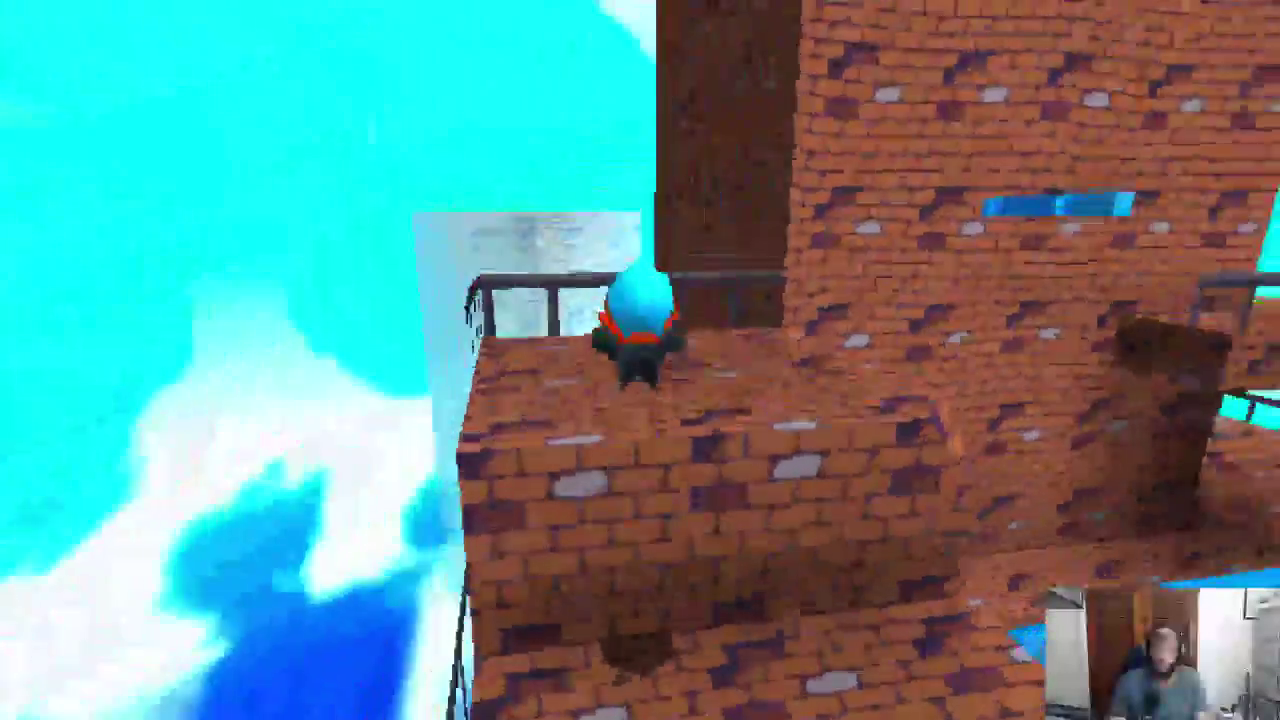
key("space")
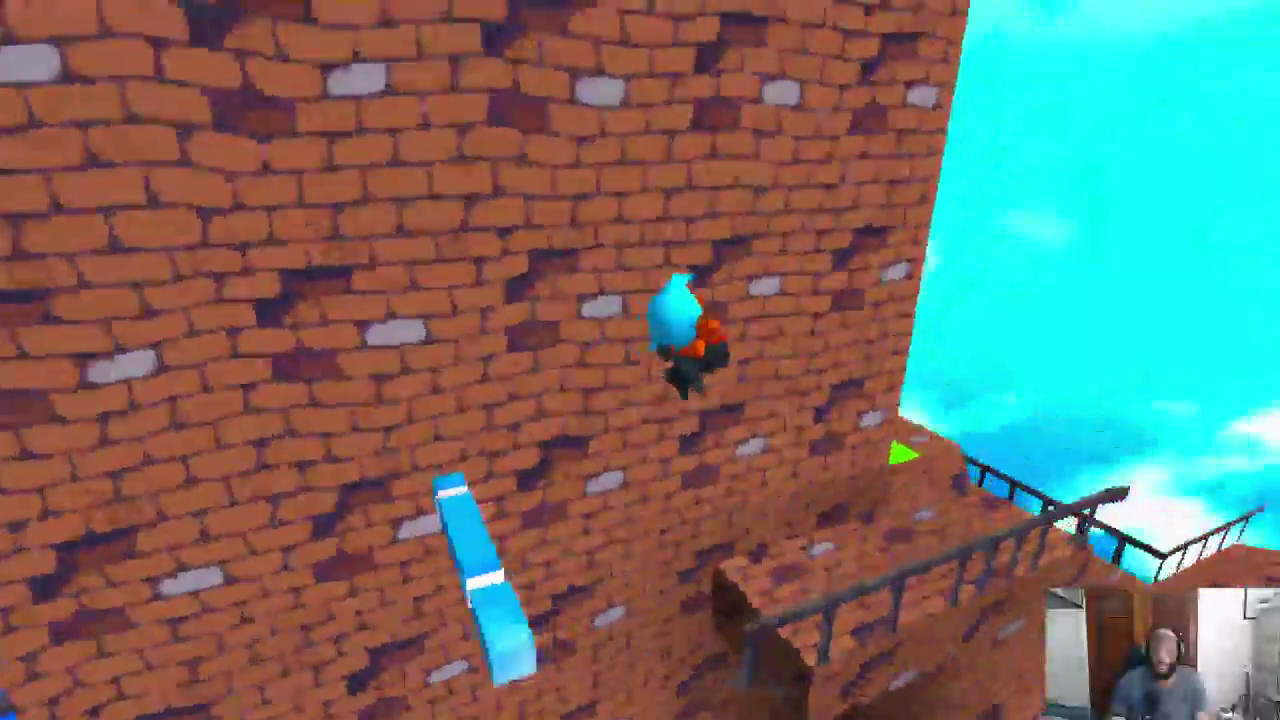
key("w")
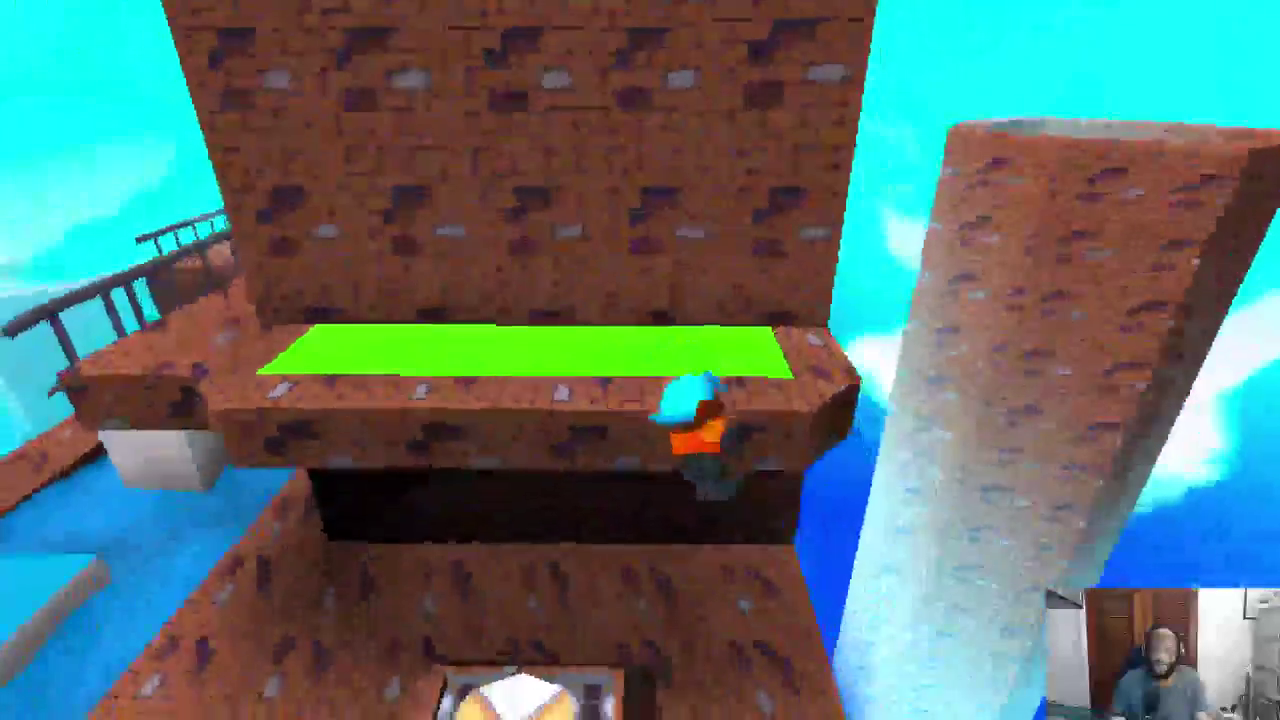
key("w")
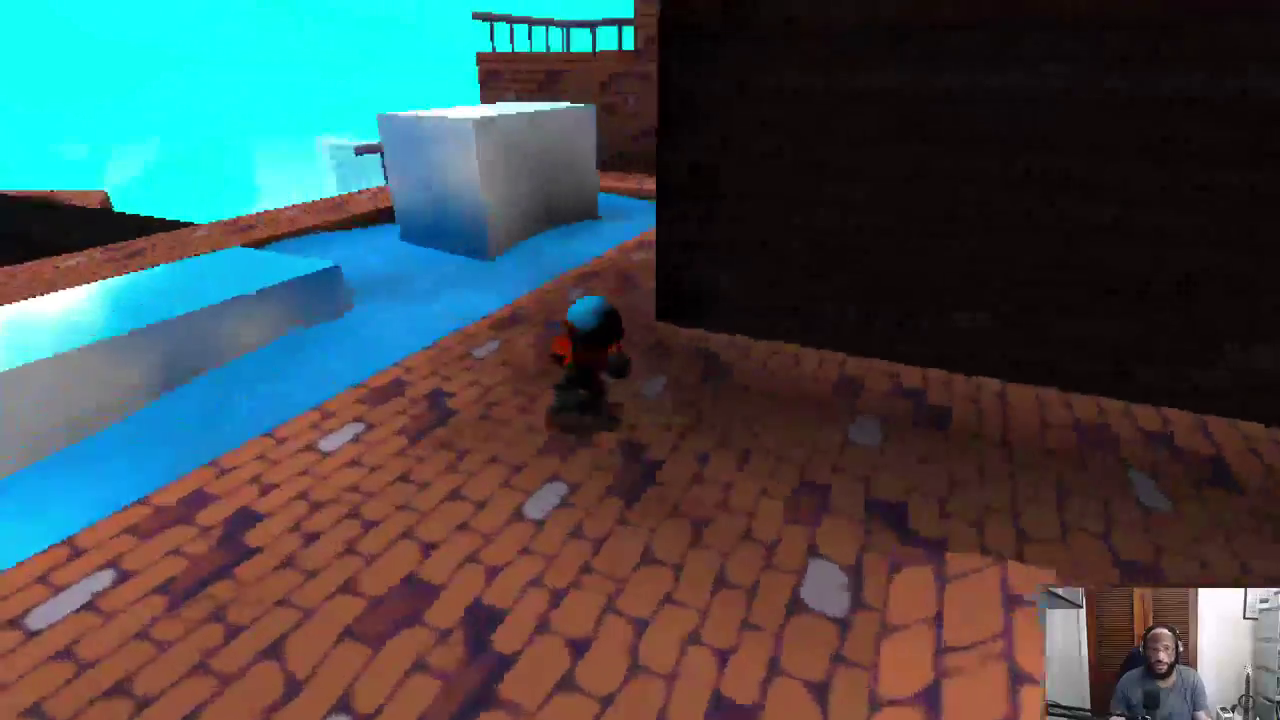
key("w")
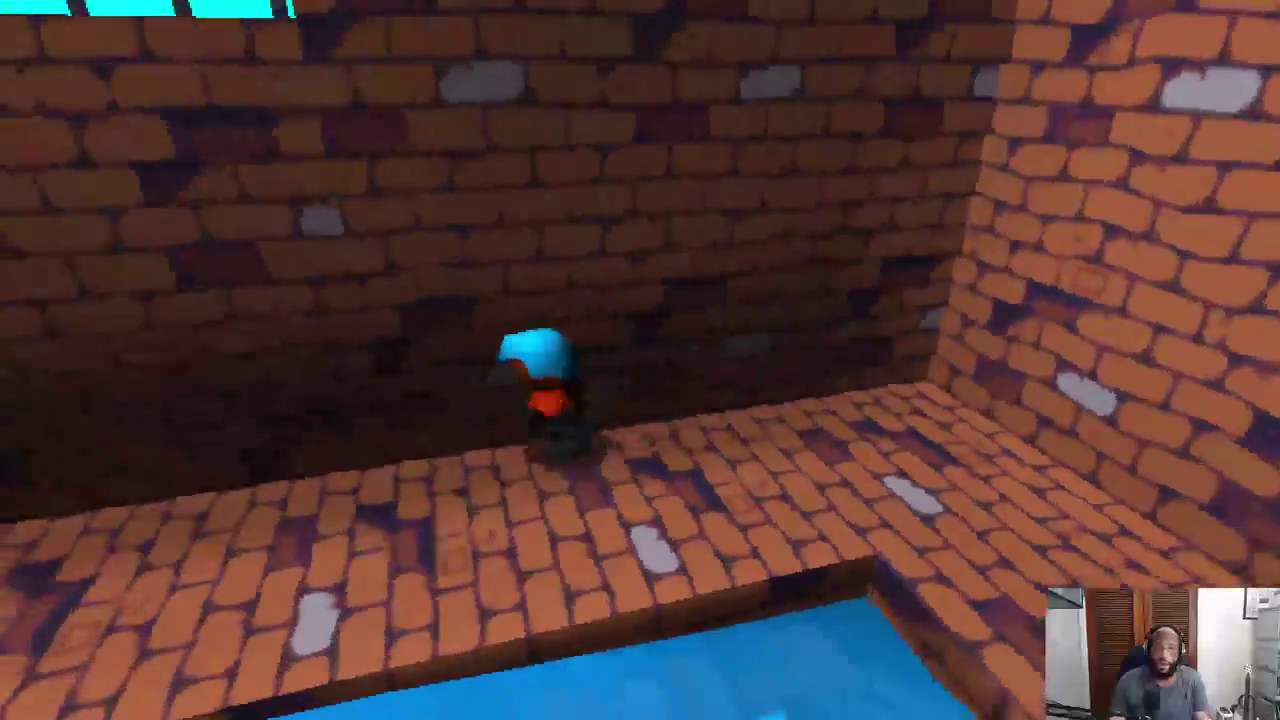
Jump via the ice block and blue ledge onto the green platform, then drop to the floor.
key("w")
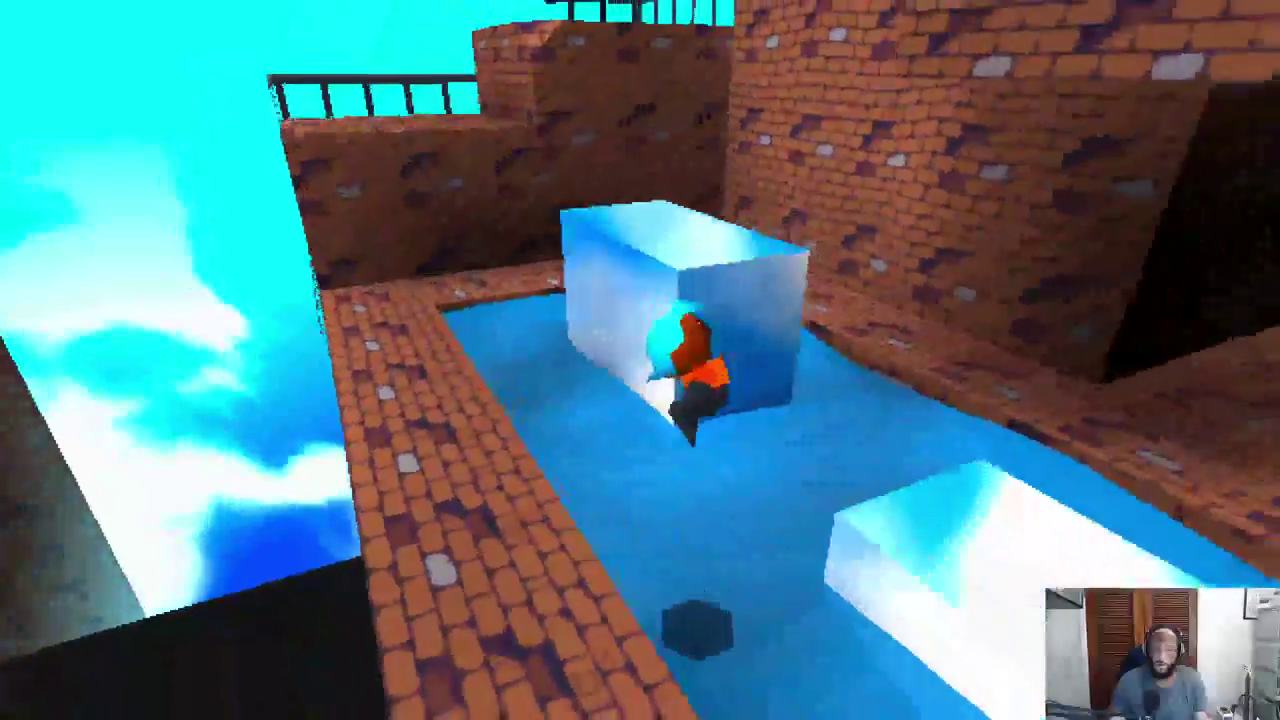
key("space")
key("space")
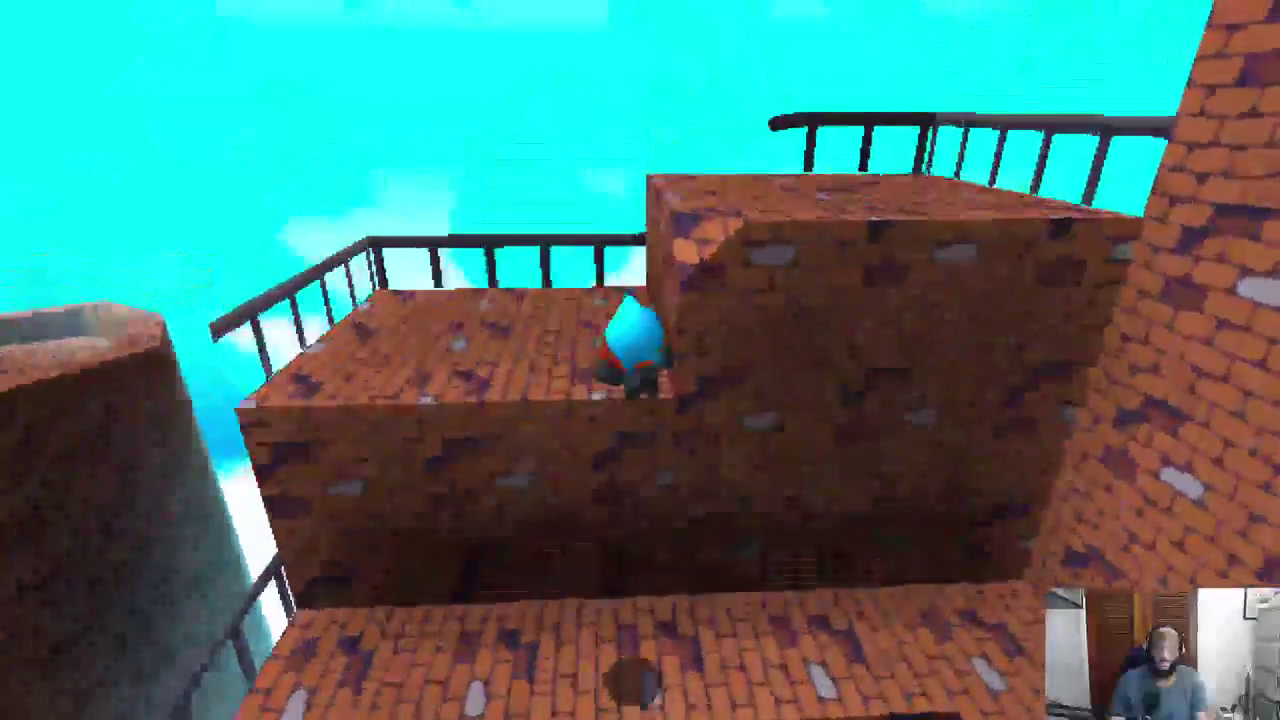
key("w")
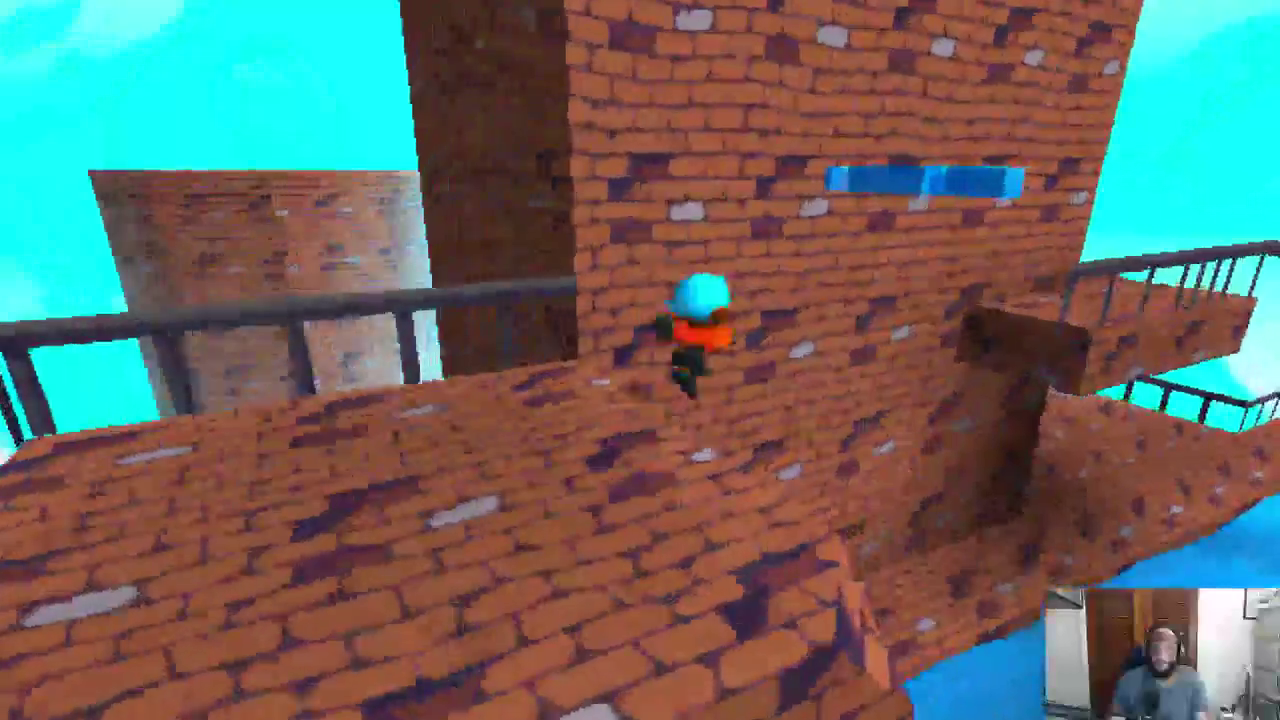
key("space")
key("w")
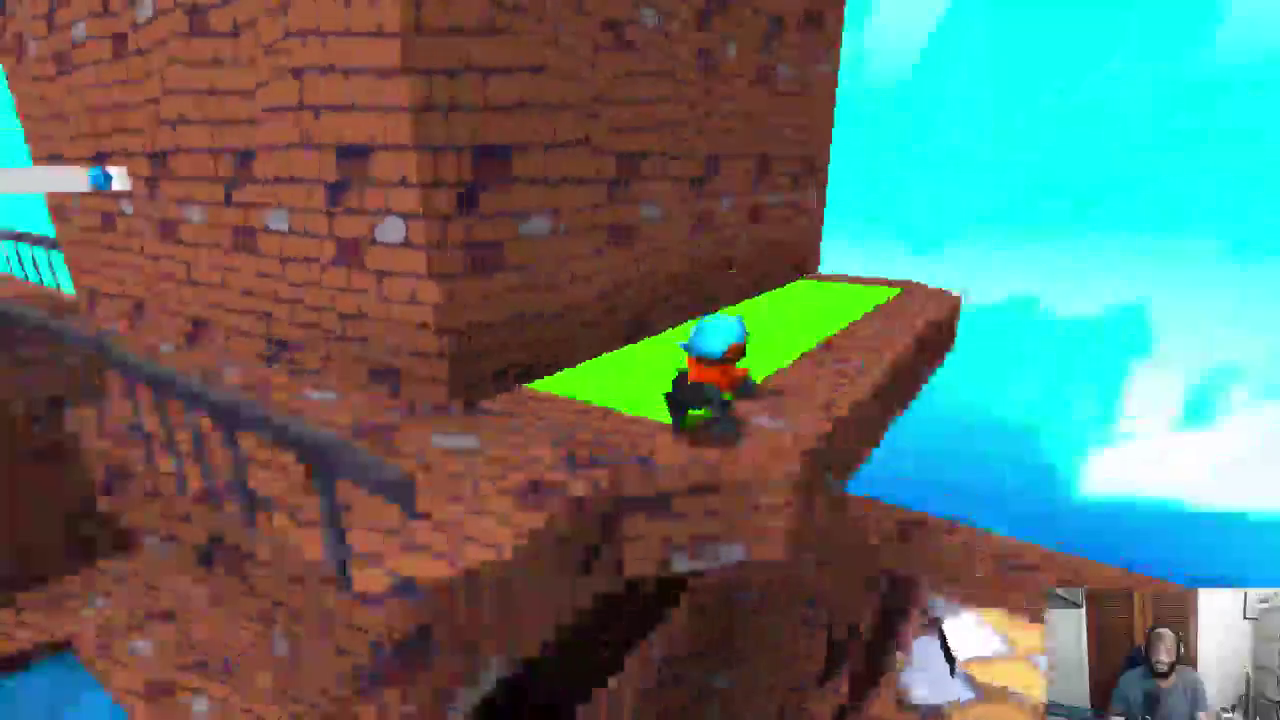
key("w")
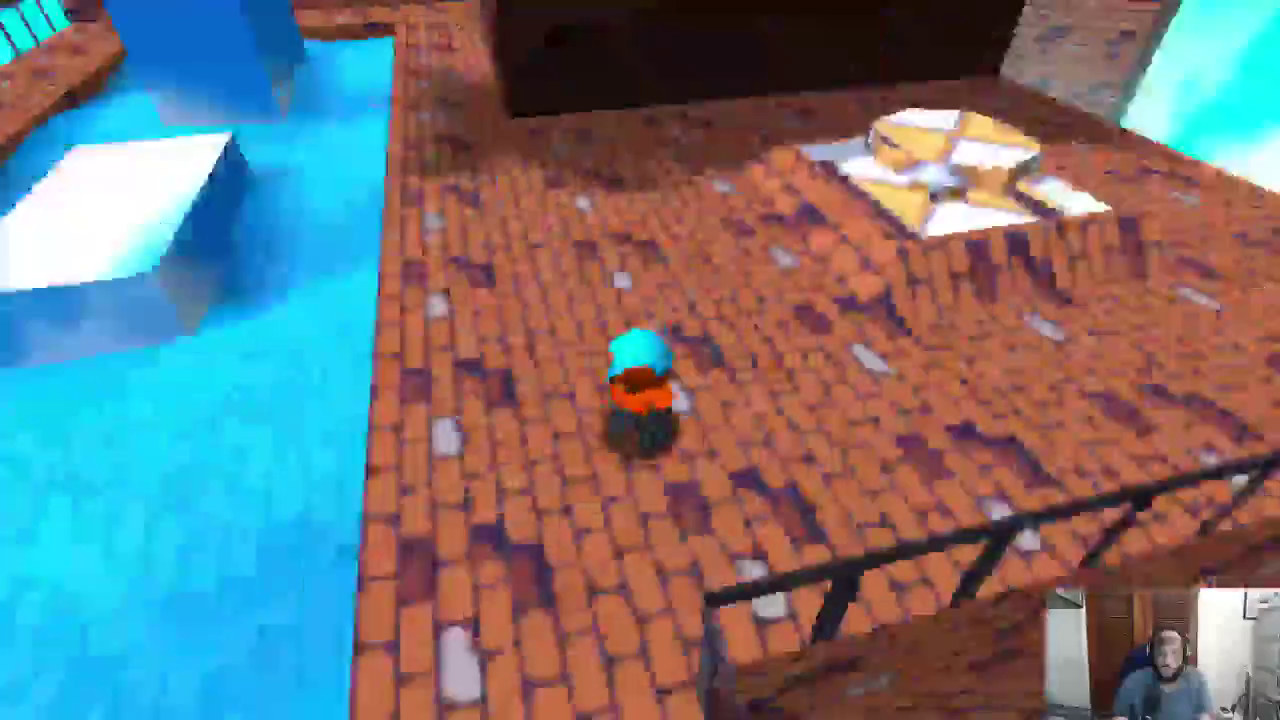
Switch to Blender, select a map block, and view the level from straight above.
key("alt+Tab")
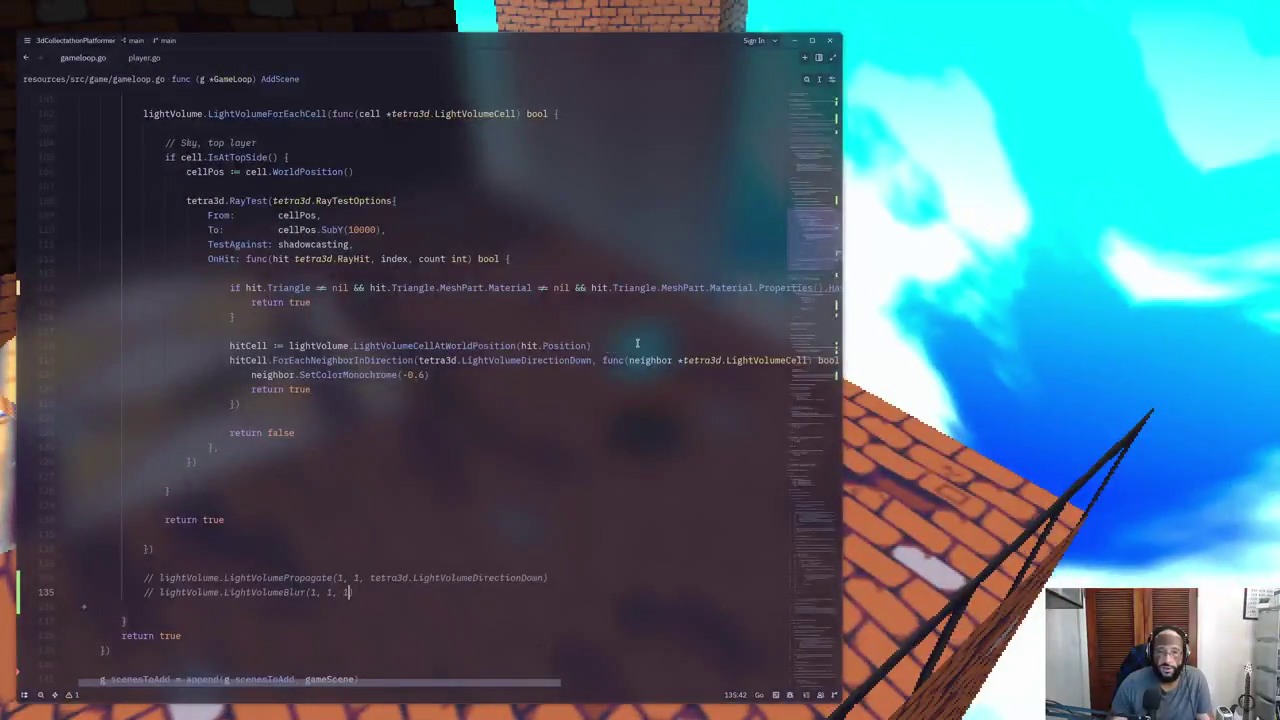
key("super")
scroll(632, 357, "down", 5)
mouse_move(632, 357)
middle_mouse_down()
mouse_move(422, 405)
mouse_move(450, 440)
middle_mouse_up()
left_click(410, 405)
key("KP_7")
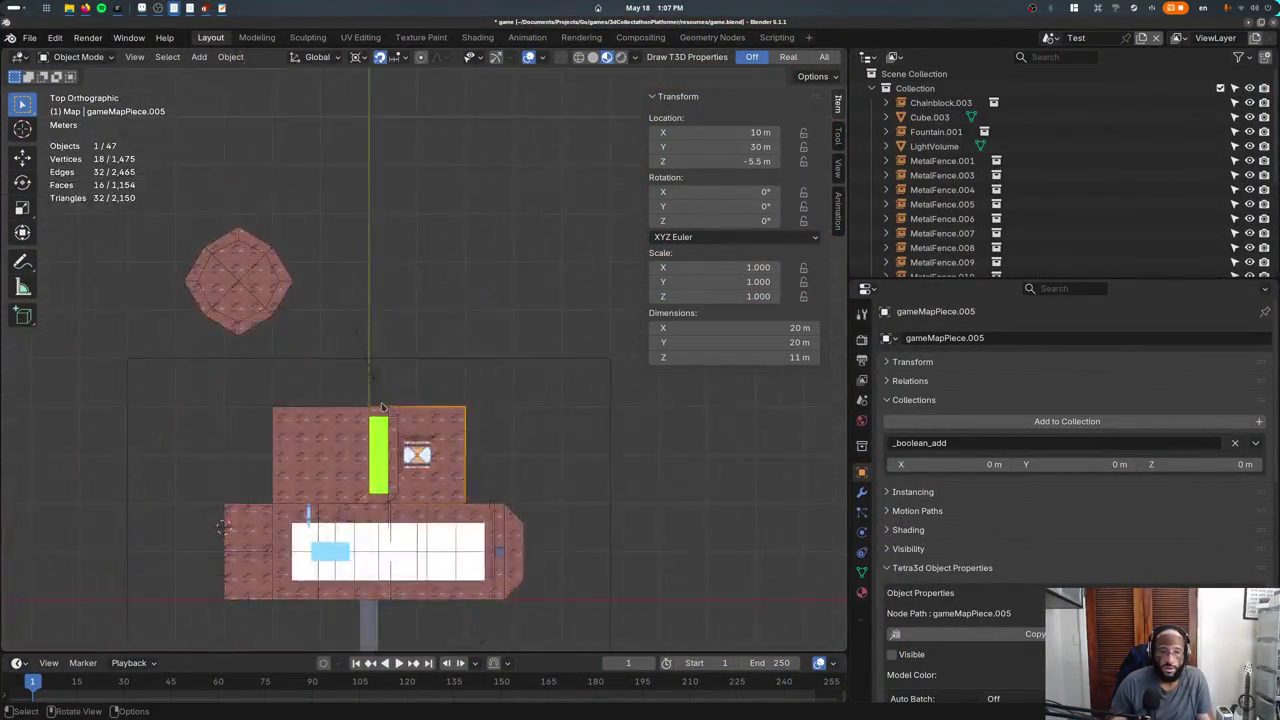
Make a linked duplicate gameMapPiece.004 of the map block, 20 m further along Y, previewing in wireframe.
key("shift+z")
key("shift+d")
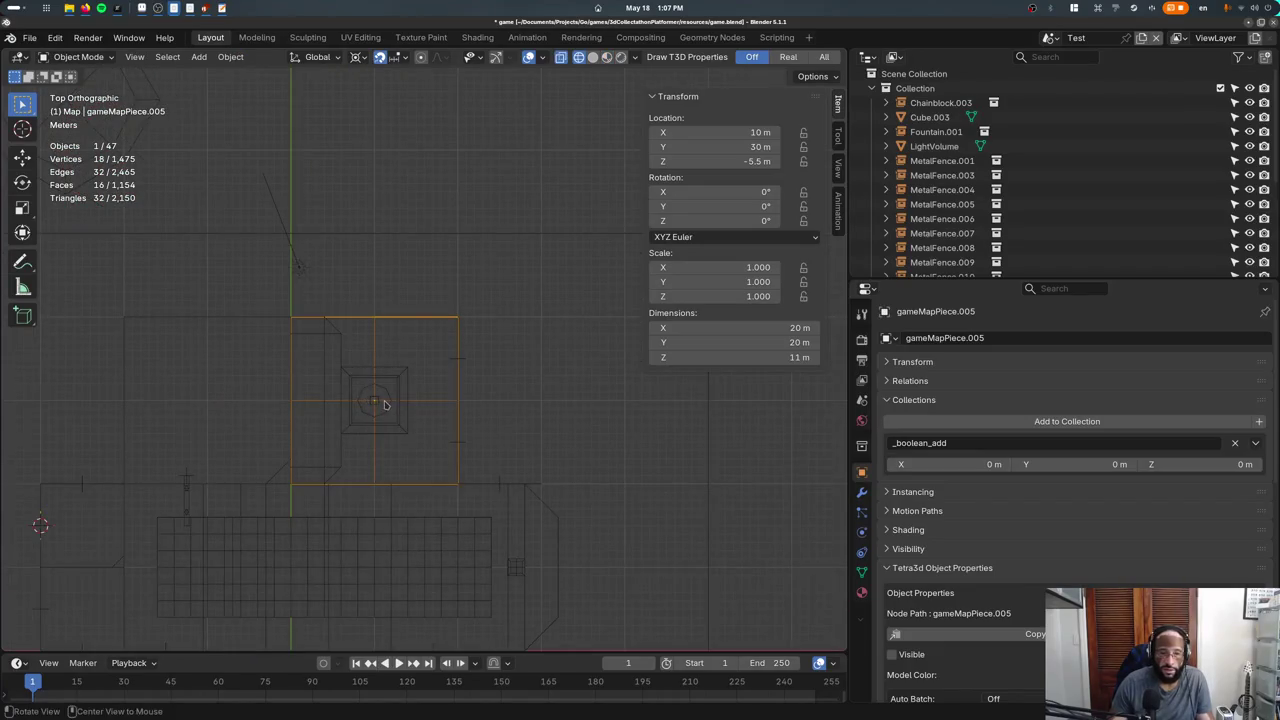
left_click(386, 233)
middle_click_drag(386, 233, 420, 331)
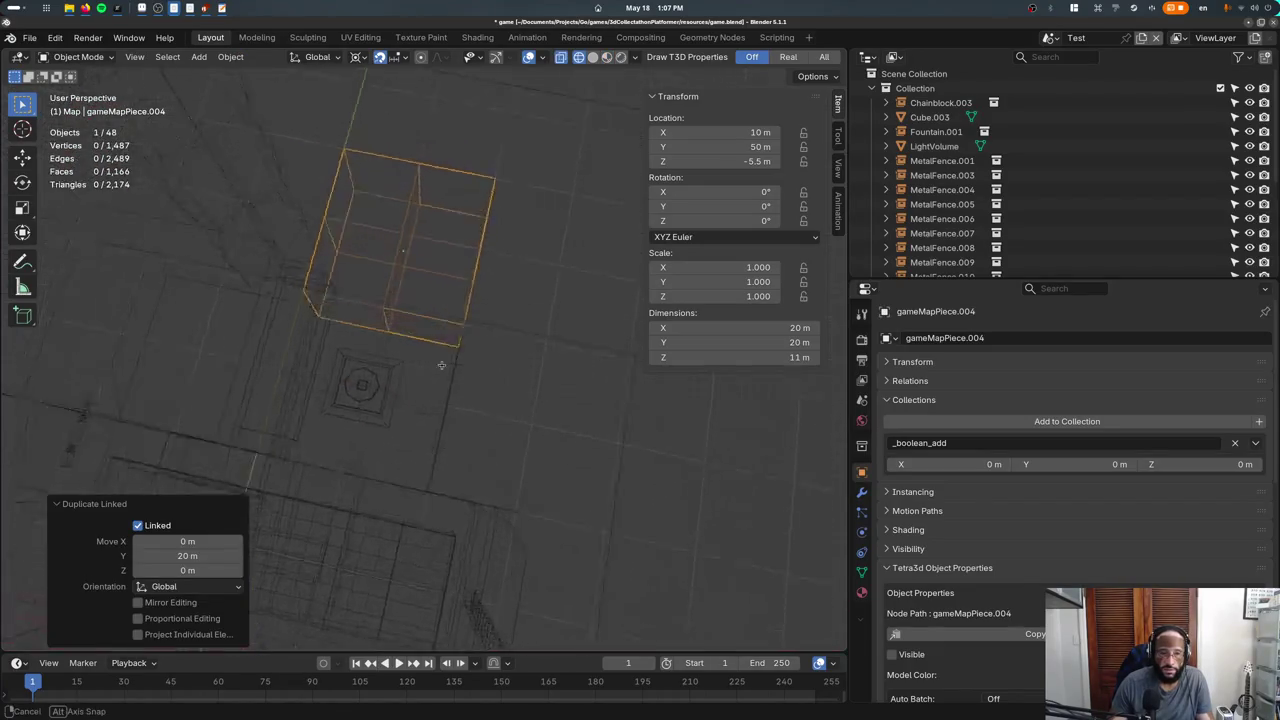
middle_click_drag(448, 389, 470, 400)
key("shift+z")
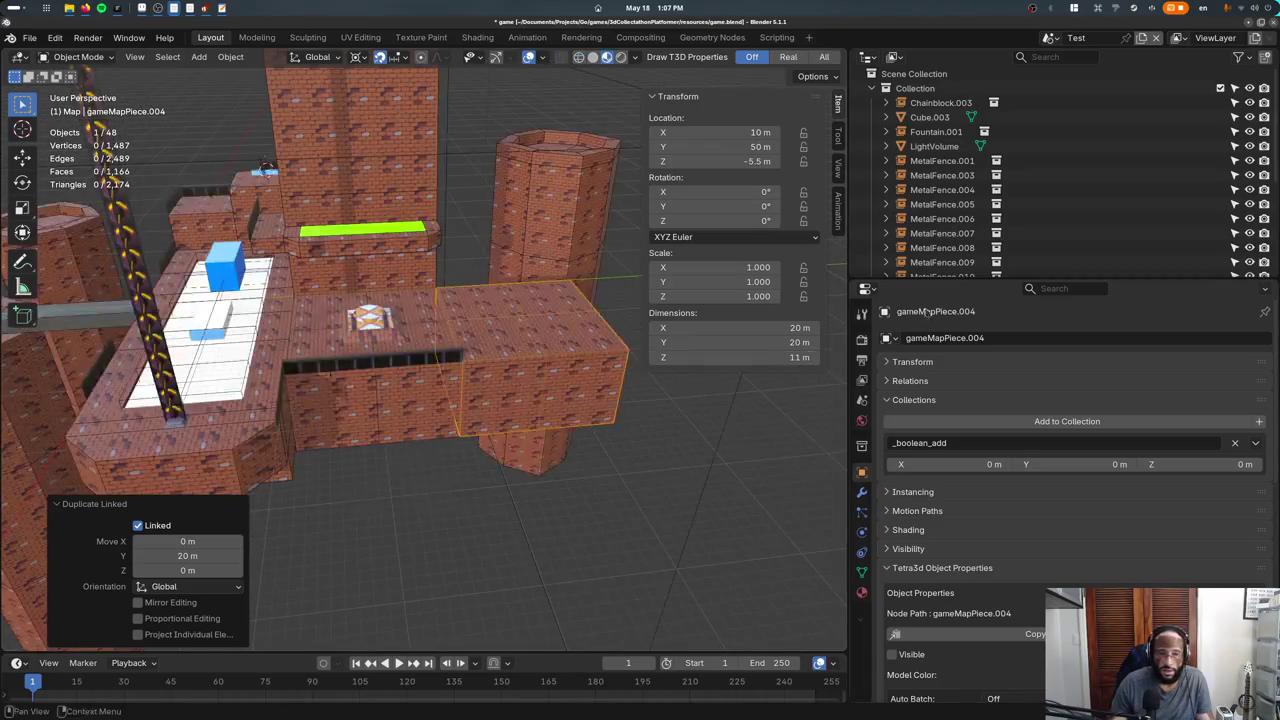
scroll(951, 217, "down", 5)
left_click(910, 262)
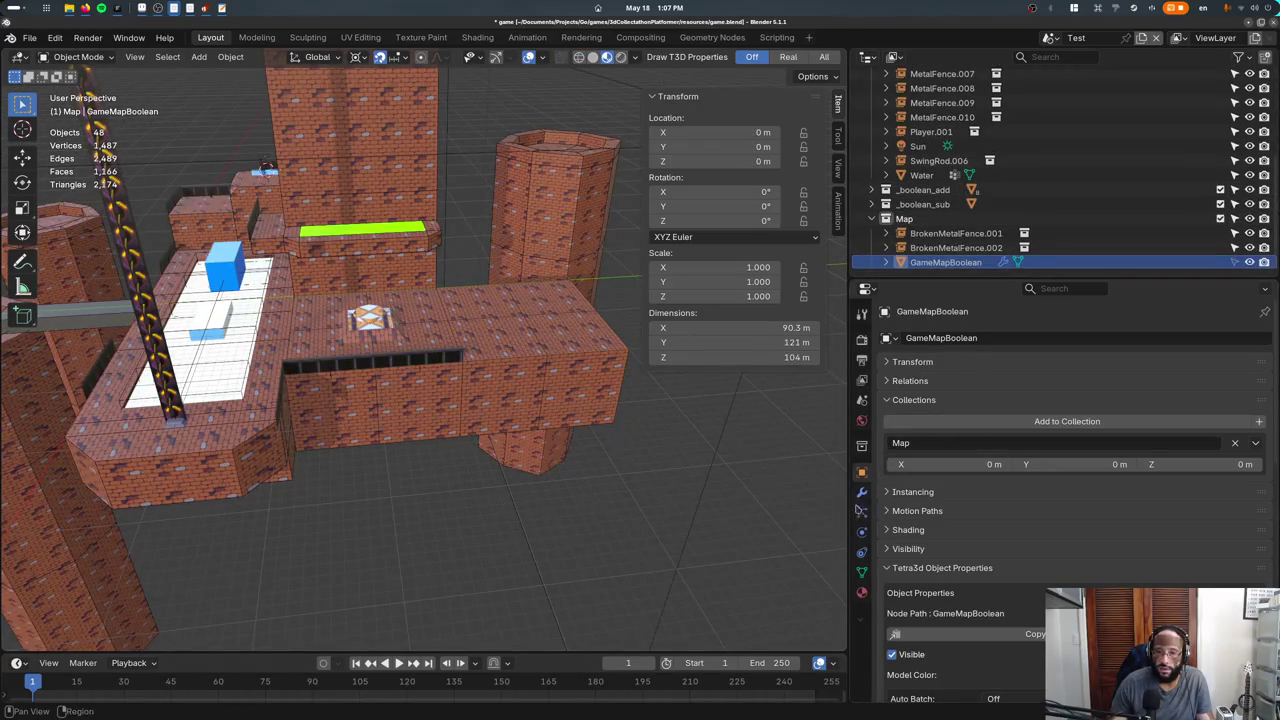
Try the Float solver on GameMapBoolean's union boolean, revert to Exact, and briefly grab the duplicated block.
left_click(862, 493)
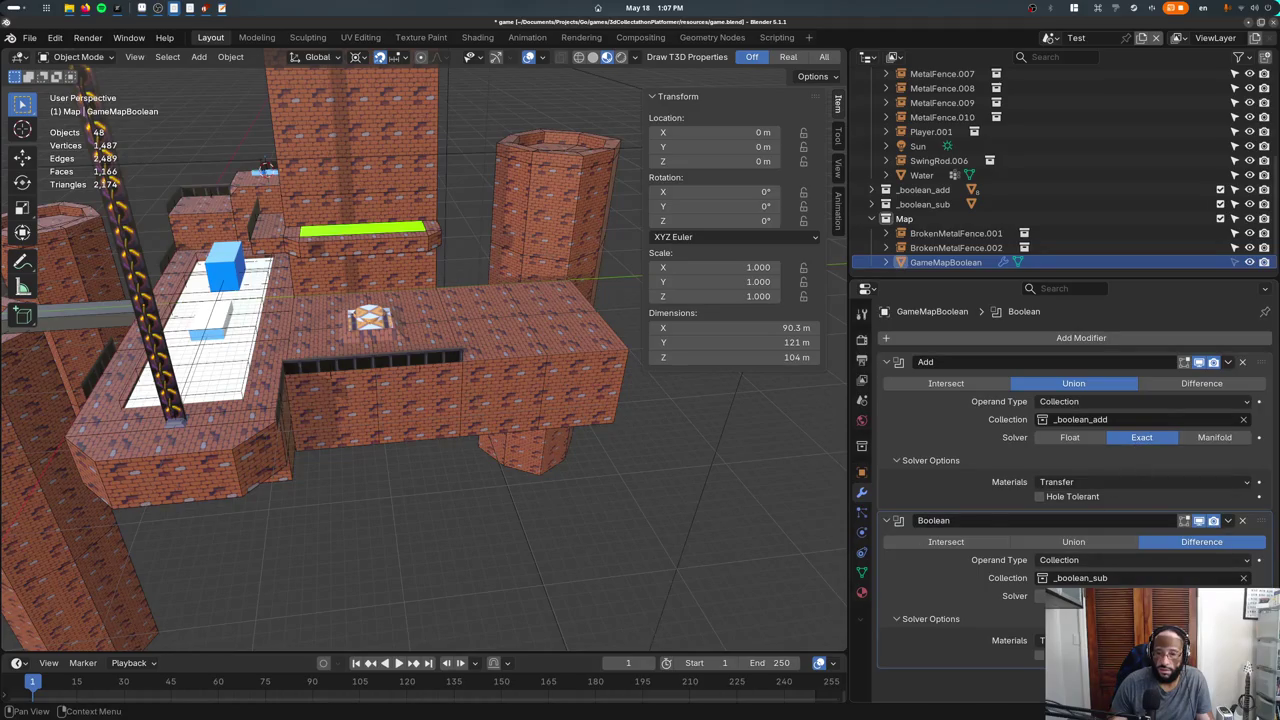
left_click(1085, 439)
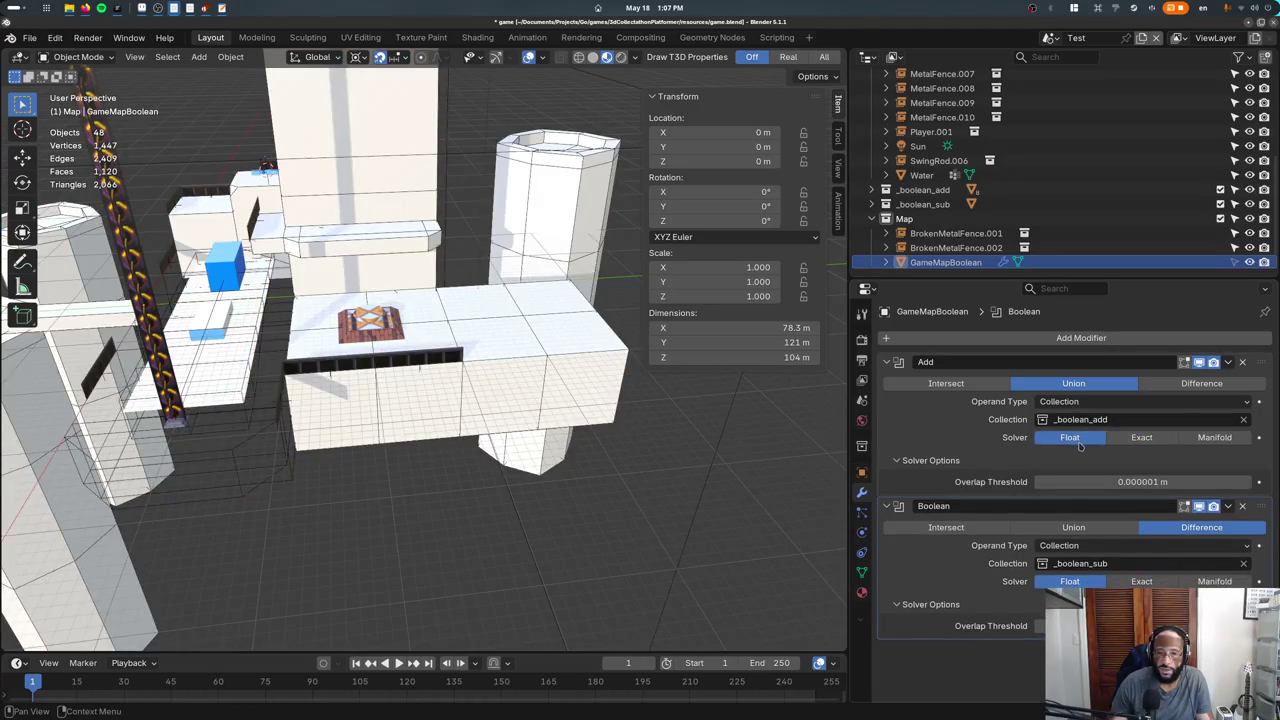
left_click(1122, 447)
left_click(444, 371)
key("g")
right_click(444, 371)
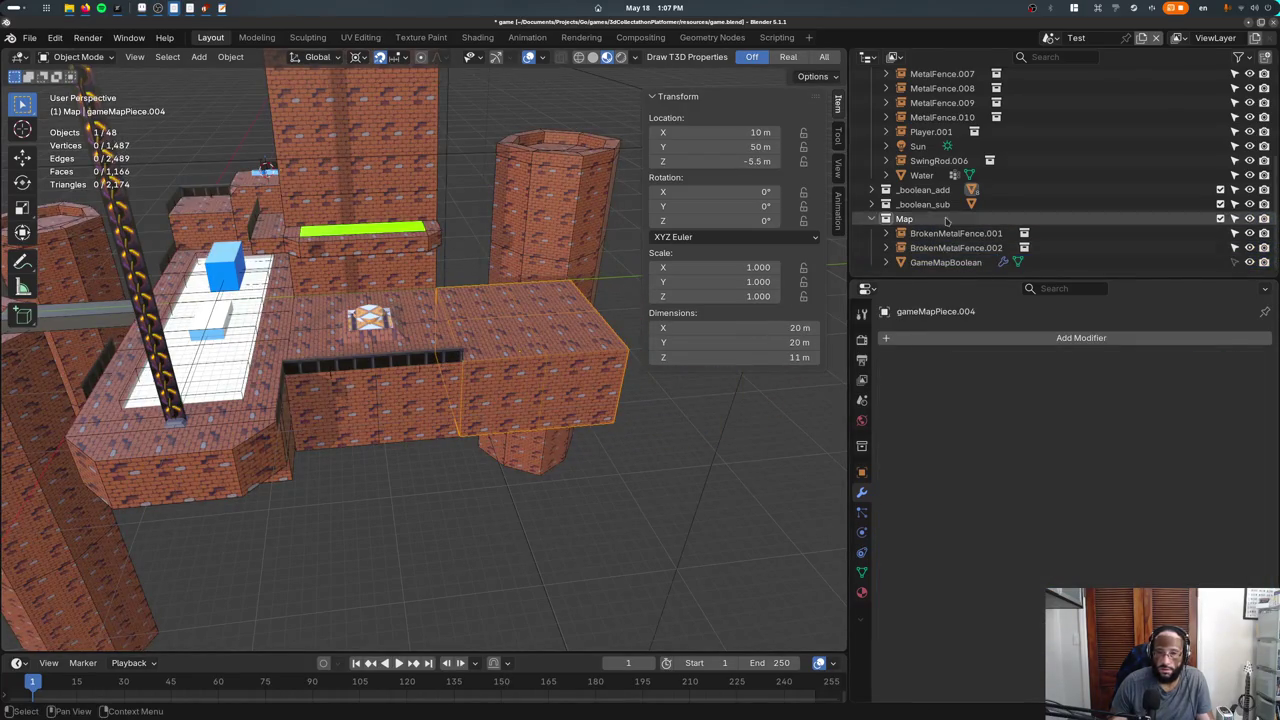
Set GameMapBoolean's union boolean to Index Based materials and the Float solver.
left_click(945, 262)
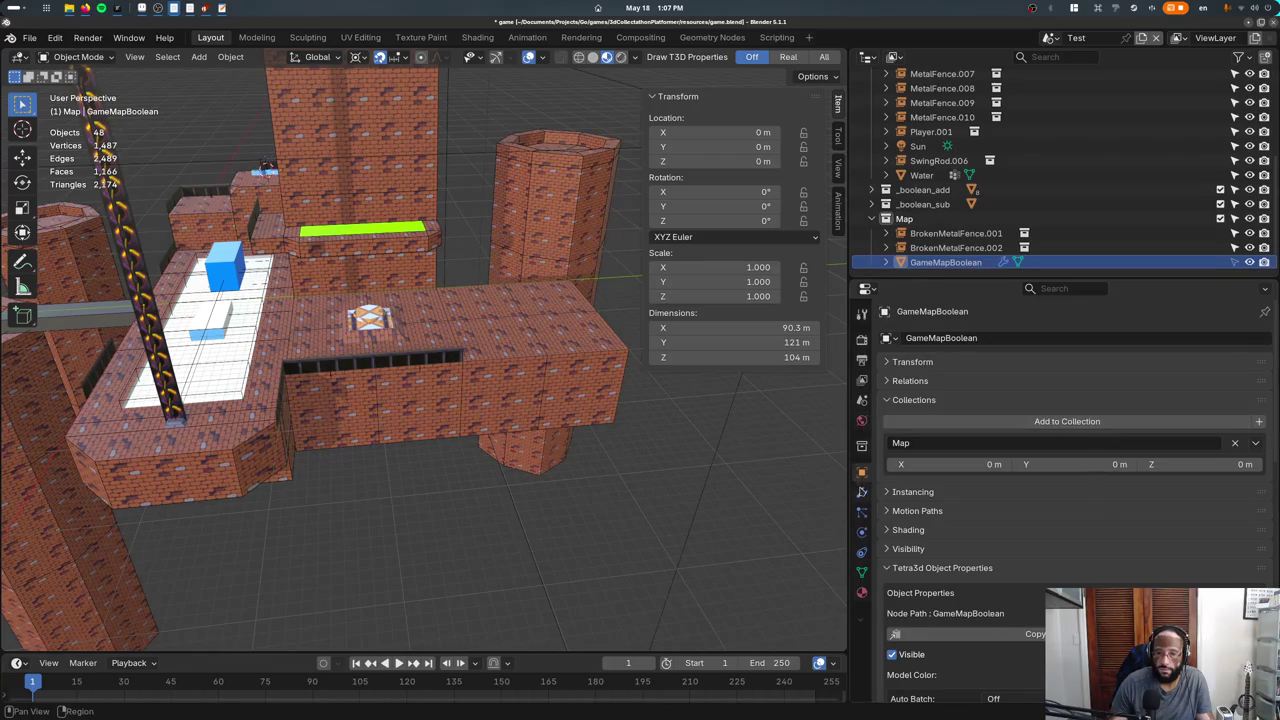
left_click(862, 491)
left_click(1080, 481)
left_click(1076, 500)
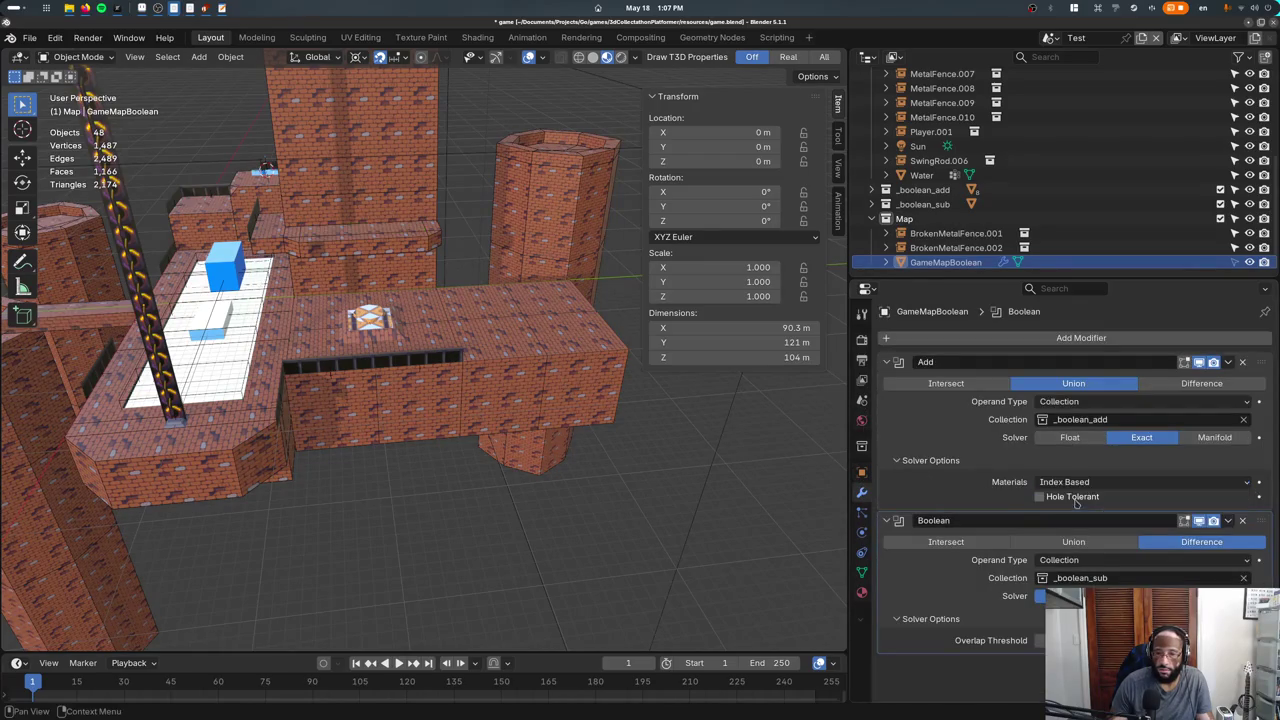
left_click(1050, 440)
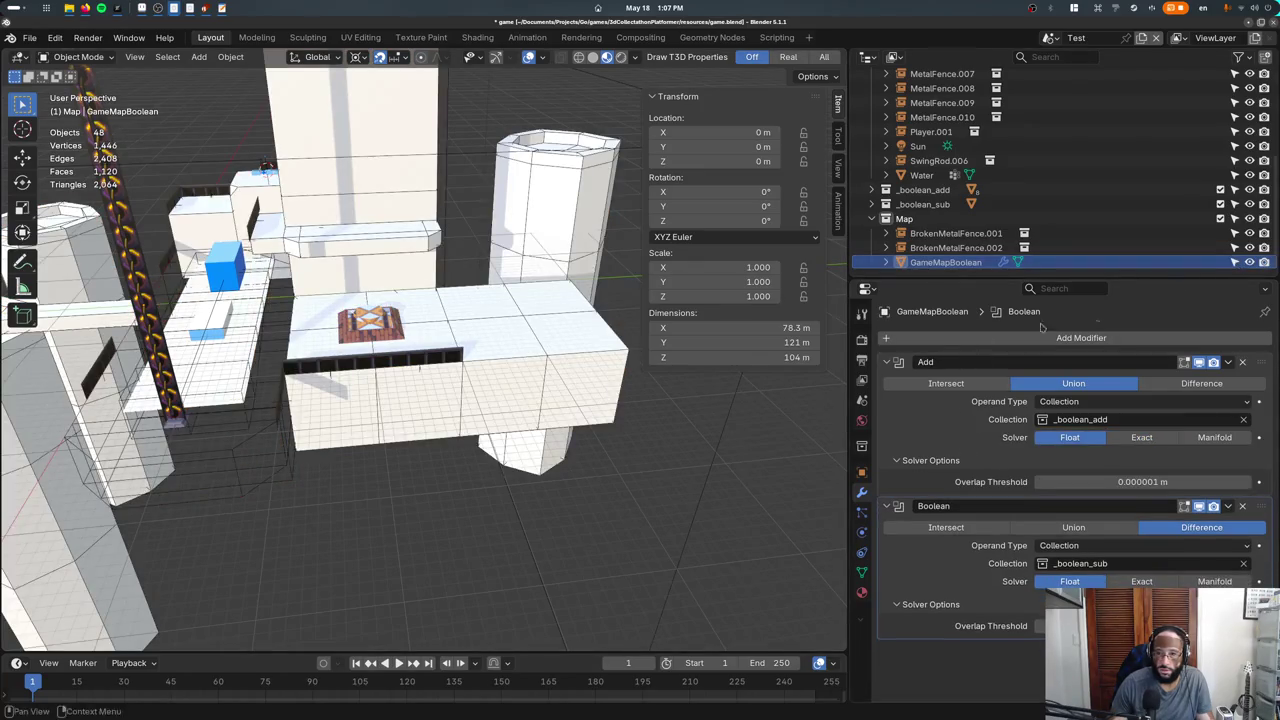
middle_click_drag(450, 390, 397, 392)
Test-move GameMapBoolean and gameMapPiece.004, cancelling each move and undoing once.
key("g")
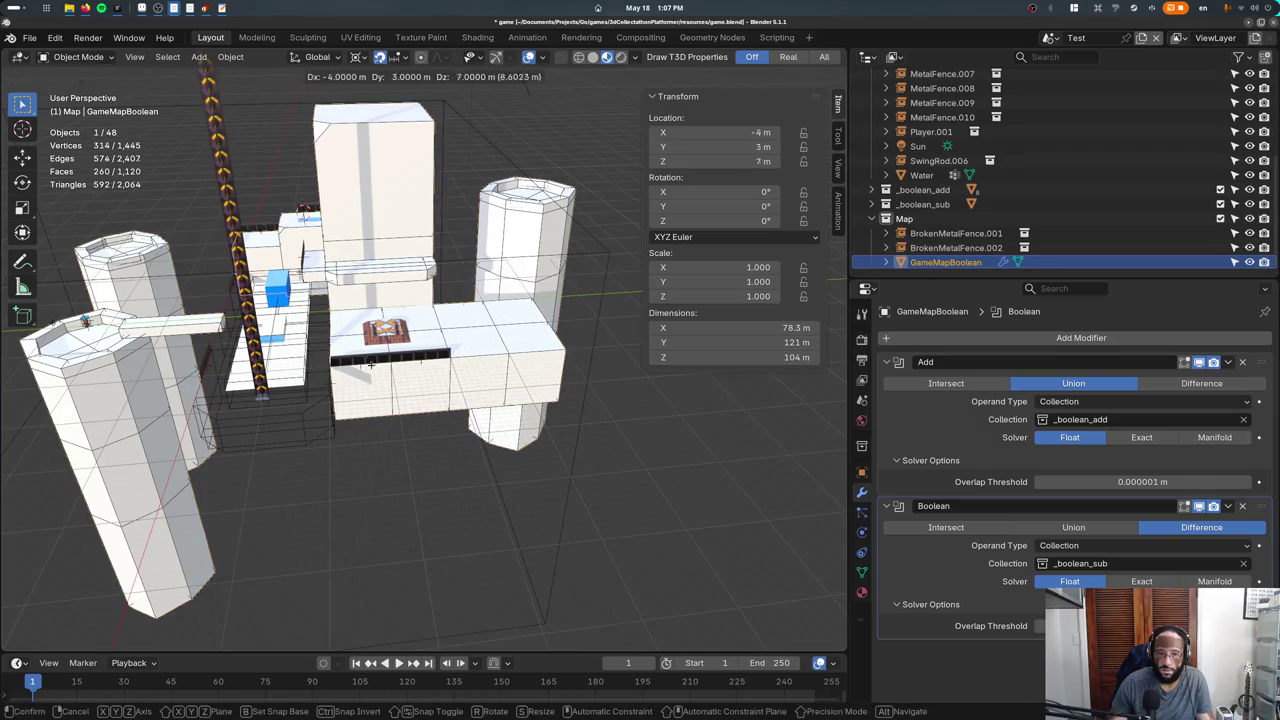
key("Escape")
left_click(524, 351)
key("g")
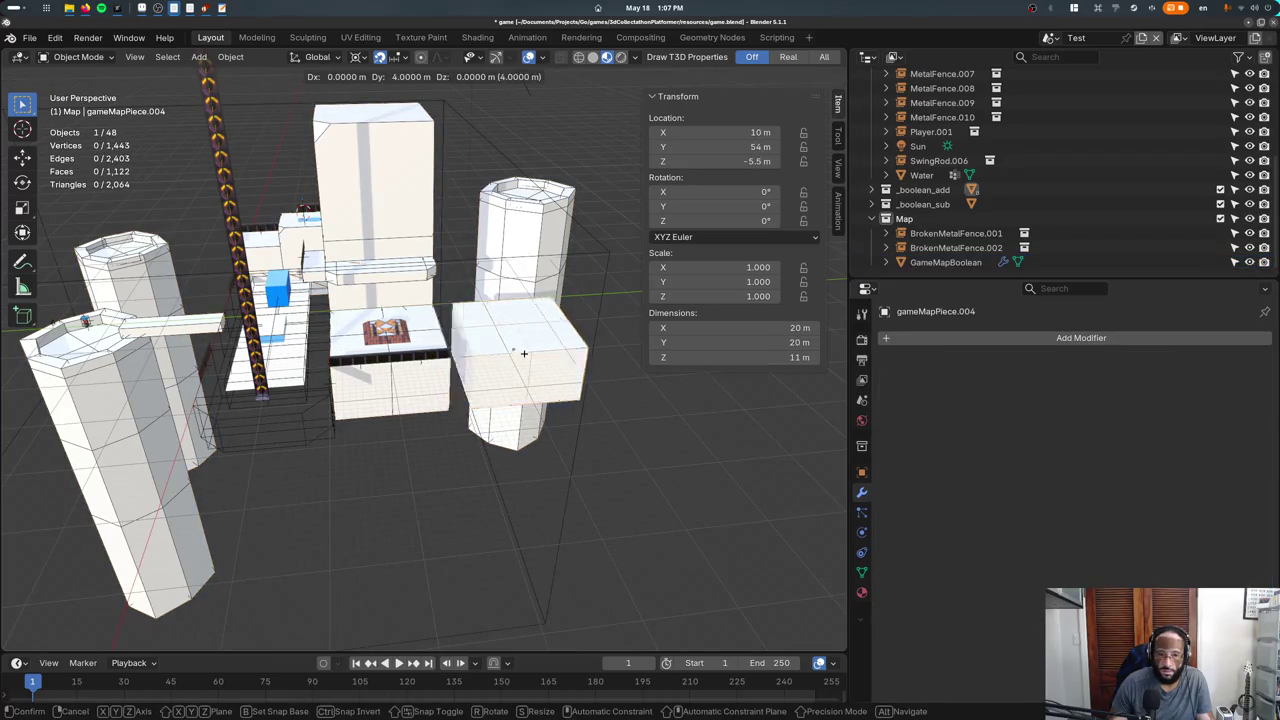
key("Escape")
key("ctrl+z")
key("g")
key("Escape")
Inspect MetalFence.005, GameMapBoolean and the gameMapPiece blocks, toggling wireframe on and off.
left_click(410, 362)
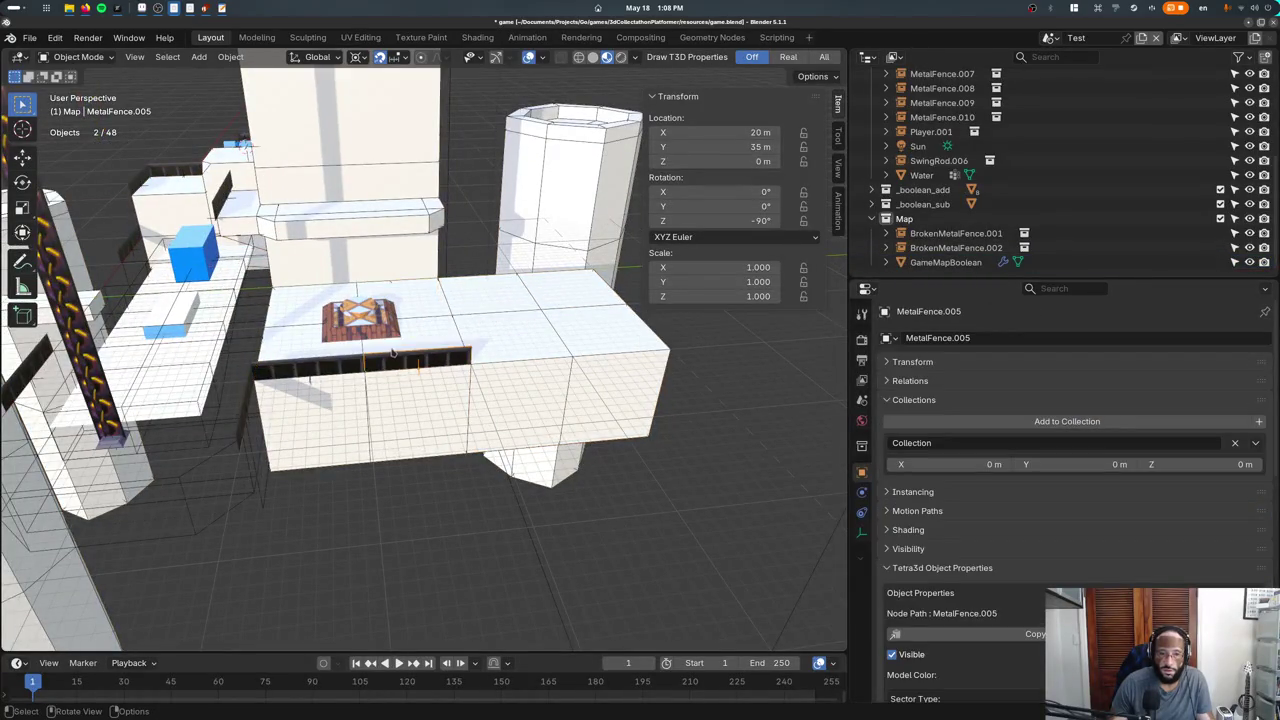
left_click(409, 339)
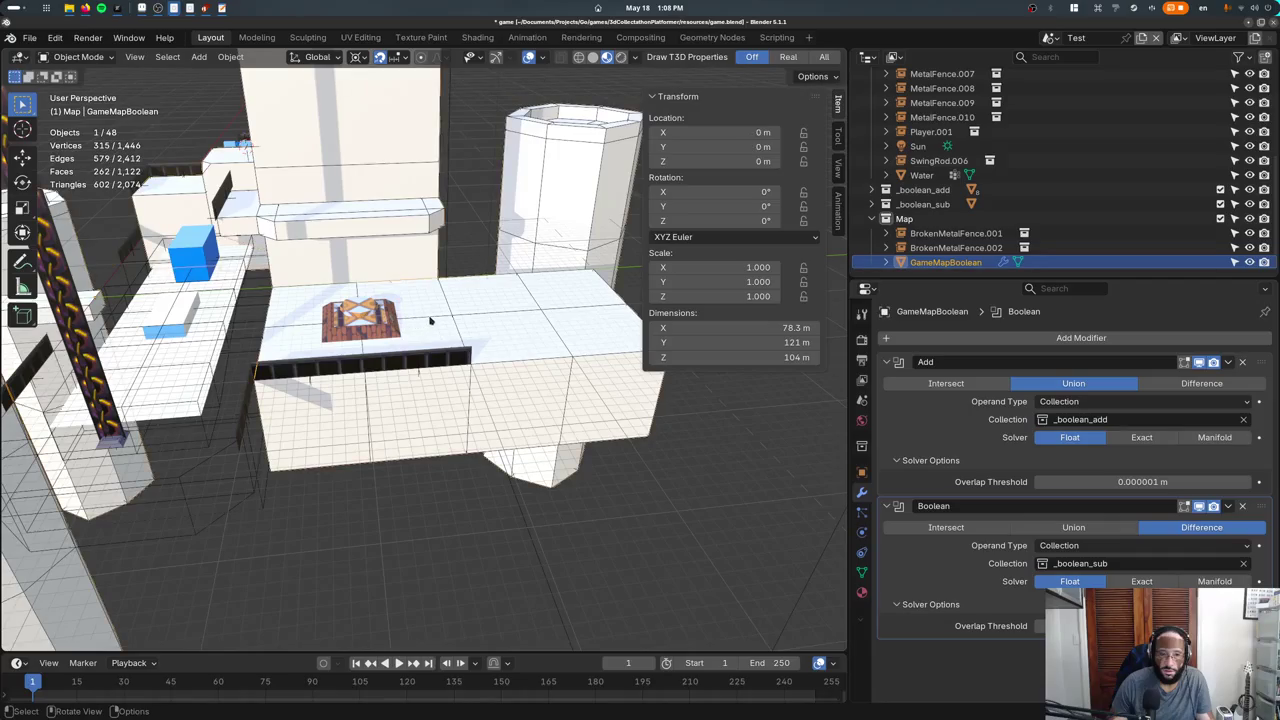
left_click(425, 318)
key("shift+z")
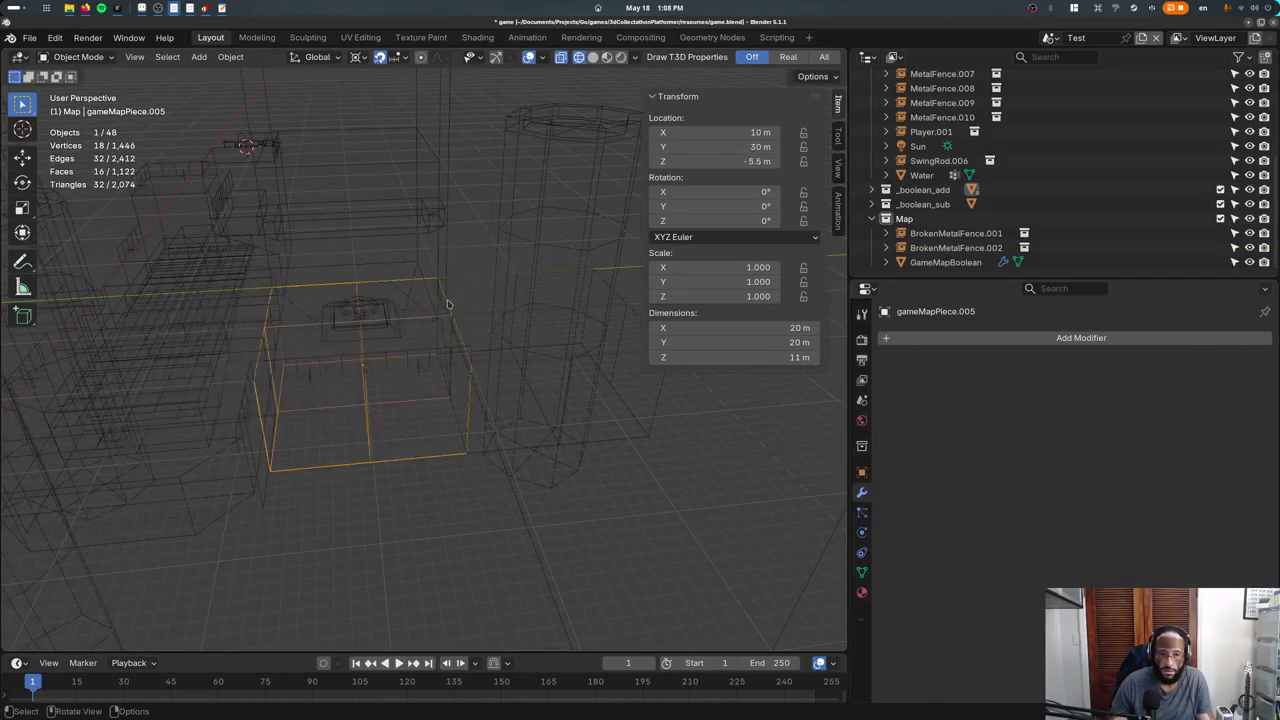
key("shift+z")
left_click(262, 410)
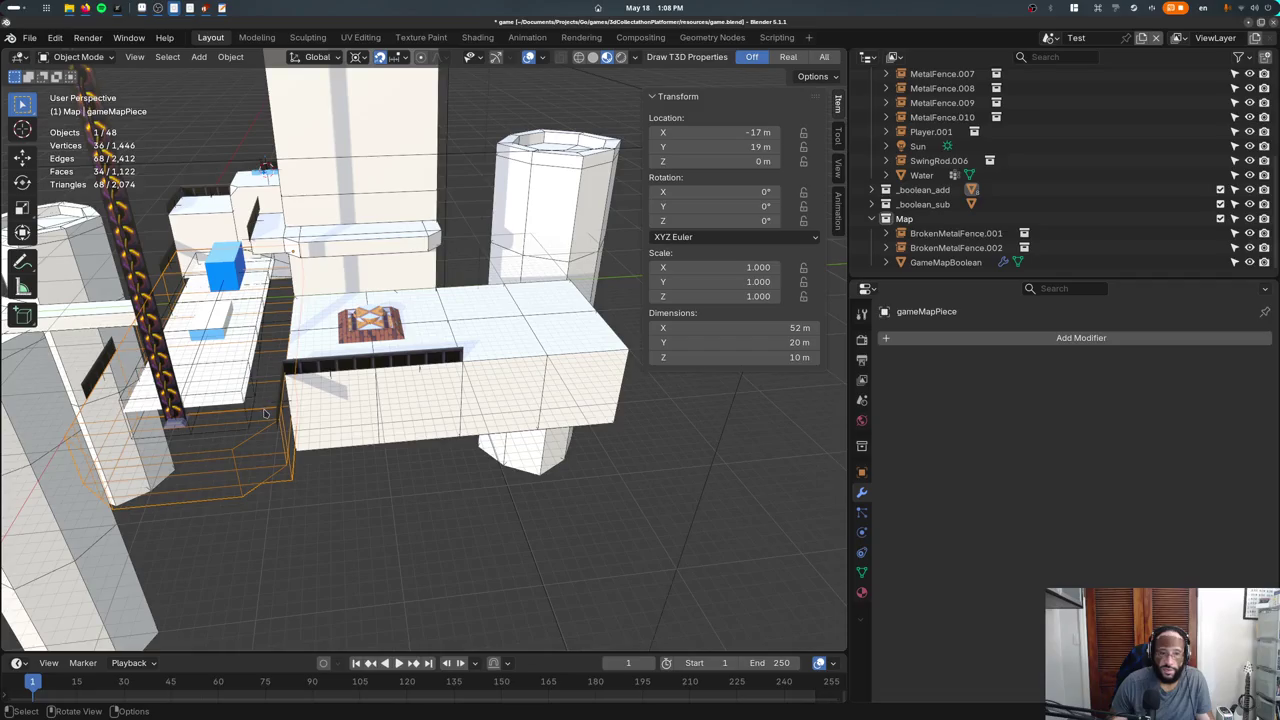
Return GameMapBoolean's union boolean to the Exact solver after comparing it with Float.
left_click(345, 405)
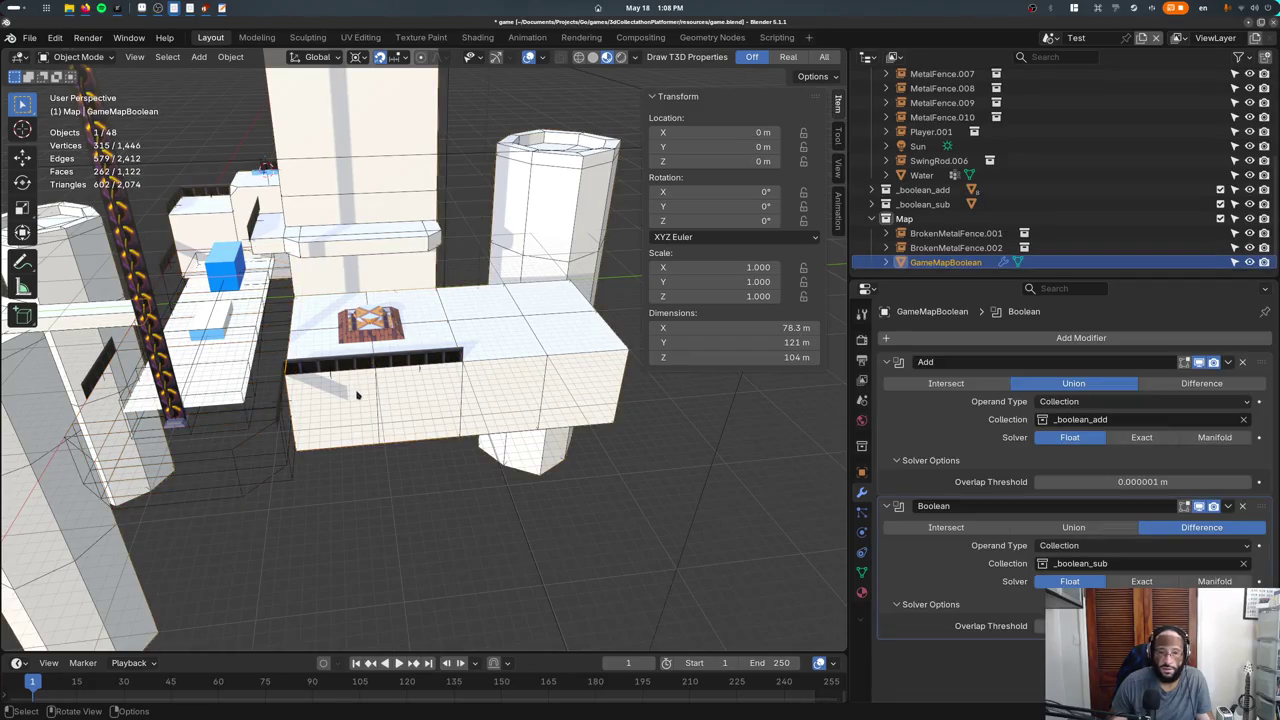
left_click(1130, 439)
left_click(1070, 437)
key("ctrl+z")
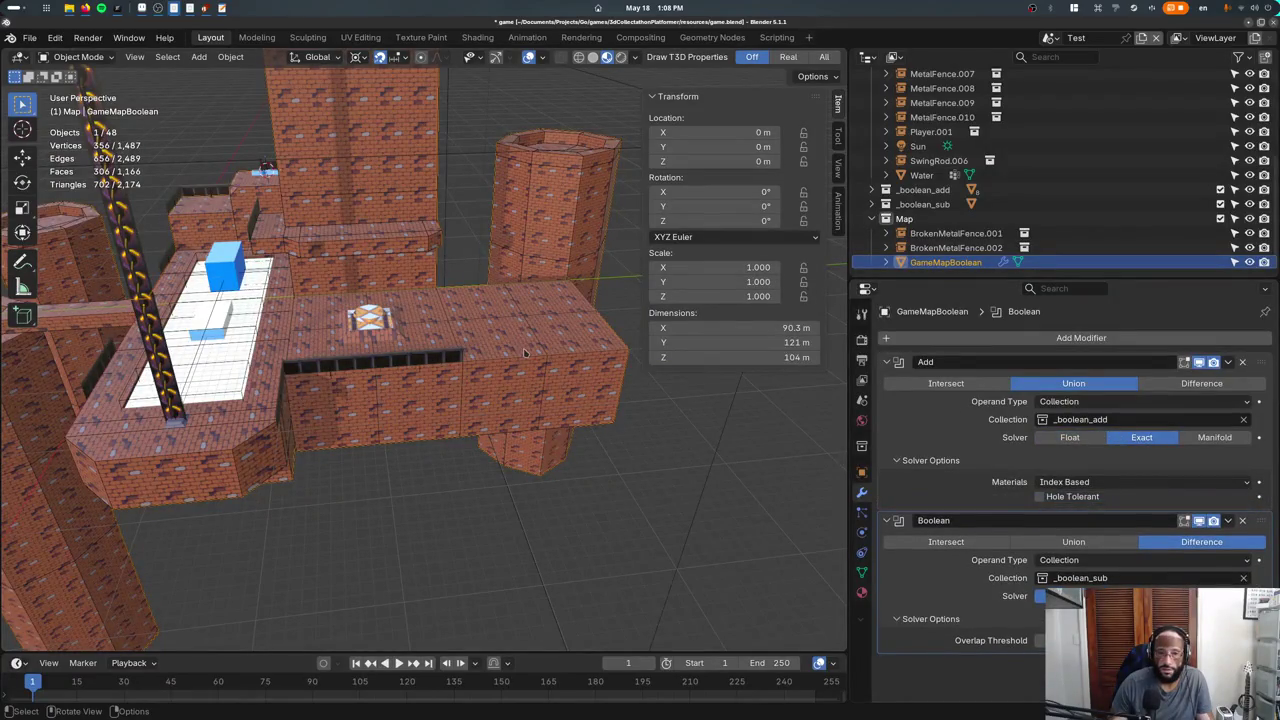
Move the duplicated block gameMapPiece.004 to a new spot in the level.
left_click(525, 352)
key("g")
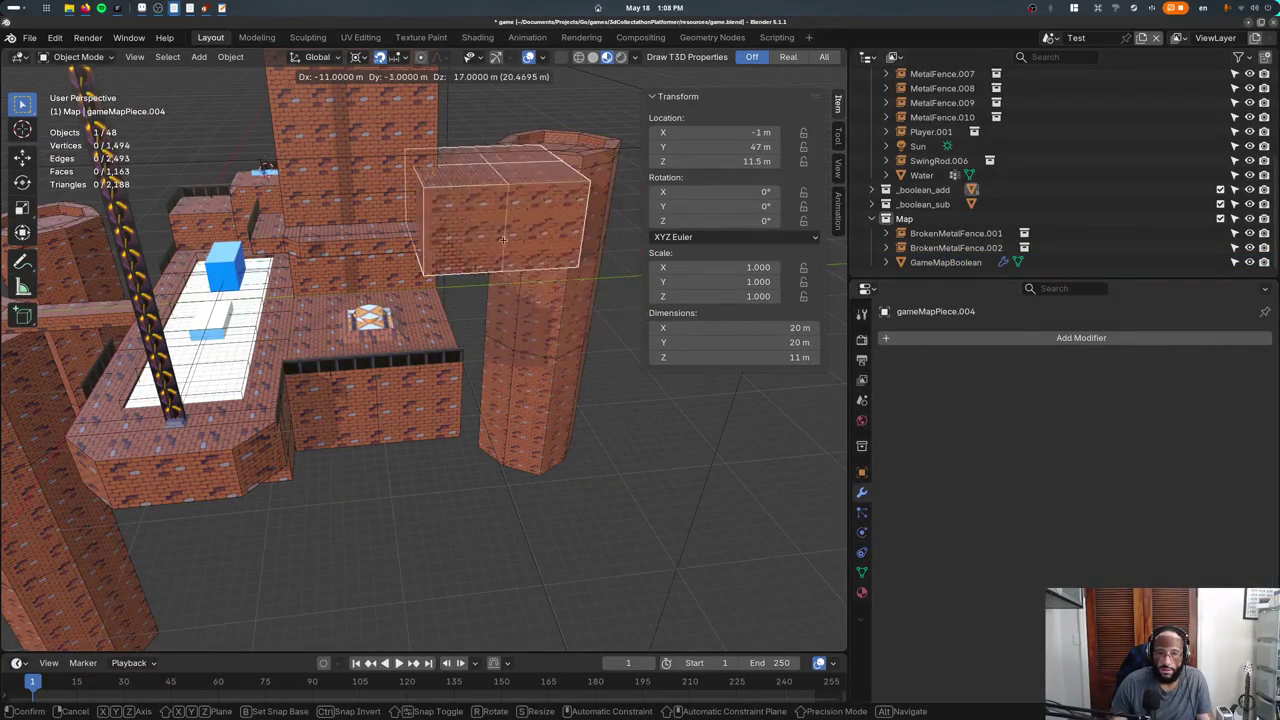
left_click(422, 423)
left_click(422, 423)
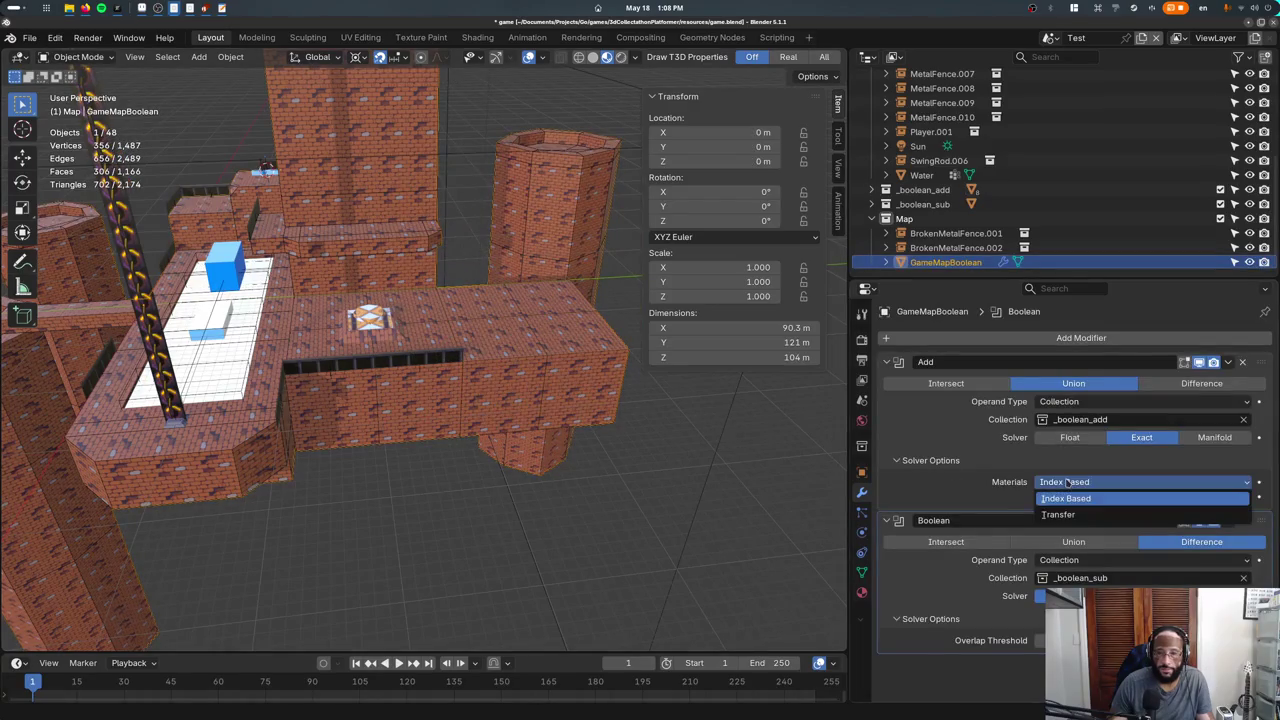
Cycle-select GameMapBoolean and undo/redo its union boolean solver and material-handling changes.
left_click(535, 413)
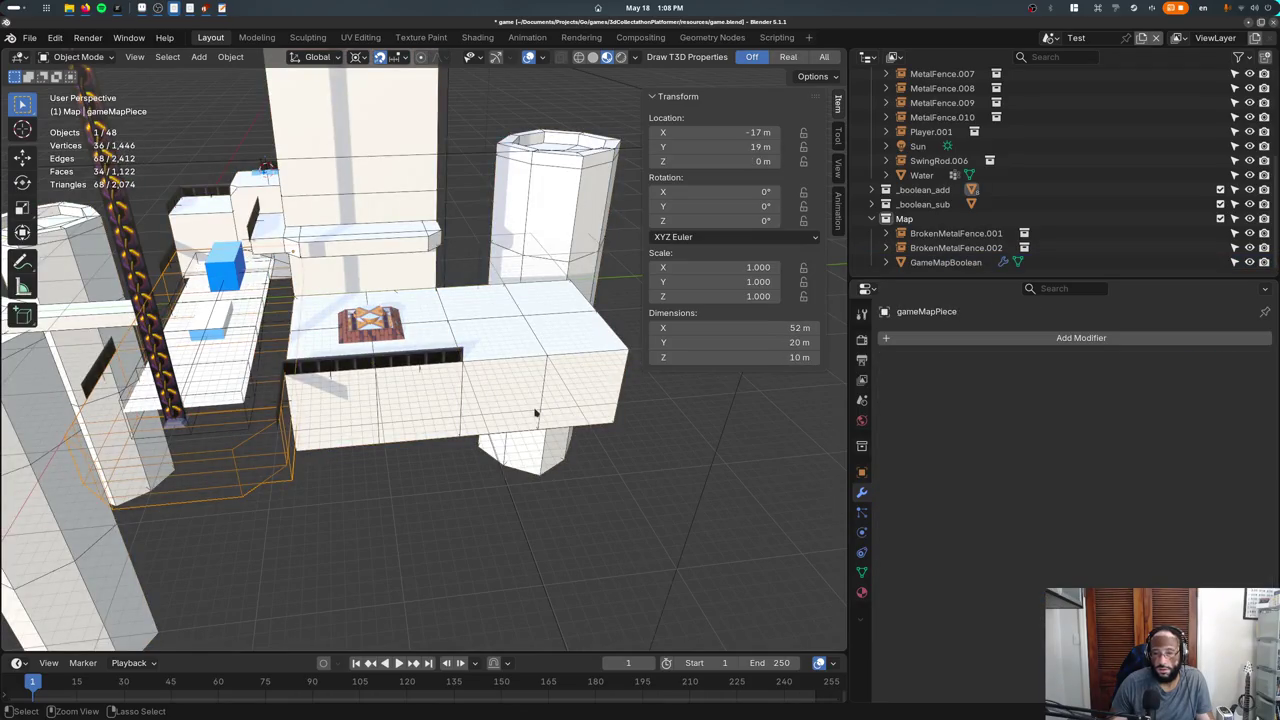
left_click(535, 413)
left_click(535, 413)
left_click(535, 413)
left_click(535, 413)
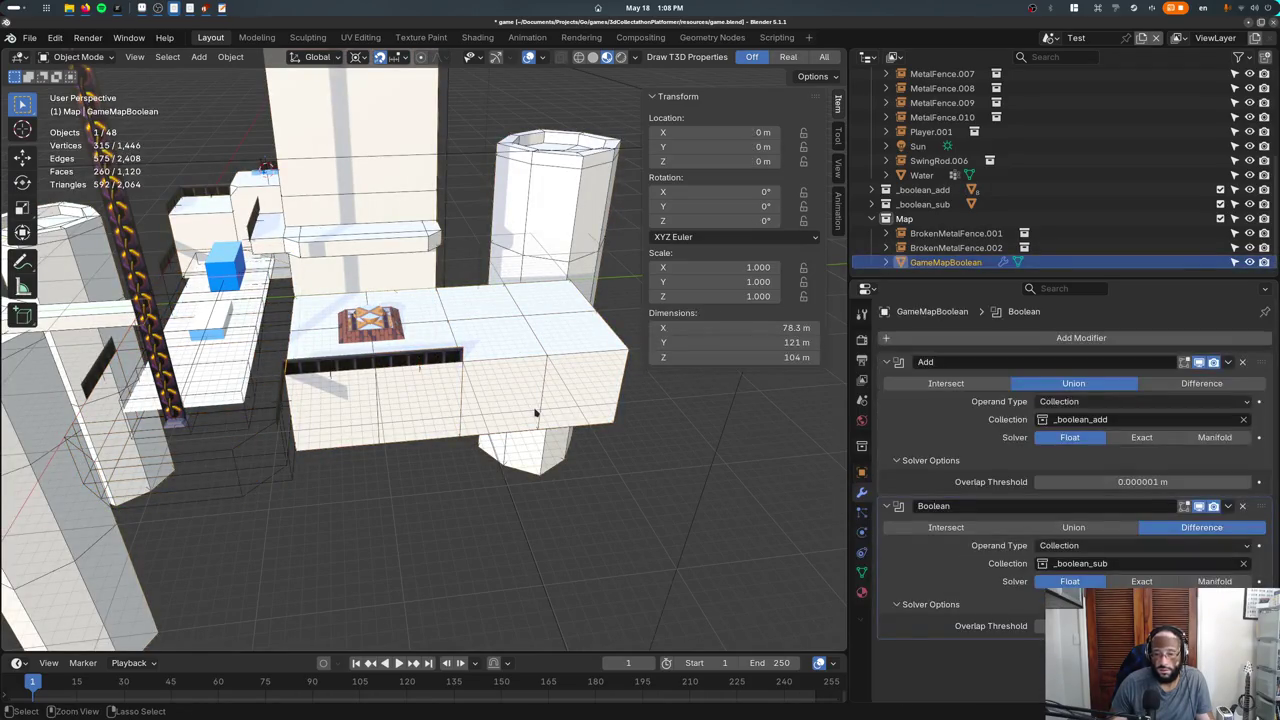
key("ctrl+z")
key("ctrl+z")
key("ctrl+z")
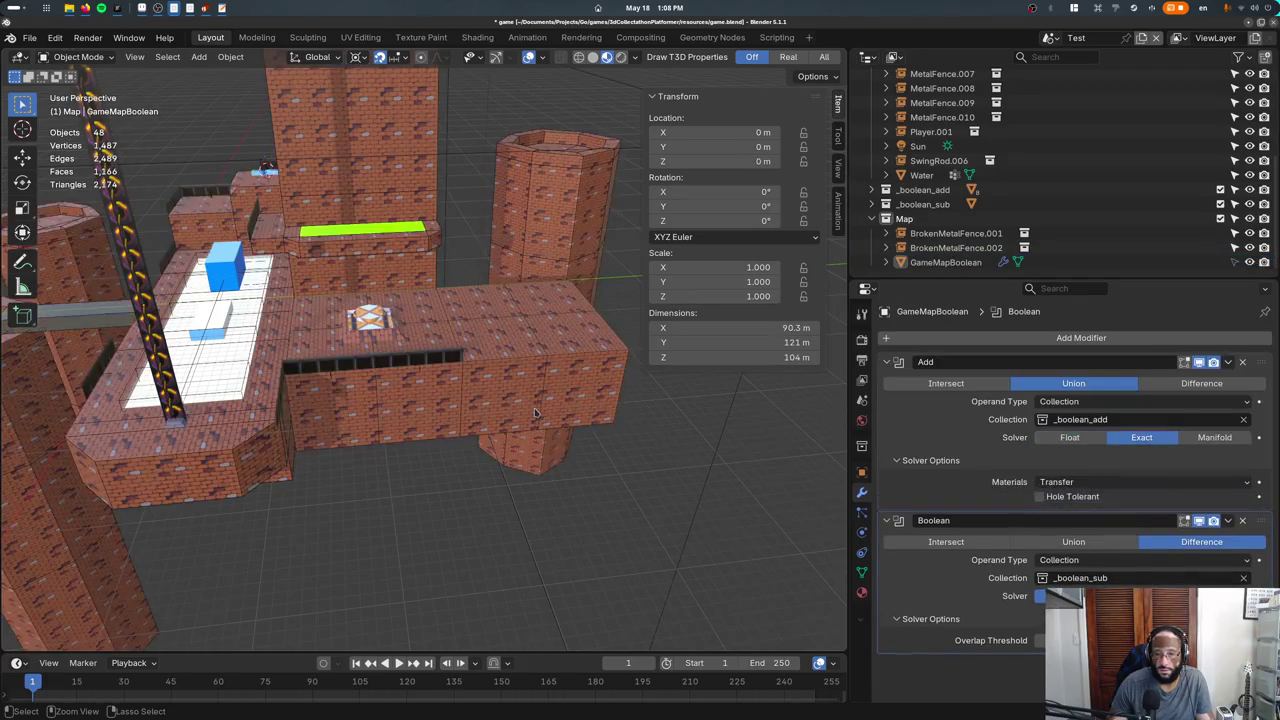
key("ctrl+shift+z")
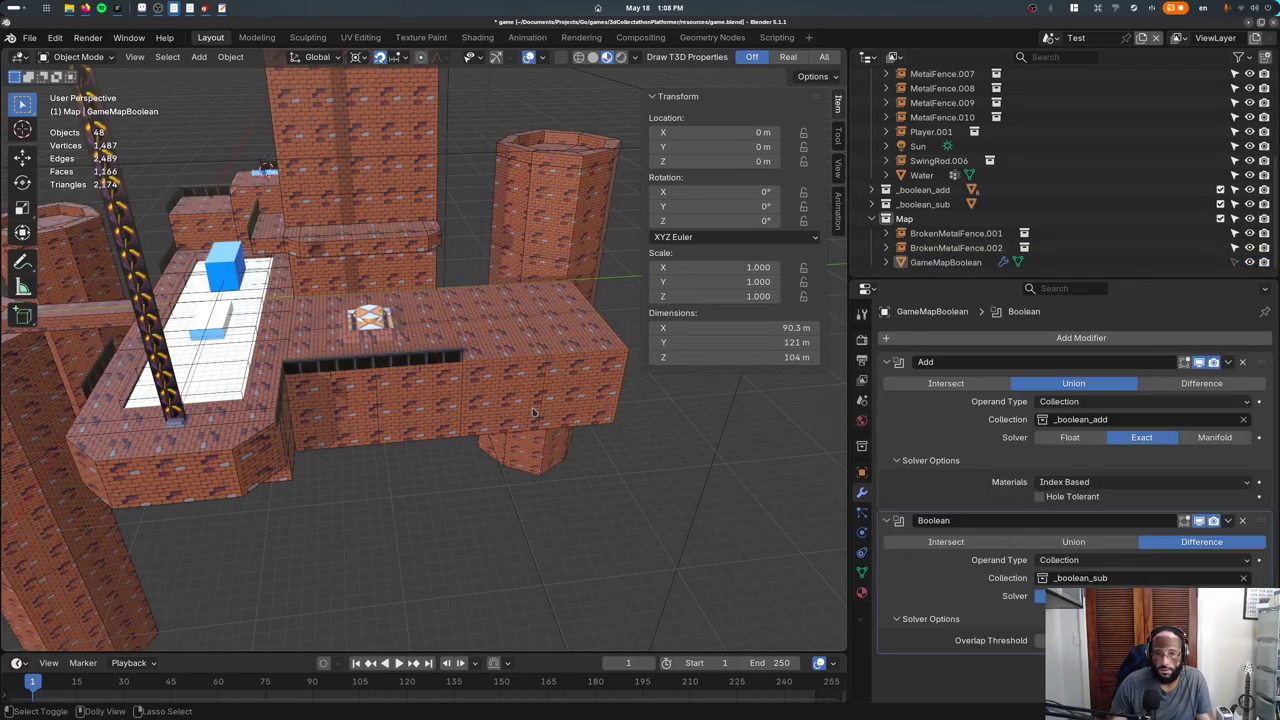
middle_click_drag(535, 413, 518, 376)
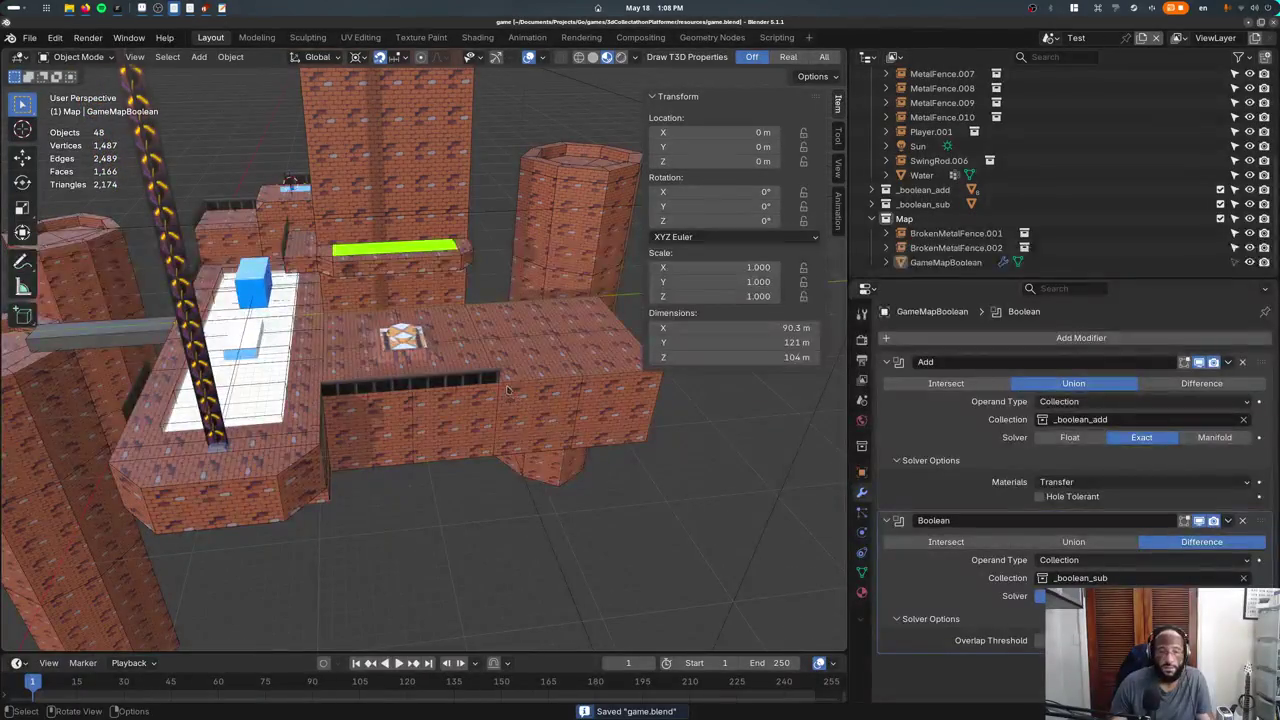
left_click(518, 376)
key("g")
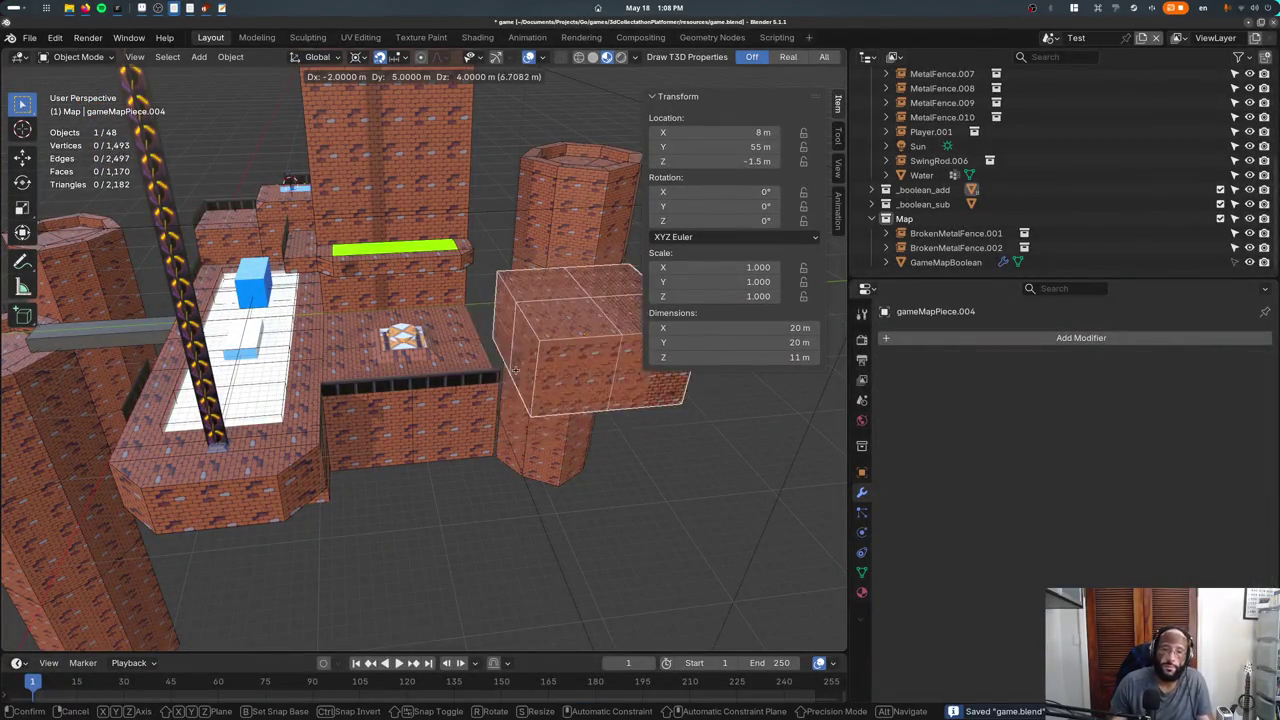
key("Escape")
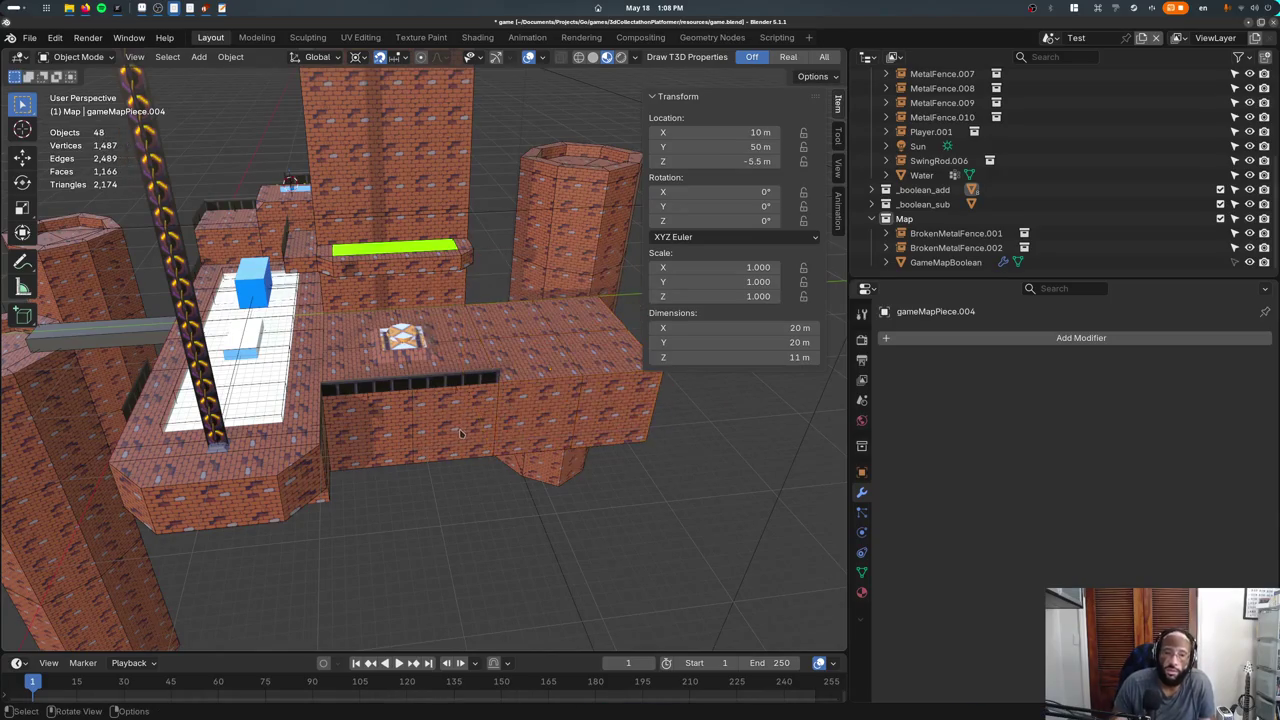
key("Tab")
key("g")
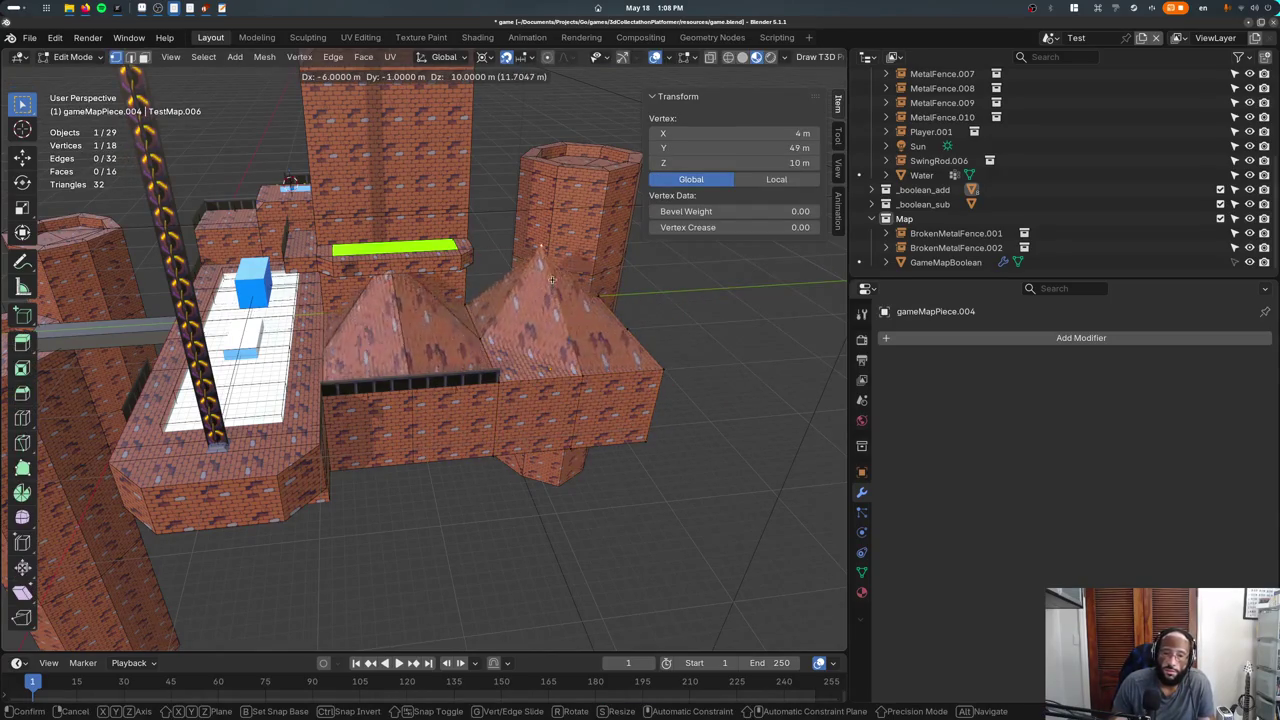
key("Escape")
key("Tab")
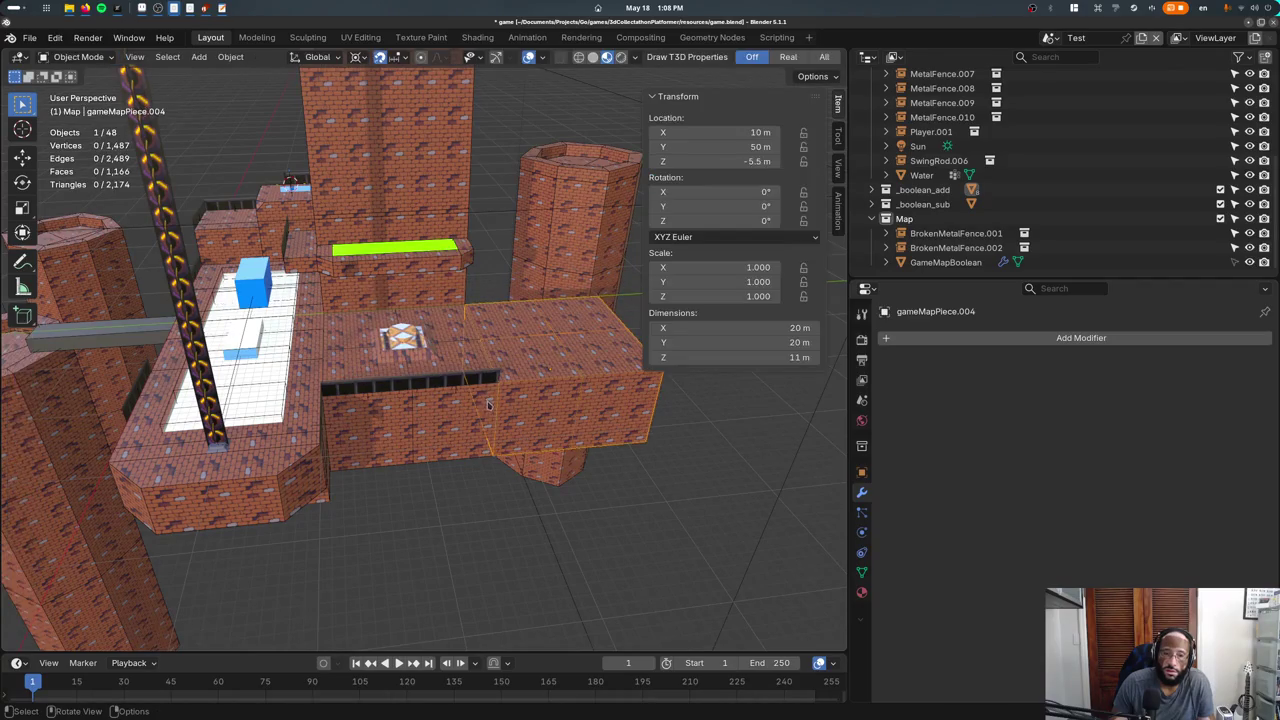
key("g")
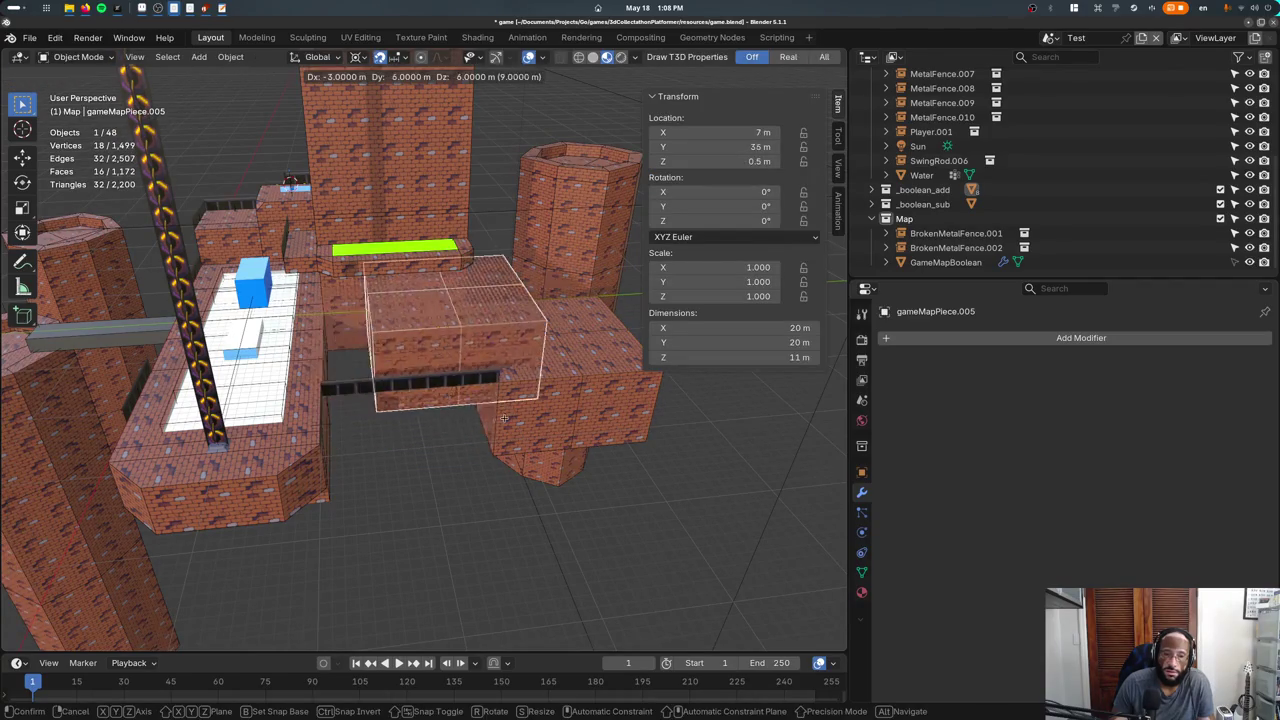
key("Escape")
middle_click_drag(528, 378, 504, 388)
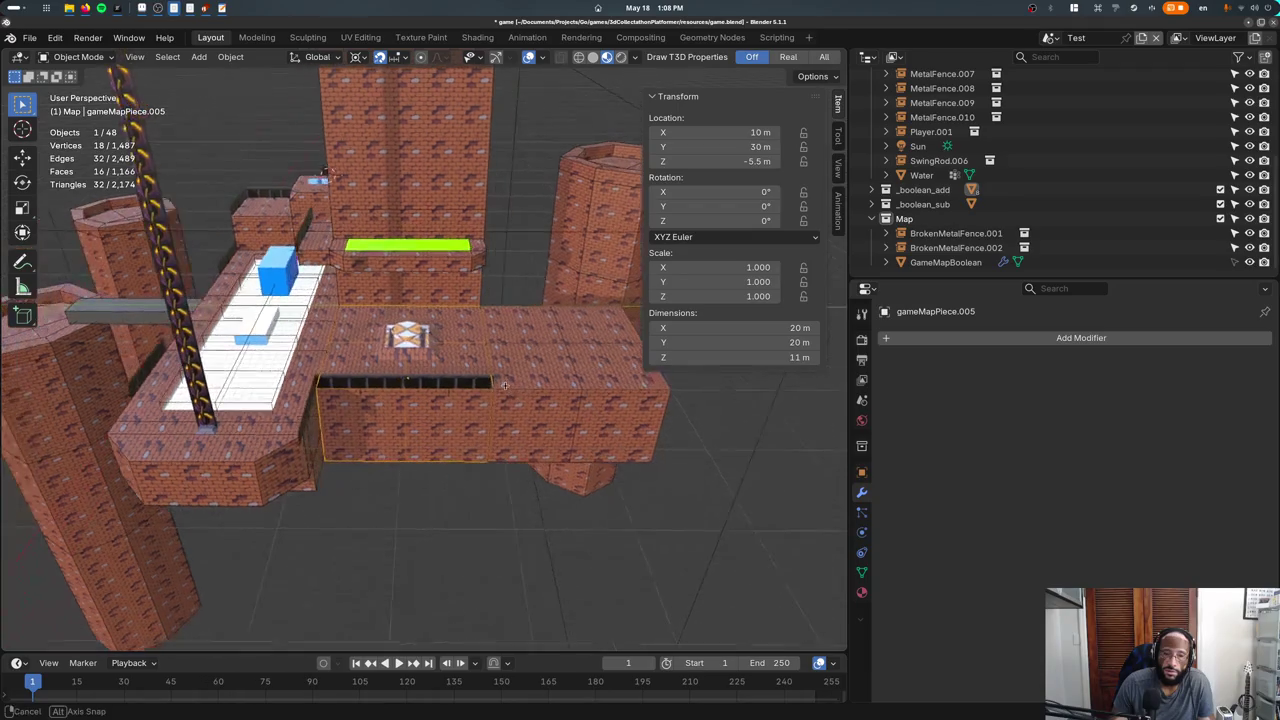
left_click(475, 384, "shift")
key("KP_7")
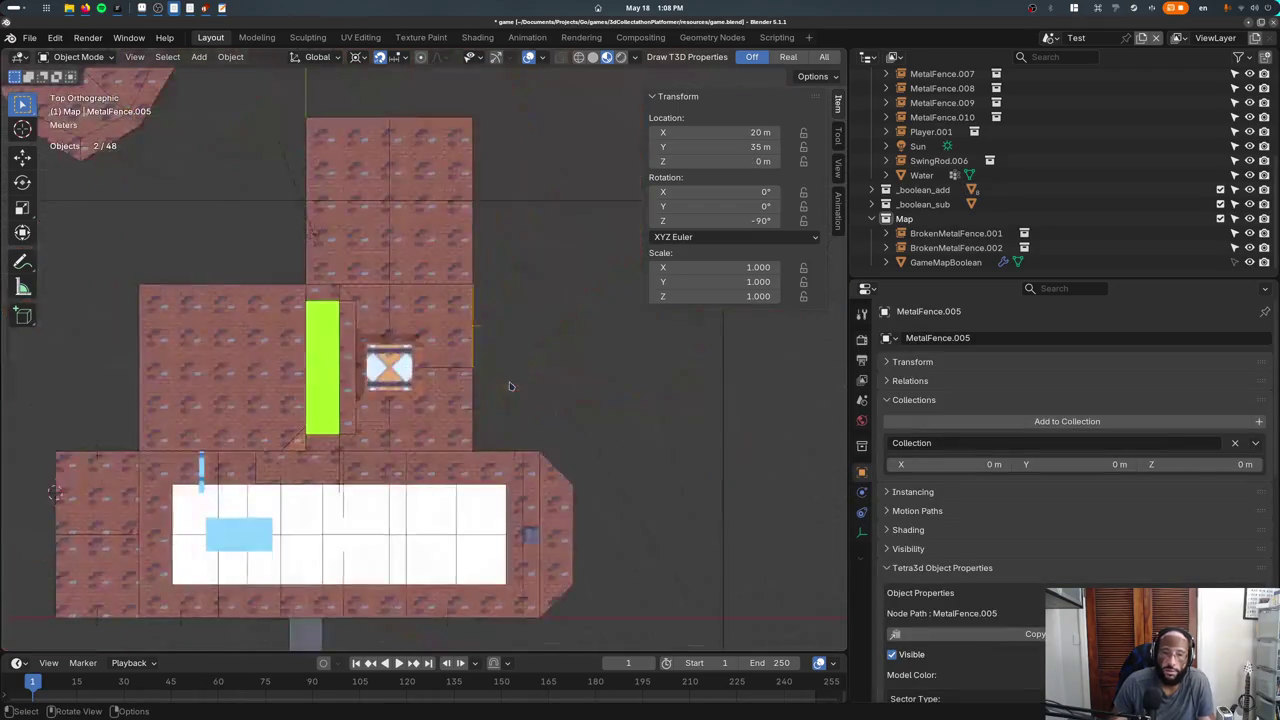
Select the LightVolume box and edit its mesh in X-ray view.
scroll(363, 183, "down", 2)
left_click(430, 300)
scroll(435, 310, "down", 2)
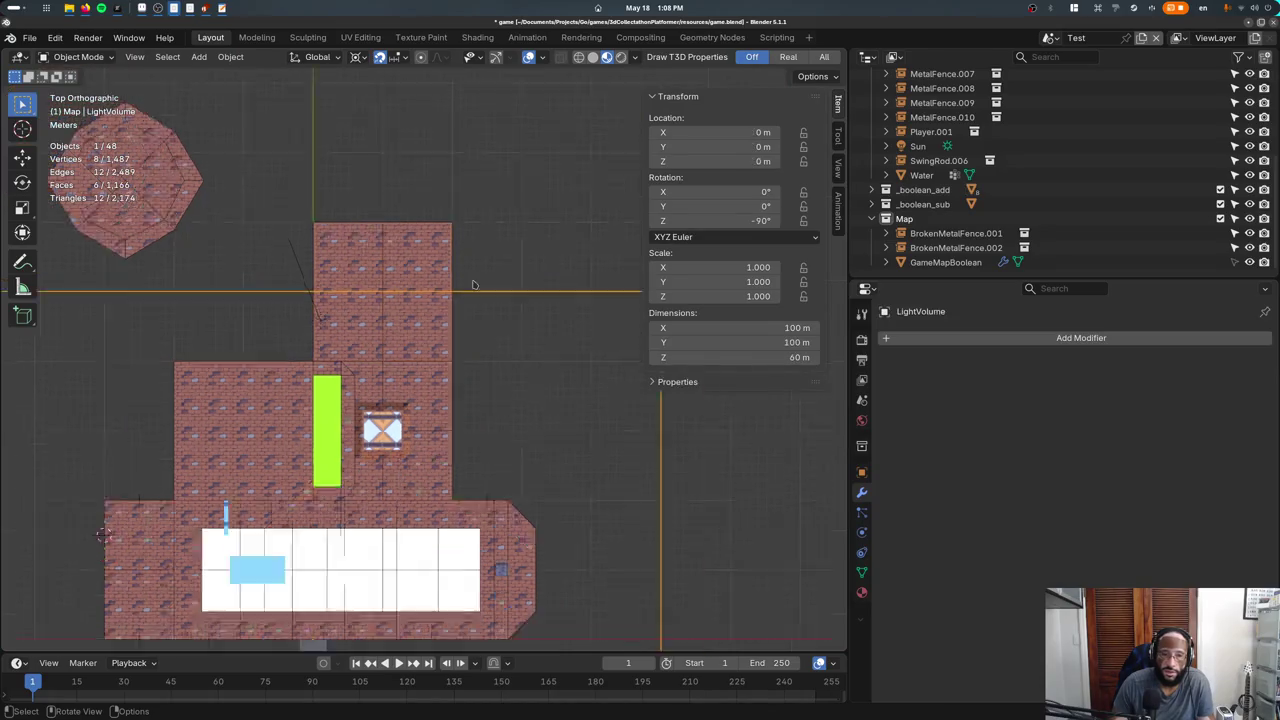
scroll(438, 320, "down", 2)
key("Tab")
key("alt+z")
Pull the LightVolume's far face along Y so the box is 150 m long.
key("g")
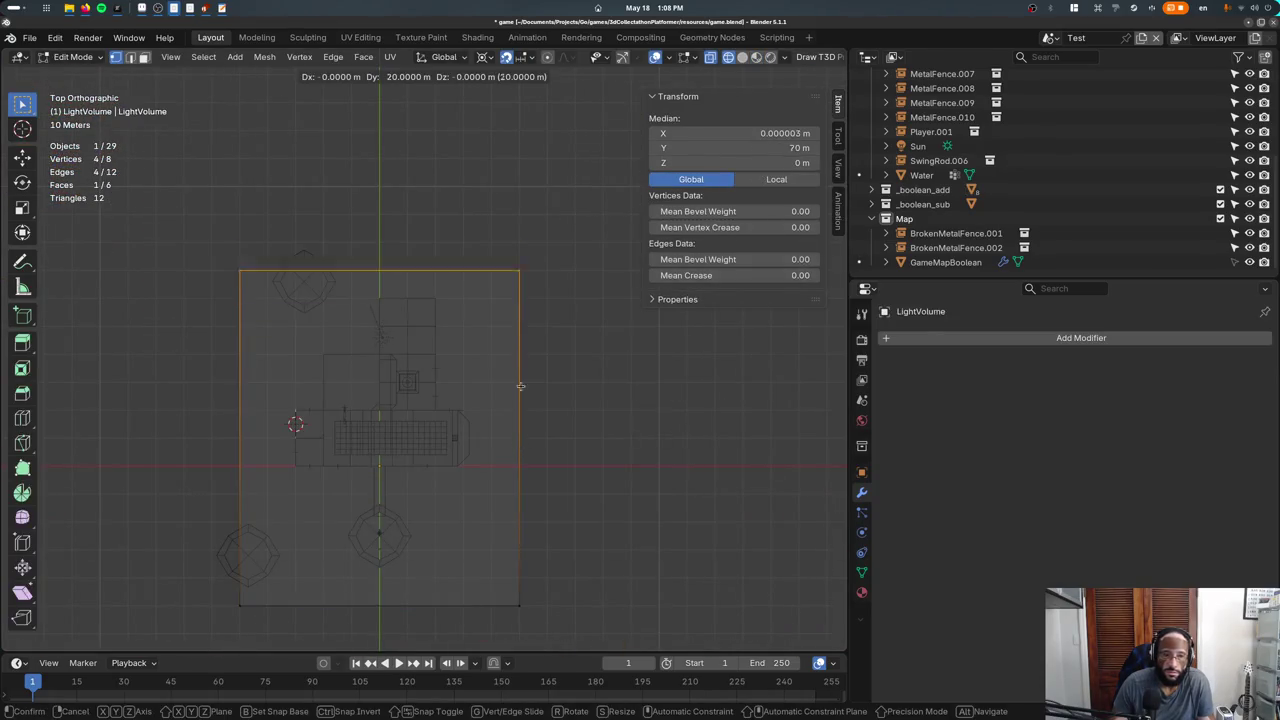
key("Return")
key("alt+z")
key("Tab")
scroll(380, 370, "up", 3)
mouse_move(380, 370)
middle_mouse_down()
mouse_move(363, 276)
mouse_move(401, 228)
middle_mouse_up()
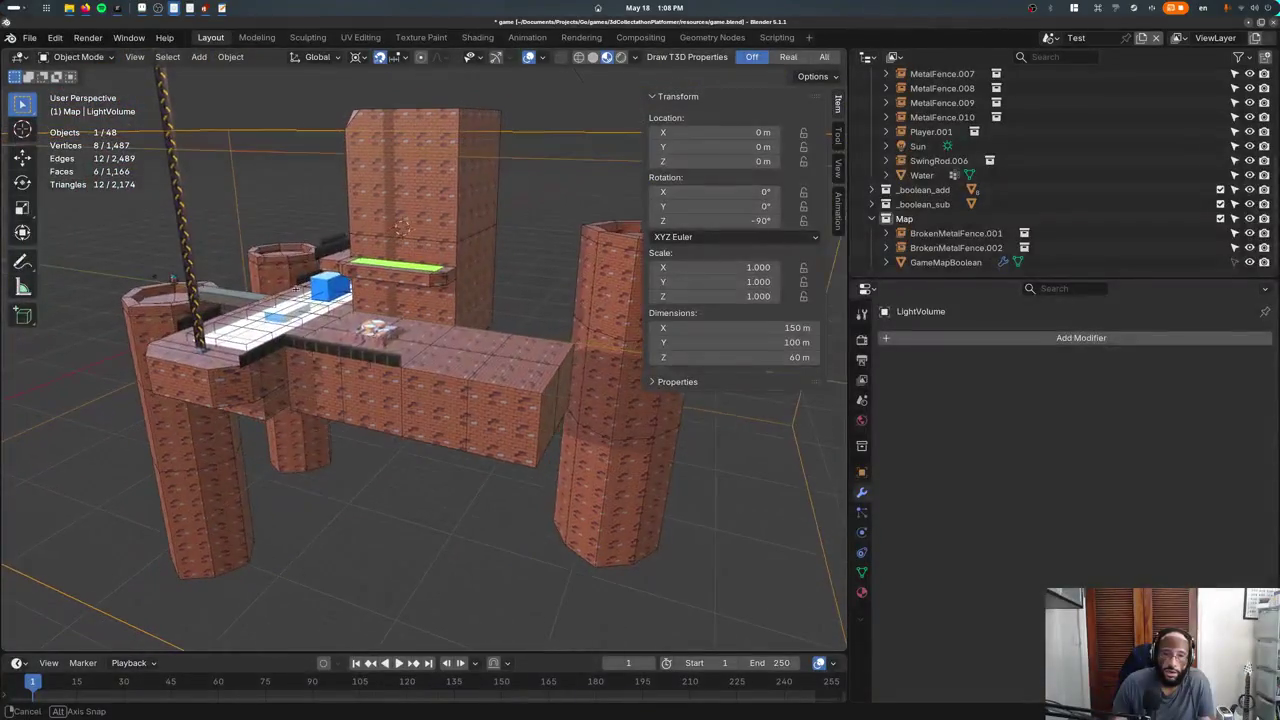
left_click(456, 396)
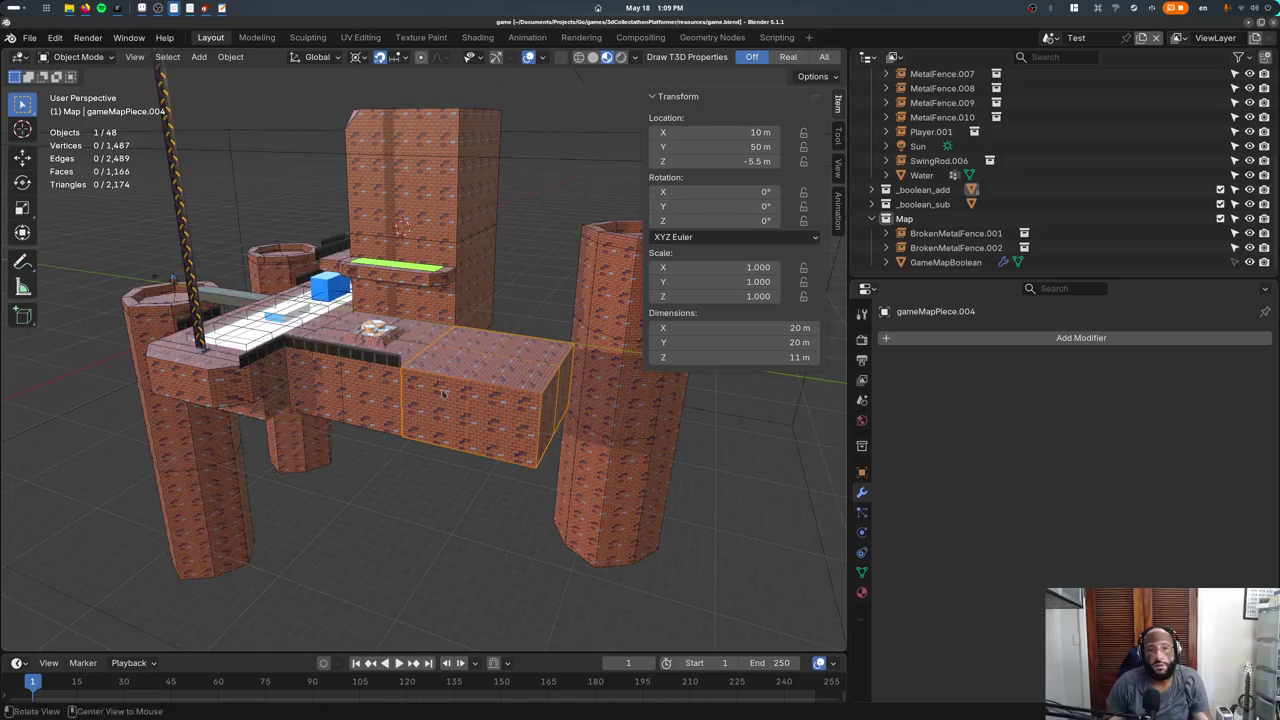
Orbit around the level and select the tall brick tower.
middle_click_drag(443, 393, 497, 378)
left_click(372, 271)
scroll(372, 271, "up", 2)
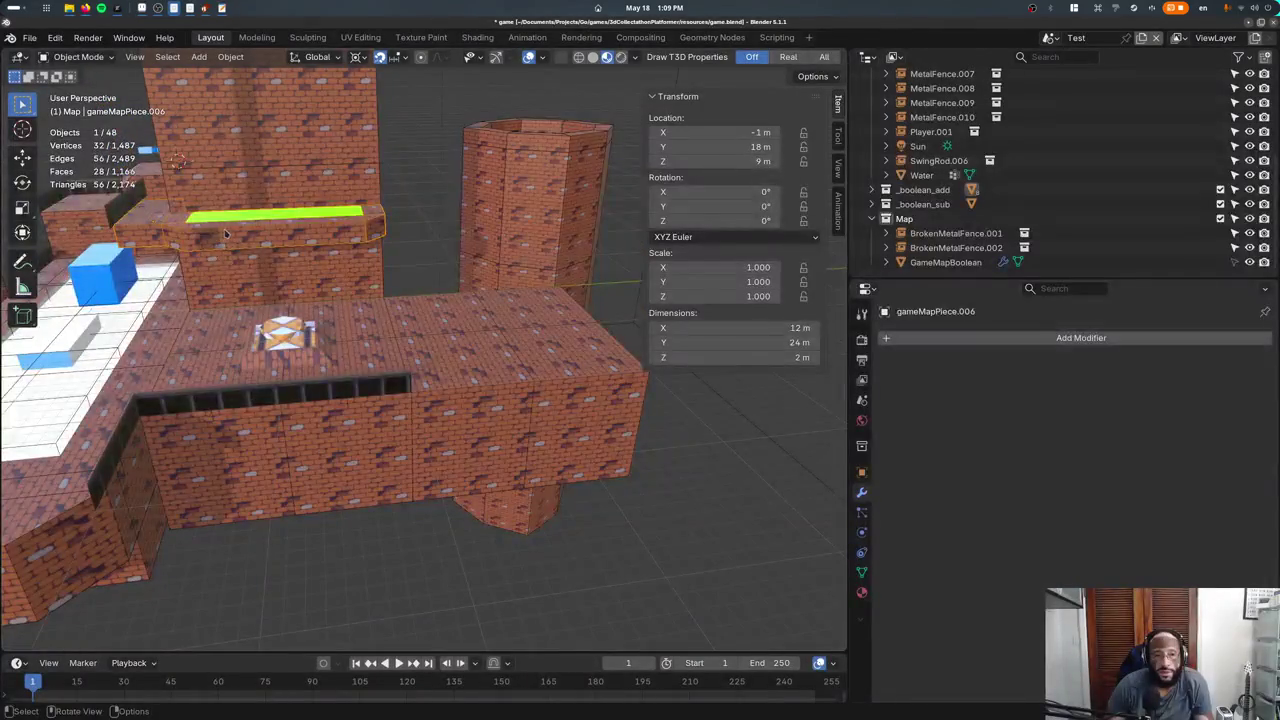
middle_click_drag(372, 271, 360, 232)
scroll(360, 232, "down", 5)
left_click(290, 300)
Copy the tower 40 m along X, nudge it off Z, then save and export.
key("shift+d")
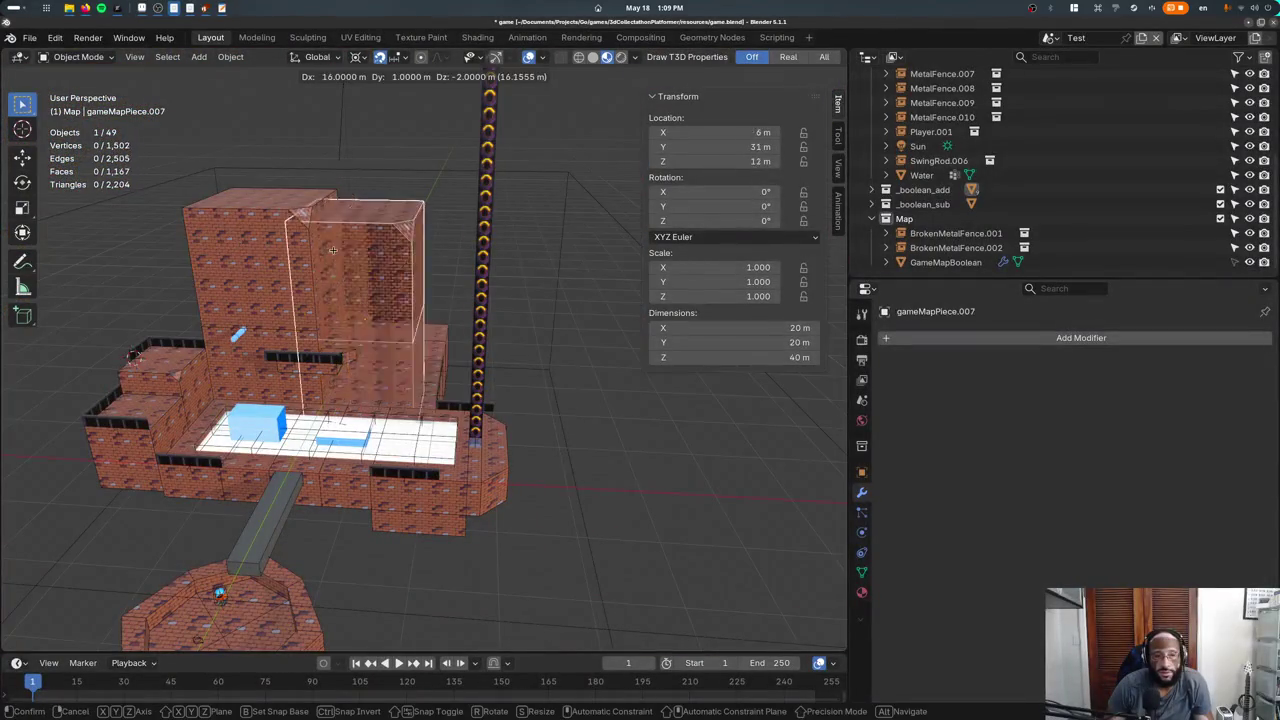
key("x")
left_click(476, 248)
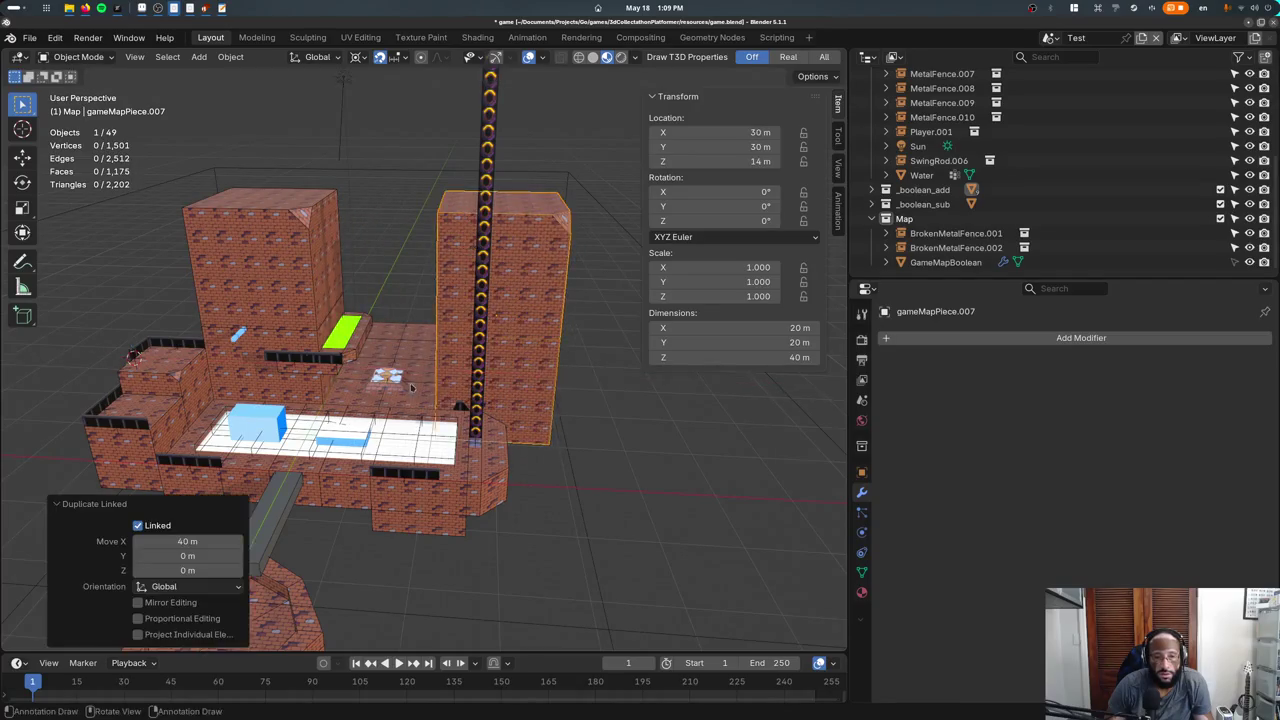
middle_click_drag(476, 248, 489, 362)
scroll(489, 362, "up", 3)
key("g")
key("shift+z")
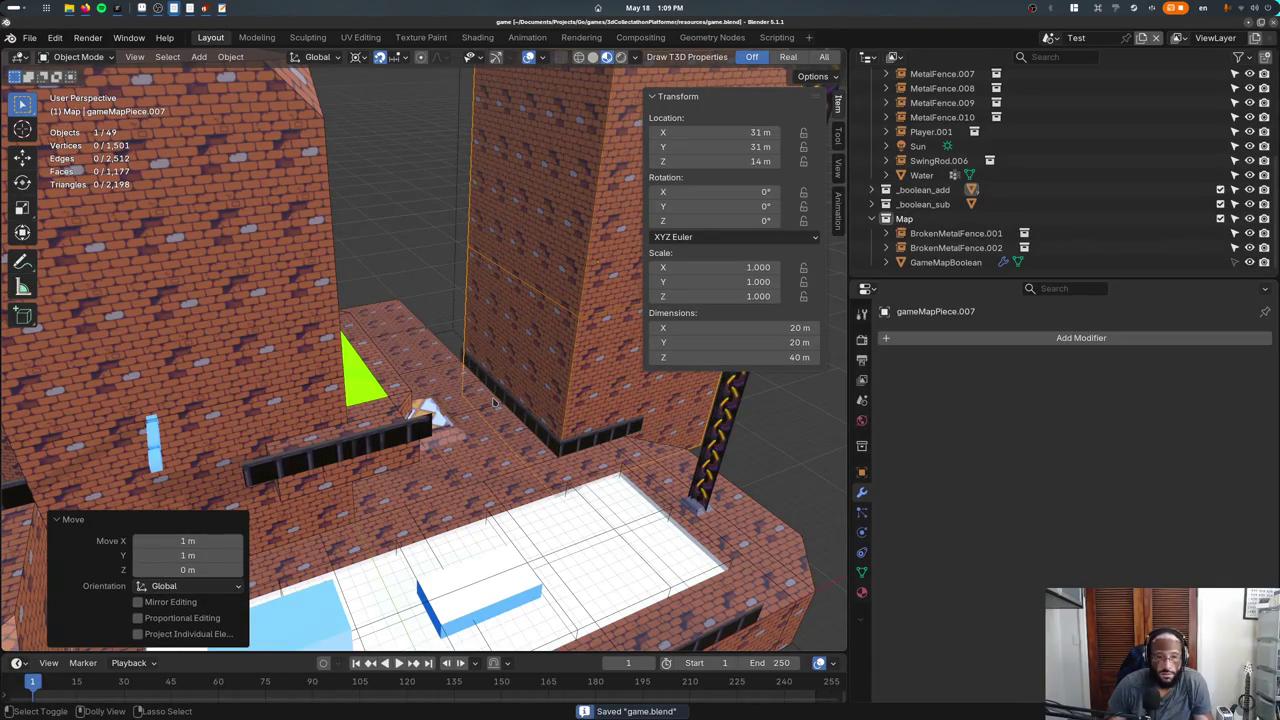
key("alt+Tab")
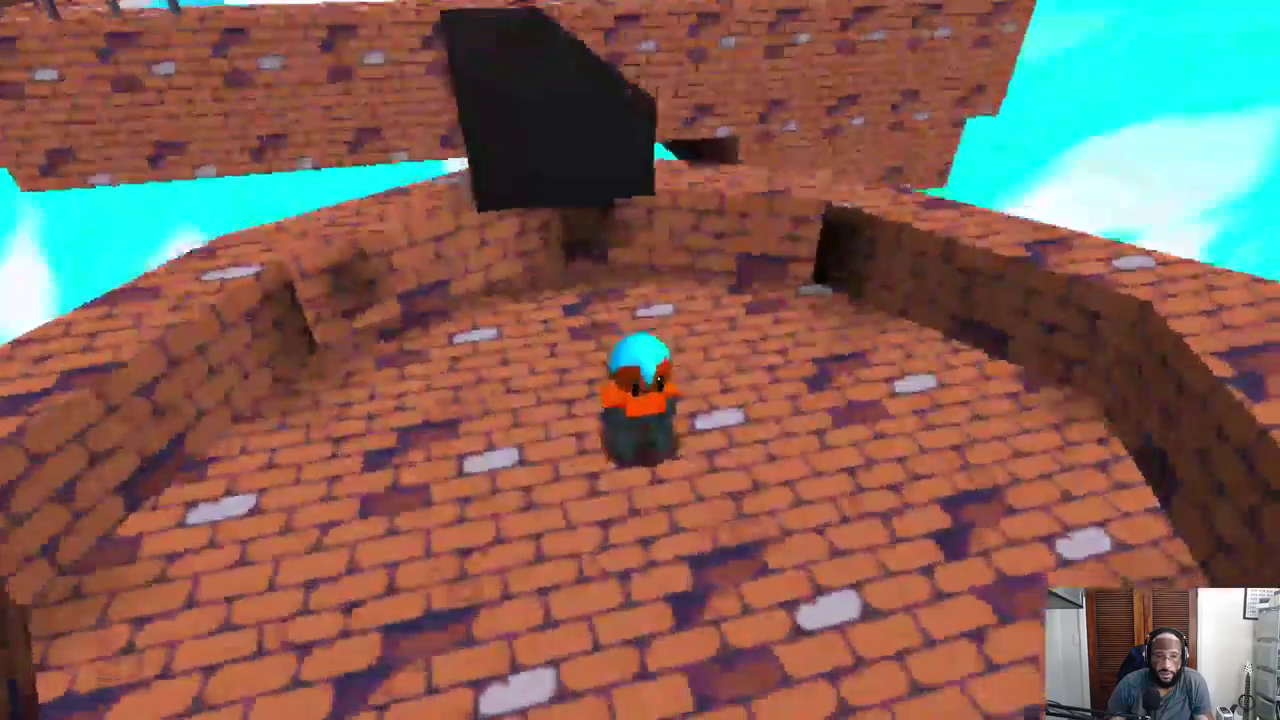
Run the character up the ramp, over the bridge, rooftop and ice, and up the brick wall.
key("w")
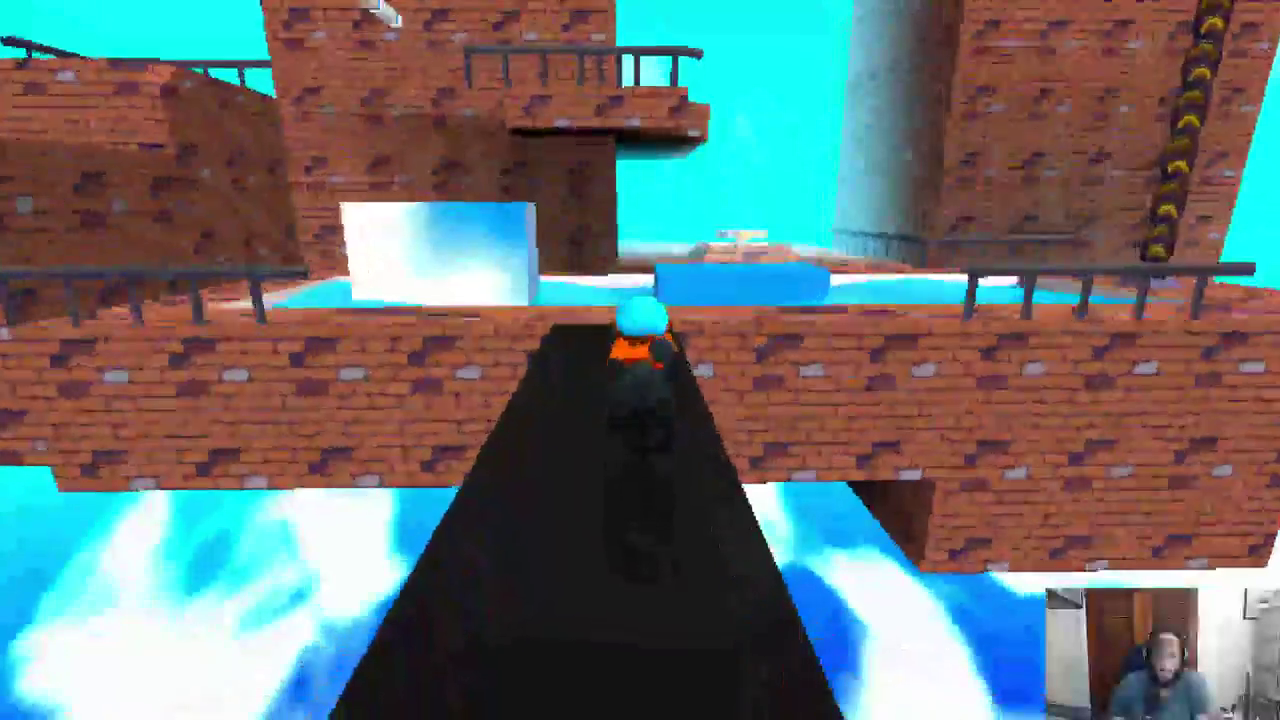
key("w")
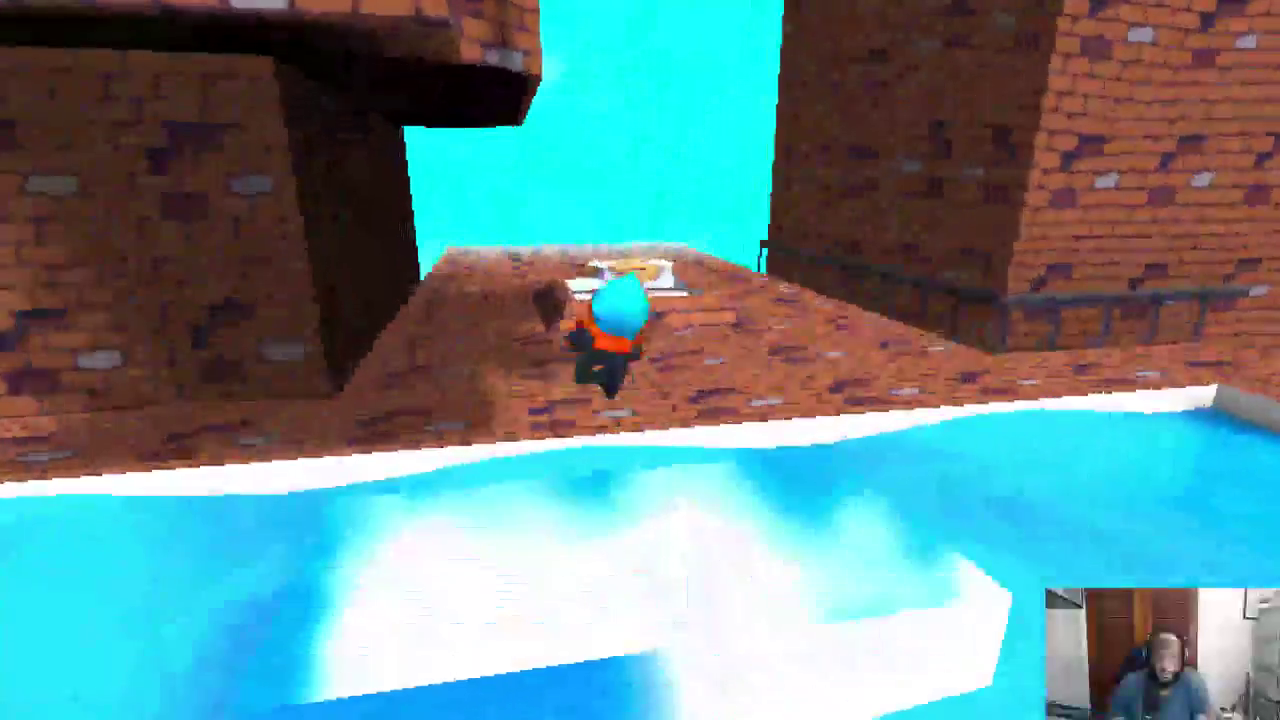
key("w")
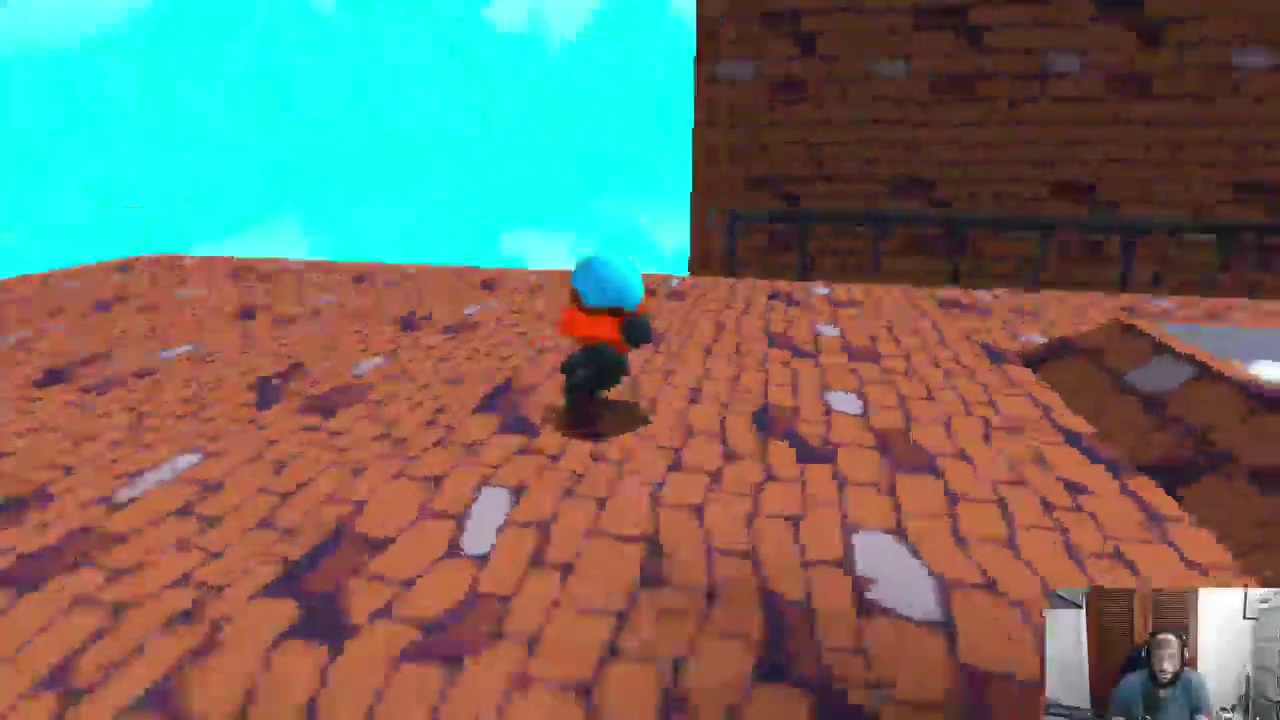
key("w")
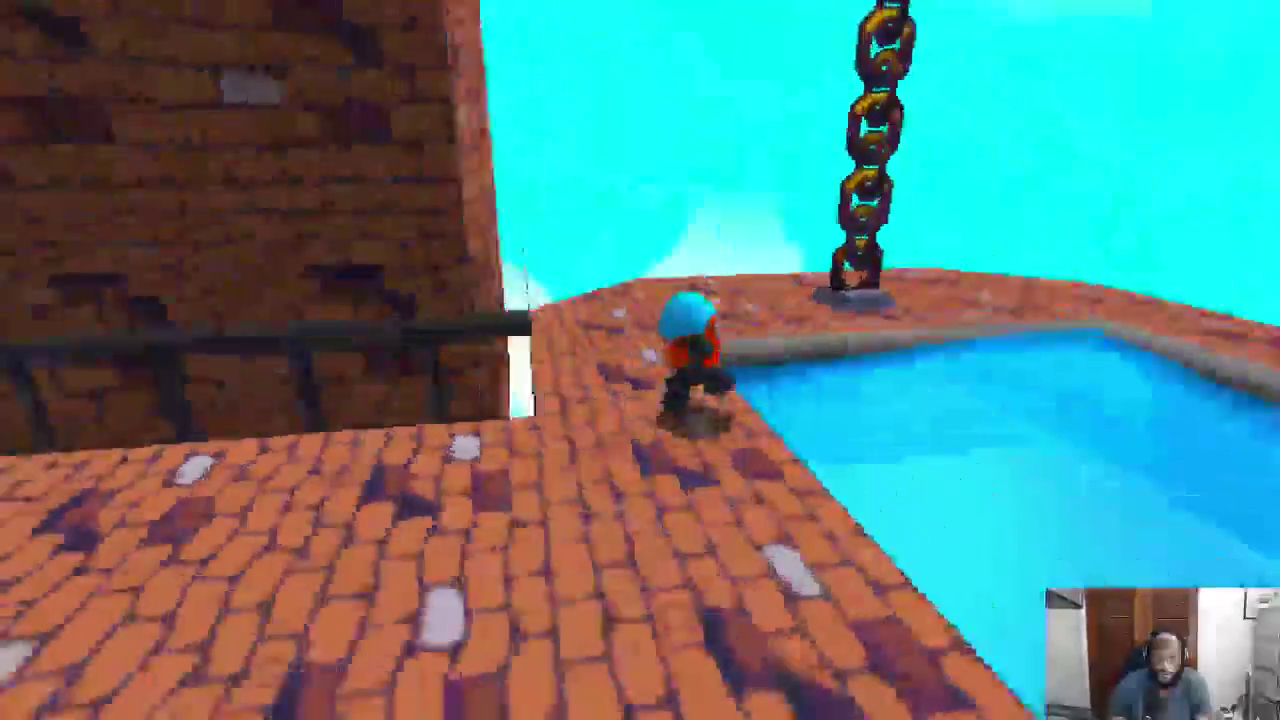
key("w")
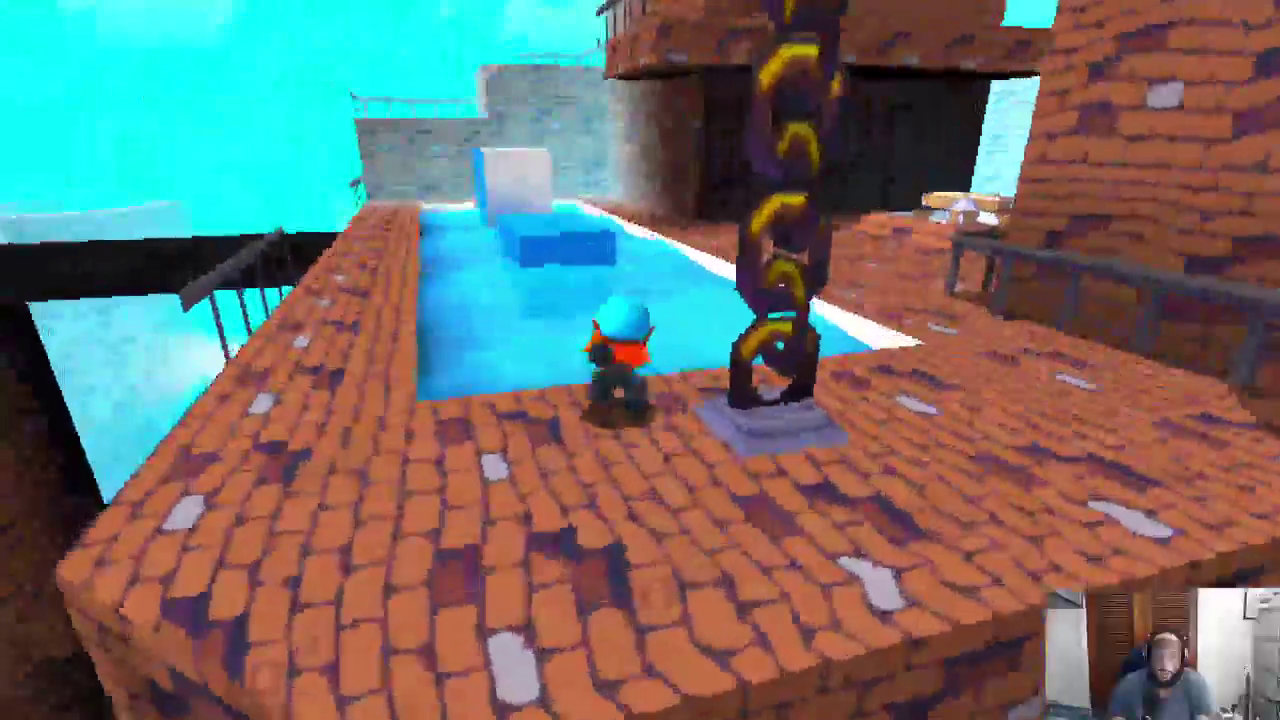
key("w")
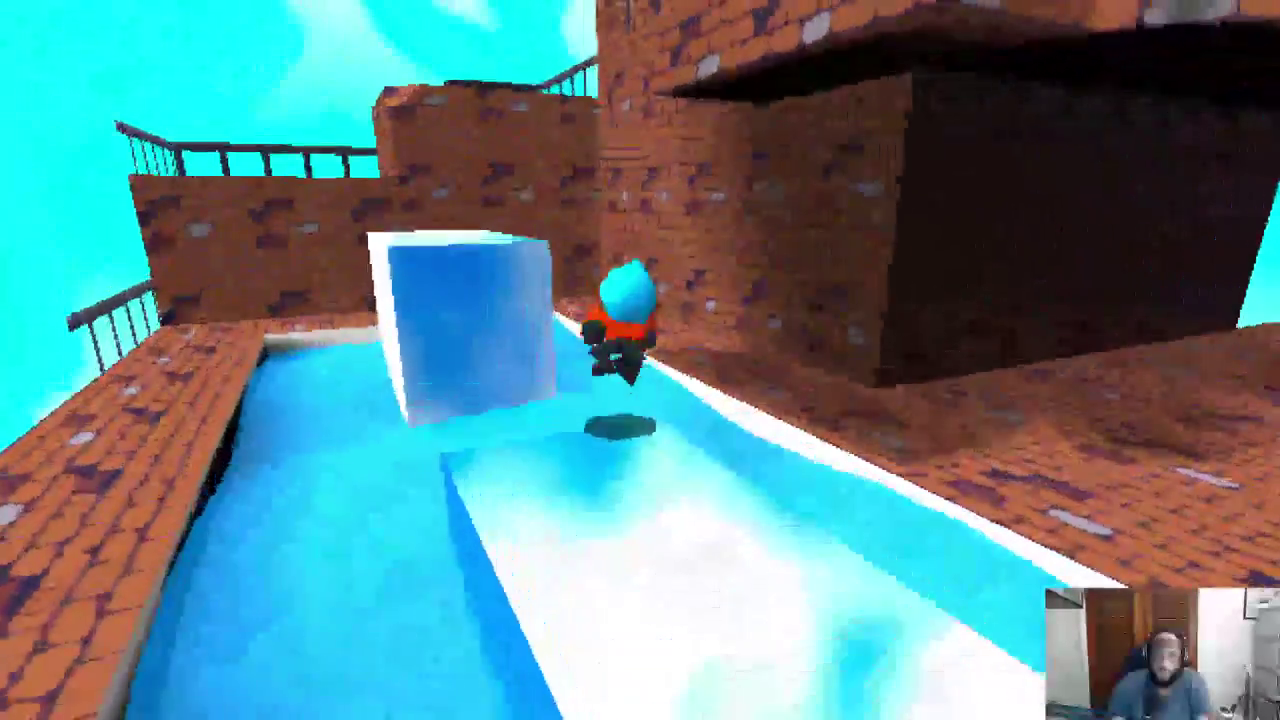
key("w")
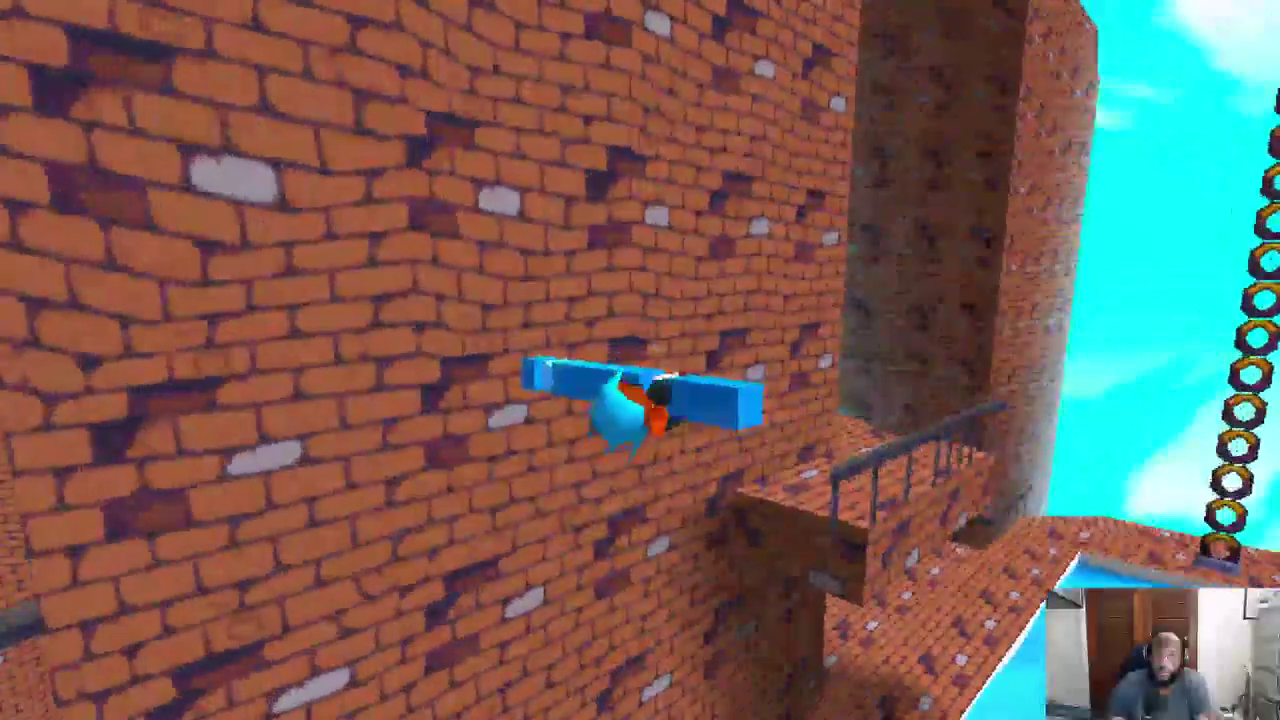
key("space")
key("w")
key("w")
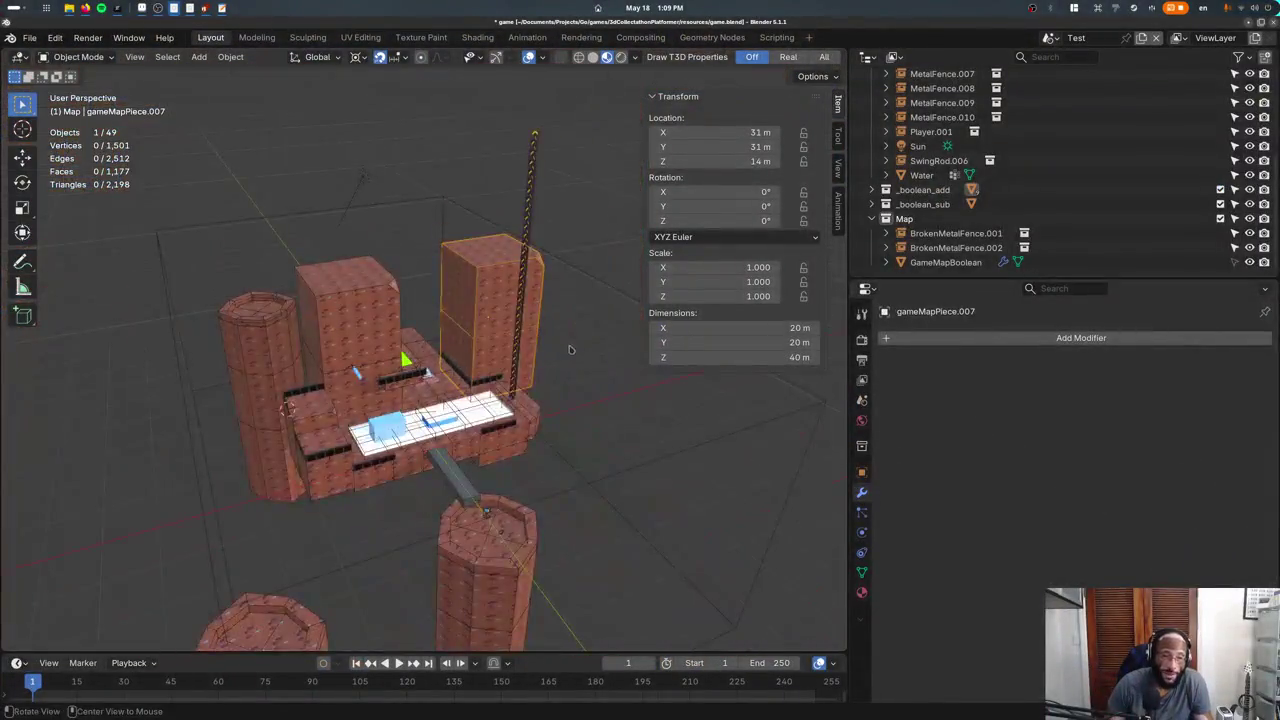
middle_click_drag(570, 349, 490, 338)
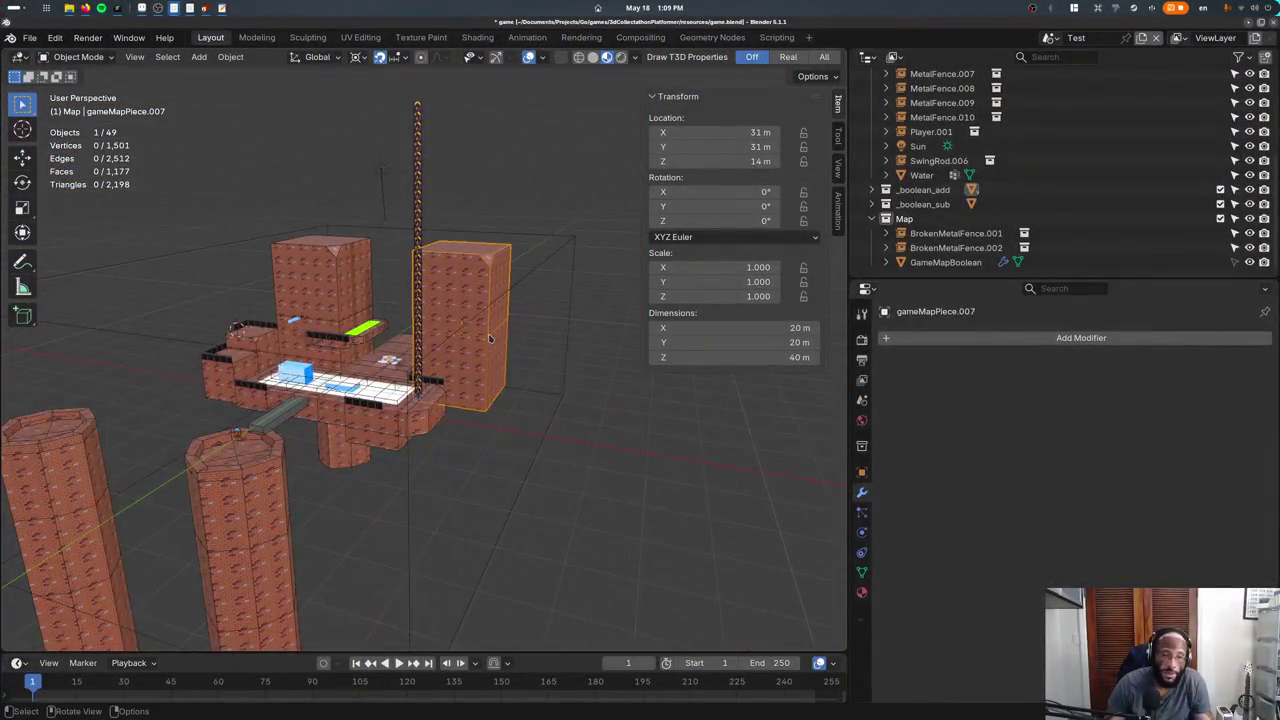
In front wireframe Edit Mode, select the new tower's bottom face.
key("KP_1")
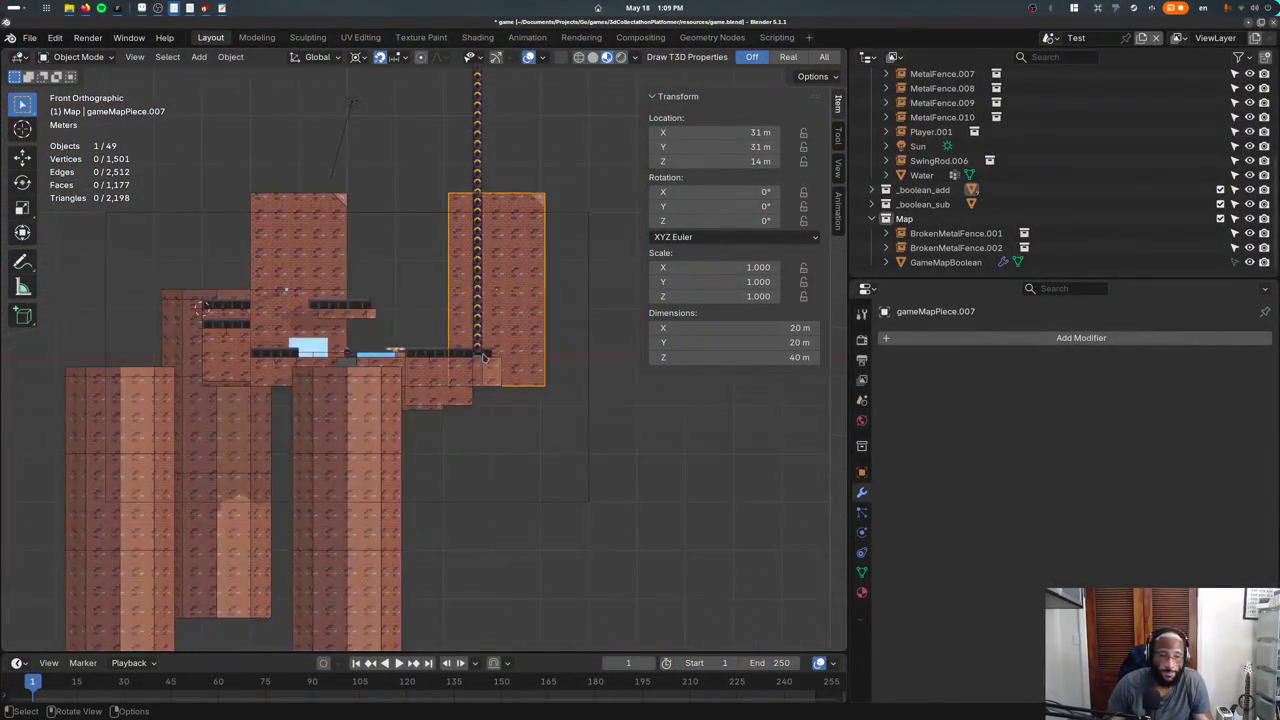
key("shift+z")
key("Tab")
left_click_drag(386, 264, 638, 473)
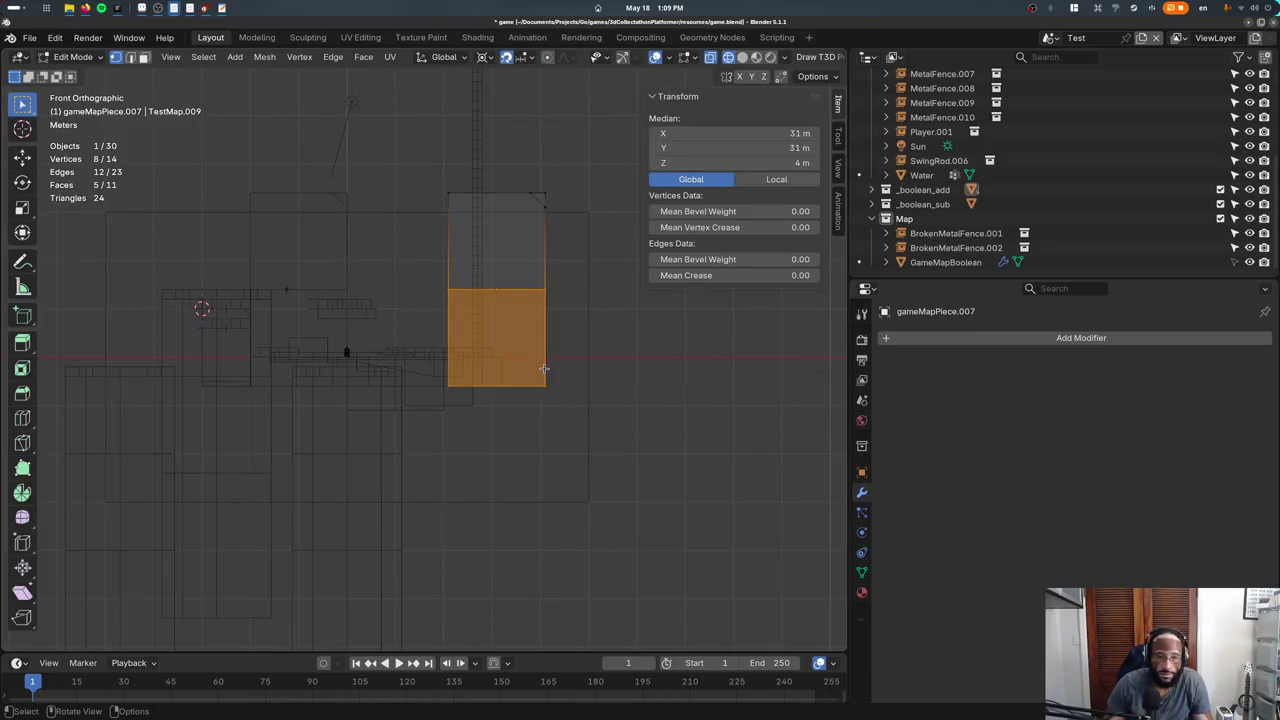
left_click_drag(544, 358, 437, 437)
Lower the tower's bottom face 20 m along Z.
key("g")
scroll(451, 440, "down", 5)
left_click(449, 415)
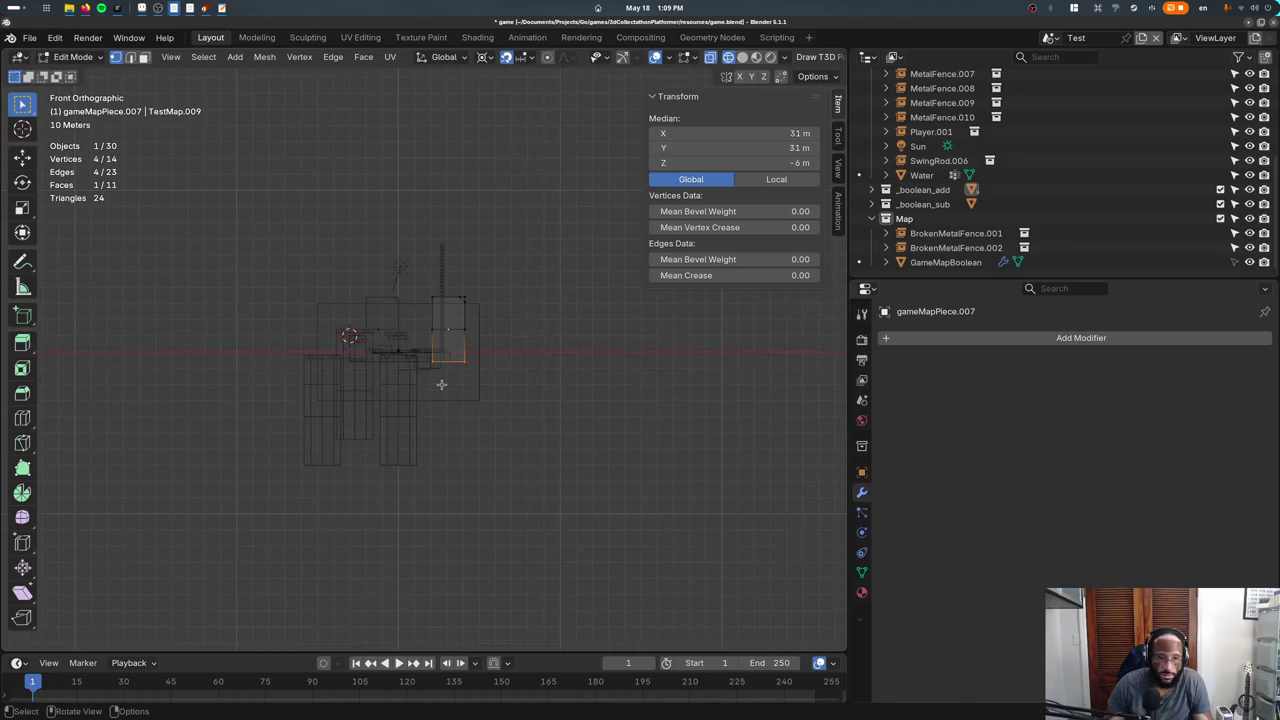
key("g")
key("z")
left_click(446, 418)
Extrude the bottom face further down and subdivide the extruded part.
key("e")
left_click(471, 388)
key("g")
key("z")
left_click(483, 486)
right_click(440, 385)
left_click(425, 387)
key("Tab")
scroll(463, 410, "up", 3)
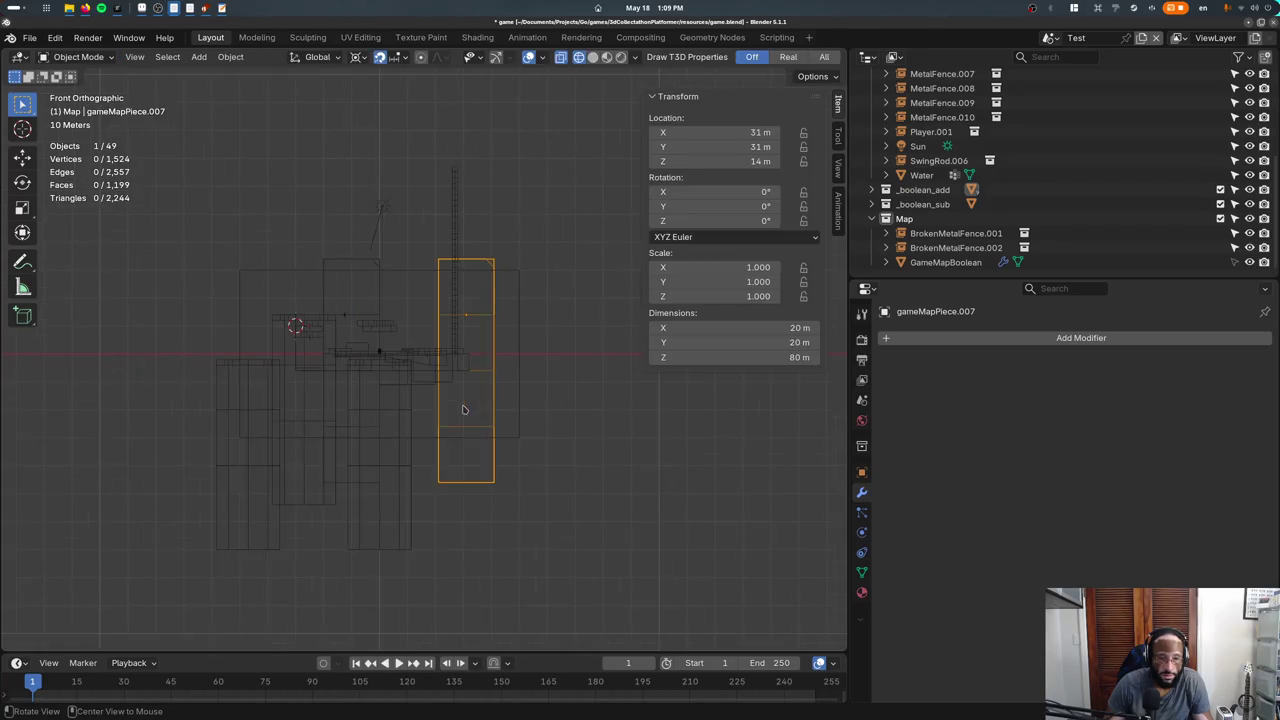
key("shift+z")
middle_click_drag(488, 477, 467, 618)
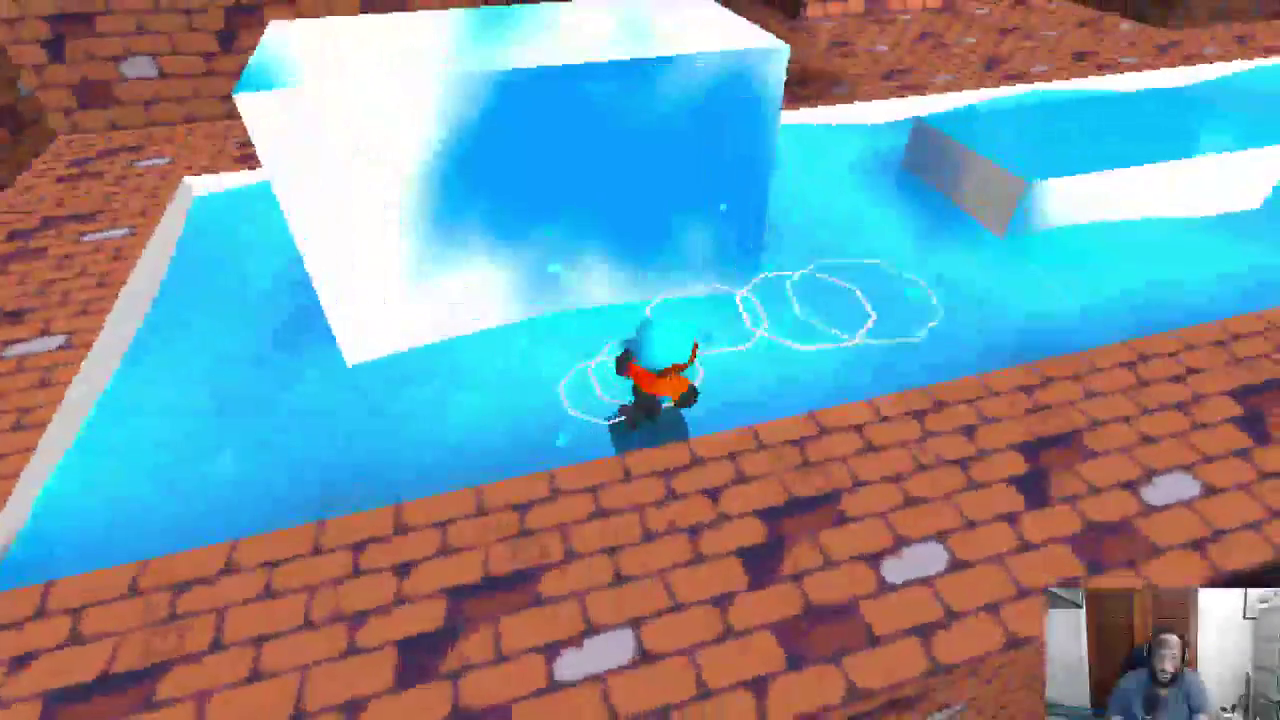
Leave the playtest and bring Blender back to the front.
key("alt+Tab")
key("super")
key("super")
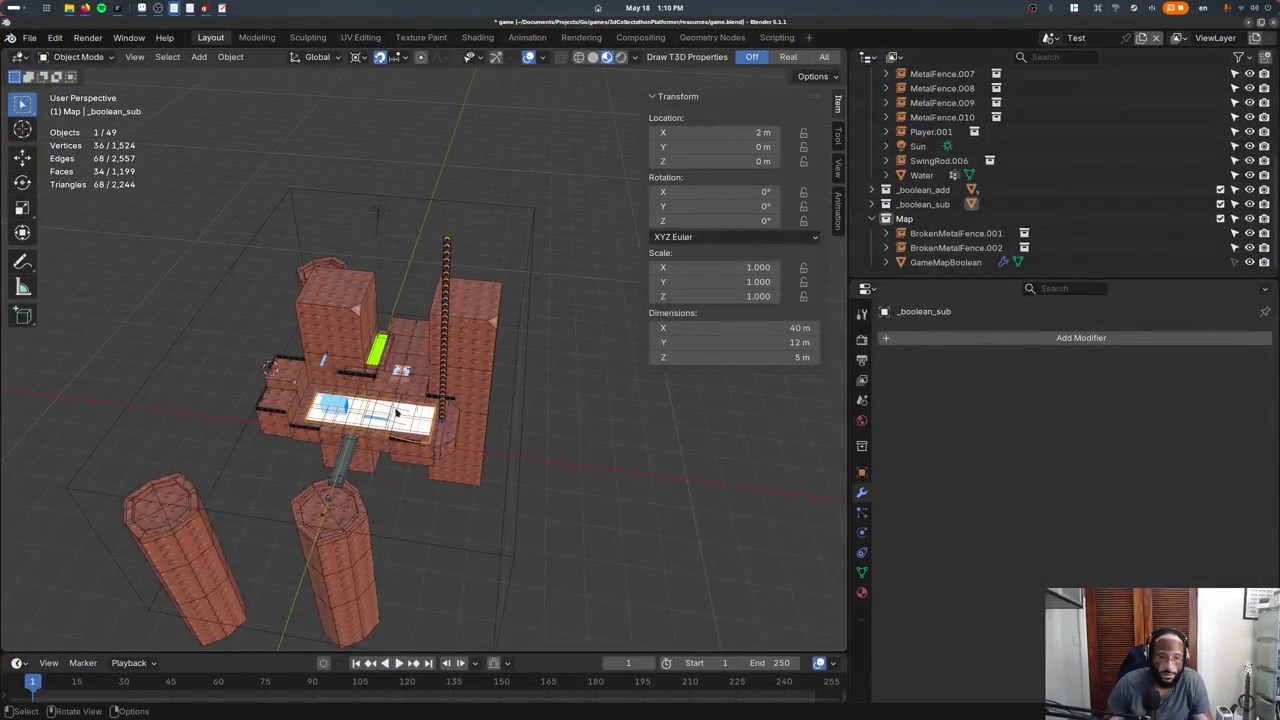
Select the Water object and frame the water pool in view.
left_click(399, 409)
left_click(397, 409)
left_click(395, 408)
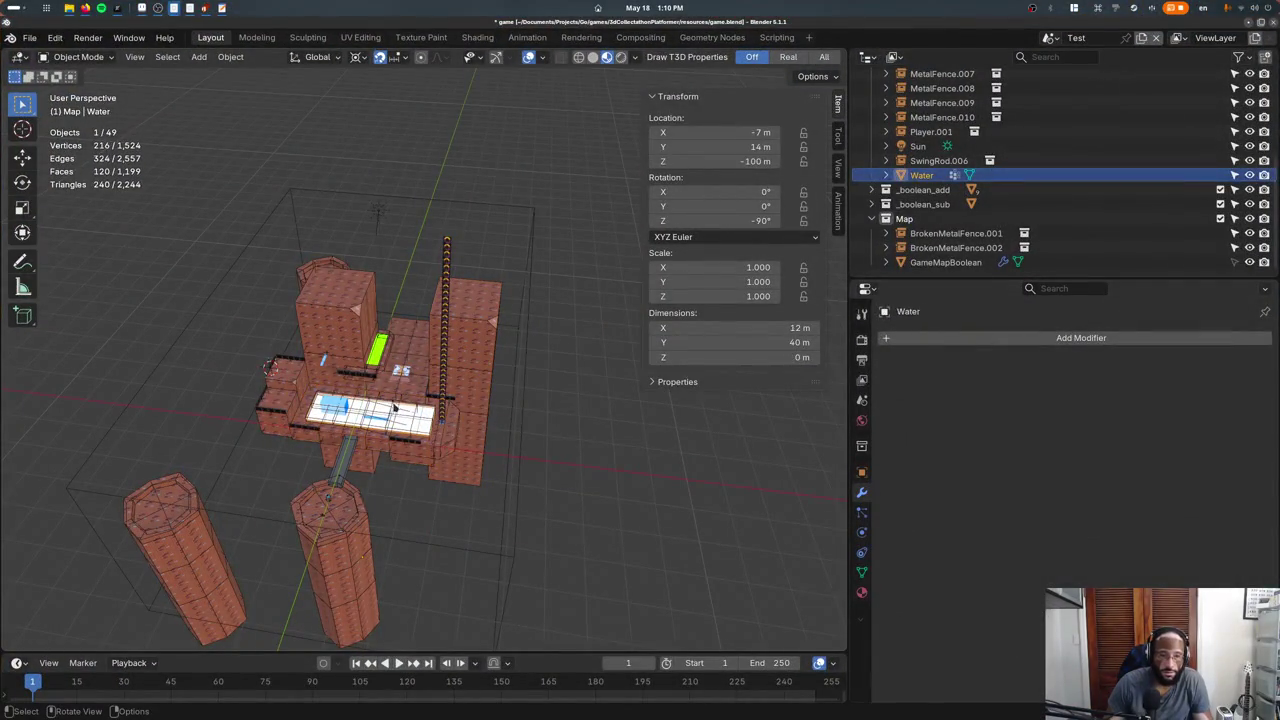
key("KP_Decimal")
middle_click_drag(392, 409, 375, 396)
scroll(372, 393, "up", 2)
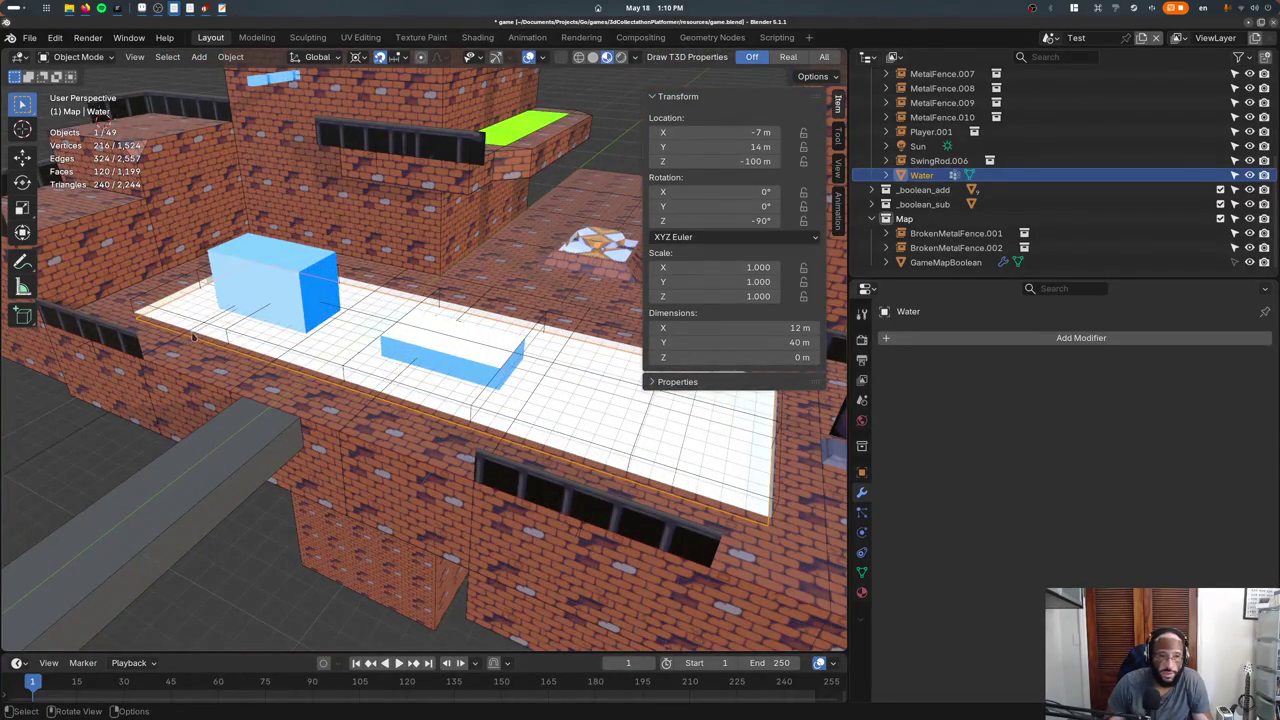
Set GameMapBoolean's Boolean modifier solver to Exact.
left_click(930, 262)
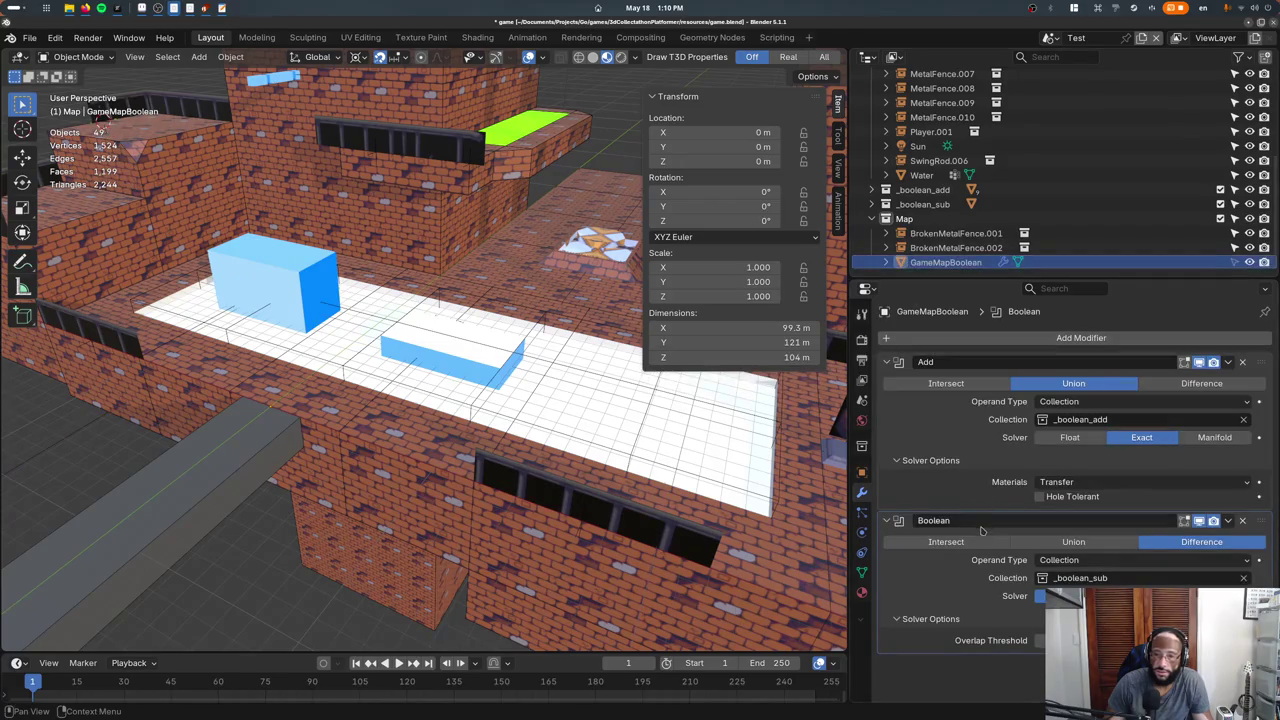
left_click(1141, 596)
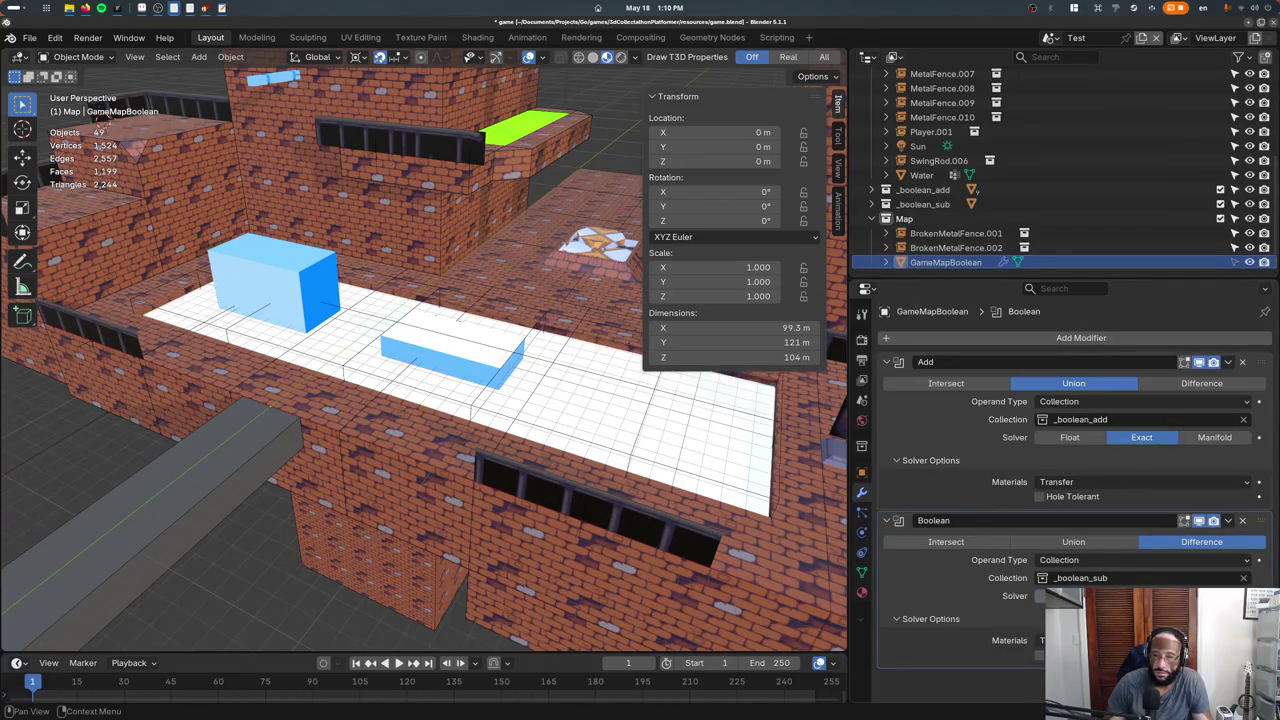
scroll(580, 405, "down", 3)
middle_click_drag(620, 400, 580, 405)
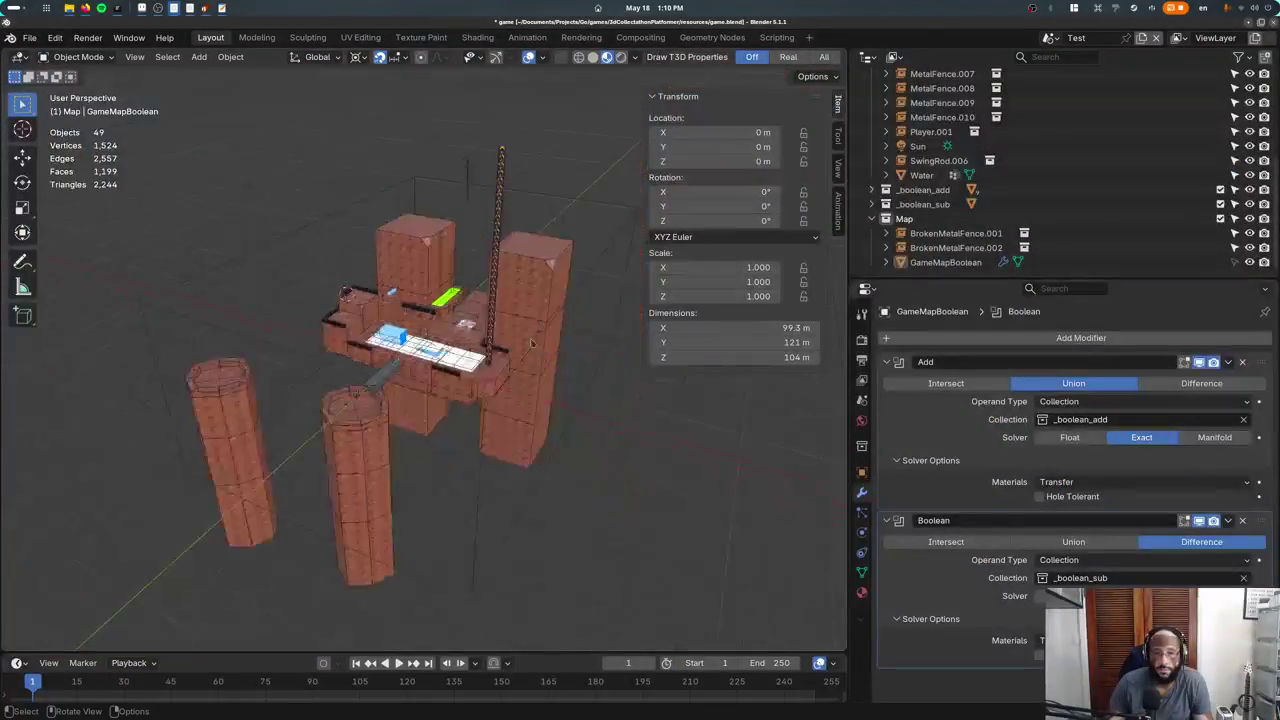
In front wireframe Edit Mode, select the middle section of tower gameMapPiece.007.
left_click(521, 259)
key("KP_1")
key("Tab")
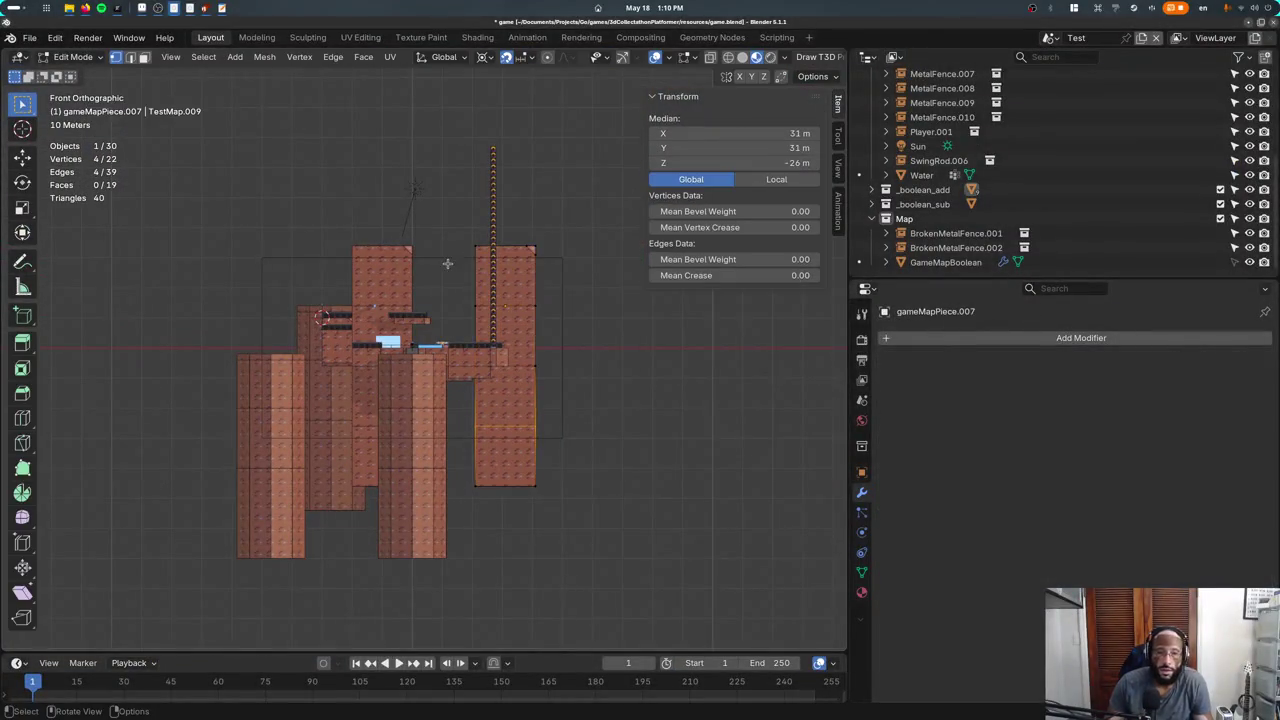
key("shift+z")
key("Tab")
key("Tab")
left_click_drag(563, 349, 354, 402)
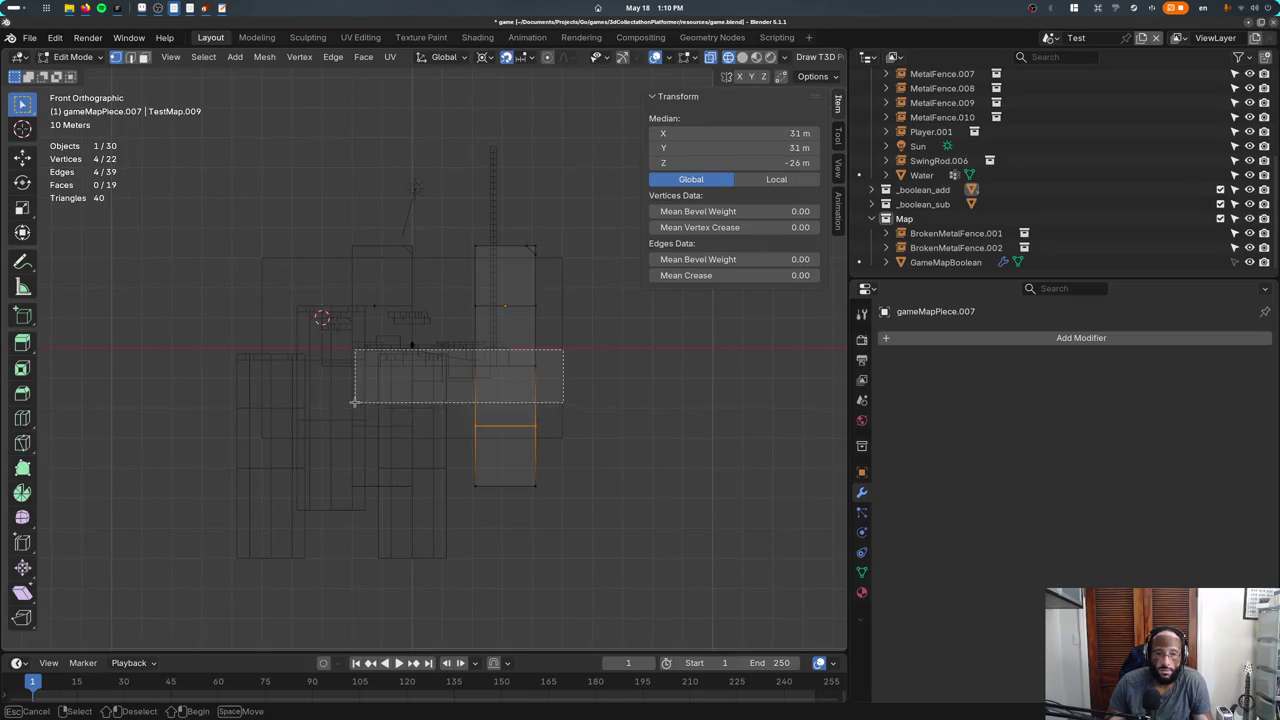
Delete the column's middle faces and dissolve the edges into a single face.
key("x")
left_click(452, 392)
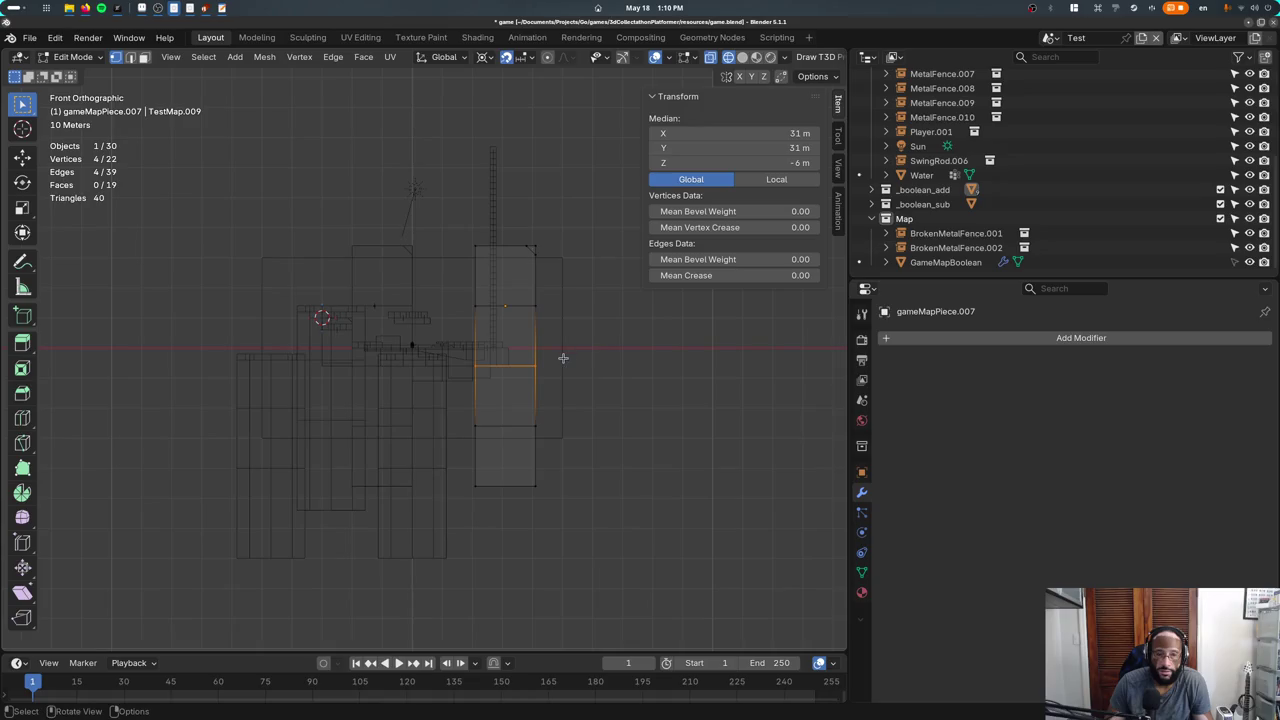
scroll(561, 365, "up", 3)
key("x")
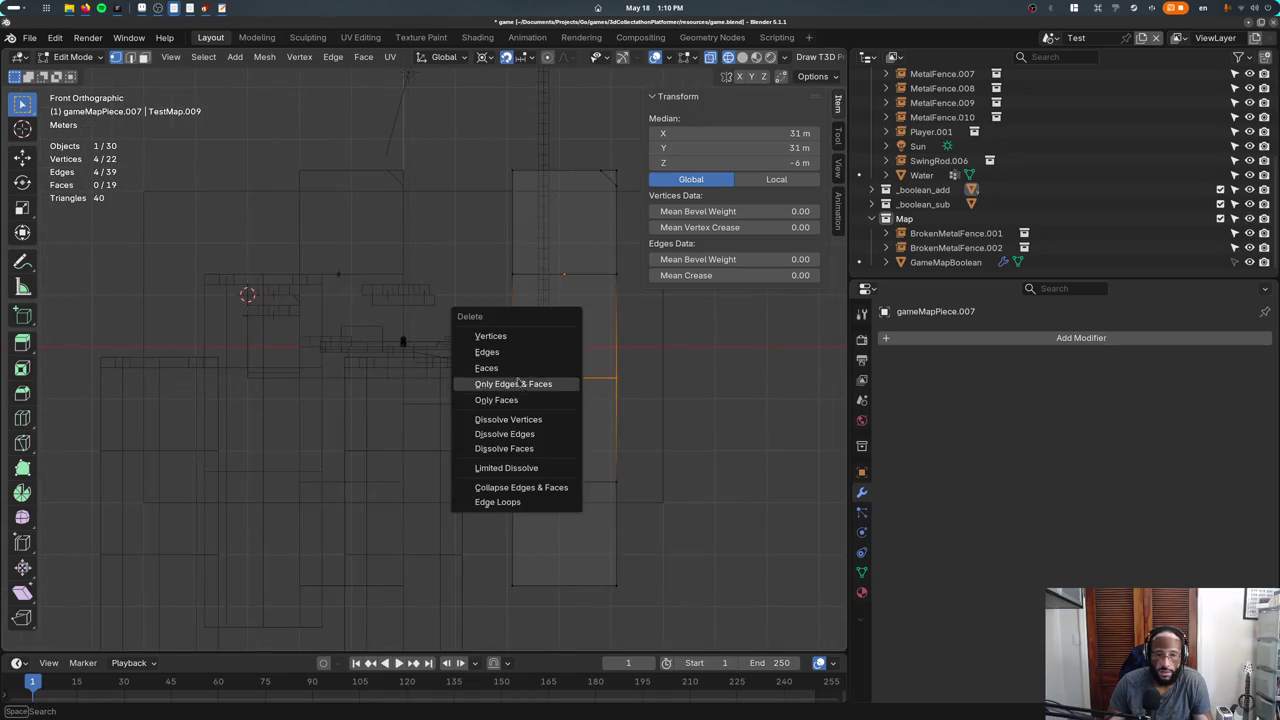
left_click(507, 420)
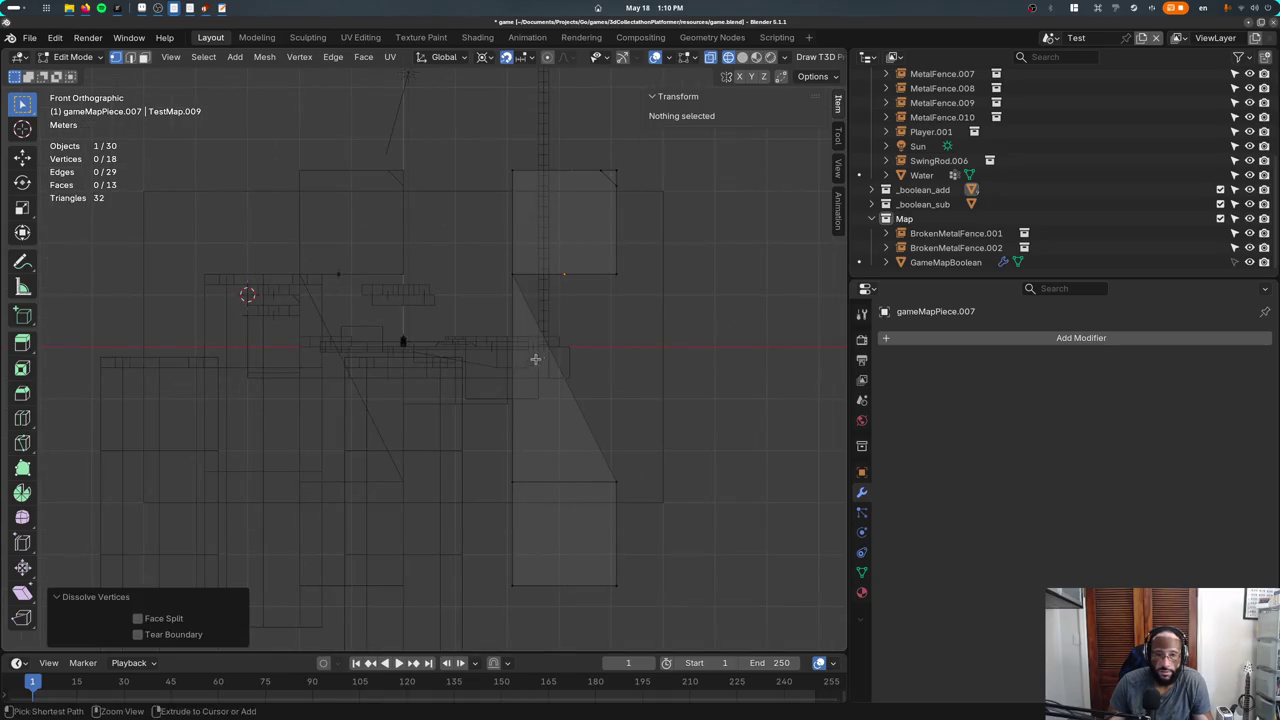
key("ctrl+z")
key("ctrl+z")
key("ctrl+shift+z")
key("x")
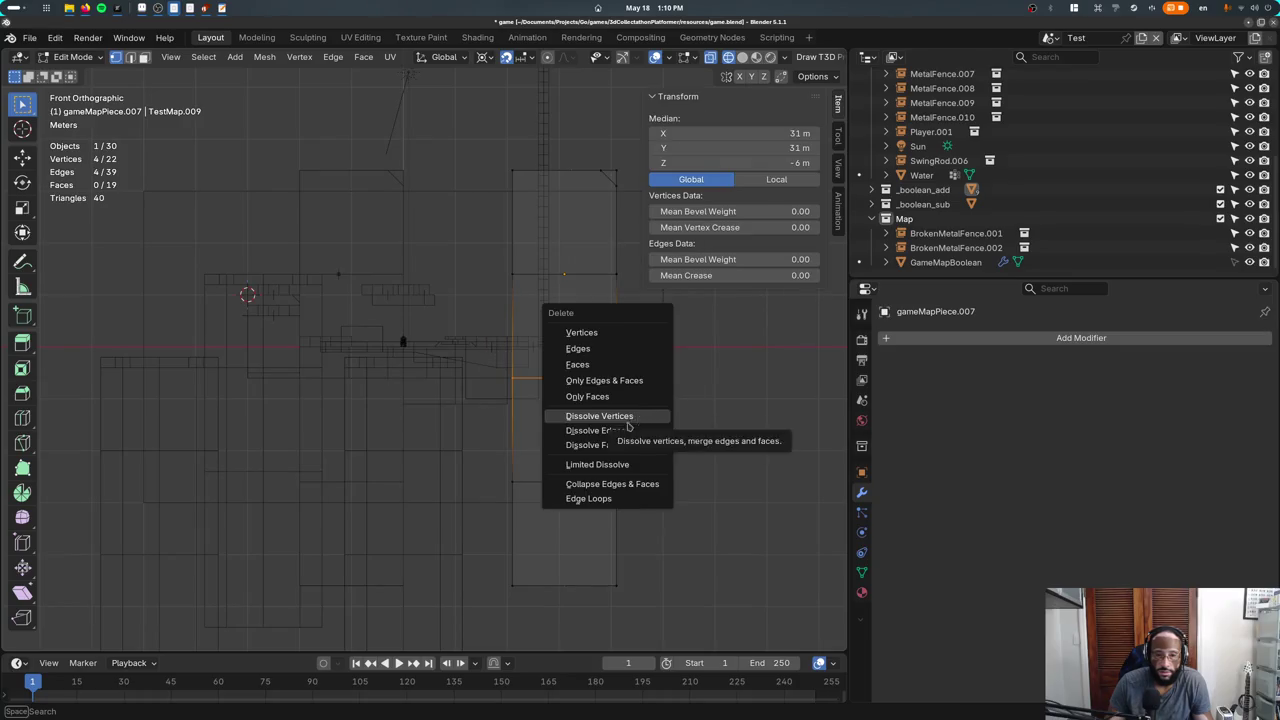
left_click(626, 430)
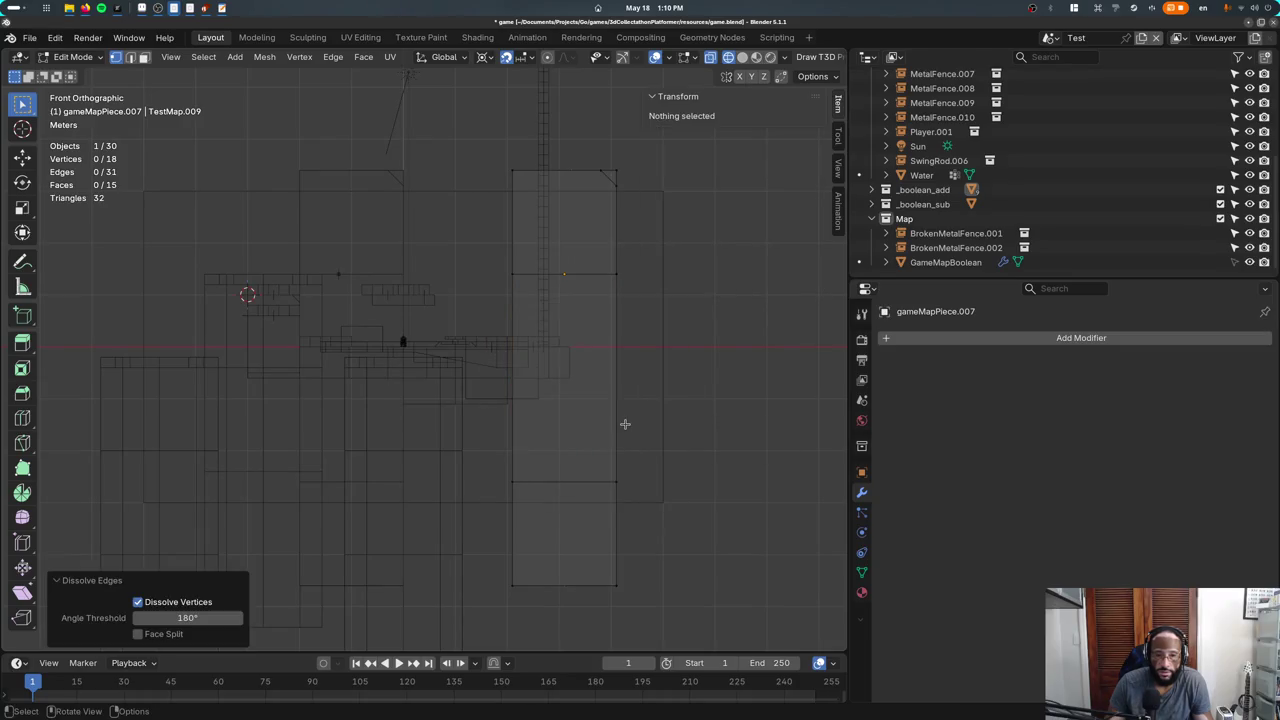
Raise the column's lower face 40 m along Z, making one 40 m block.
left_click_drag(492, 321, 651, 517)
key("x")
left_click(571, 457)
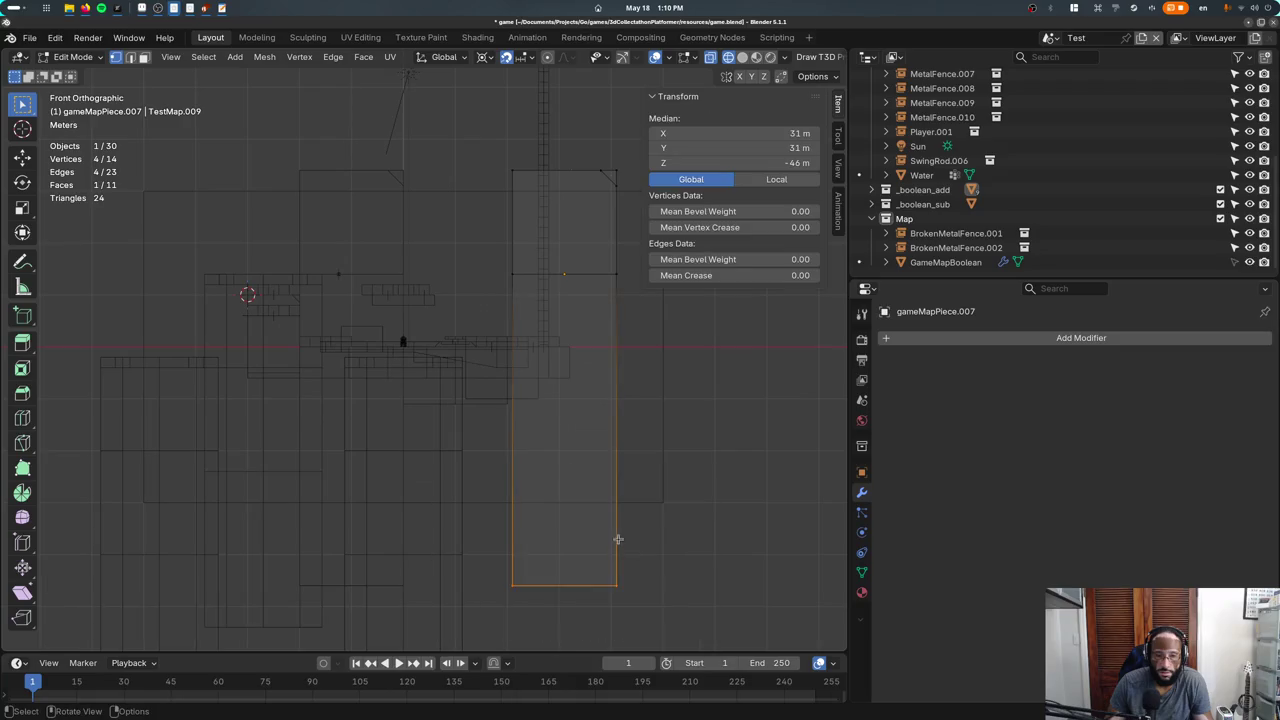
key("g")
key("z")
scroll(620, 366, "down", 5)
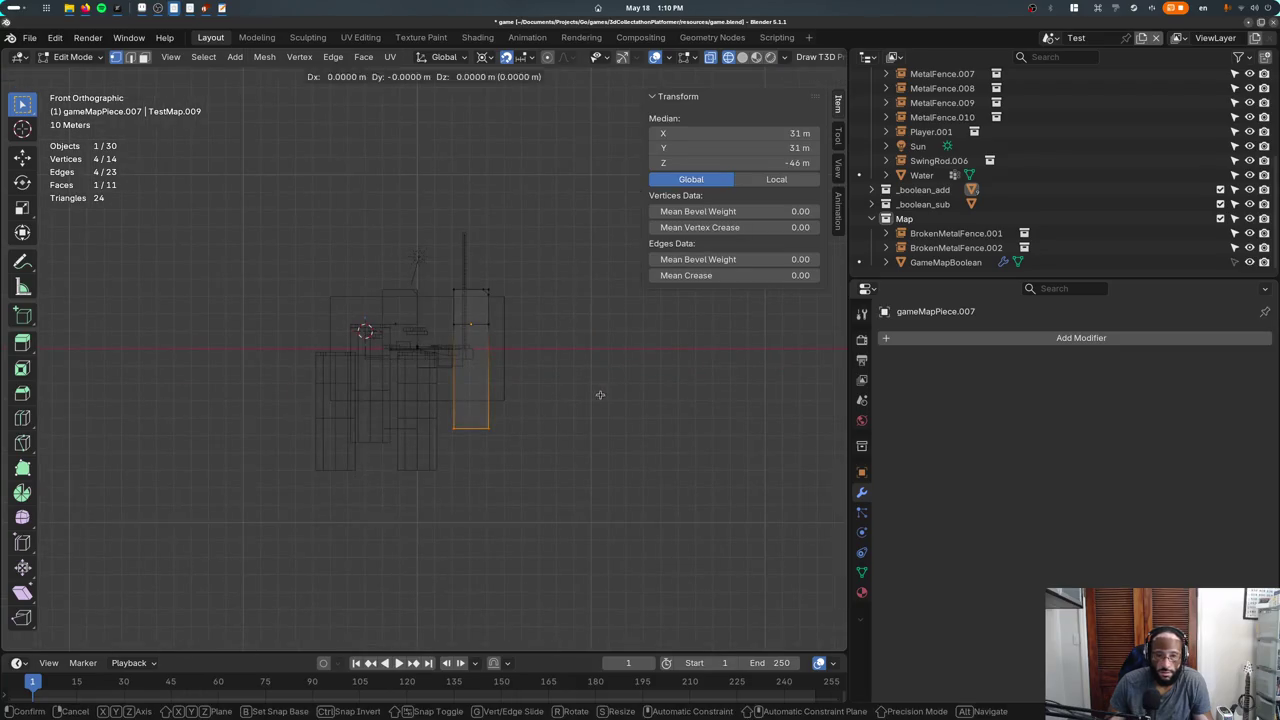
left_click(613, 323)
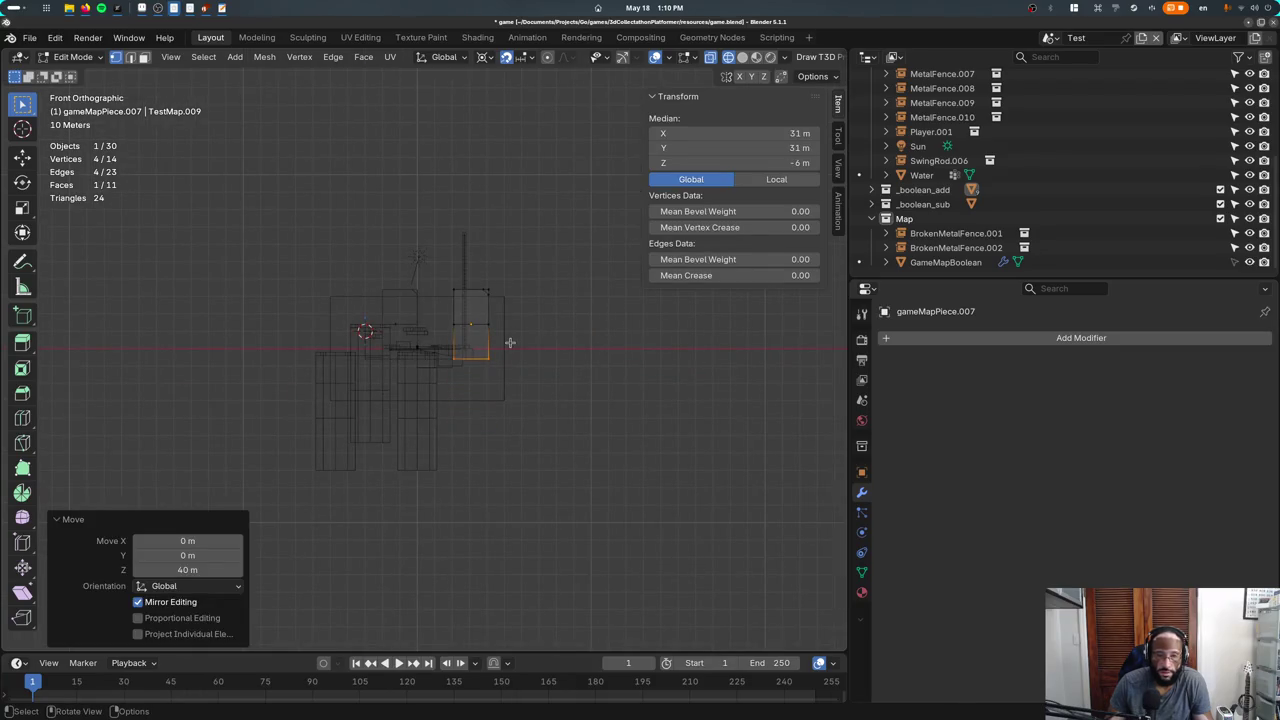
key("Tab")
key("shift+z")
Stack three linked copies of the block, each 40 m lower, and save game.blend.
middle_click_drag(514, 414, 514, 449)
key("KP_1")
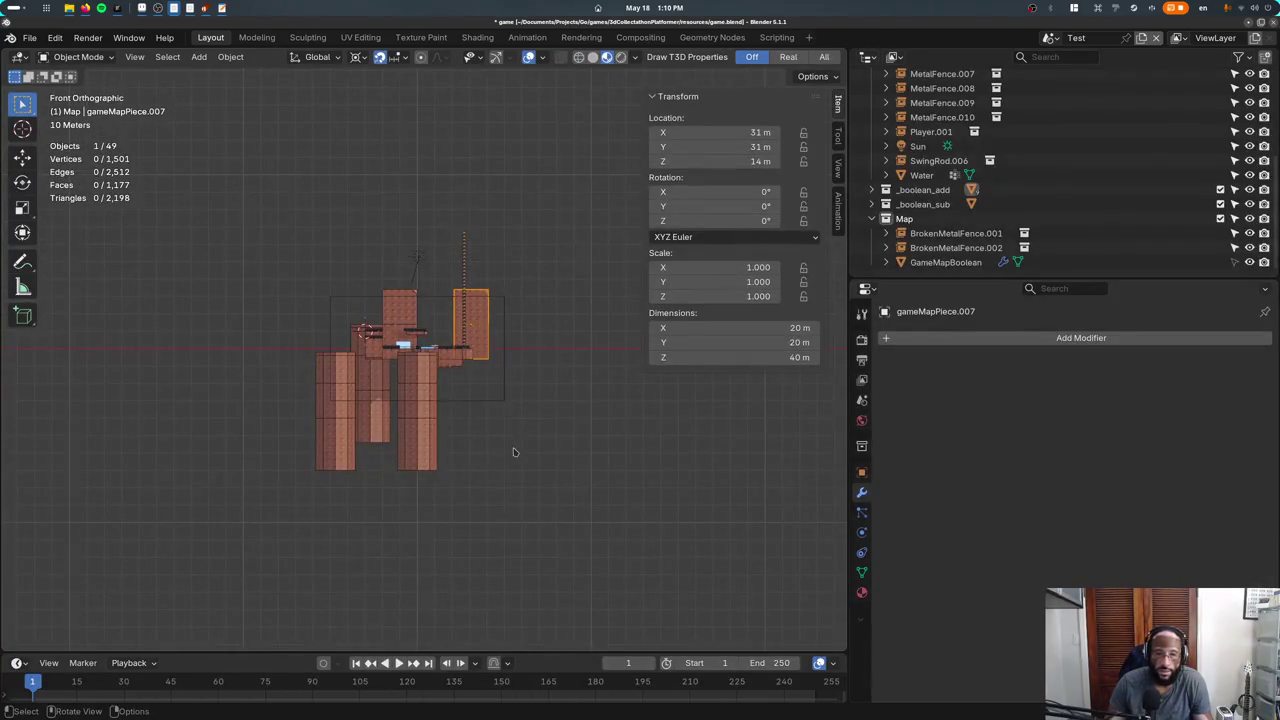
key("alt+d")
type("z-40")
key("Return")
key("alt+d")
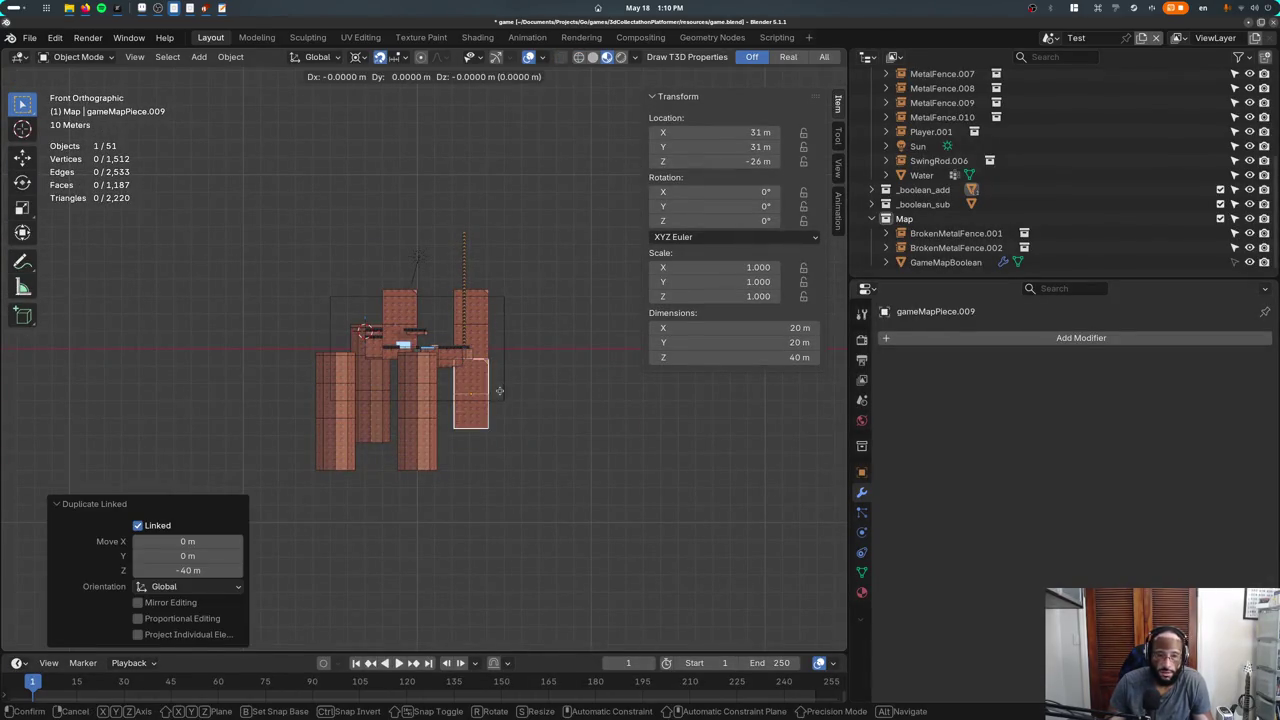
type("z: -40")
key("Return")
key("alt+d")
type("z: -40")
key("Return")
mouse_move(507, 536)
middle_mouse_down()
mouse_move(491, 454)
mouse_move(440, 450)
middle_mouse_up()
key("ctrl+s")
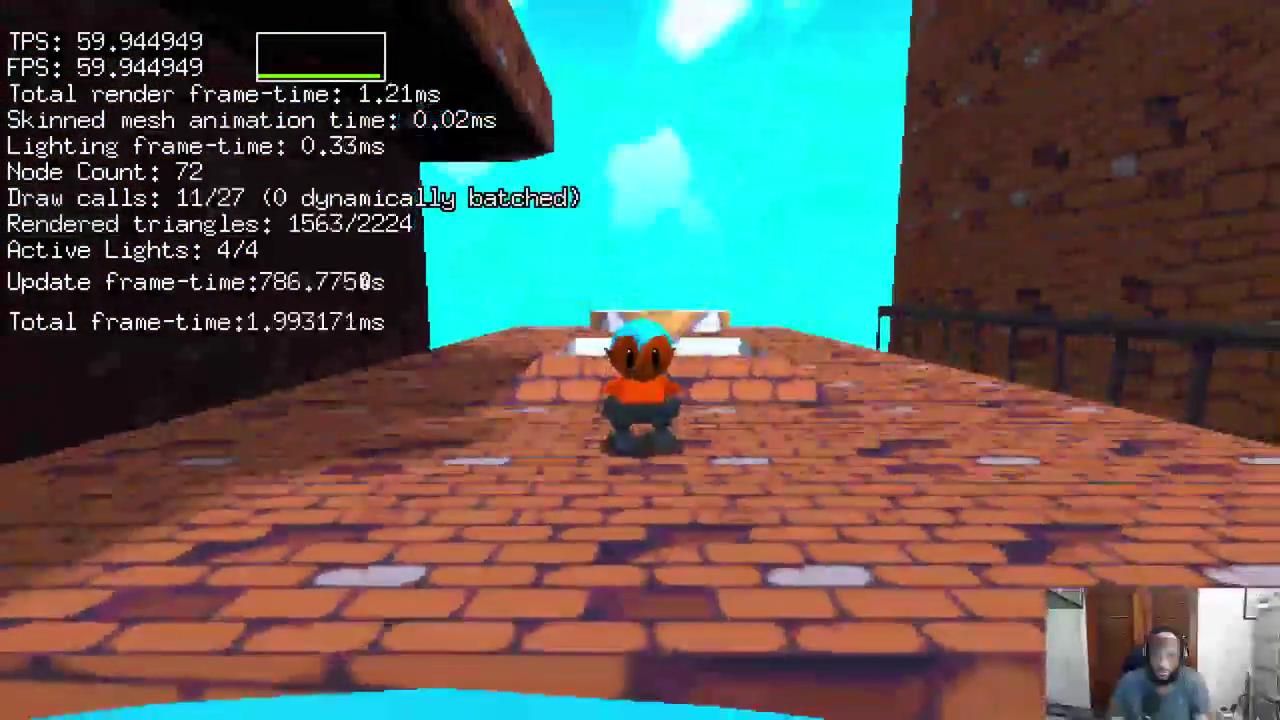
Quit the game after the brick-walkway run with Escape.
key("Escape")
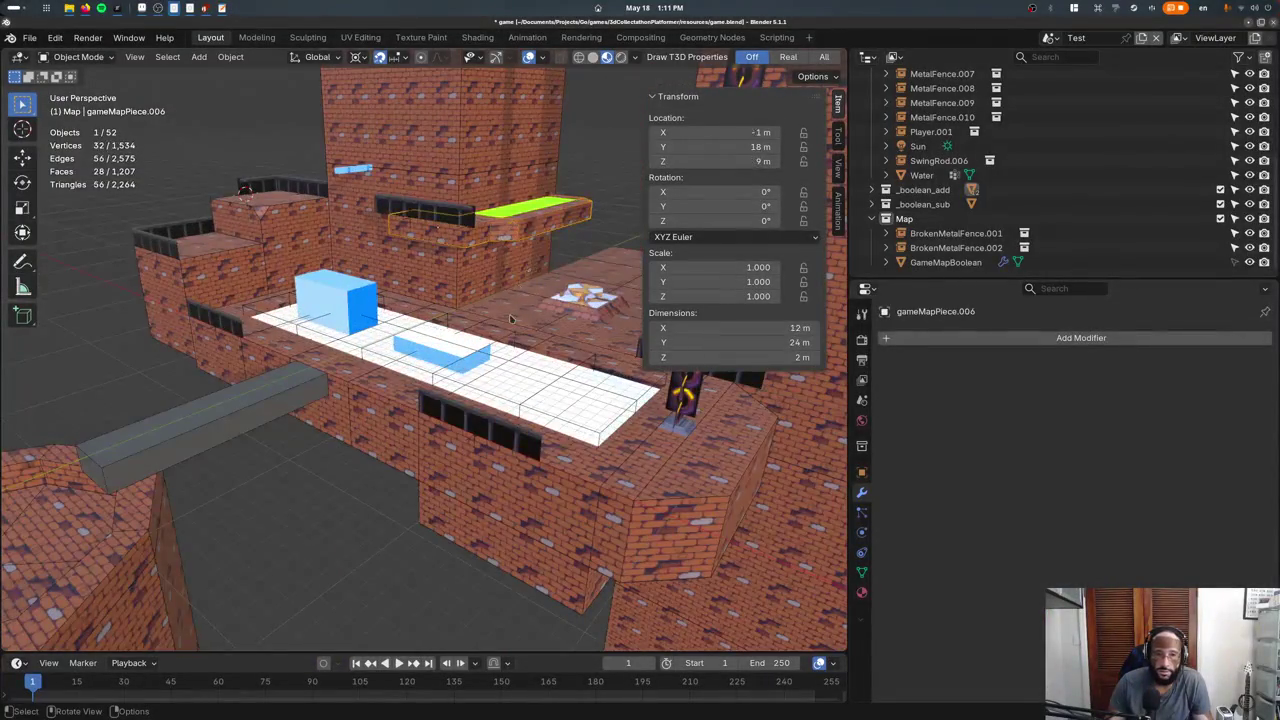
From top view, try duplicating the green platform piece, then discard the copy.
key("KP_7")
mouse_move(510, 318)
middle_mouse_down("shift")
mouse_move(455, 386)
mouse_move(378, 310)
middle_mouse_up("shift")
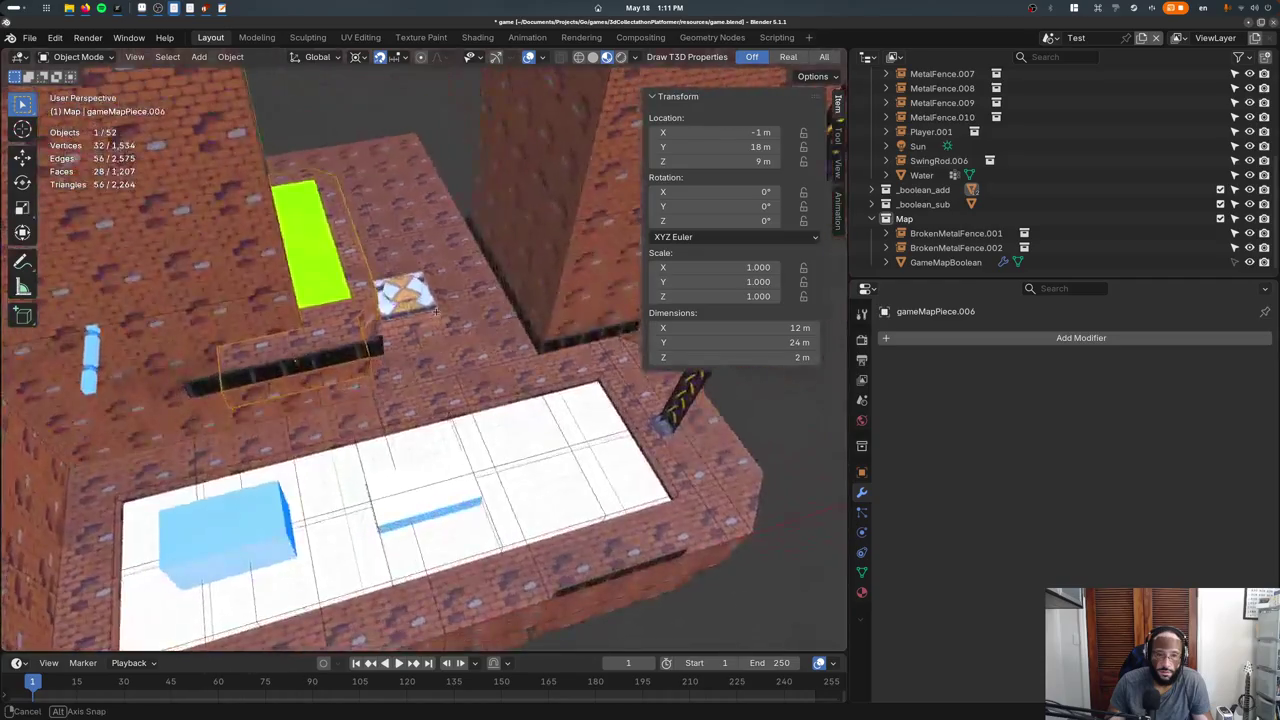
left_click(355, 298)
key("shift+d")
left_click(515, 262)
key("Tab")
key("ctrl+z")
key("ctrl+z")
key("ctrl+z")
Snap the 3D cursor to the selected piece and clear away stray cube edges.
key("shift+s")
key("2")
key("Tab")
key("F3")
type("cube")
key("Return")
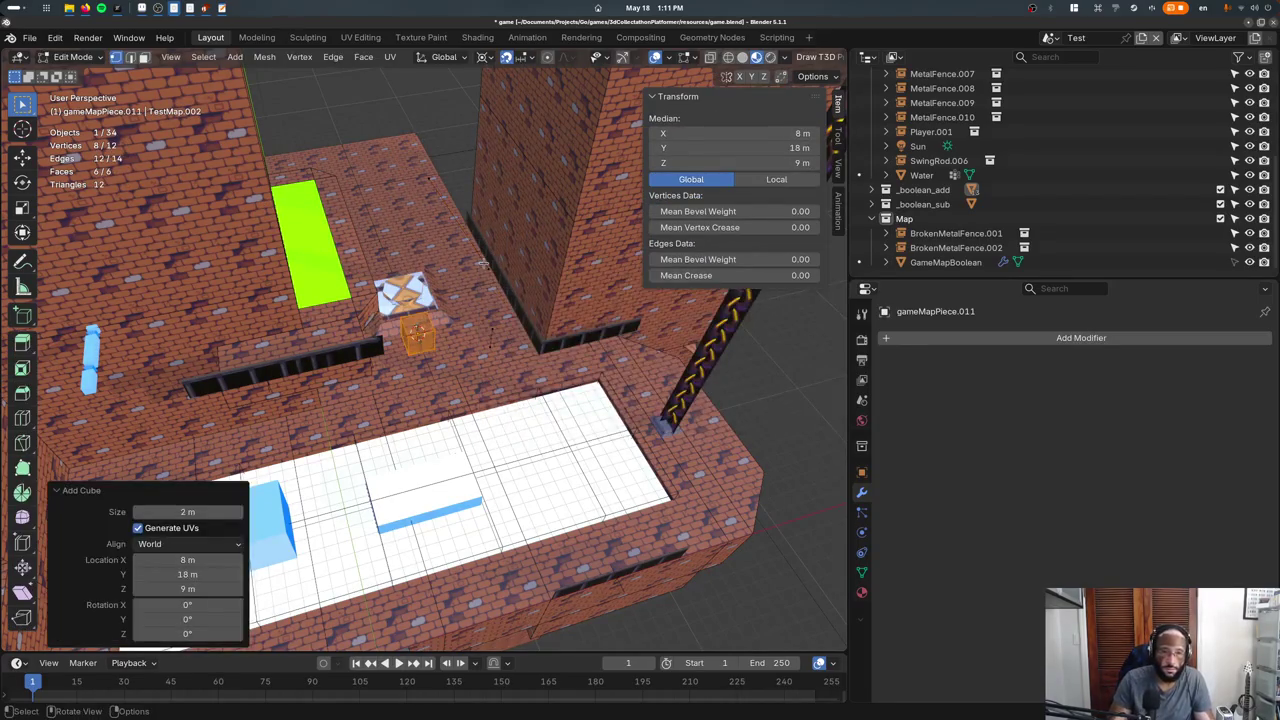
key("ctrl+z")
key("a")
key("x")
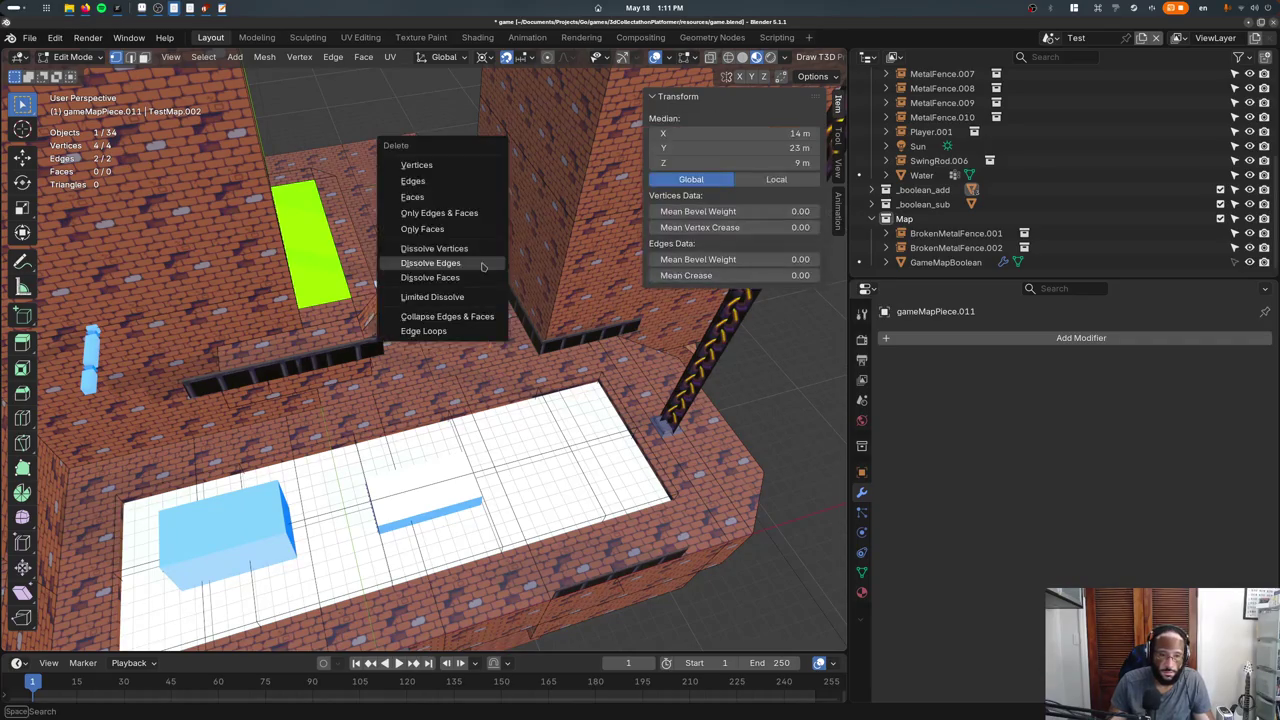
left_click(450, 181)
Add a new cube at the cursor and scale it by 2 along X.
key("F3")
type("cube")
key("Return")
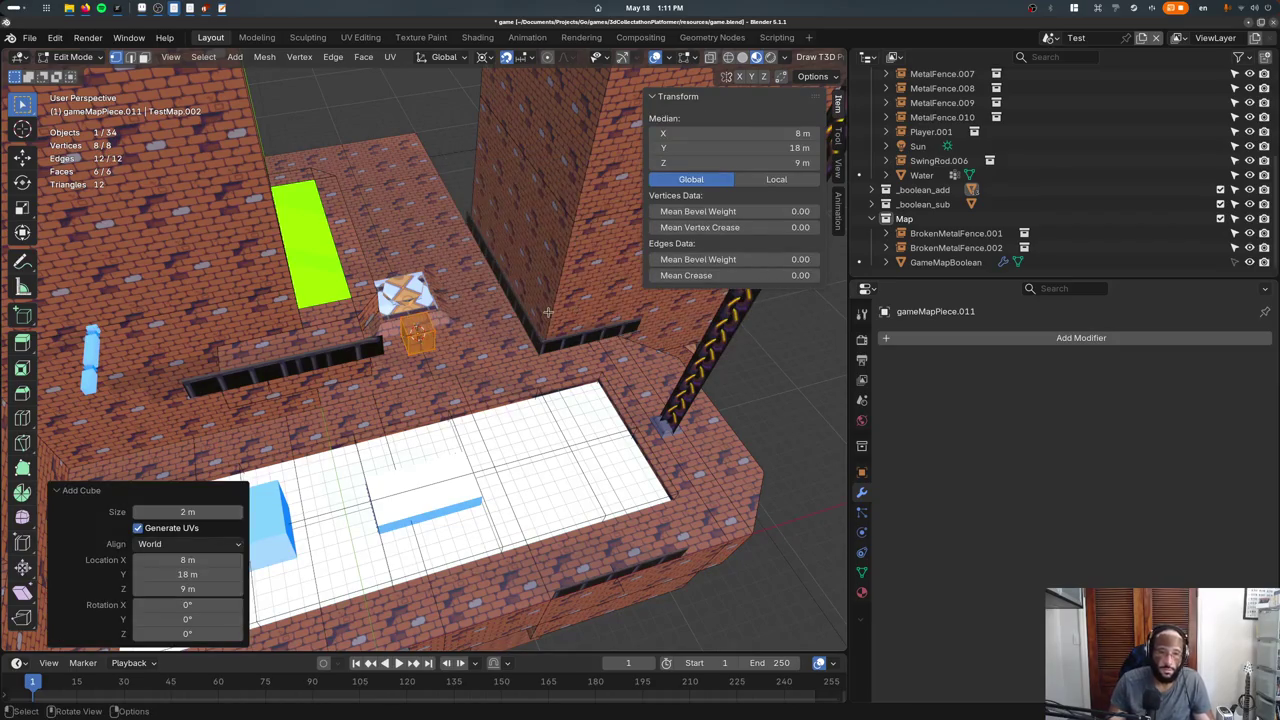
key("Tab")
key("Tab")
key("s")
key("x")
key("2")
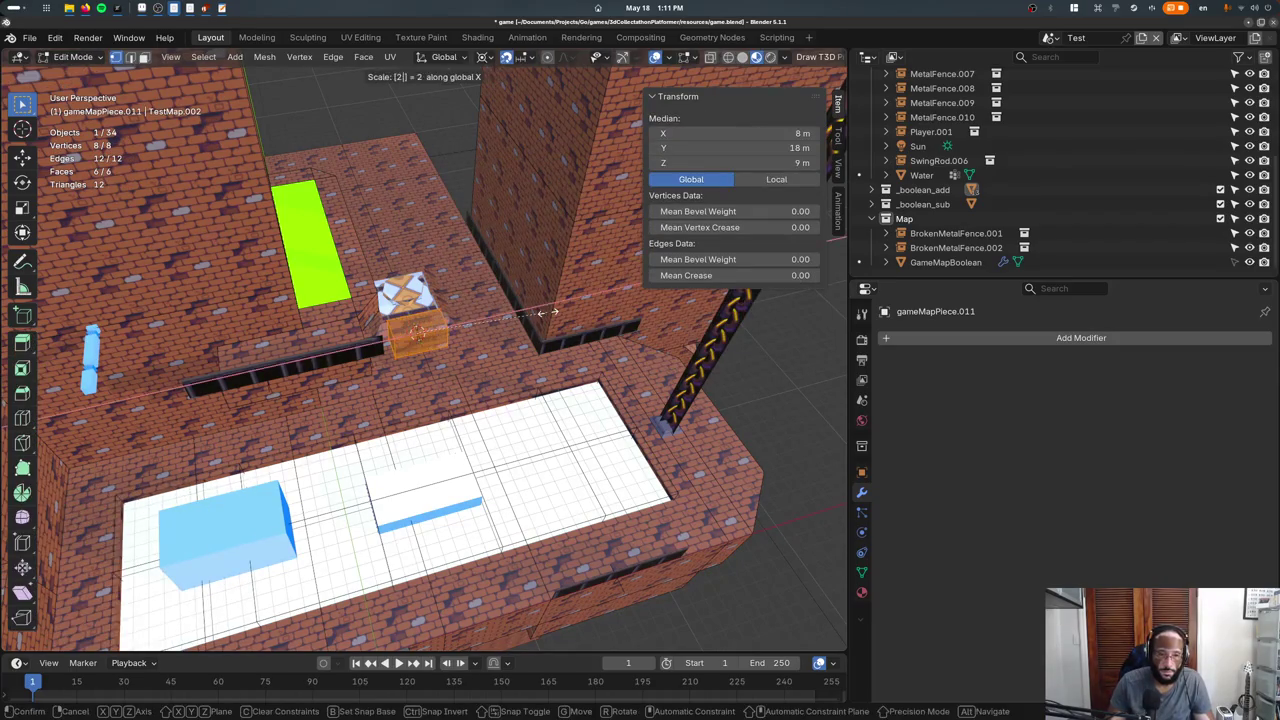
key("Return")
Scale the cube by 2 along Y and again by 2 along X.
key("s")
key("y")
key("2")
key("Return")
key("s")
key("x")
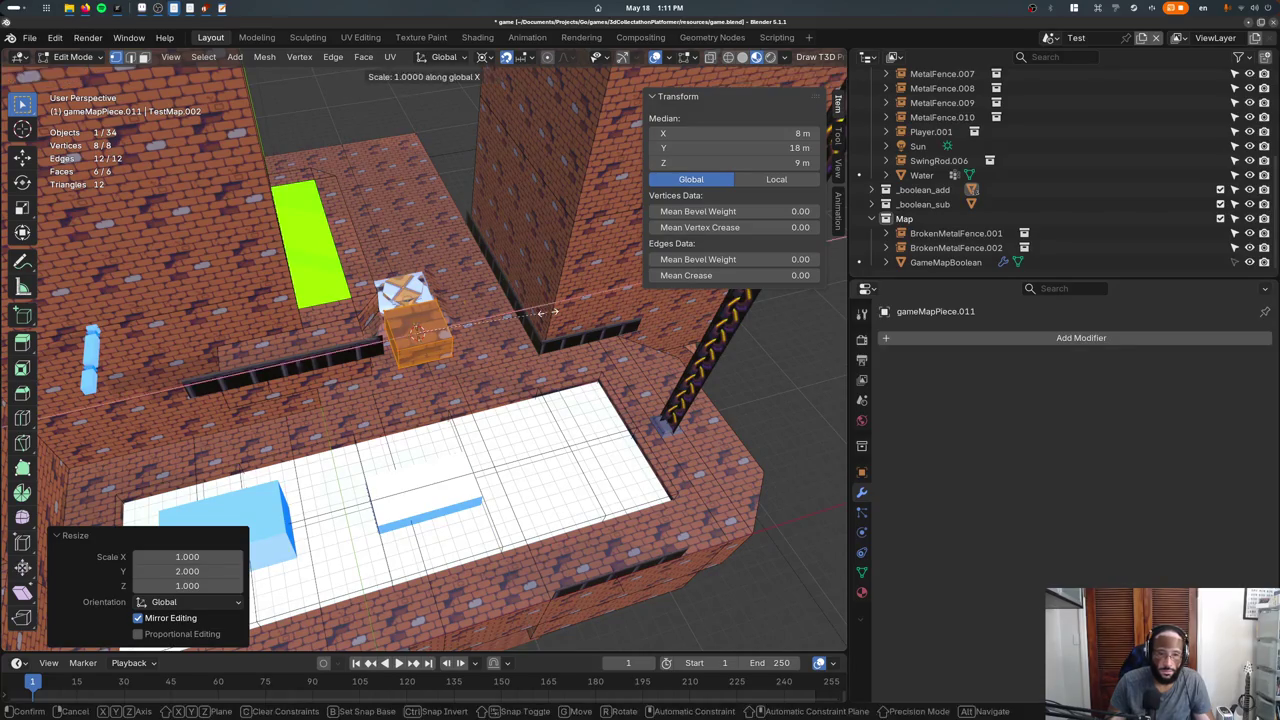
key("2")
key("Return")
key("Tab")
In wireframe top view, place the new block beside the square pedestal at 9 m height.
key("g")
key("Escape")
key("shift+z")
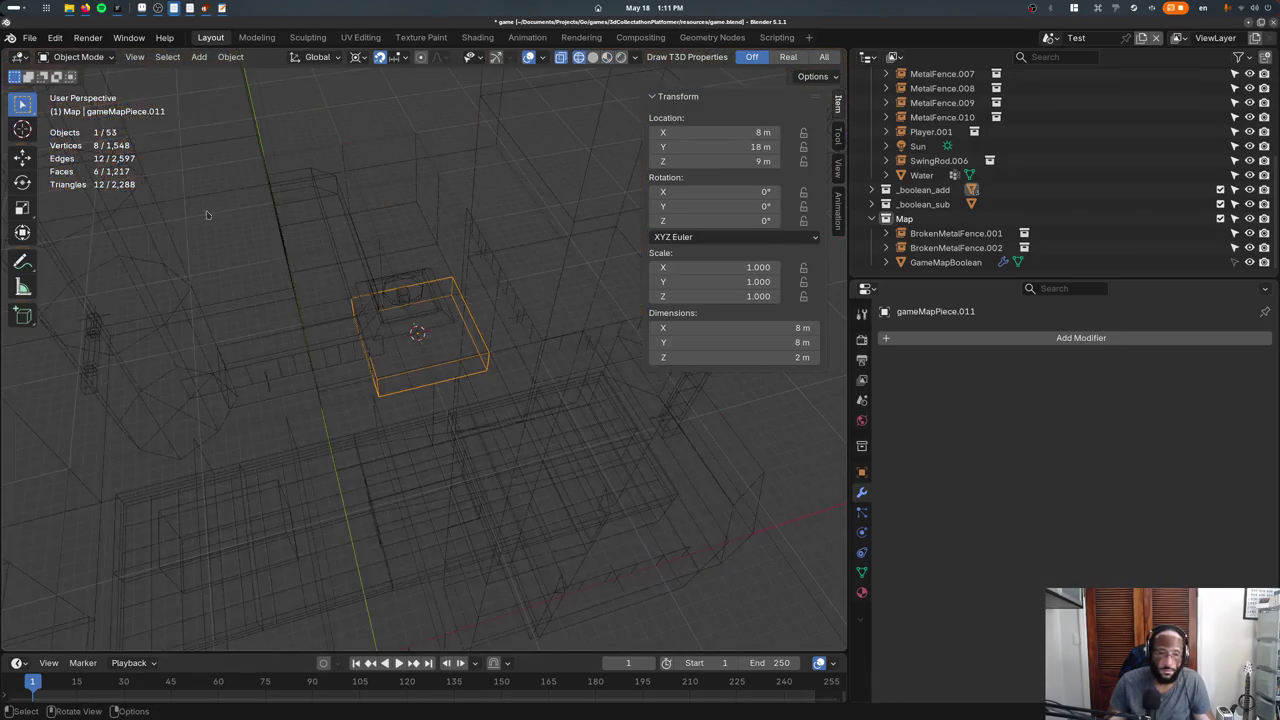
key("KP_7")
key("g")
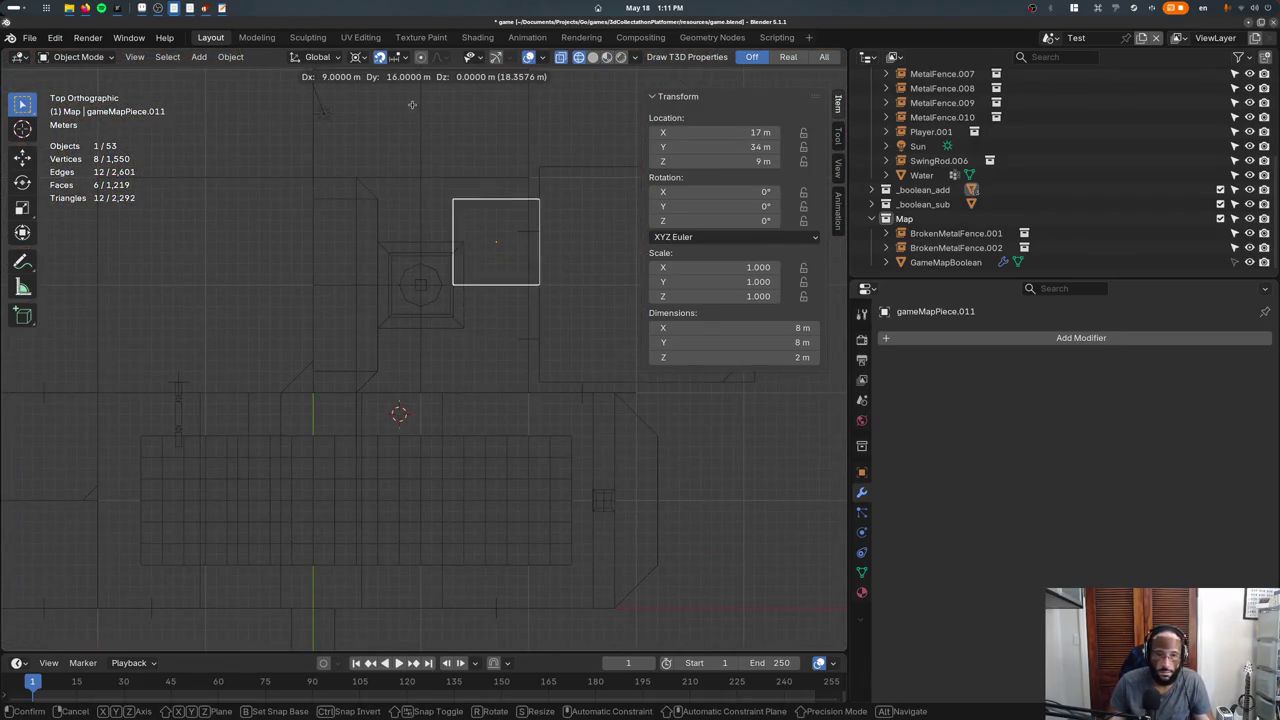
left_click(410, 84)
middle_click_drag(410, 200, 390, 390)
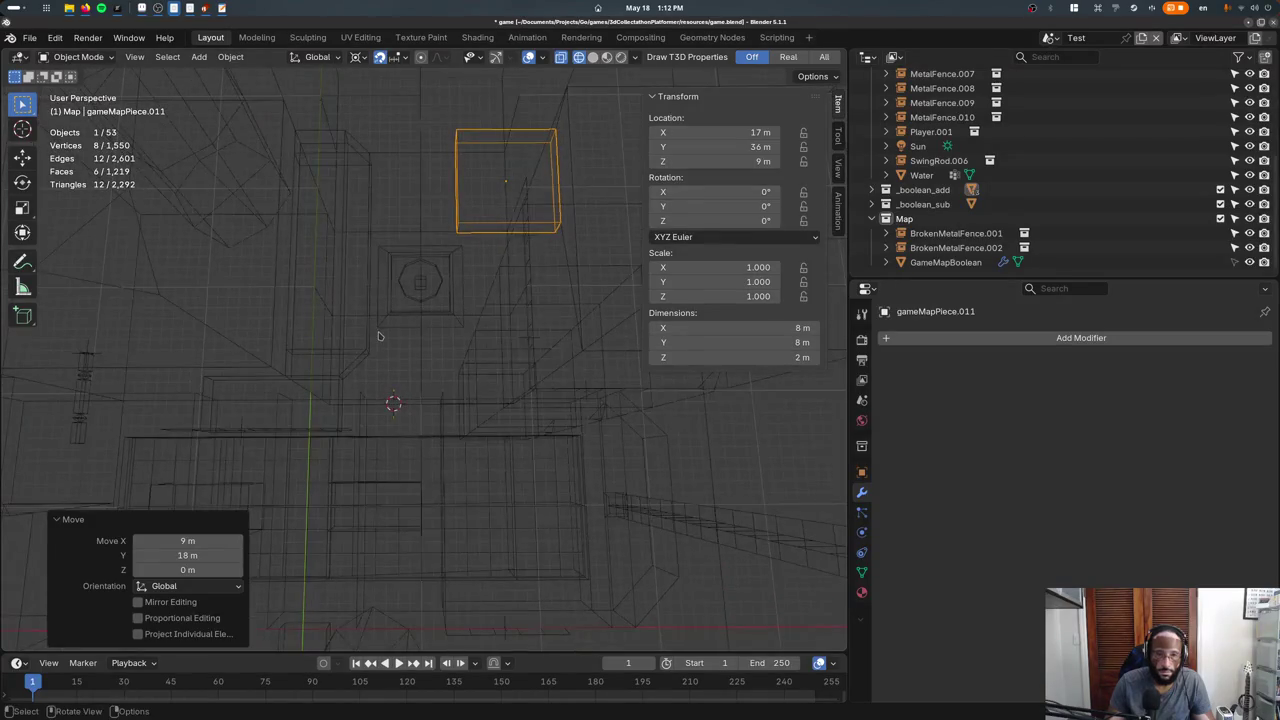
key("KP_7")
key("g")
left_click(427, 227)
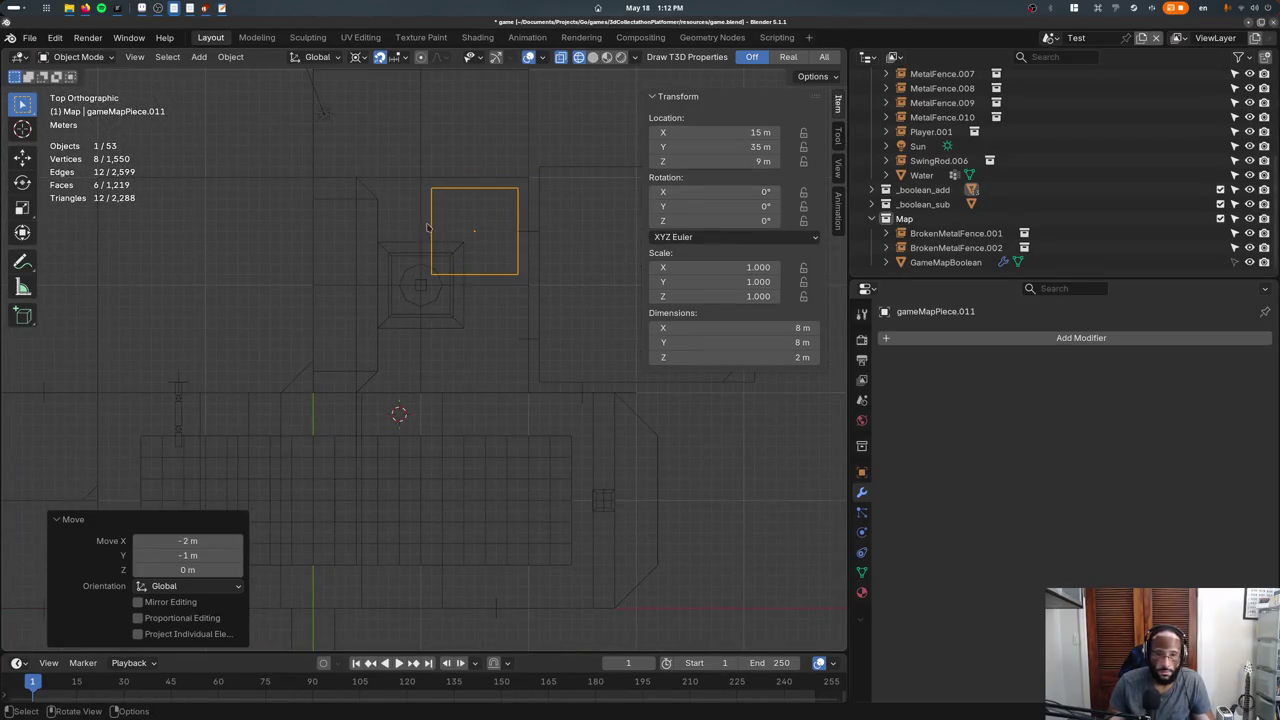
In Edit Mode, move one side of the block inward to make it 4 m wide.
key("Tab")
left_click_drag(444, 144, 502, 326)
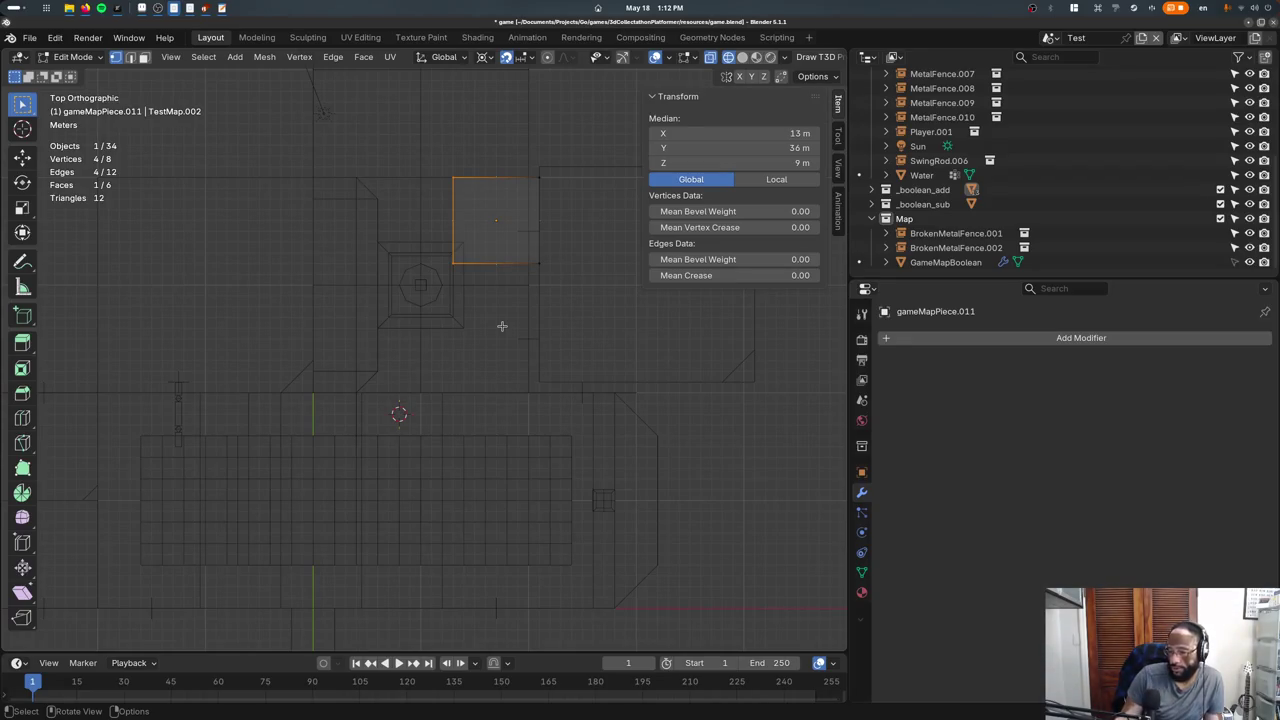
scroll(486, 323, "up", 1)
key("g")
left_click(537, 287)
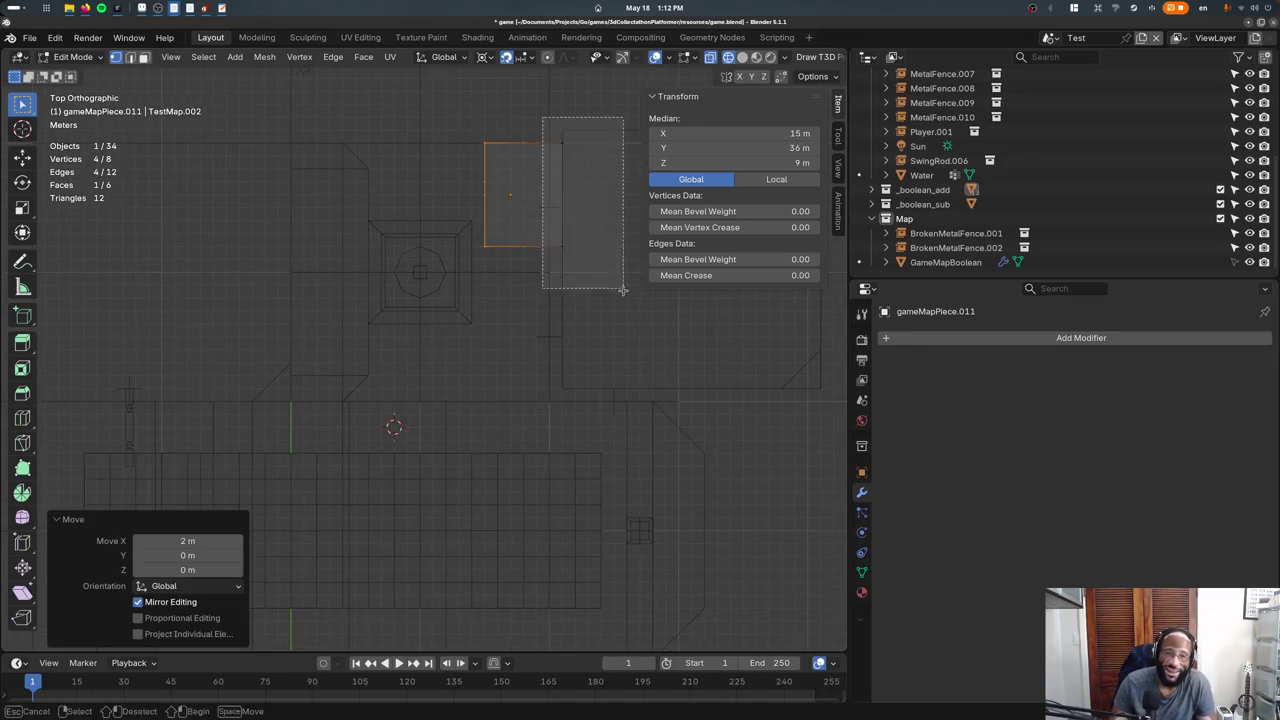
key("g")
left_click(595, 294)
key("g")
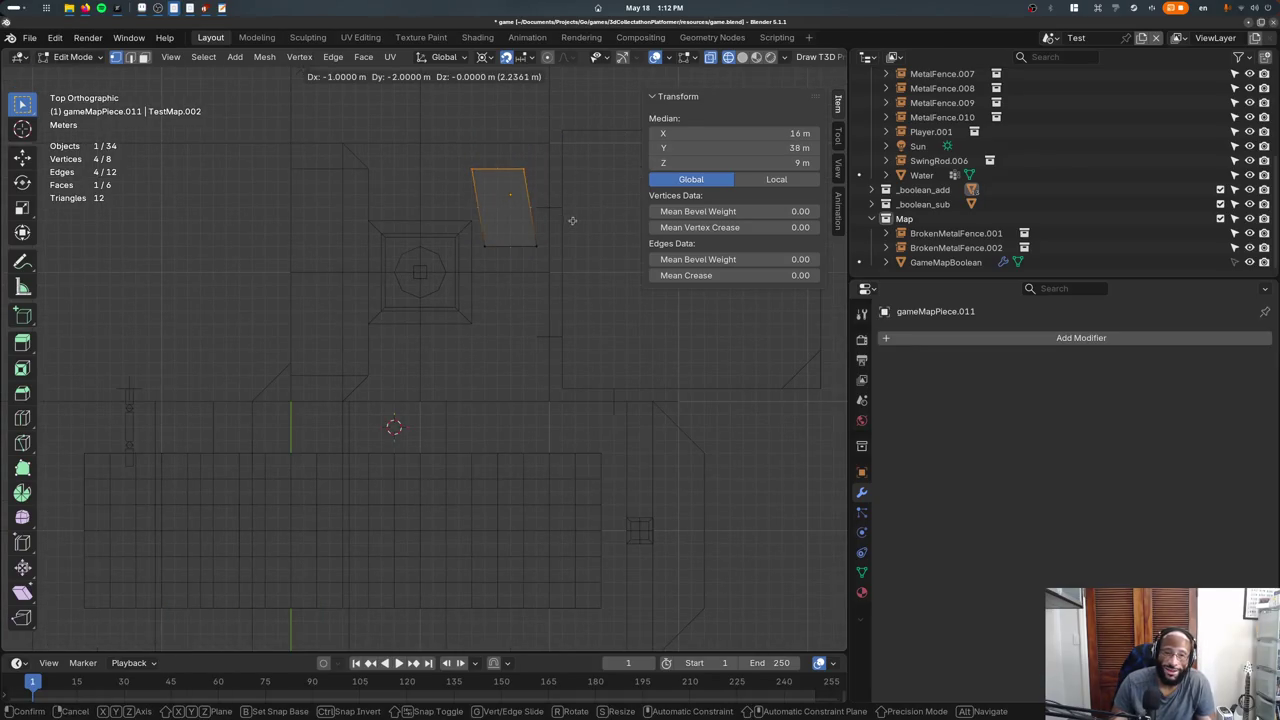
left_click(572, 220)
key("g")
left_click(580, 290)
Reposition the whole narrowed block along the far wall.
key("Tab")
key("g")
left_click(616, 280)
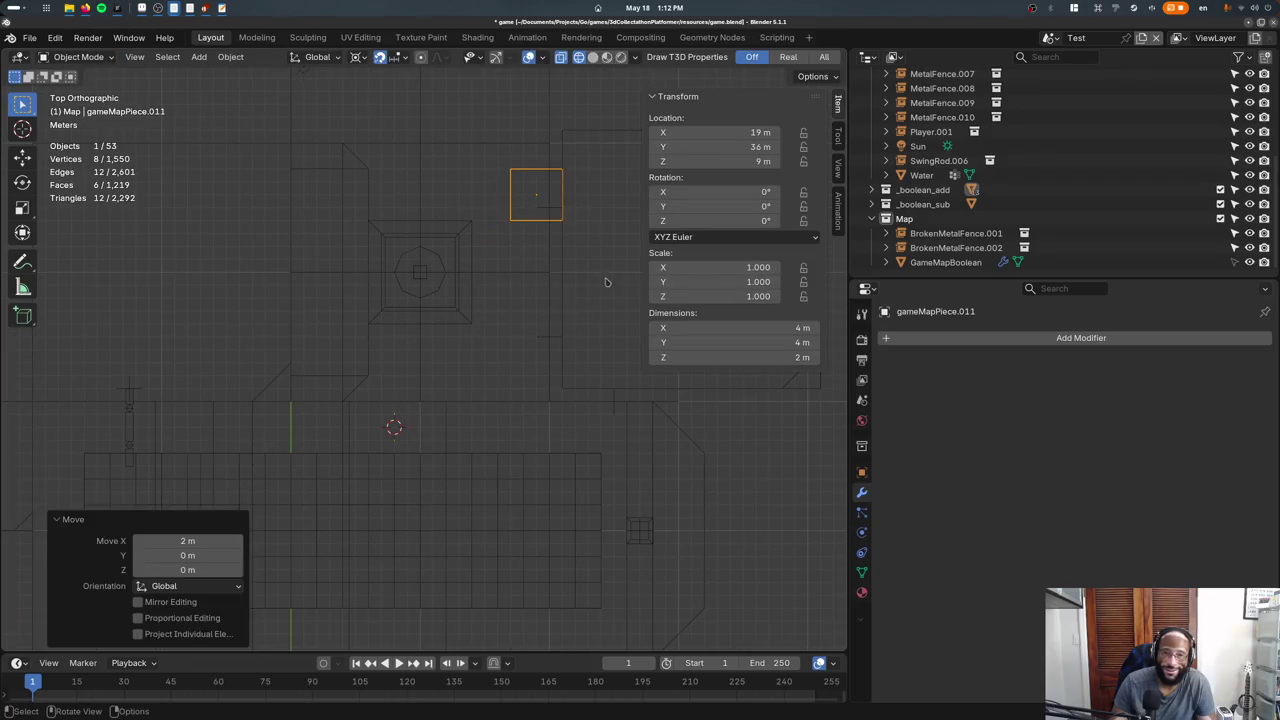
key("Tab")
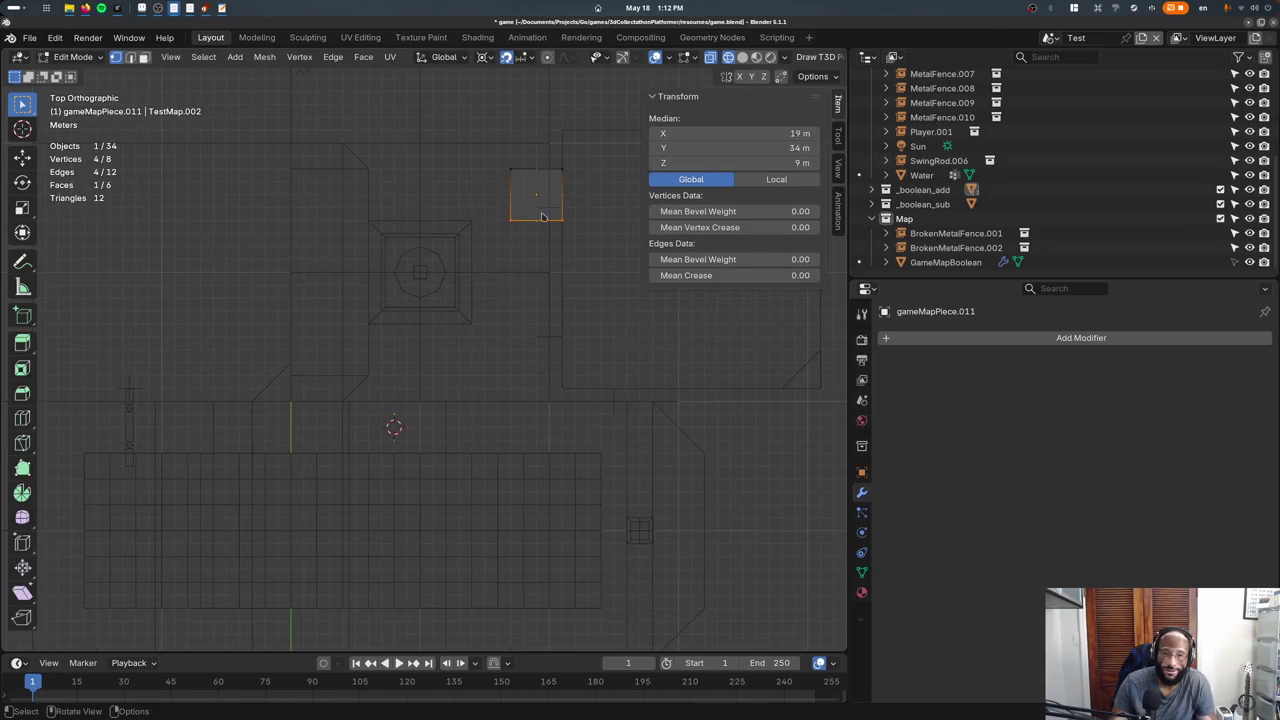
key("Tab")
key("g")
left_click(539, 298)
key("Tab")
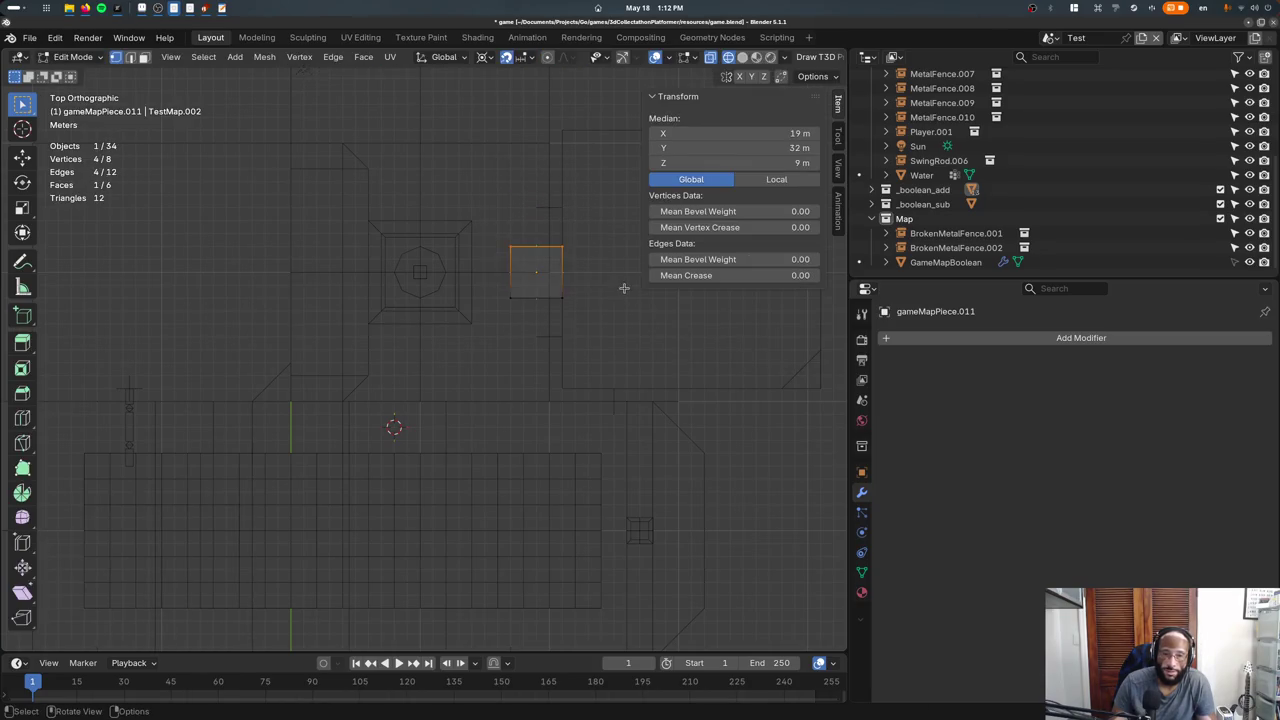
Stretch both ends to make the platform 15 m long, restore textured shading, and save.
key("g")
left_click(608, 212)
left_click(600, 348)
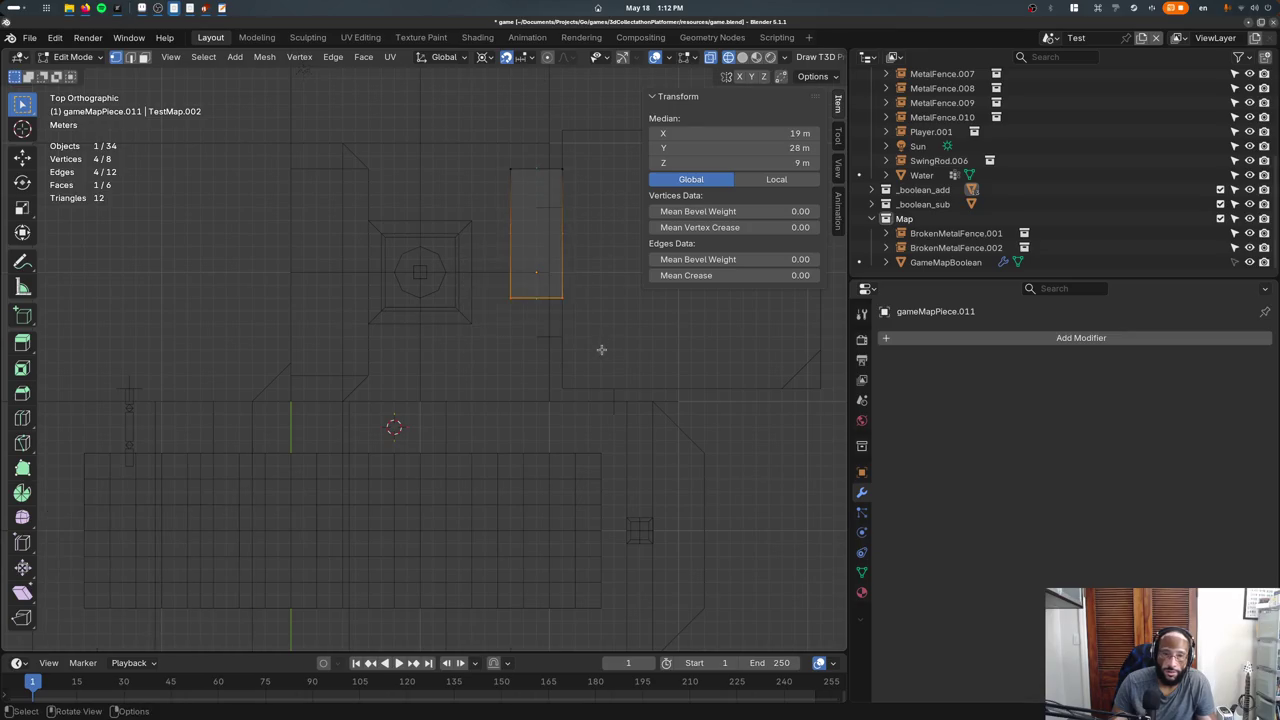
key("g")
left_click(598, 416)
key("Tab")
mouse_move(598, 416)
middle_mouse_down()
mouse_move(531, 329)
mouse_move(544, 353)
mouse_move(530, 377)
middle_mouse_up()
key("shift+z")
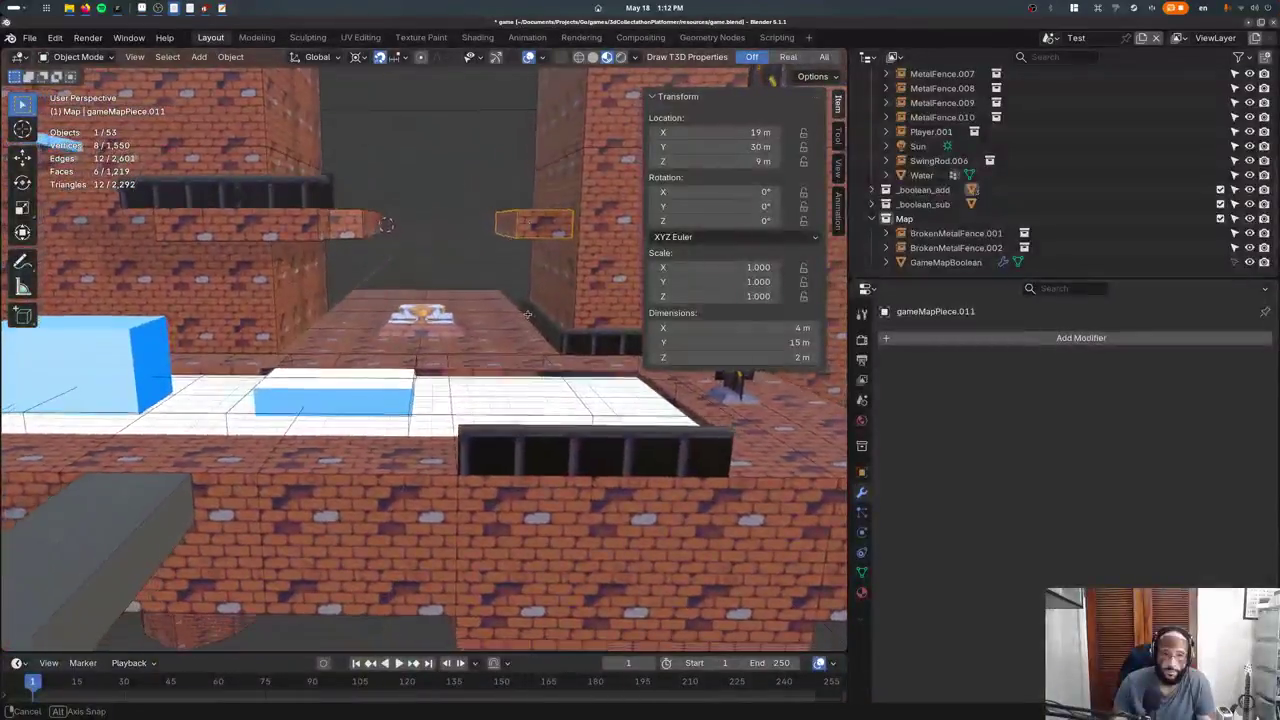
key("ctrl+s")
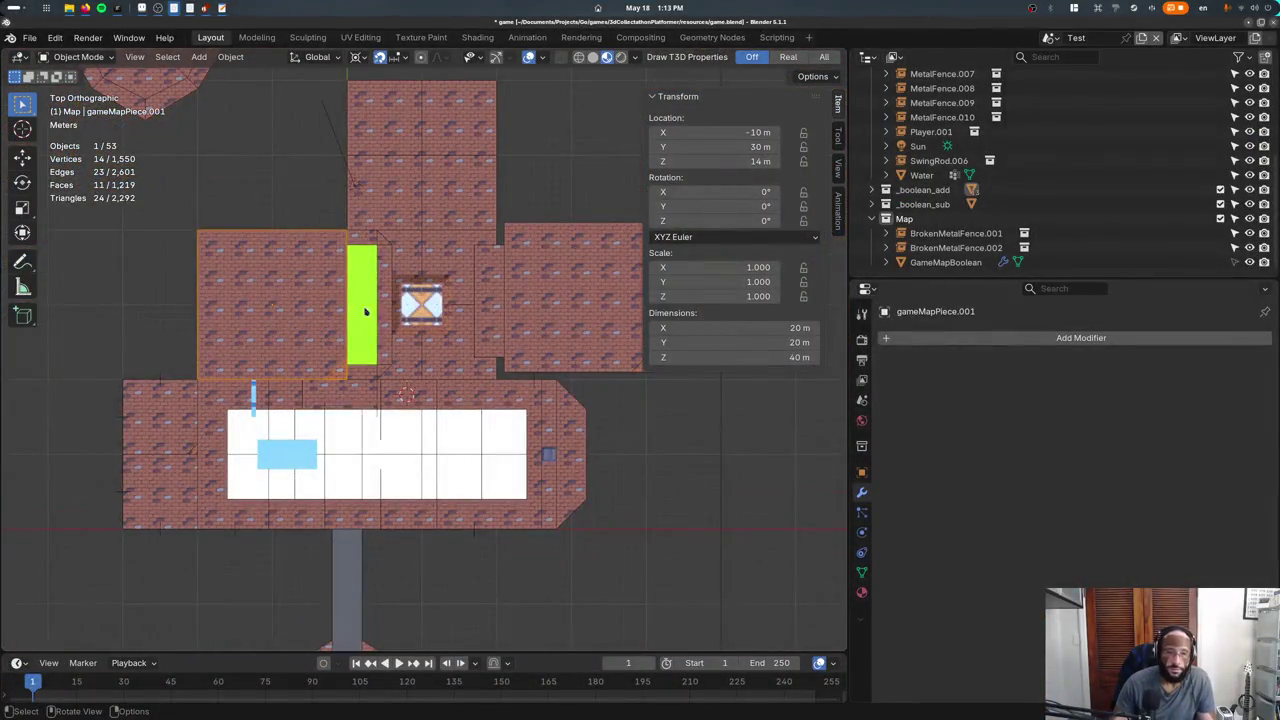
Toggle the level to wireframe and back to textured shading.
key("z")
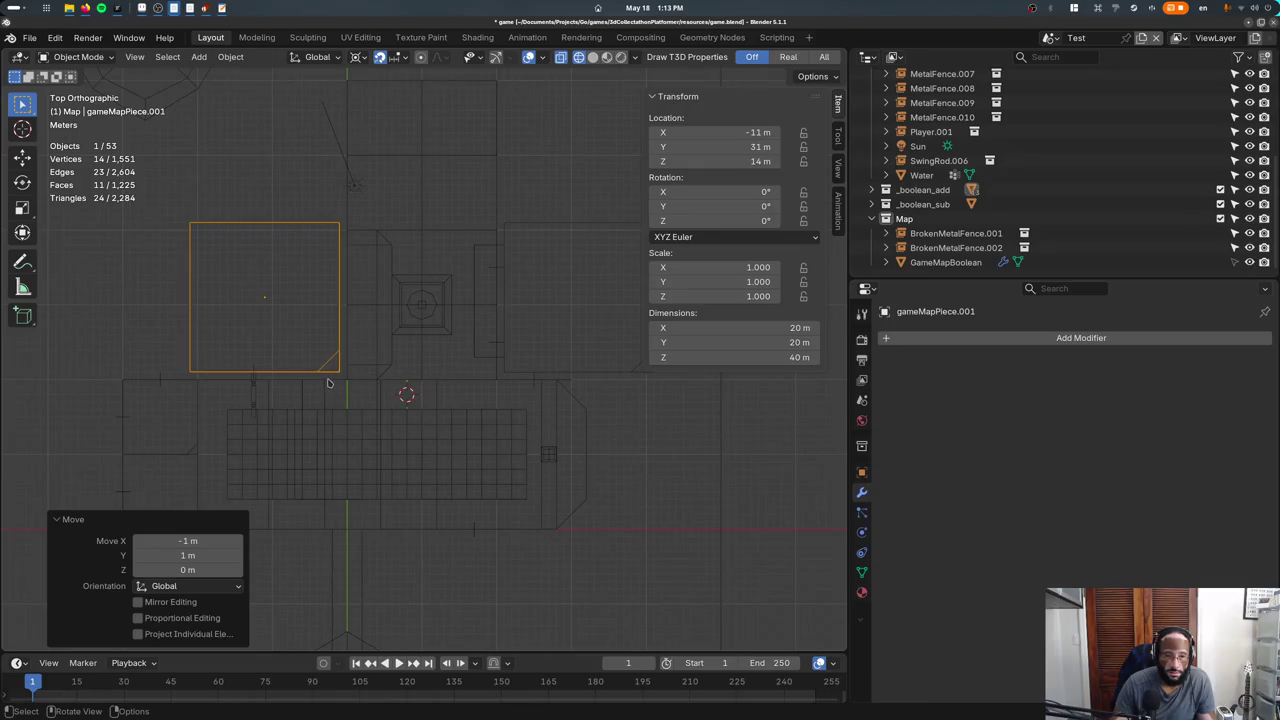
key("z")
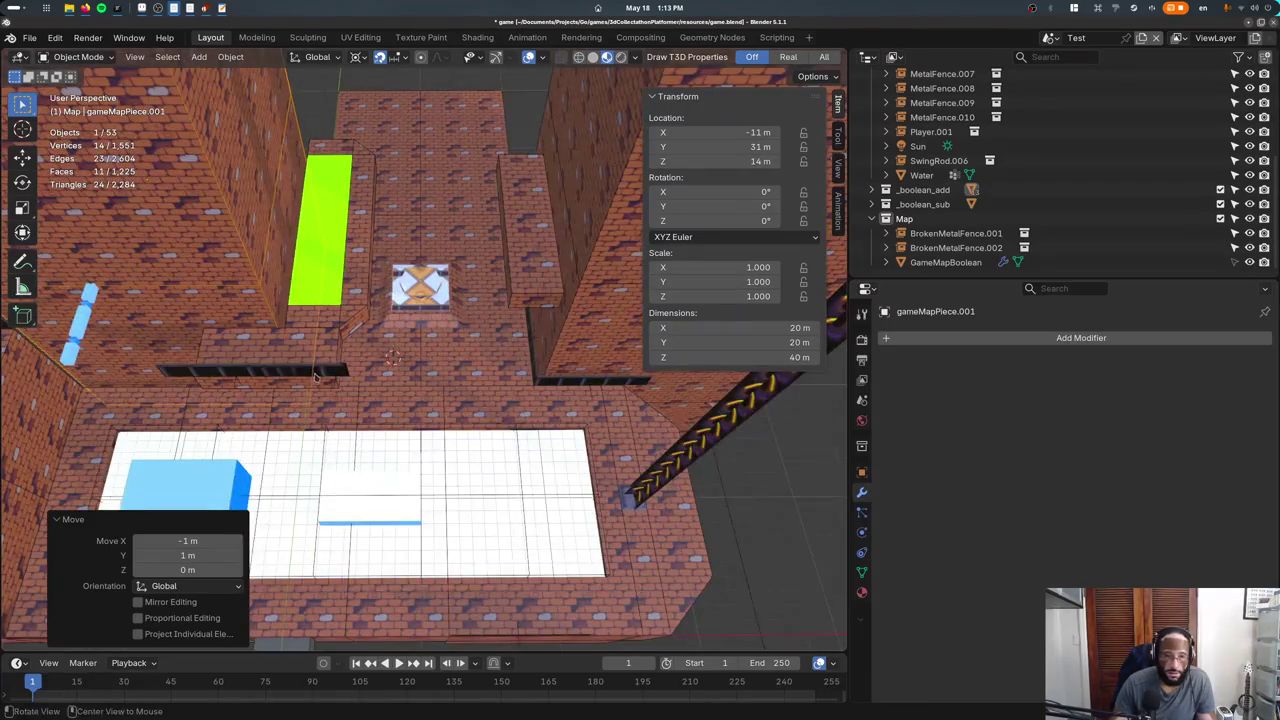
middle_click_drag(315, 375, 309, 347)
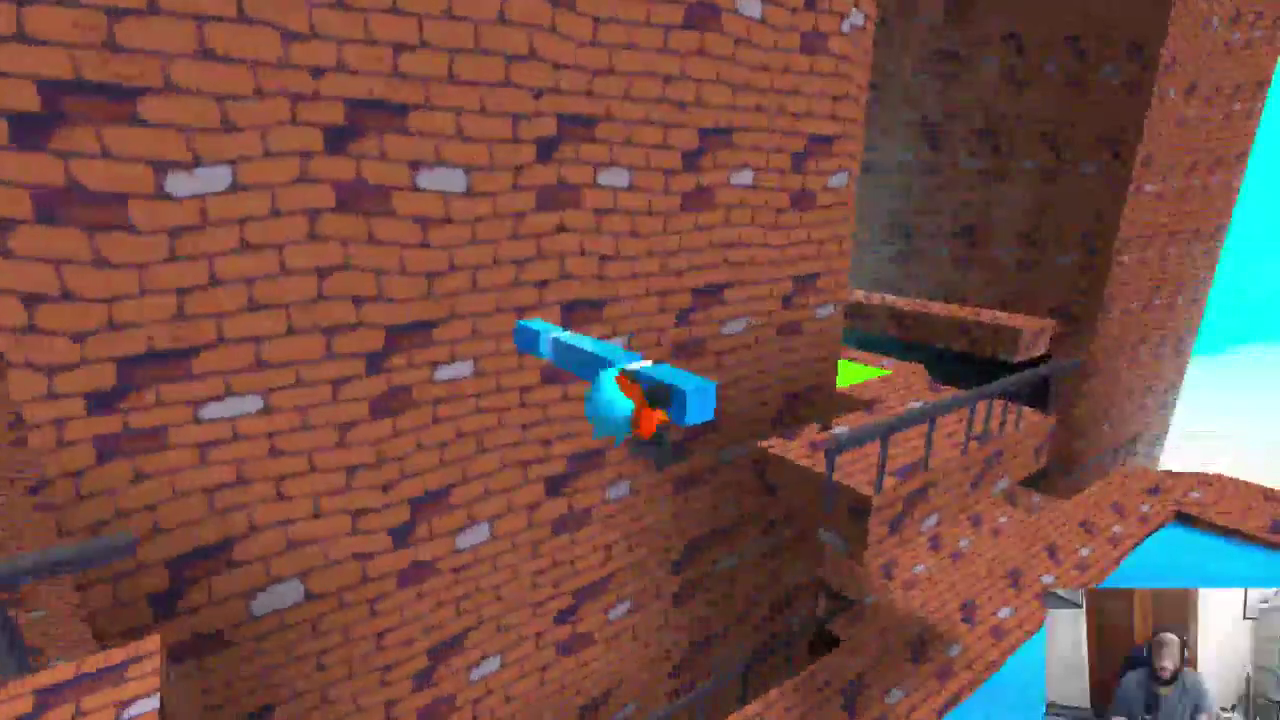
key("Escape")
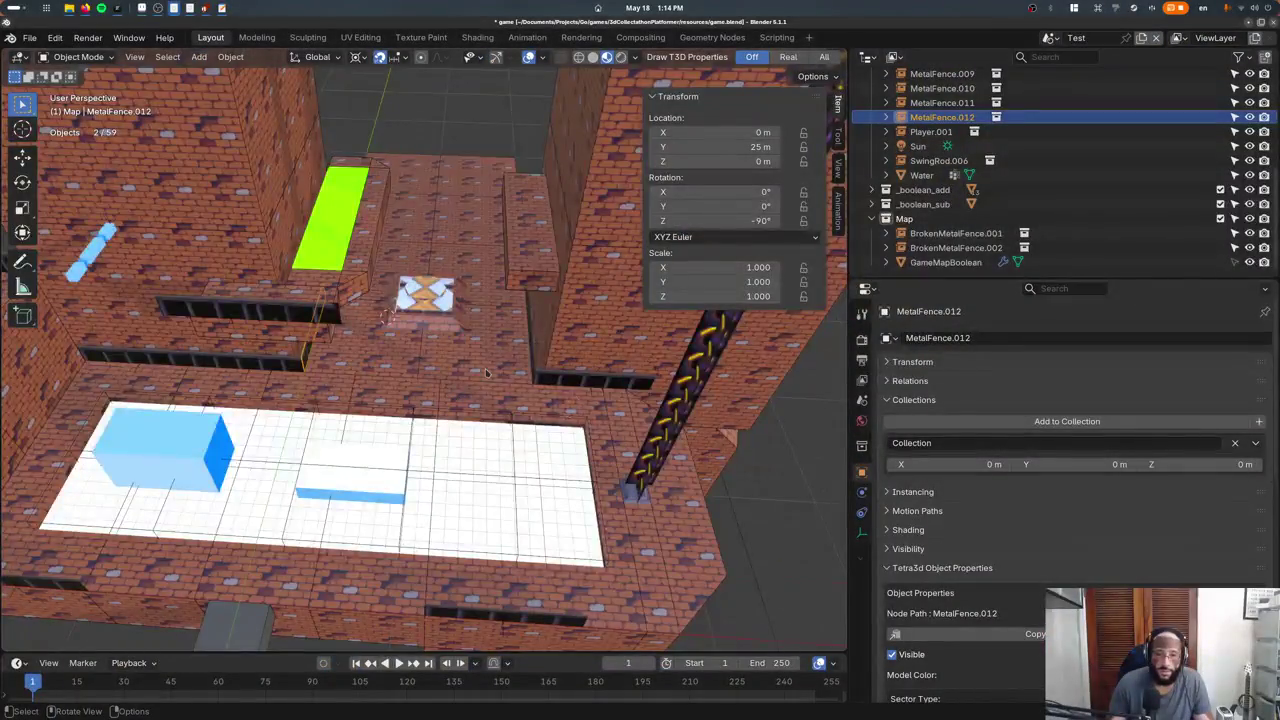
middle_click_drag(487, 373, 460, 390)
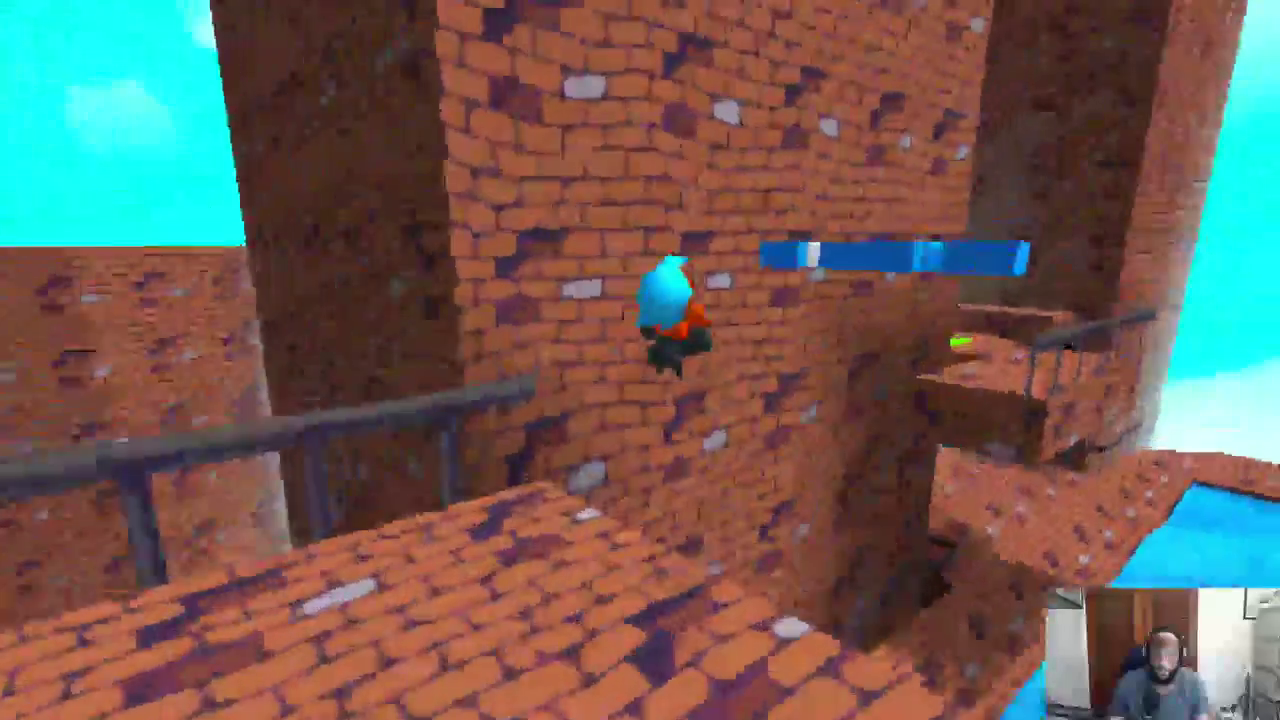
key("w")
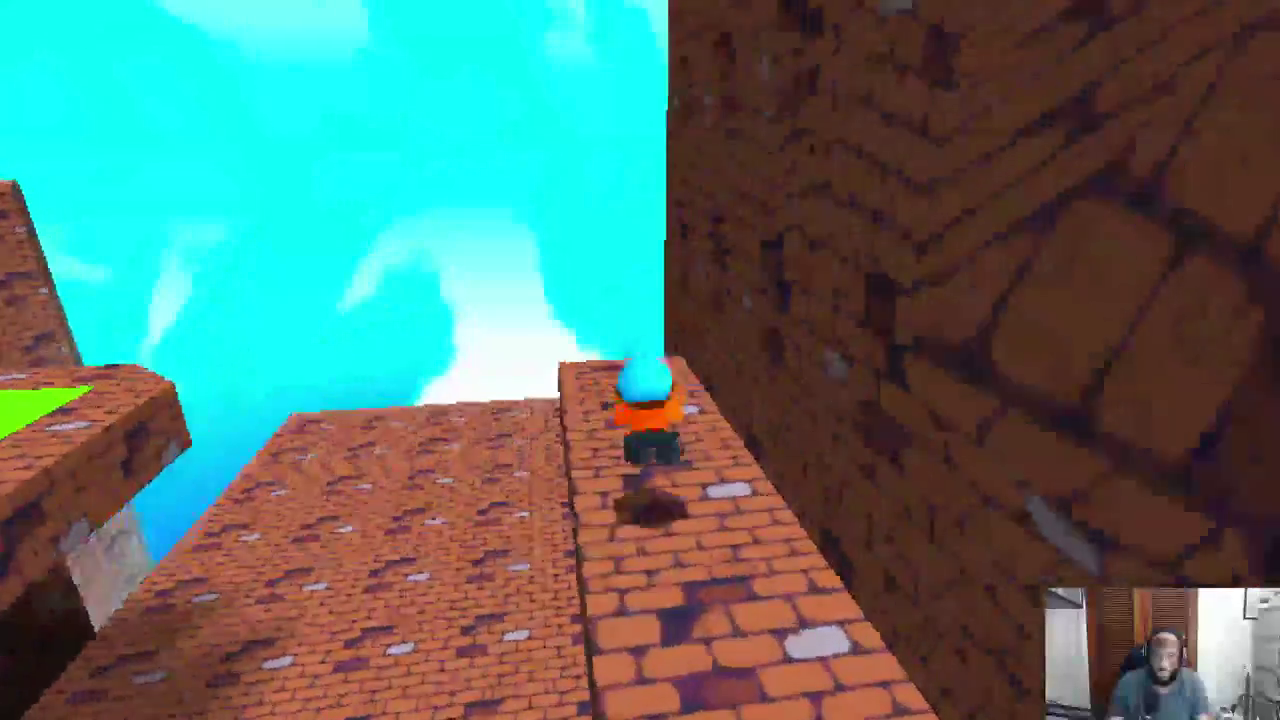
key("space")
key("w")
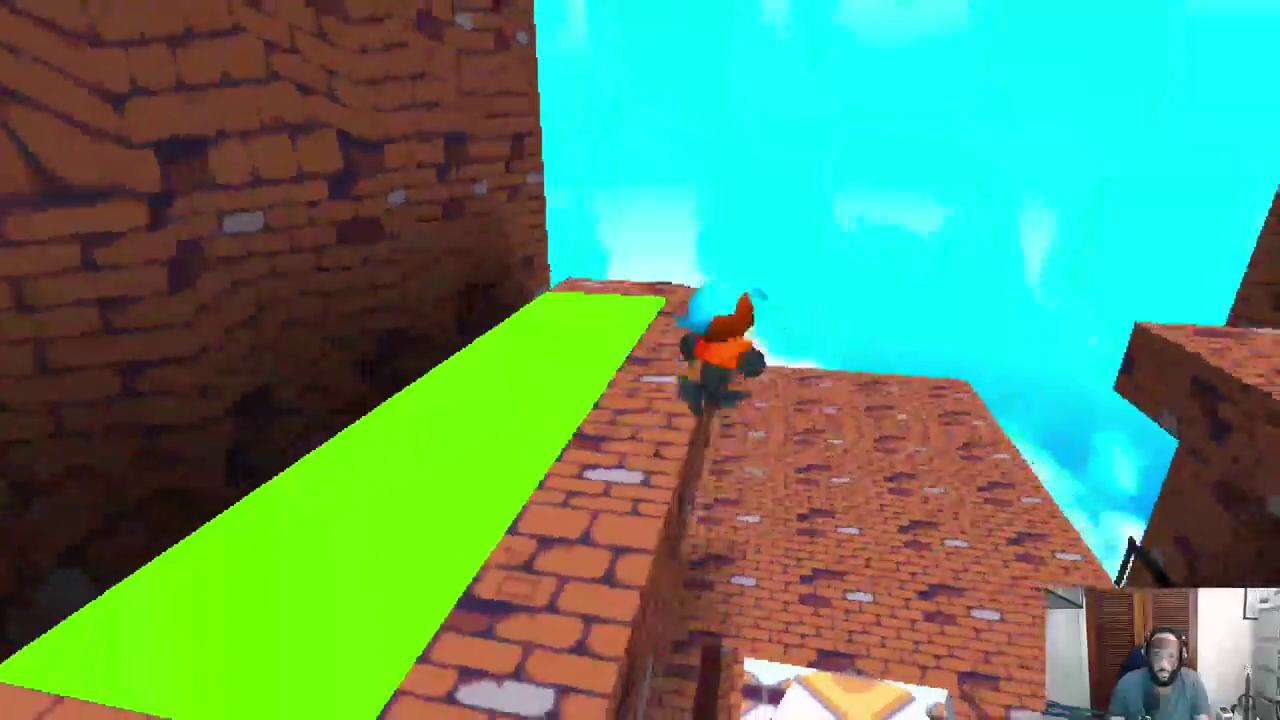
key("Escape")
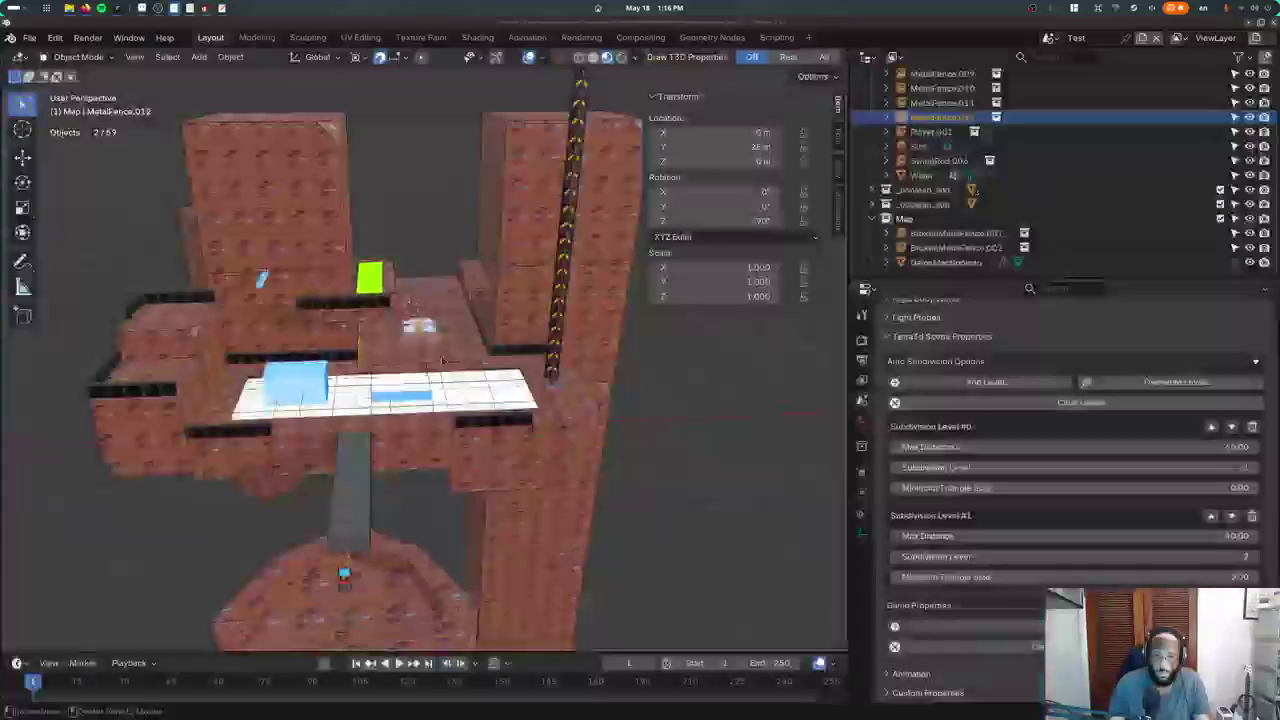
In top wireframe view, shift the platform piece 1 m and return to solid shading.
key("Tab")
key("KP_7")
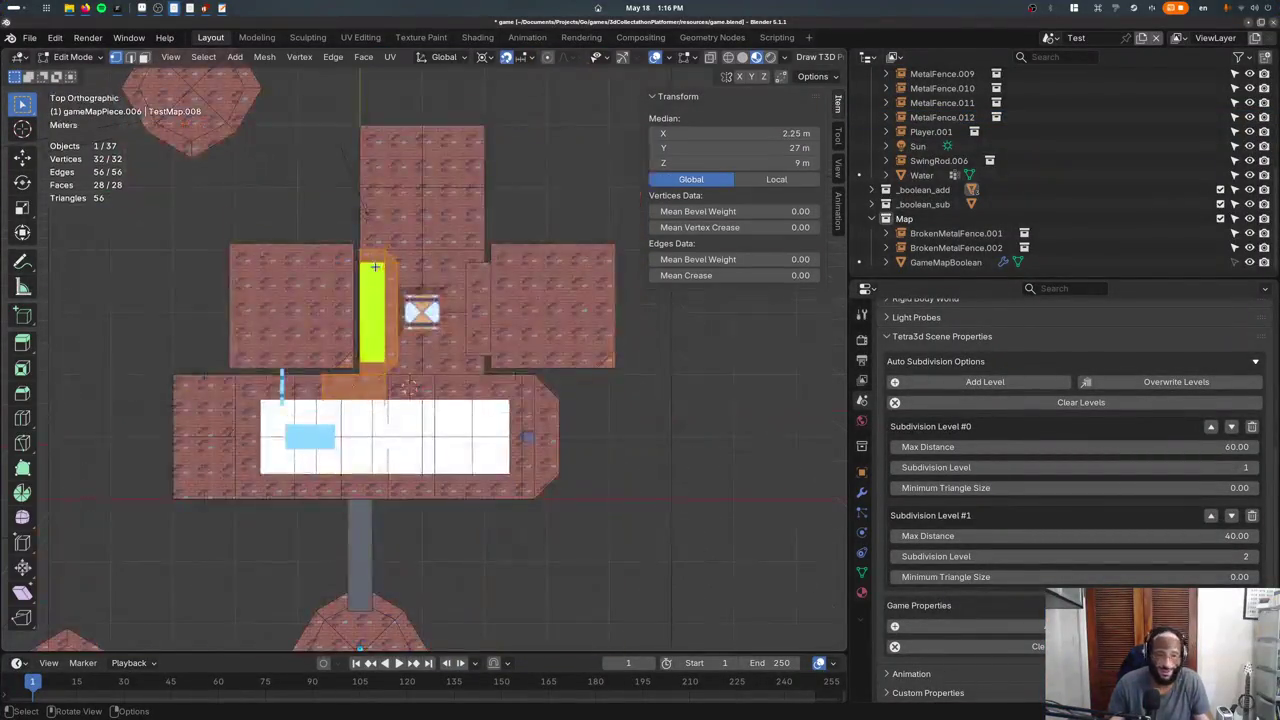
key("shift+z")
key("Tab")
key("g")
left_click(366, 274)
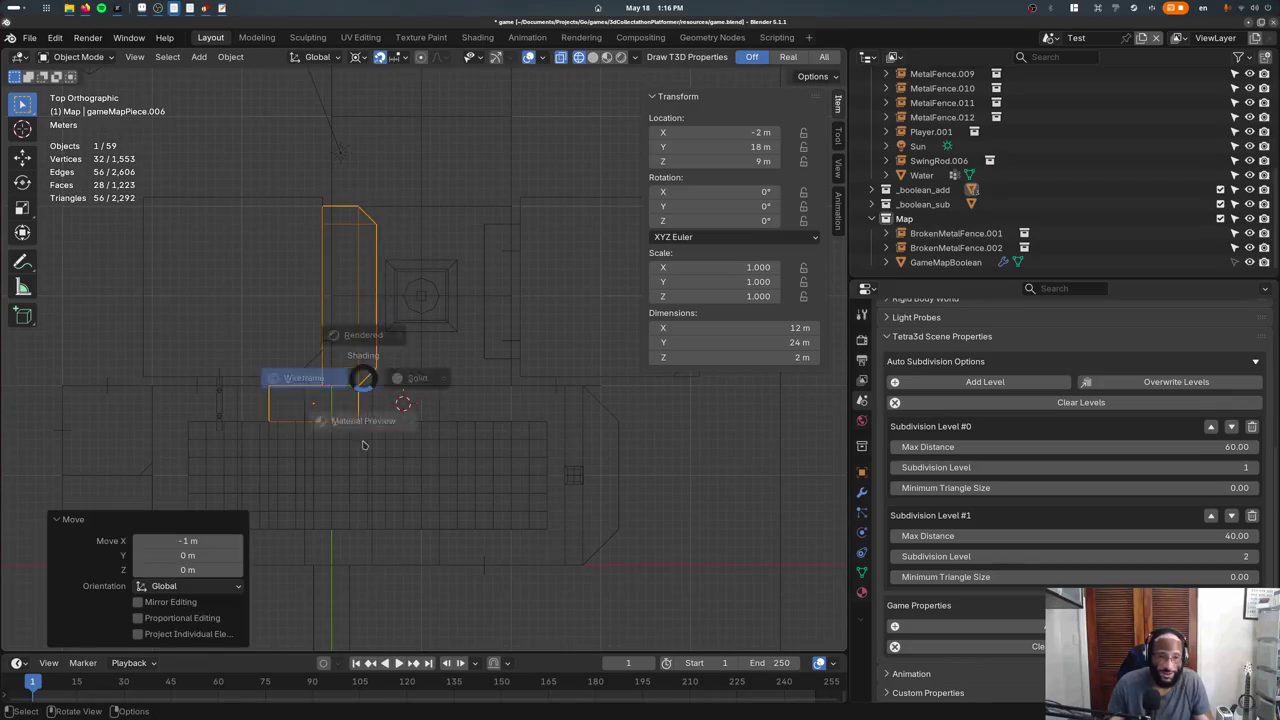
key("shift+z")
middle_click_drag(357, 371, 360, 316)
Shift BrokenMetalFence.001 along the X axis.
left_click(358, 315)
key("g")
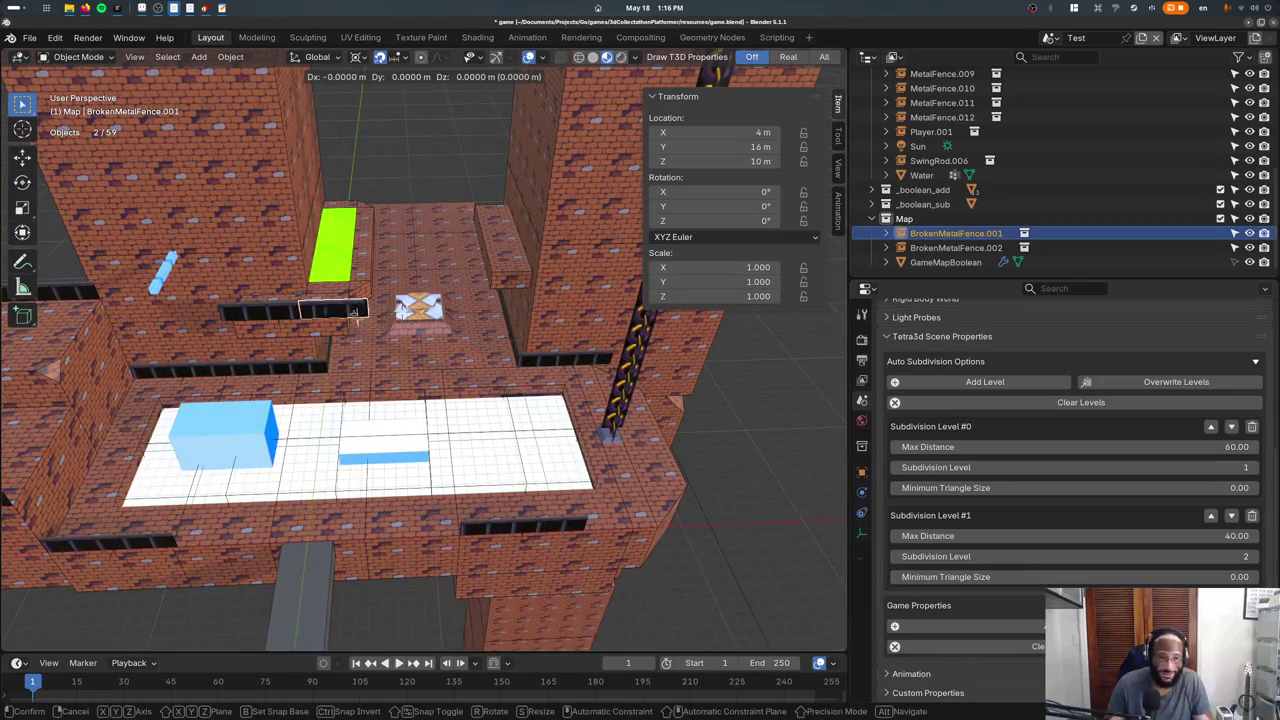
key("x")
left_click(312, 314)
Delete the plain MetalFence.010 piece.
left_click(305, 316)
key("g")
key("Escape")
key("g")
left_click(278, 318)
right_click(278, 318)
key("x")
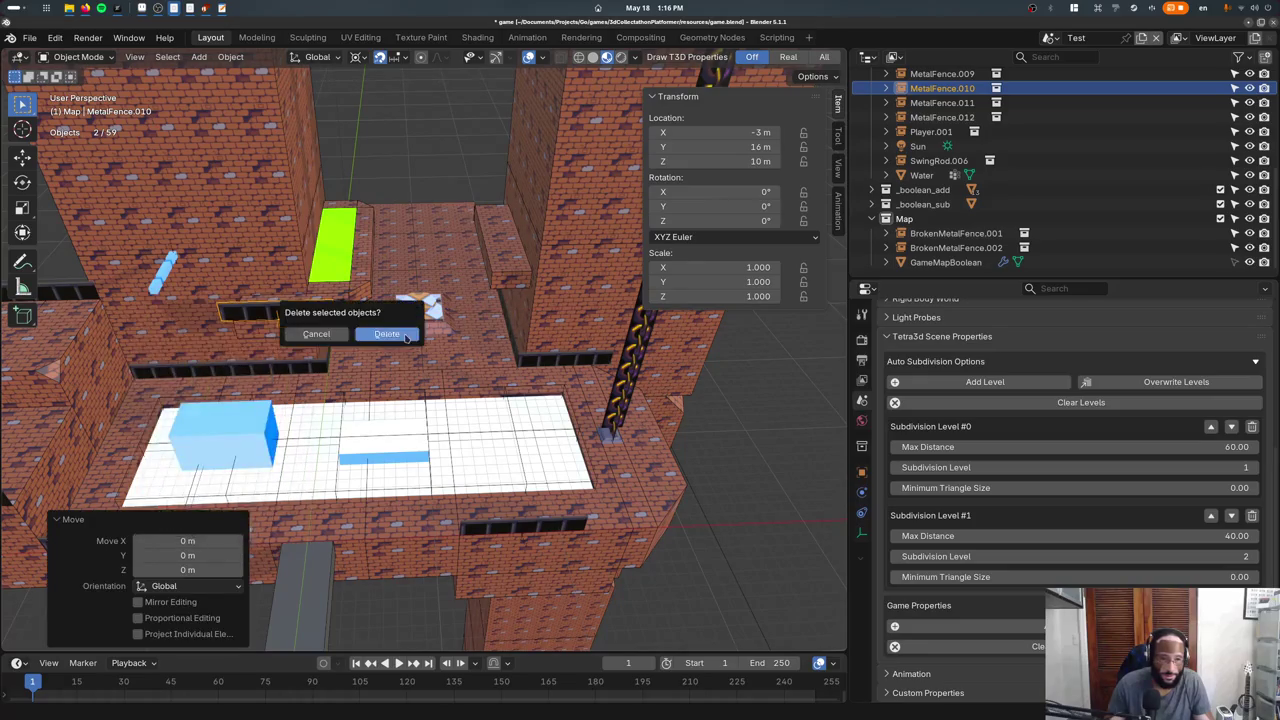
left_click(386, 334)
Reposition BrokenMetalFence.001 along X and place its copy BrokenMetalFence.003 at X -4 m.
left_click(290, 315)
key("g")
key("x")
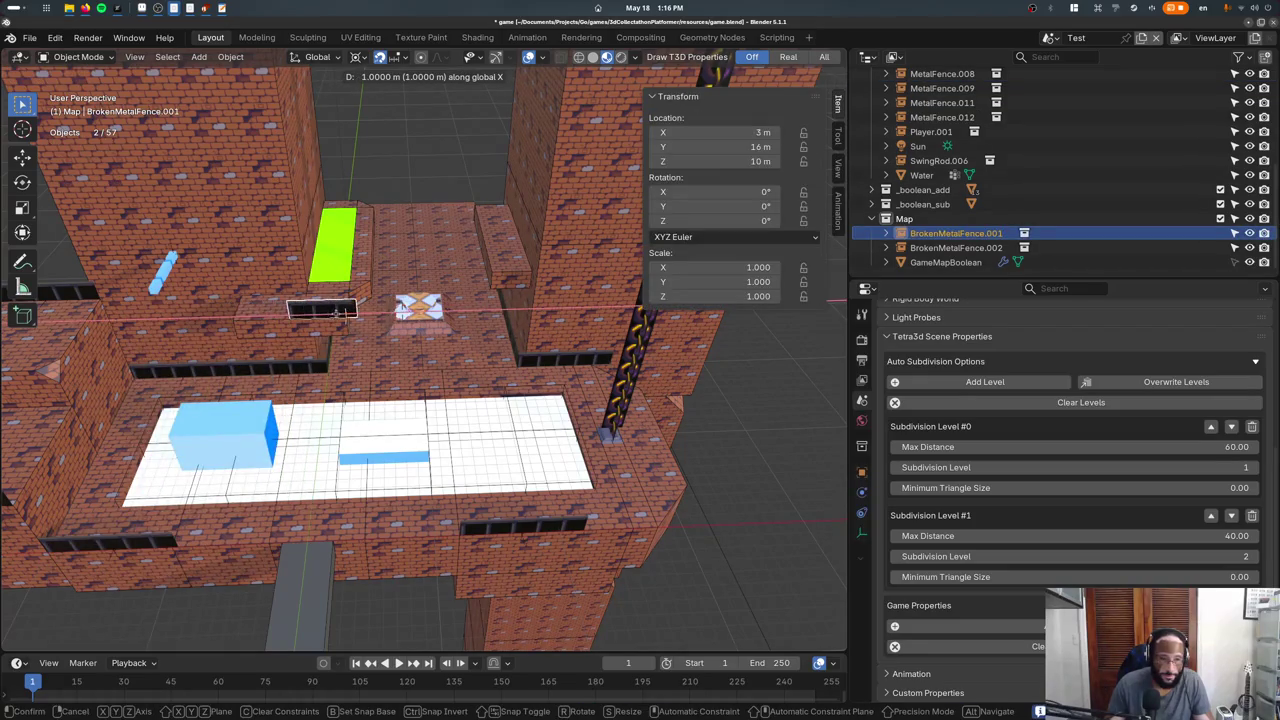
left_click(355, 313)
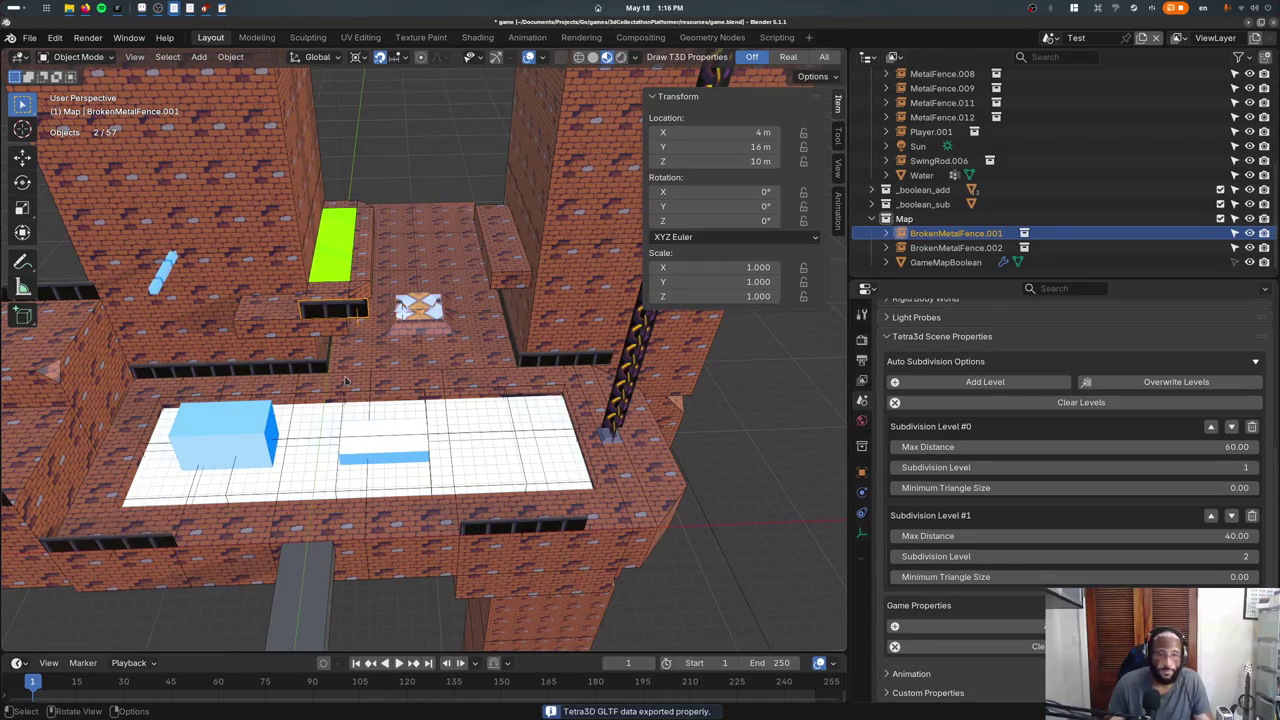
key("shift+d")
key("x")
left_click(246, 340)
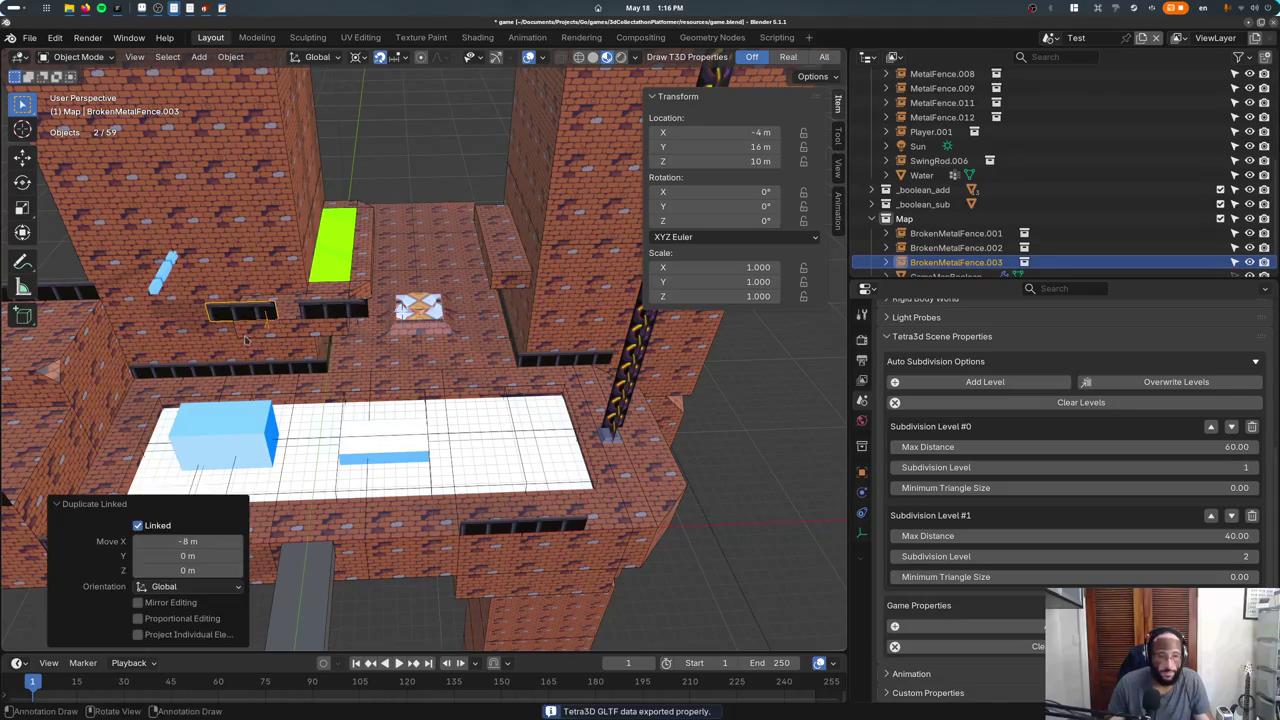
left_click(1075, 37)
left_click(1090, 75)
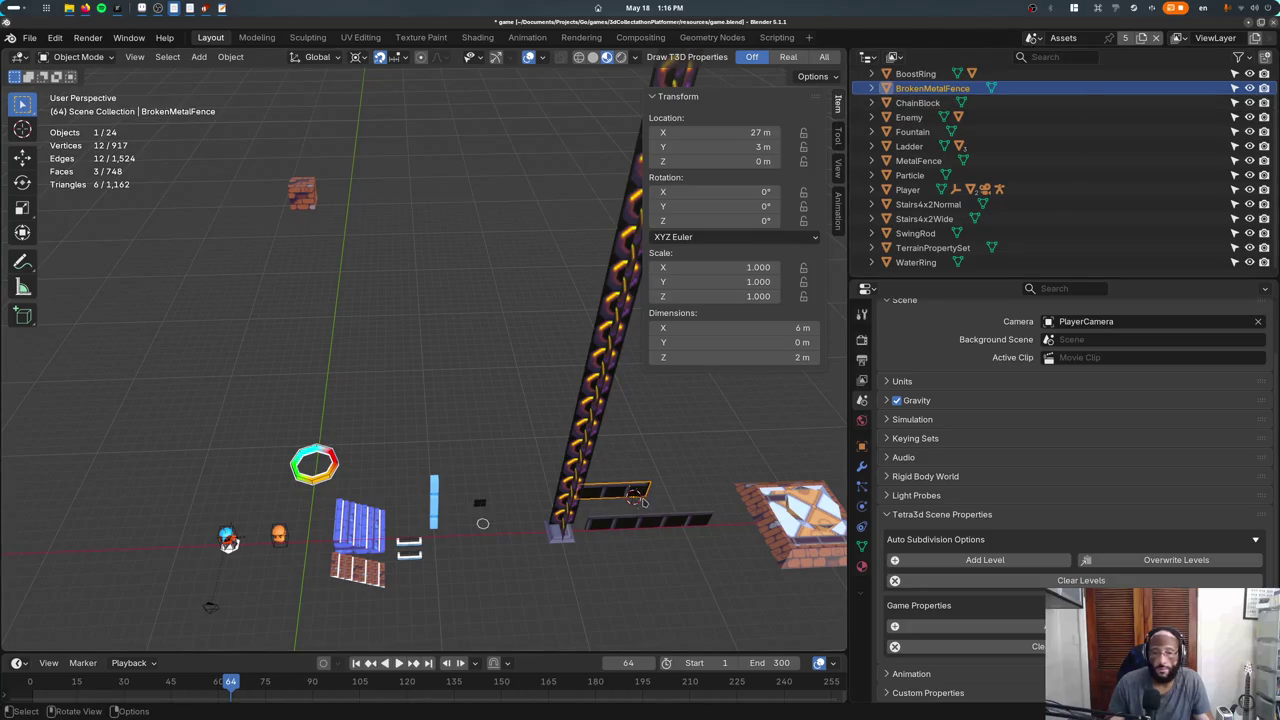
left_click_drag(640, 500, 662, 497)
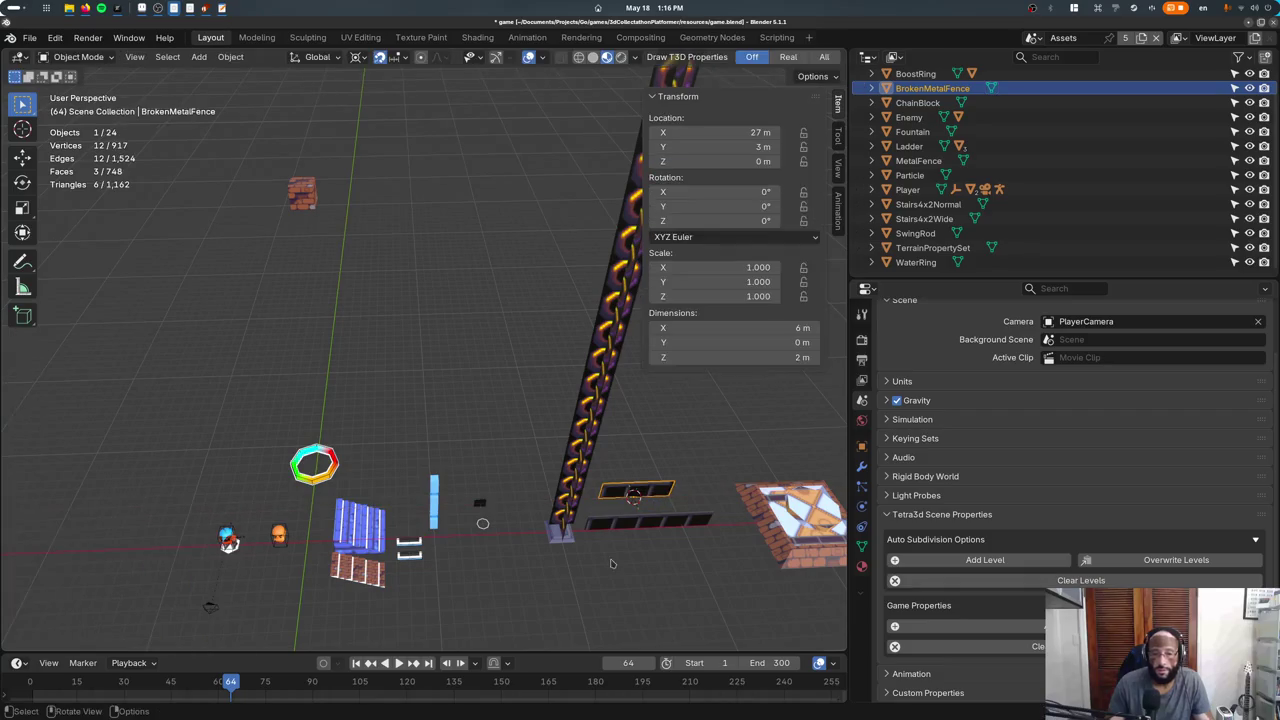
left_click(1030, 38)
left_click(1036, 90)
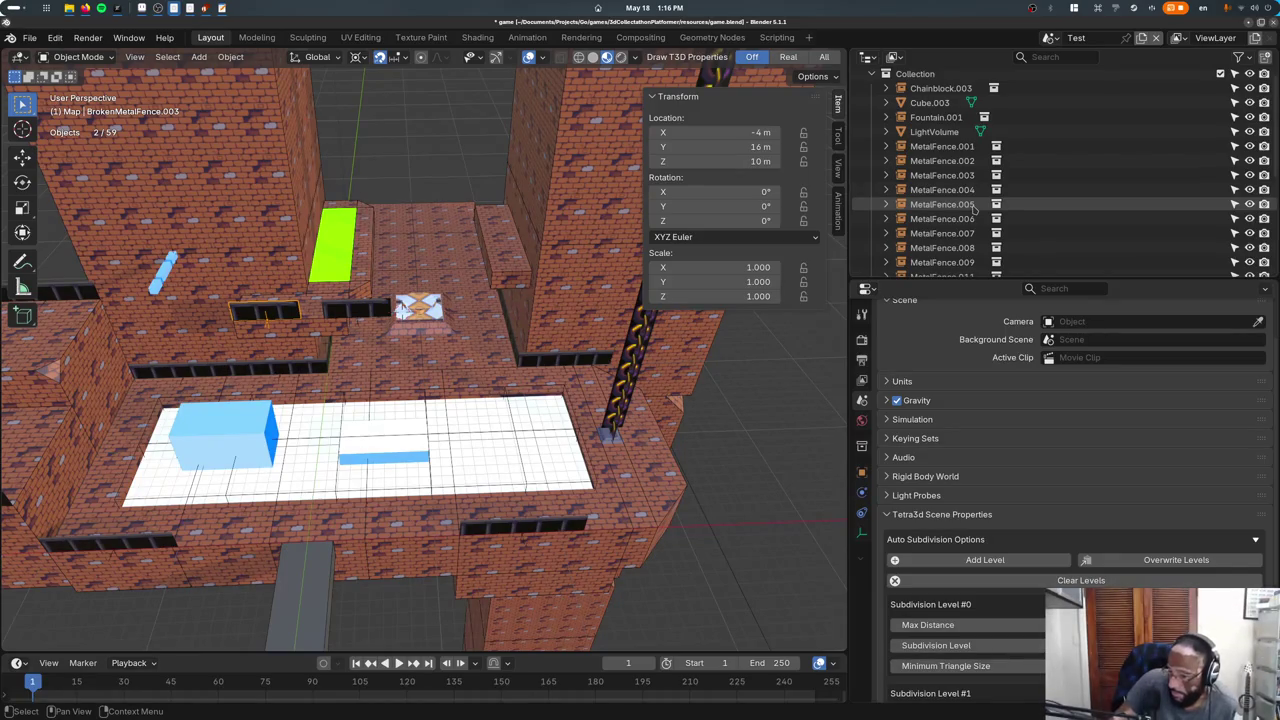
Nudge BrokenMetalFence.001 along X and move BrokenMetalFence.003 to X -7 m.
left_click(333, 313)
key("g")
key("x")
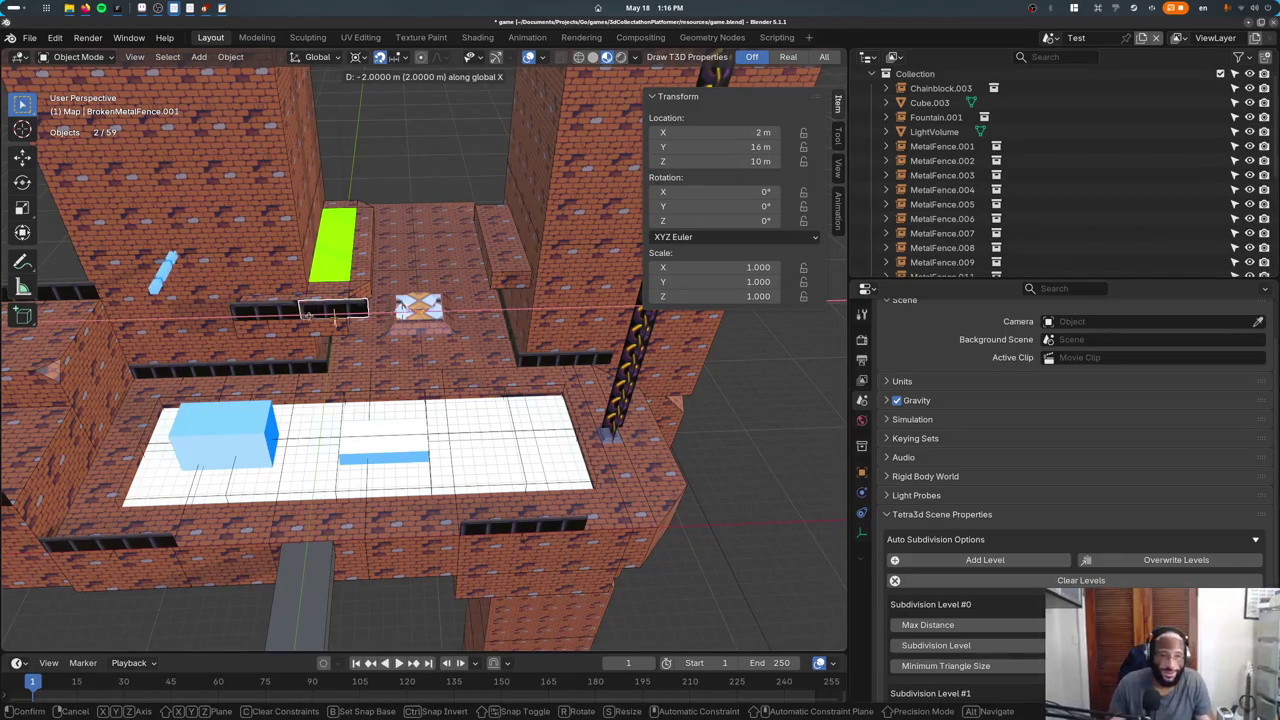
left_click(301, 318)
left_click(258, 312)
key("g")
key("x")
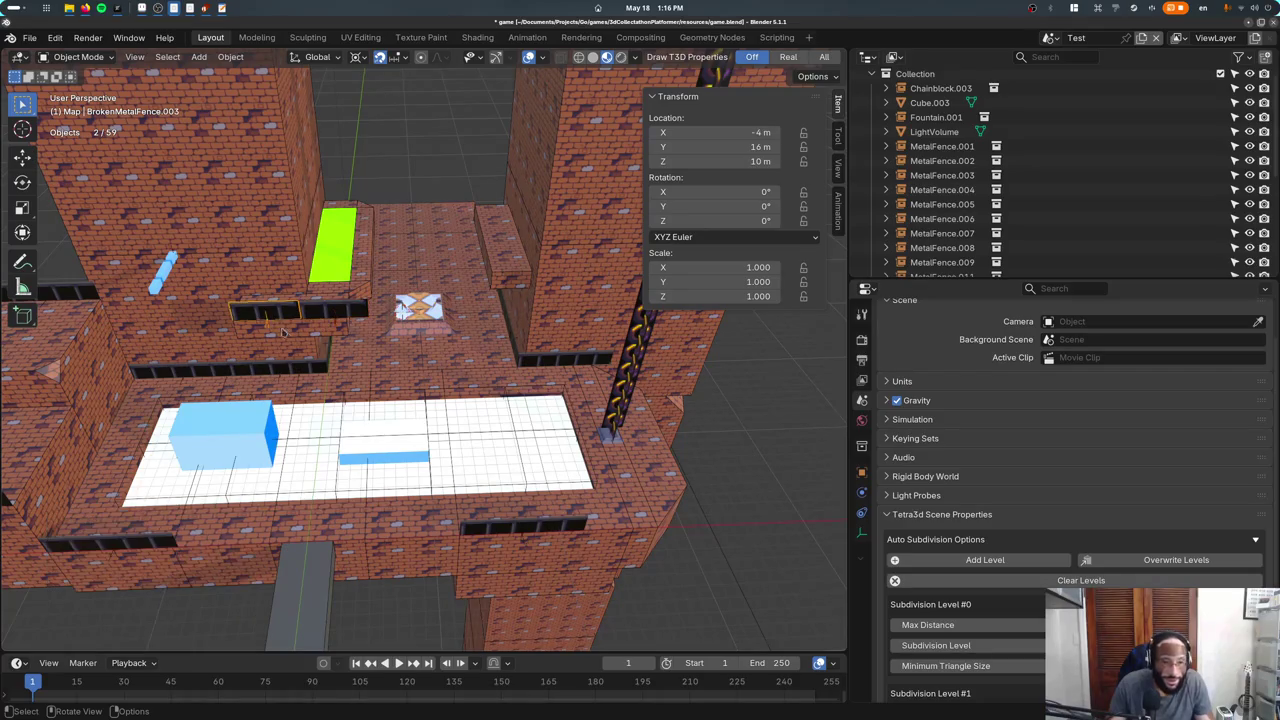
left_click(252, 335)
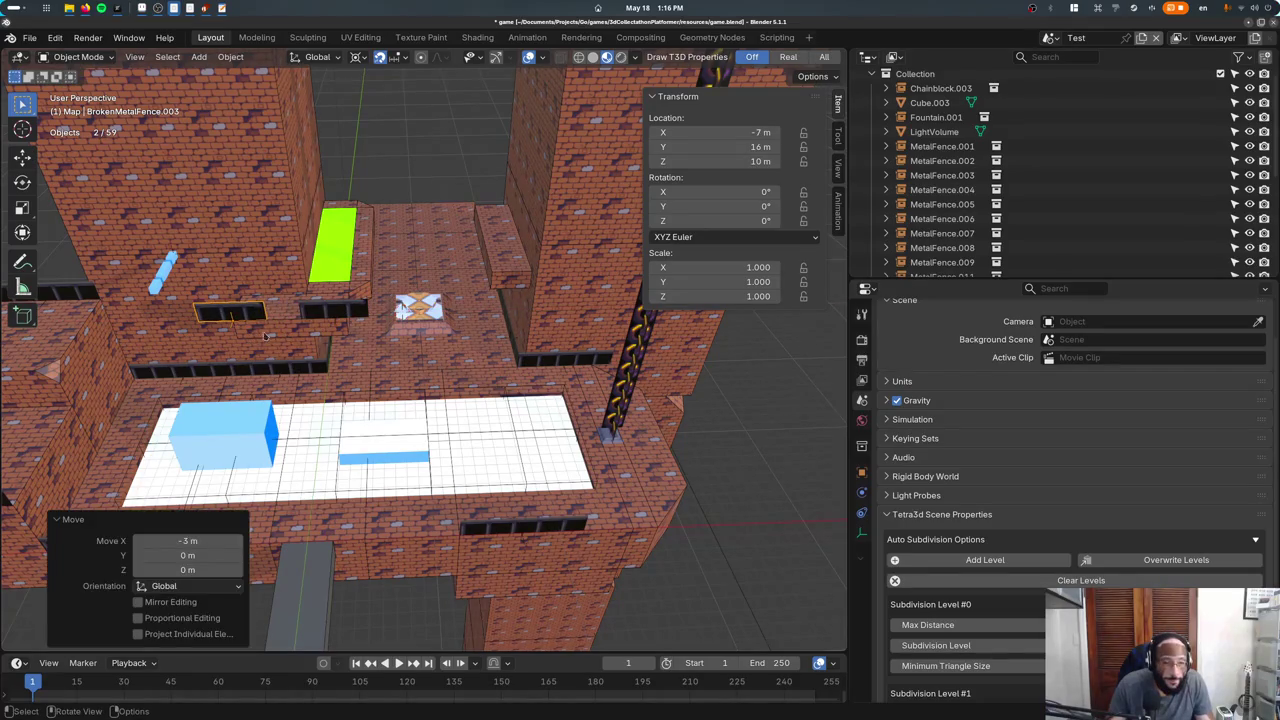
Mirror BrokenMetalFence.003 along X, keeping it at X -7 m.
key("g")
key("x")
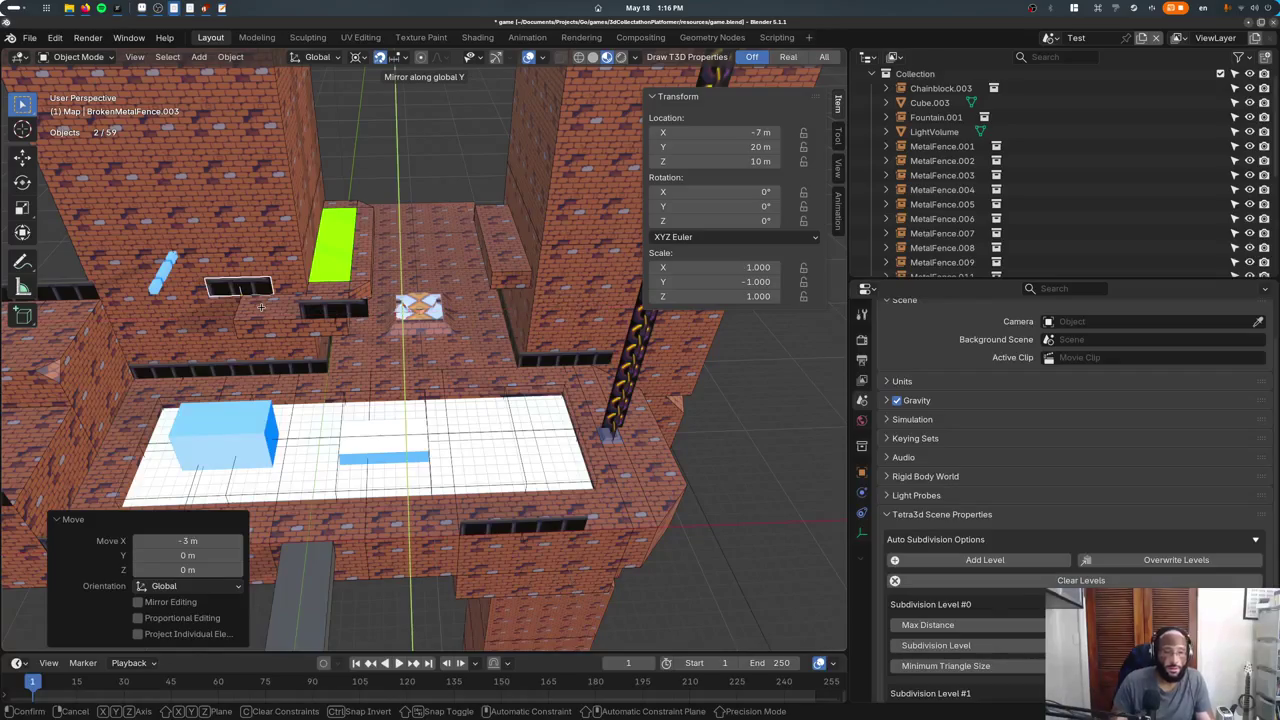
key("Escape")
key("ctrl+m")
key("x")
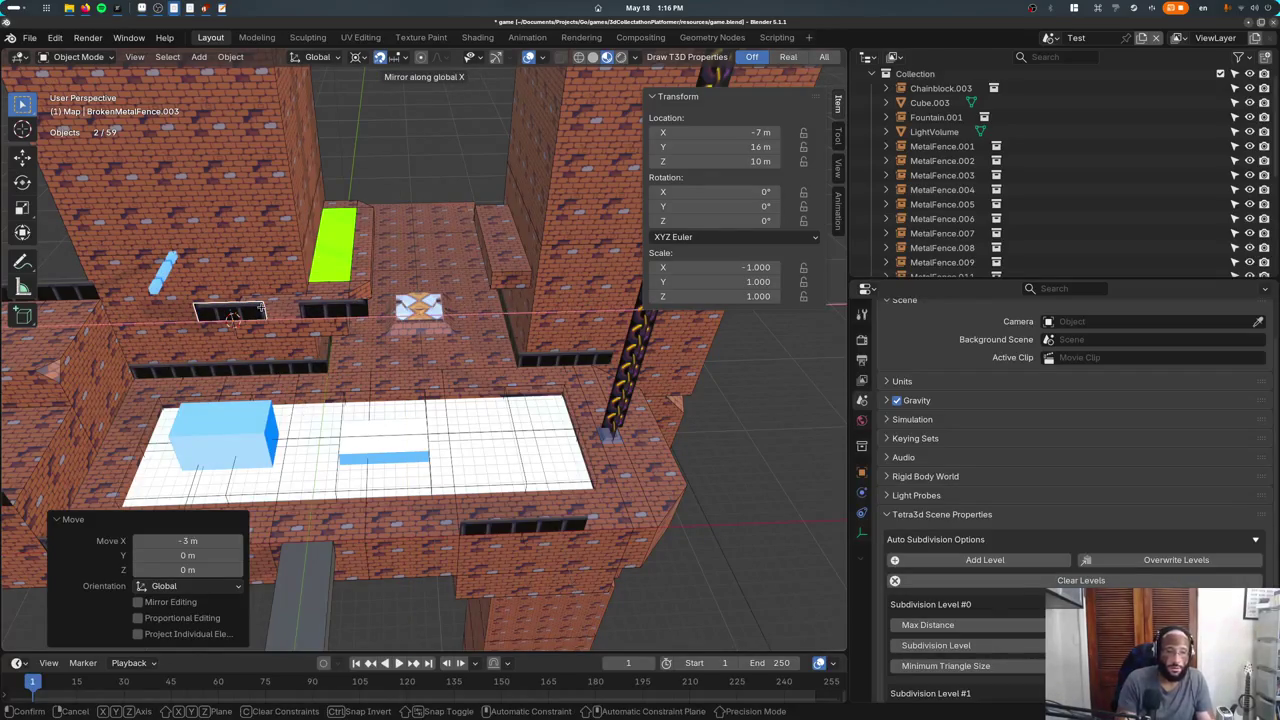
left_click(261, 311)
type("gx")
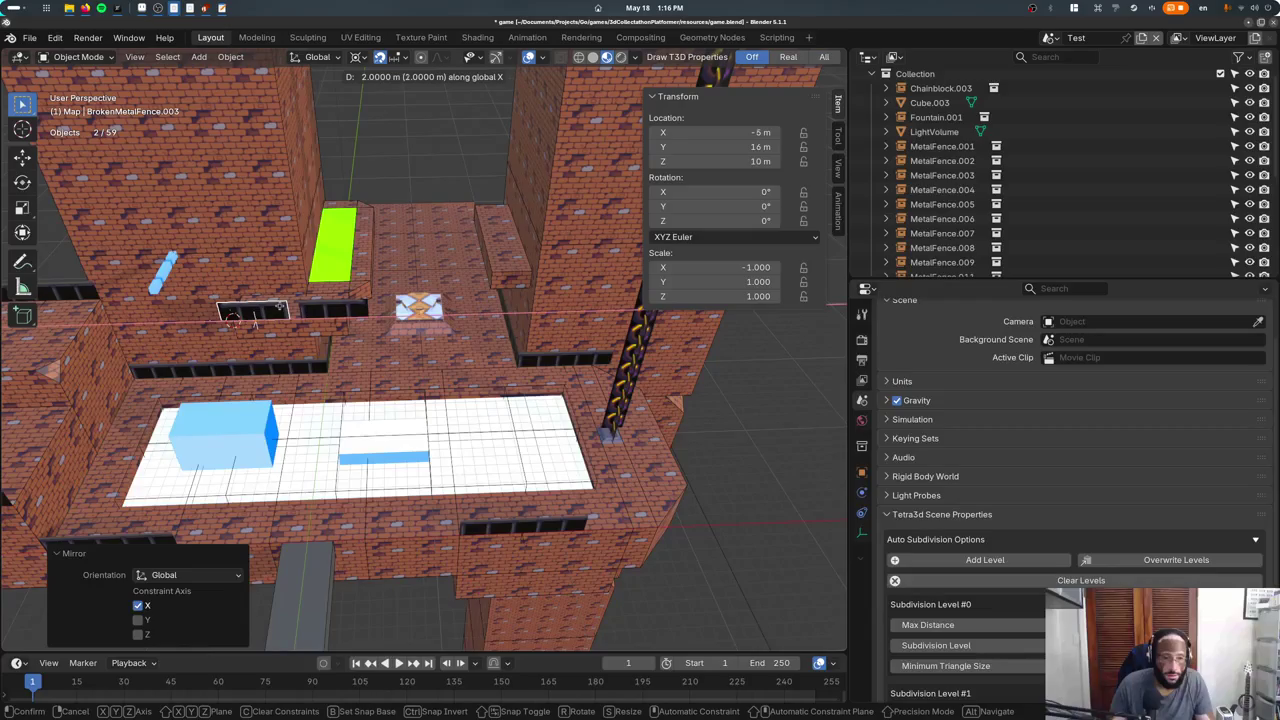
type("1")
key("Return")
middle_click_drag(285, 345, 386, 343, "shift")
scroll(386, 343, "up", 3)
scroll(386, 343, "up", 2)
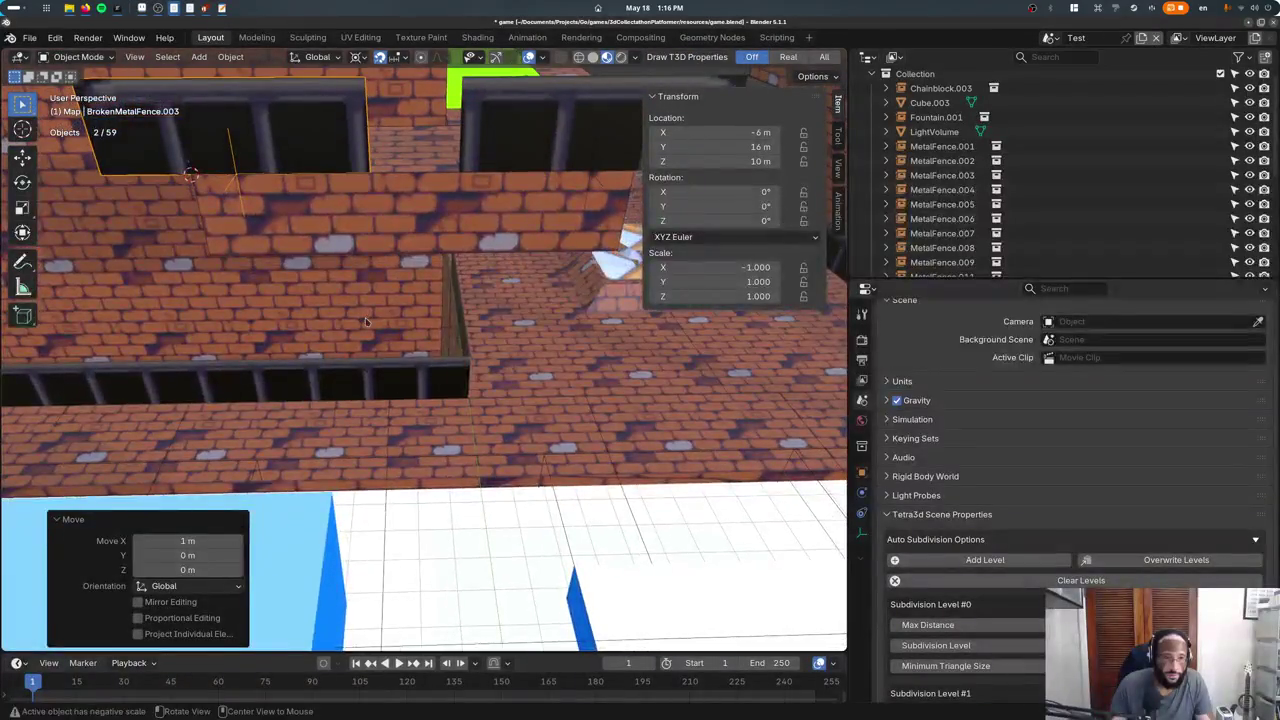
scroll(386, 343, "up", 2)
key("g")
left_click(347, 335)
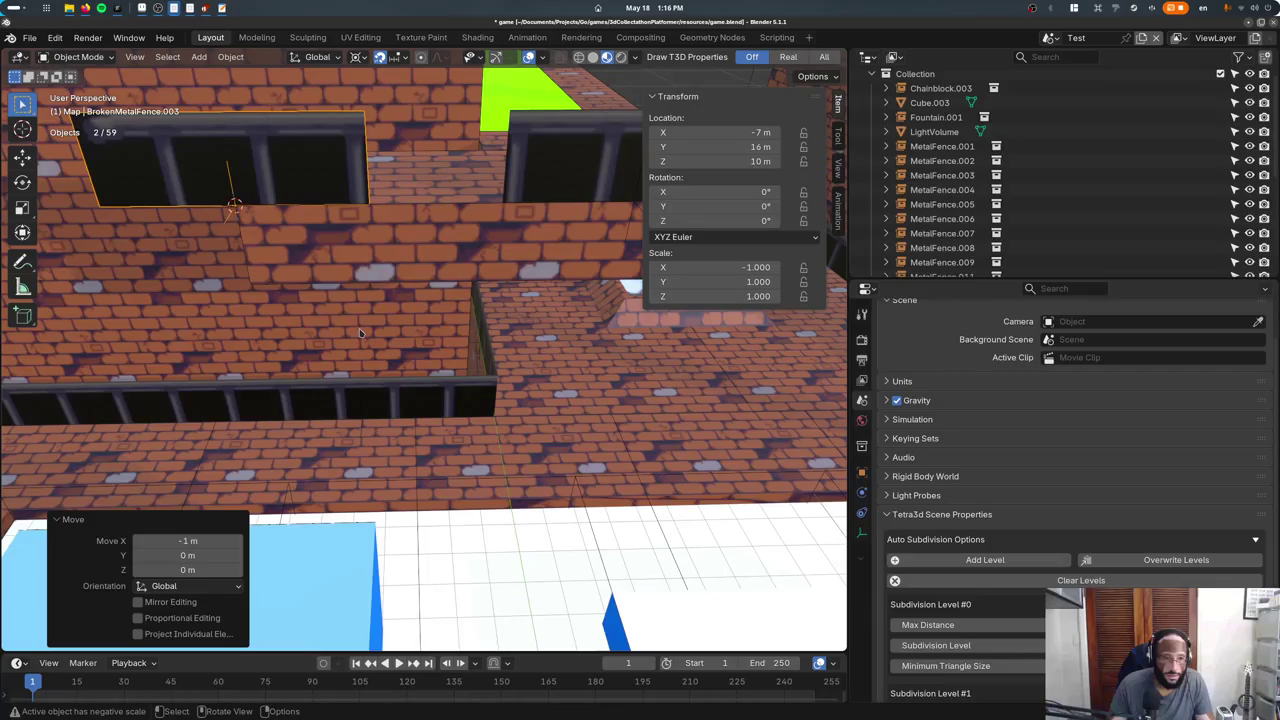
Tilt the copy -20° around Y, lower it 1 m to 9 m, and nudge along Y.
type("ry-20")
key("Return")
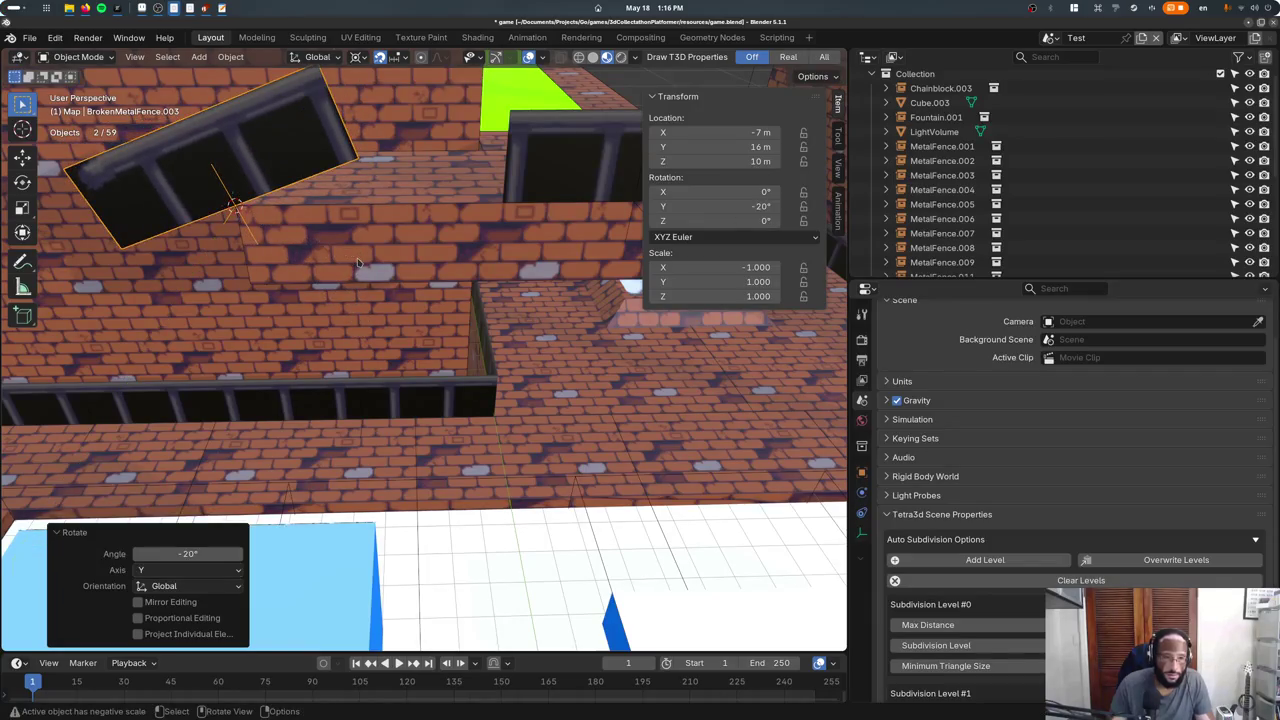
type("gz-1")
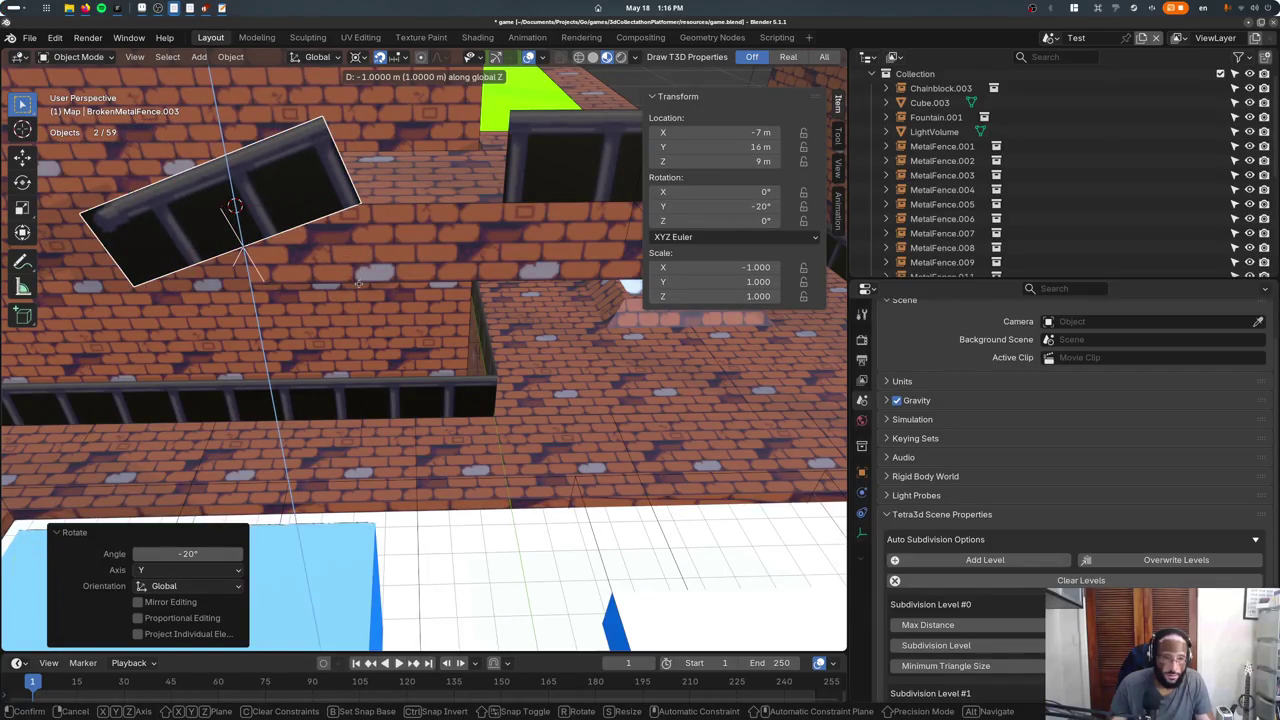
key("Return")
scroll(355, 265, "down", 3)
key("g")
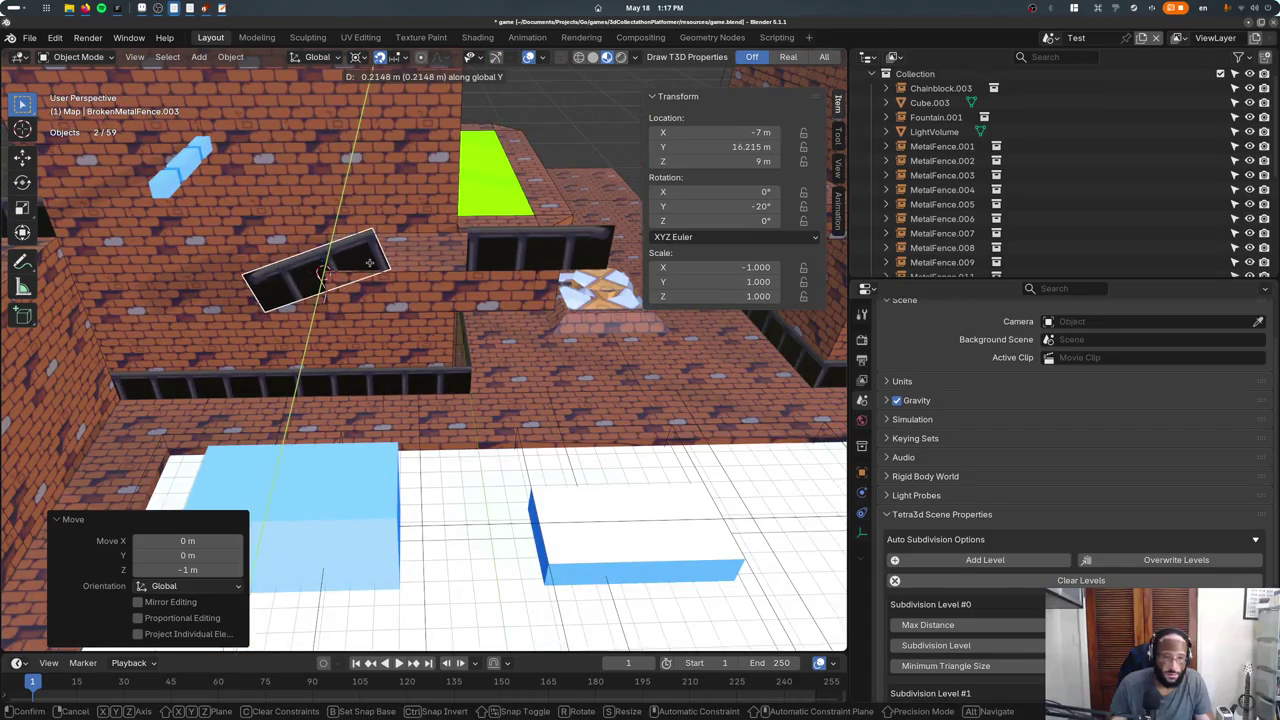
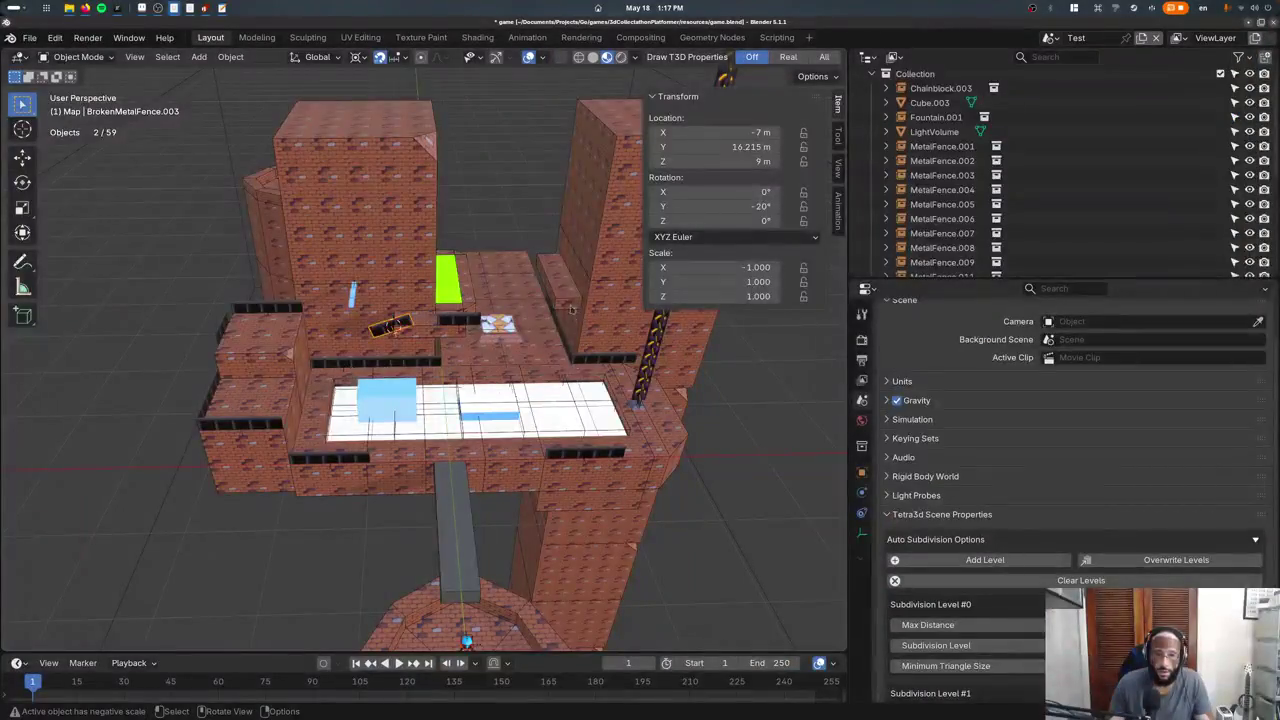
Duplicate the tower piece in top view, then undo the misplaced copy's move.
key("KP_7")
scroll(587, 272, "down", 1)
key("shift+d")
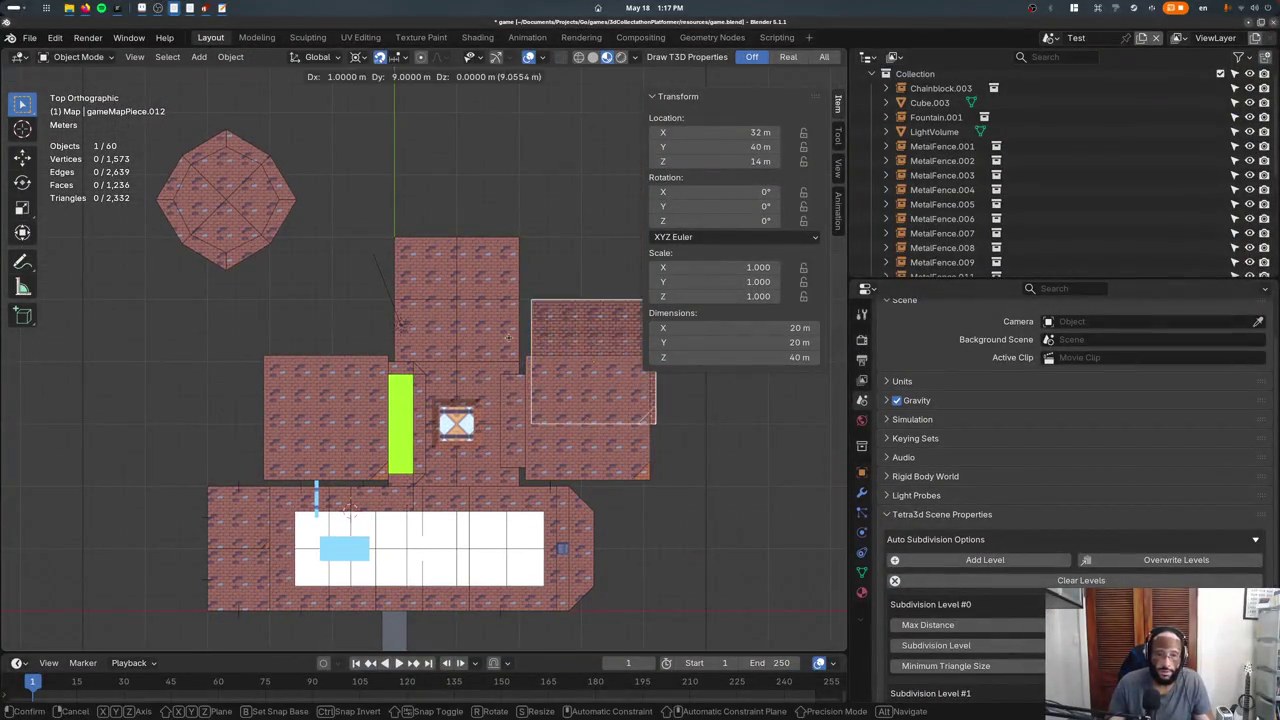
scroll(503, 243, "down", 3)
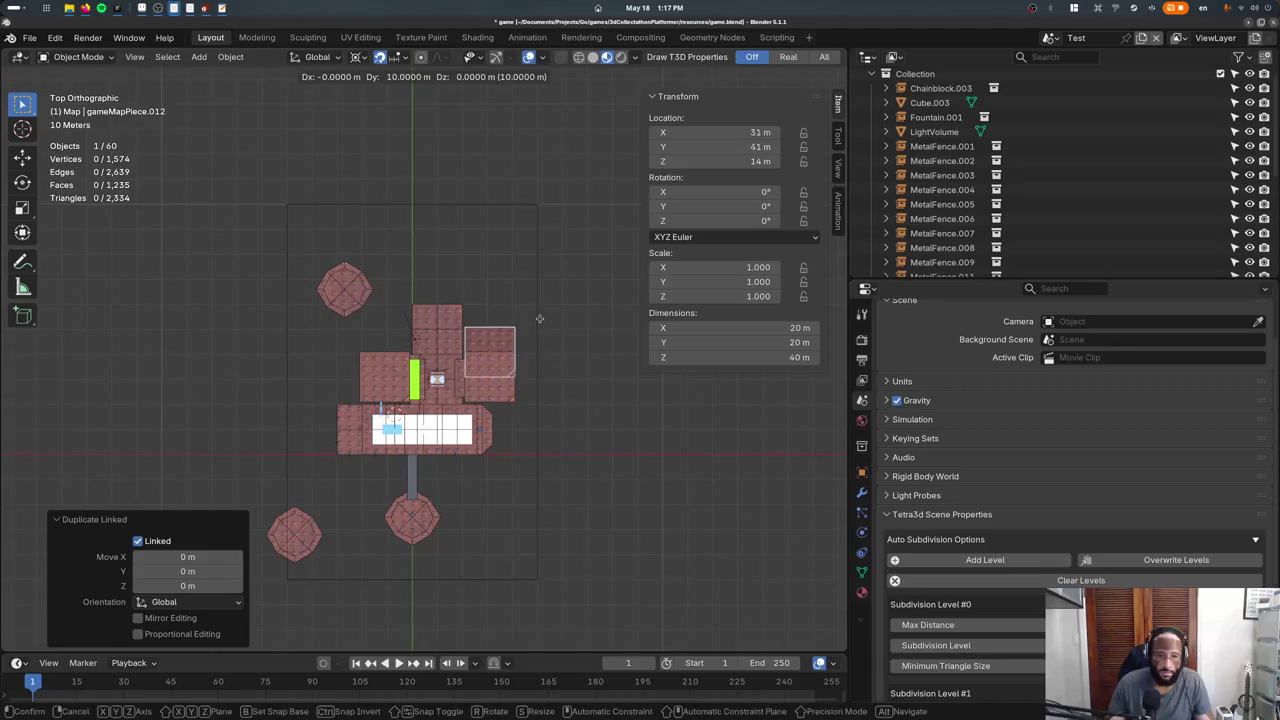
left_click(519, 294)
middle_click_drag(493, 351, 432, 300)
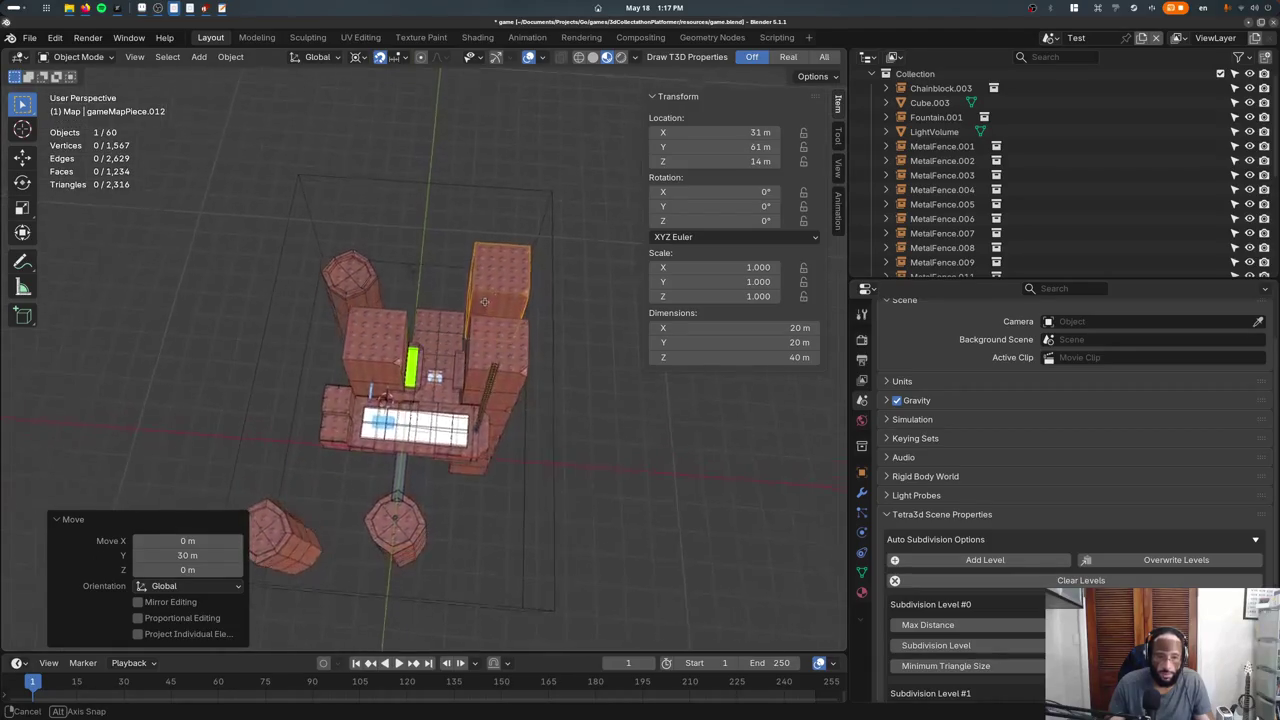
key("ctrl+z")
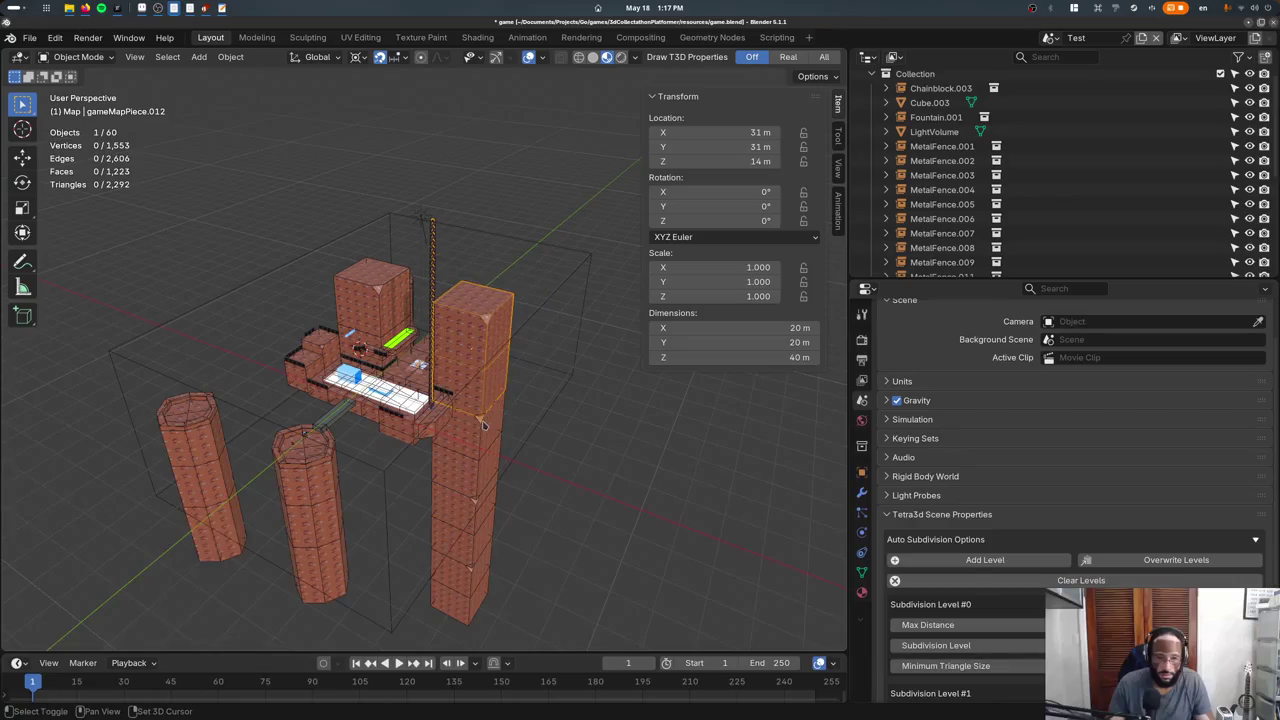
Make linked copies of the four tower pieces and move them north along Y.
key("alt+d")
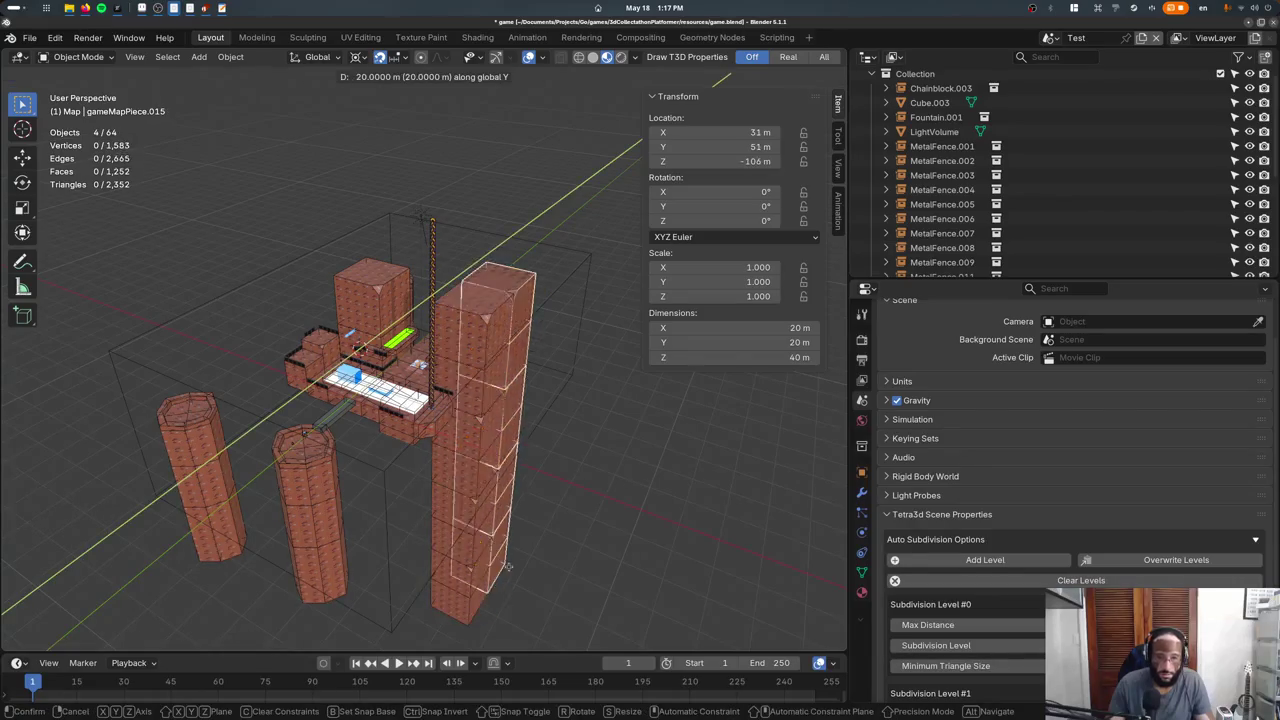
left_click(529, 352)
key("KP_7")
key("g")
key("y")
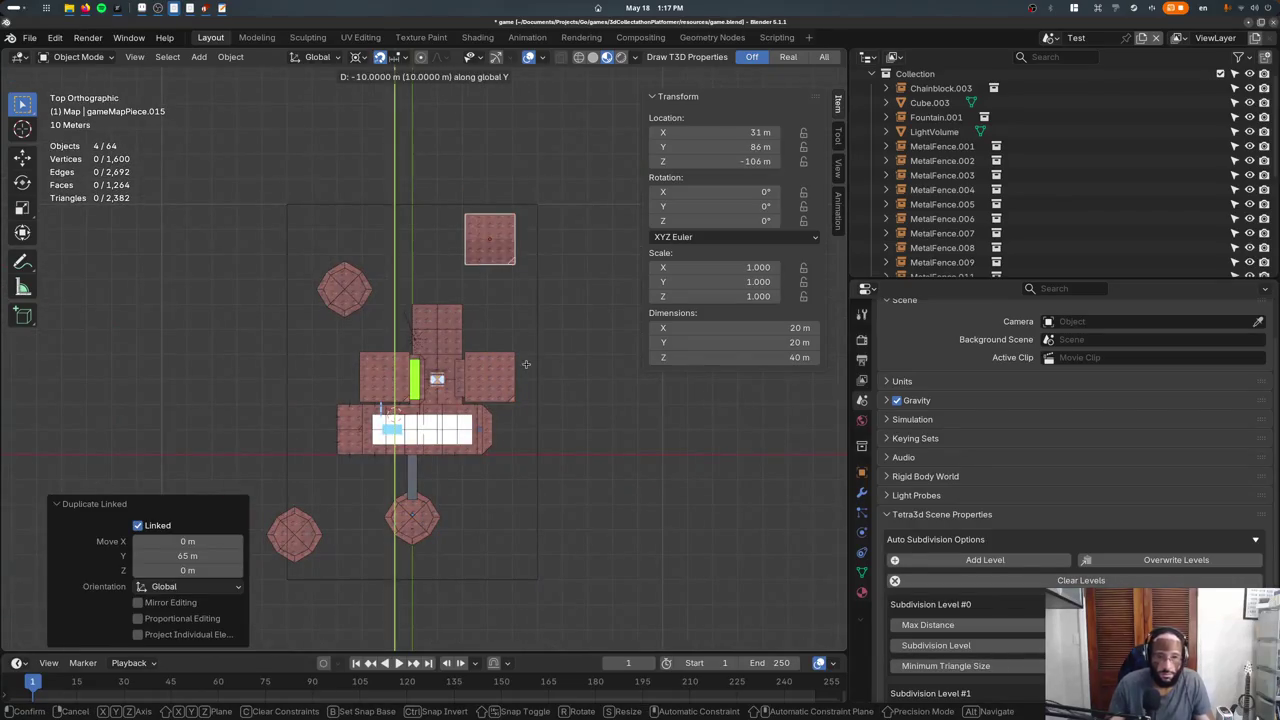
left_click(510, 395)
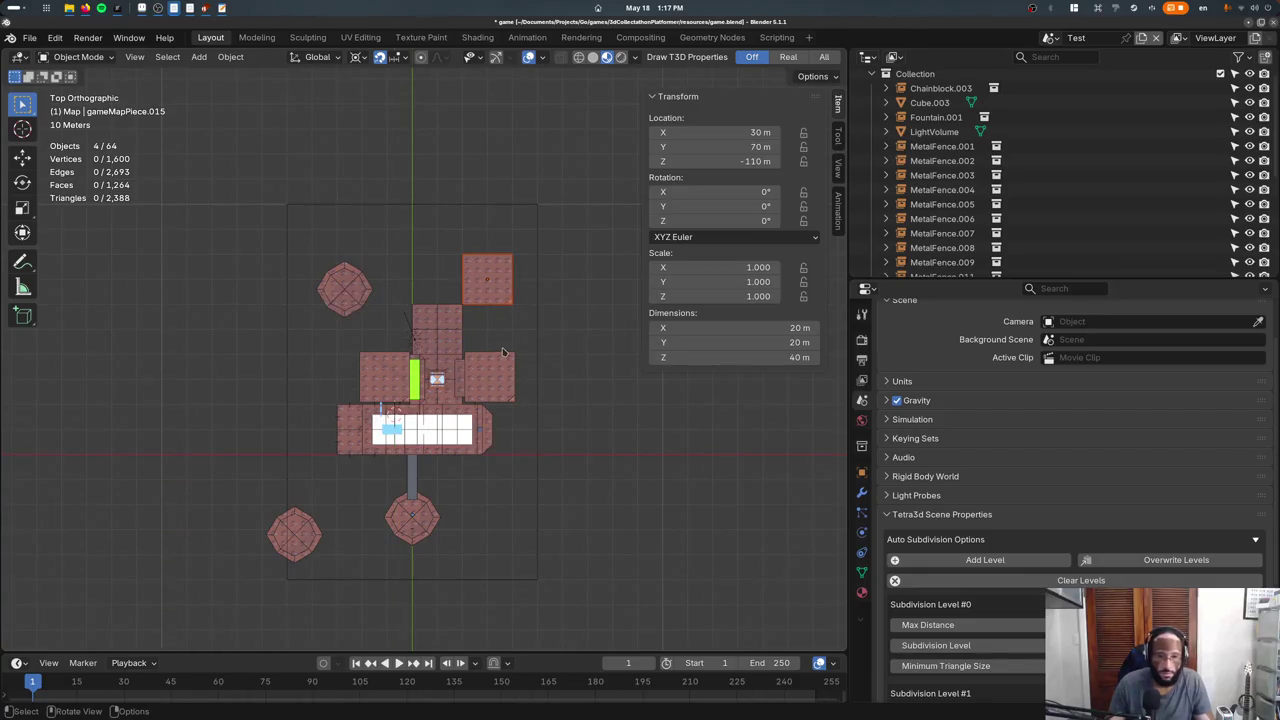
Nudge the linked tower 10 m south into its final spot and duplicate the brick ledge.
key("g")
key("y")
left_click(500, 368)
scroll(500, 368, "up", 6)
key("g")
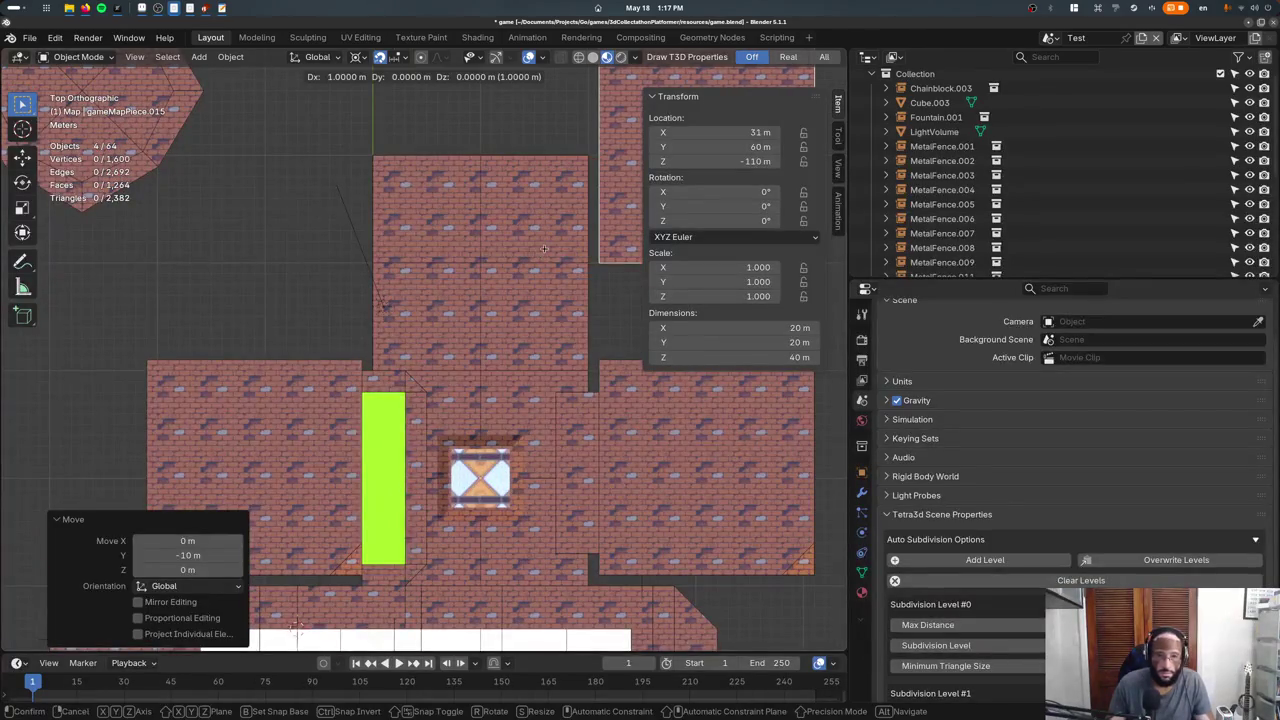
middle_click_drag(573, 454, 529, 481, "shift")
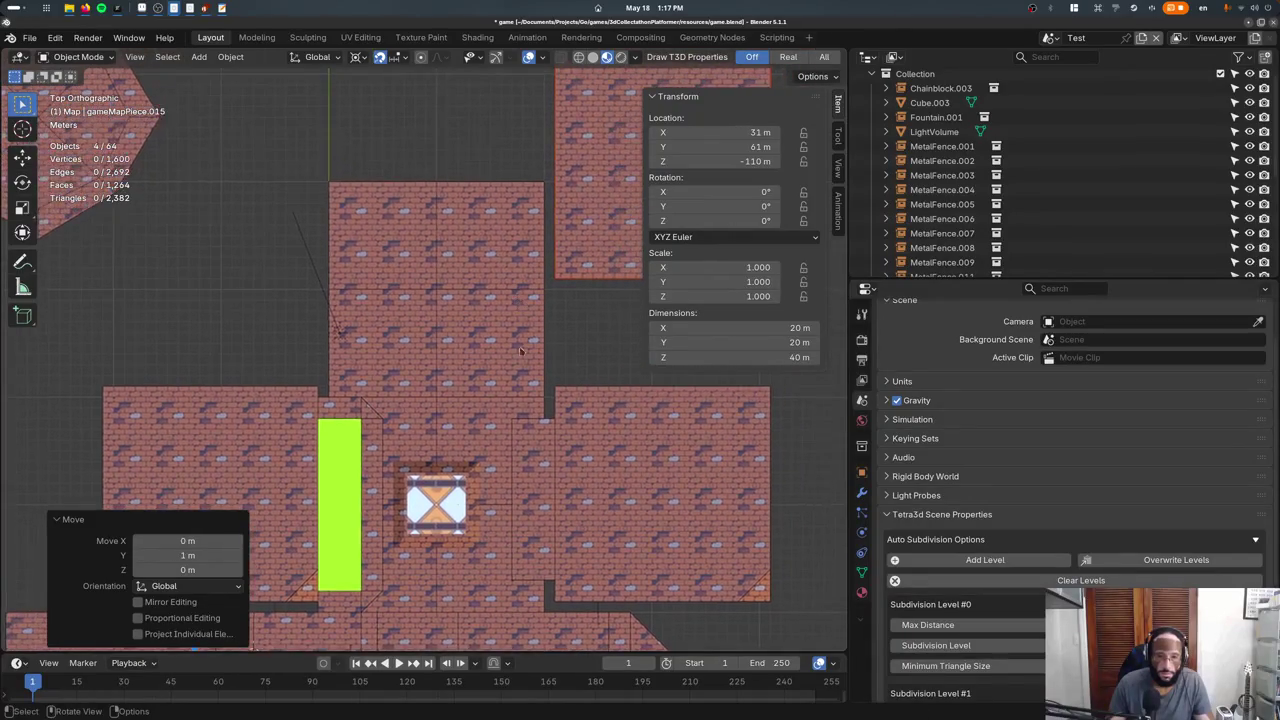
left_click(529, 481)
key("shift+d")
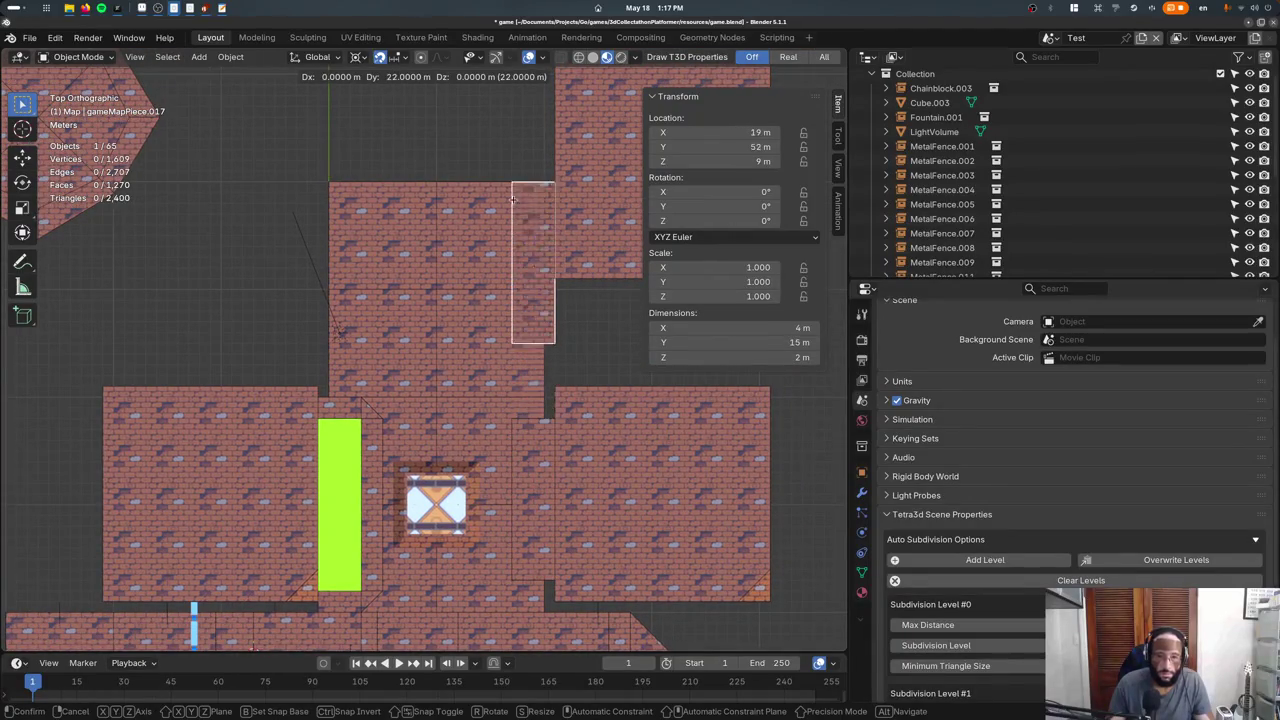
Drop the ledge copy 29 m north beside the tower and snap the 3D cursor to the tower block.
left_click(510, 120)
mouse_move(510, 120)
middle_mouse_down()
mouse_move(399, 265)
mouse_move(450, 348)
mouse_move(430, 400)
mouse_move(406, 414)
middle_mouse_up()
left_click(448, 348)
key("alt+a")
key("shift+s")
left_click(463, 537)
Add a BoostRing collection instance and move it along Y to sit between the walls.
key("F3")
type("add groupi ngroup instaadd collection inst")
key("Return")
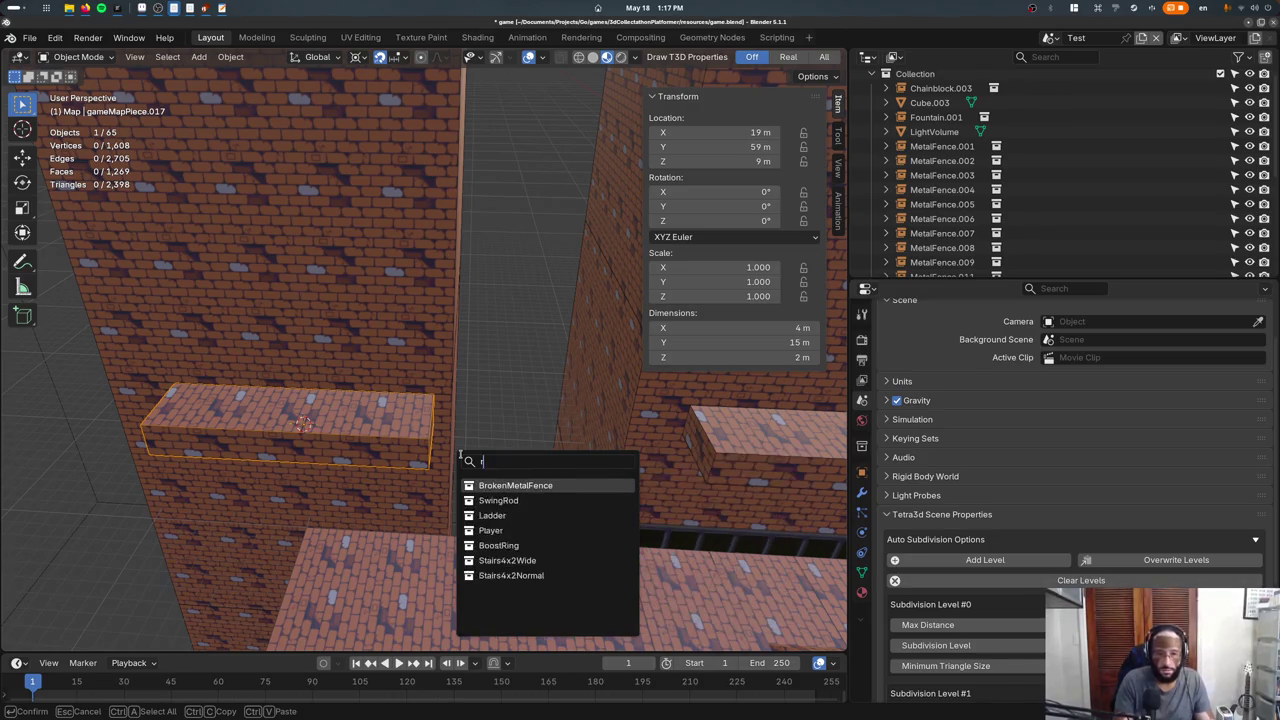
key("Return")
key("g")
key("x")
key("y")
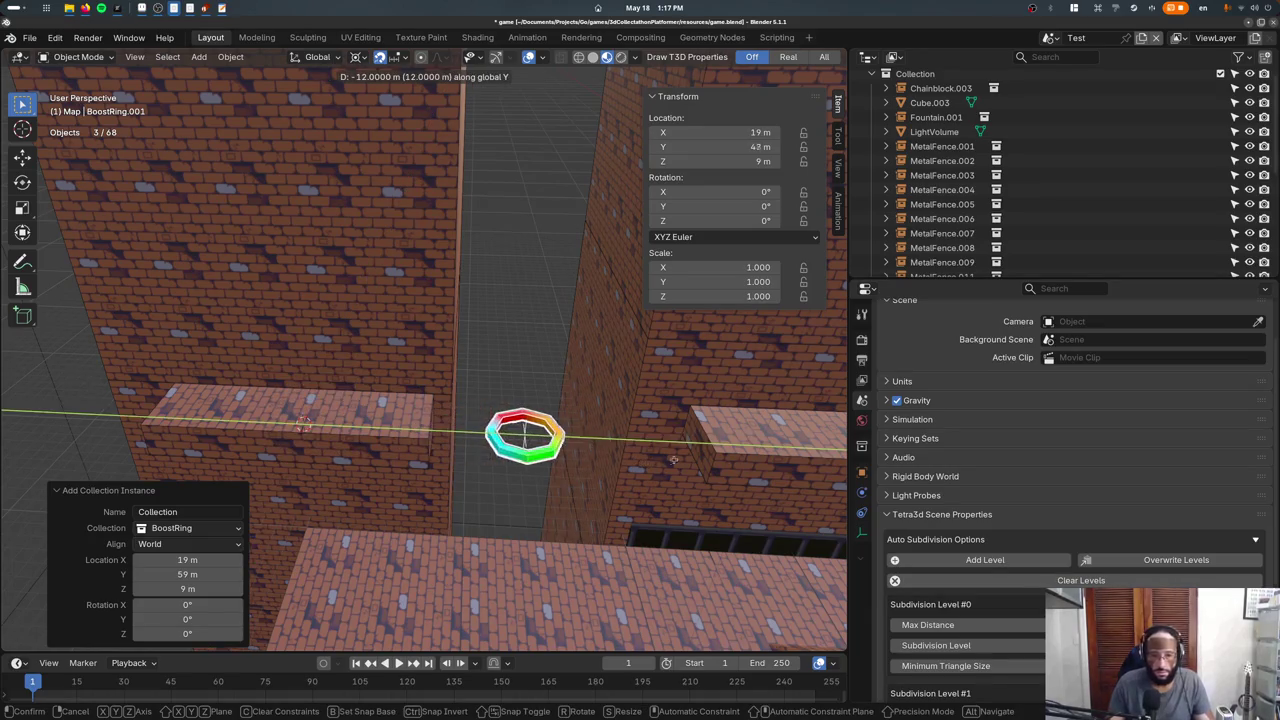
left_click(565, 478)
Select the tall tower block and the left brick block in top view.
mouse_move(565, 478)
middle_mouse_down()
mouse_move(476, 505)
mouse_move(430, 380)
middle_mouse_up()
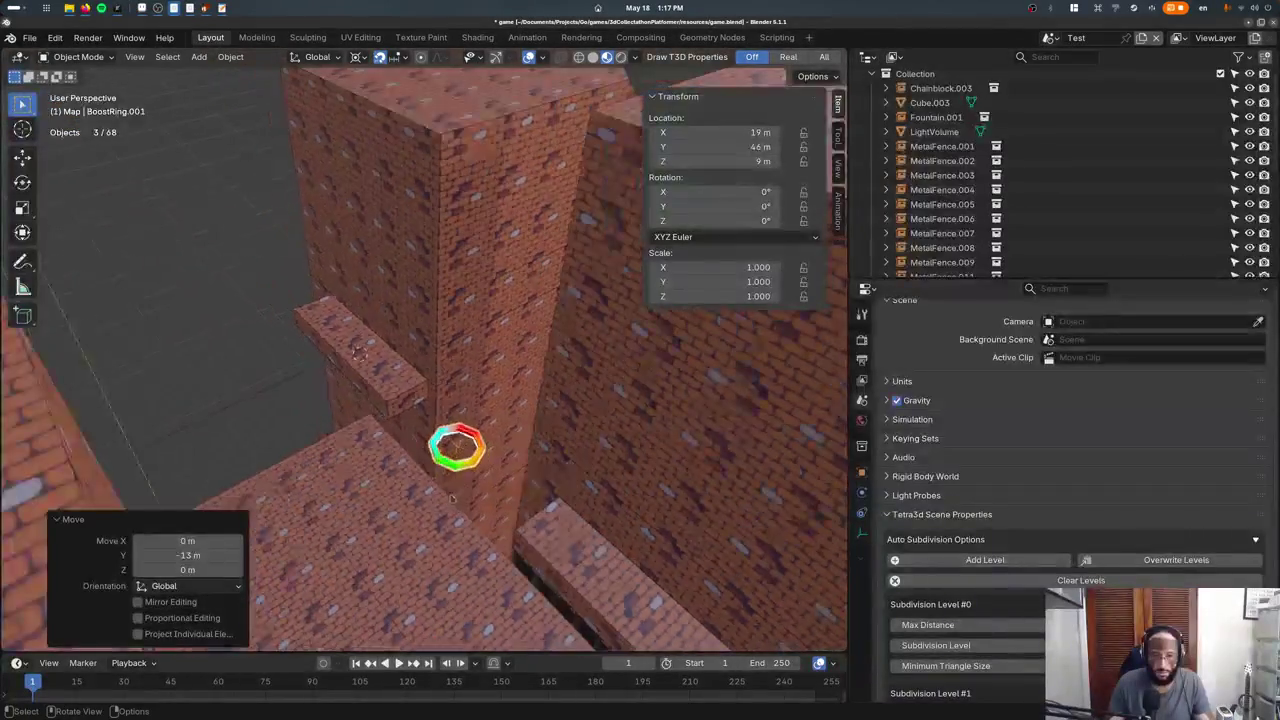
key("KP_7")
left_click(420, 352)
left_click(415, 355, "shift")
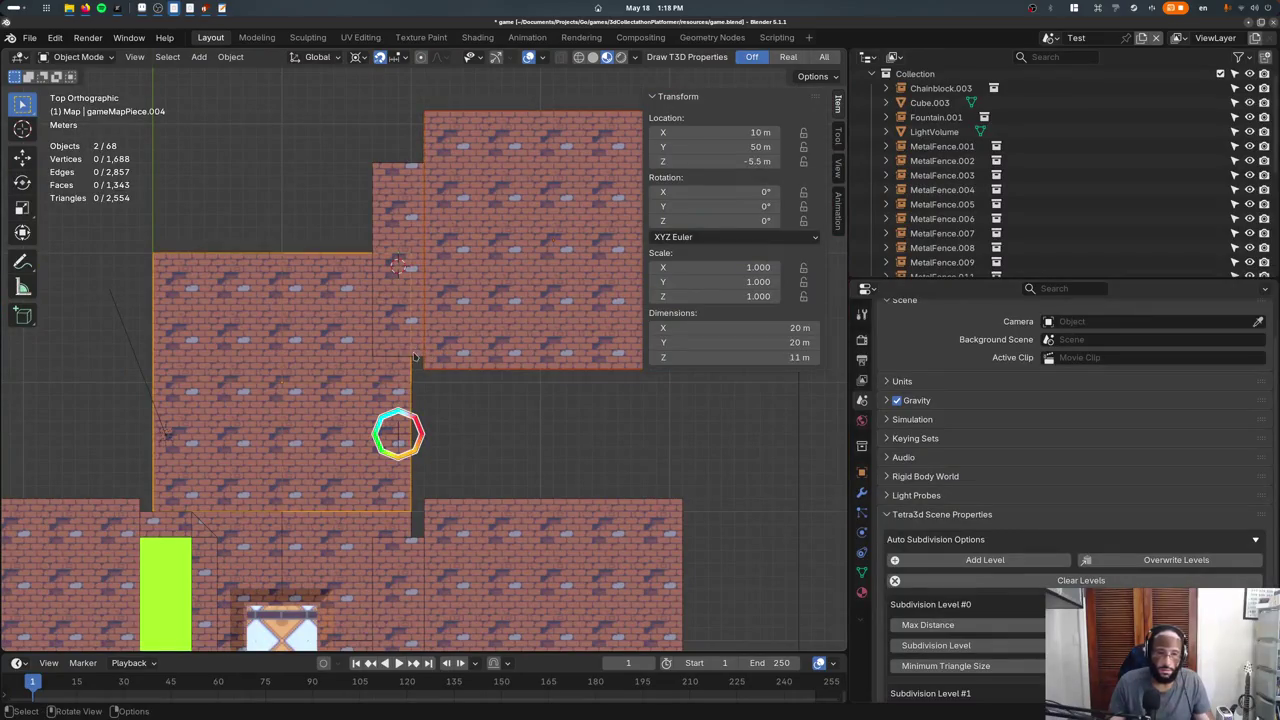
In wireframe, box-select the five northern tower objects and shift them along Y.
left_click(407, 250)
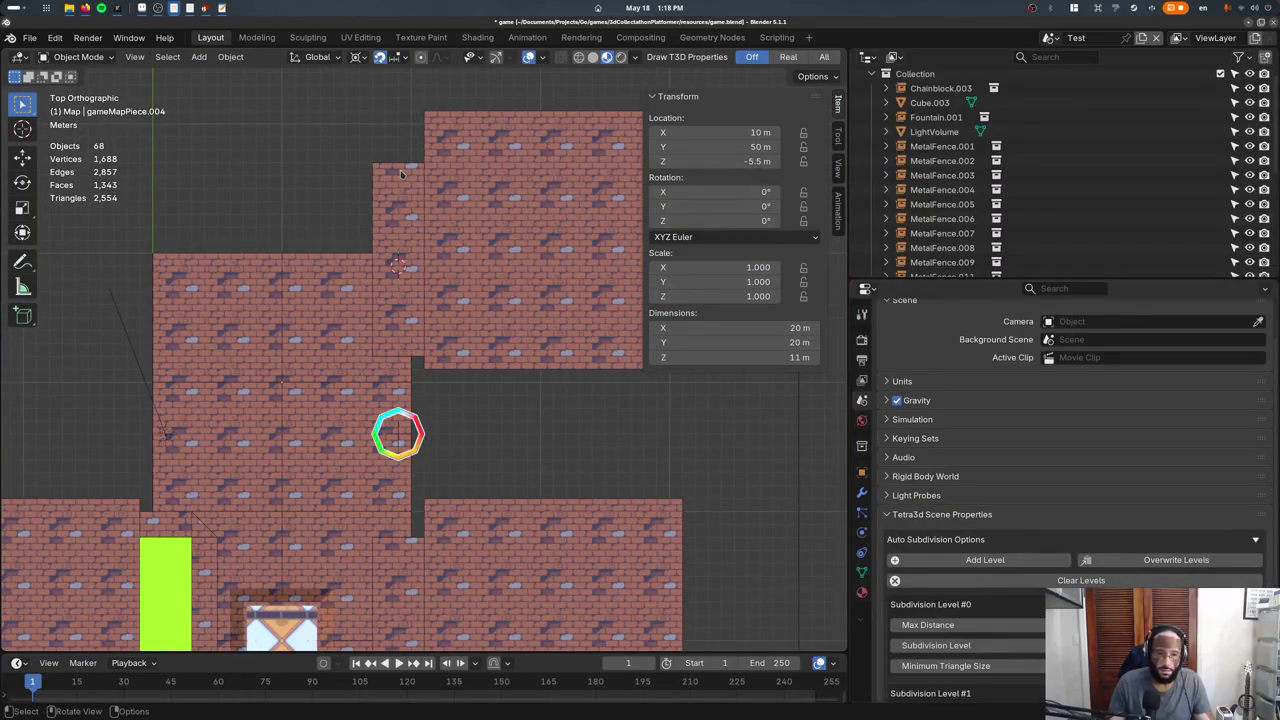
scroll(463, 231, "down", 2)
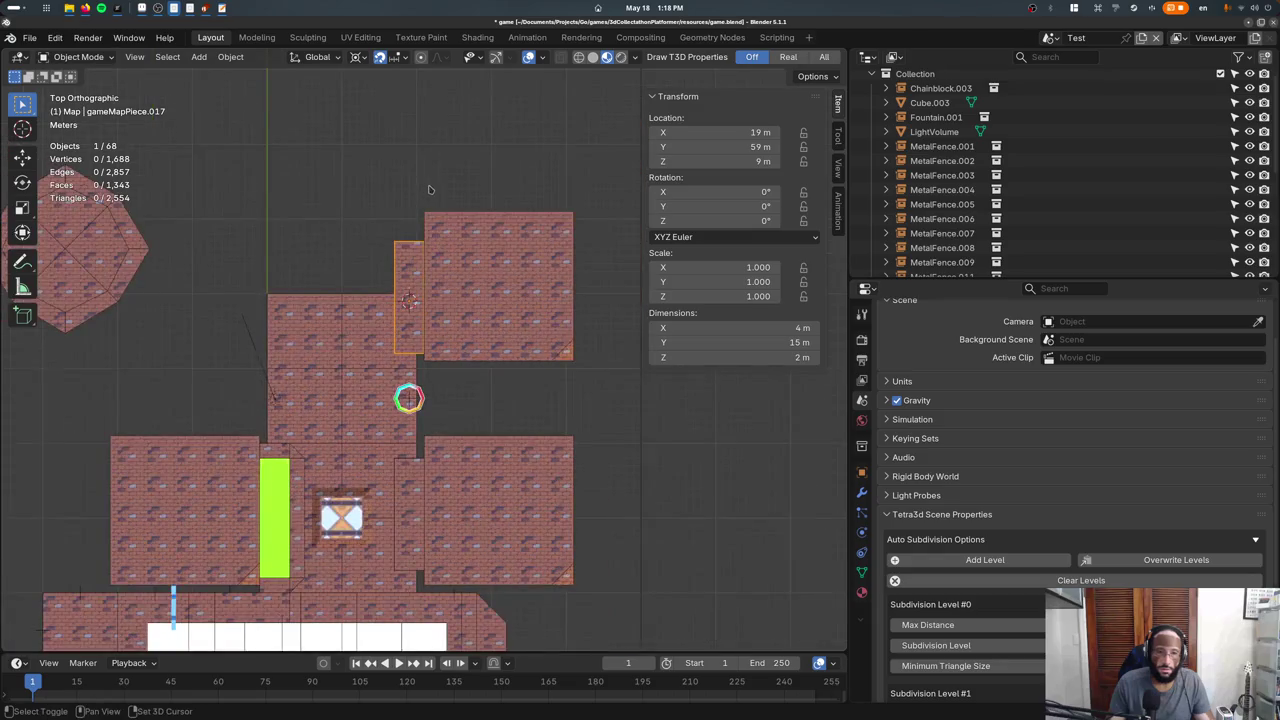
key("z")
left_click(371, 246)
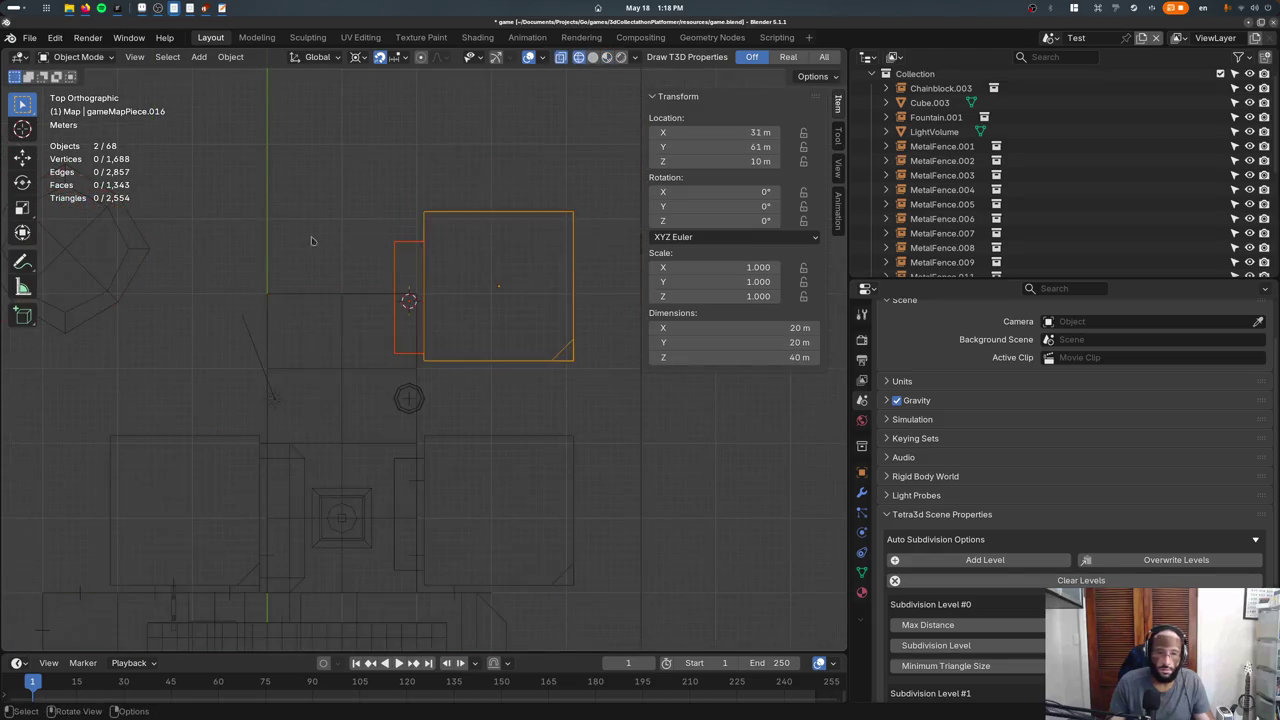
left_click_drag(515, 318, 516, 318)
key("g")
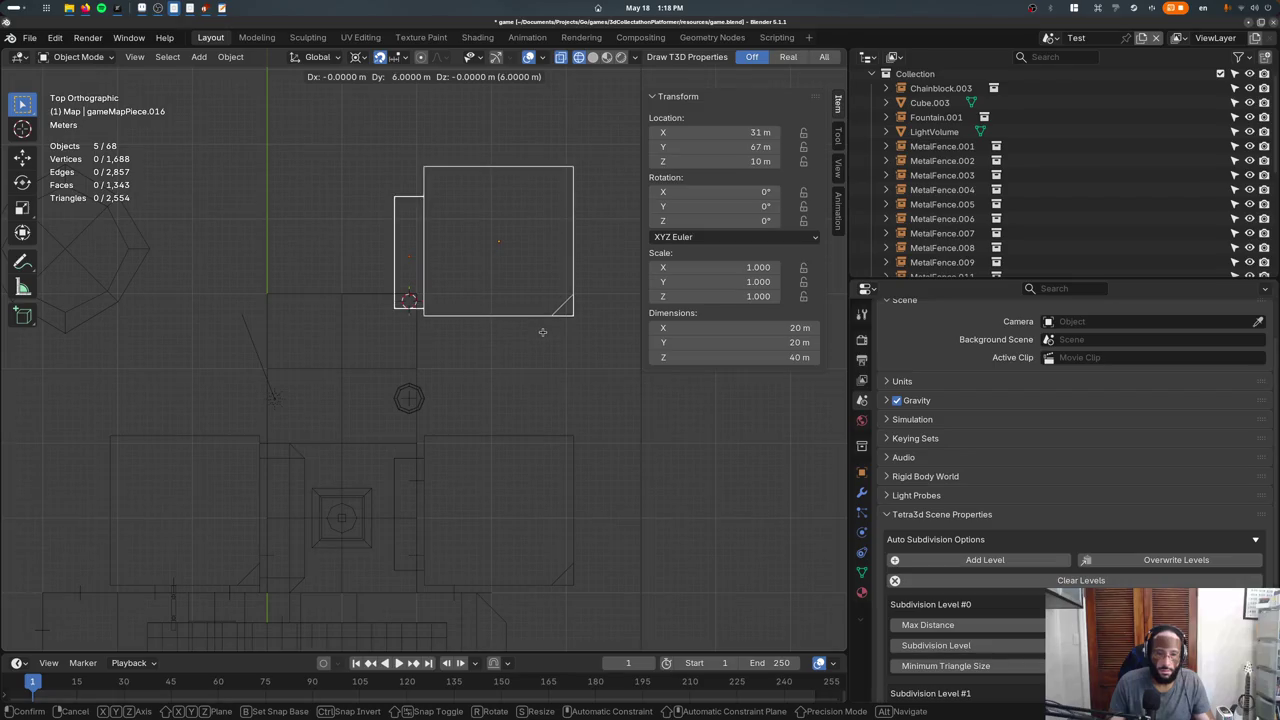
key("y")
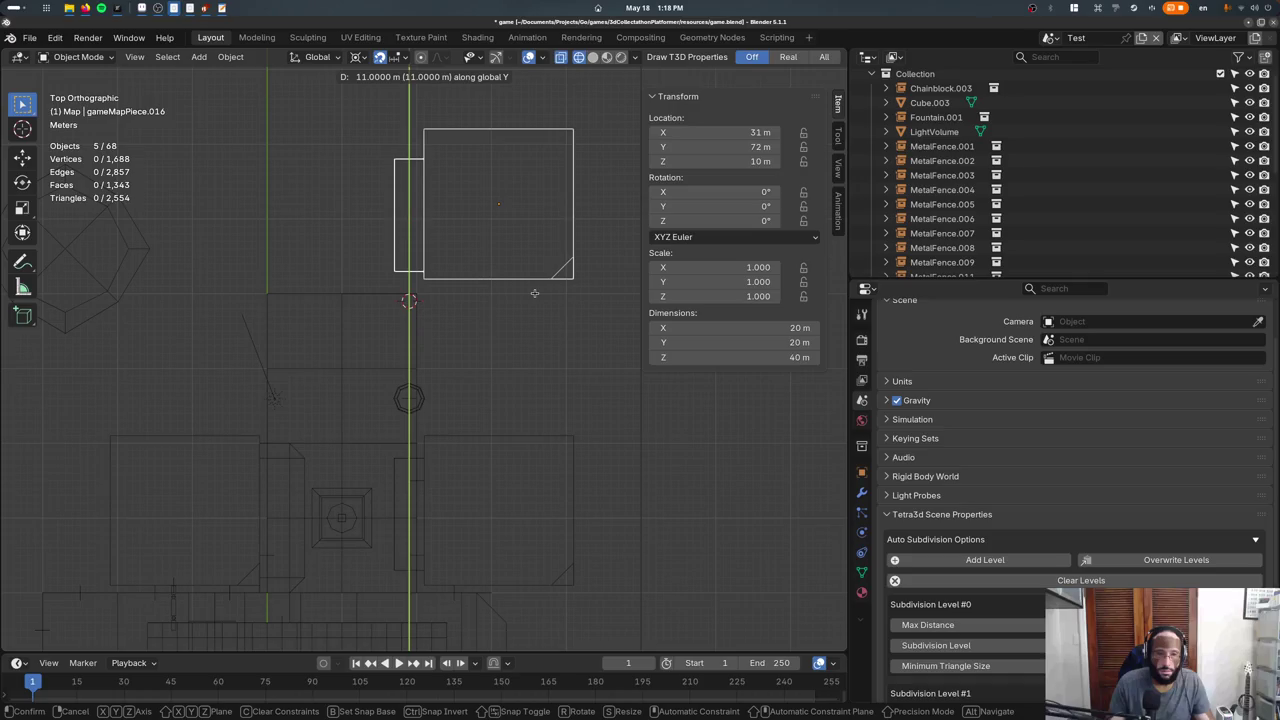
left_click(534, 293)
Move four of the tower objects 2 m south.
left_click_drag(484, 88, 560, 294)
key("g")
key("y")
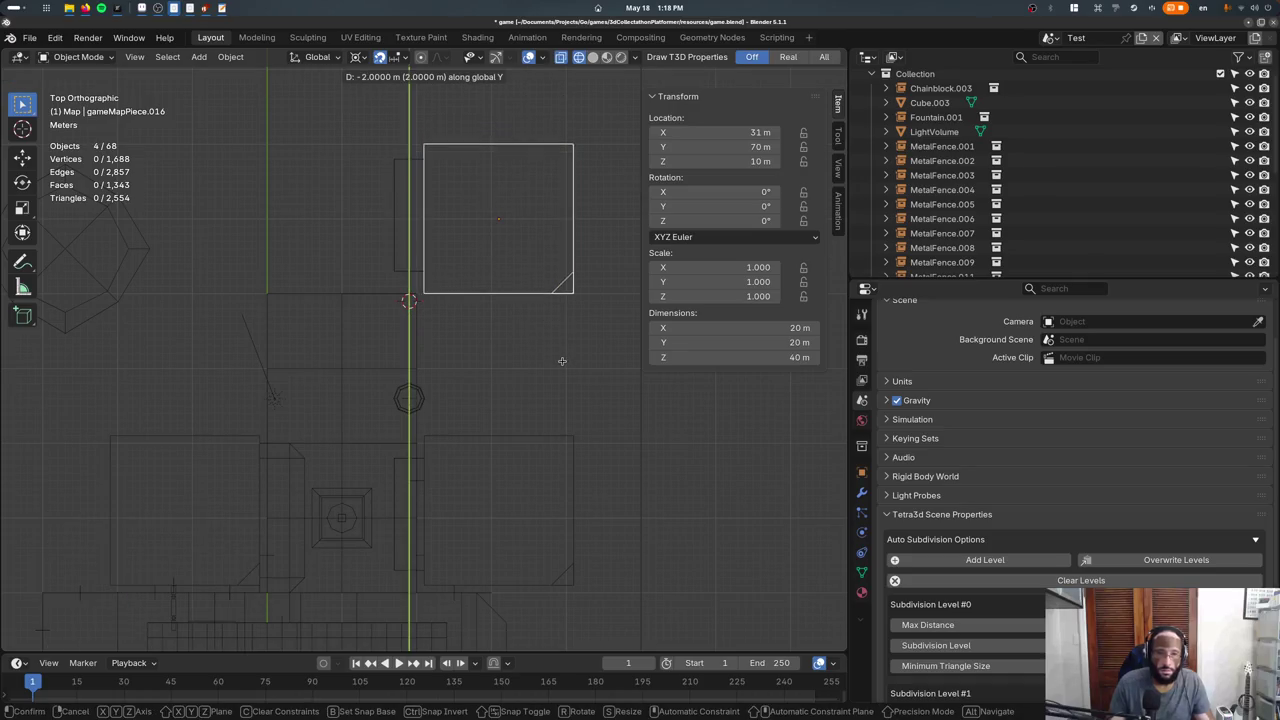
left_click(562, 361)
Move the BoostRing 4 m north to Y 50 m, keeping its height unchanged.
left_click_drag(266, 292, 434, 444)
key("g")
key("y")
left_click(425, 370)
mouse_move(425, 370)
middle_mouse_down()
mouse_move(587, 389)
mouse_move(535, 388)
mouse_move(479, 462)
middle_mouse_up()
key("shift+z")
key("g")
key("z")
right_click(532, 405)
Save game.blend and switch to the running game window.
key("ctrl+s")
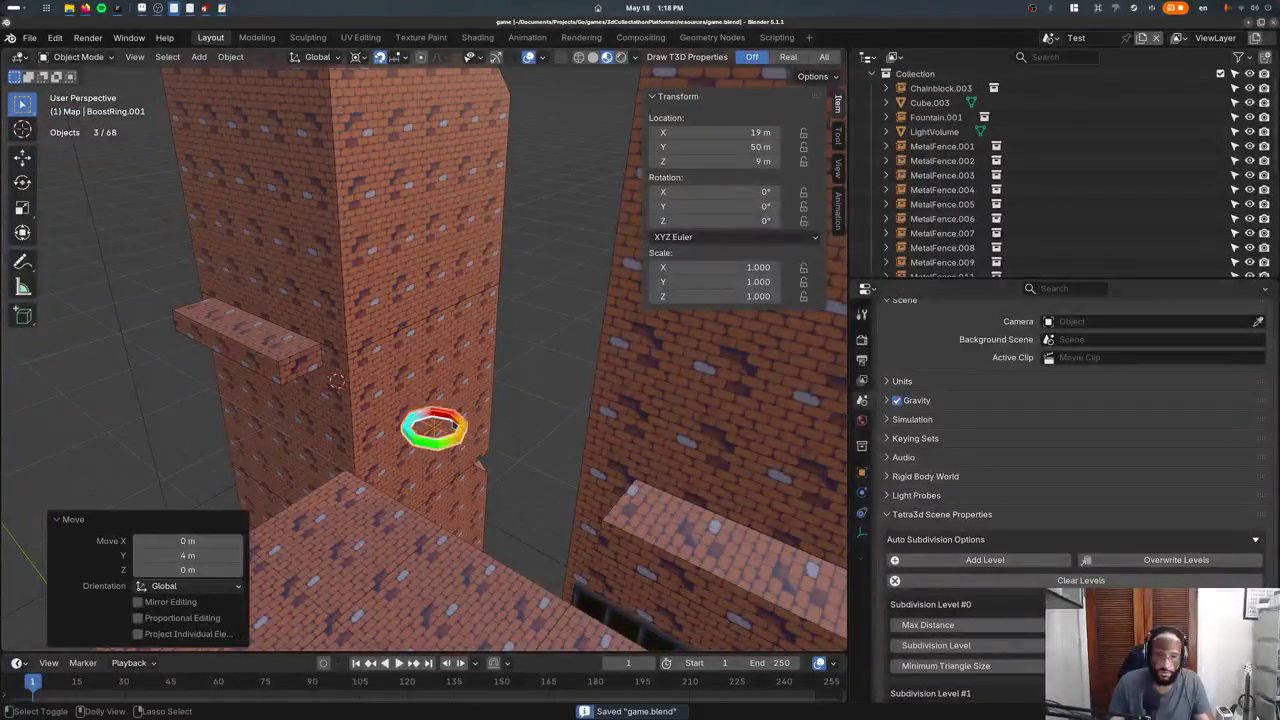
key("super")
left_click(560, 229)
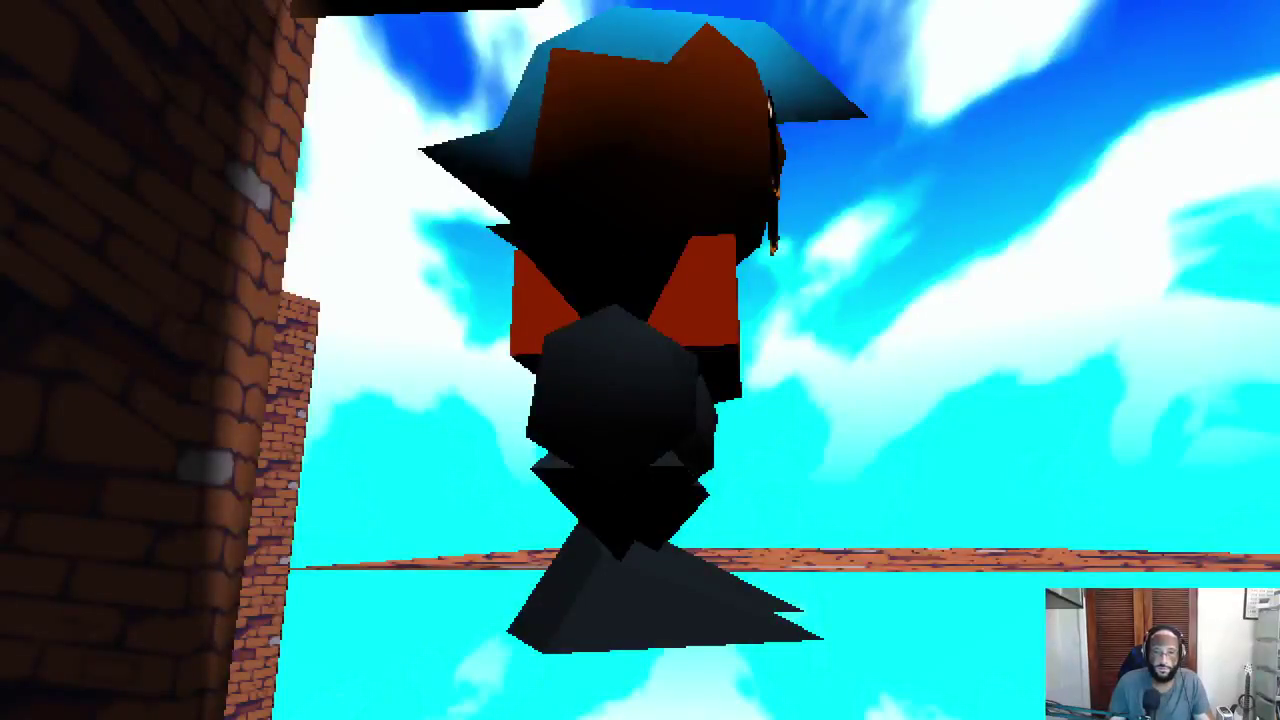
Run along the pillar, jump the ice block, and slide down to the lower level.
key("w")
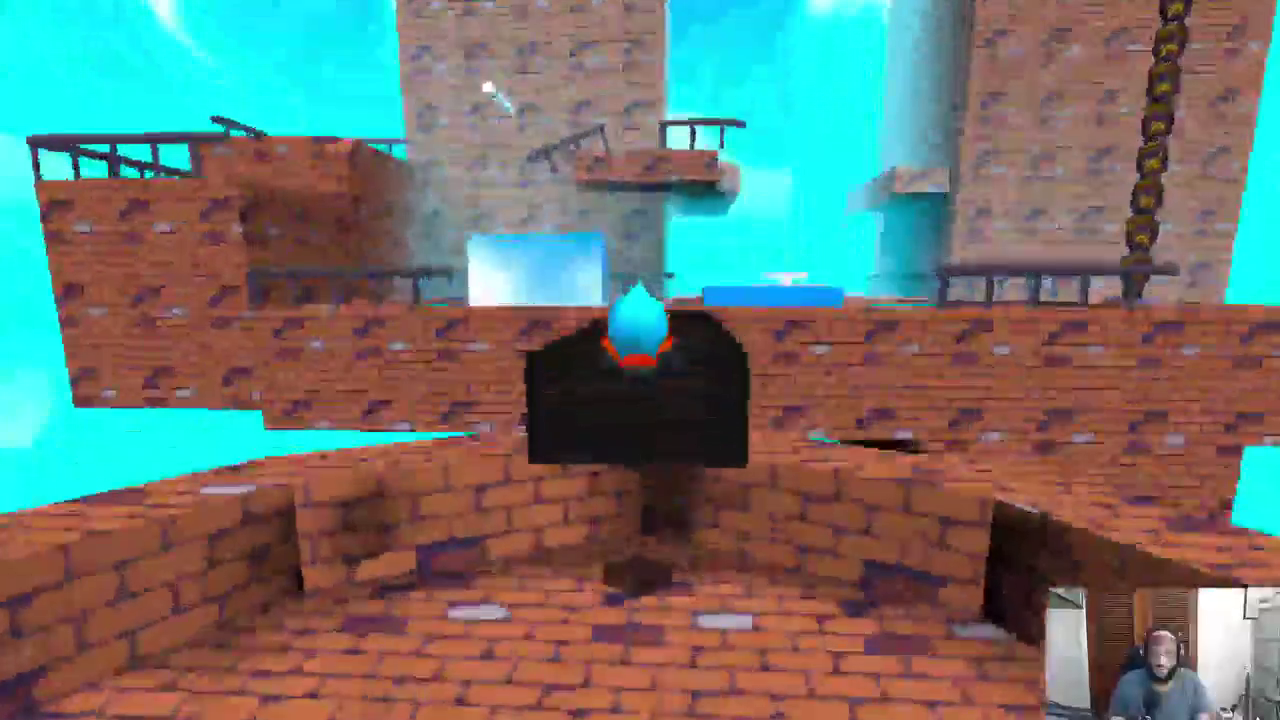
key("w")
key("space")
key("F3")
key("w")
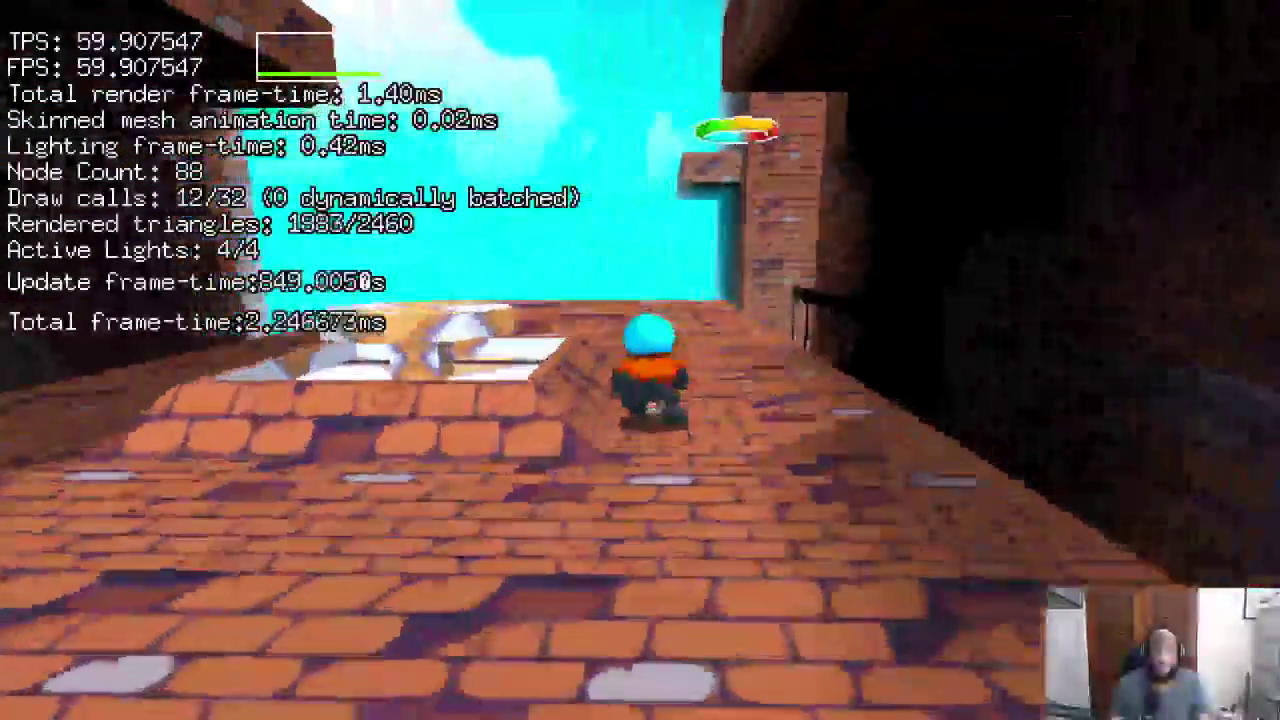
key("w")
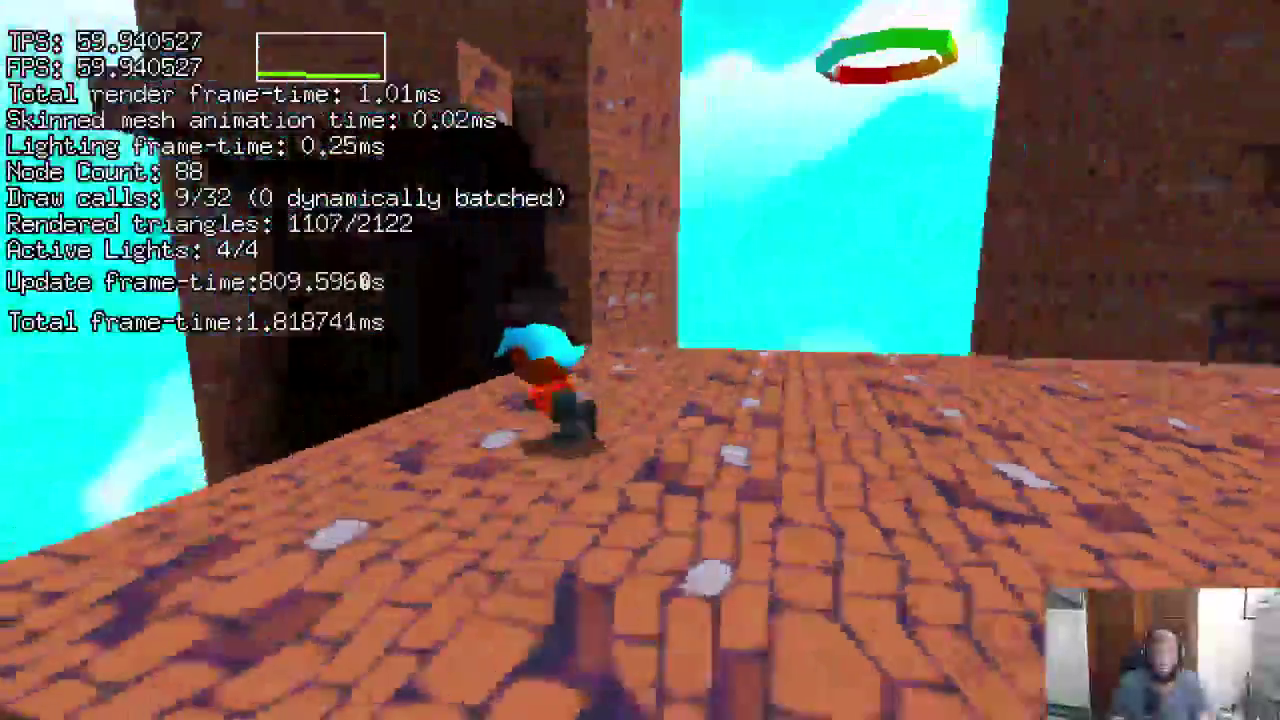
key("F3")
key("w")
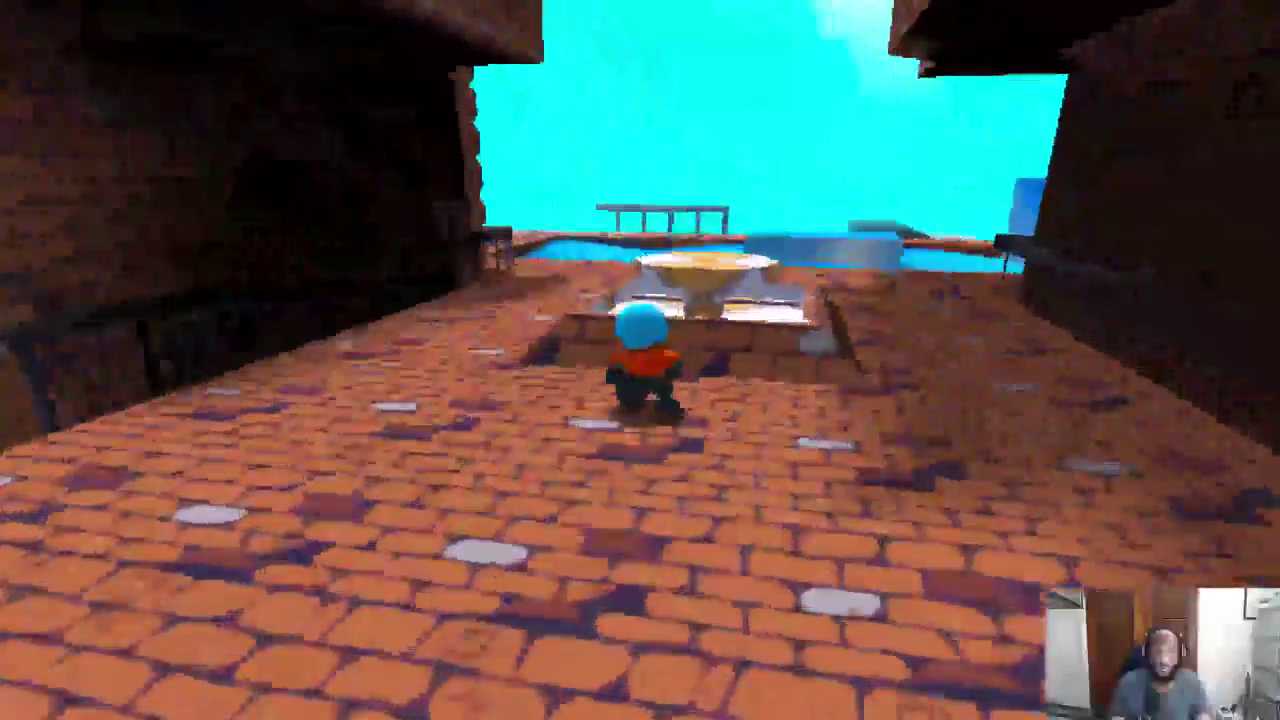
key("w")
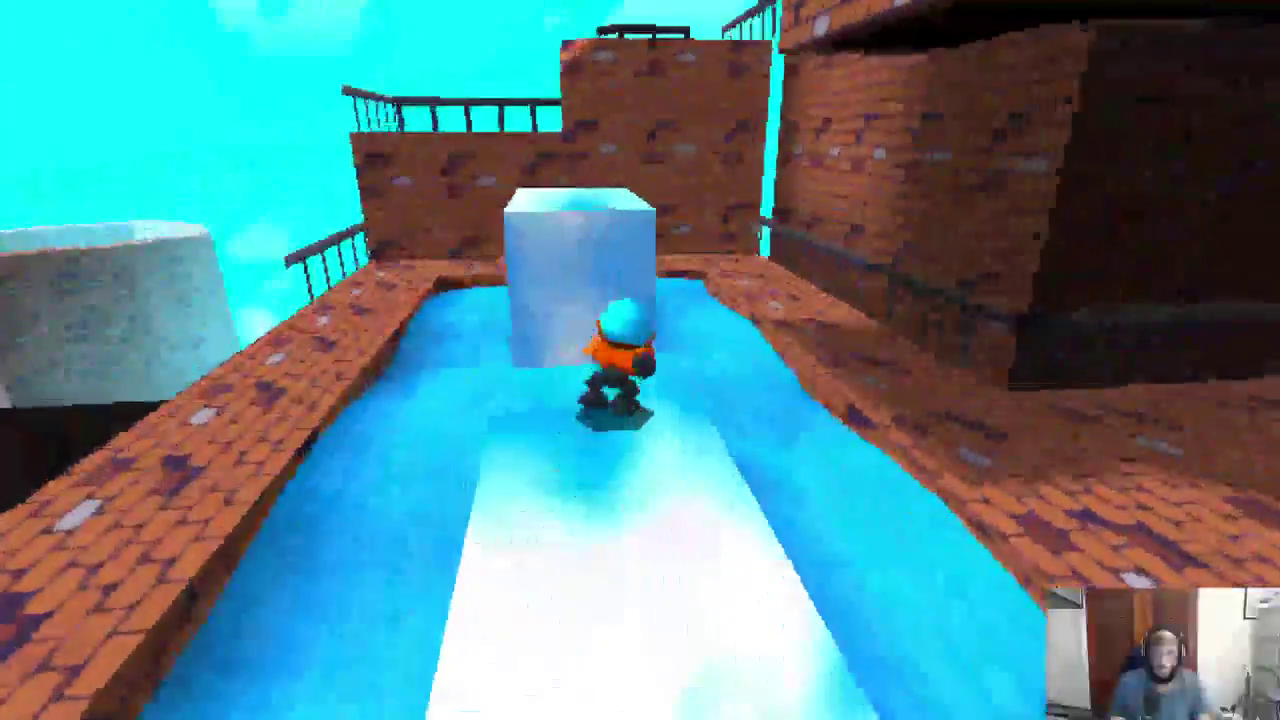
key("w")
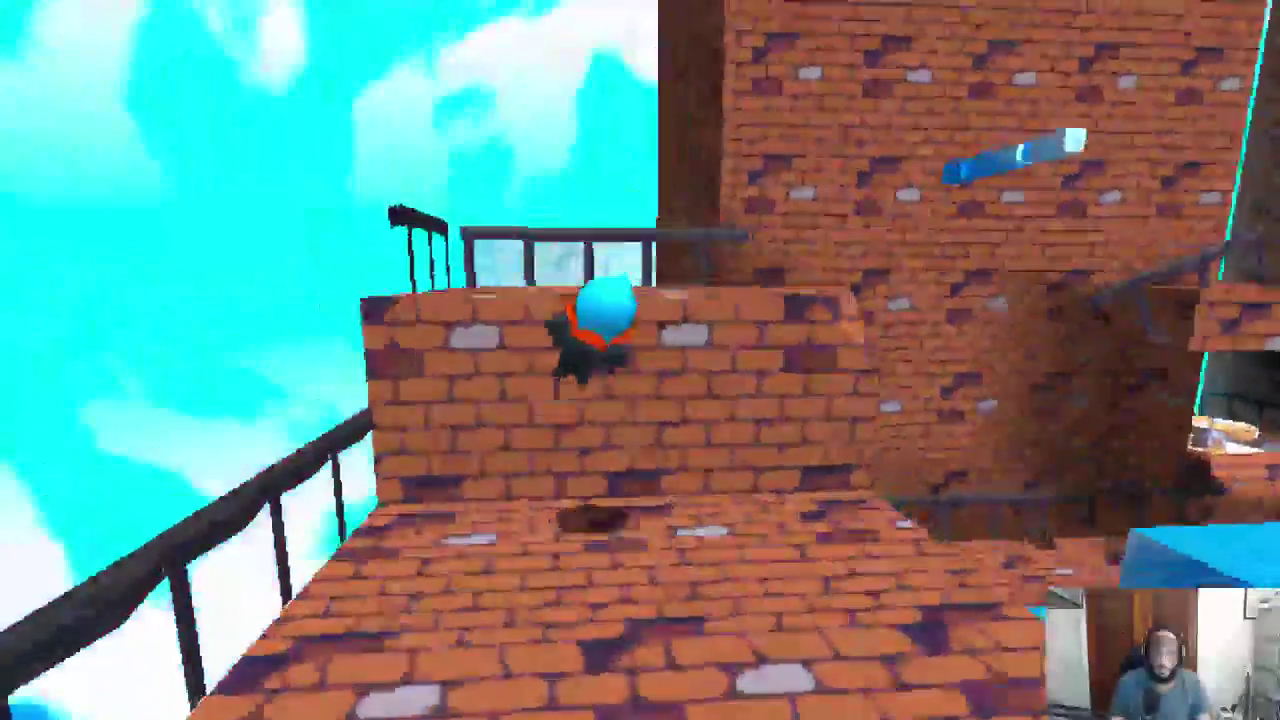
Climb up to the ring, drop into the water, and jump up the far brick ledges.
key("w")
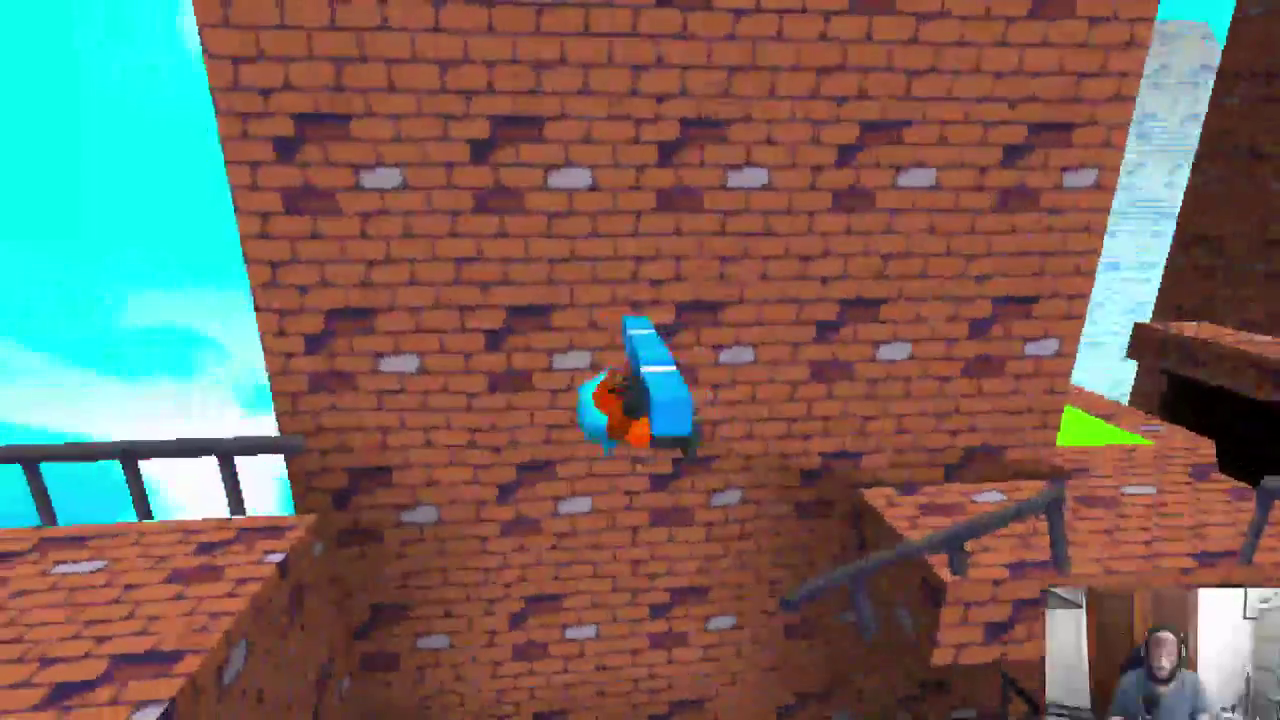
key("space")
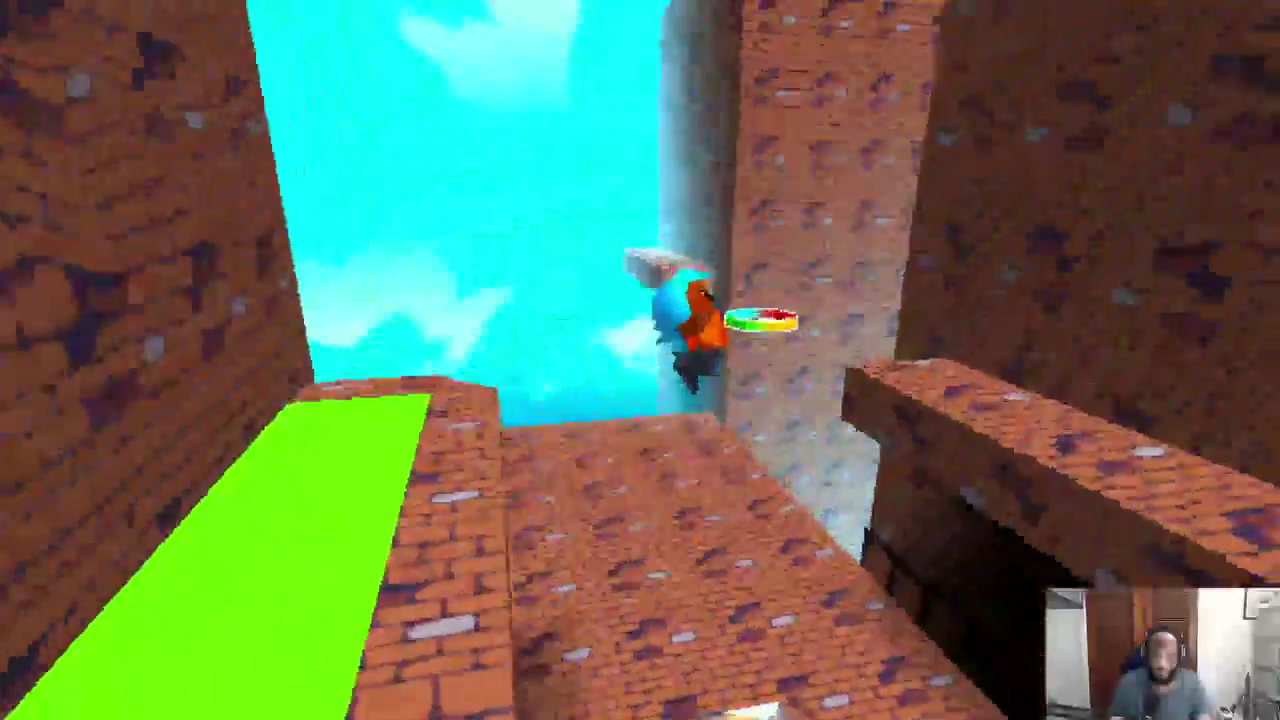
key("space")
key("space")
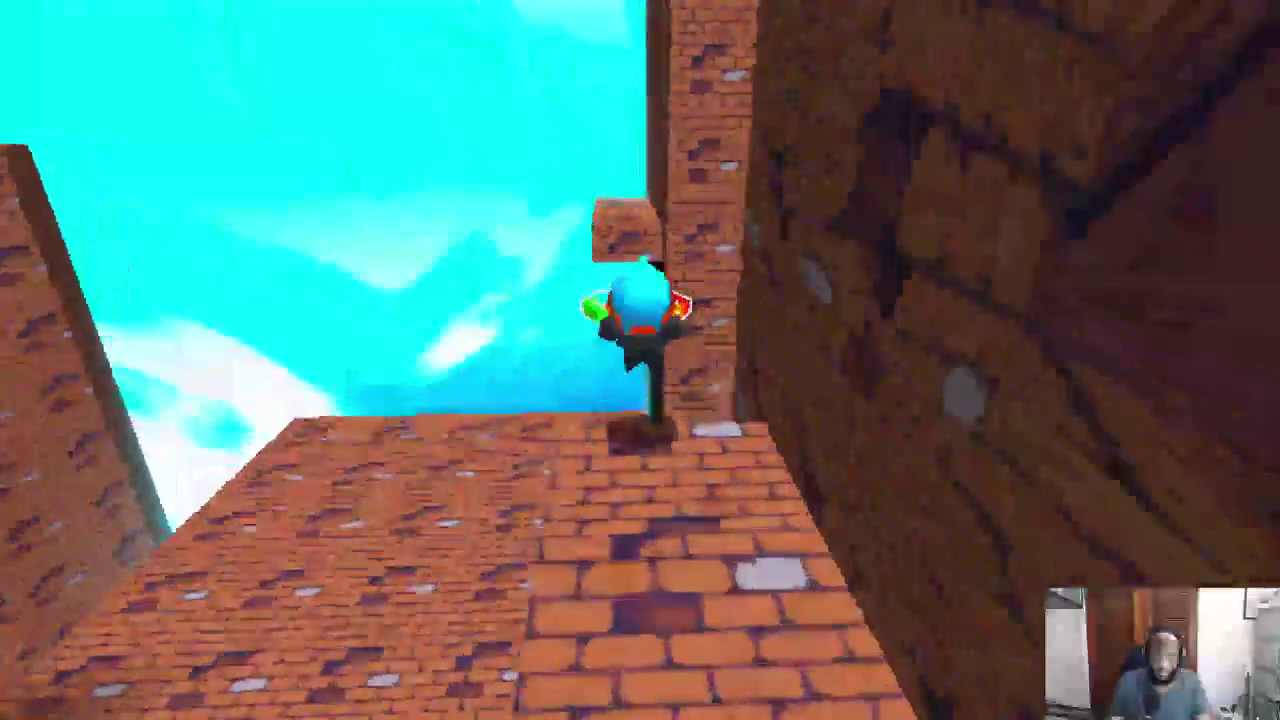
key("w")
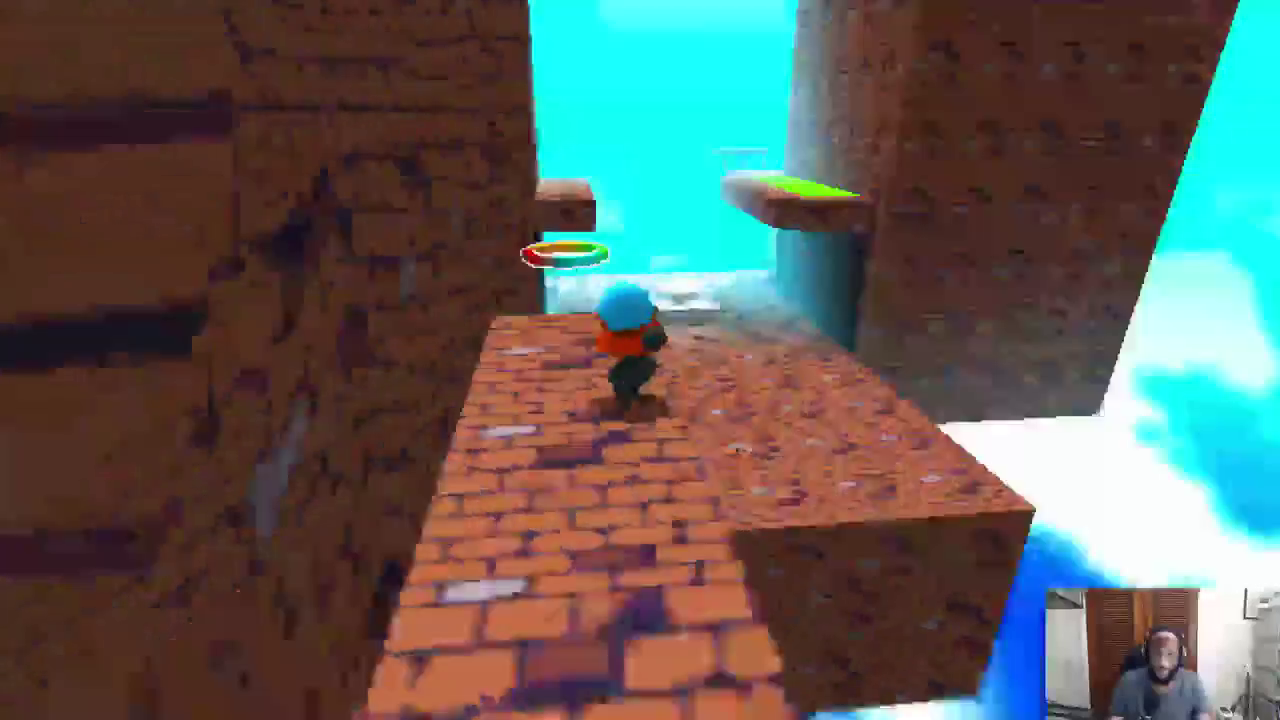
key("space")
key("w")
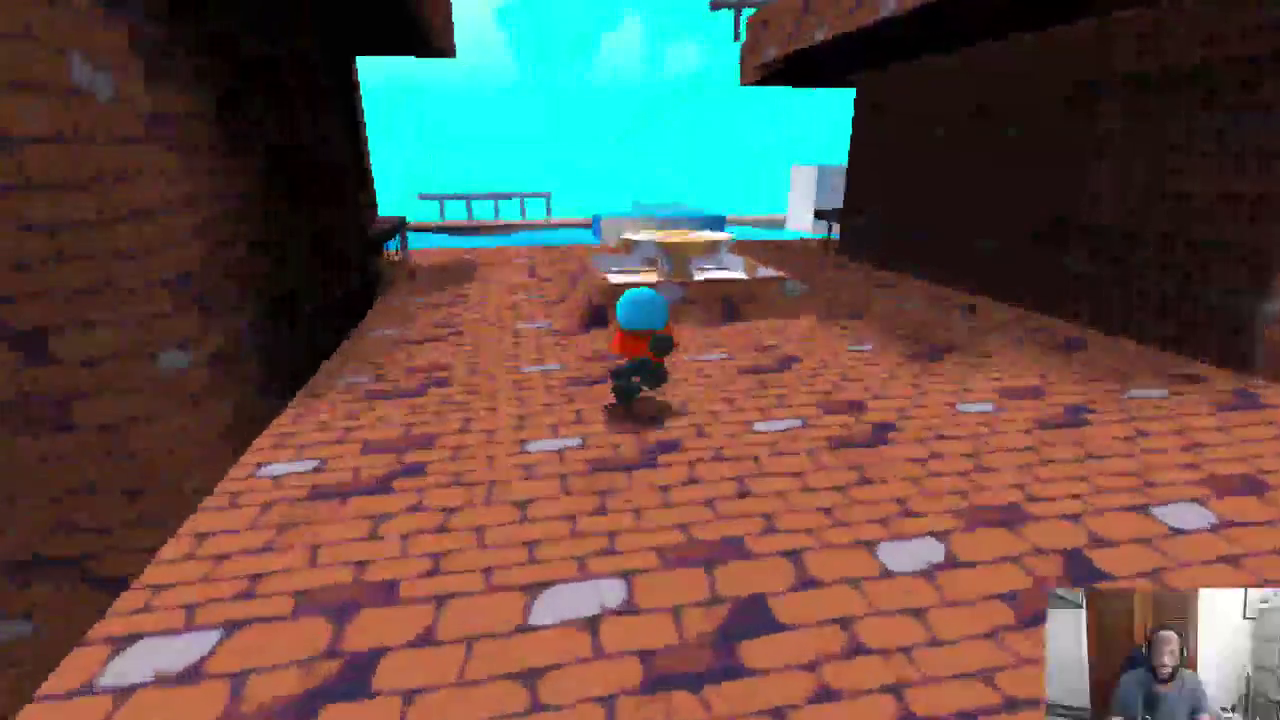
key("space")
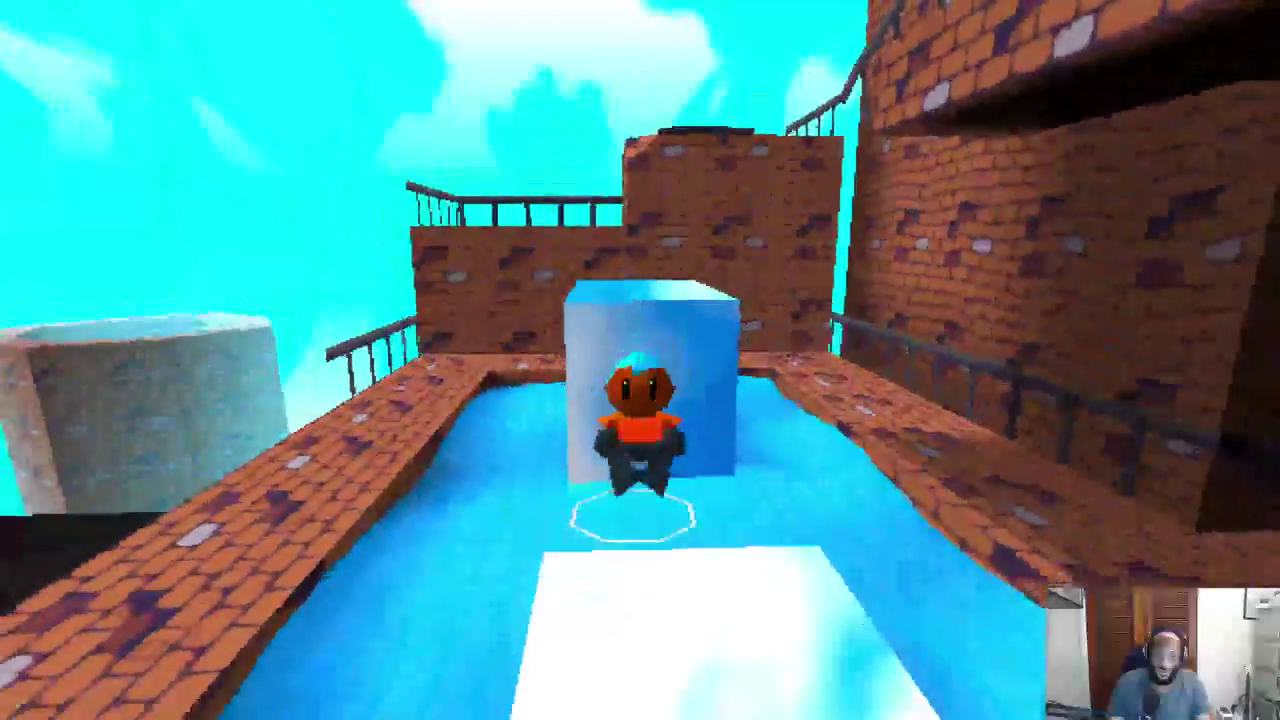
key("space")
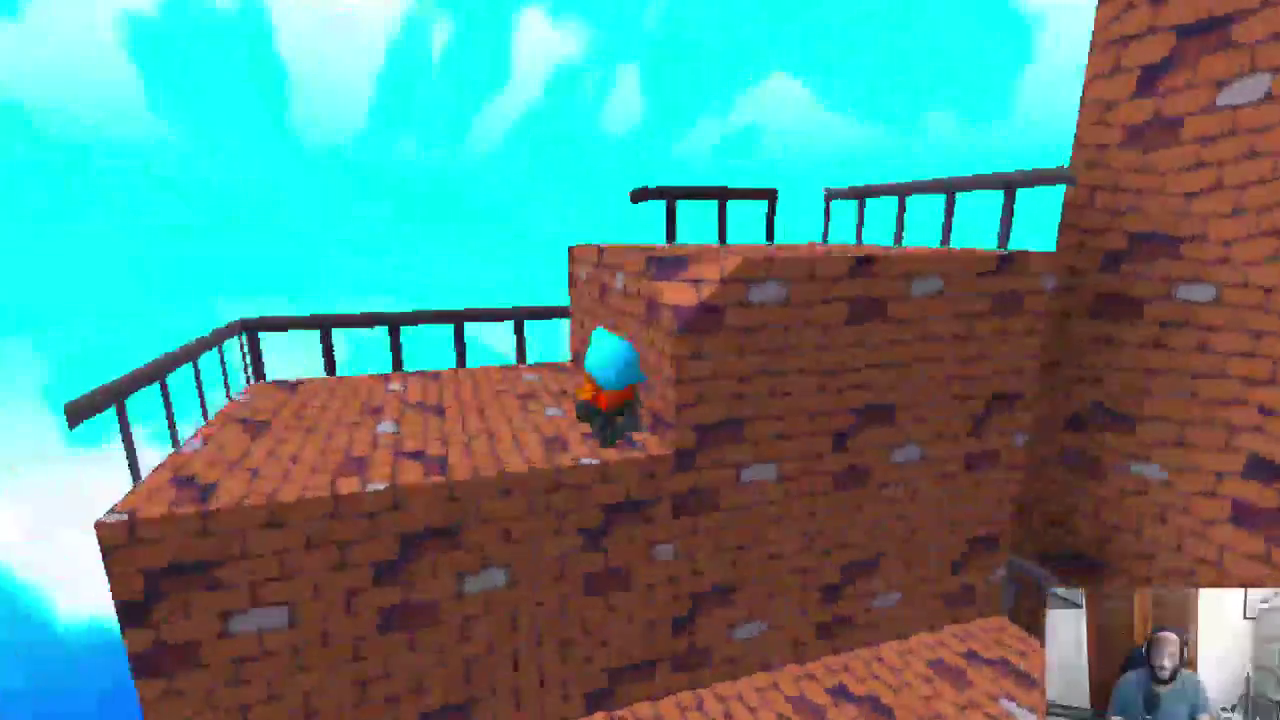
key("space")
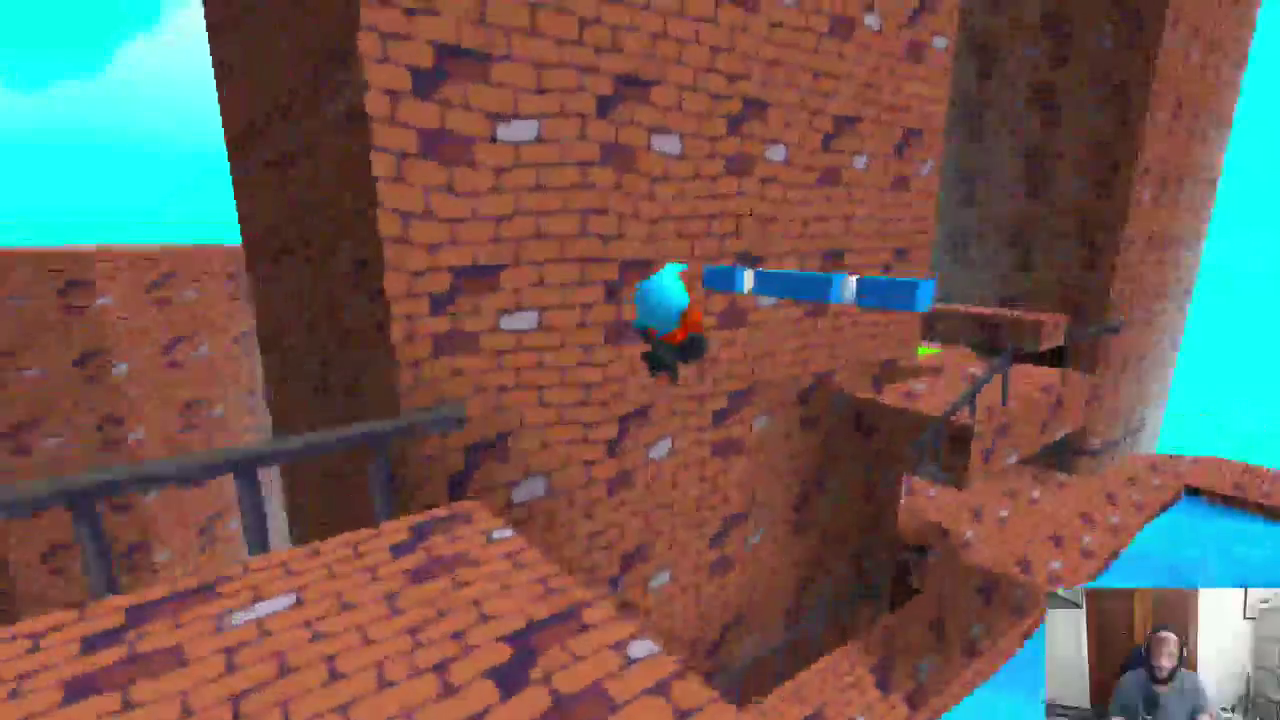
key("space")
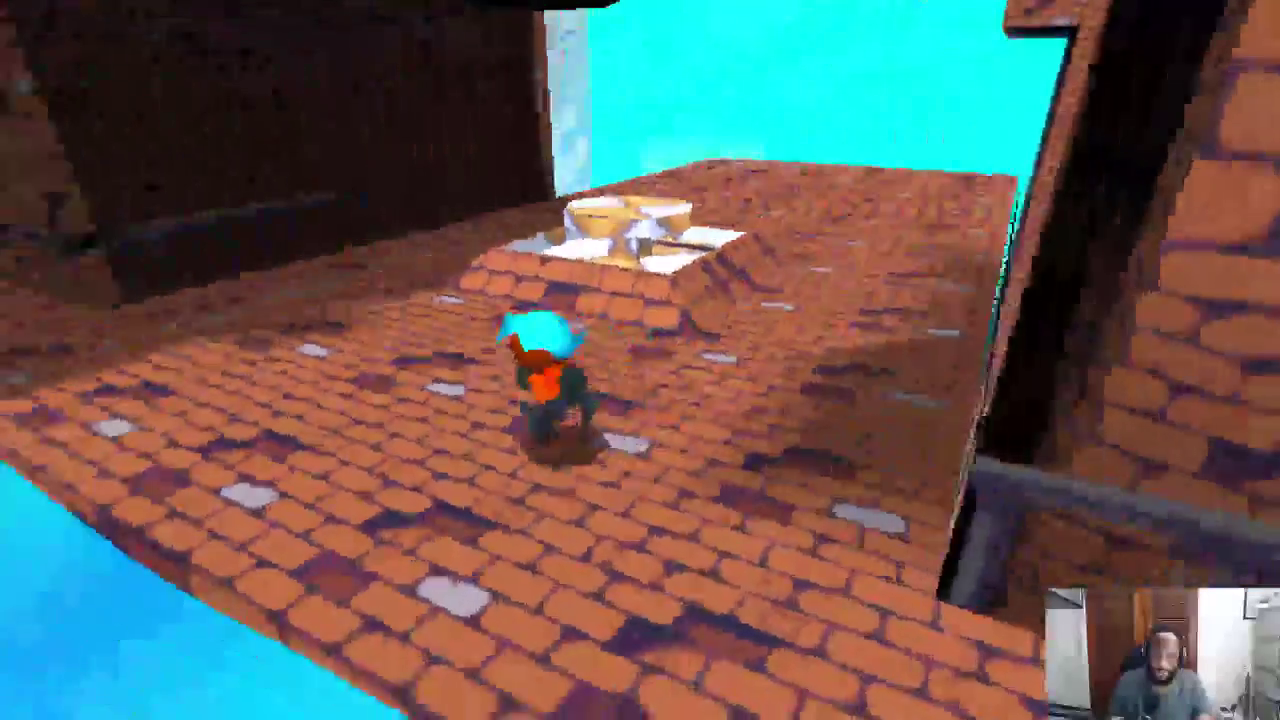
key("space")
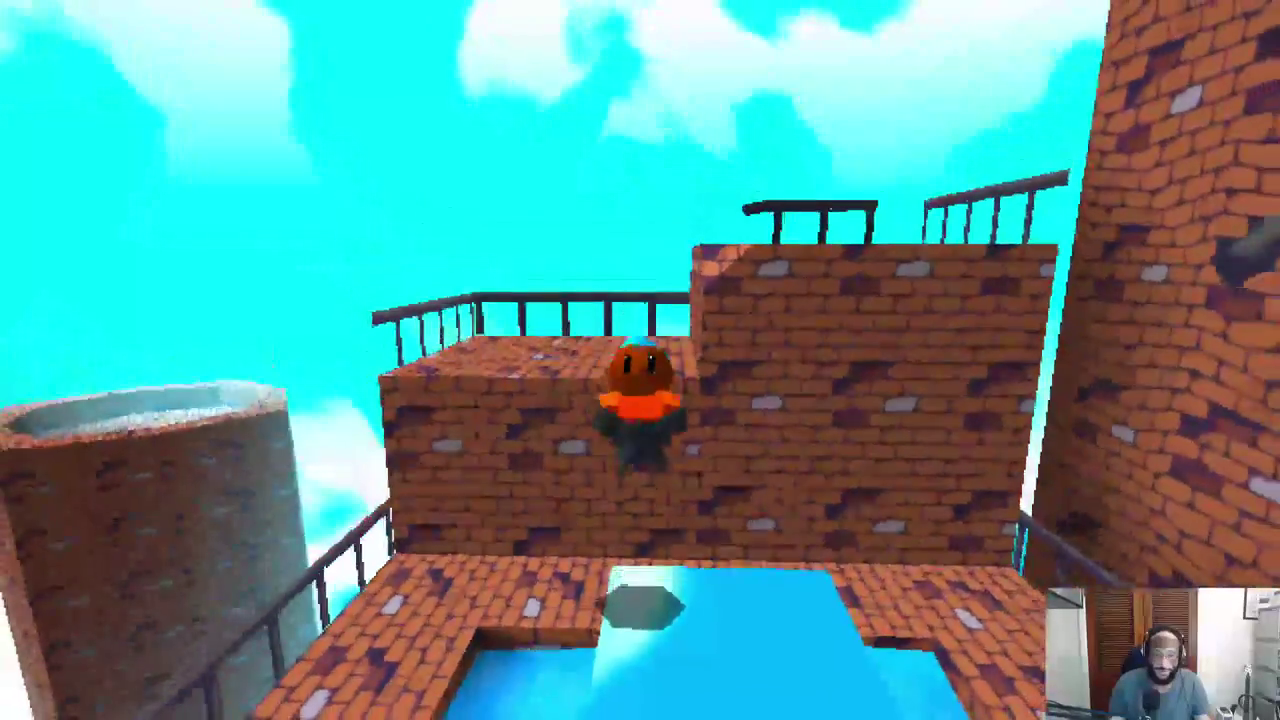
key("space")
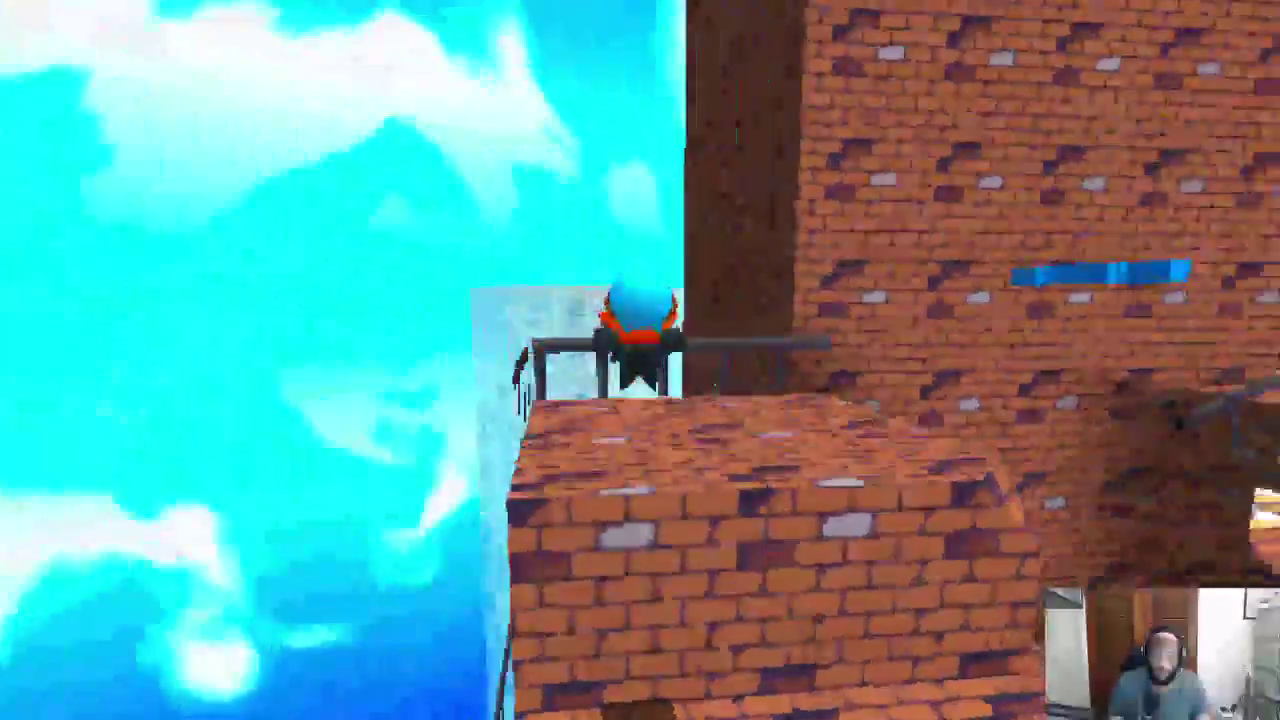
key("space")
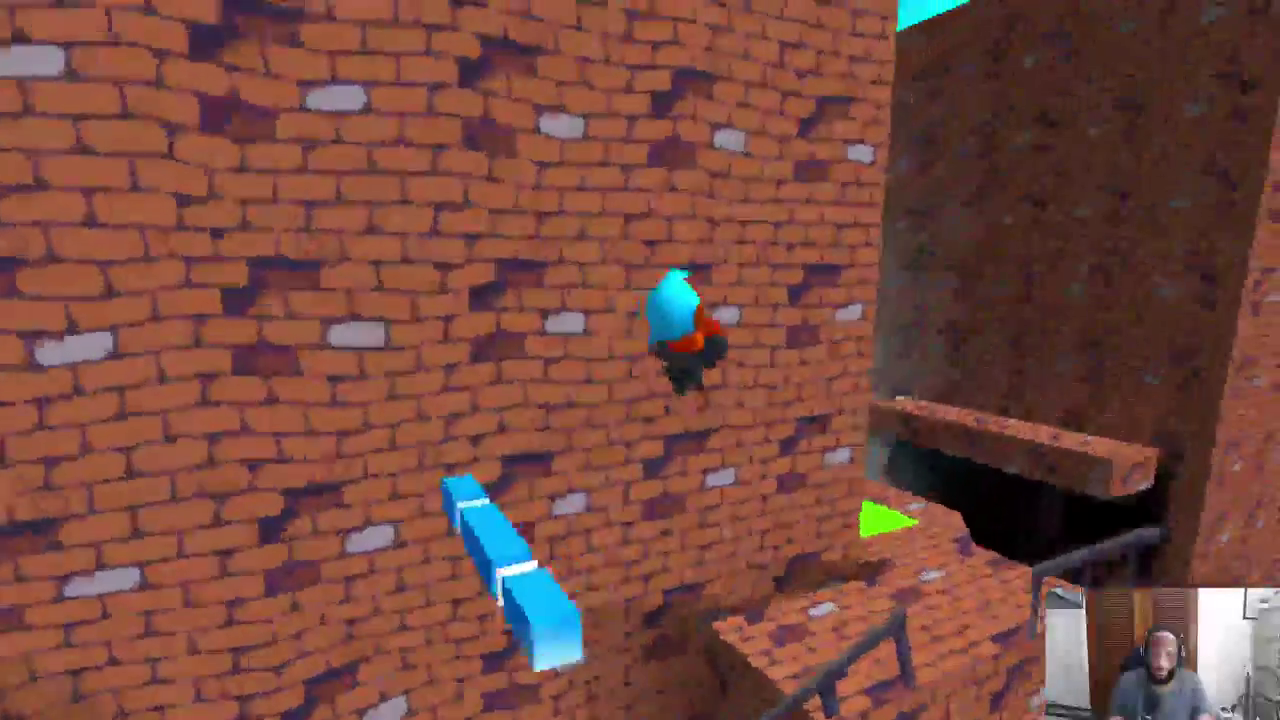
key("space")
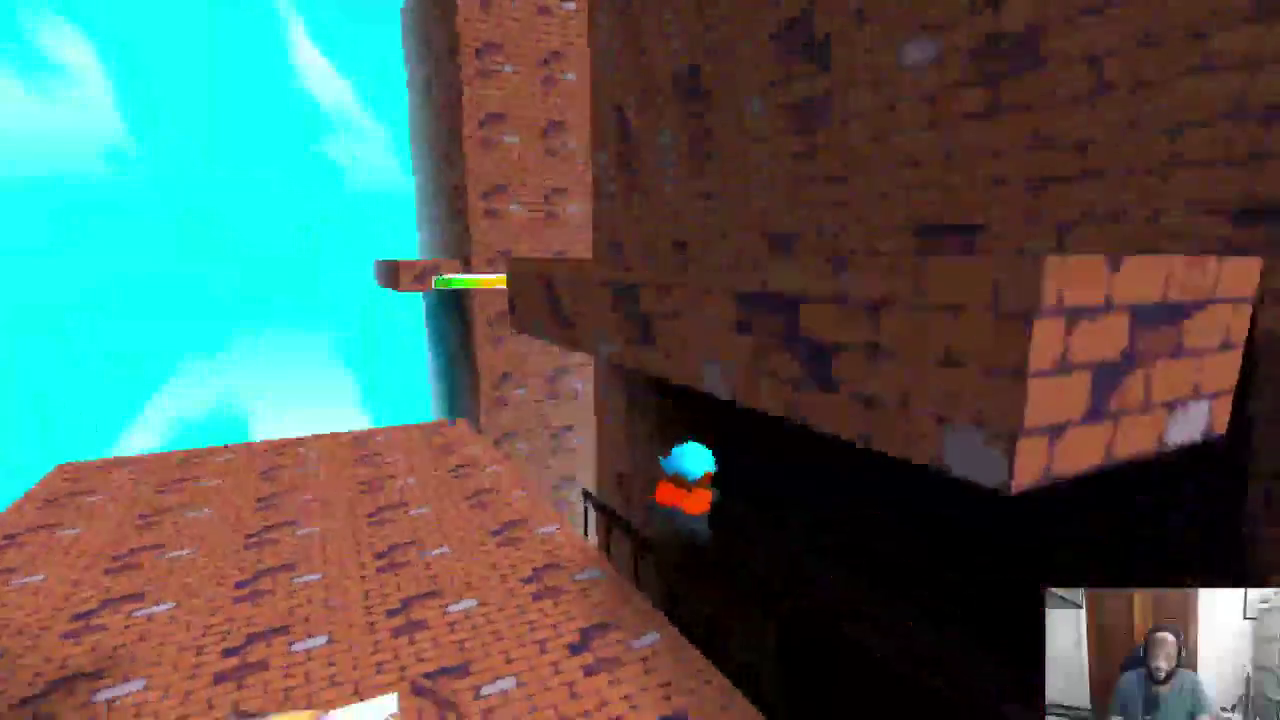
Cross the icy area and climb the brick wall through the ring to the top.
key("w")
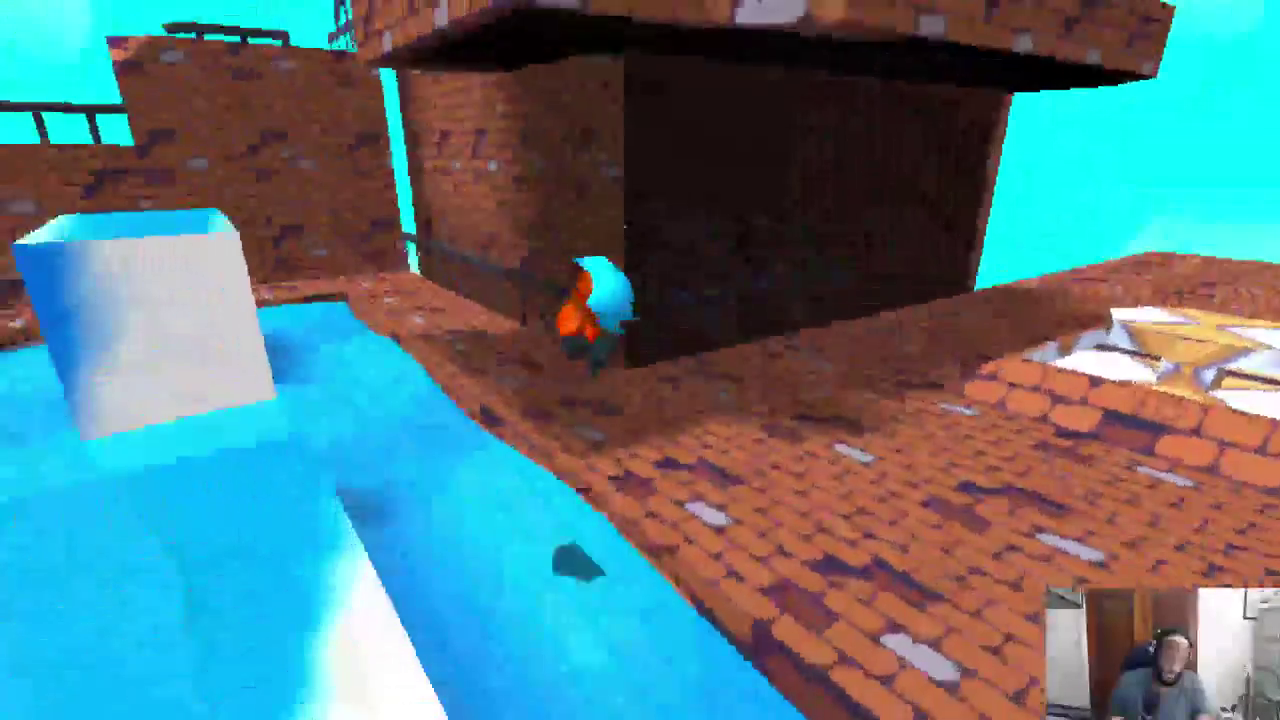
key("space")
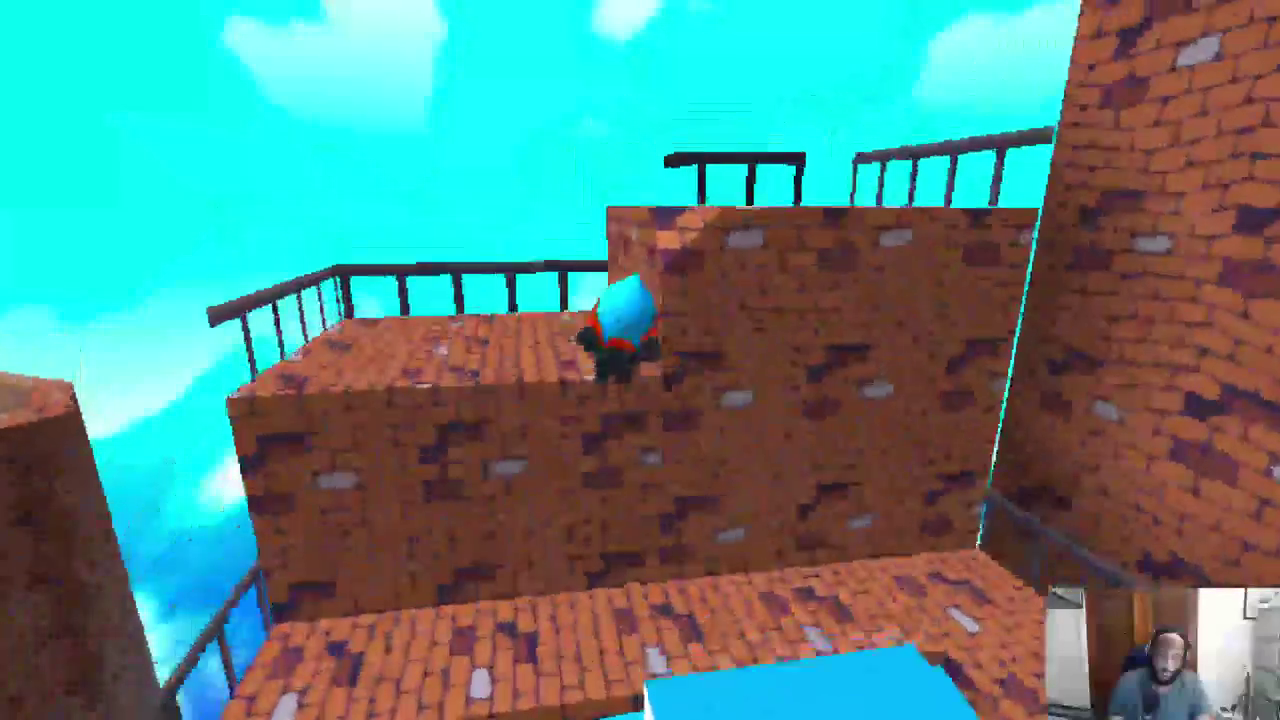
key("w")
key("w")
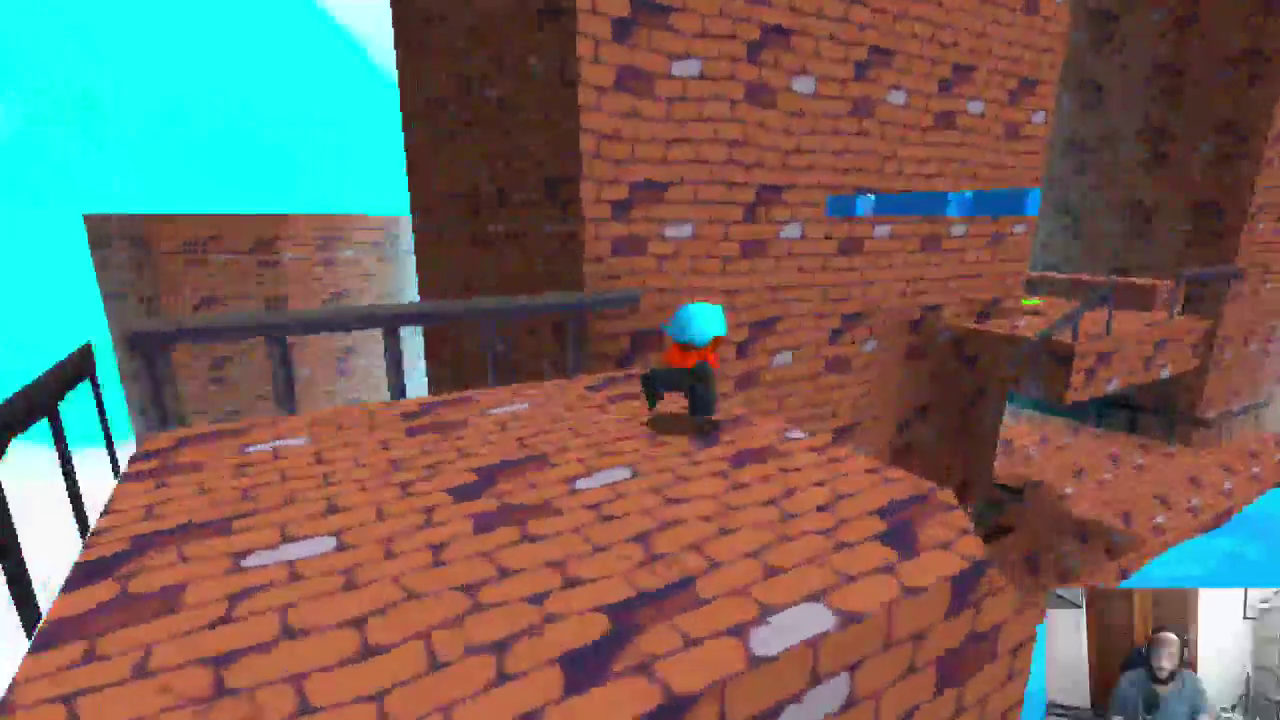
key("w")
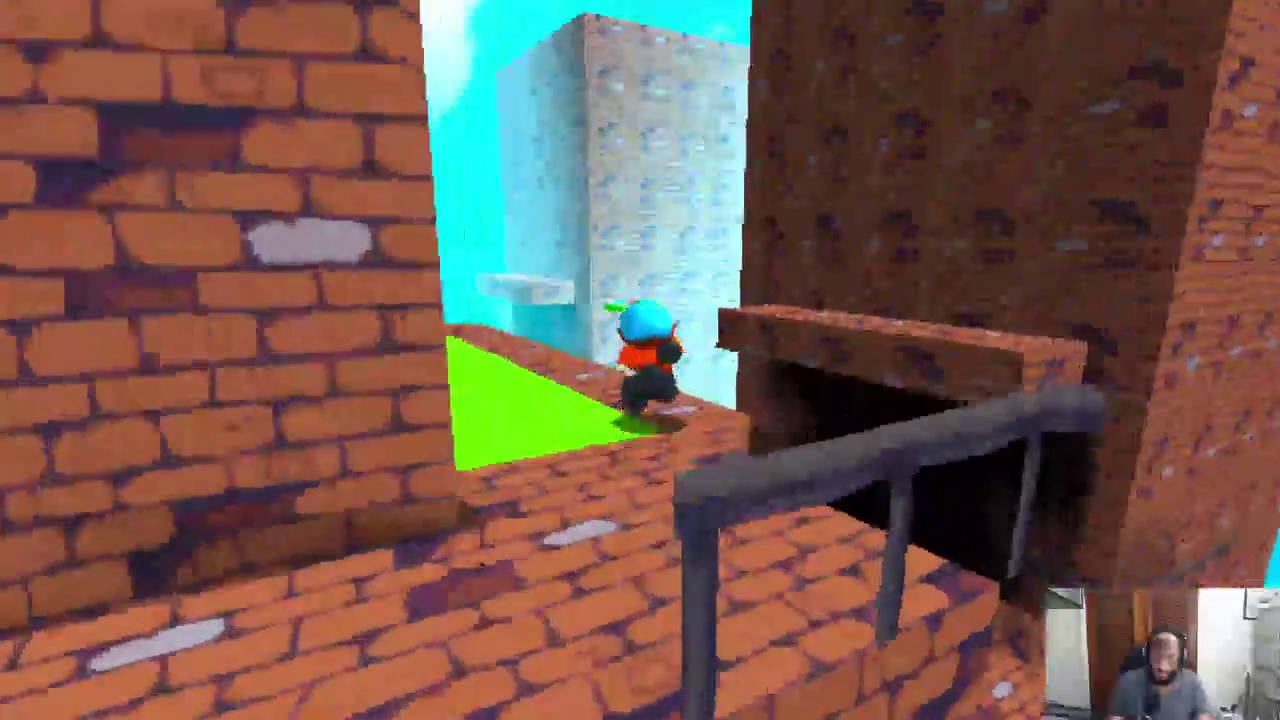
key("w")
key("space")
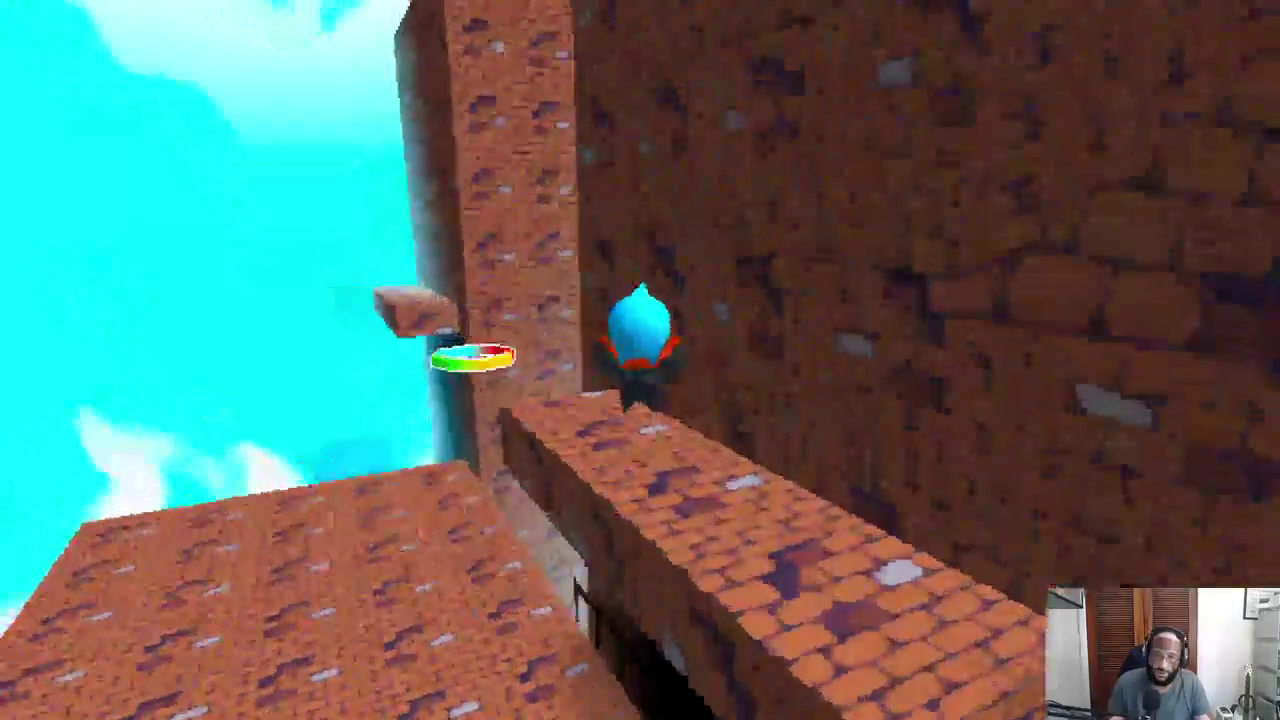
key("space")
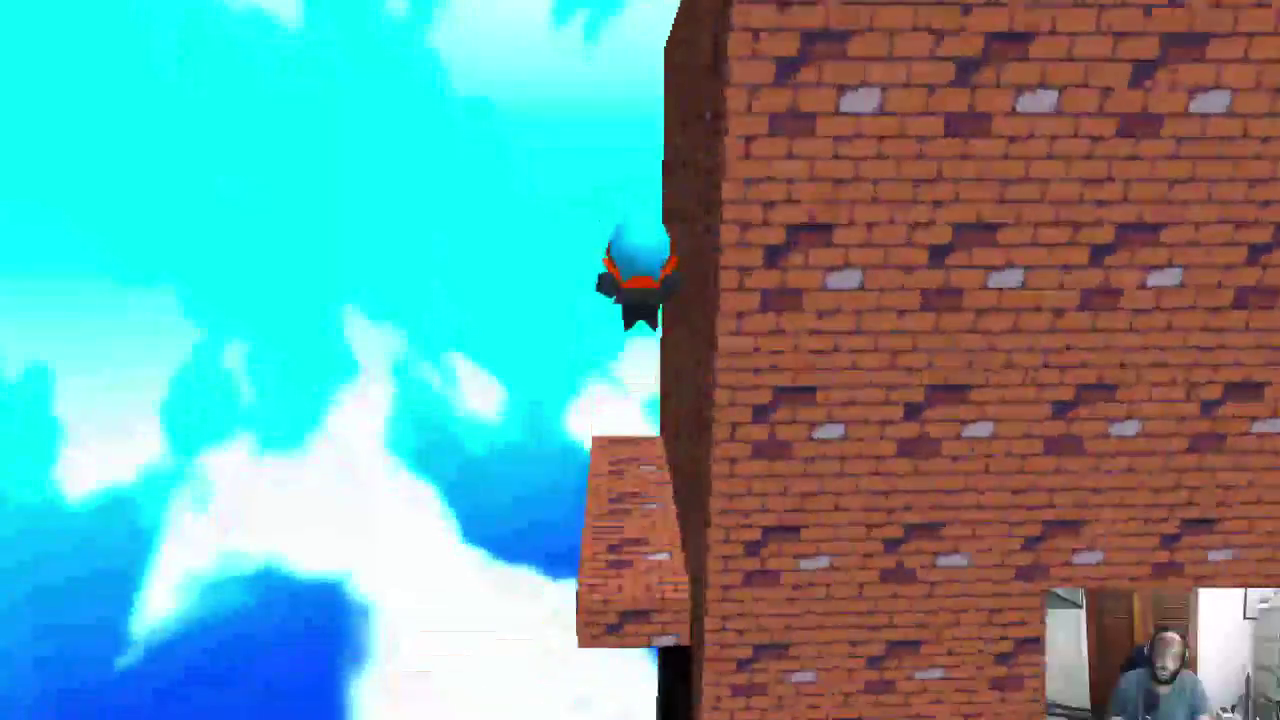
key("w")
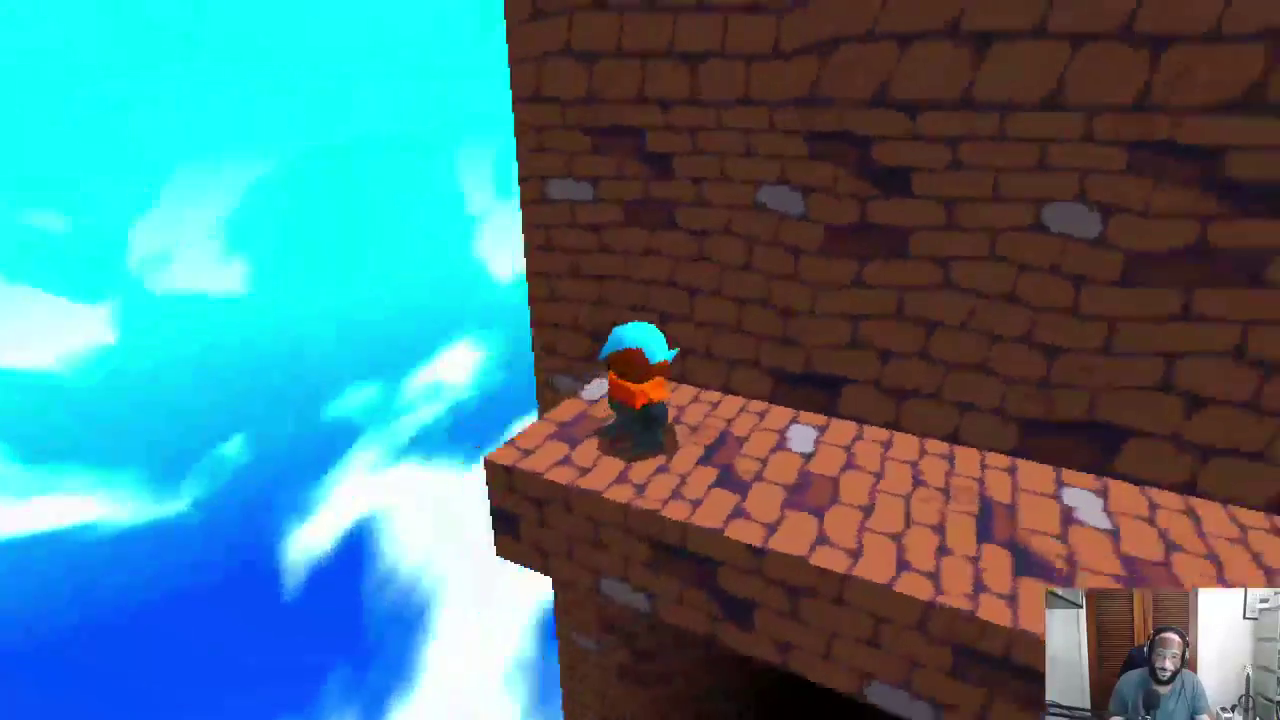
key("space")
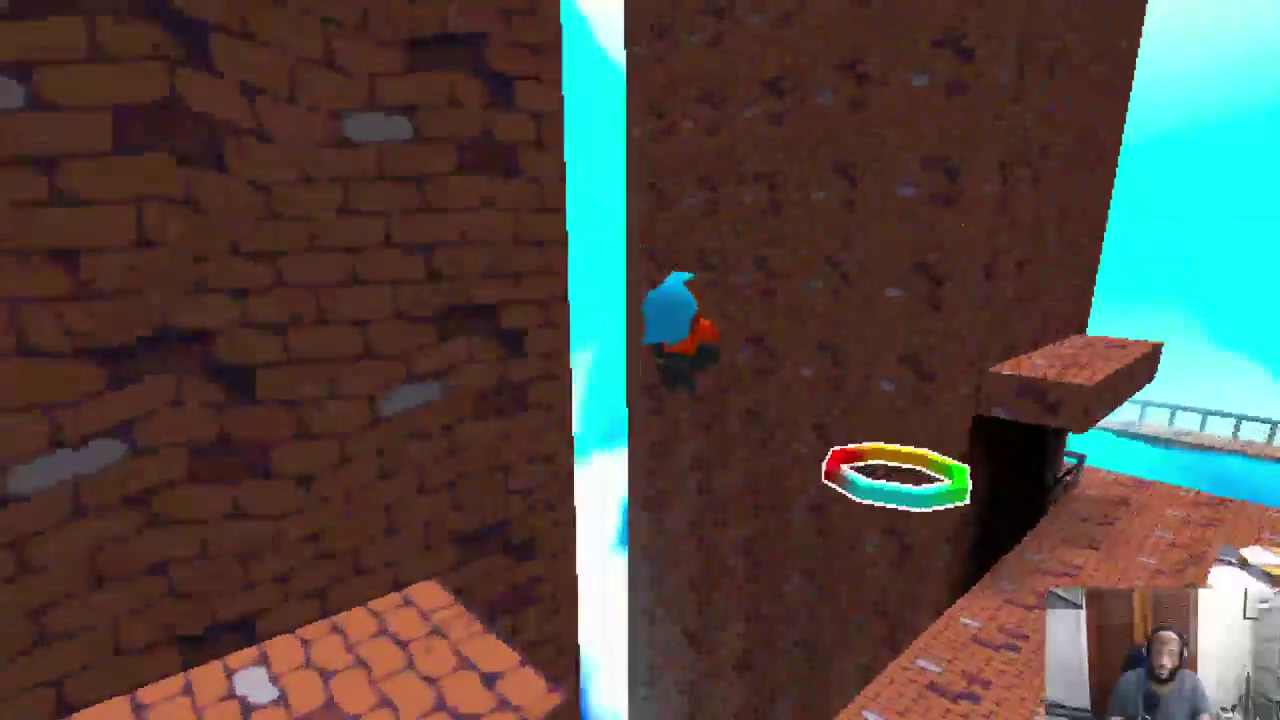
key("w")
key("w")
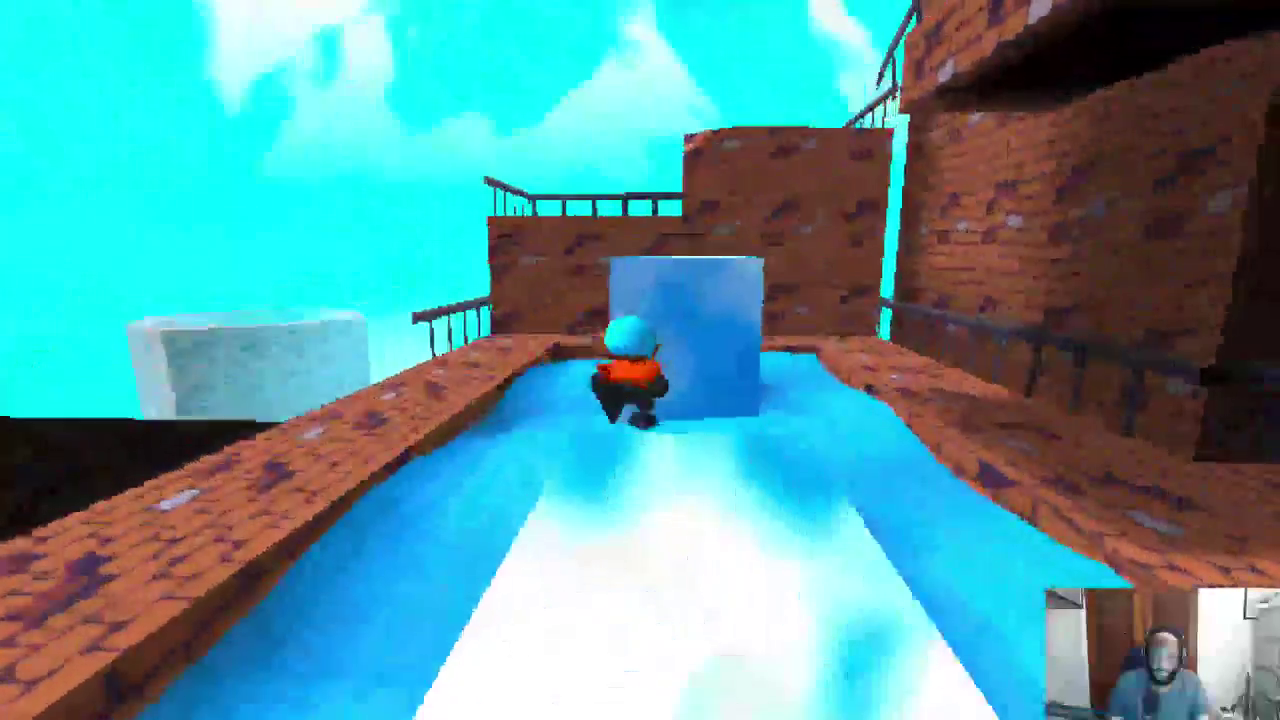
key("w")
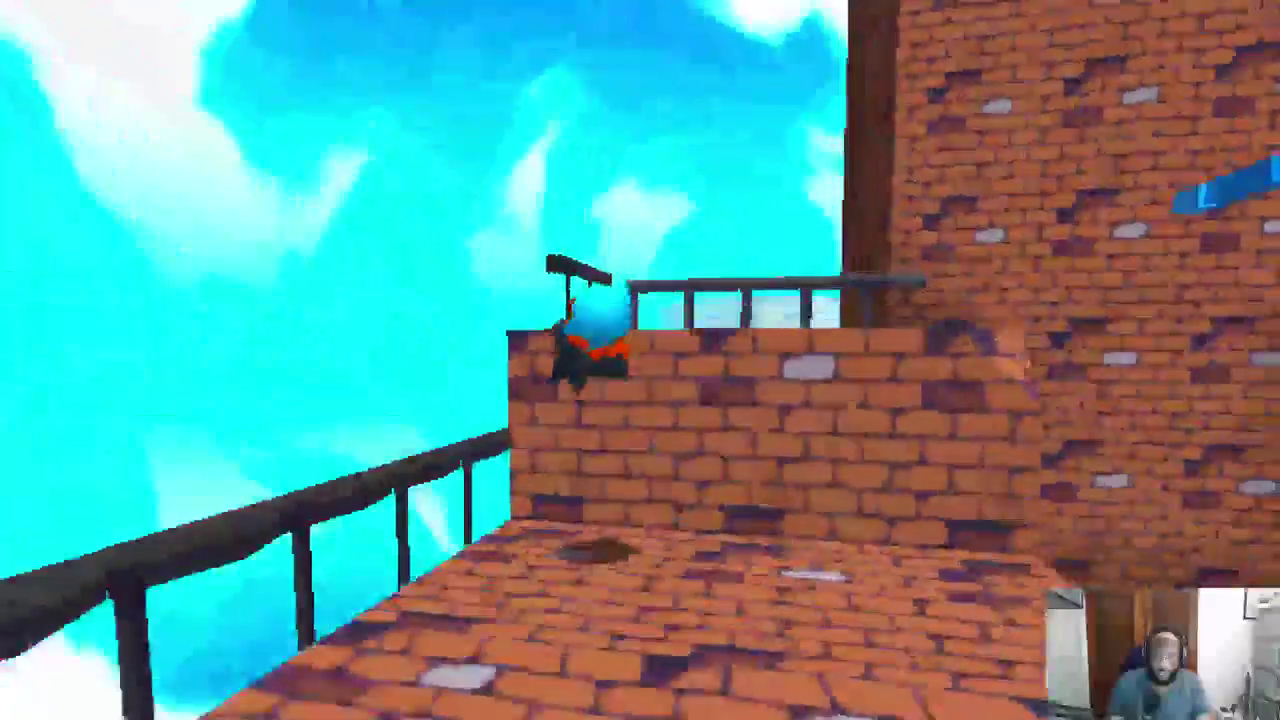
Climb the tower via the blue plank and green ledge to the upper ledge, then quit the game.
key("space")
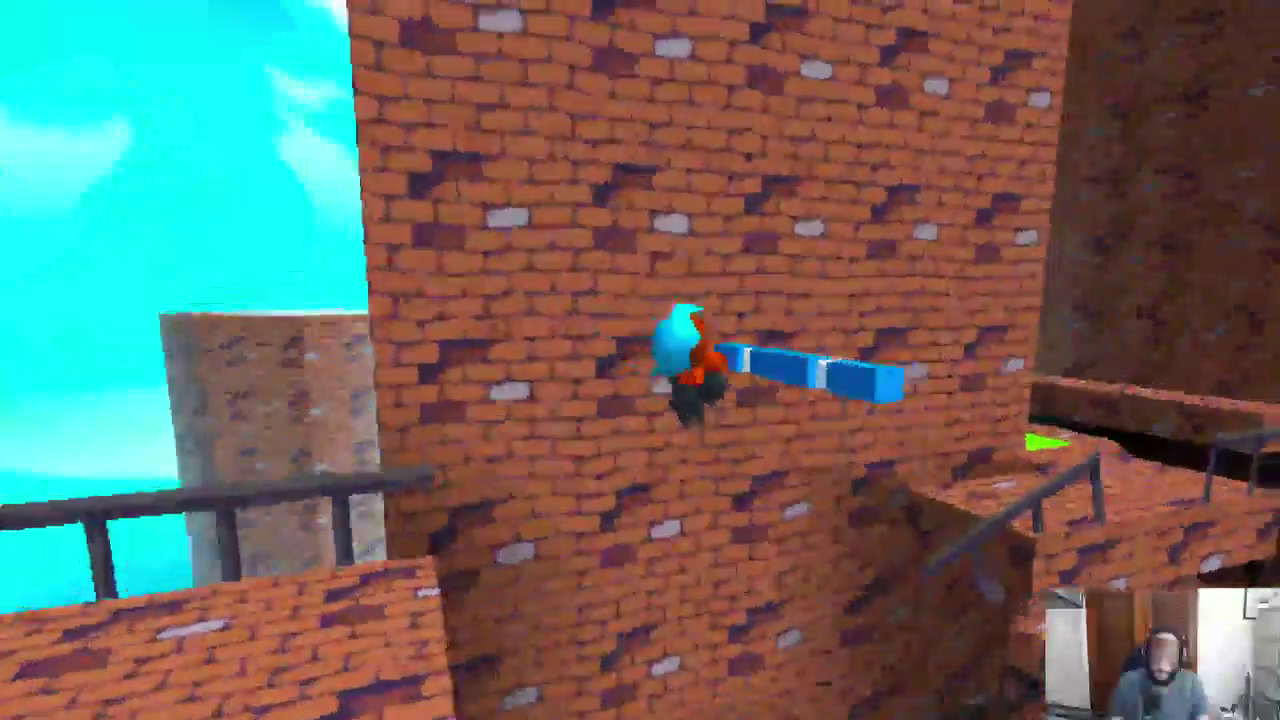
key("space")
key("space")
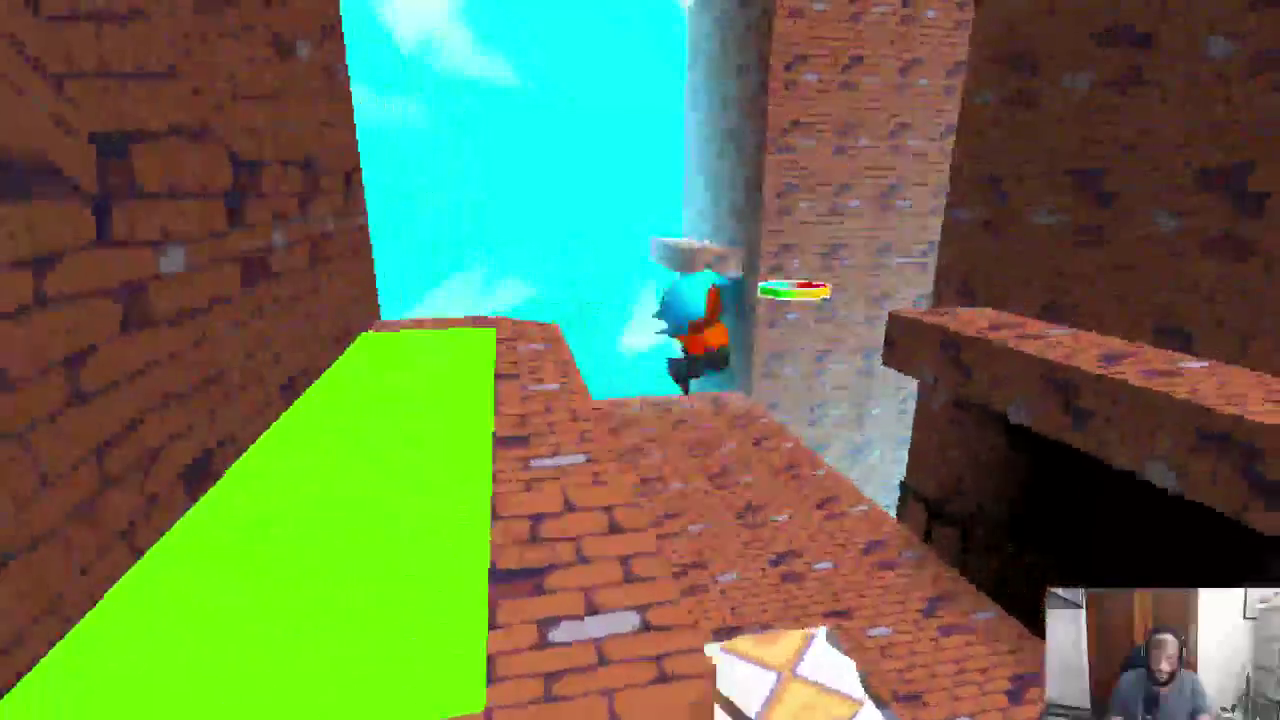
key("space")
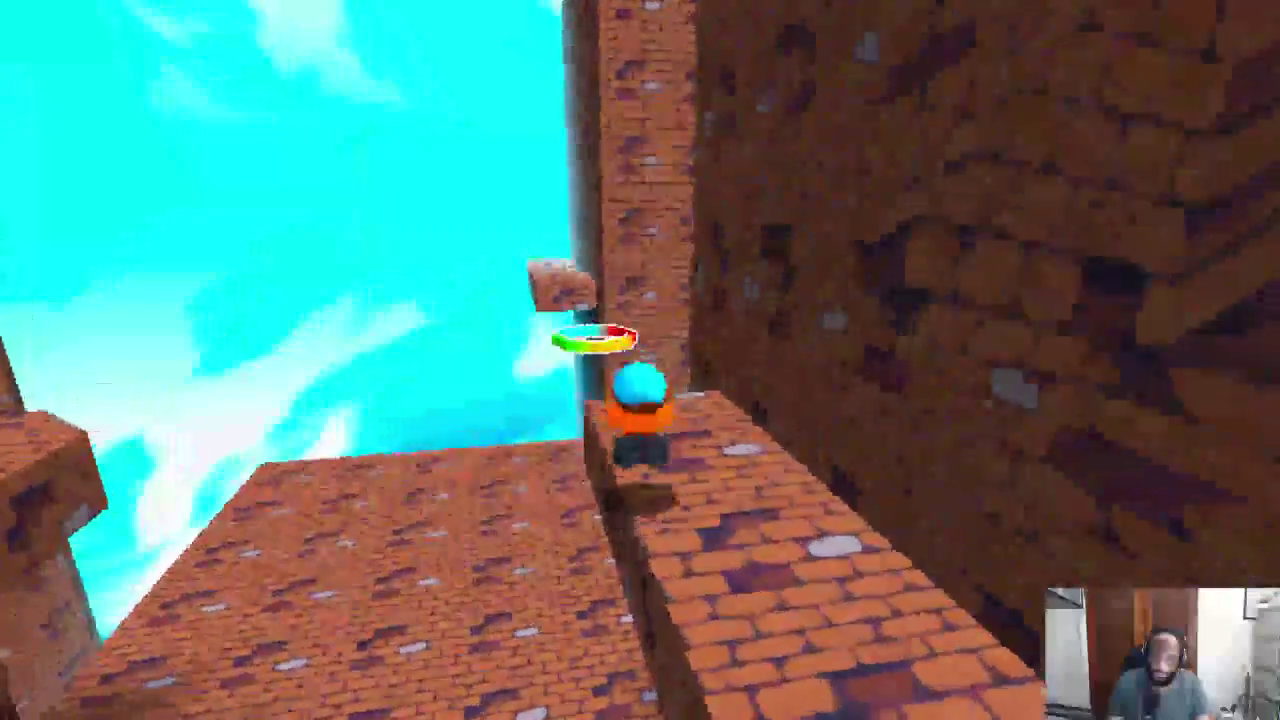
key("space")
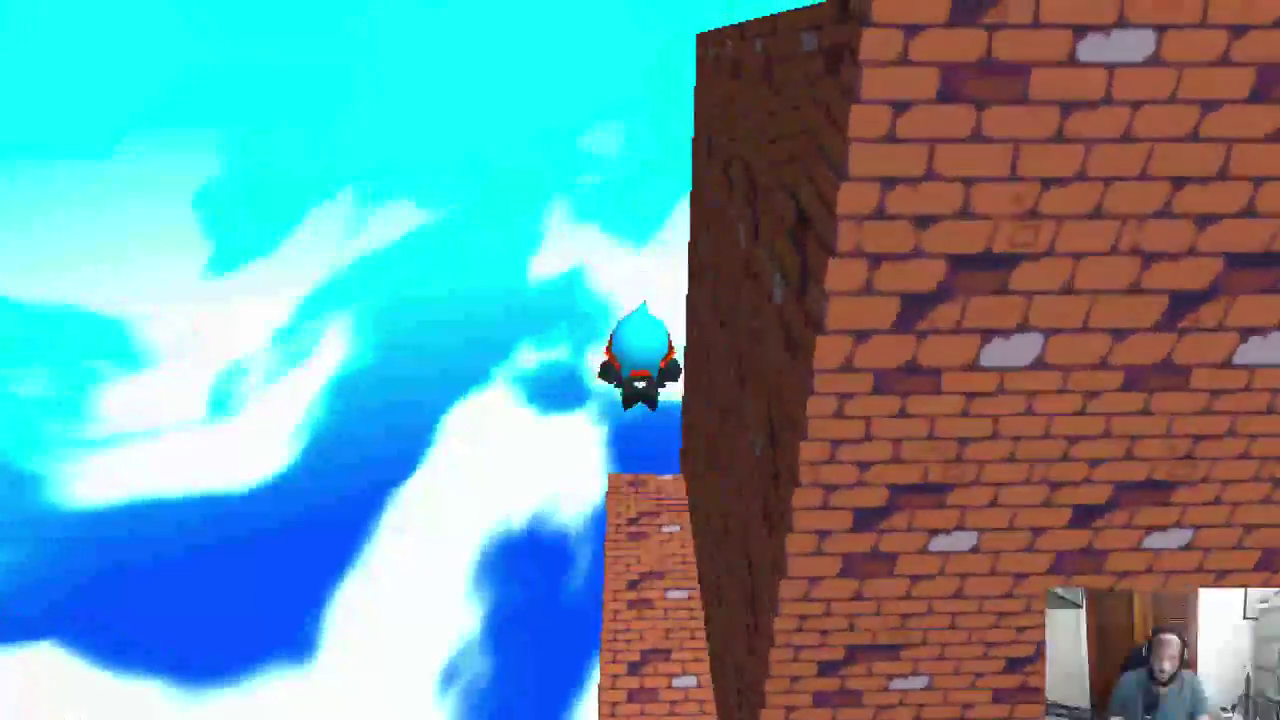
key("w")
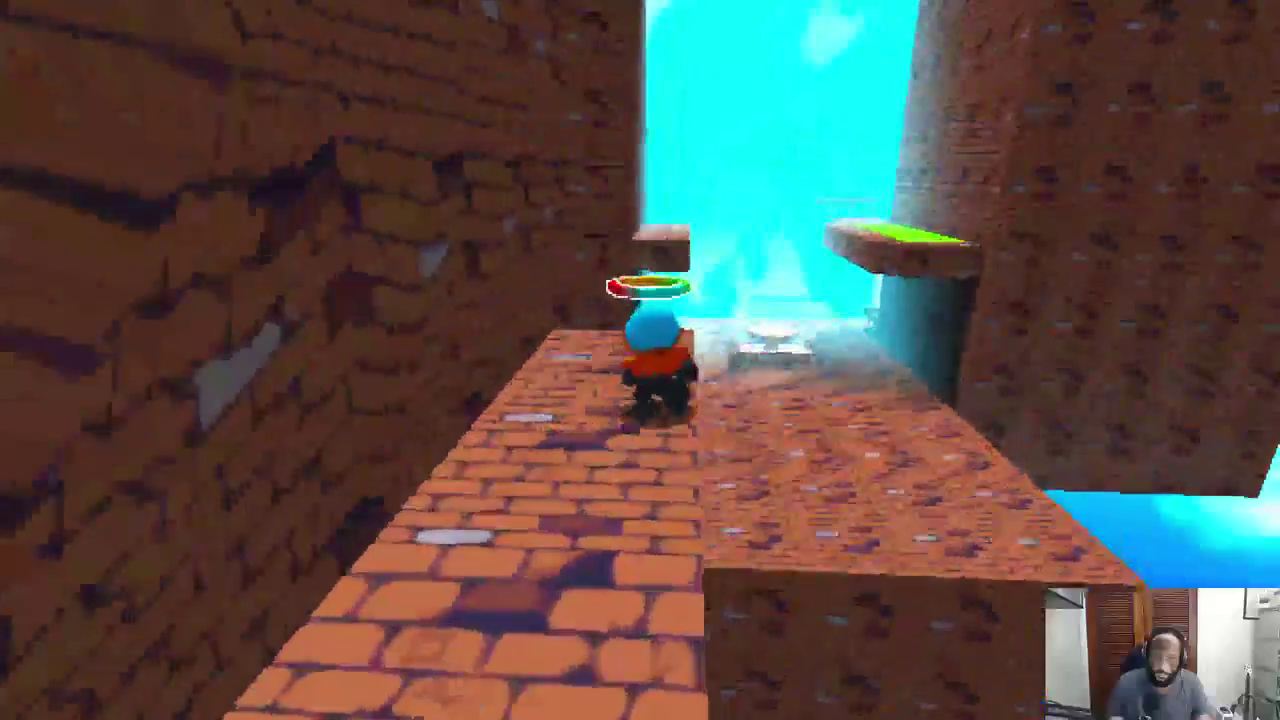
key("space")
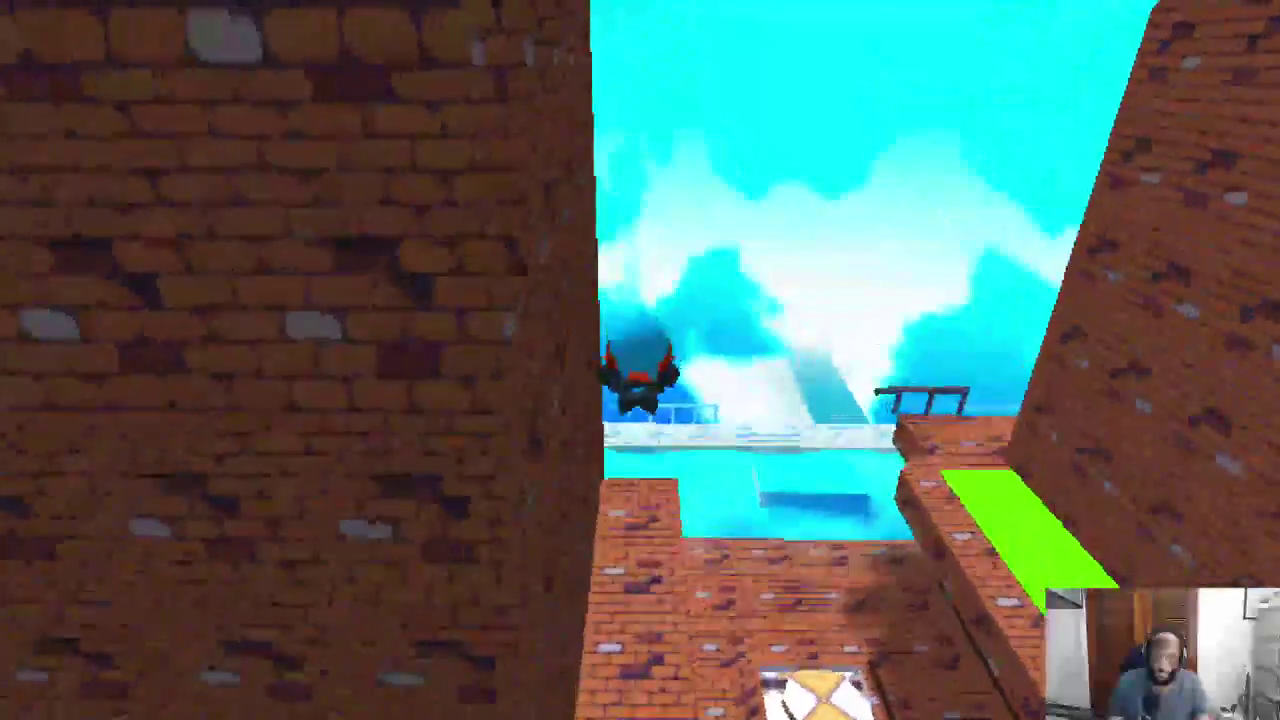
key("w")
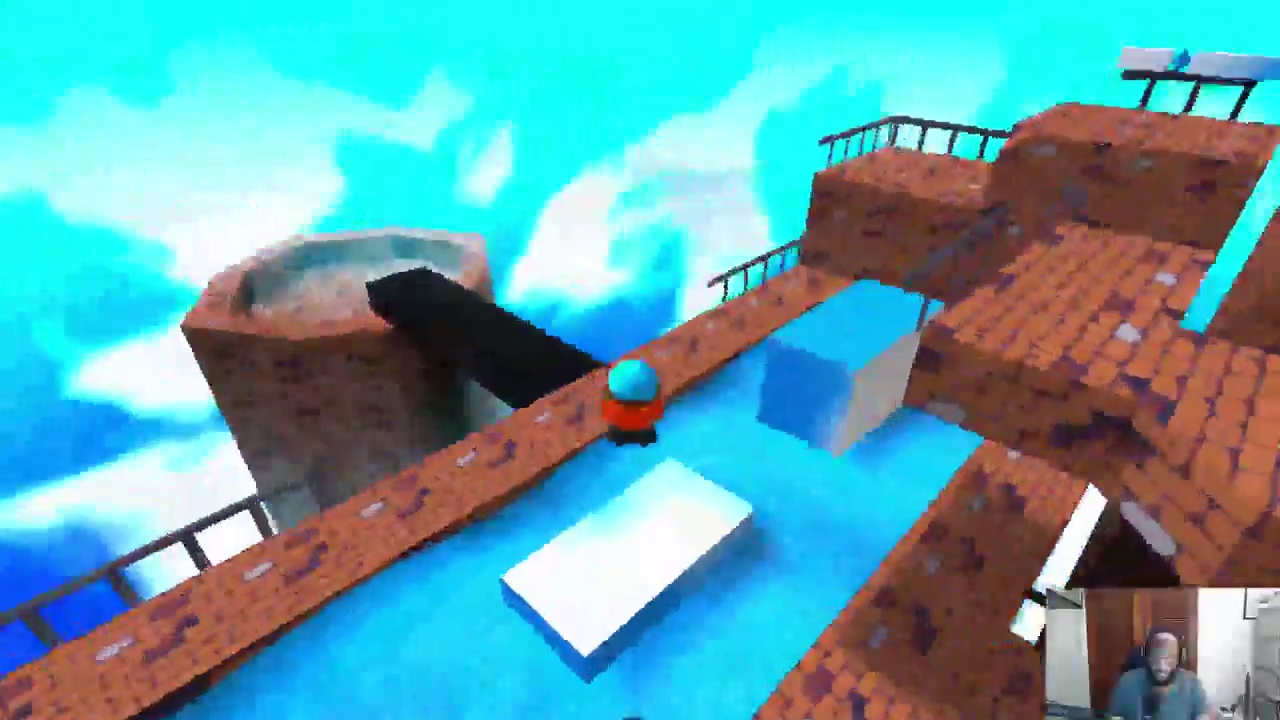
key("w")
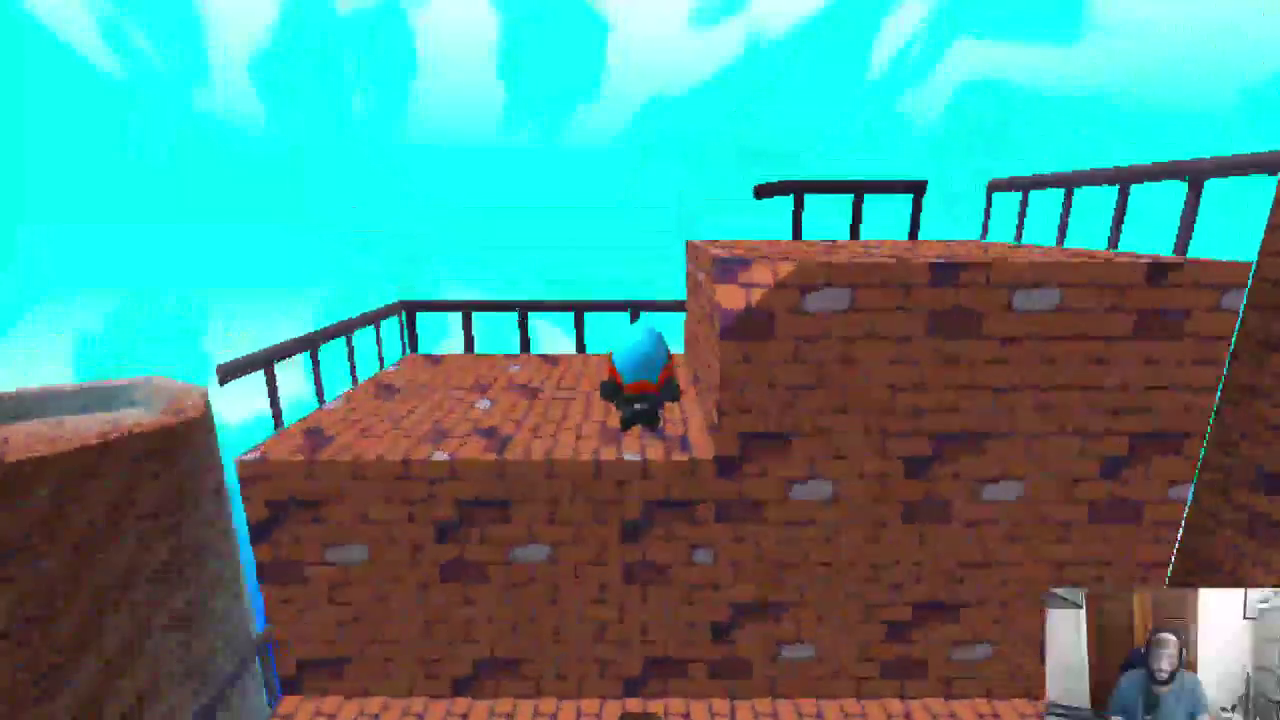
key("space")
key("w")
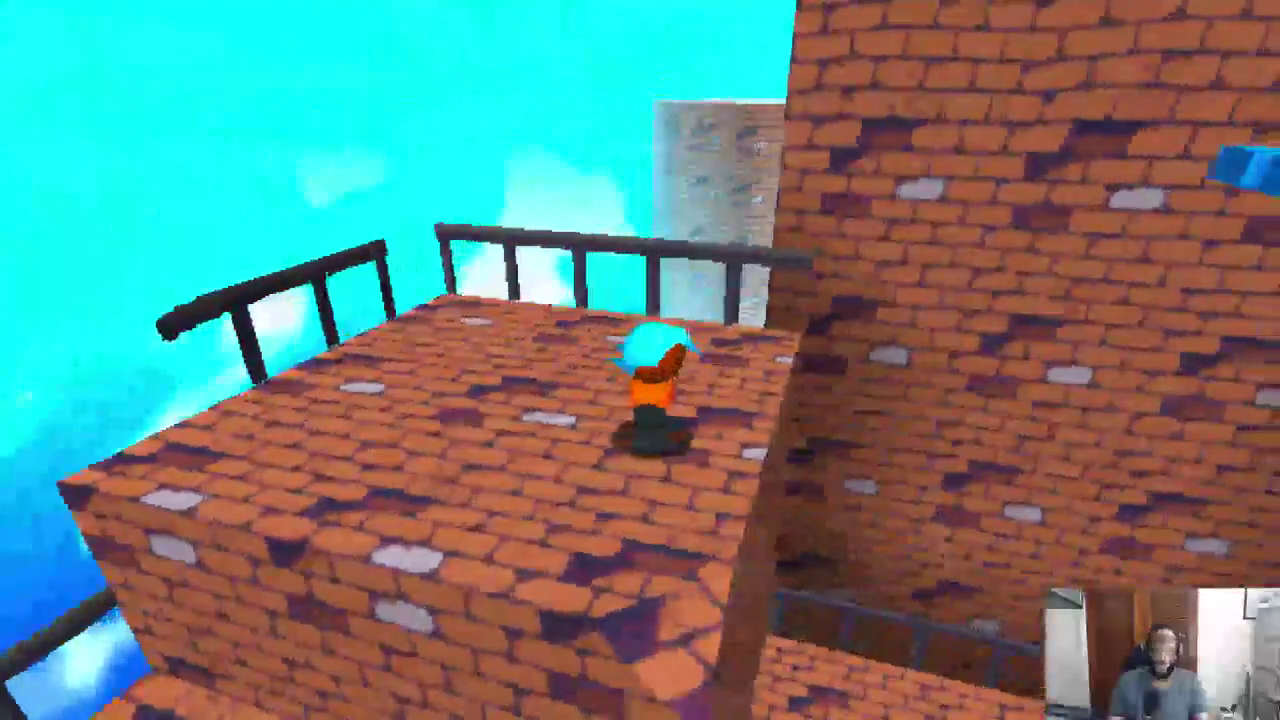
key("space")
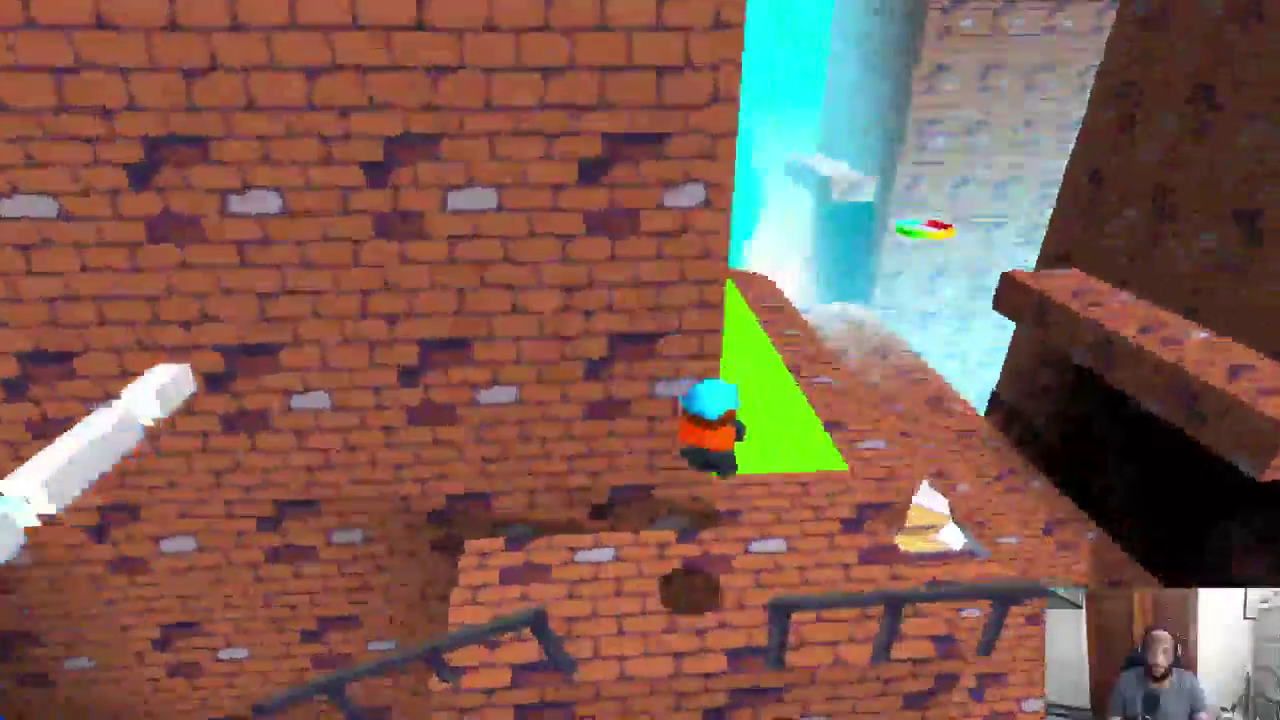
key("w")
key("Escape")
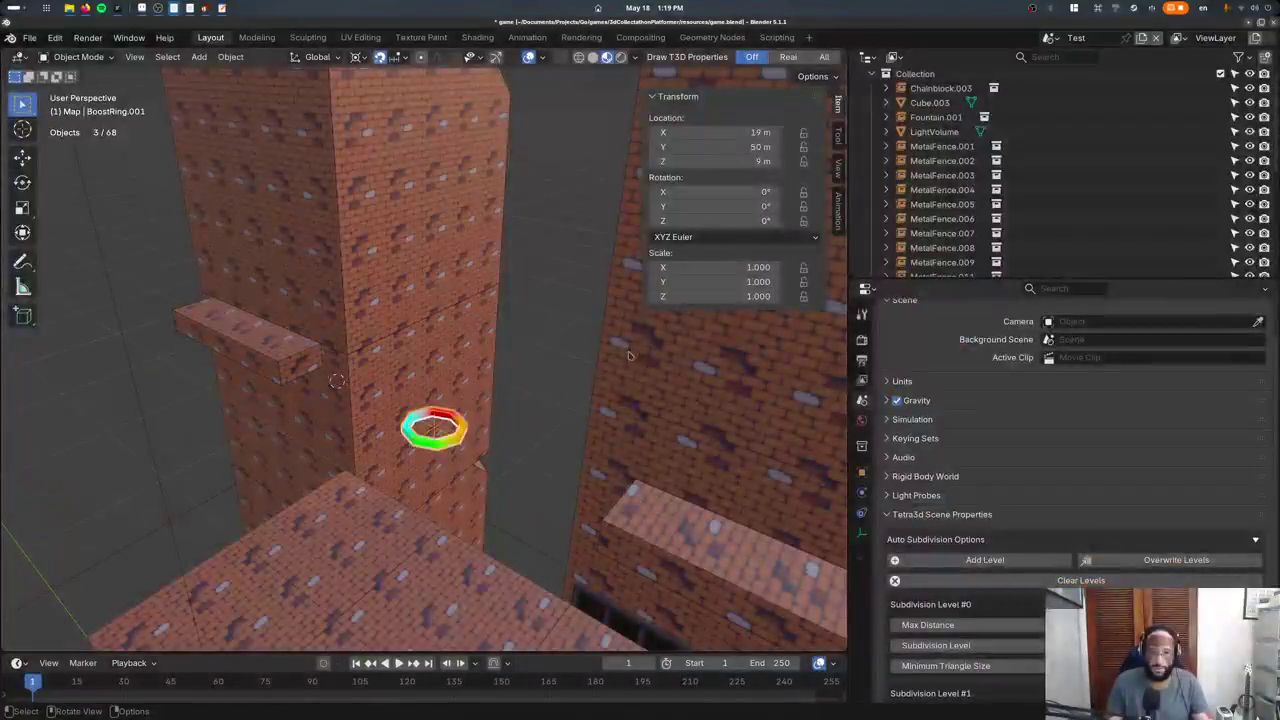
Enter Edit Mode, cancel a vertex move, and return to Object Mode.
mouse_move(612, 480)
middle_mouse_down()
mouse_move(416, 464)
mouse_move(528, 420)
middle_mouse_up()
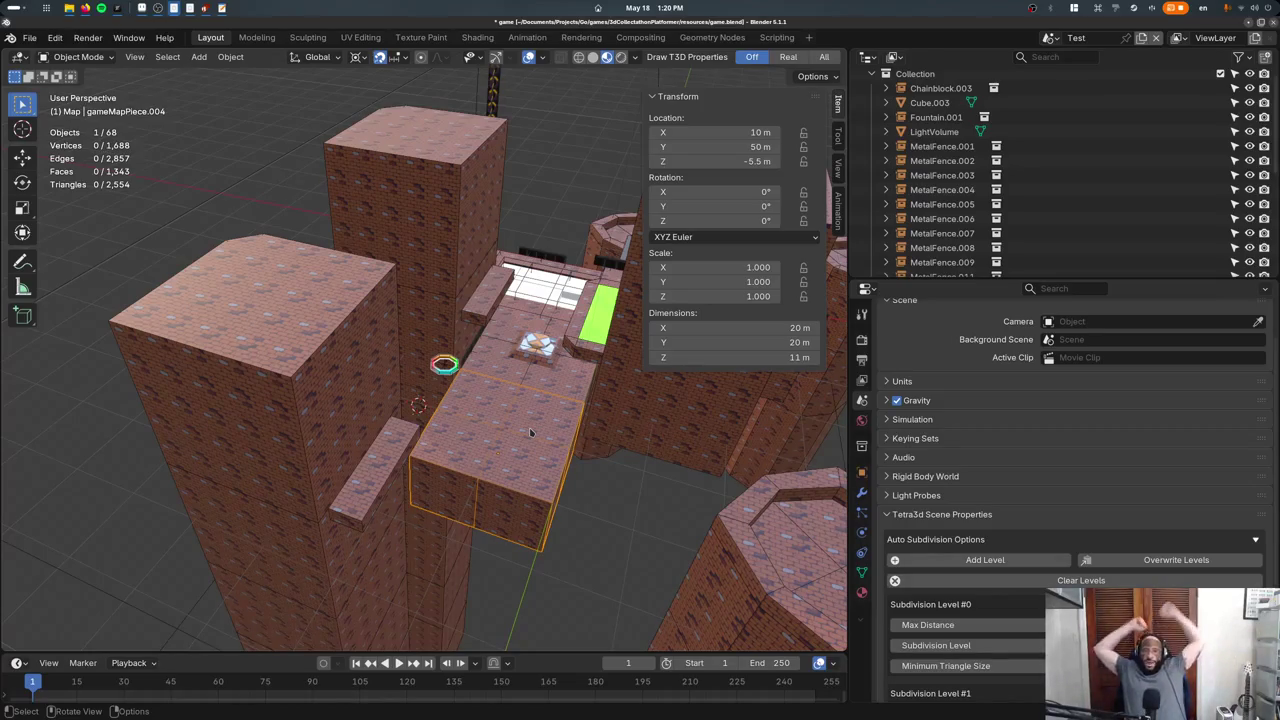
key("Tab")
key("g")
key("Escape")
key("Tab")
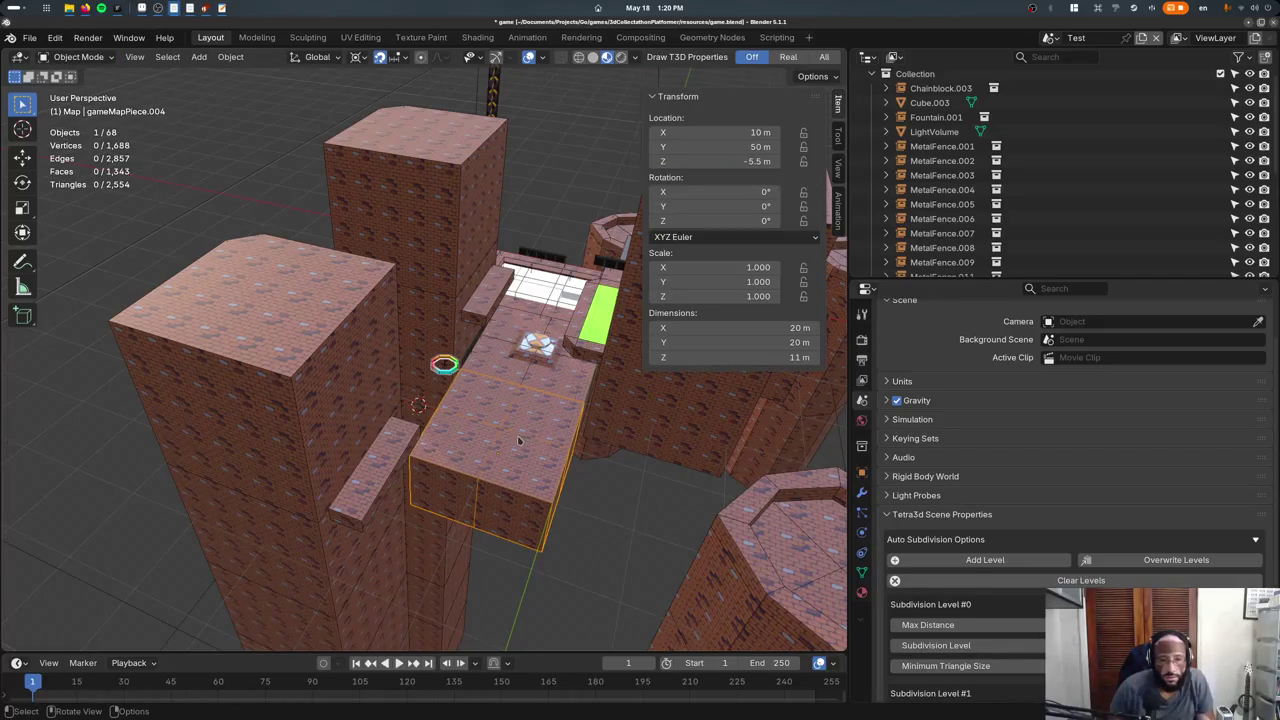
Select gameMapPiece.004 without moving it, delete the stray object, and re-enter Edit Mode.
left_click(524, 440)
key("g")
key("y")
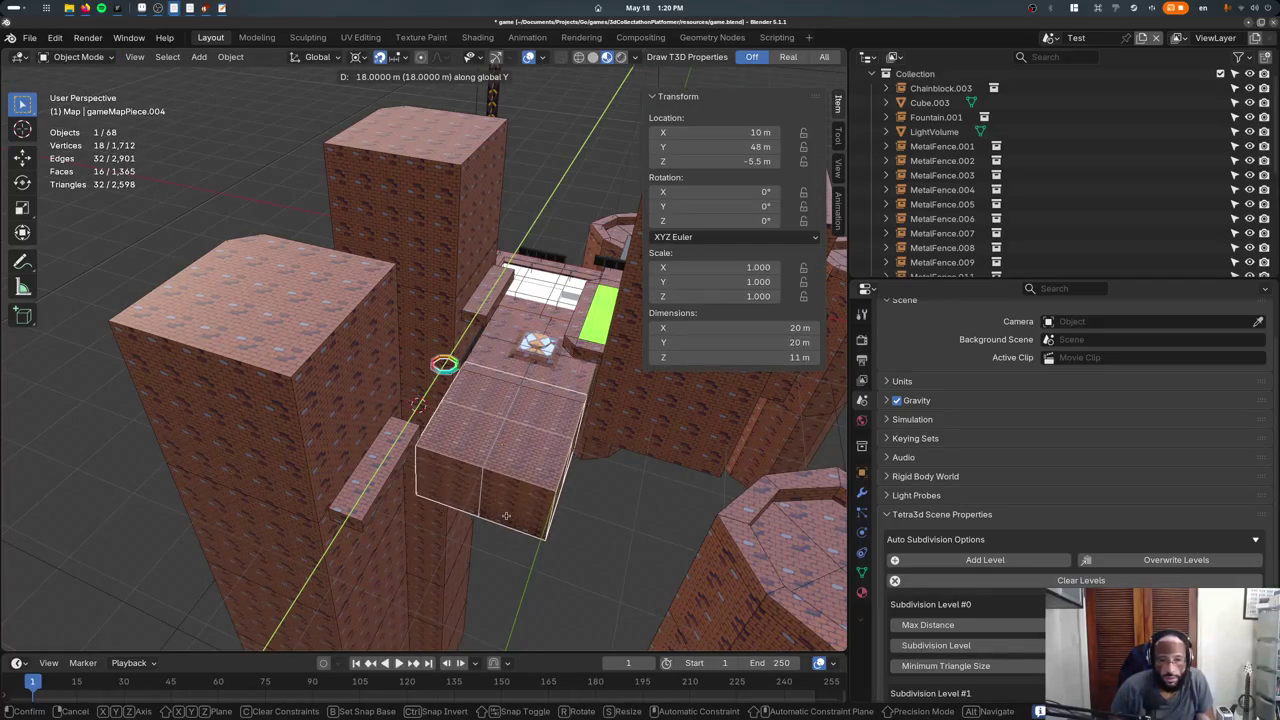
key("Return")
key("Delete")
key("Tab")
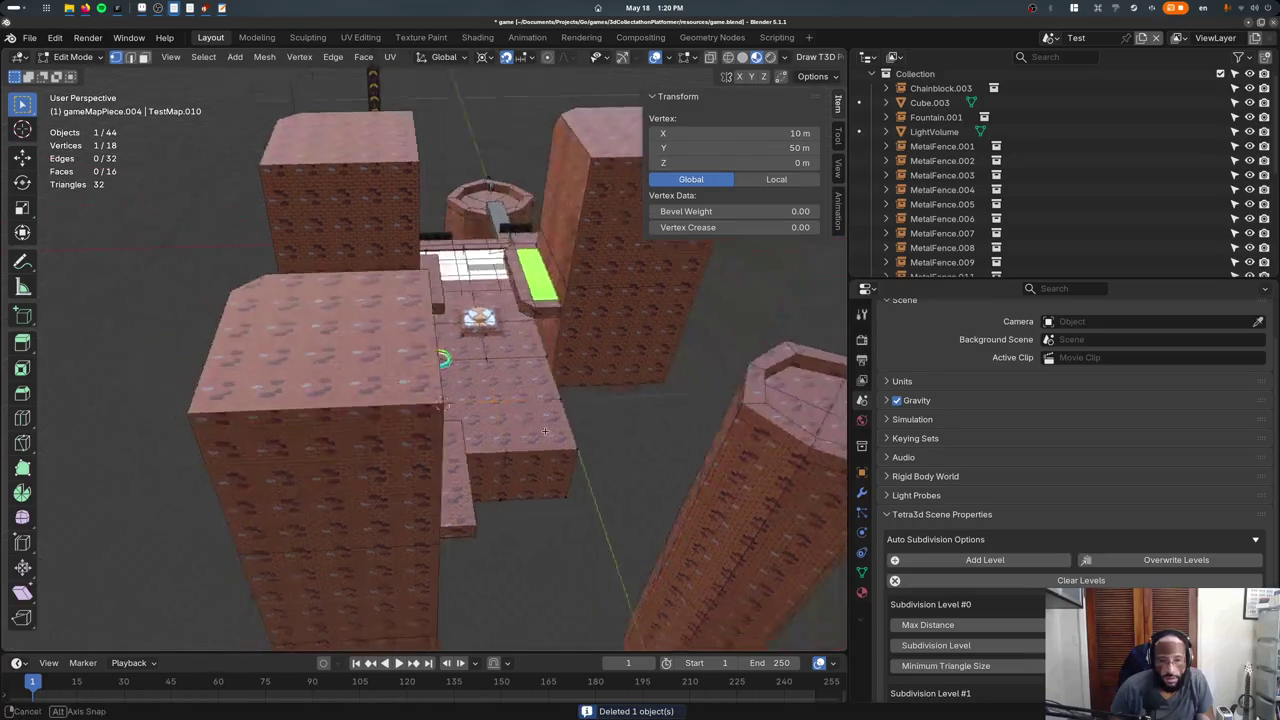
Isolate gameMapPiece.004 in local view from the top view.
middle_click_drag(487, 435, 460, 420)
scroll(460, 420, "up", 3)
key("KP_7")
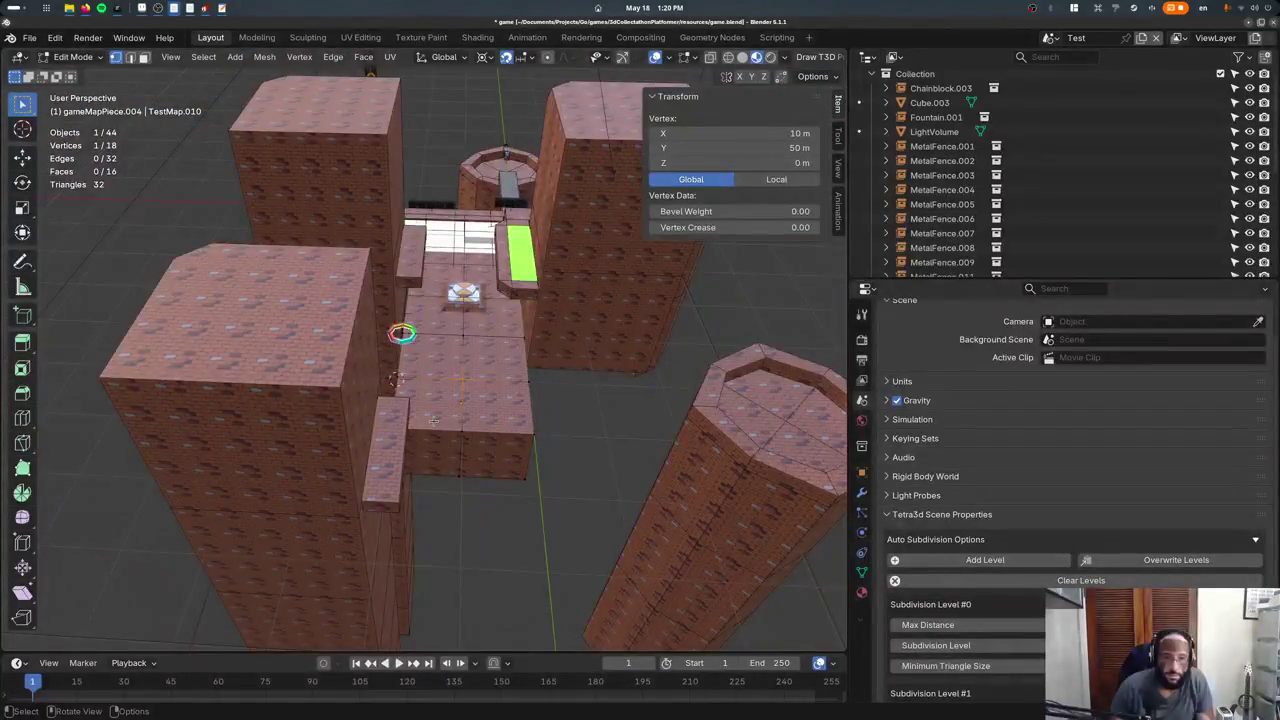
key("KP_Divide")
key("Tab")
scroll(432, 400, "down", 1)
key("Tab")
middle_click_drag(451, 409, 523, 380)
Switch the isolated piece to wireframe shading and save game.blend.
key("z")
left_click(499, 392)
key("Tab")
key("Tab")
key("ctrl+s")
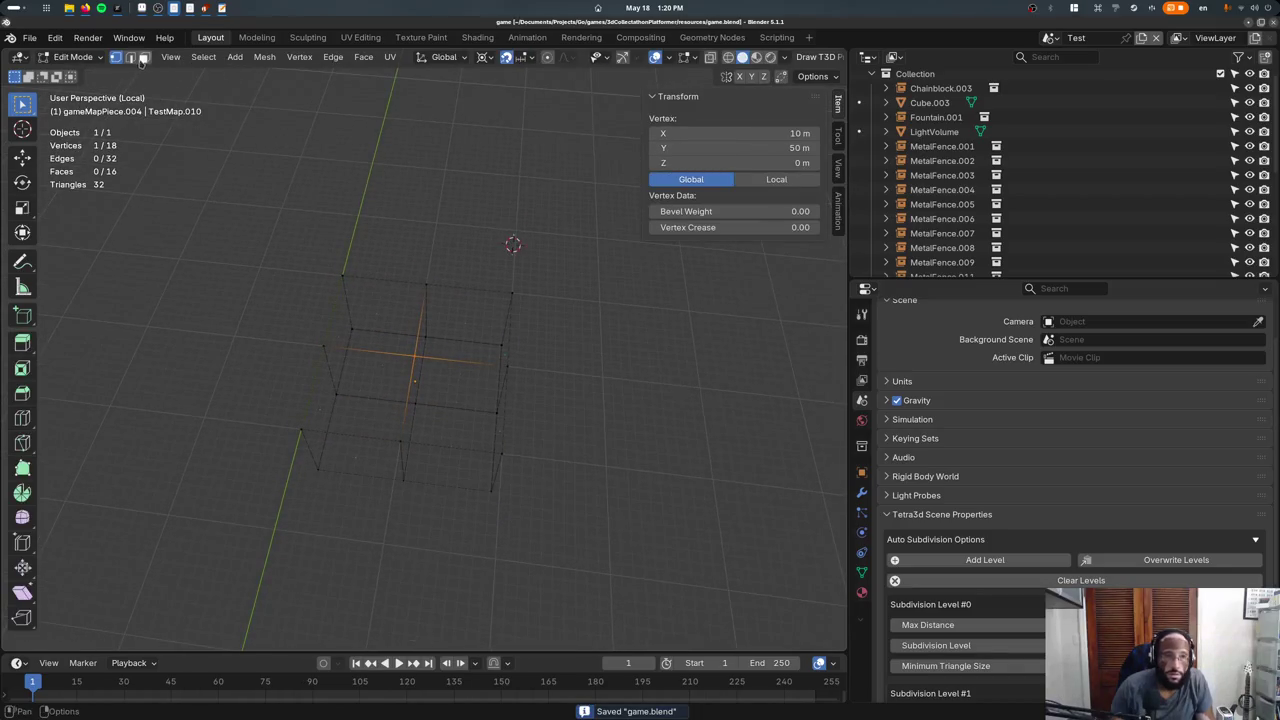
Switch to face select and show gameMapPiece.004 in wireframe.
left_click(143, 57)
key("z")
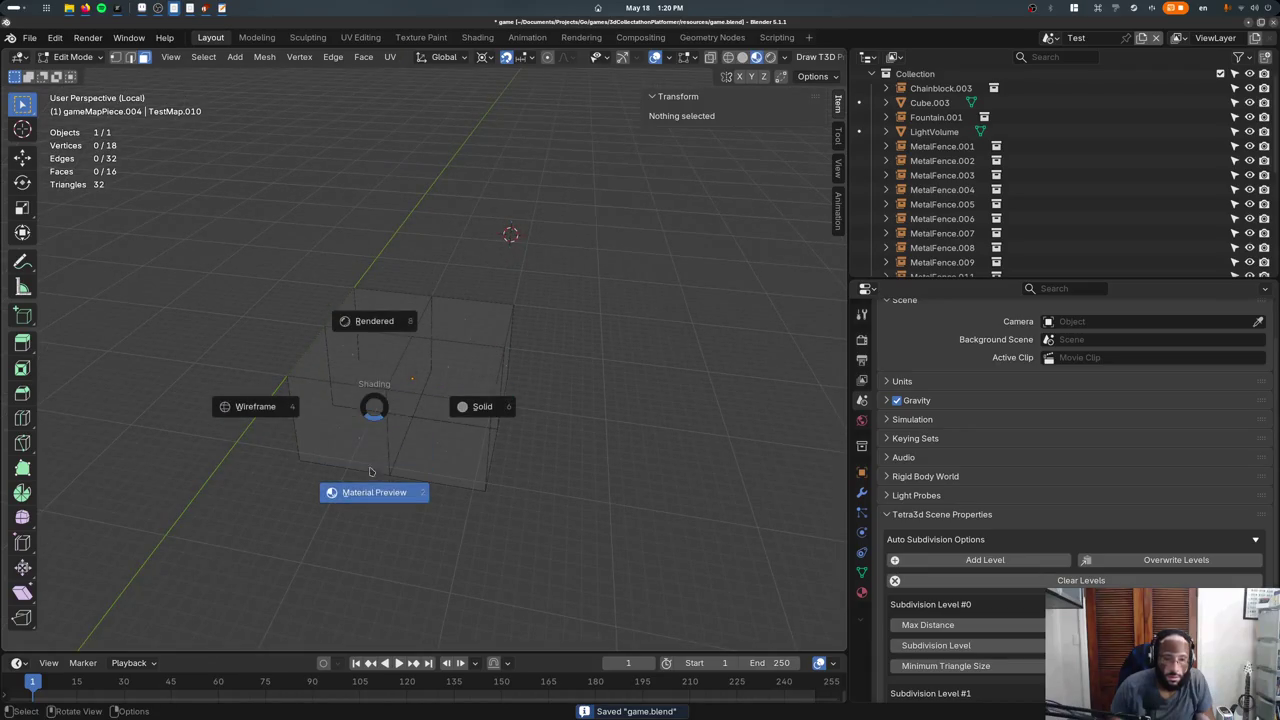
left_click(255, 406)
Browse the piece's property tabs to confirm it belongs to the _boolean_add collection.
left_click(862, 572)
left_click(862, 510)
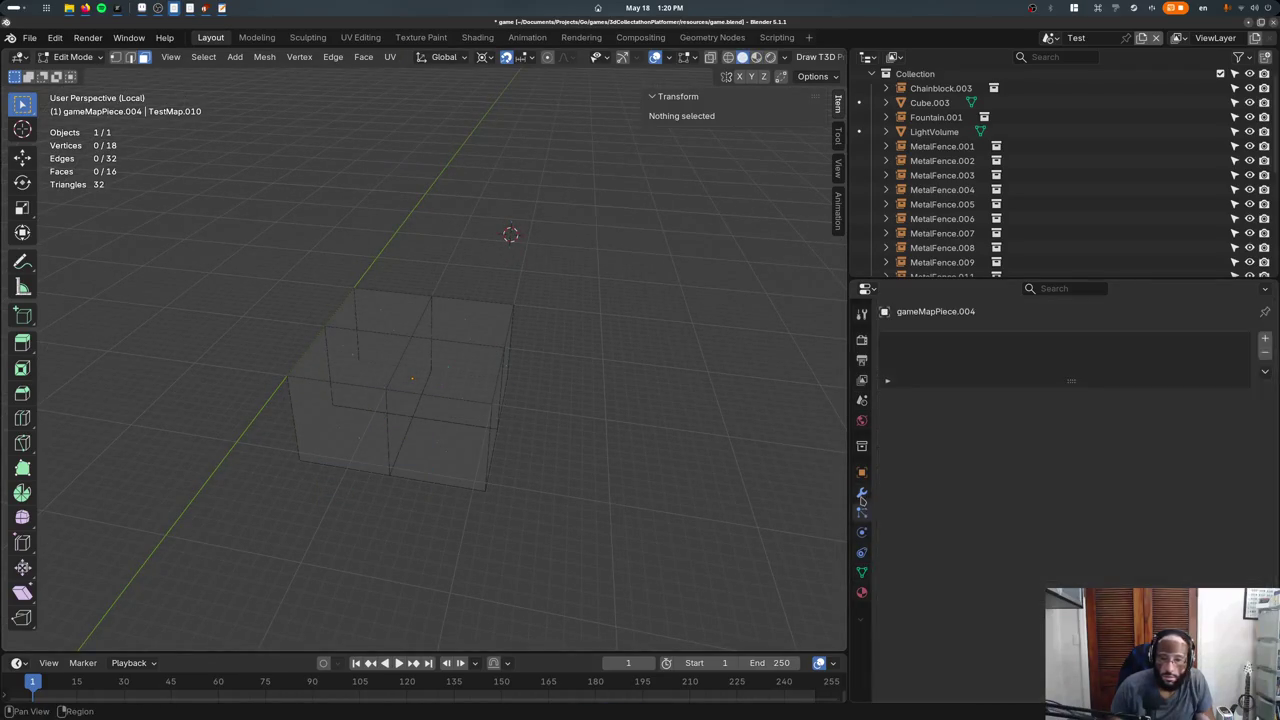
left_click(862, 472)
left_click(862, 491)
left_click(862, 472)
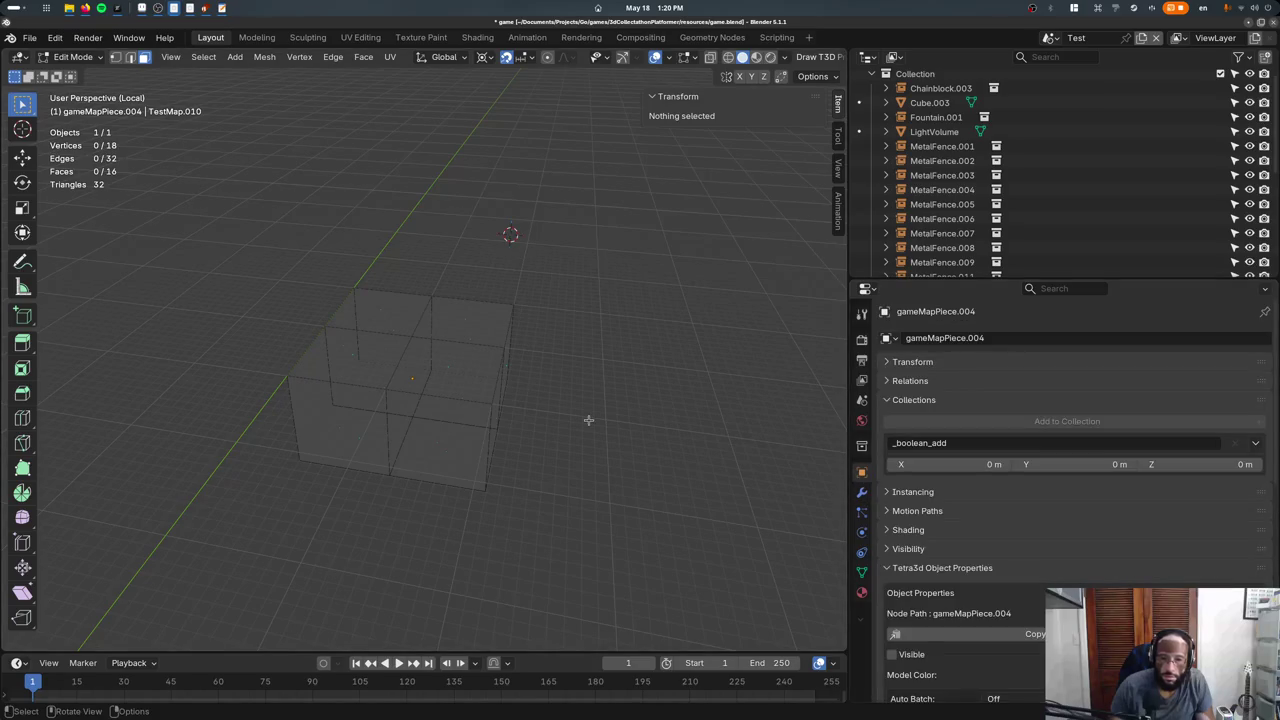
Leave local view and inspect the whole map in plain grey solid shading.
key("KP_Divide")
mouse_move(588, 420)
middle_mouse_down()
mouse_move(523, 403)
mouse_move(571, 434)
middle_mouse_up()
key("z")
key("z")
key("z")
key("6")
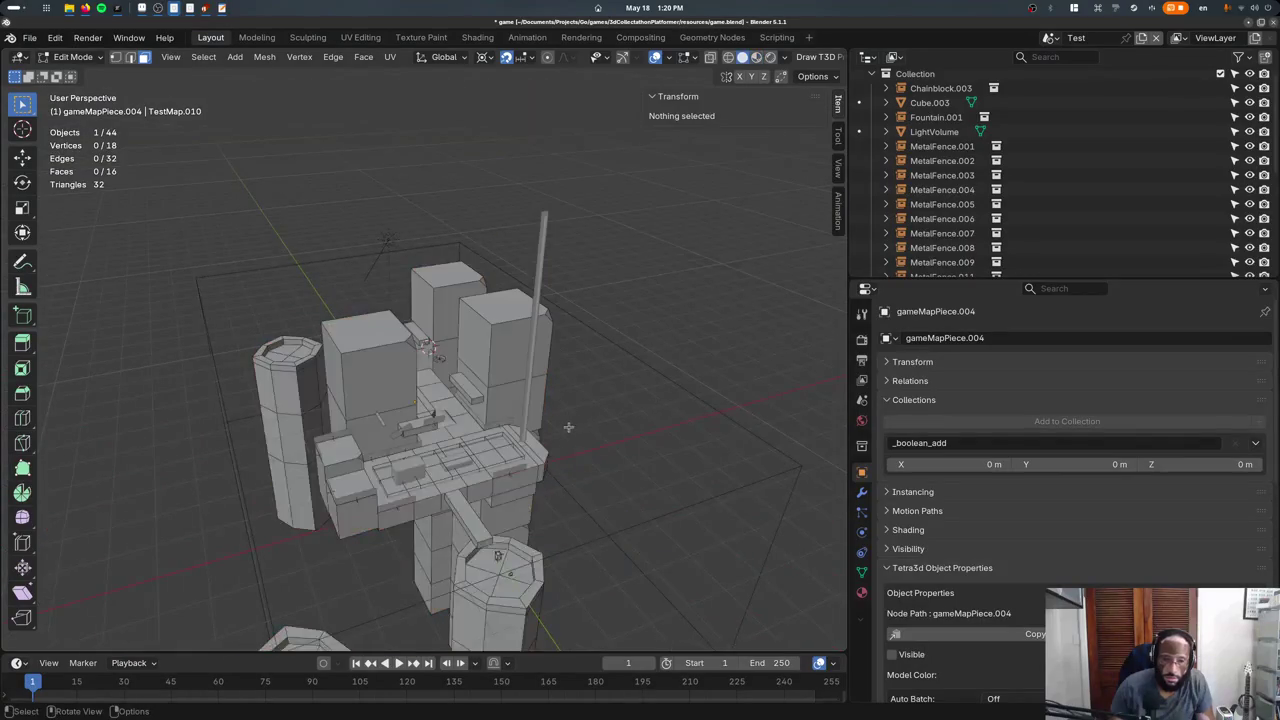
scroll(572, 426, "up", 3)
scroll(1000, 200, "down", 3)
scroll(1000, 200, "down", 3)
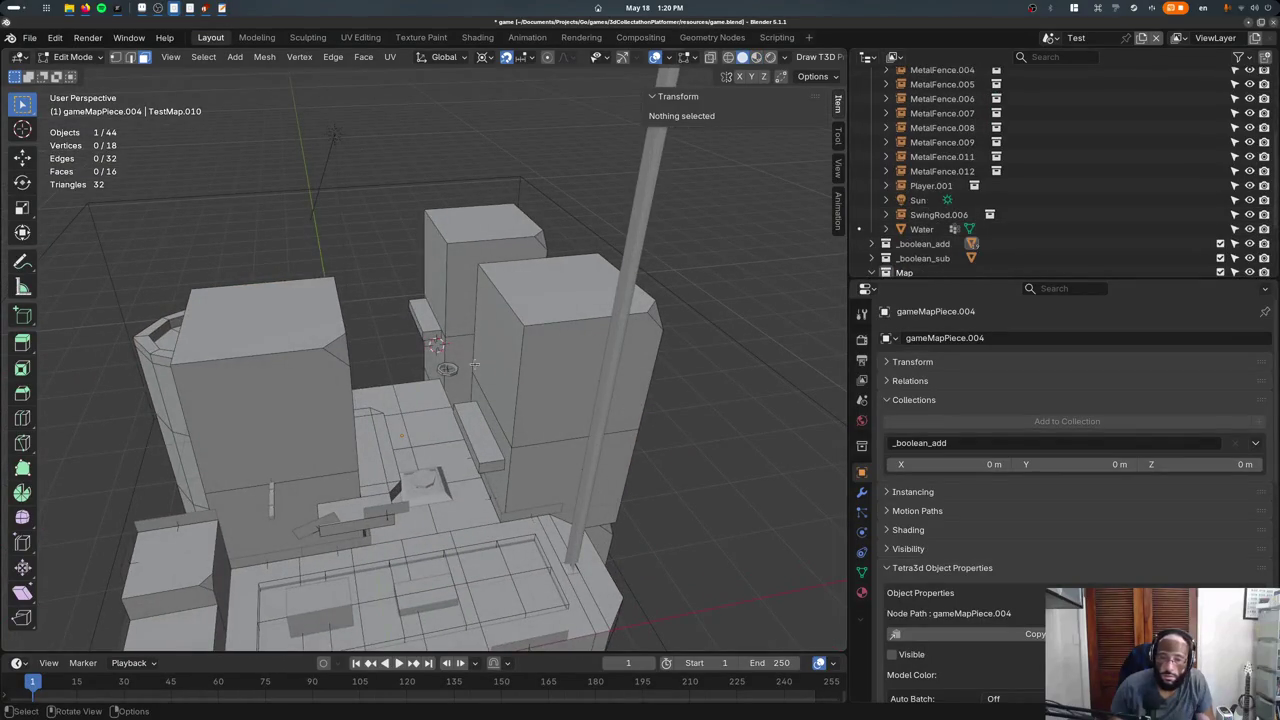
Re-isolate gameMapPiece.004, select all its faces and view it from the top.
key("KP_Divide")
mouse_move(466, 371)
middle_mouse_down()
mouse_move(400, 423)
mouse_move(389, 206)
middle_mouse_up()
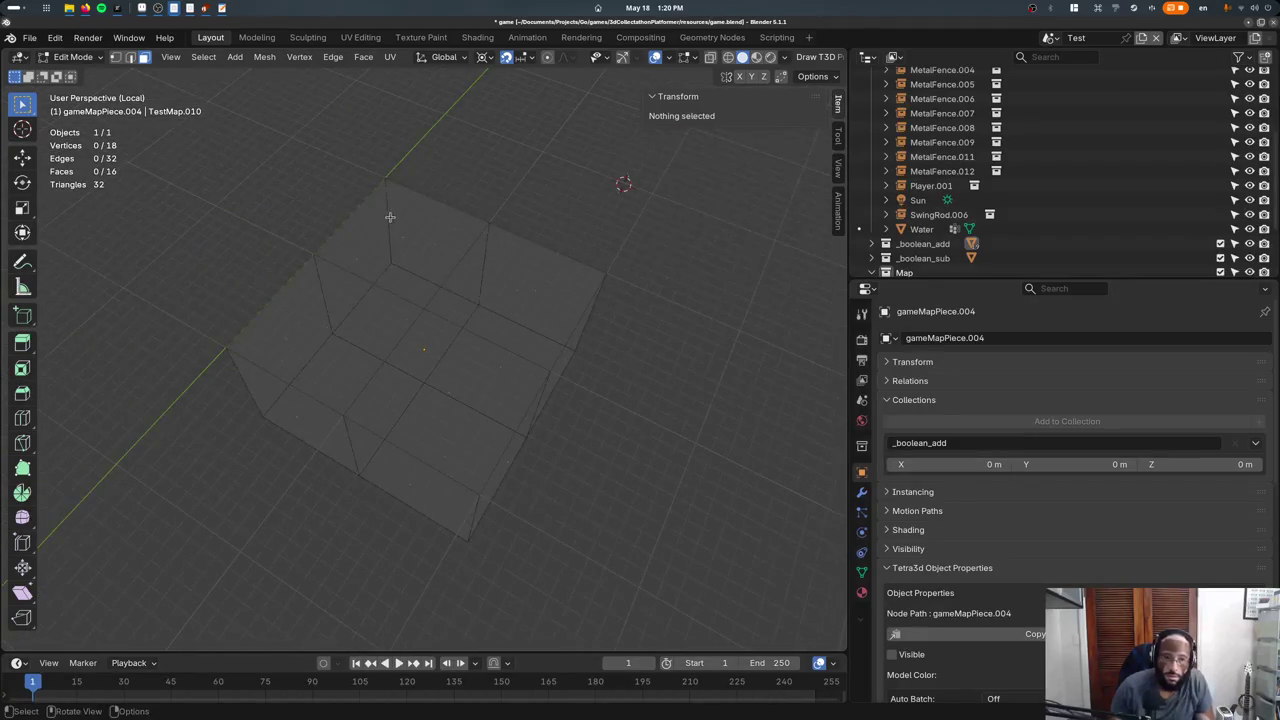
left_click(392, 212)
left_click(475, 280, "shift")
left_click(453, 379, "shift")
left_click(312, 314, "shift")
mouse_move(312, 314)
middle_mouse_down()
mouse_move(370, 338)
mouse_move(400, 370)
middle_mouse_up()
key("a")
key("KP_7")
scroll(549, 353, "down", 4)
Try extruding the piece's top edge twice, then undo the attempt.
left_click_drag(349, 264, 516, 320)
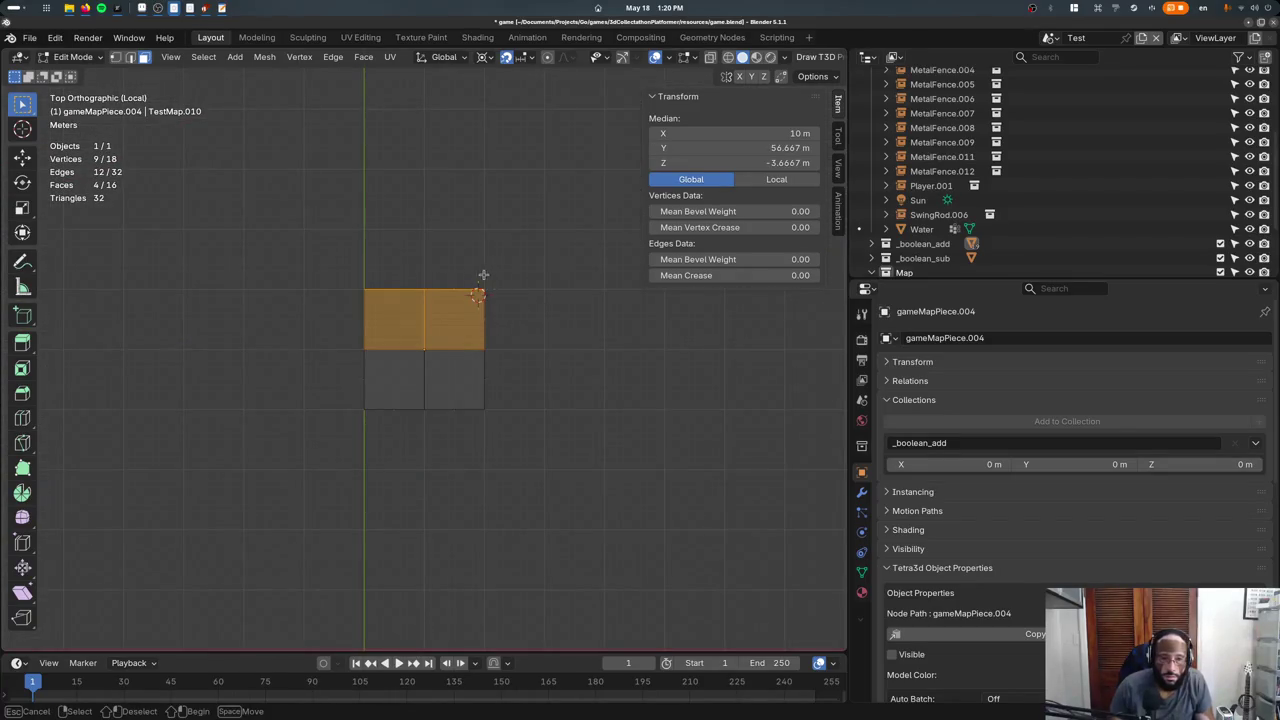
left_click_drag(356, 308, 356, 308)
key("1")
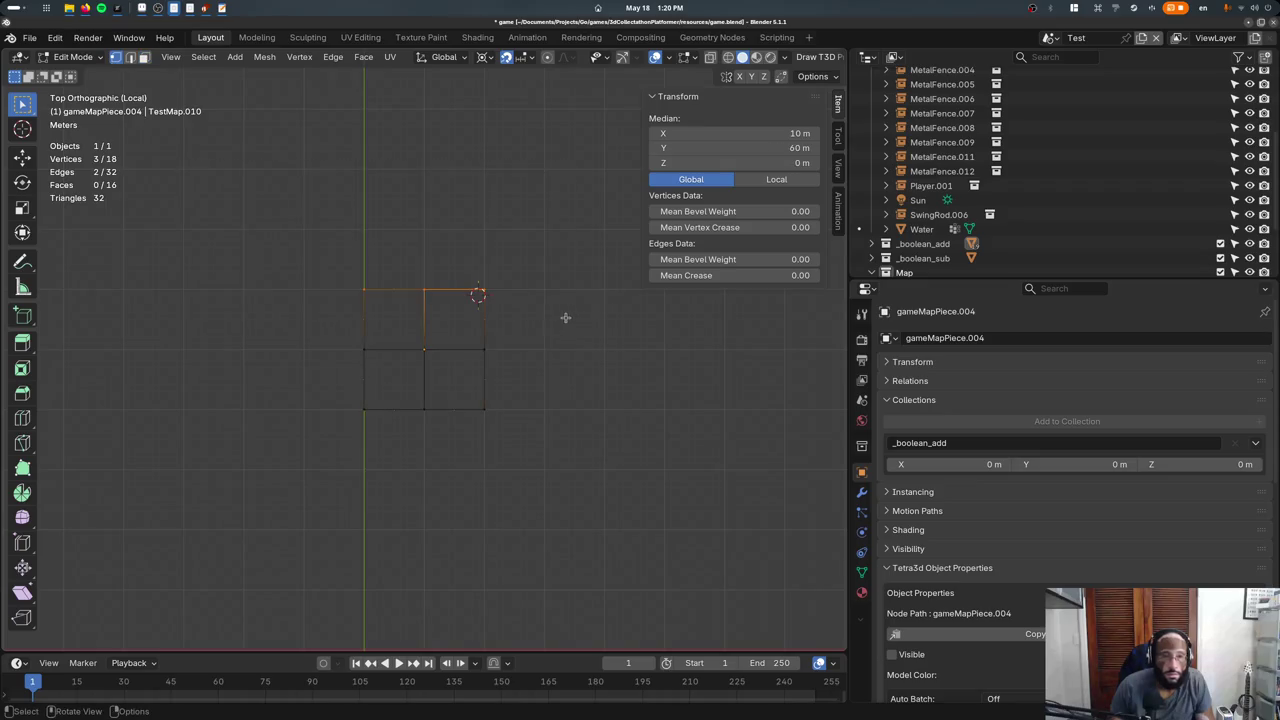
key("e")
left_click(551, 266)
key("e")
left_click(549, 234)
middle_click_drag(549, 234, 479, 278)
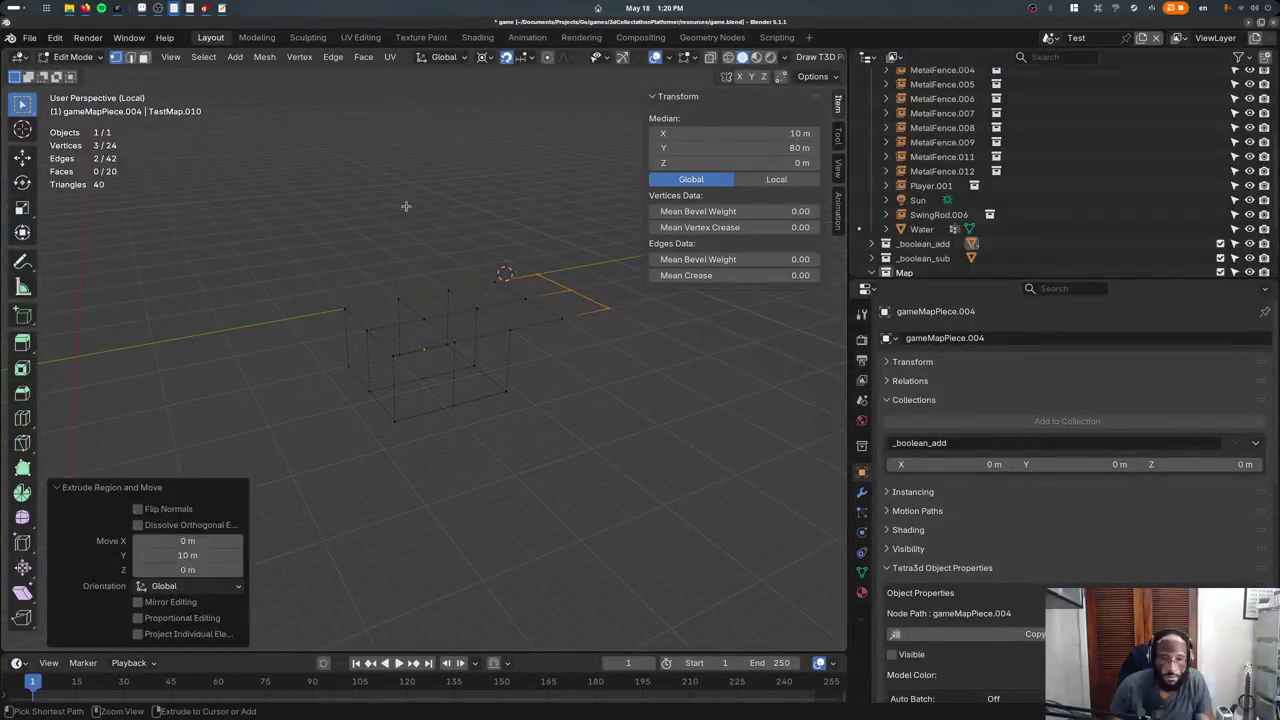
key("ctrl+z")
key("KP_7")
Select the six top-row vertices and extrude them 10 m along Y twice.
left_click_drag(276, 218, 455, 312, "shift")
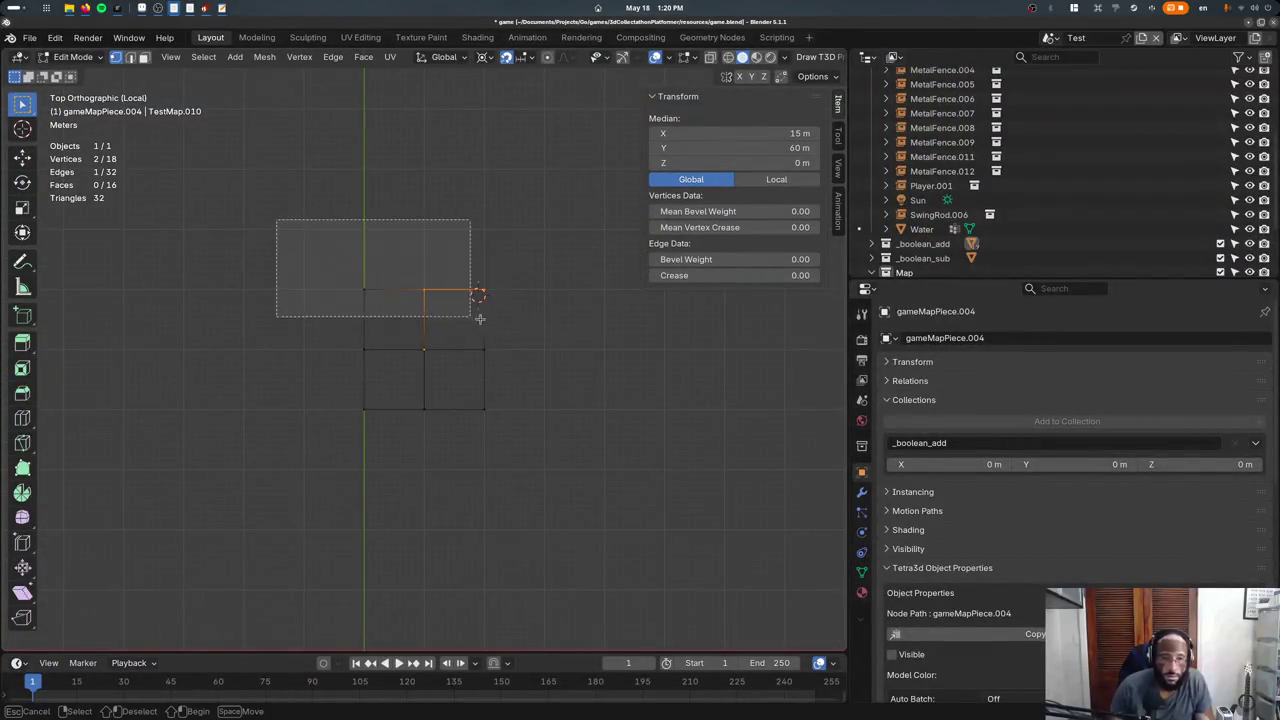
middle_click_drag(514, 331, 349, 215)
key("KP_7")
key("alt+z")
left_click_drag(271, 194, 558, 317, "shift")
key("e")
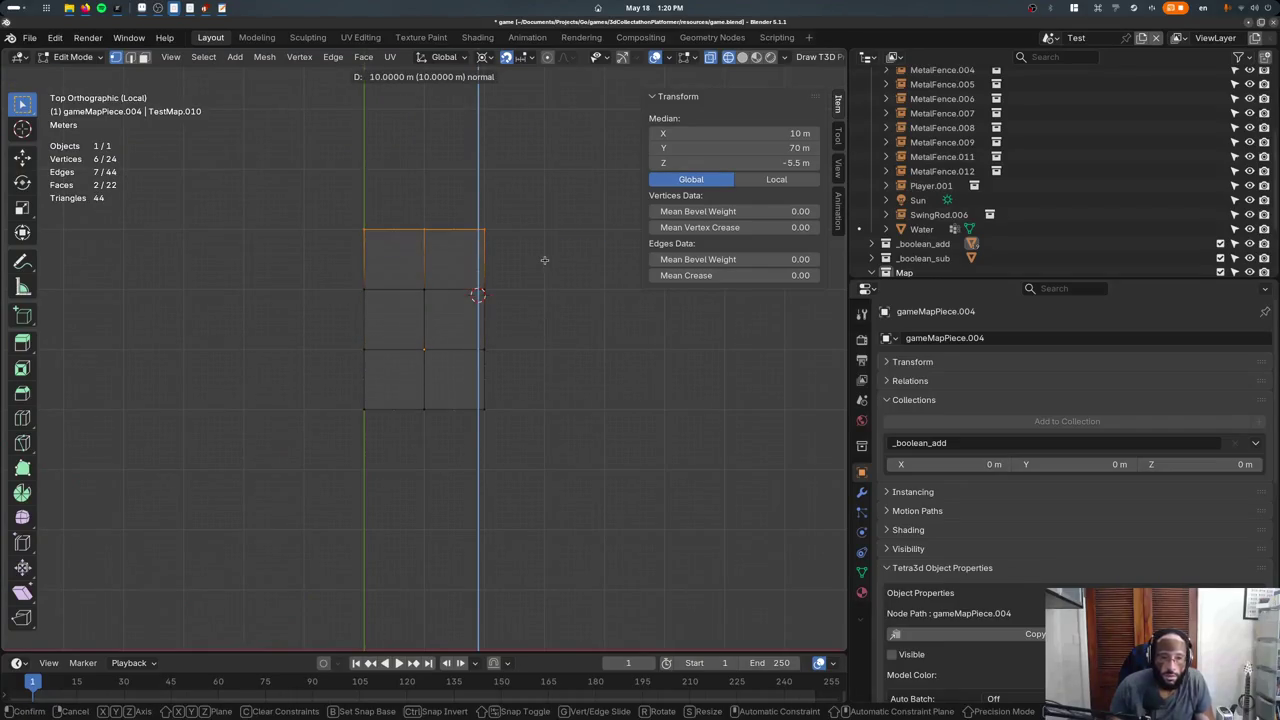
left_click(530, 255)
key("shift+r")
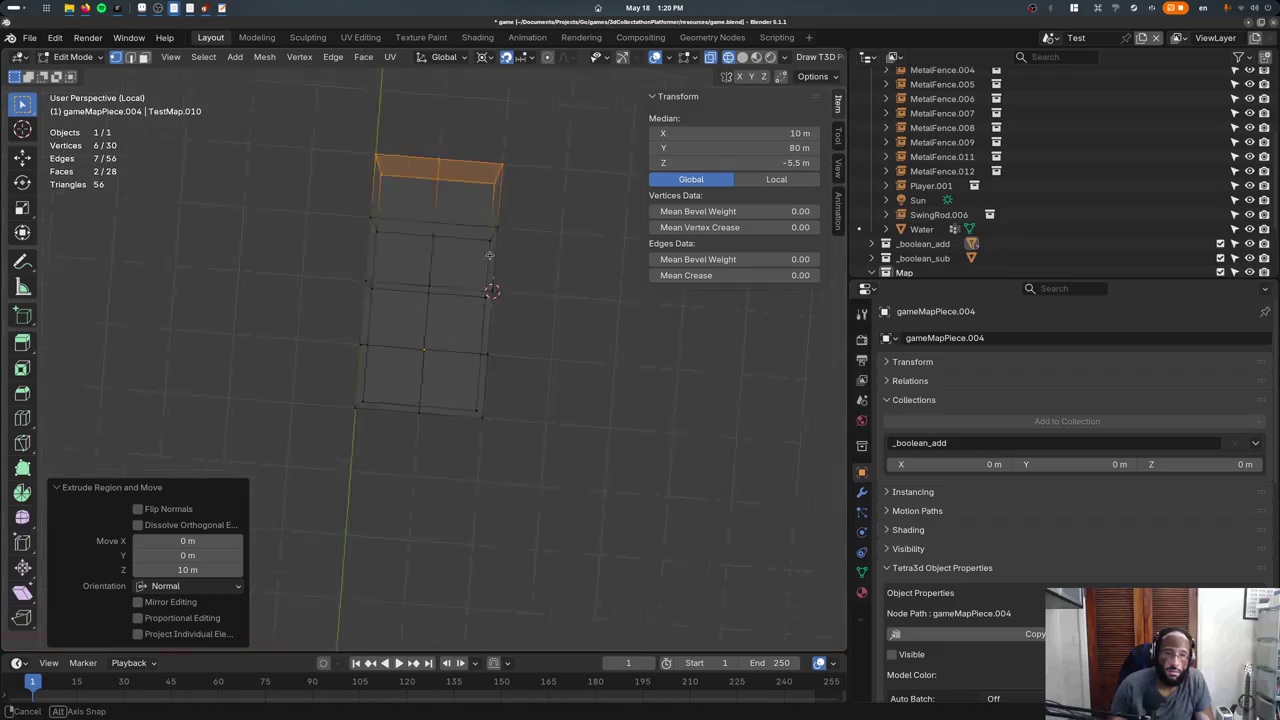
Inset the selected top face of the pool piece.
middle_click_drag(491, 283, 191, 169)
key("3")
middle_click_drag(320, 250, 363, 365)
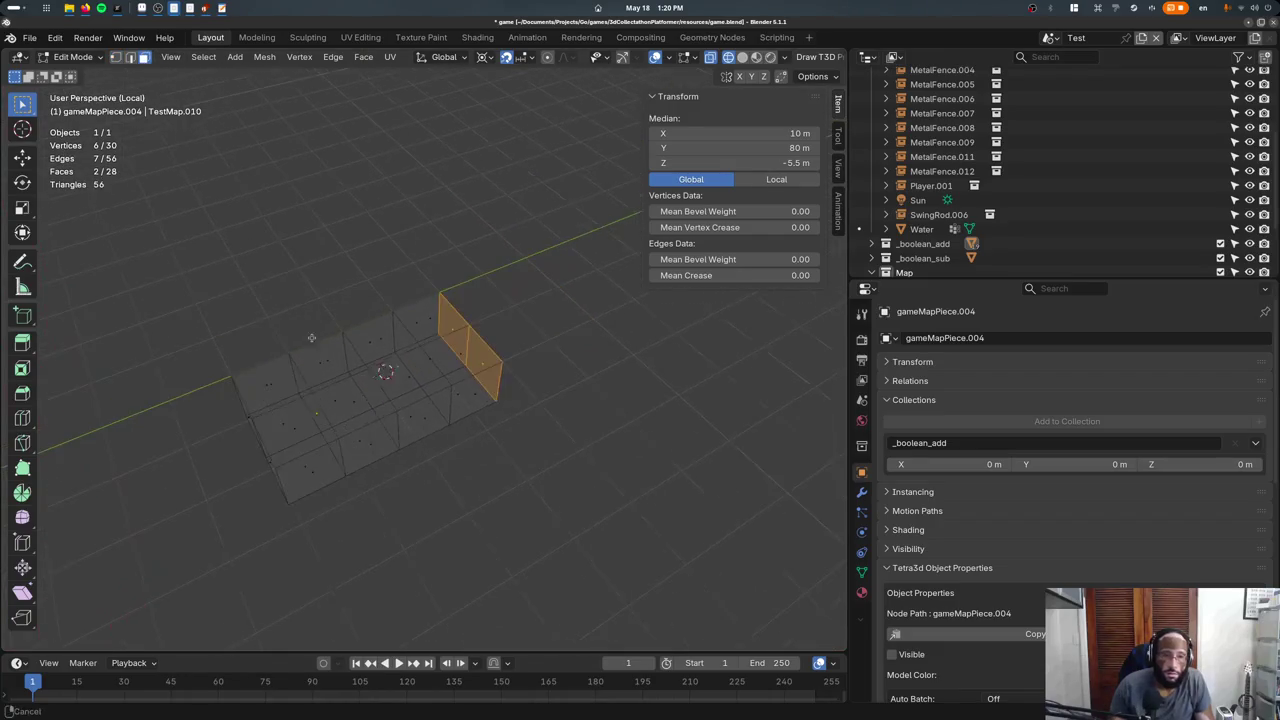
left_click(433, 359)
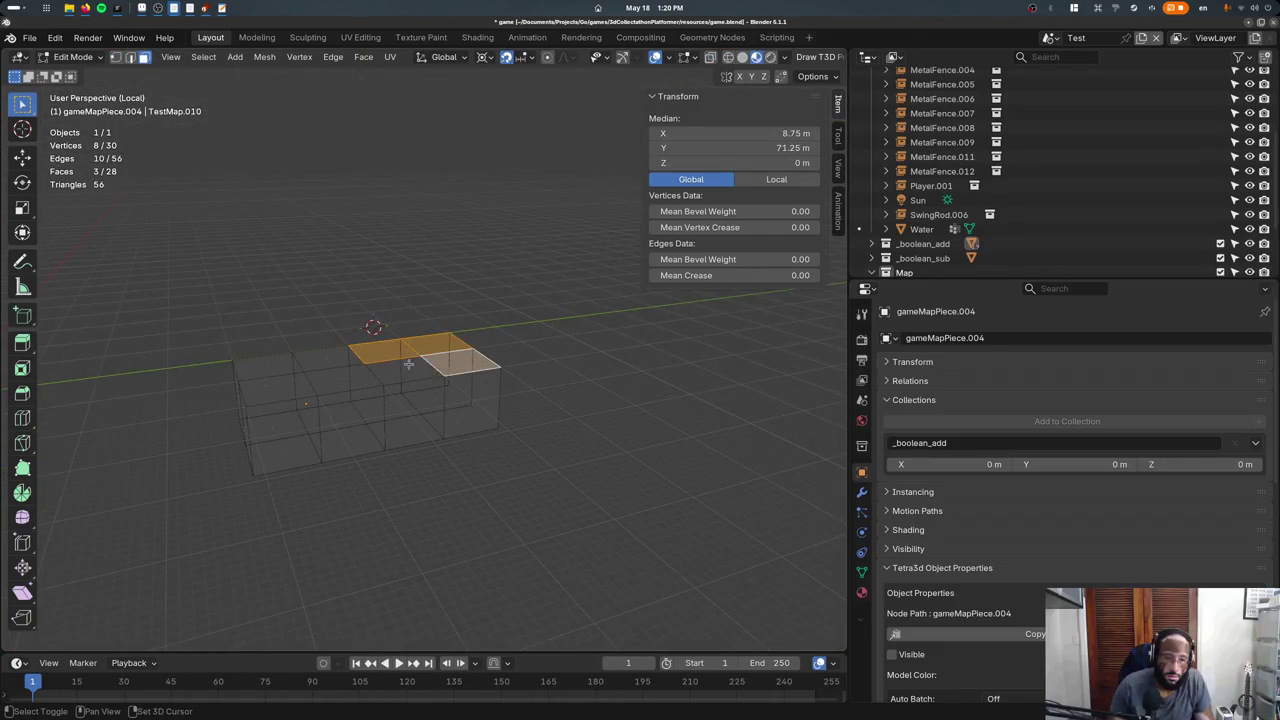
key("i")
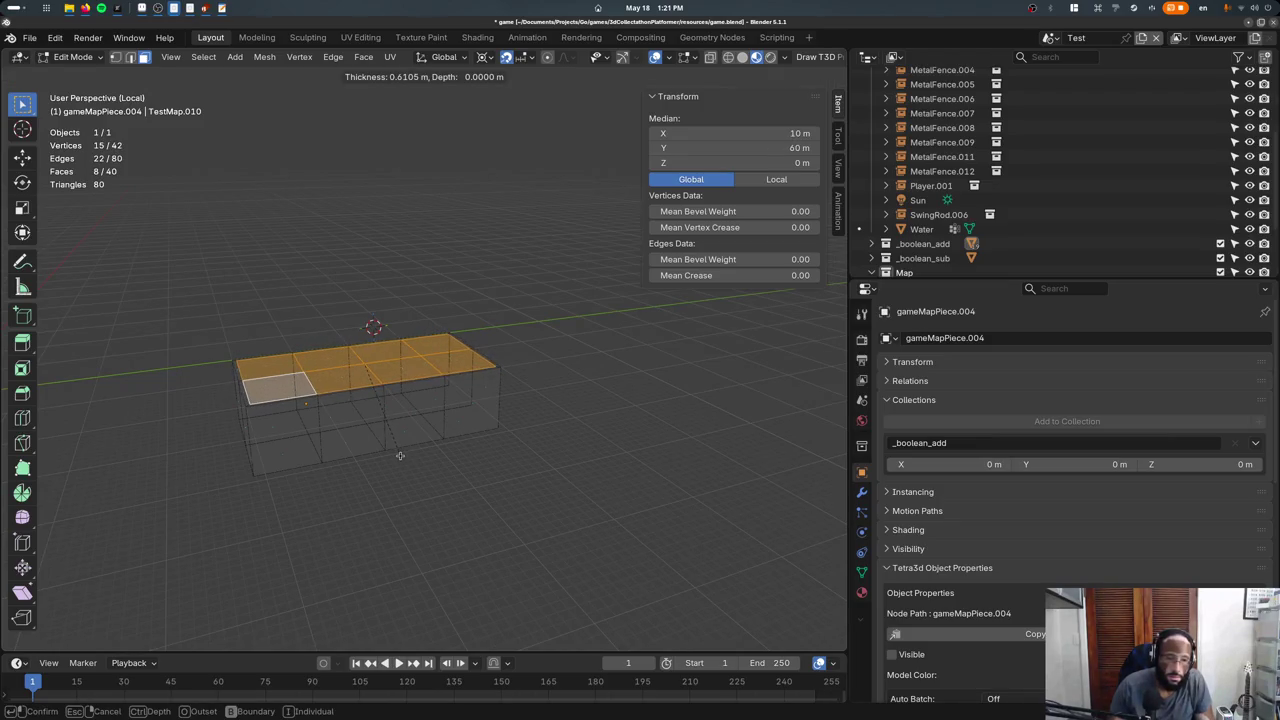
left_click(400, 455)
Snap the 3D cursor and extrude the inset faces downward into a pool.
key("KP_7")
key("shift+s")
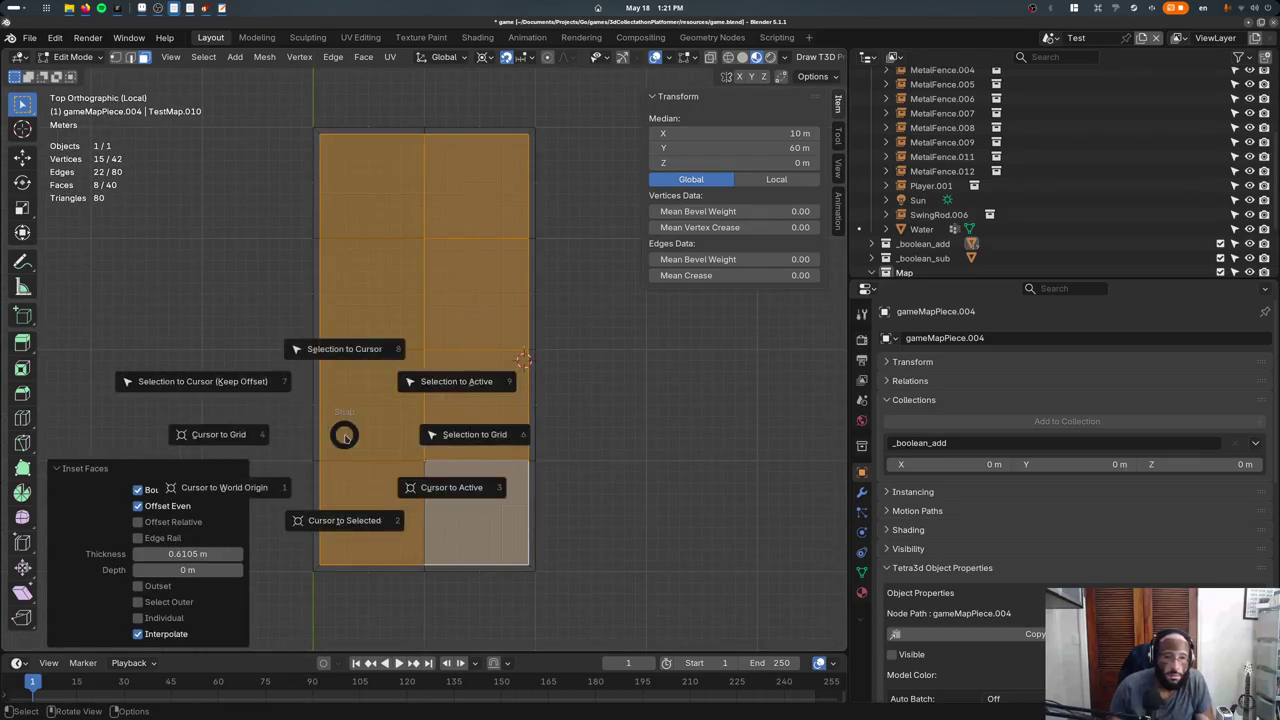
key("2")
middle_click_drag(381, 450, 394, 406)
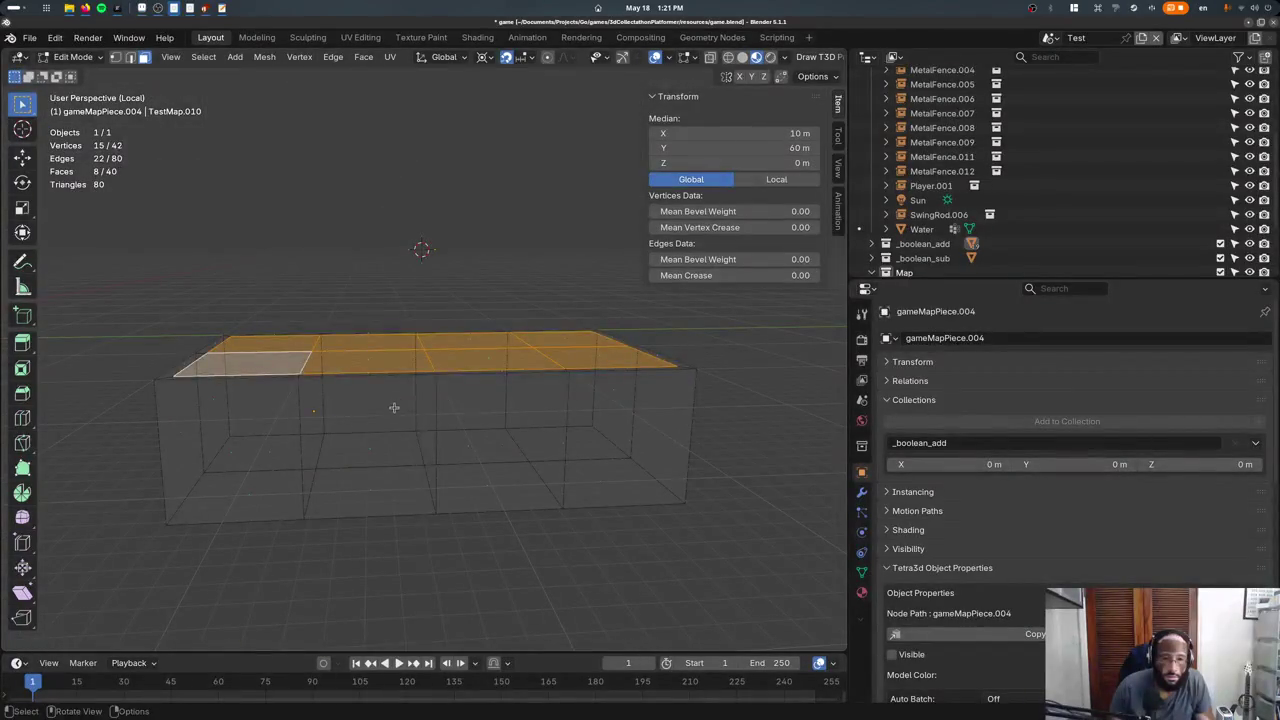
key("e")
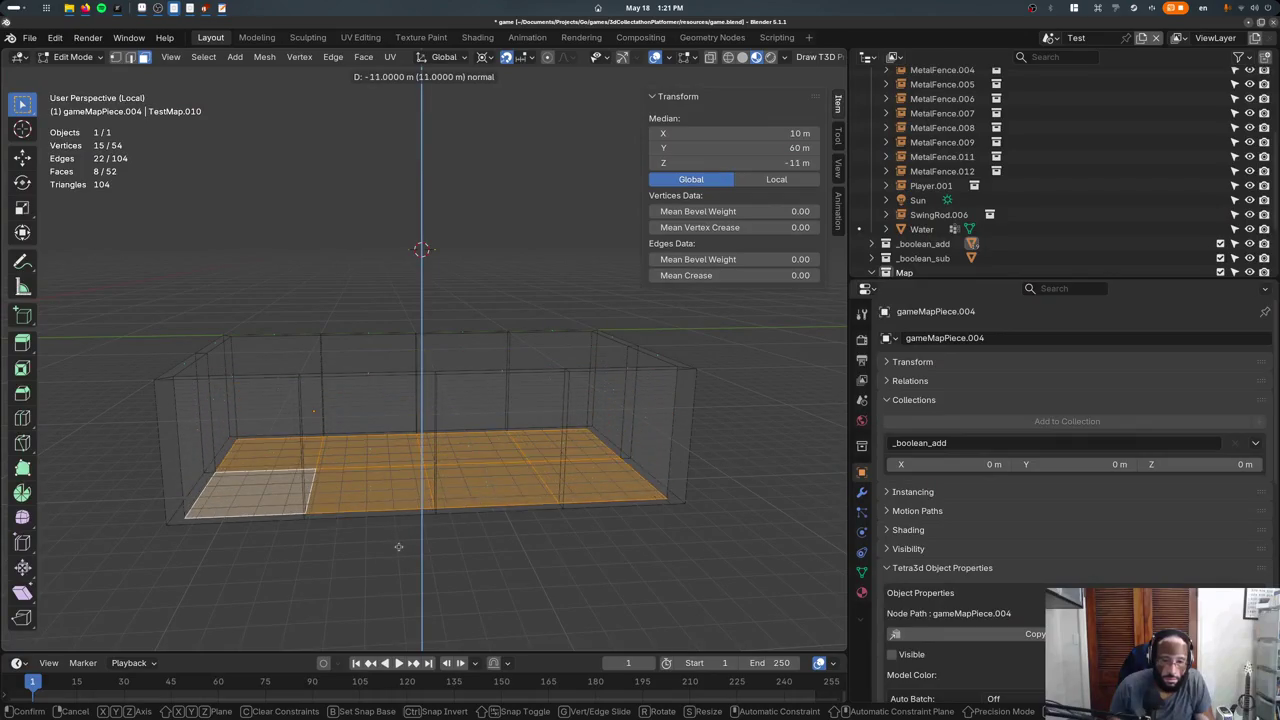
left_click(400, 545)
Raise the sunken pool floor 1 m and return to Object Mode.
key("KP_3")
key("g")
key("z")
left_click(422, 545)
middle_click_drag(422, 545, 445, 584)
key("KP_3")
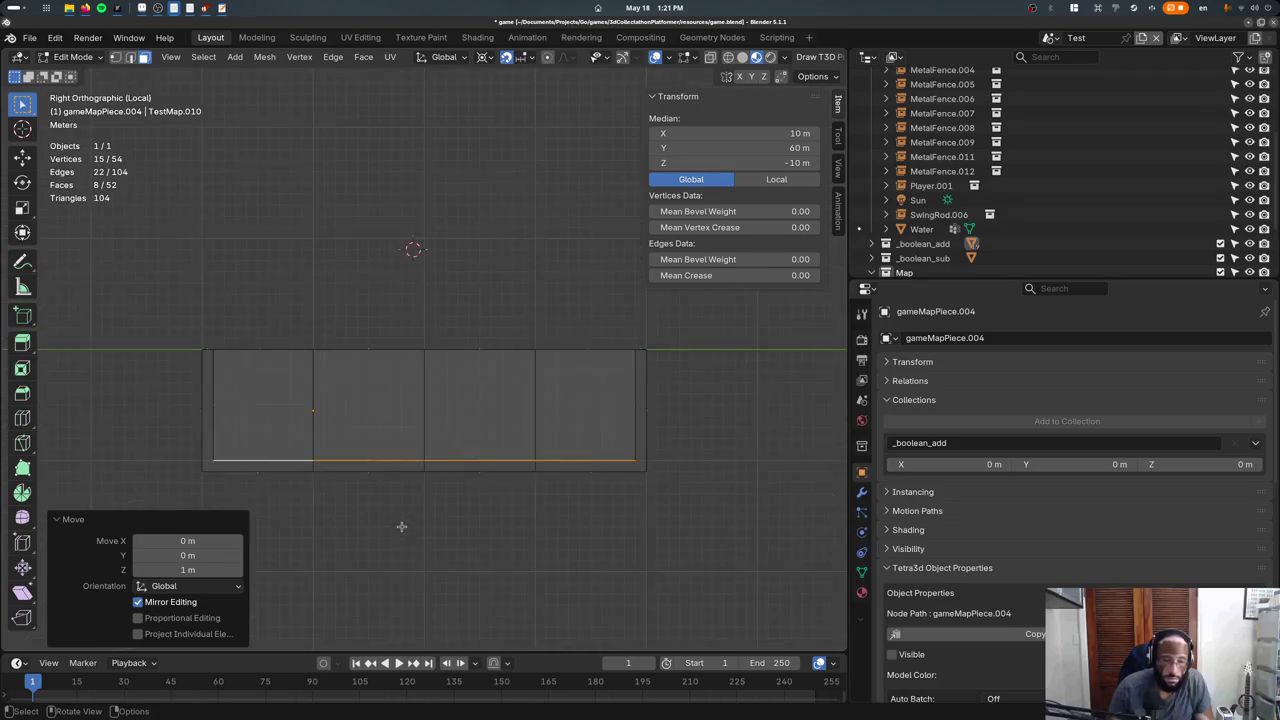
key("Tab")
middle_click_drag(391, 444, 389, 463)
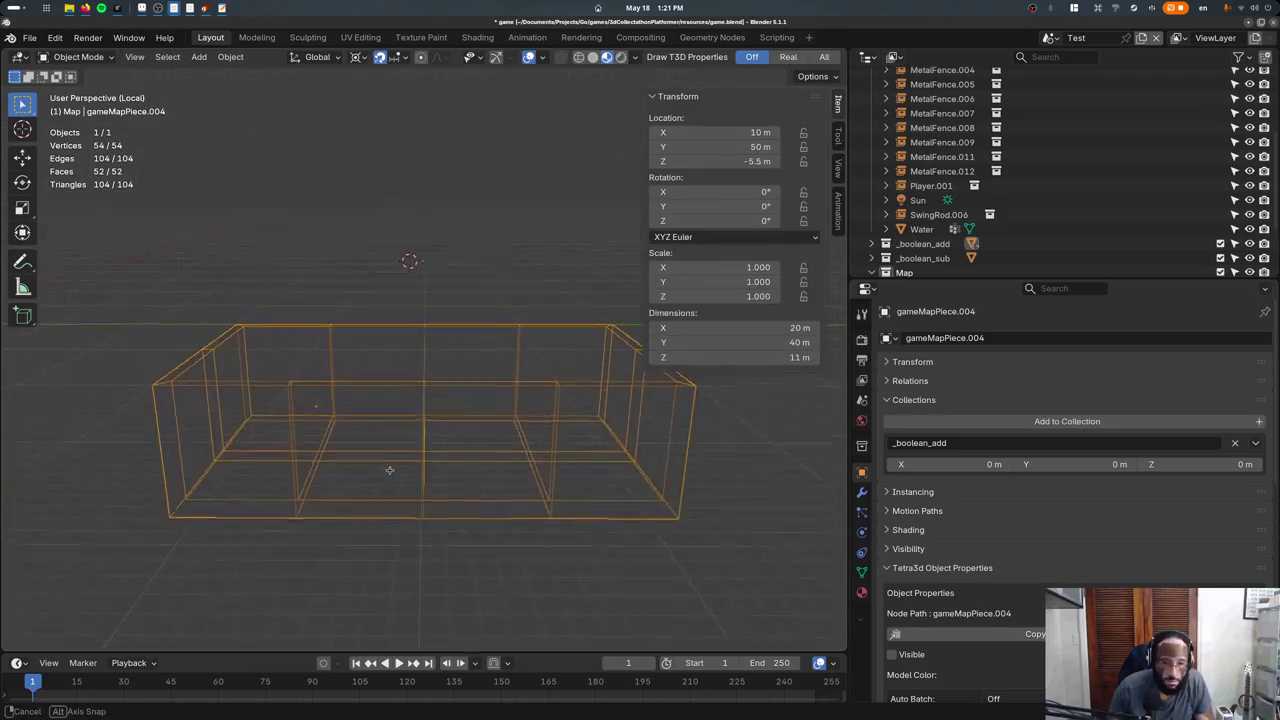
Show the whole textured level and save game.blend.
mouse_move(394, 537)
middle_mouse_down()
mouse_move(404, 495)
mouse_move(360, 503)
mouse_move(340, 484)
mouse_move(485, 457)
mouse_move(464, 448)
mouse_move(458, 485)
middle_mouse_up()
key("KP_Divide")
key("ctrl+s")
scroll(420, 470, "up", 4)
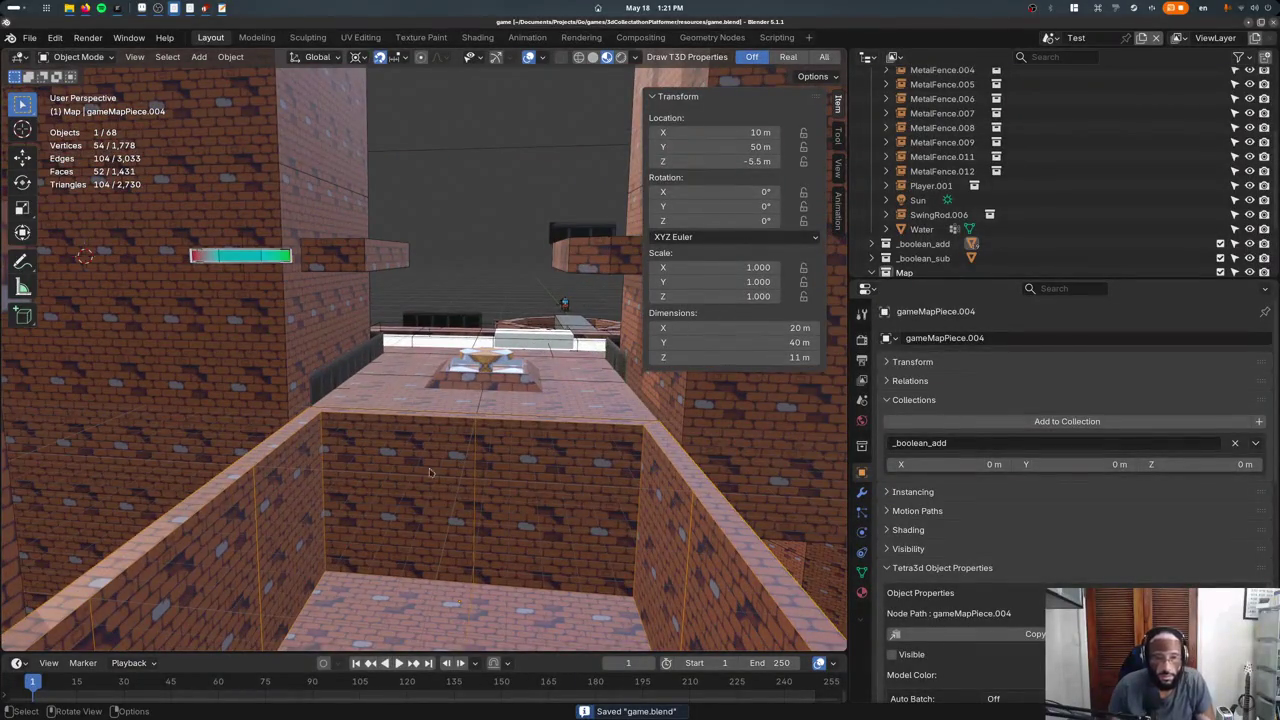
mouse_move(383, 467)
middle_mouse_down()
mouse_move(369, 373)
mouse_move(364, 384)
middle_mouse_up()
Briefly inspect a pool floor face in Edit Mode and save game.blend again.
key("Tab")
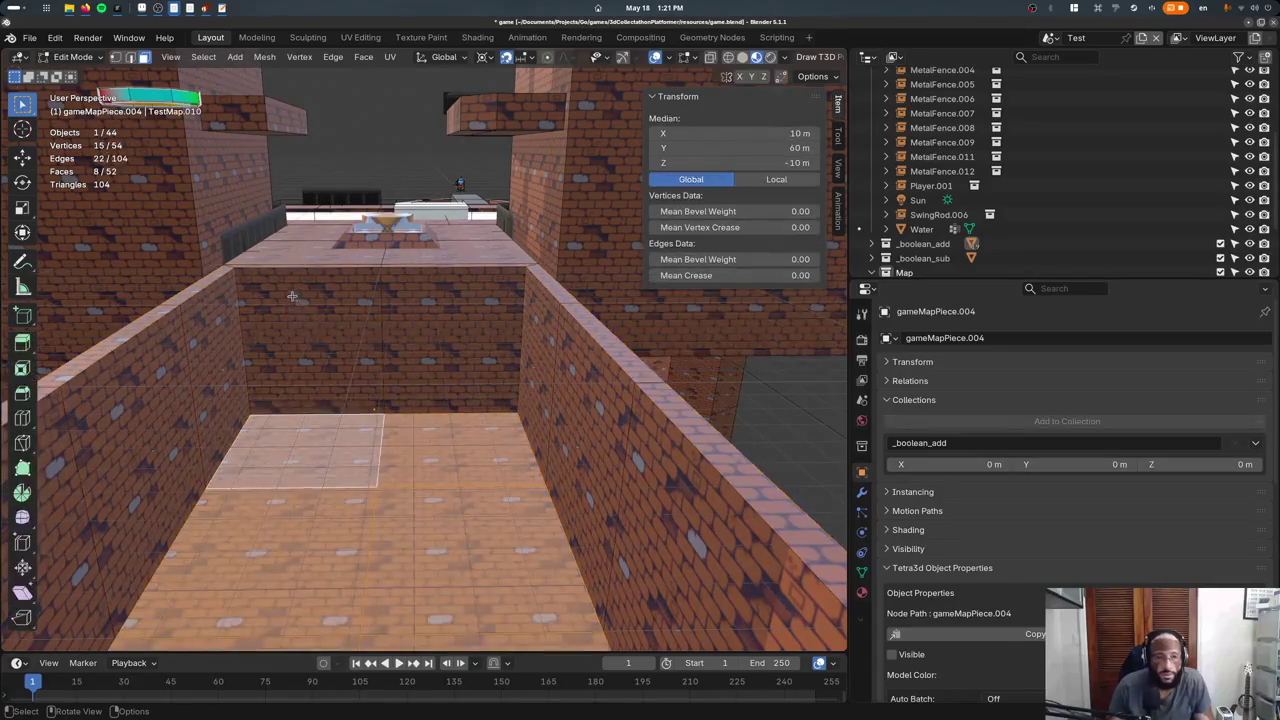
left_click(319, 345)
key("Tab")
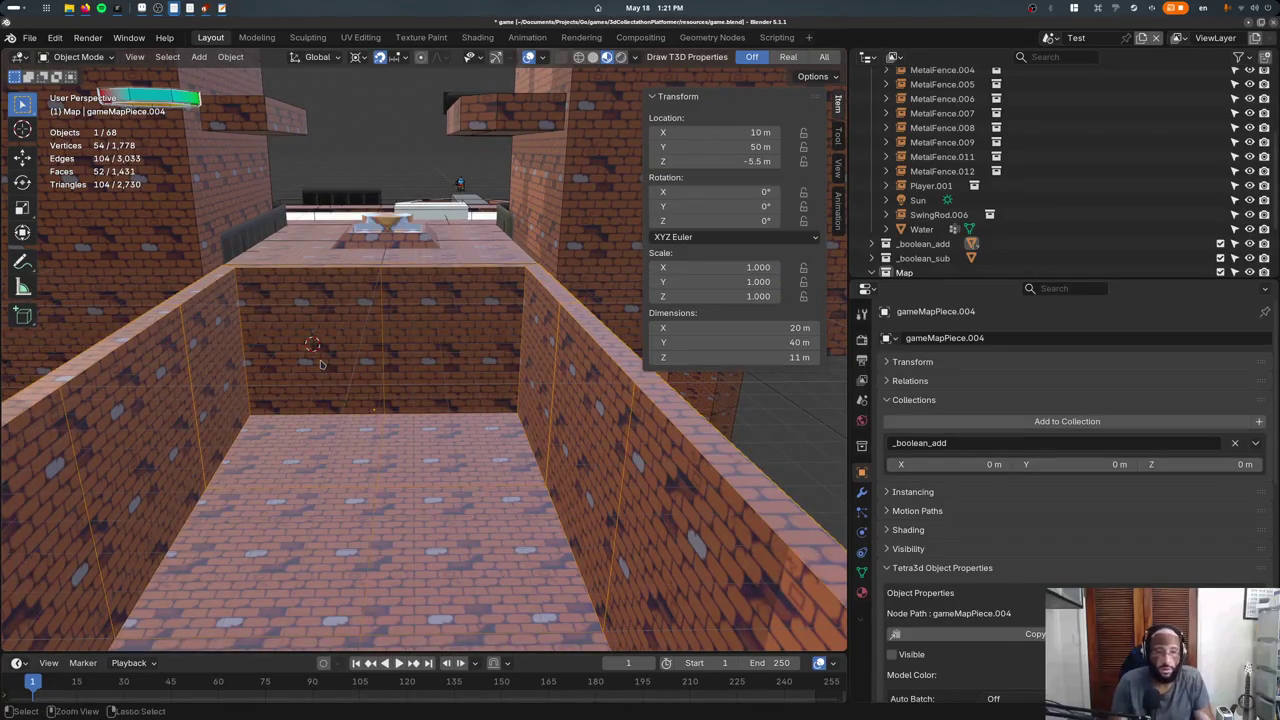
key("ctrl+s")
key("F3")
Add a Stairs4x2Wide collection instance and rotate it 90° about Z.
type("add collection in")
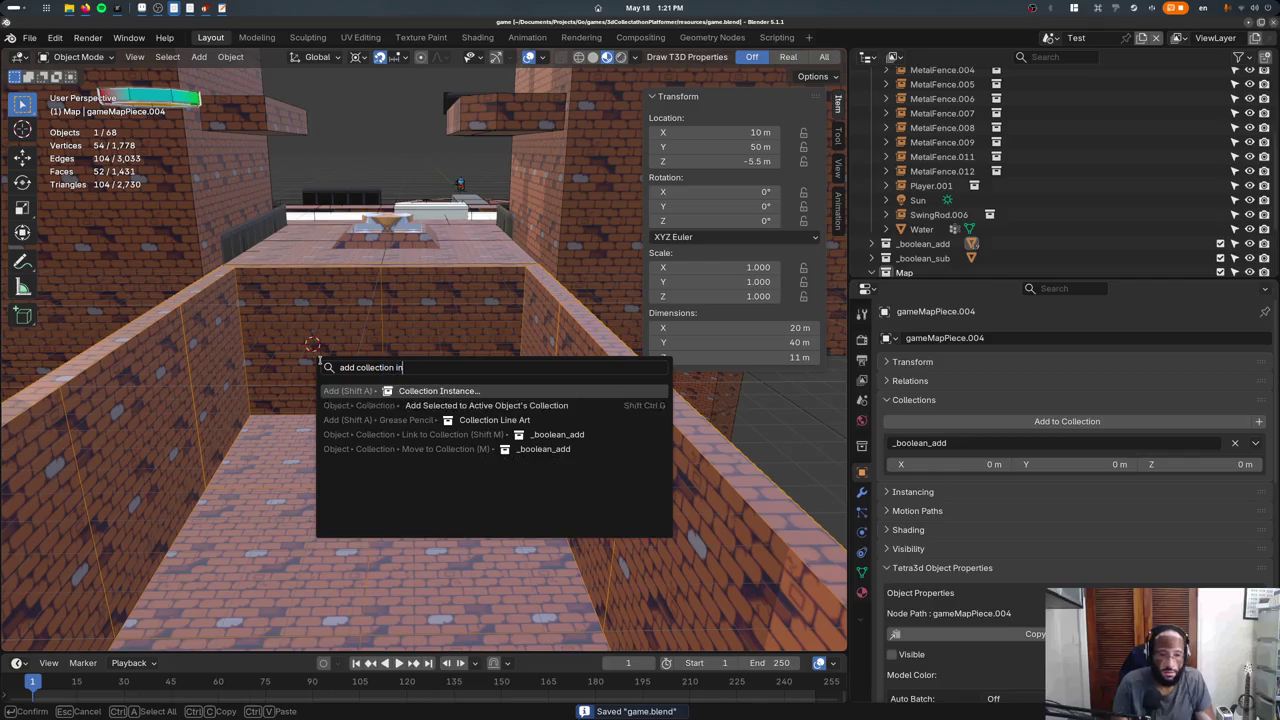
key("Return")
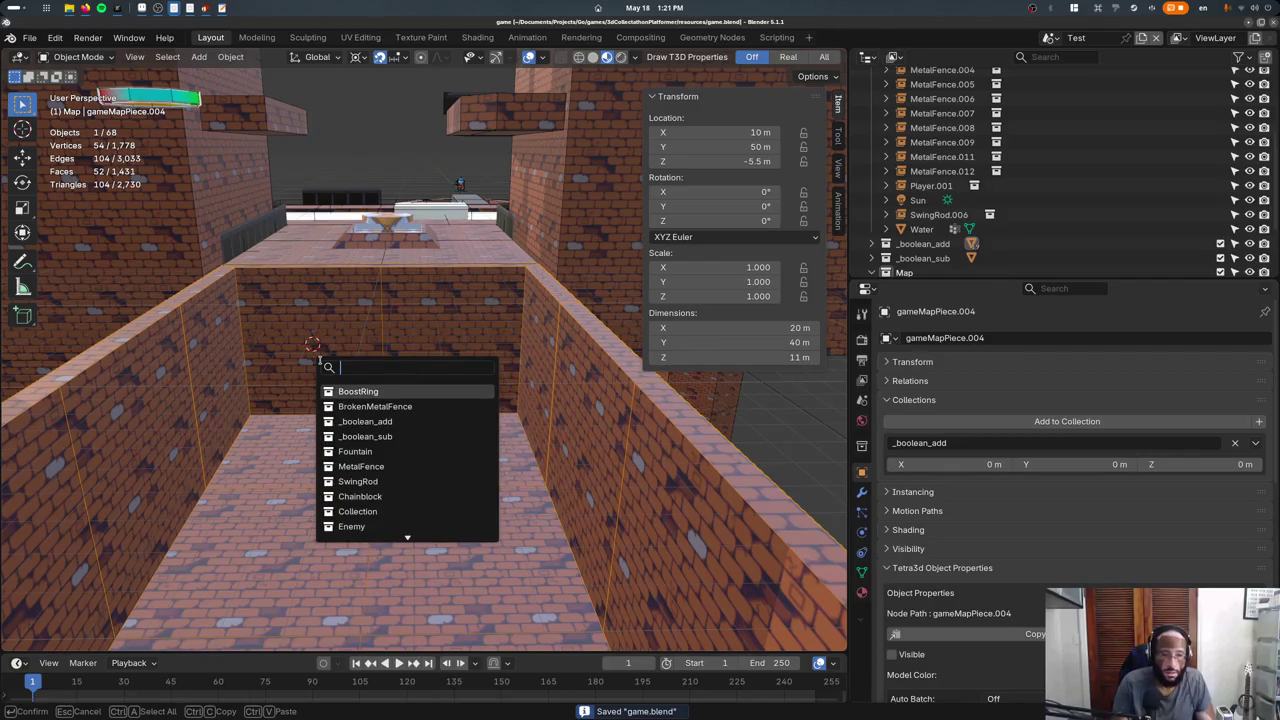
type("stairs")
key("Return")
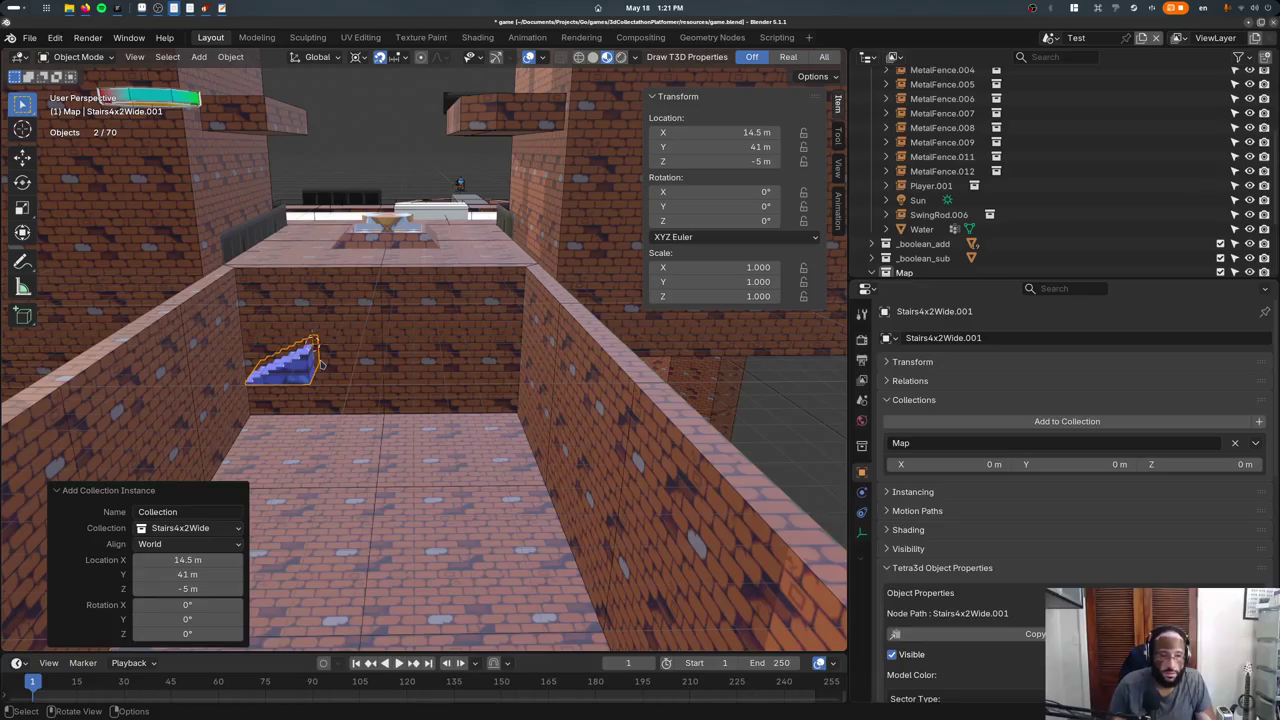
type("rz90")
key("Return")
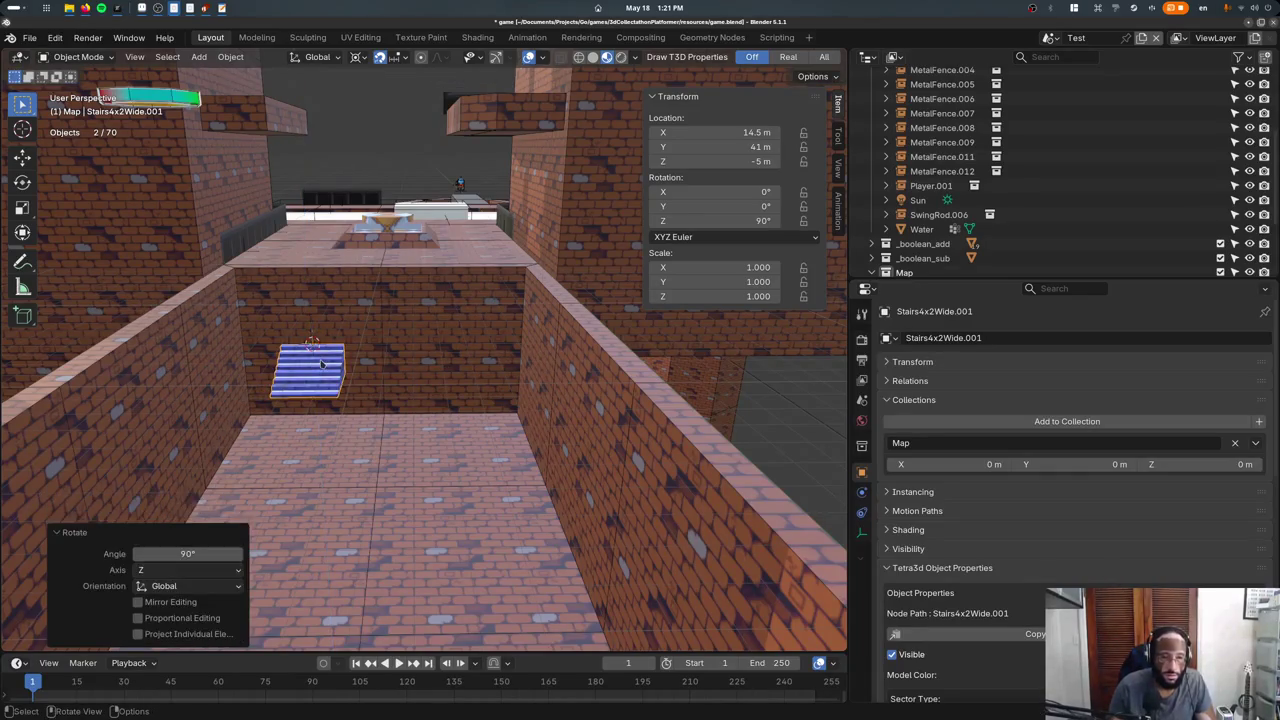
Move the stairs to X 10 in the pool using the top wireframe view.
key("KP_7")
key("shift+z")
scroll(425, 324, "down", 8)
key("g")
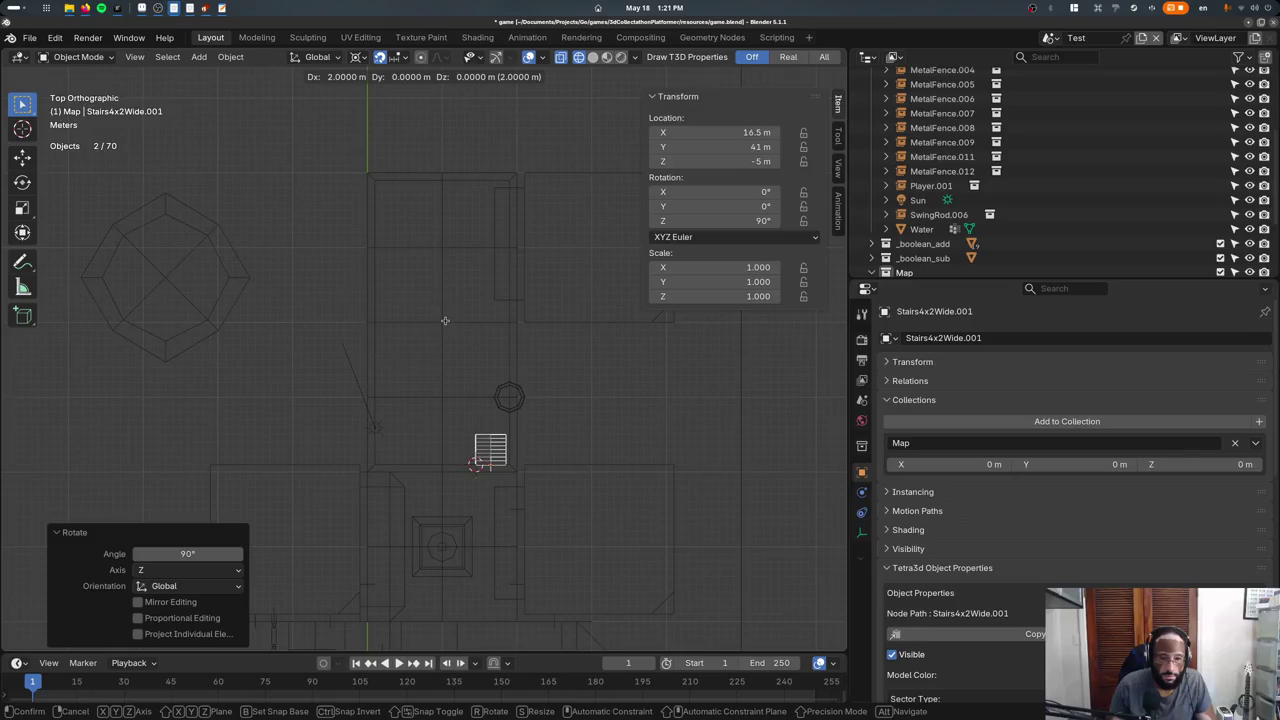
left_click(447, 320)
scroll(430, 290, "up", 5)
scroll(428, 282, "down", 2)
key("g")
left_click(317, 277)
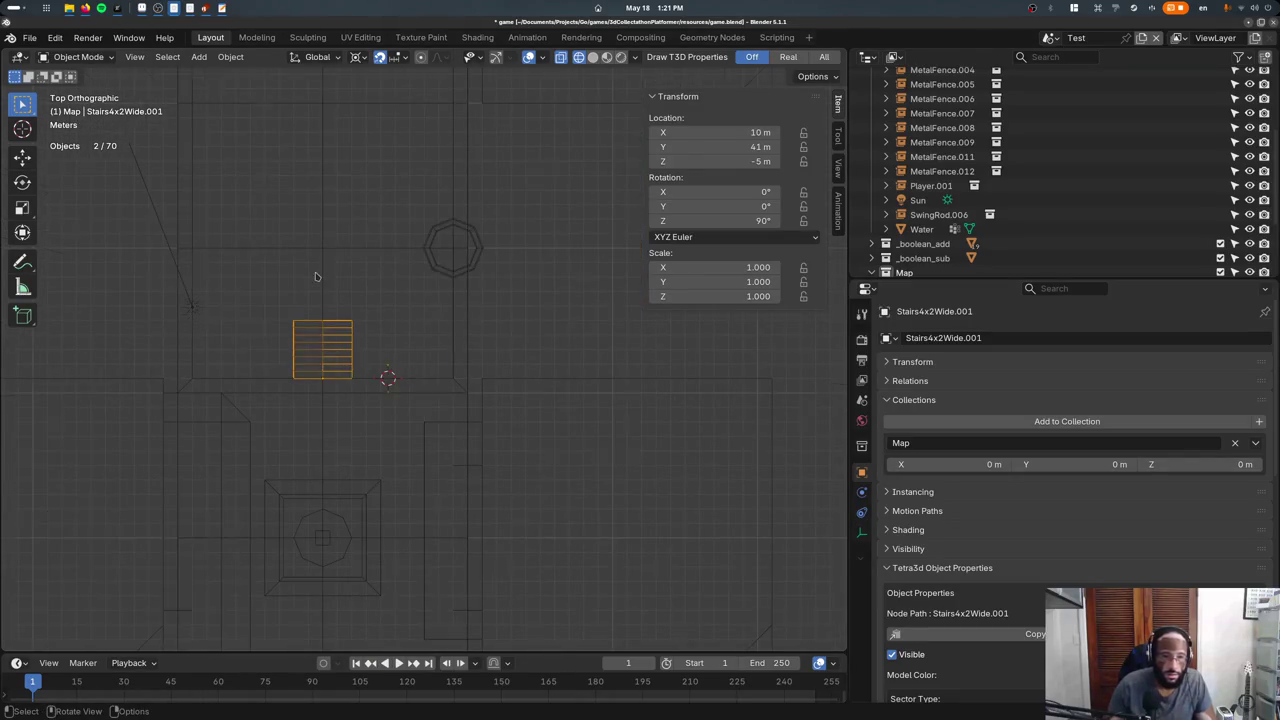
middle_click_drag(317, 277, 315, 276)
key("KP_Decimal")
Switch to material preview and raise the stairs 5 m along Z.
key("z")
left_click(343, 357)
mouse_move(343, 357)
middle_mouse_down()
mouse_move(228, 388)
mouse_move(260, 380)
middle_mouse_up()
type("gz5")
key("Return")
middle_click_drag(400, 400, 725, 630)
key("KP_Decimal")
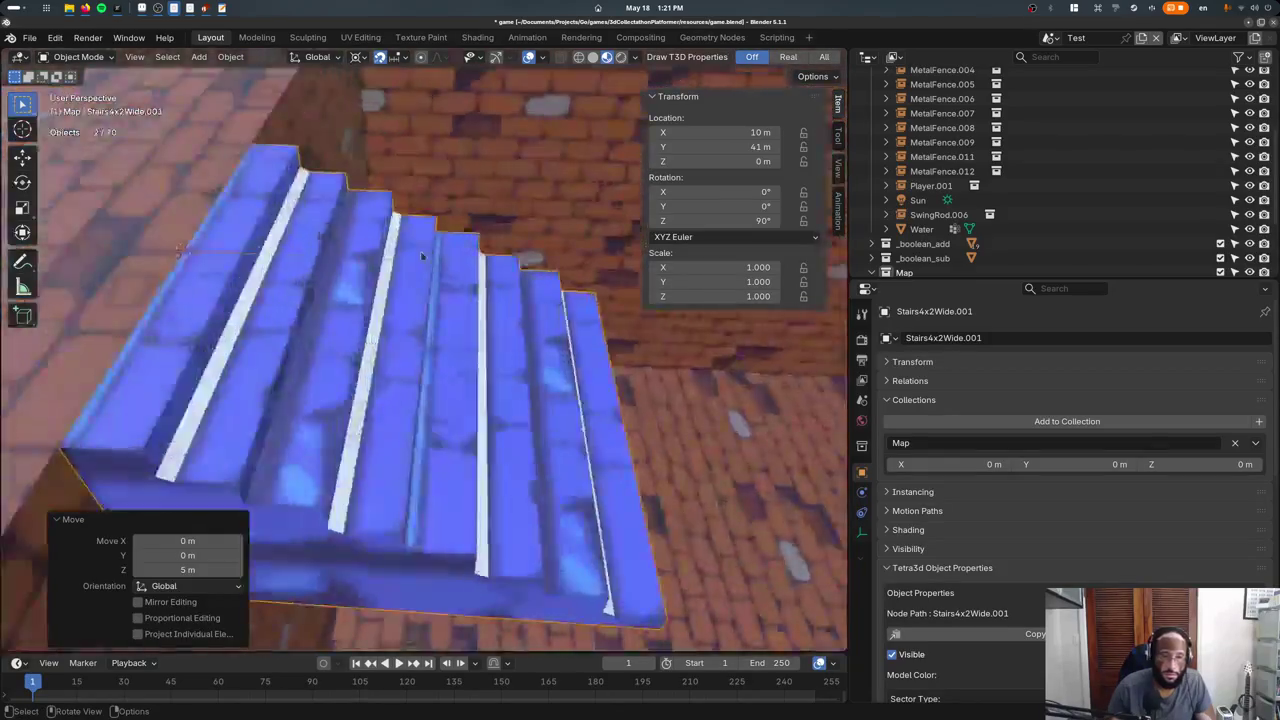
scroll(421, 256, "down", 4)
mouse_move(421, 256)
middle_mouse_down()
mouse_move(433, 310)
mouse_move(481, 280)
middle_mouse_up()
Save game.blend and open the Assets scene with Stairs4x2Wide selected.
key("ctrl+s")
left_click(1062, 37)
left_click(1080, 61)
scroll(481, 280, "up", 3)
scroll(481, 280, "down", 3)
left_click(455, 338)
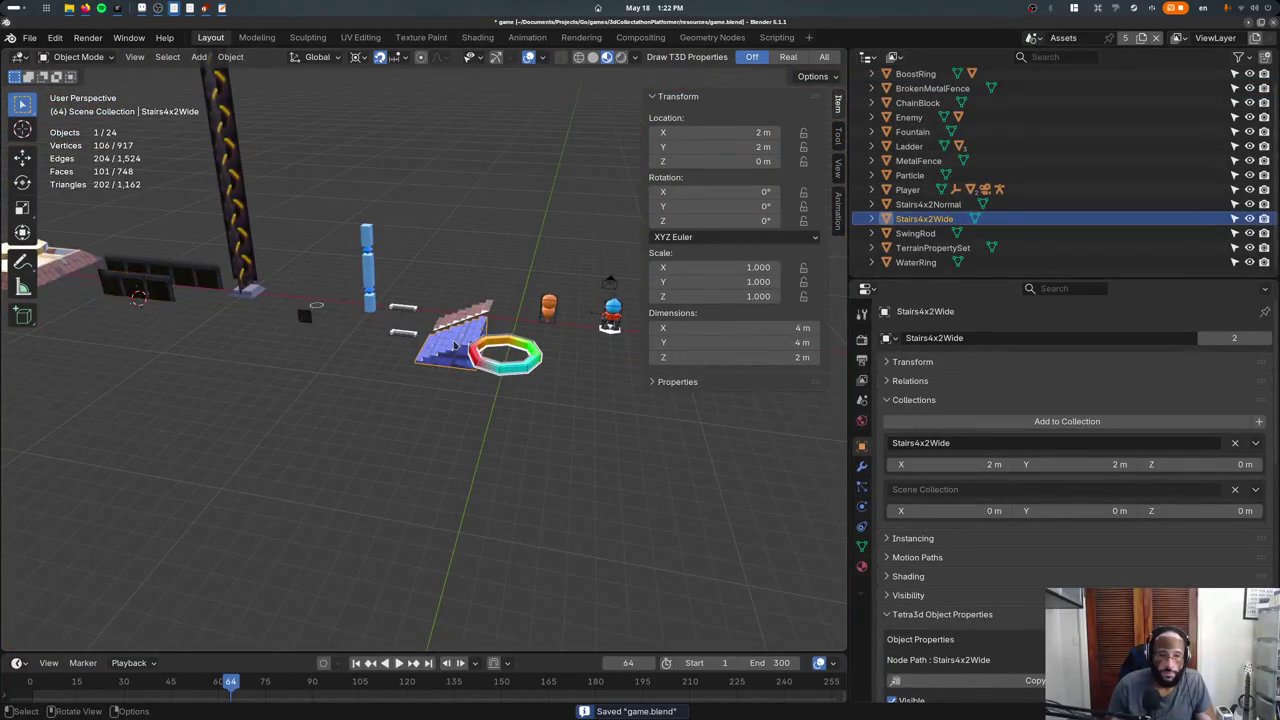
Duplicate the Stairs4x2Wide asset and place the copy at X 10, Y 15.
key("KP_7")
scroll(375, 373, "up", 3)
key("shift+z")
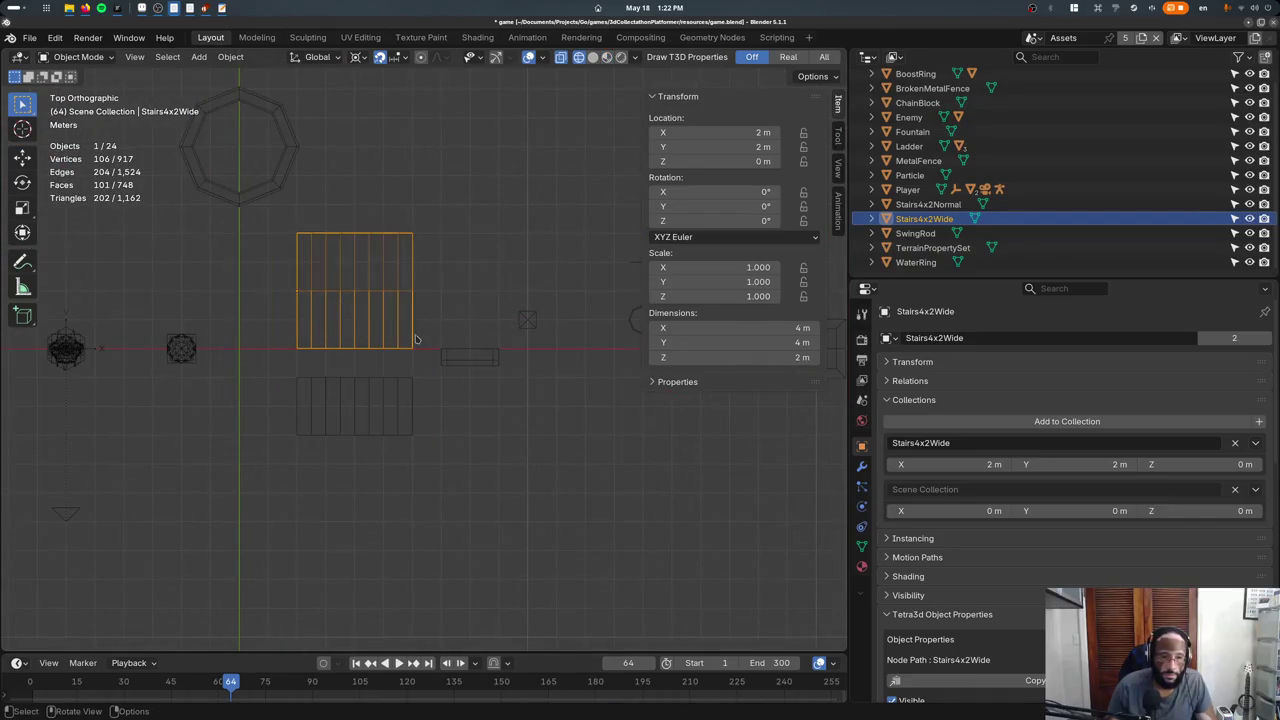
key("shift+d")
left_click(513, 199)
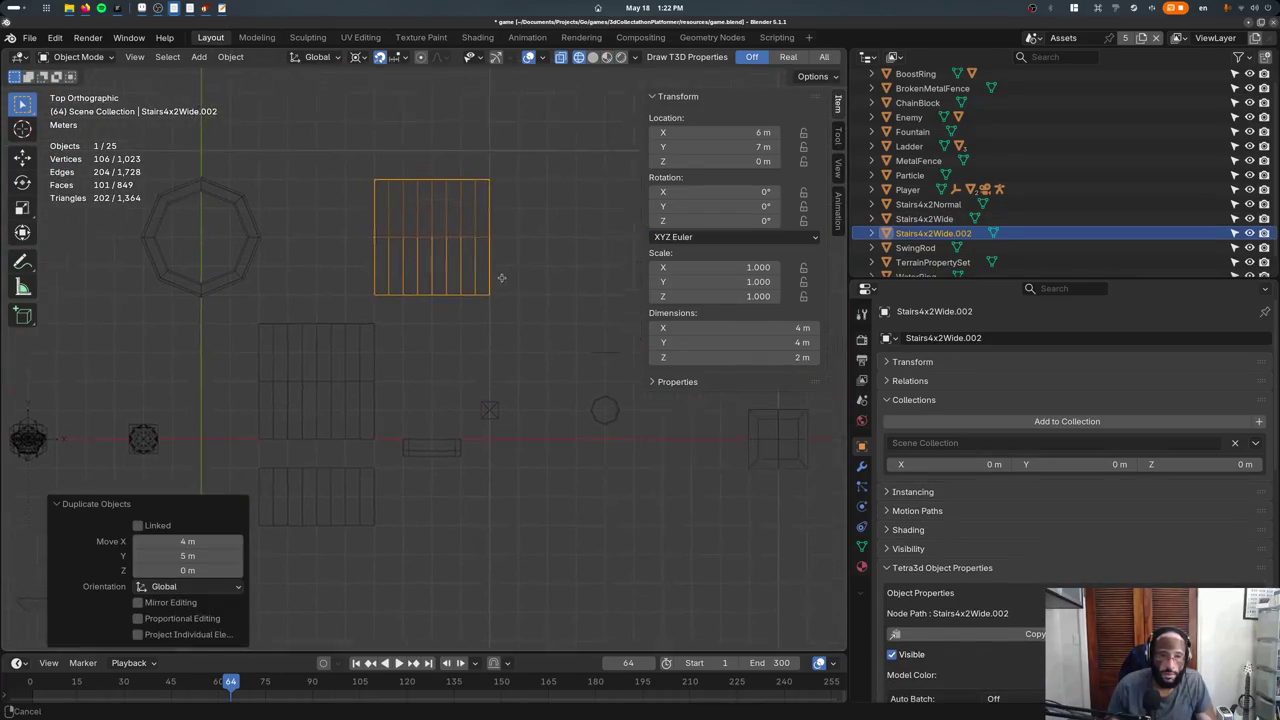
scroll(503, 274, "down", 2)
key("g")
left_click(556, 242)
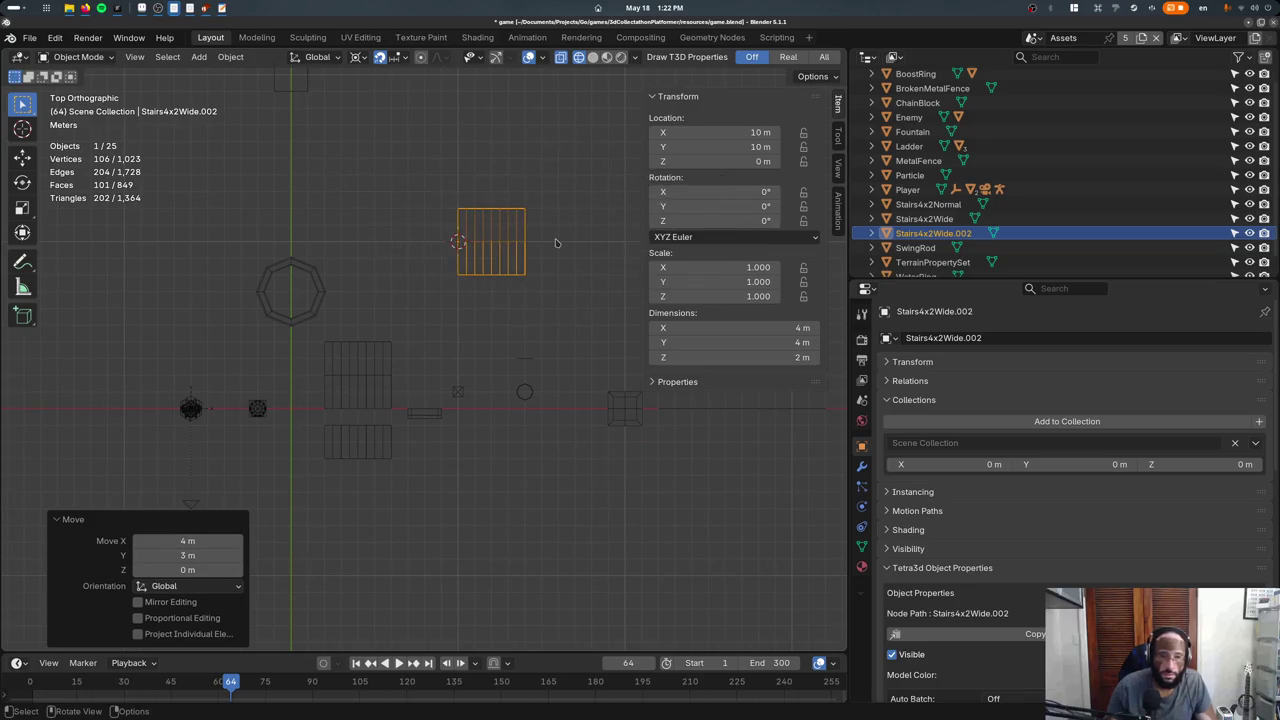
middle_click_drag(556, 242, 458, 328, "shift")
key("g")
left_click(453, 251)
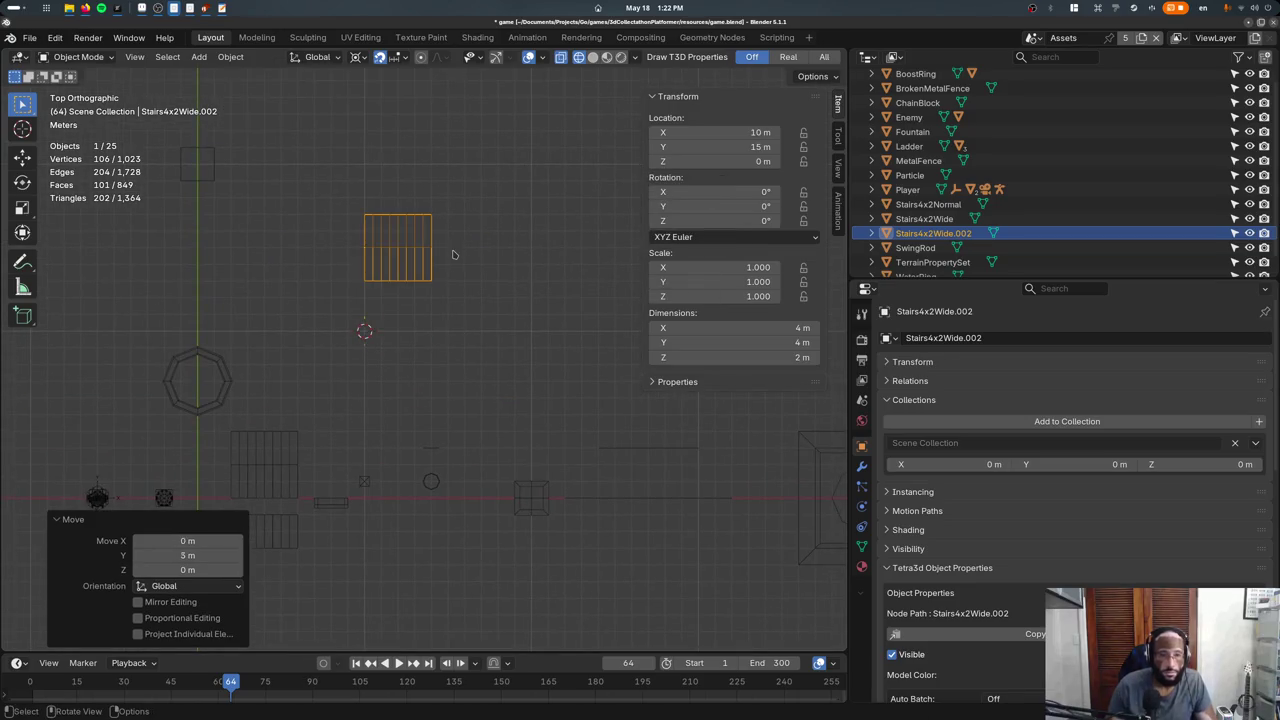
Try scaling the duplicate's mesh along Y, then undo the stretches.
key("Tab")
key("Tab")
key("Tab")
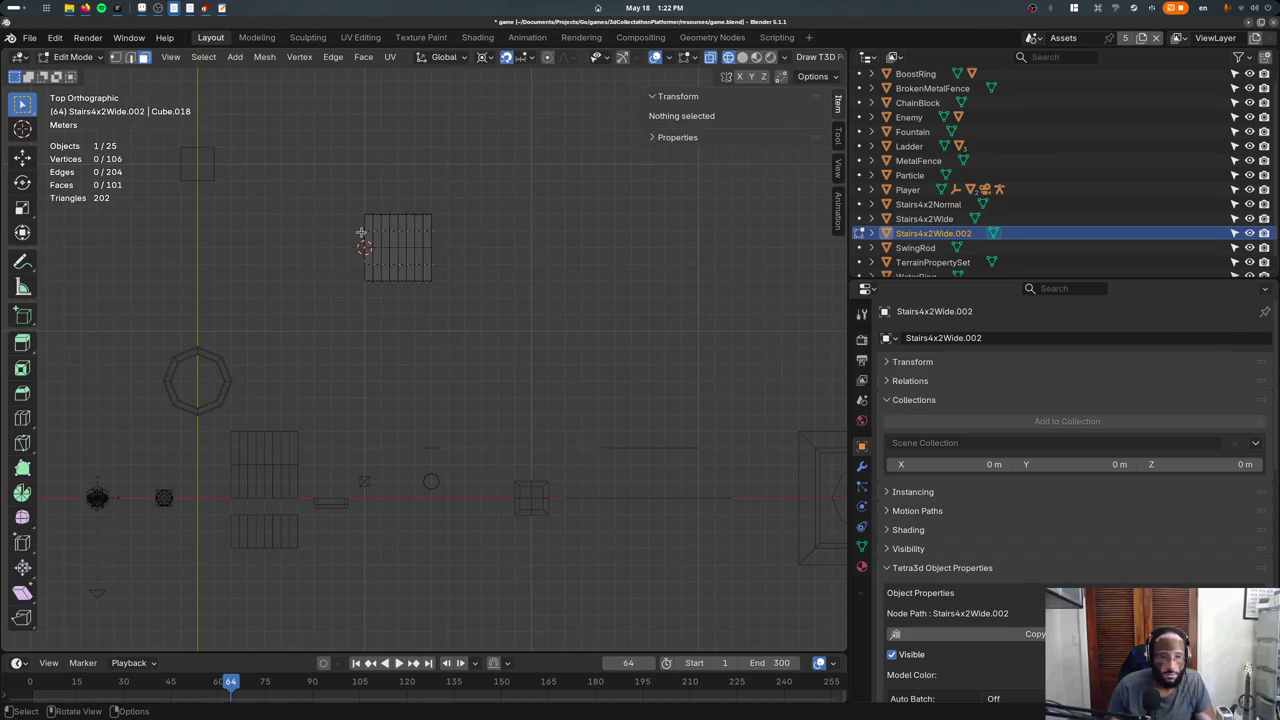
key("a")
key("s")
key("y")
key("2")
key("Return")
key("s")
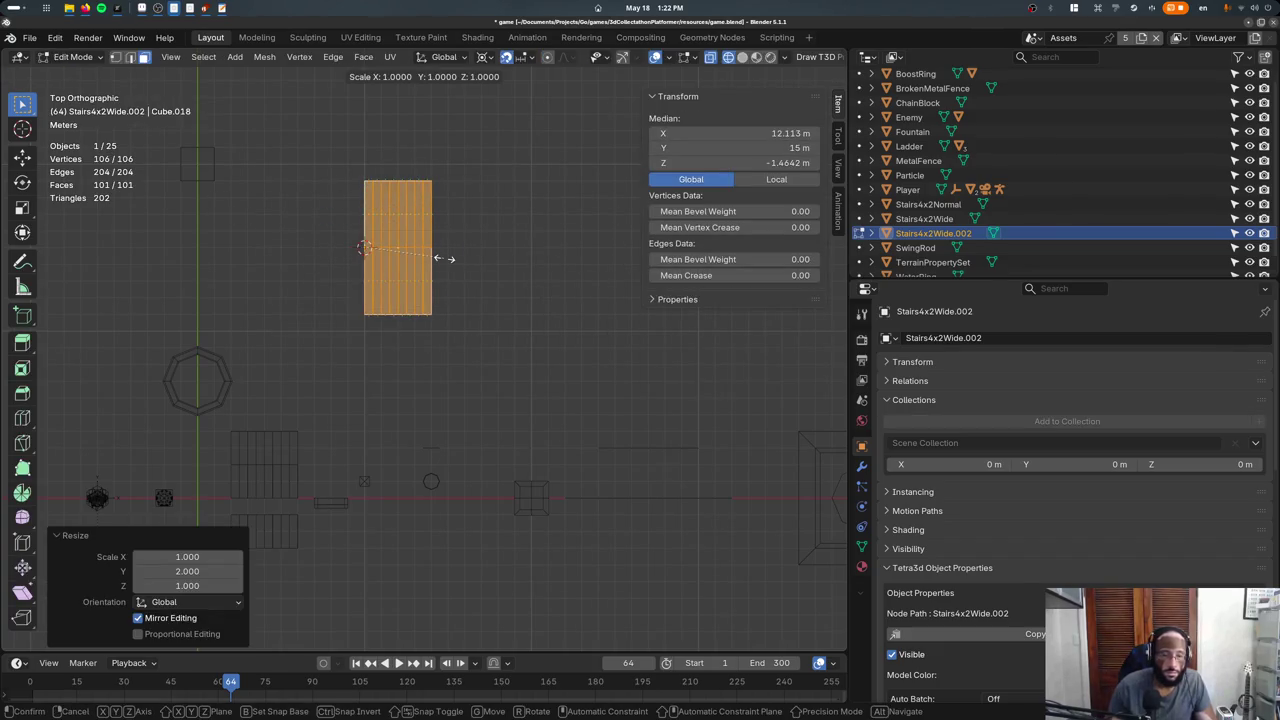
key("y")
left_click(450, 300)
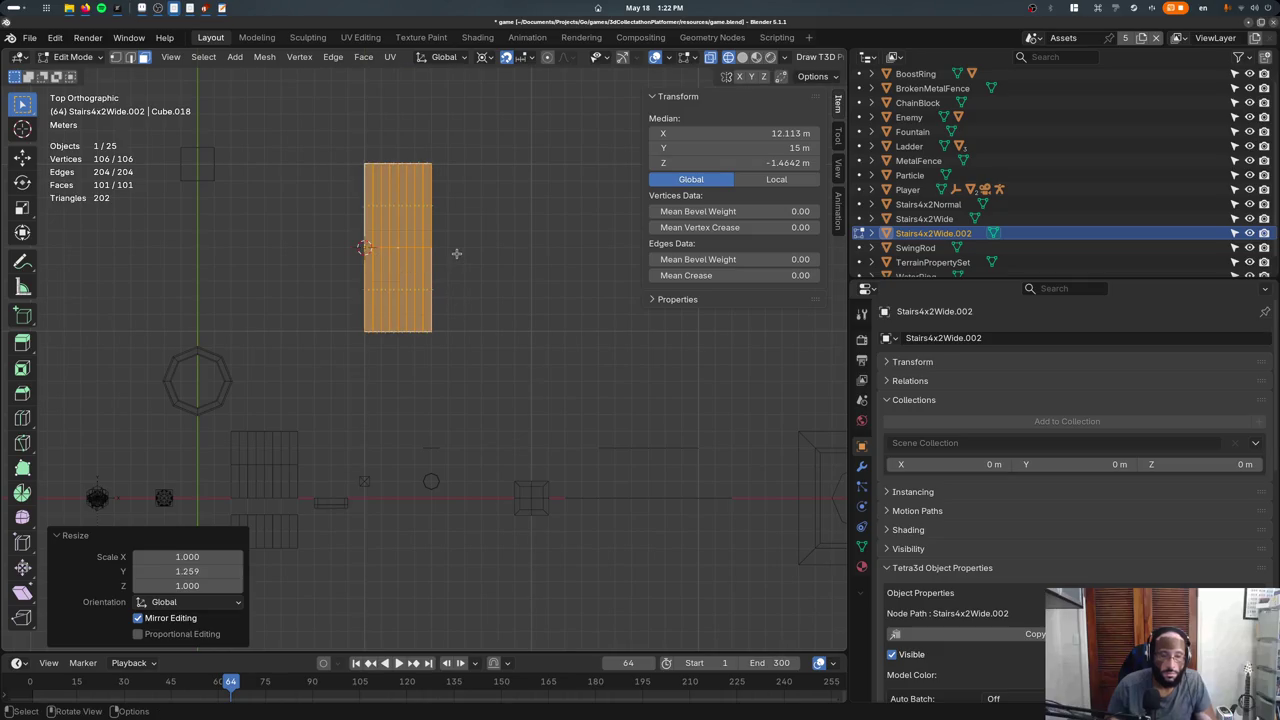
key("ctrl+z")
key("ctrl+z")
key("s")
key("Escape")
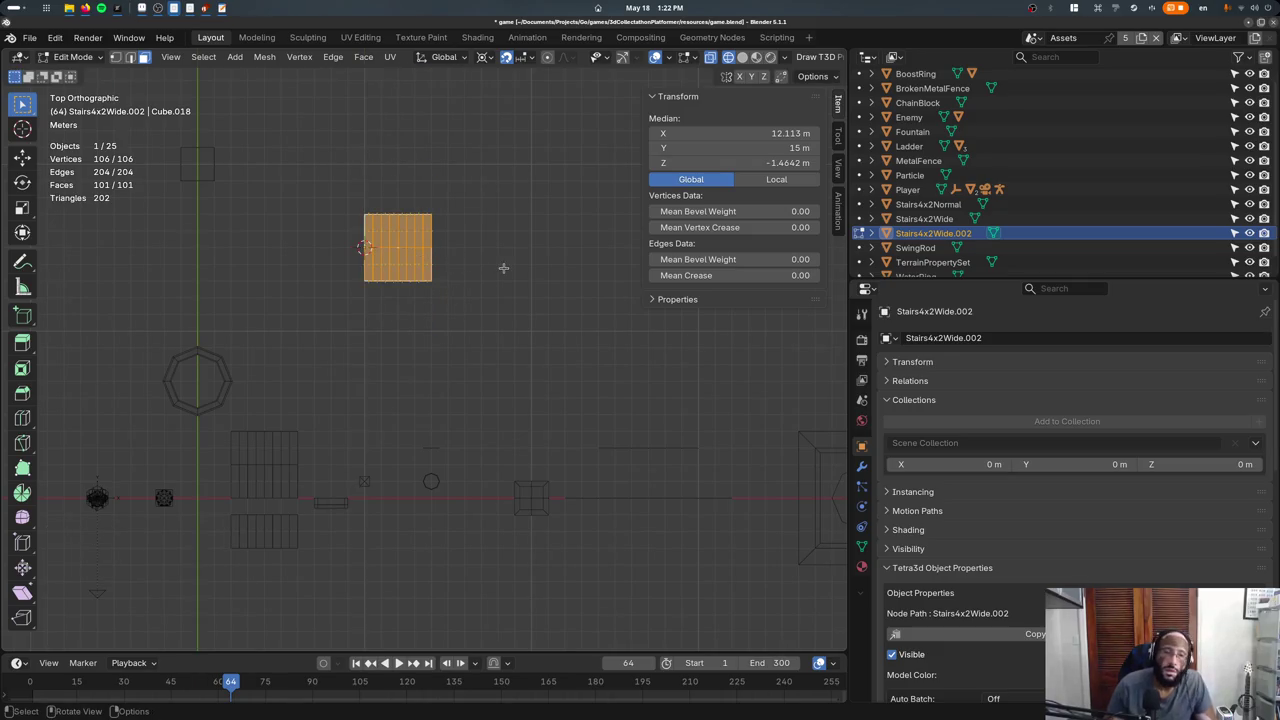
Stretch the stairs mesh to 10 m along Y (scale 0.5, then 5) and start renaming it Stairs4x10.
type("sy0.5")
key("Return")
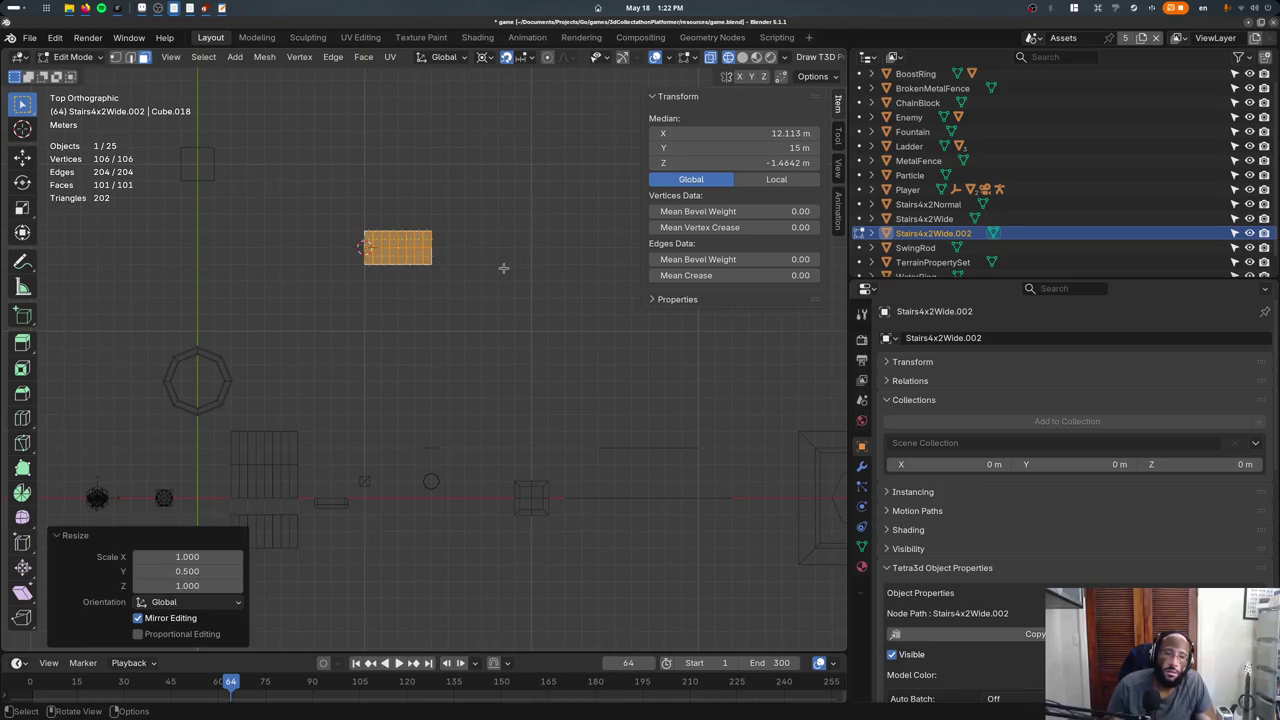
type("sy5")
key("Return")
key("Tab")
mouse_move(503, 268)
middle_mouse_down()
mouse_move(433, 342)
mouse_move(823, 433)
middle_mouse_up()
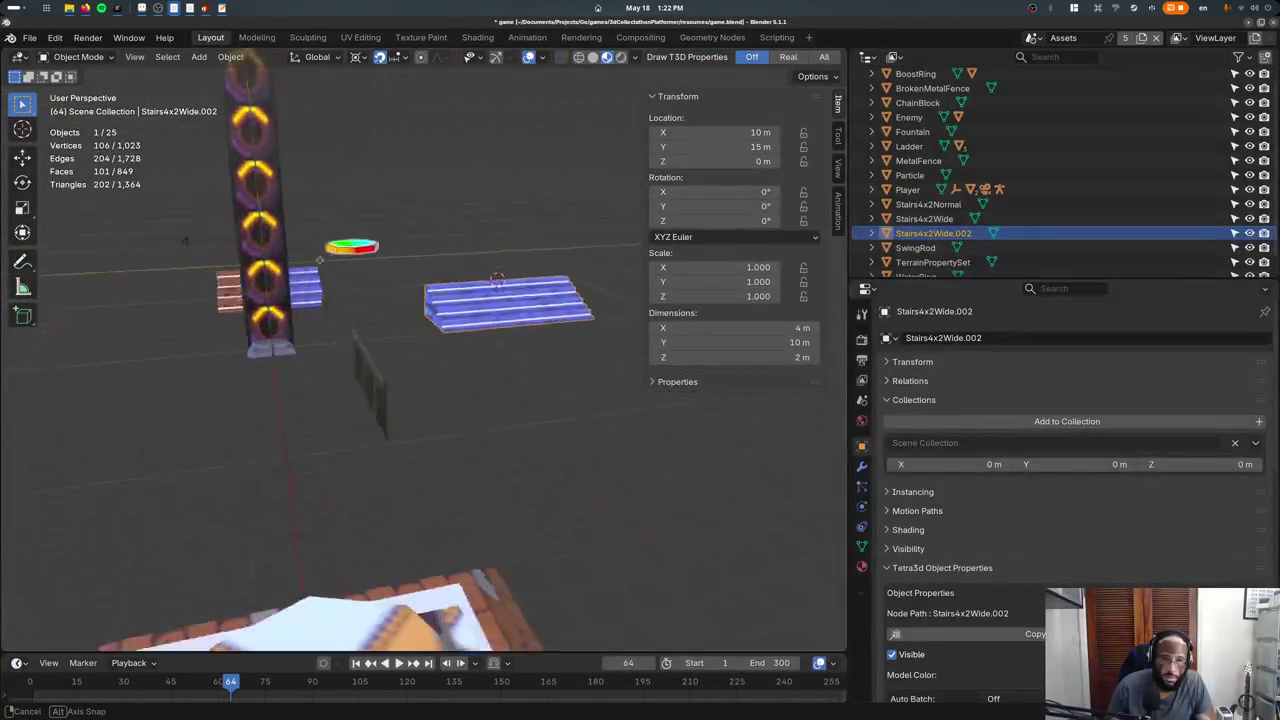
left_click(942, 339)
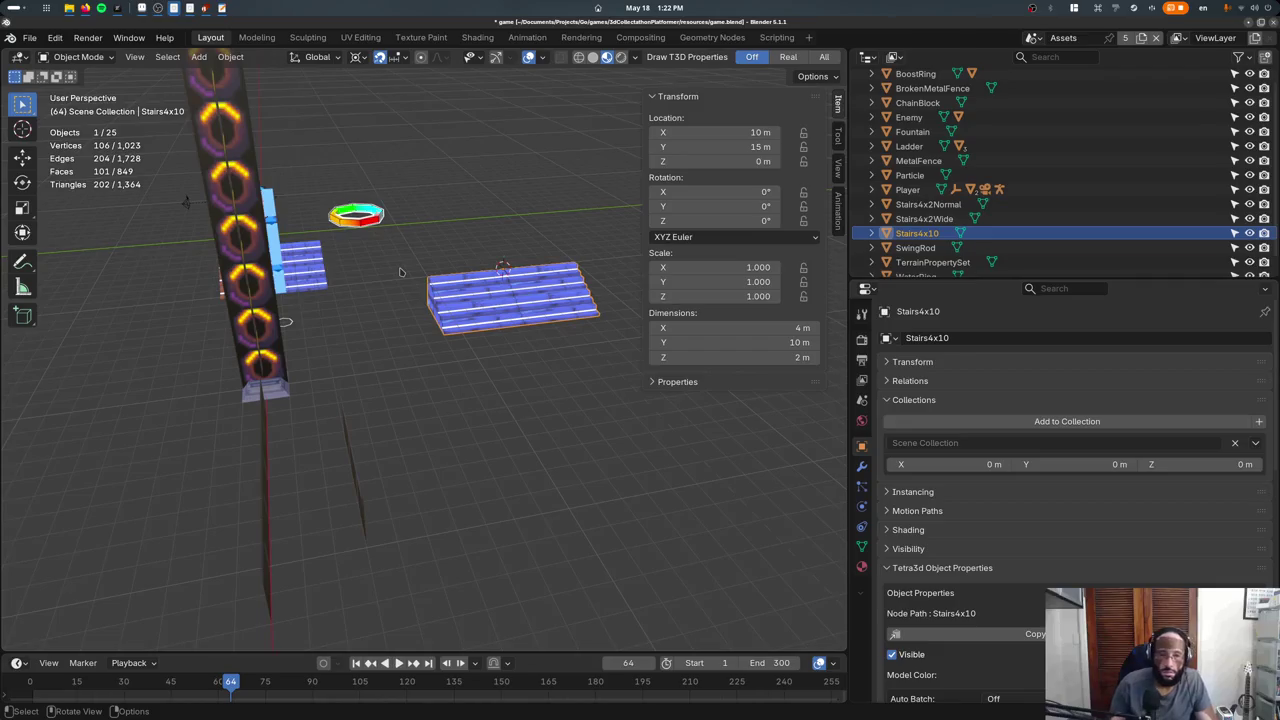
Confirm the stairs' new name Stairs10x2 and view the assets from front in perspective.
key("KP_3")
scroll(645, 337, "up", 1)
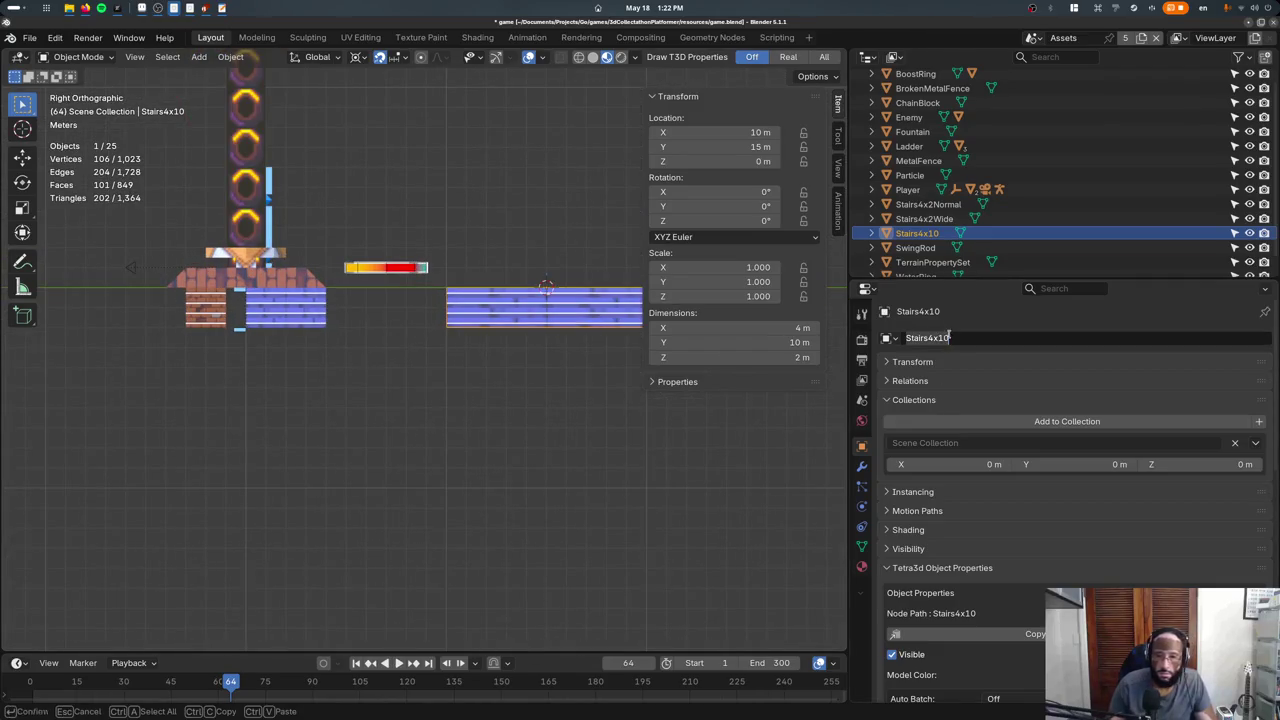
type("x2")
key("Return")
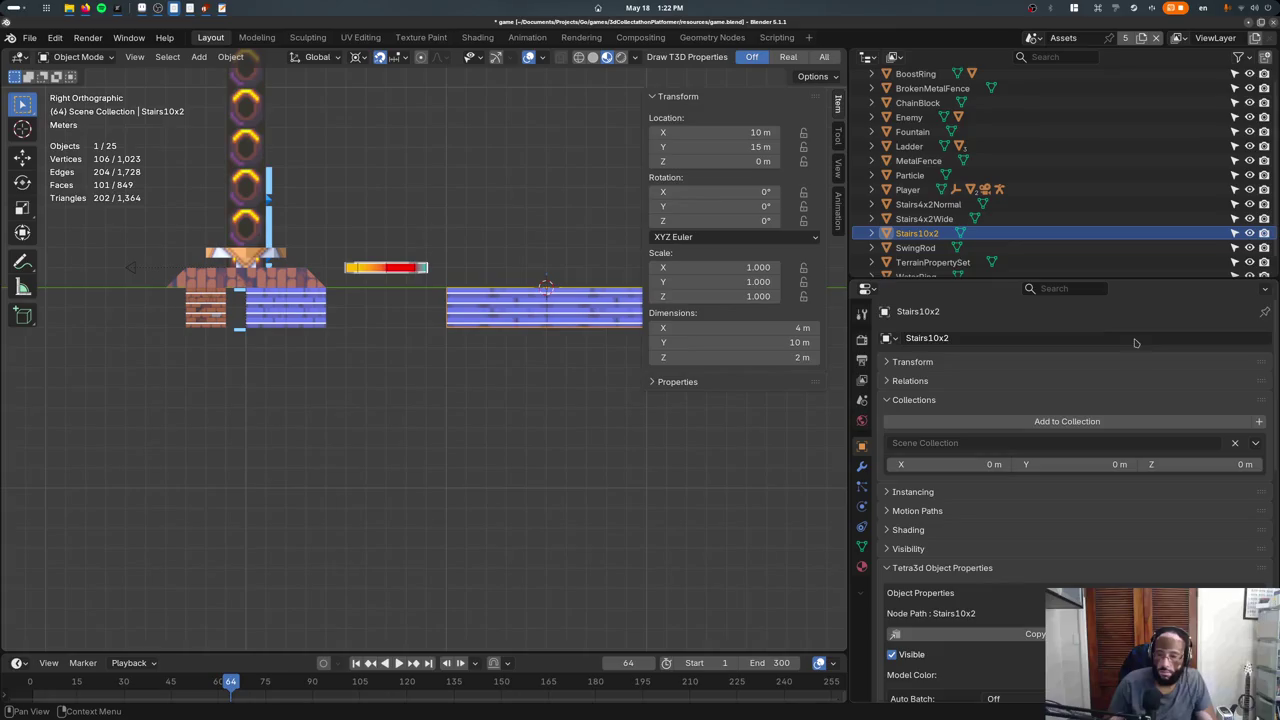
key("KP_1")
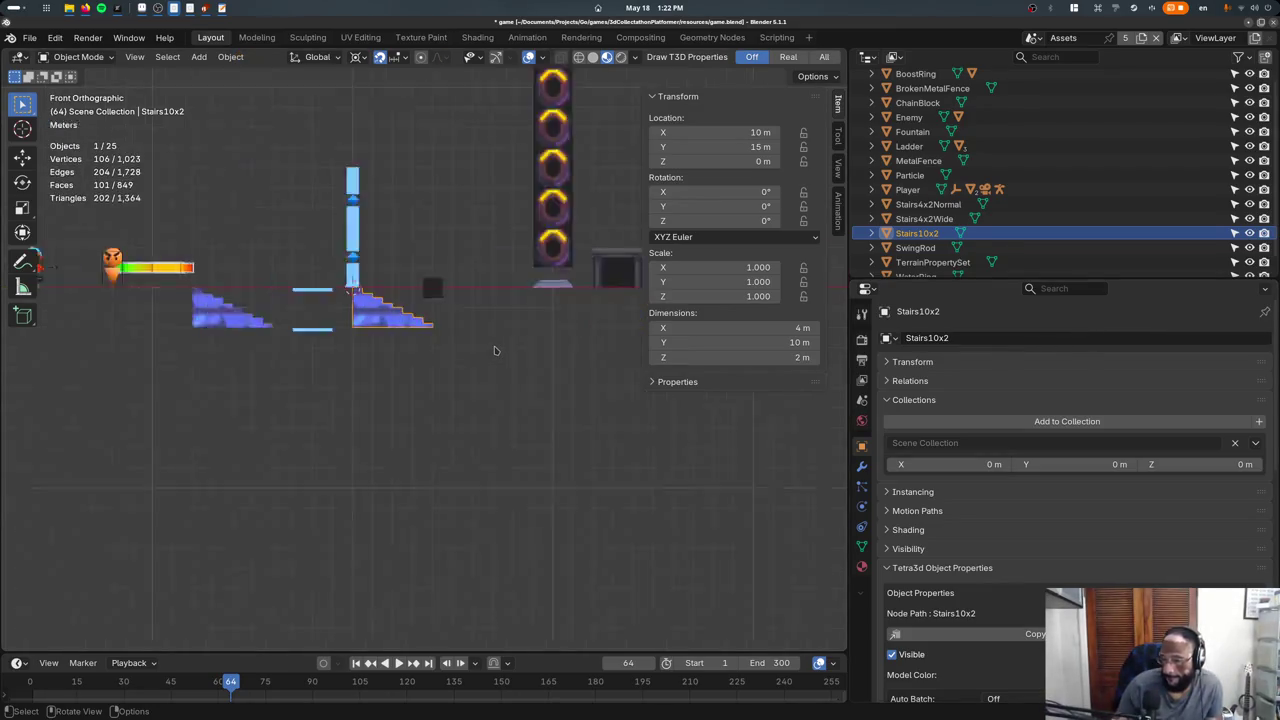
key("KP_8")
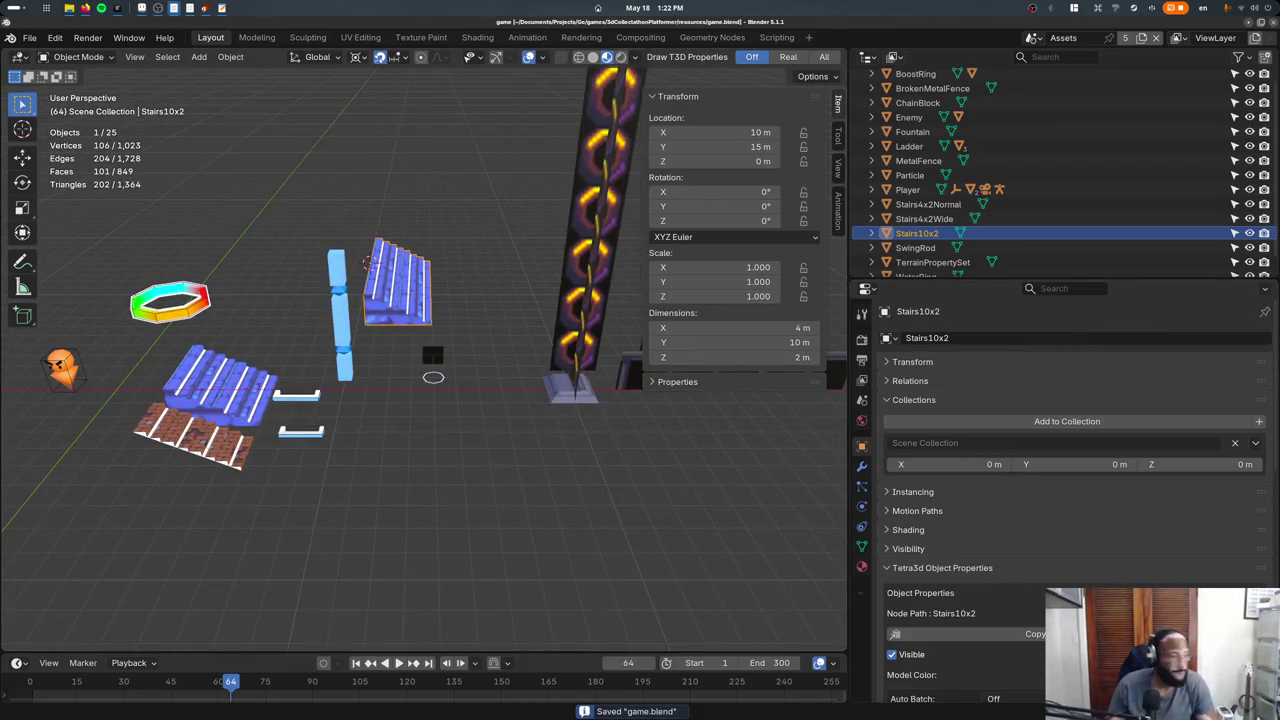
key("super")
key("super")
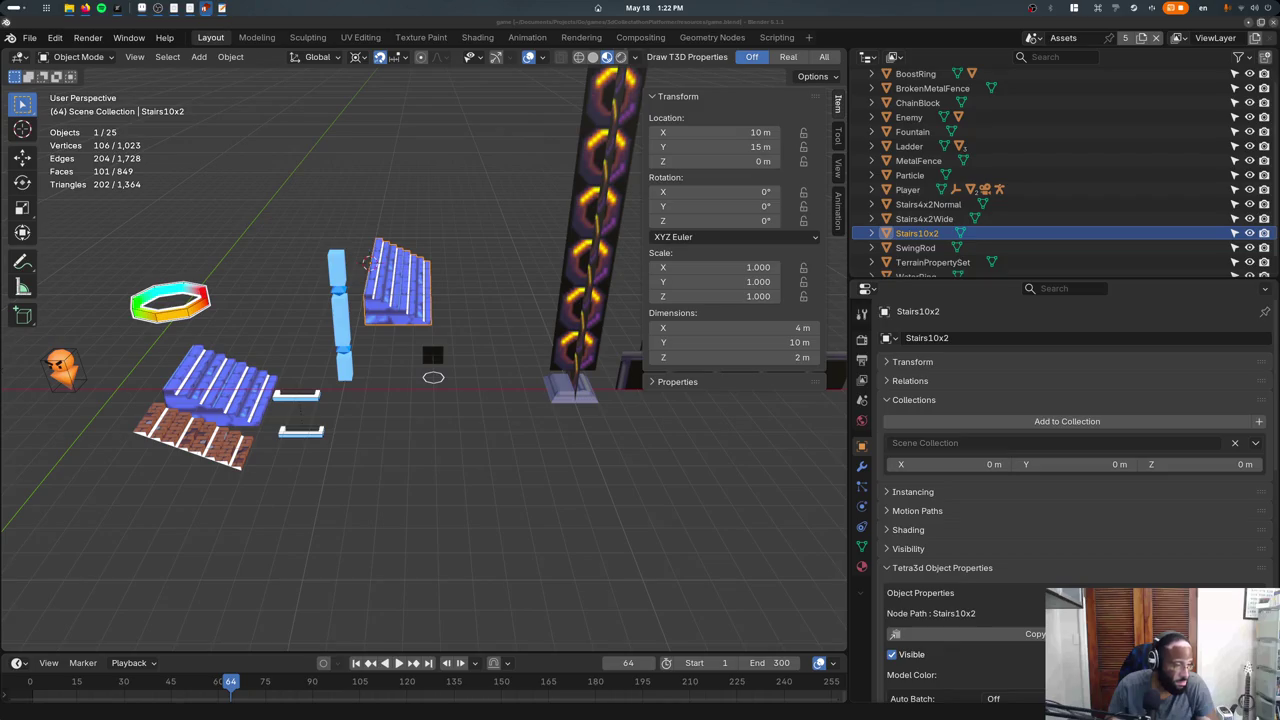
Put Stairs10x2 into a new Stairs10x2 collection, set its offset from the cursor, and save.
left_click(477, 285)
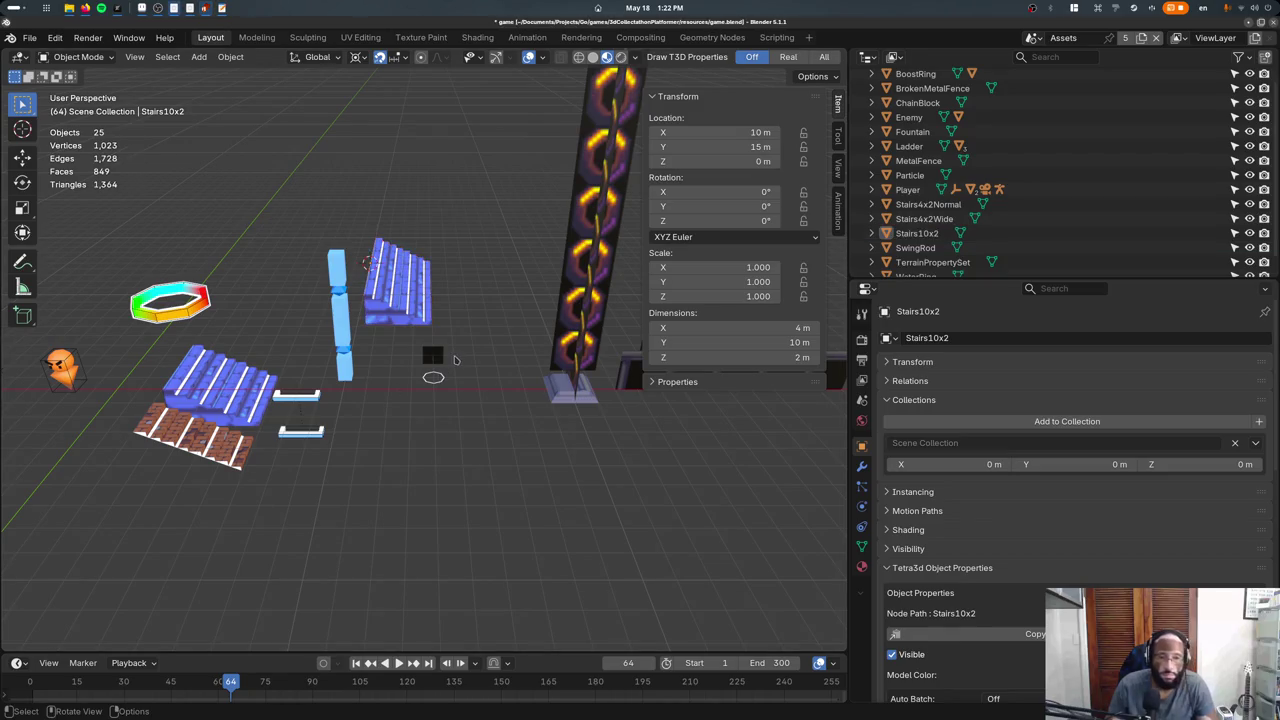
left_click(426, 300)
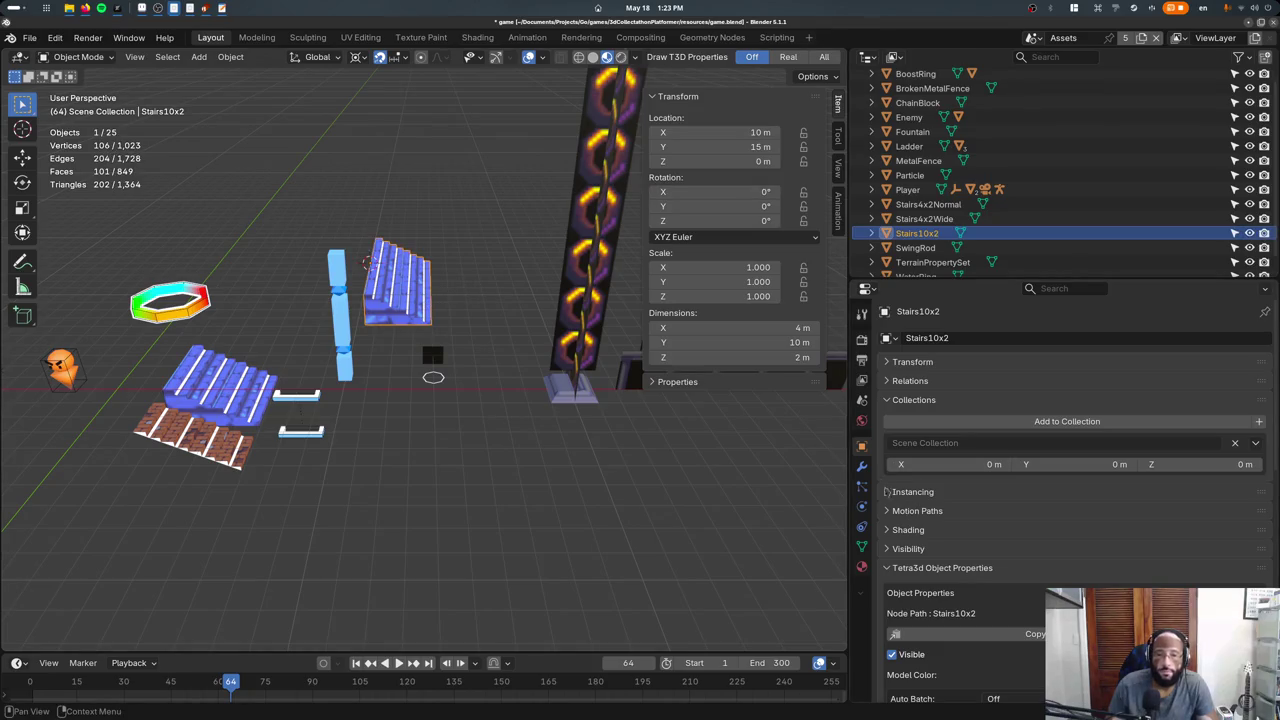
left_click(1259, 422)
double_click(974, 443)
type("Stairs10x2")
key("Return")
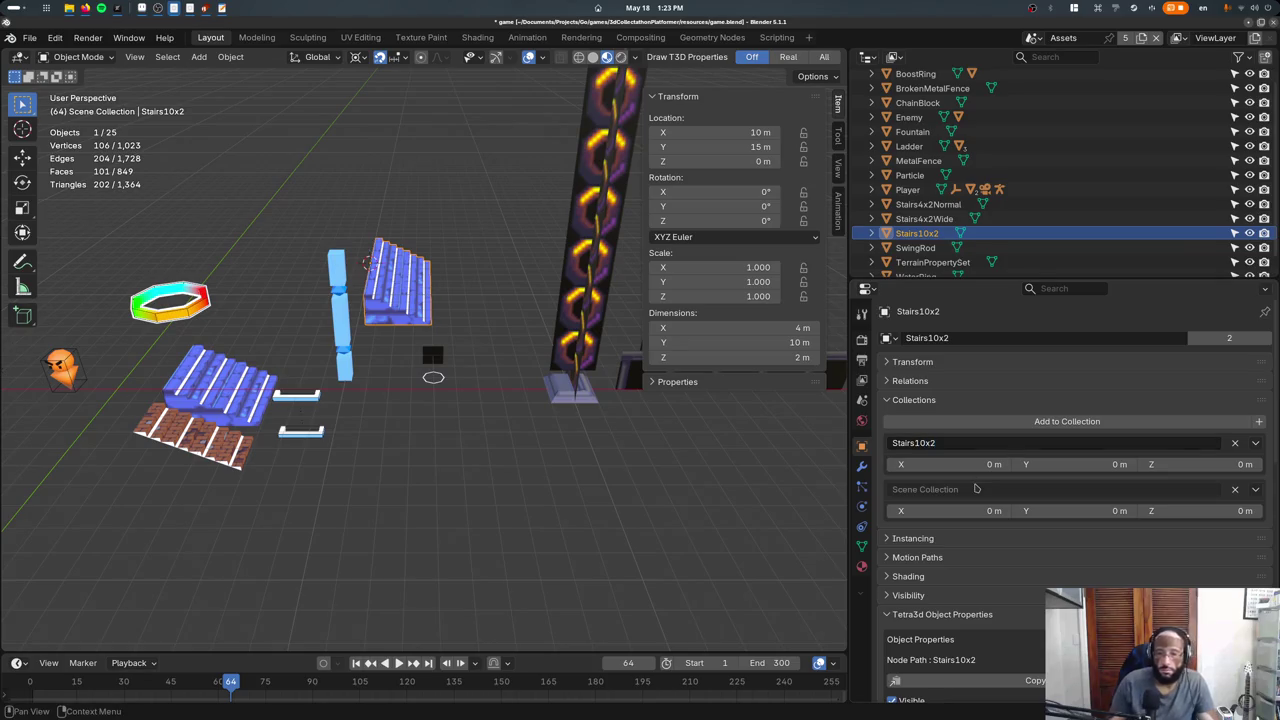
left_click(1255, 443)
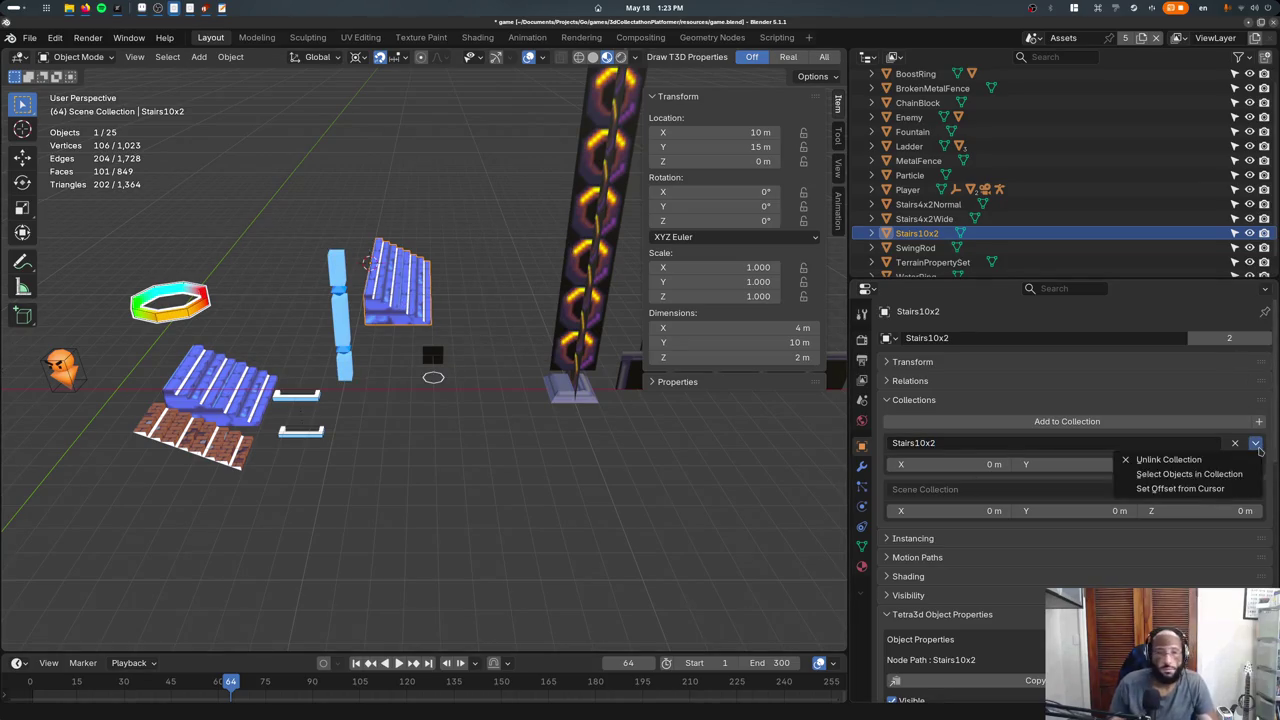
left_click(1229, 490)
key("ctrl+s")
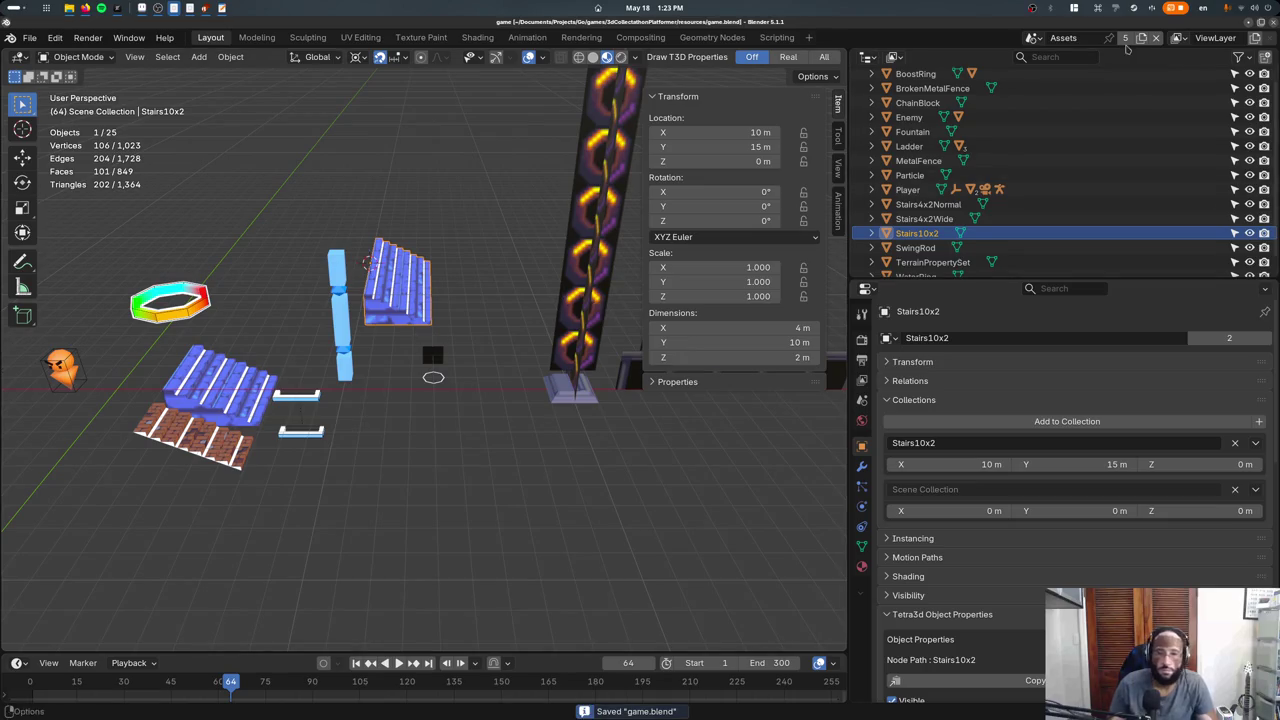
Switch to the Test scene and delete the old stairs object.
left_click(1035, 42)
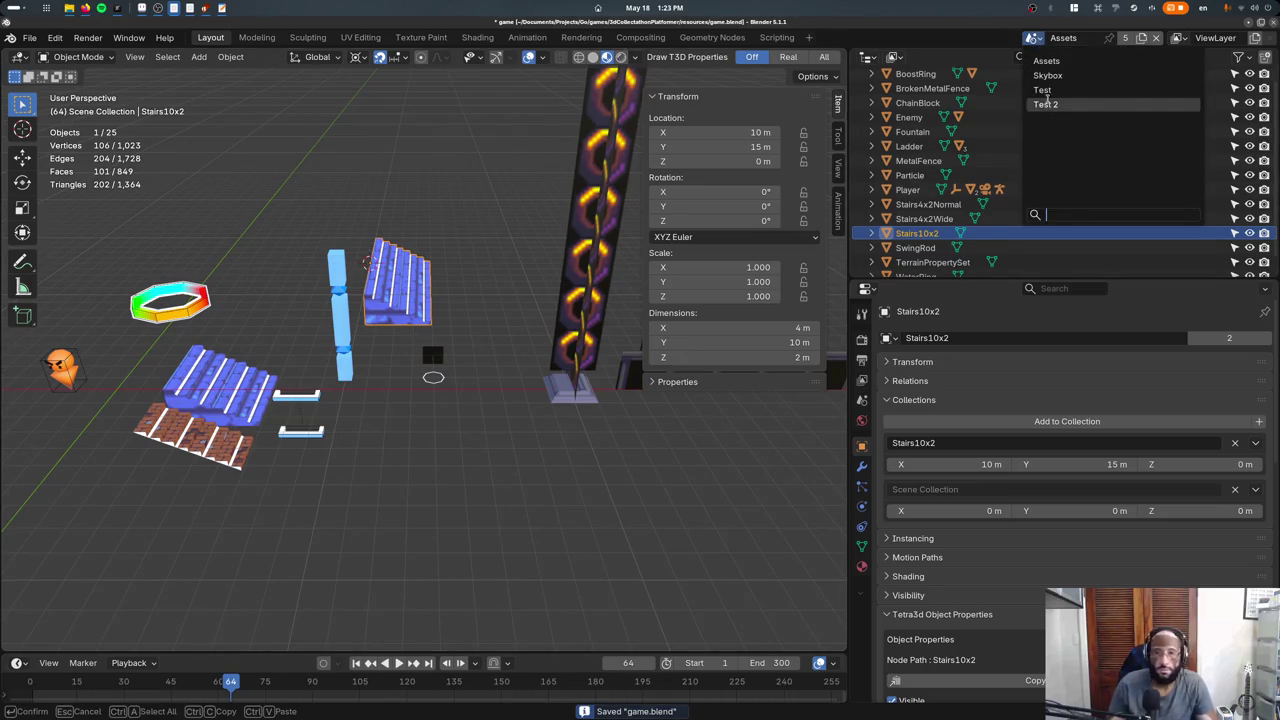
left_click(1045, 101)
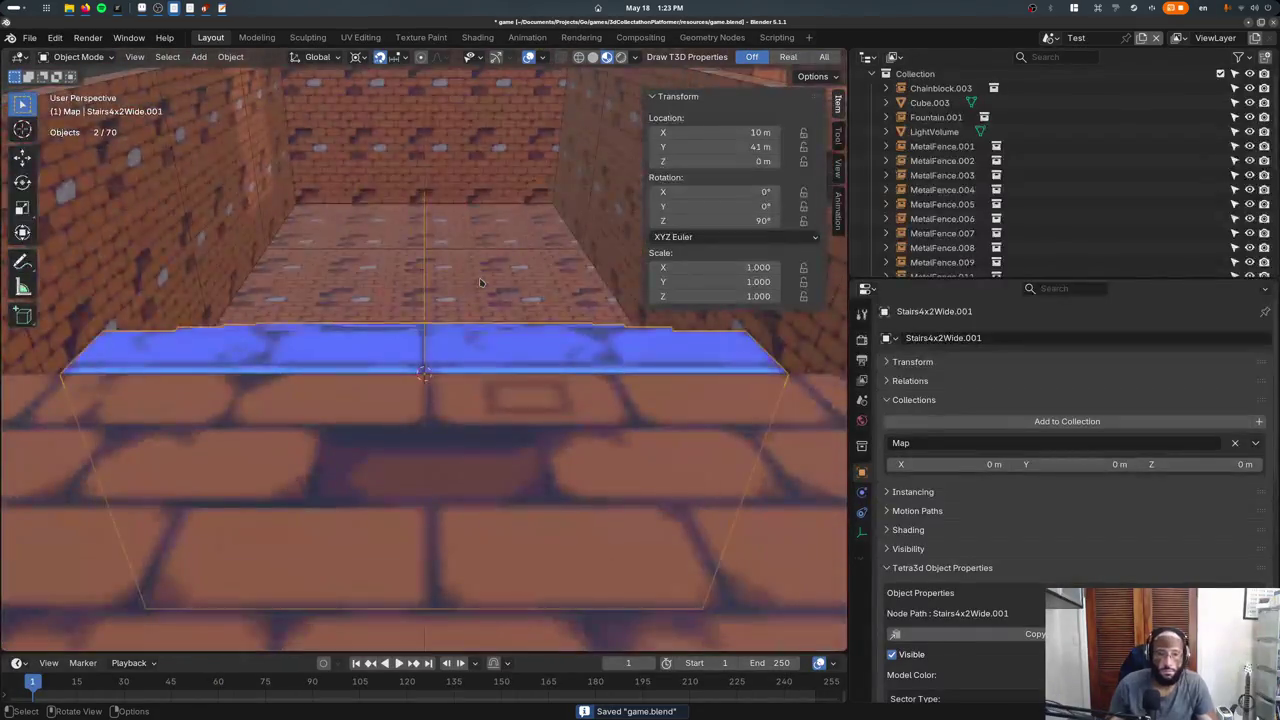
key("KP_Decimal")
key("shift+s")
key("Escape")
key("Delete")
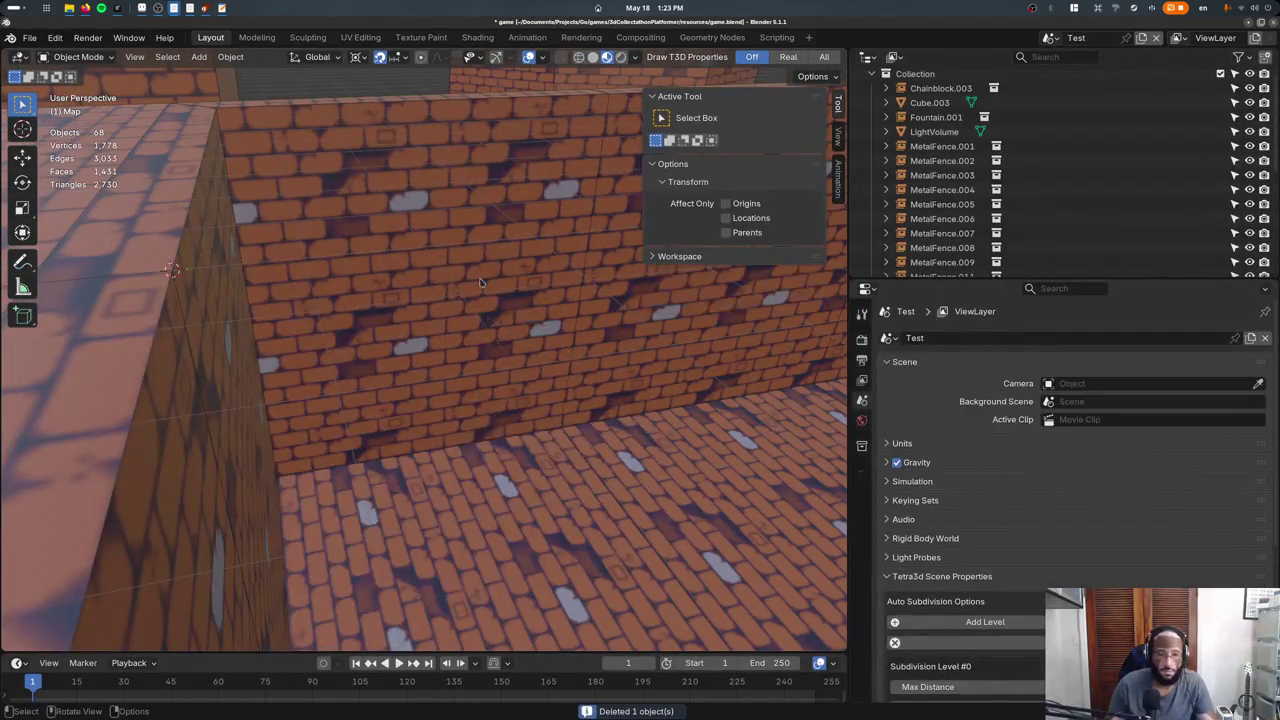
Add a Stairs10x2 collection instance and rotate it 90° around Z.
key("F3")
type("sad")
key("BackSpace")
key("BackSpace")
key("BackSpace")
type("add coll")
key("Return")
type("stairs")
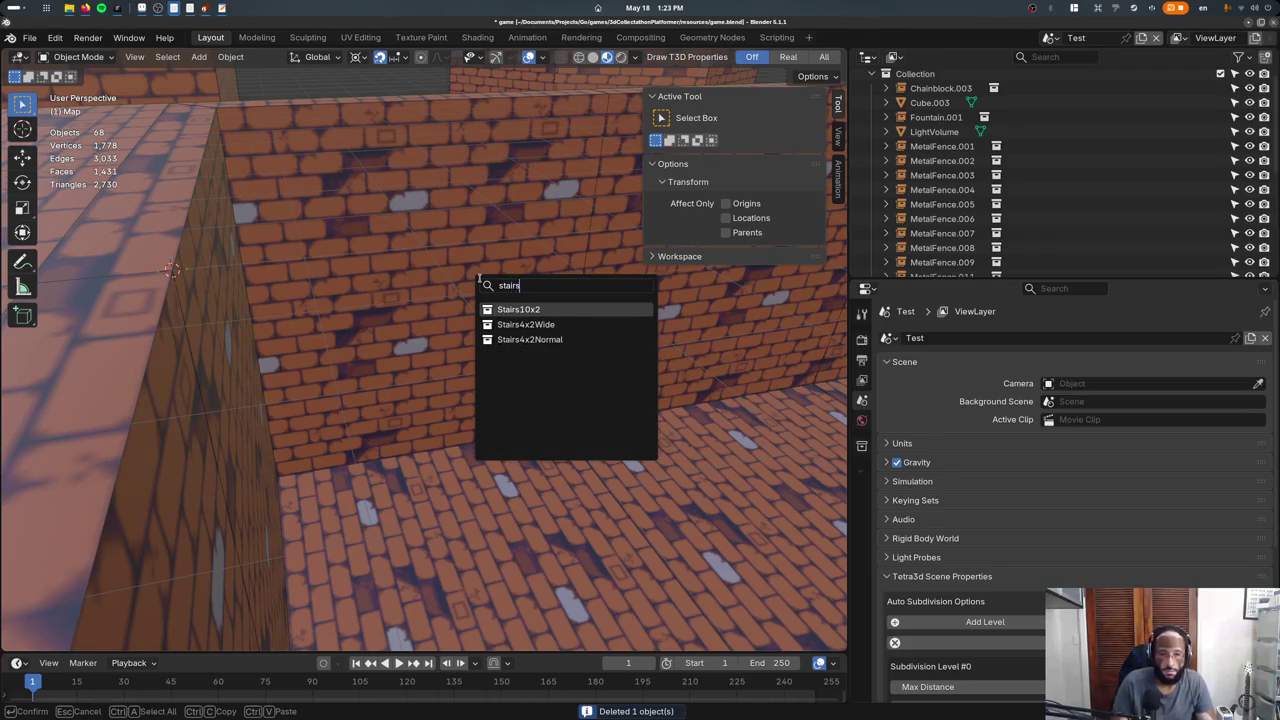
key("Return")
type("rz")
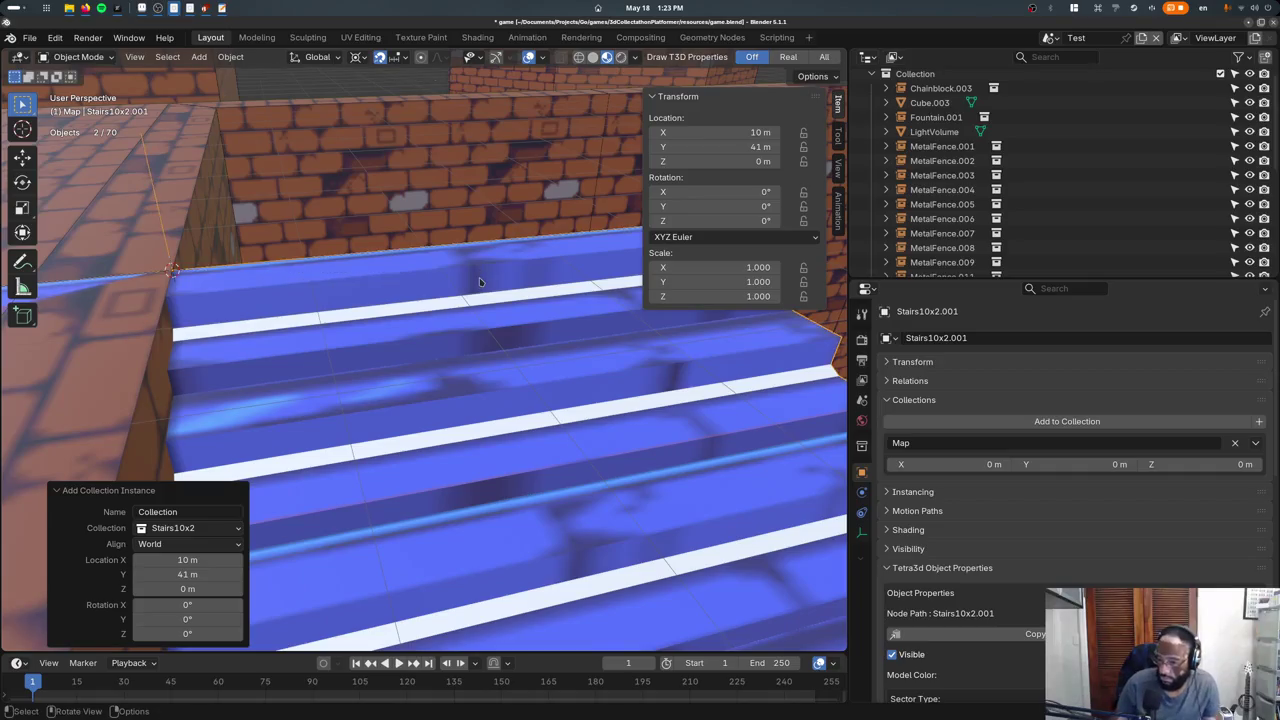
type("90")
key("Return")
Check the instance from top and side views, leaving it at X 10 m.
scroll(479, 278, "down", 5)
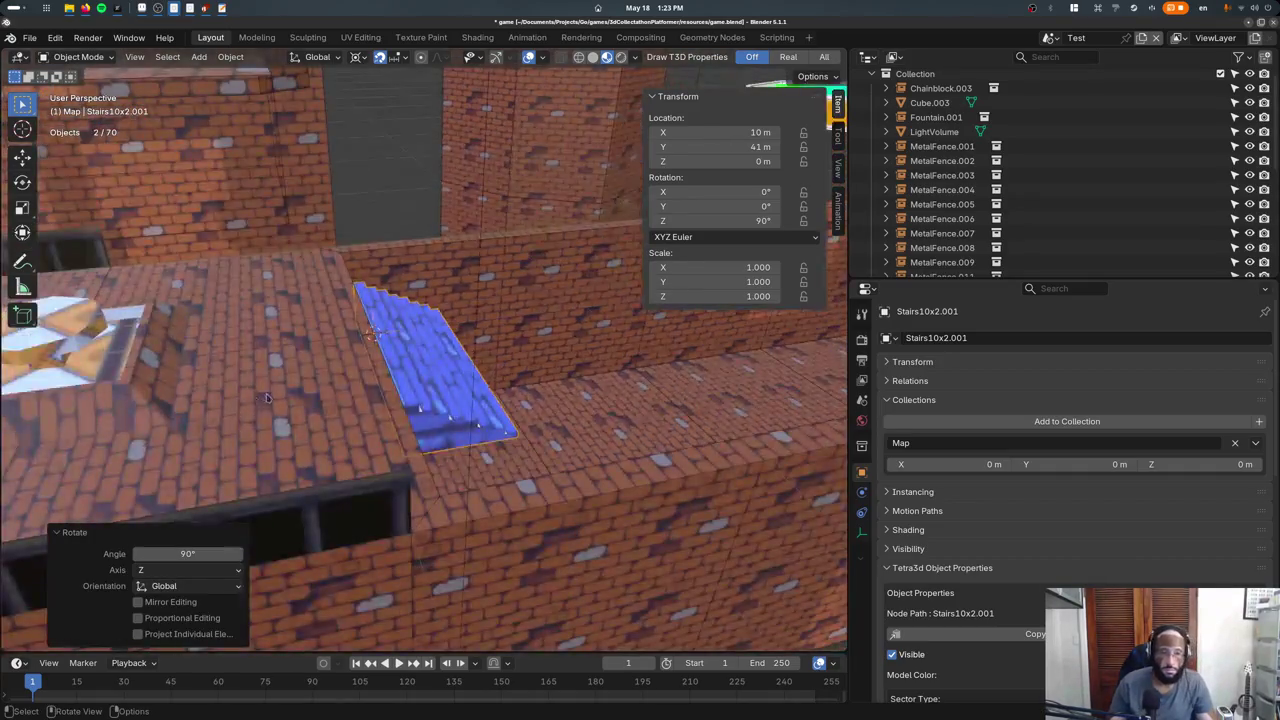
middle_click_drag(420, 330, 354, 413)
key("KP_7")
key("g")
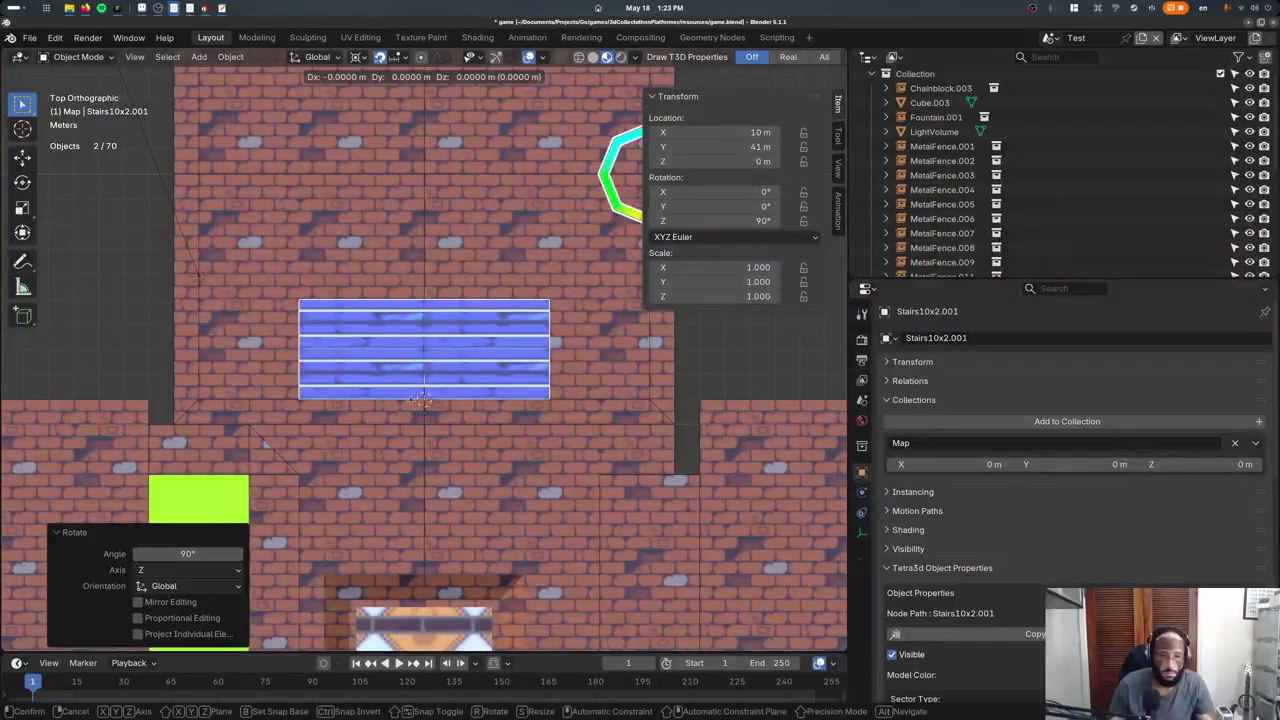
right_click(297, 402)
scroll(443, 418, "down", 3)
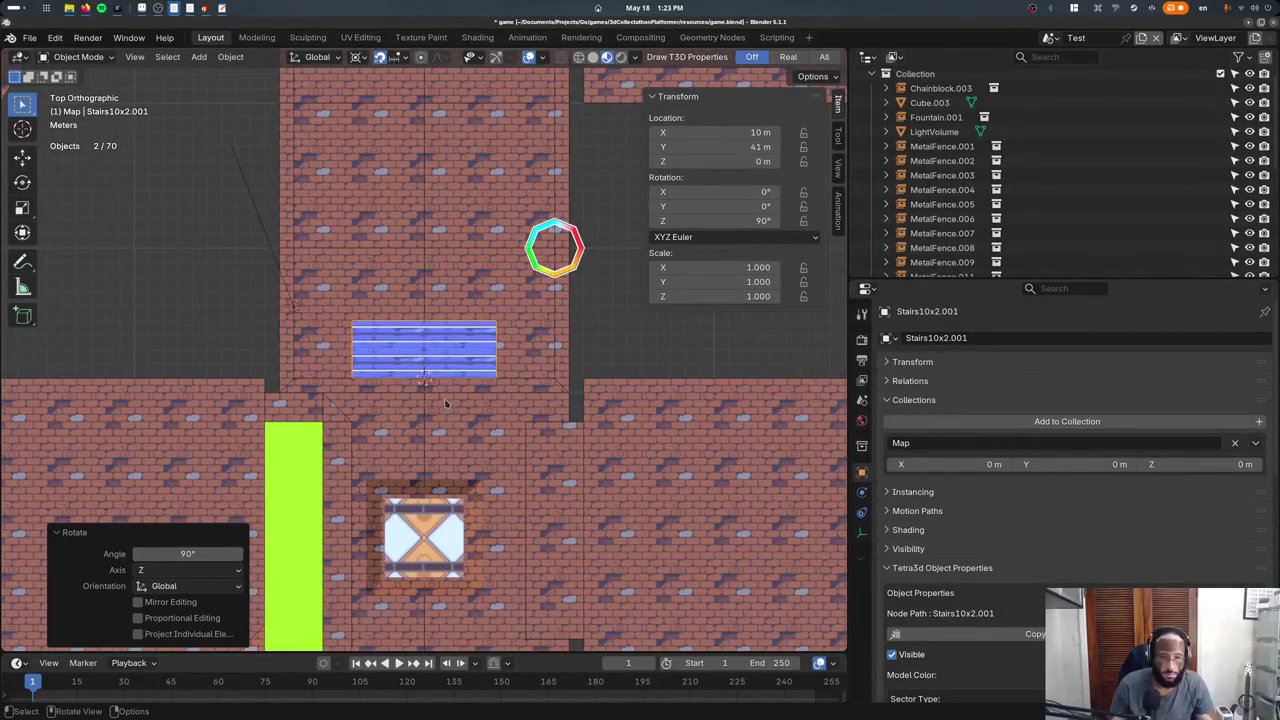
middle_click_drag(446, 403, 284, 289)
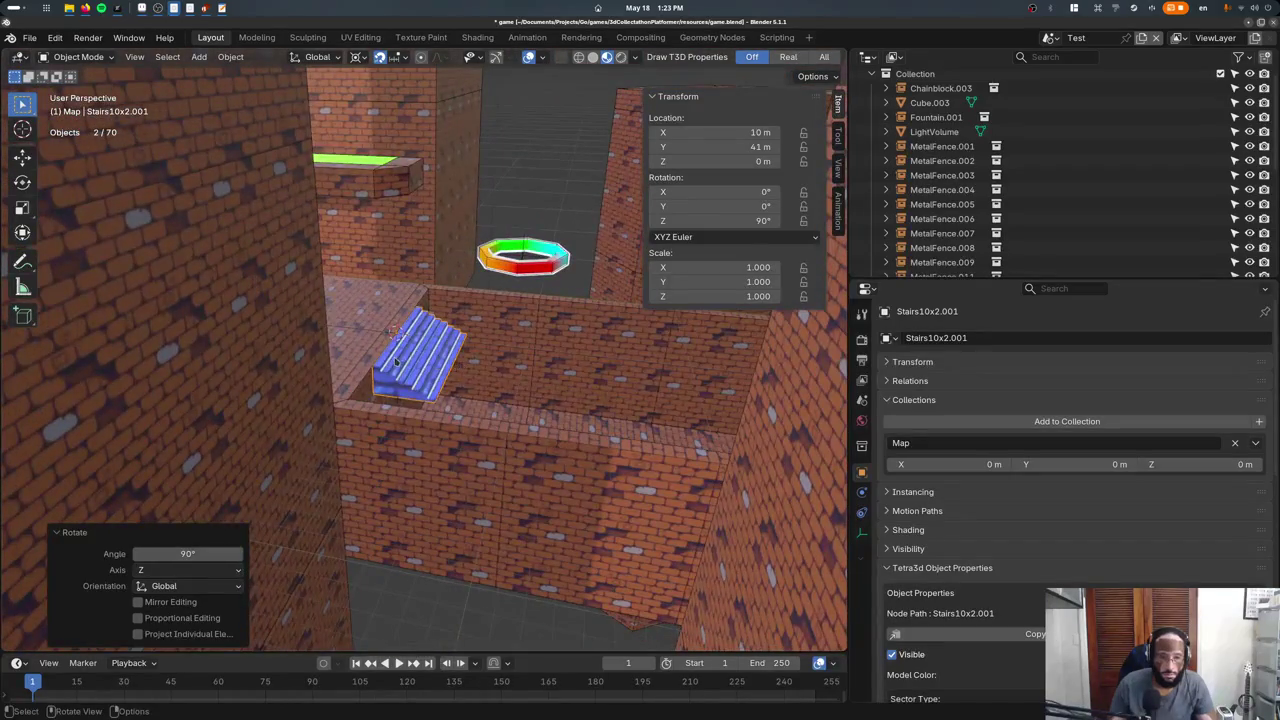
key("KP_3")
Place linked copies of the stairs stepping down into a staircase, and save the file.
key("shift+z")
key("shift+d")
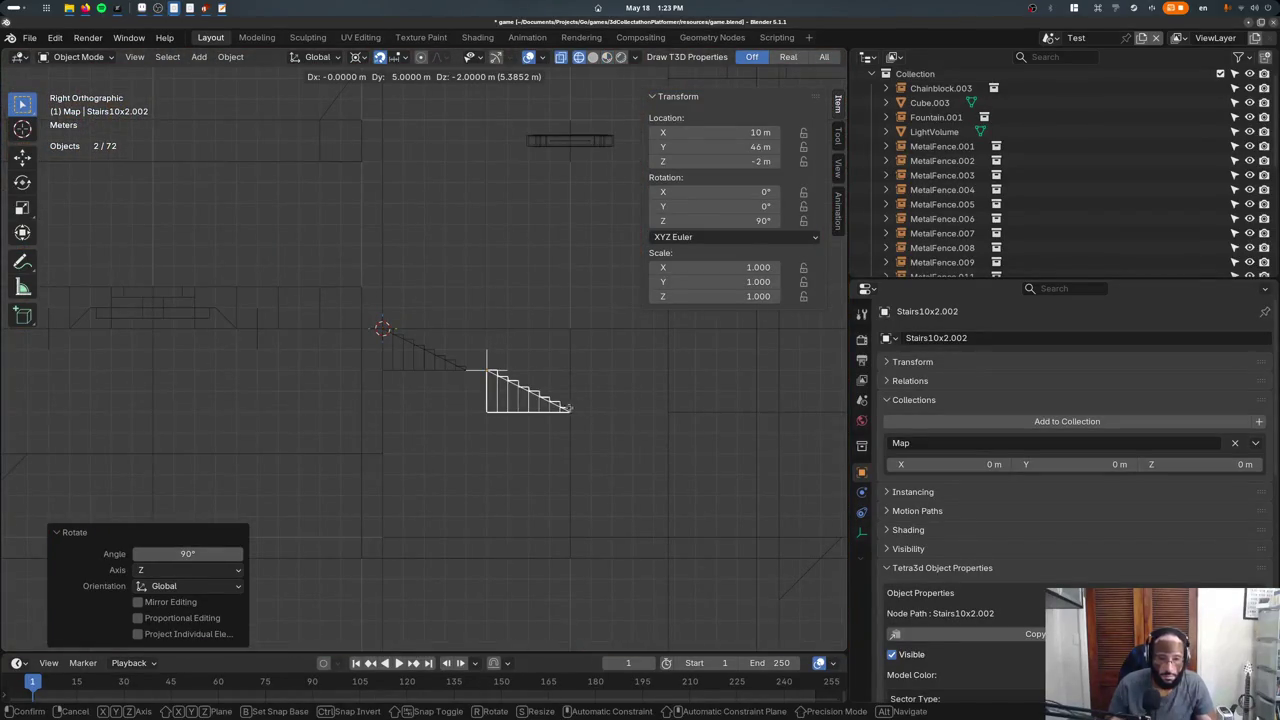
left_click(550, 408)
key("alt+d")
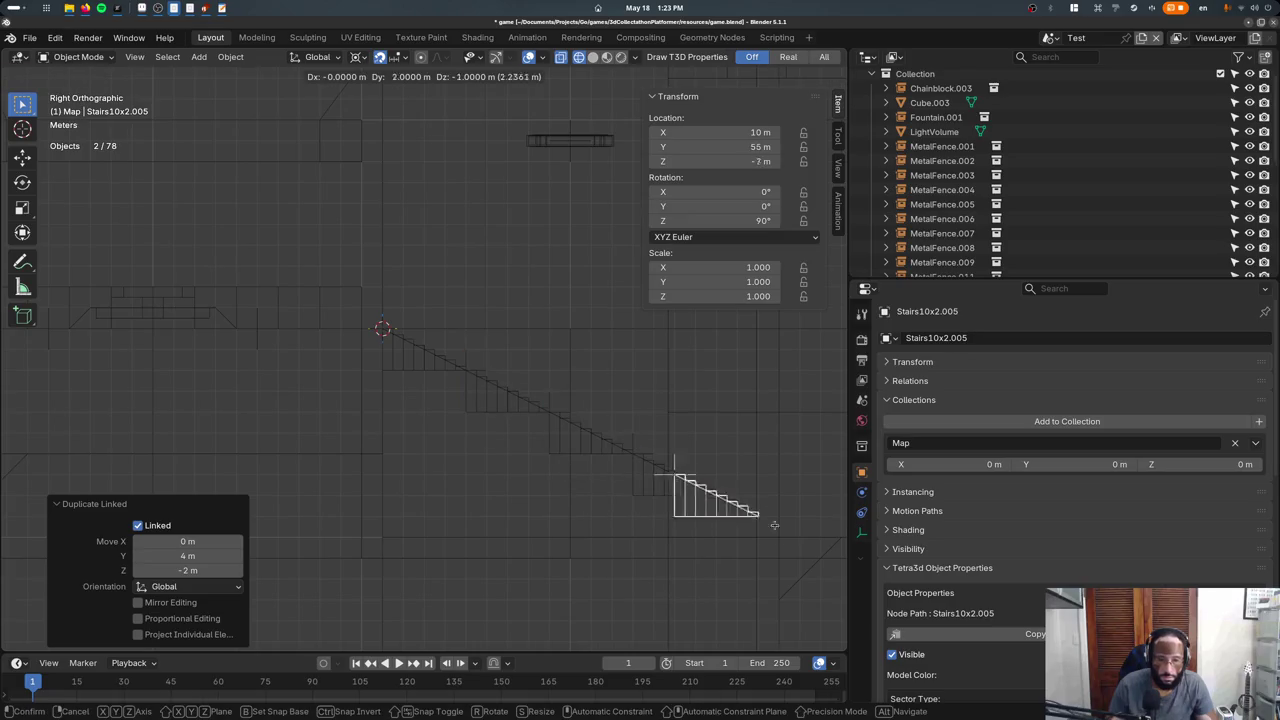
left_click(826, 538)
middle_click_drag(826, 538, 517, 416)
key("shift+z")
key("ctrl+s")
key("super")
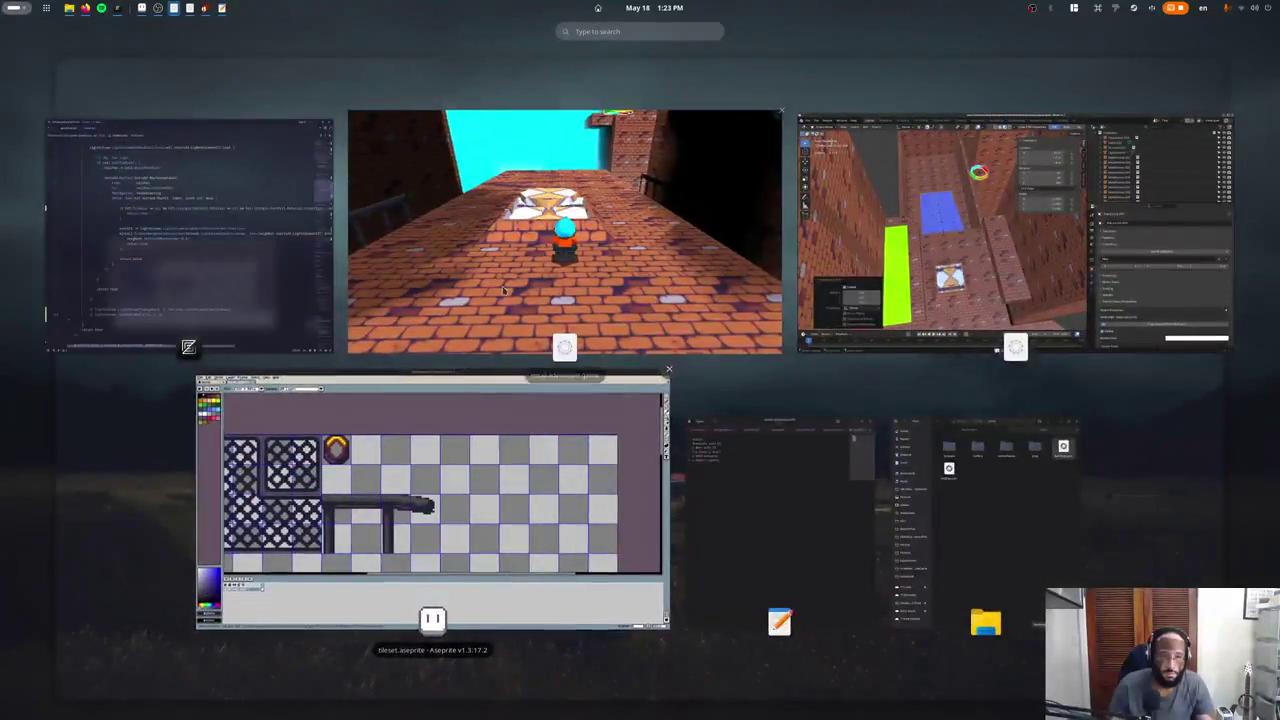
Run the character across the brick platform and blue walkway and climb the new staircase.
left_click(563, 234)
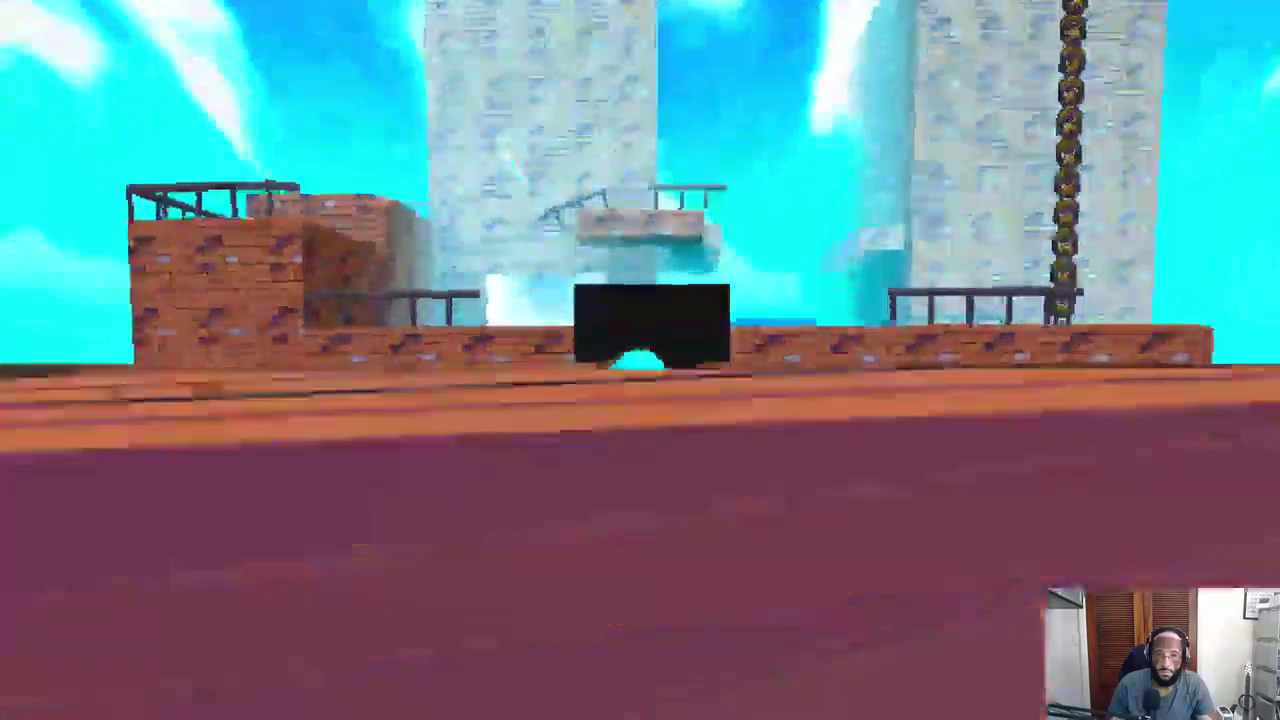
key("w")
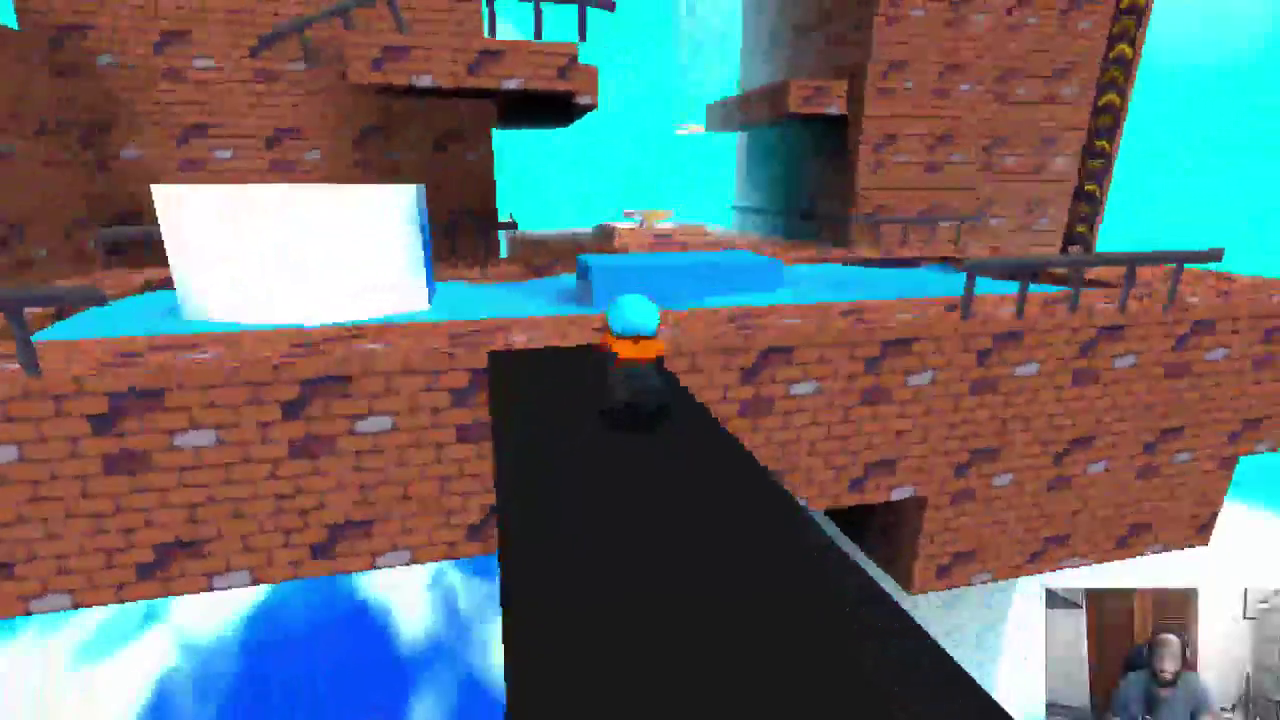
key("w")
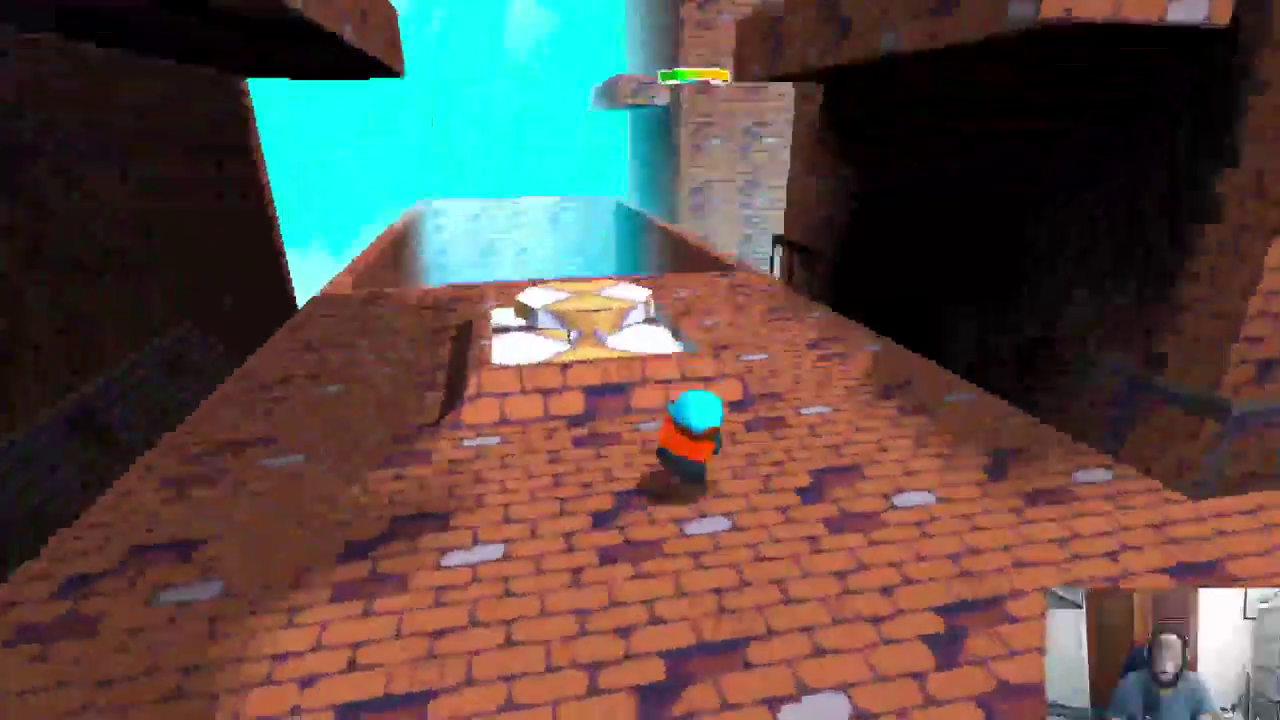
key("w")
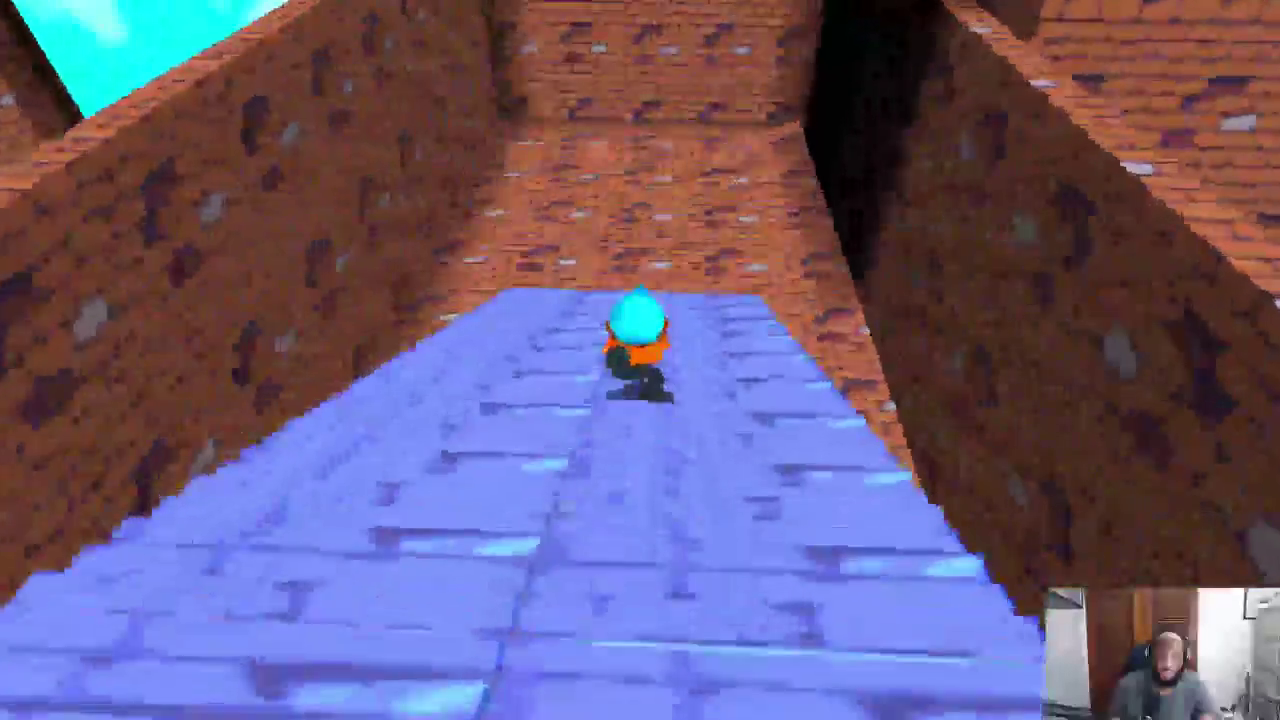
key("w")
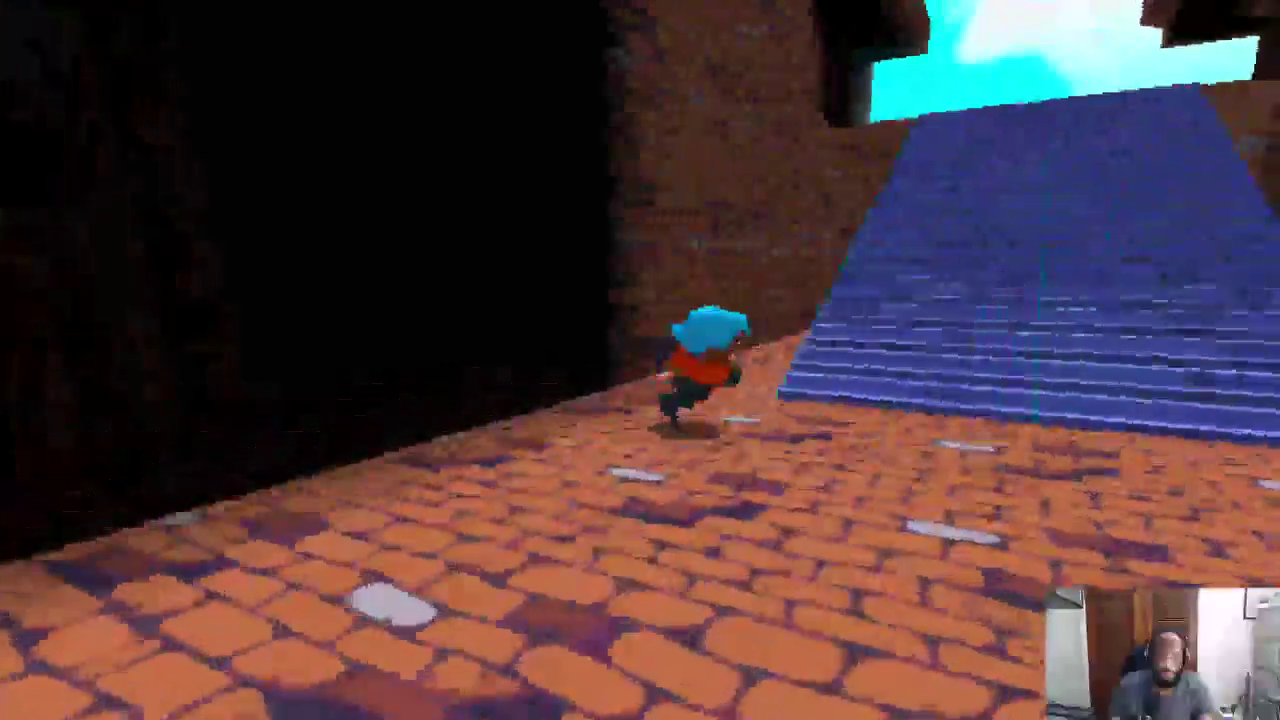
key("w")
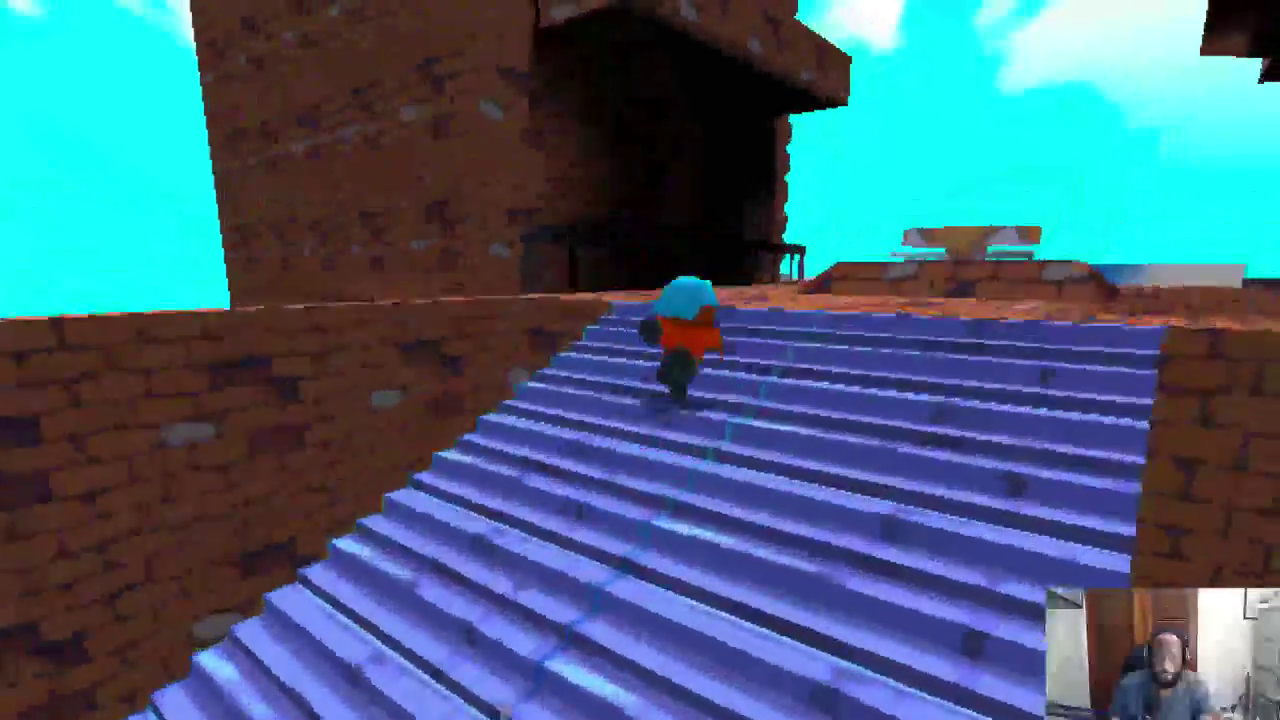
key("w")
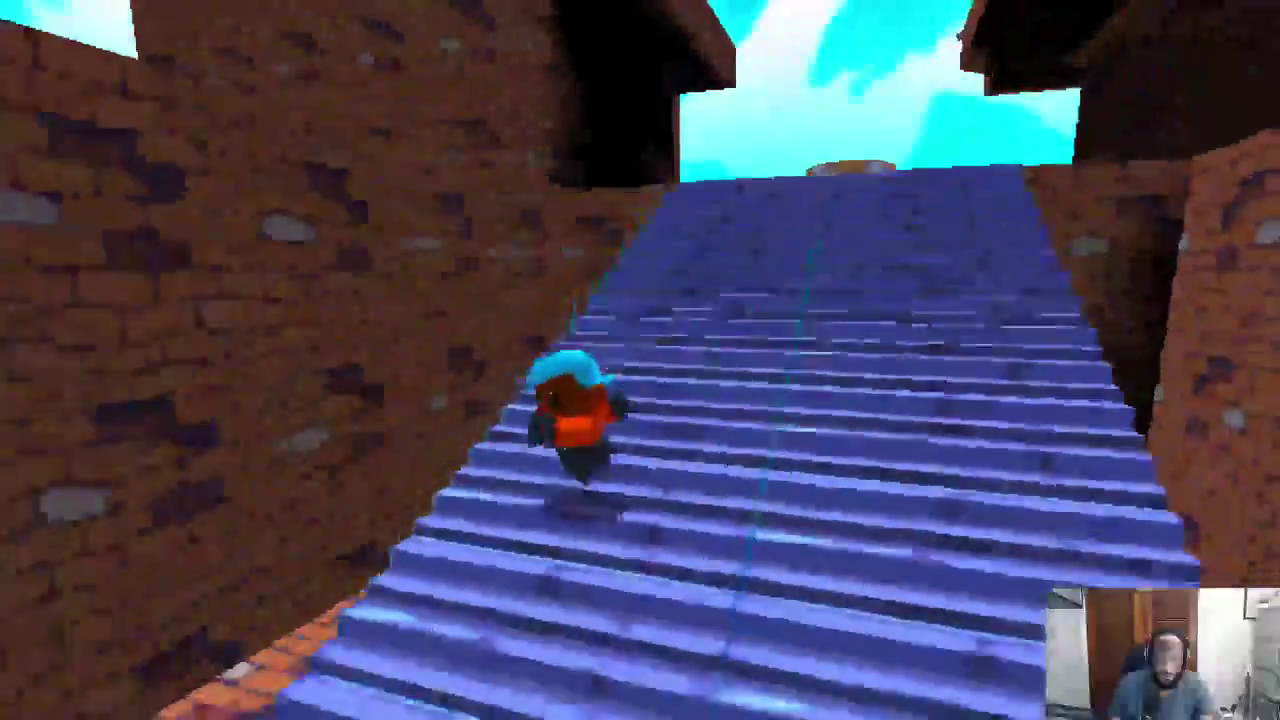
key("w")
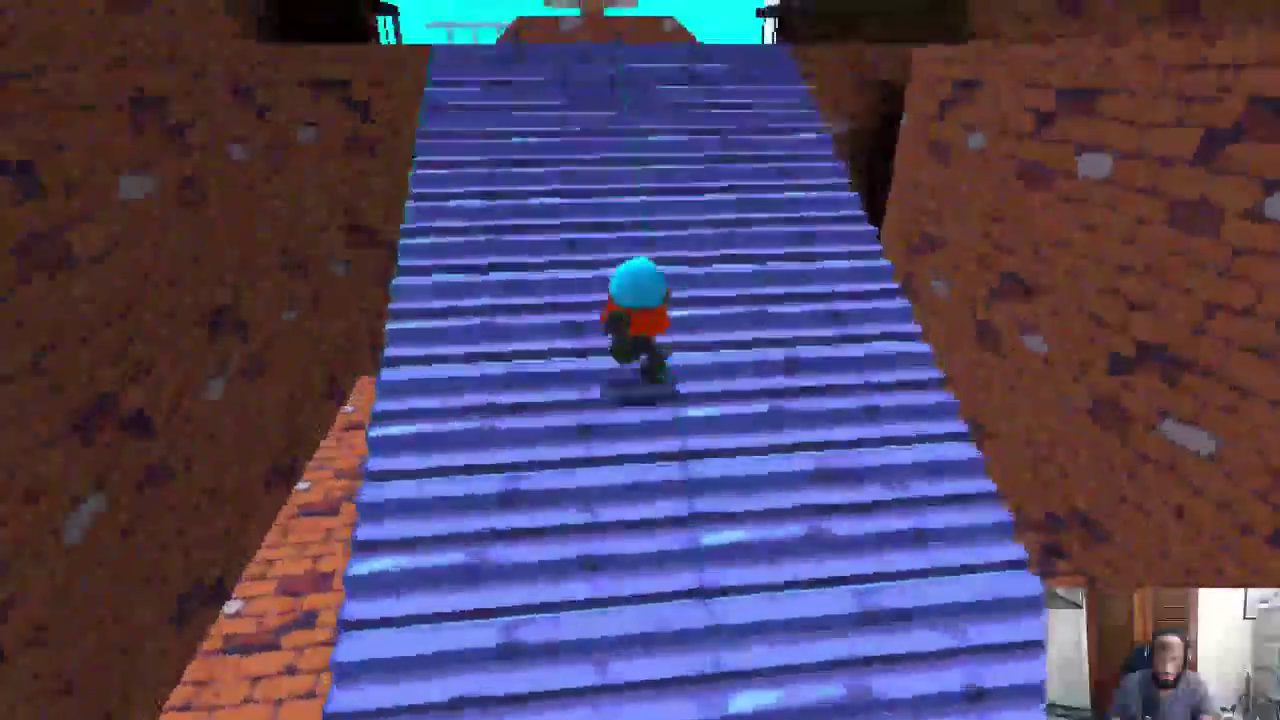
key("w")
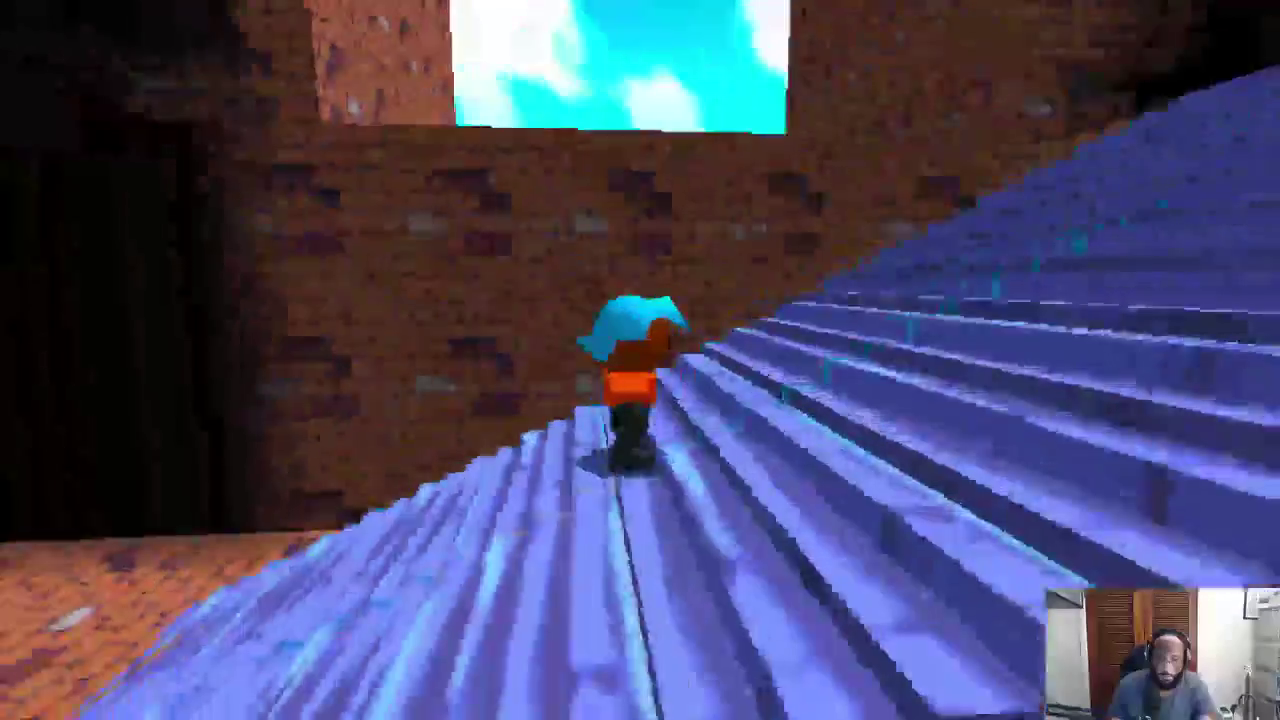
key("w")
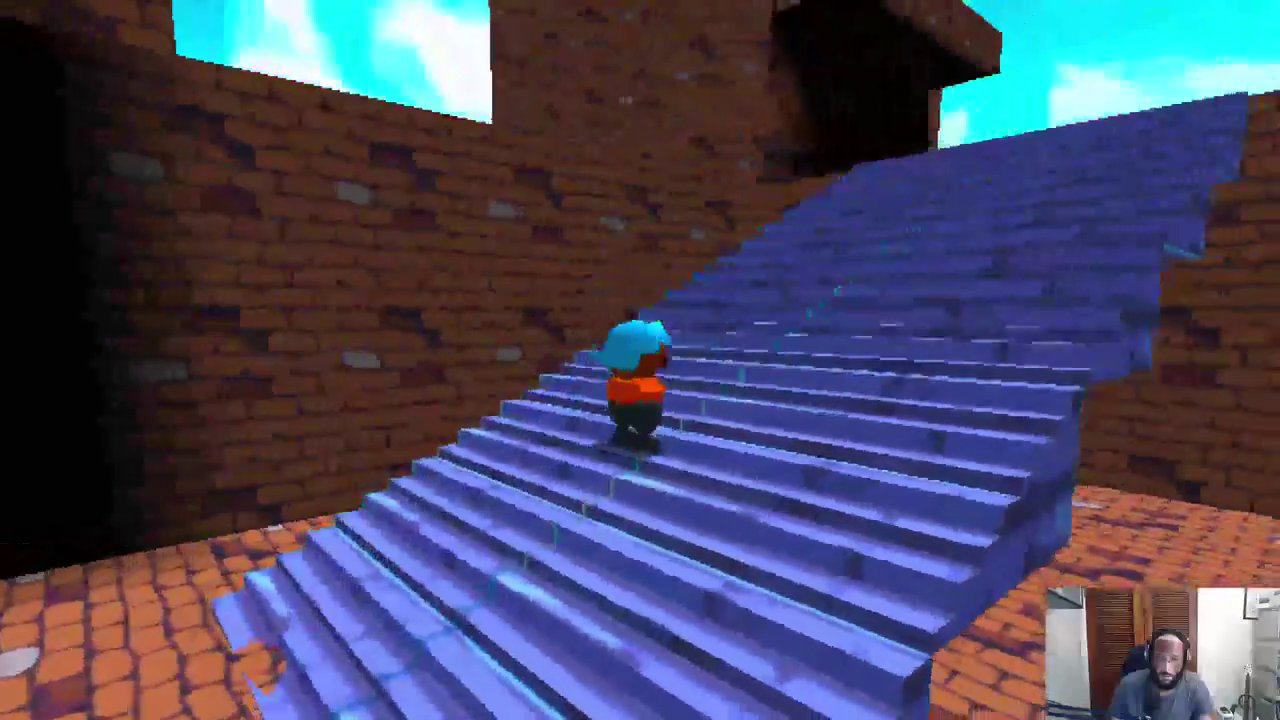
key("w")
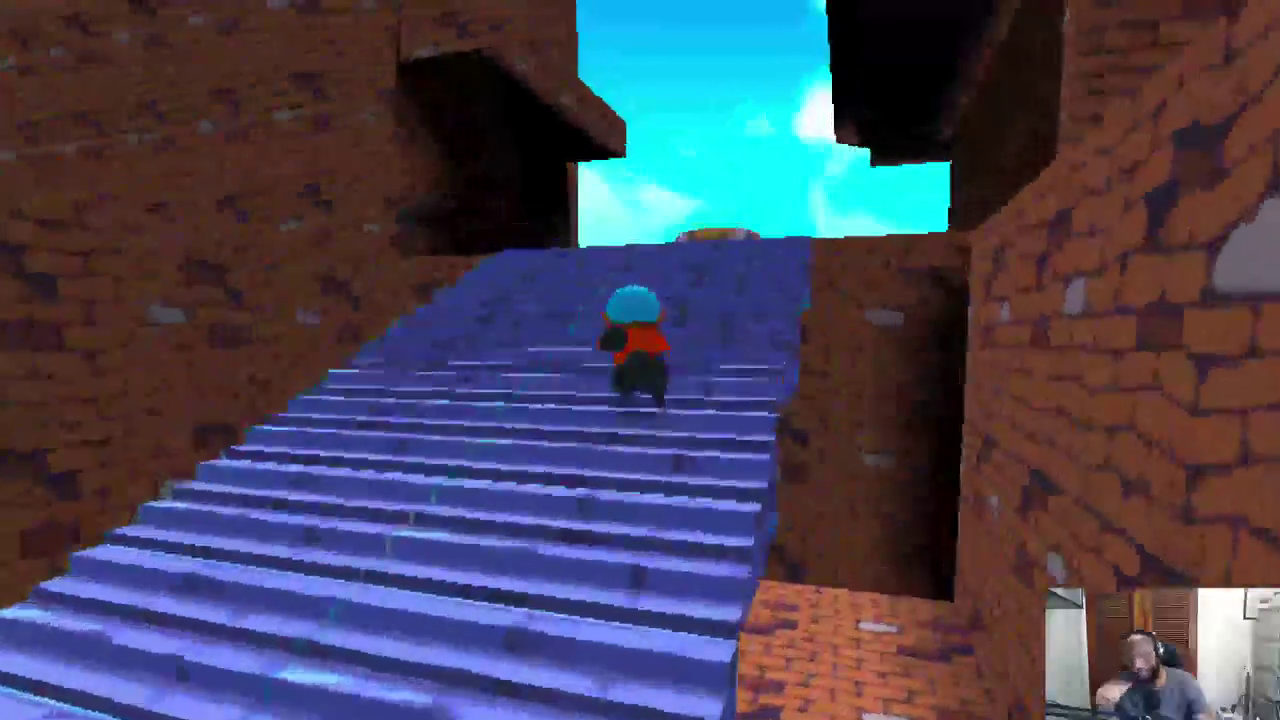
key("w")
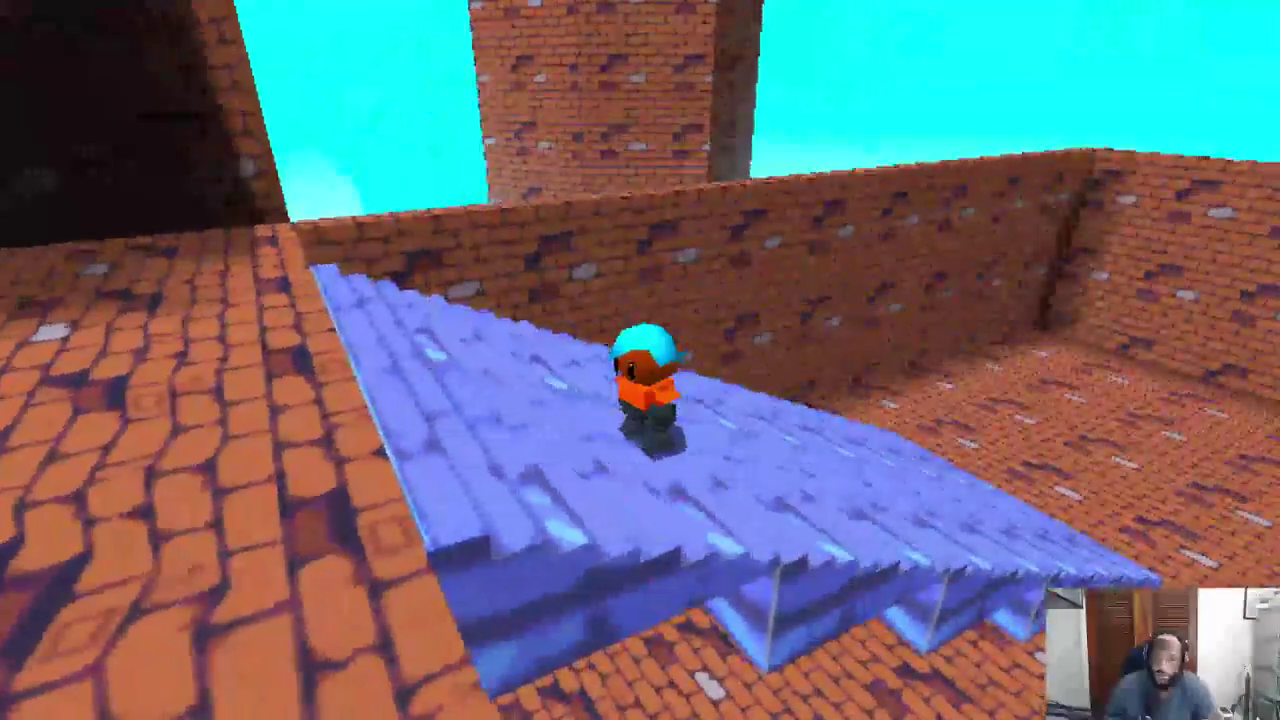
Show debug stats, climb the stairs again to the icy walkway, then quit and select the gameMapPiece object.
key("F3")
key("w")
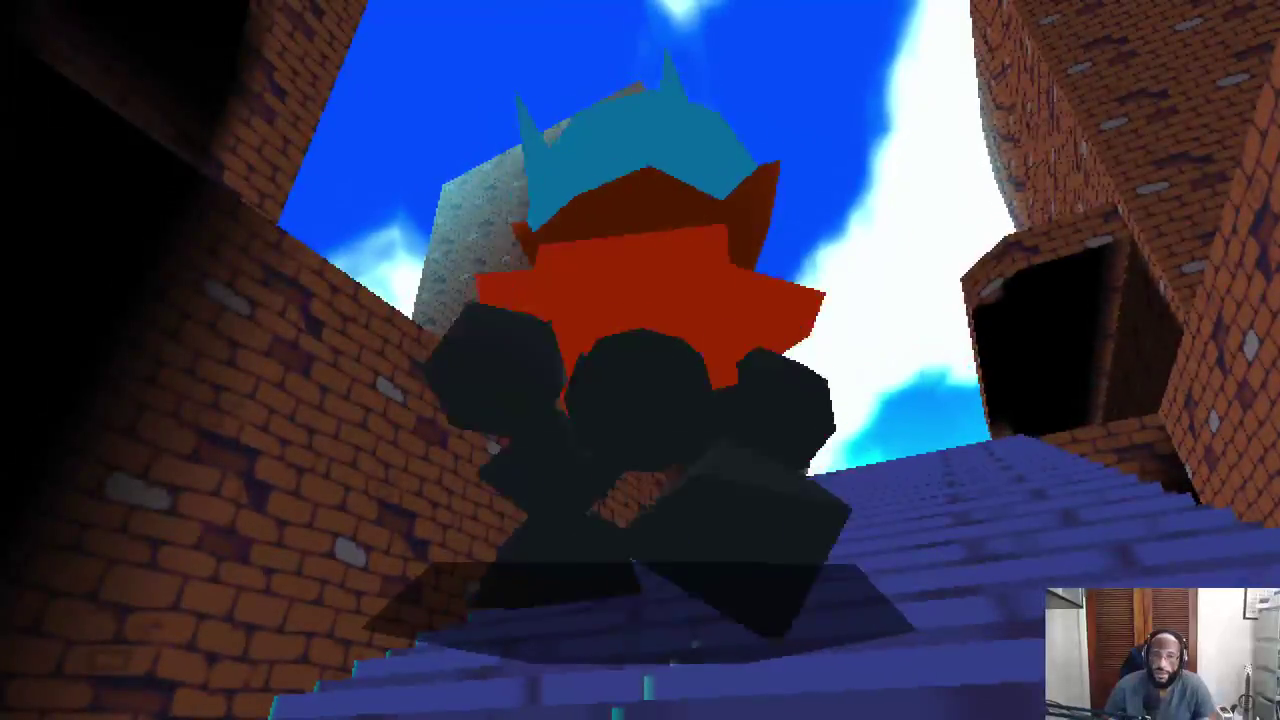
key("w")
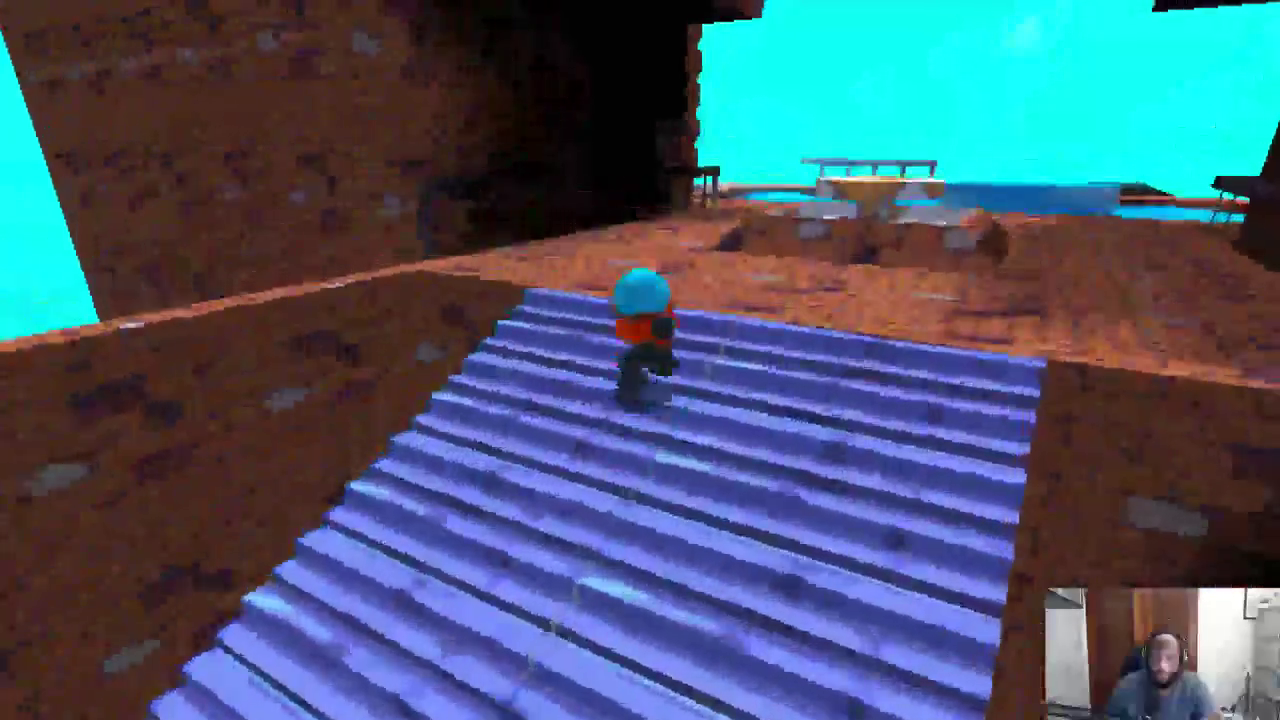
key("w")
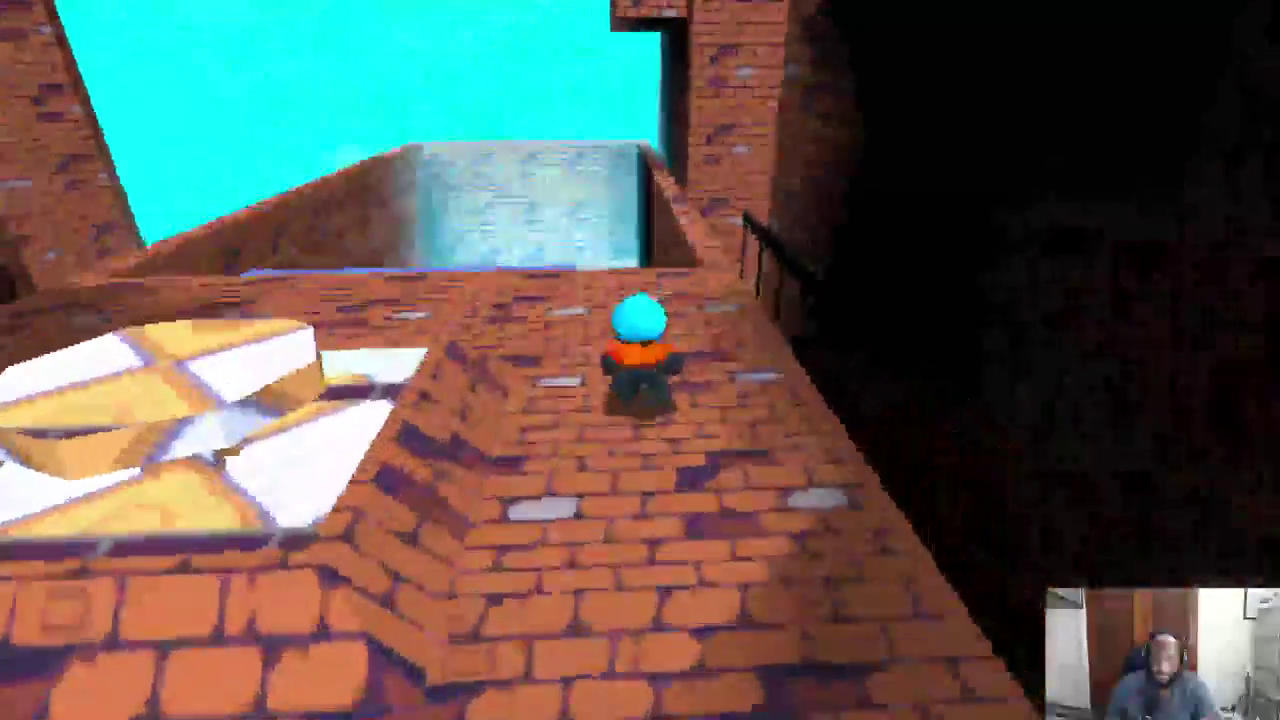
key("w")
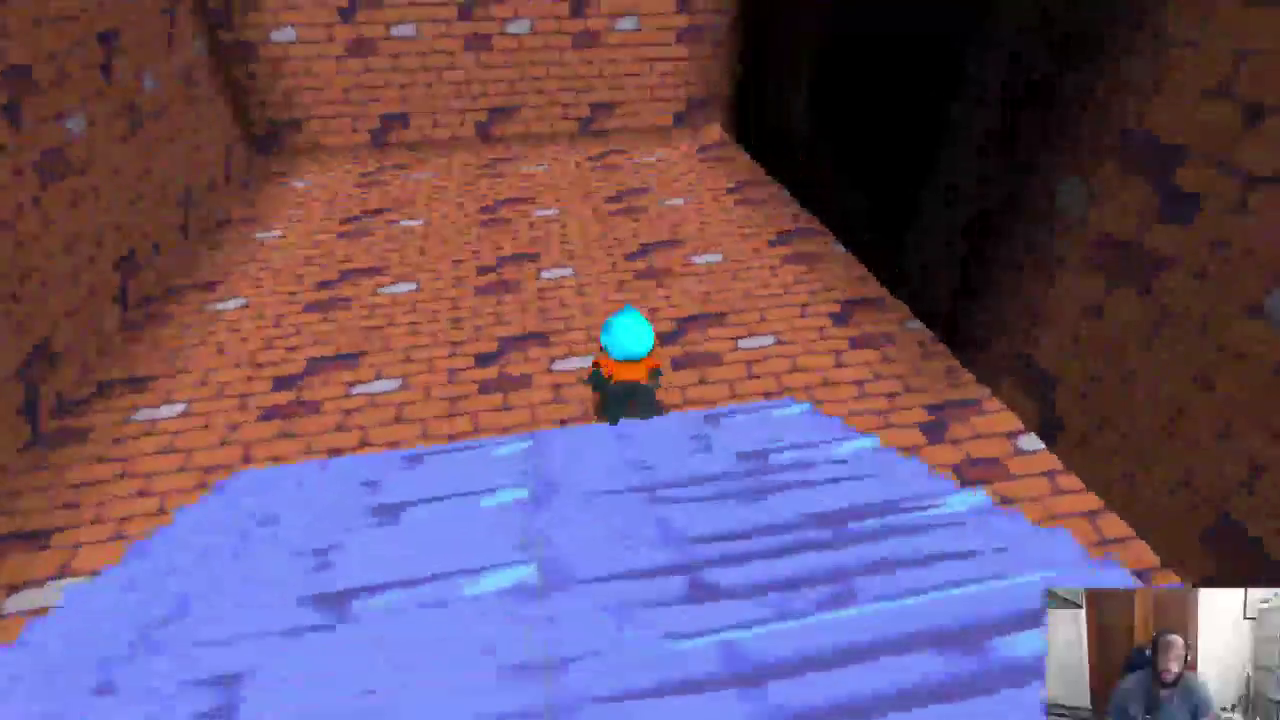
key("w")
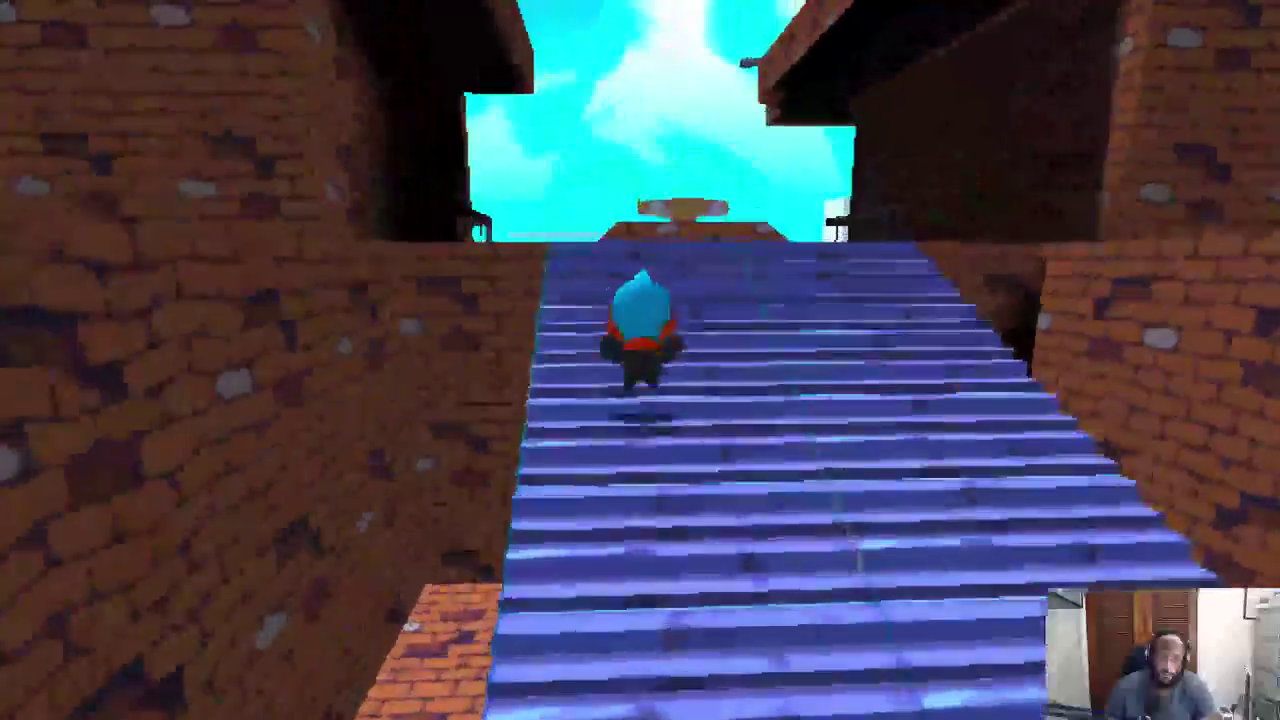
key("w")
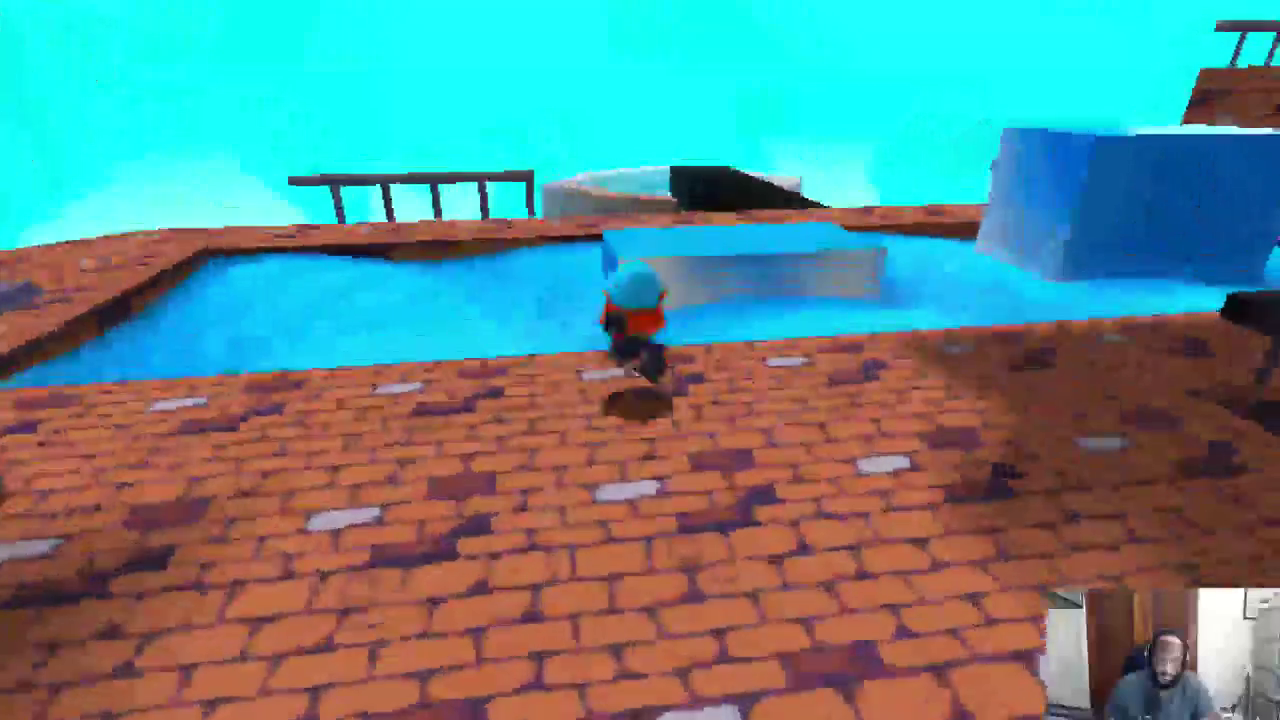
key("w")
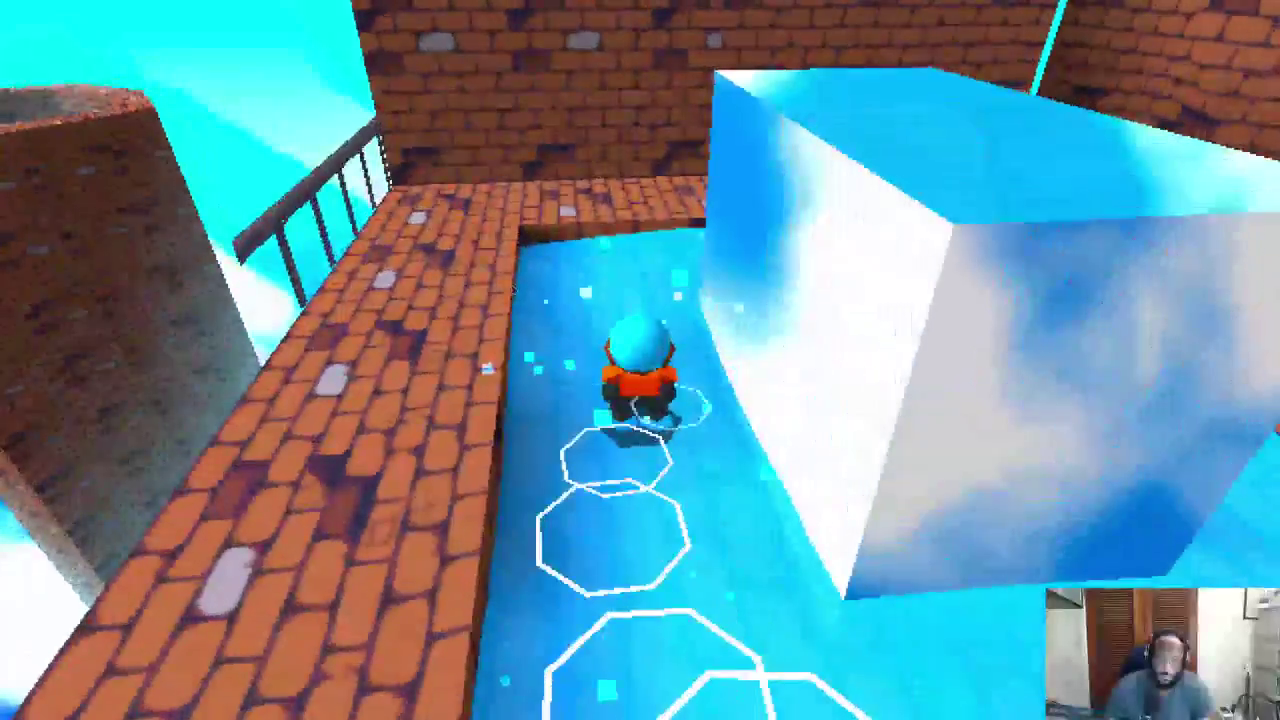
key("Escape")
left_click(430, 521)
left_click(456, 490)
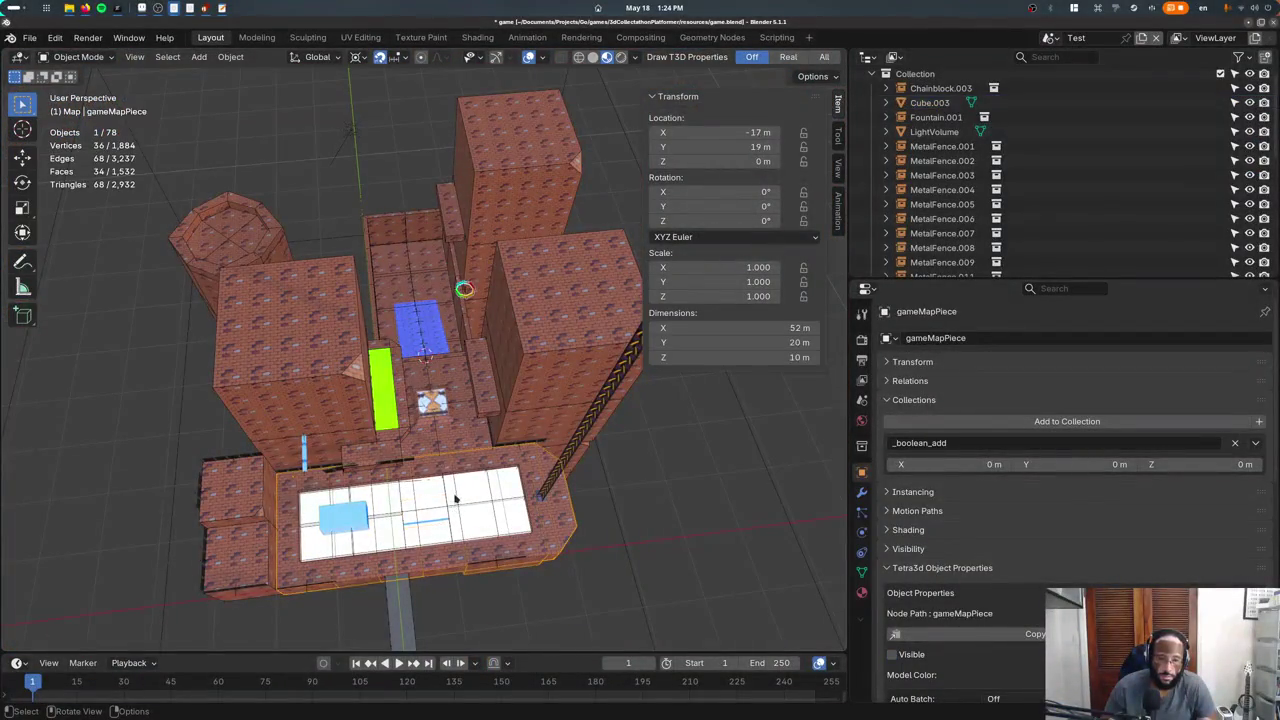
Duplicate the Water object into Water.001 and snap its location to the grid.
left_click(443, 473)
key("Tab")
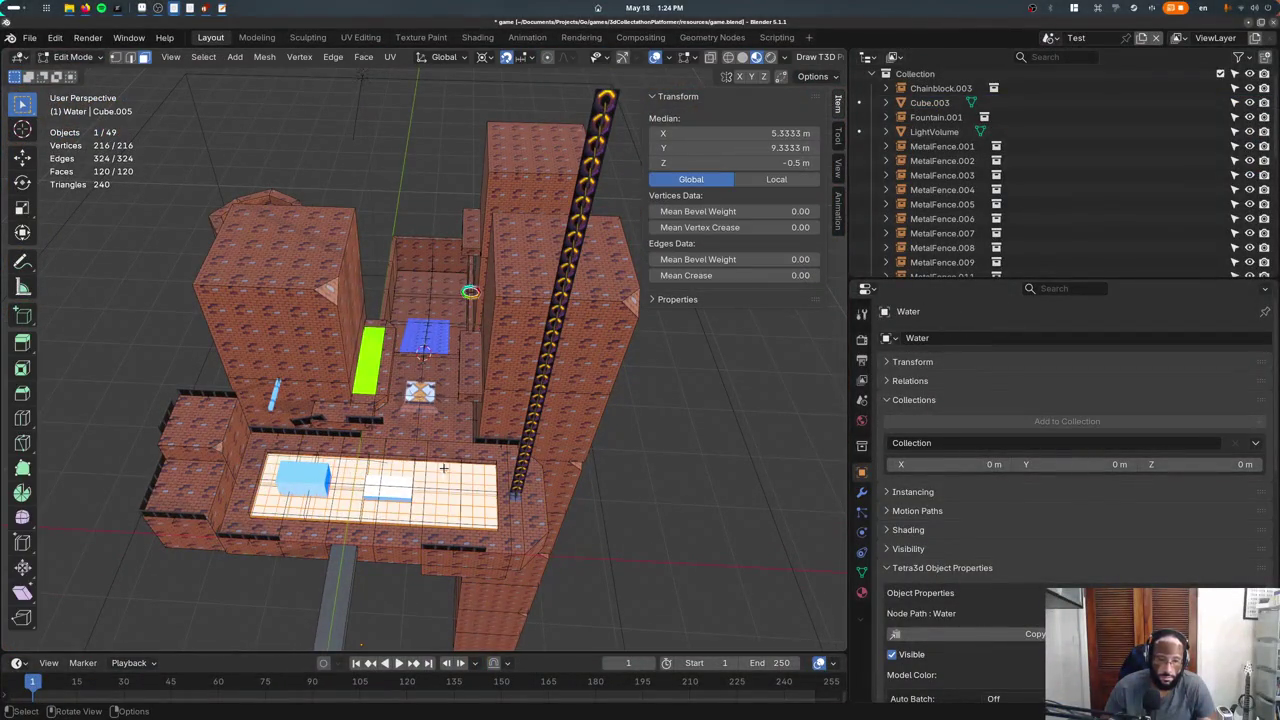
key("KP_7")
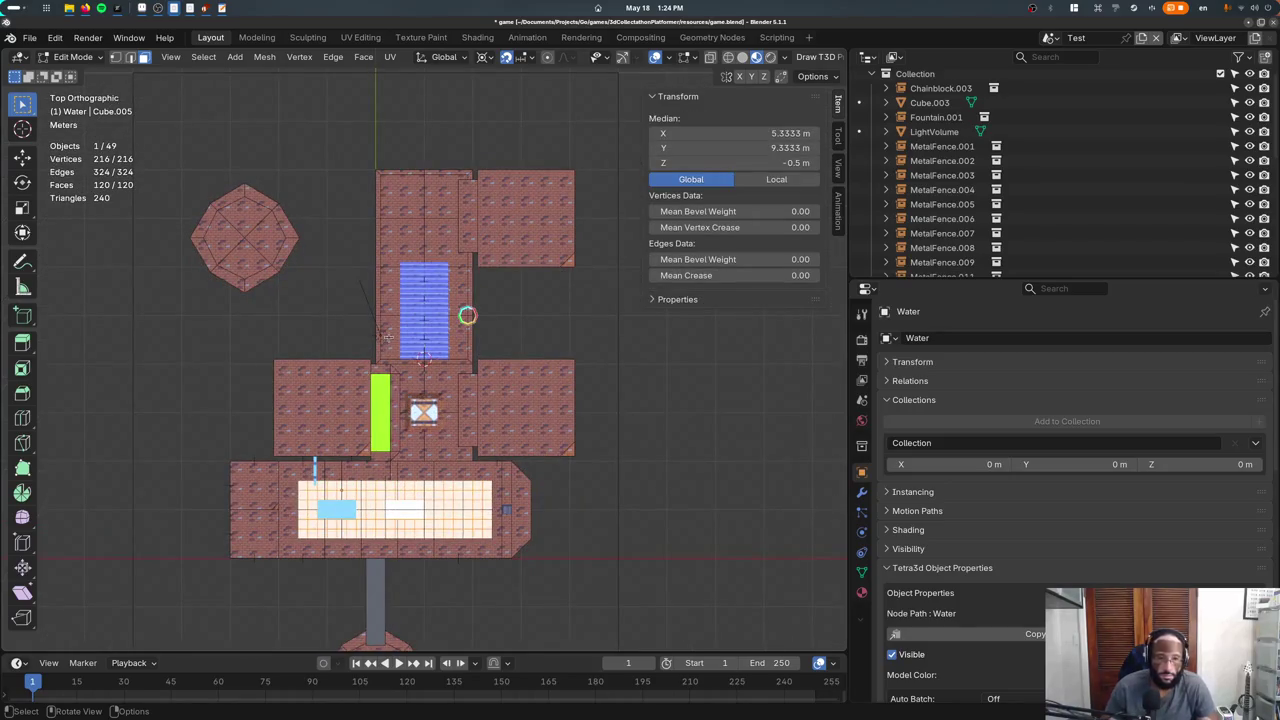
key("Tab")
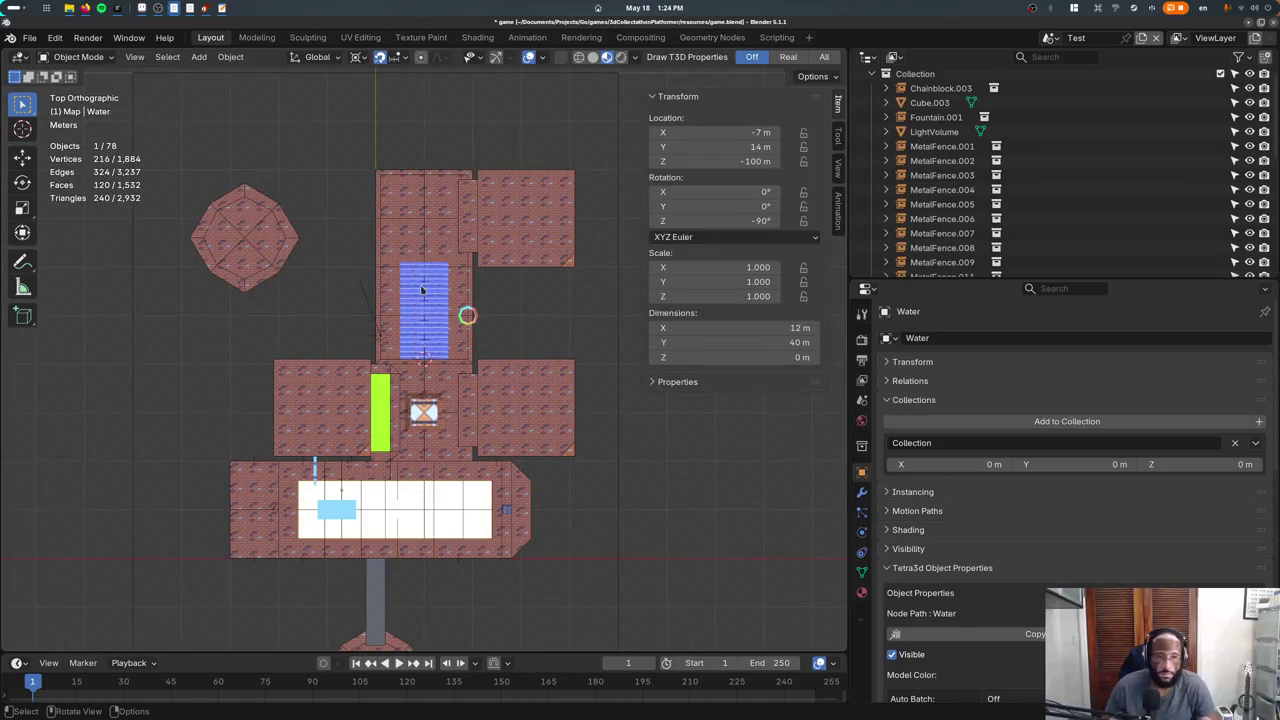
key("shift+d")
left_click(469, 160)
key("shift+s")
key("6")
scroll(346, 248, "down", 5)
key("shift+s")
key("Escape")
key("KP_Decimal")
In Water.001, delete faces and duplicate the grid 12 m further along Y.
key("Tab")
key("shift+z")
scroll(420, 350, "down", 2)
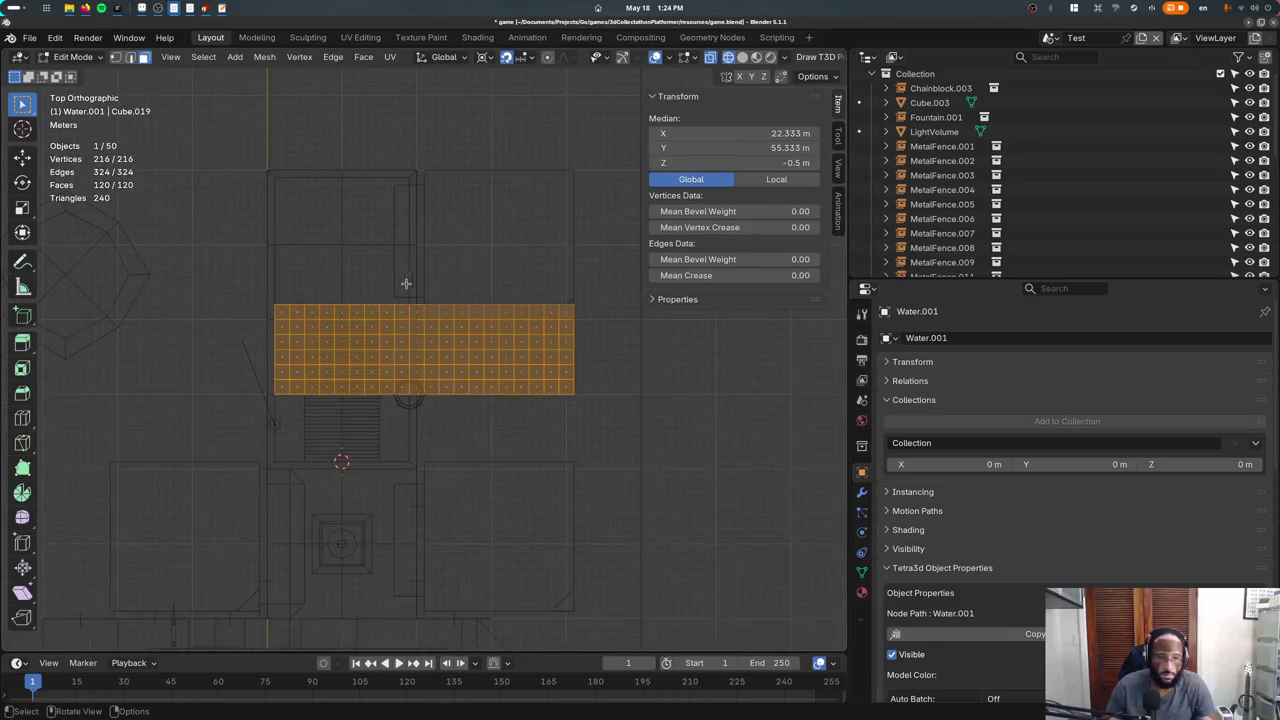
key("x")
left_click(409, 371)
scroll(288, 332, "up", 2)
key("a")
key("shift+d")
key("y")
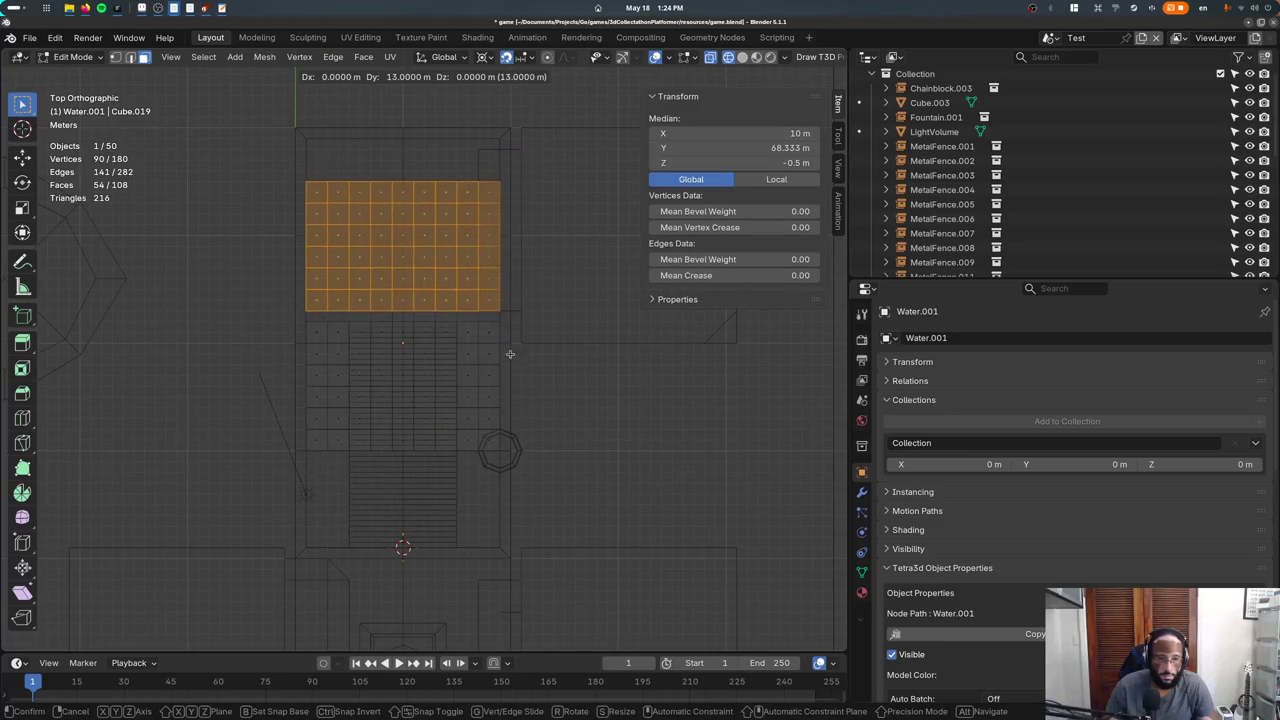
left_click(508, 362)
Extend the grid's top rows 4 m further up and shift the whole grid 1 m down.
left_click_drag(286, 172, 502, 246)
key("shift+d")
key("y")
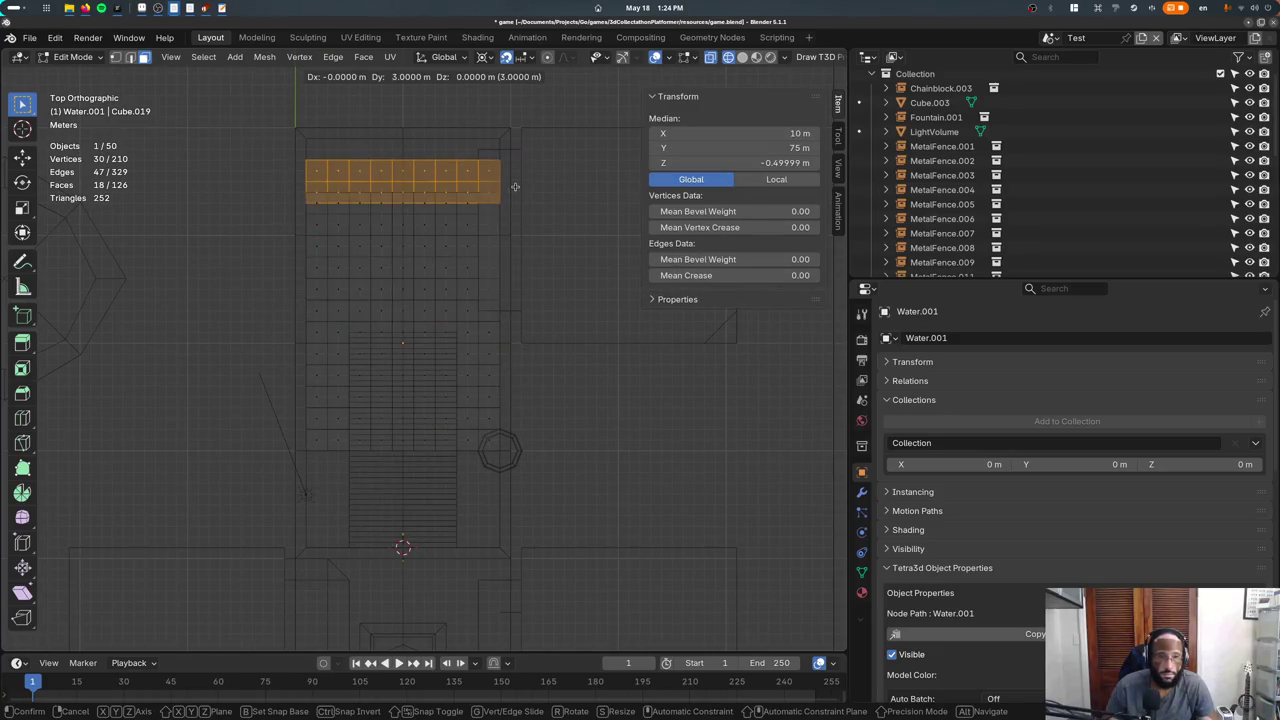
left_click(511, 177)
key("g")
key("y")
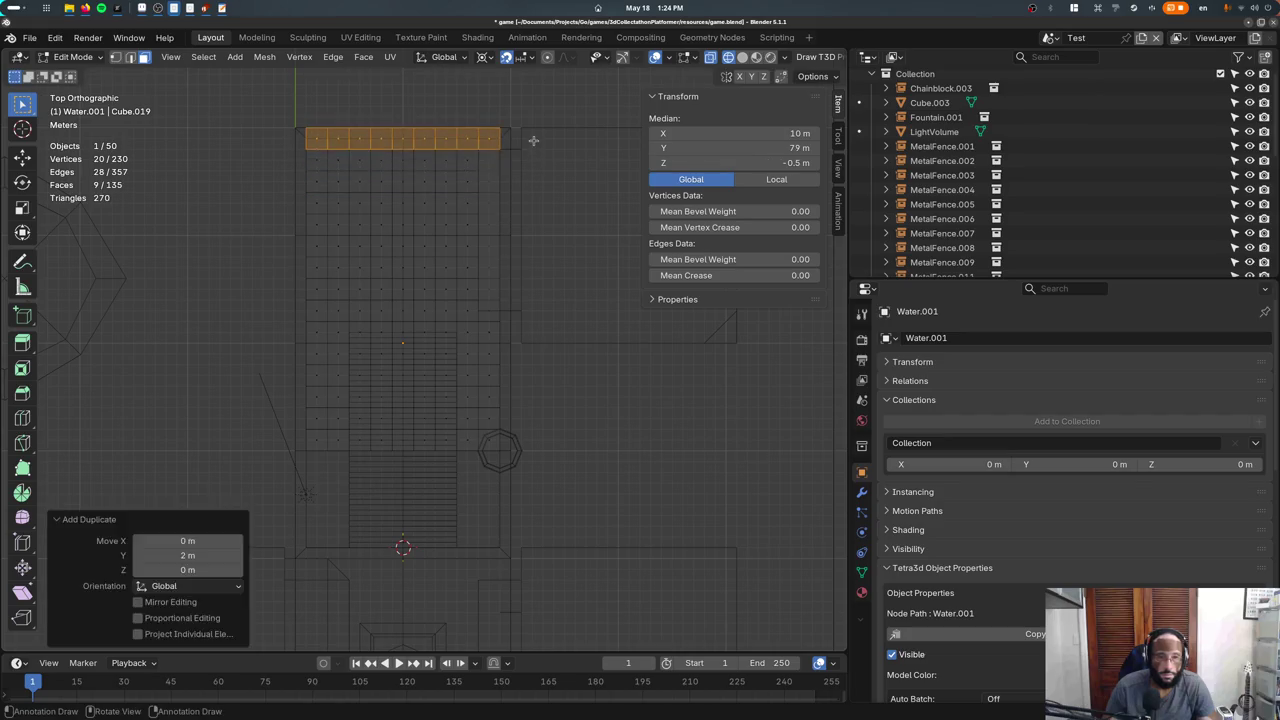
left_click(536, 160)
key("a")
key("g")
key("y")
left_click(536, 165)
Add copies of the bottom rows 4 m lower to complete the 38 m by 18 m pool.
left_click_drag(512, 418, 226, 512)
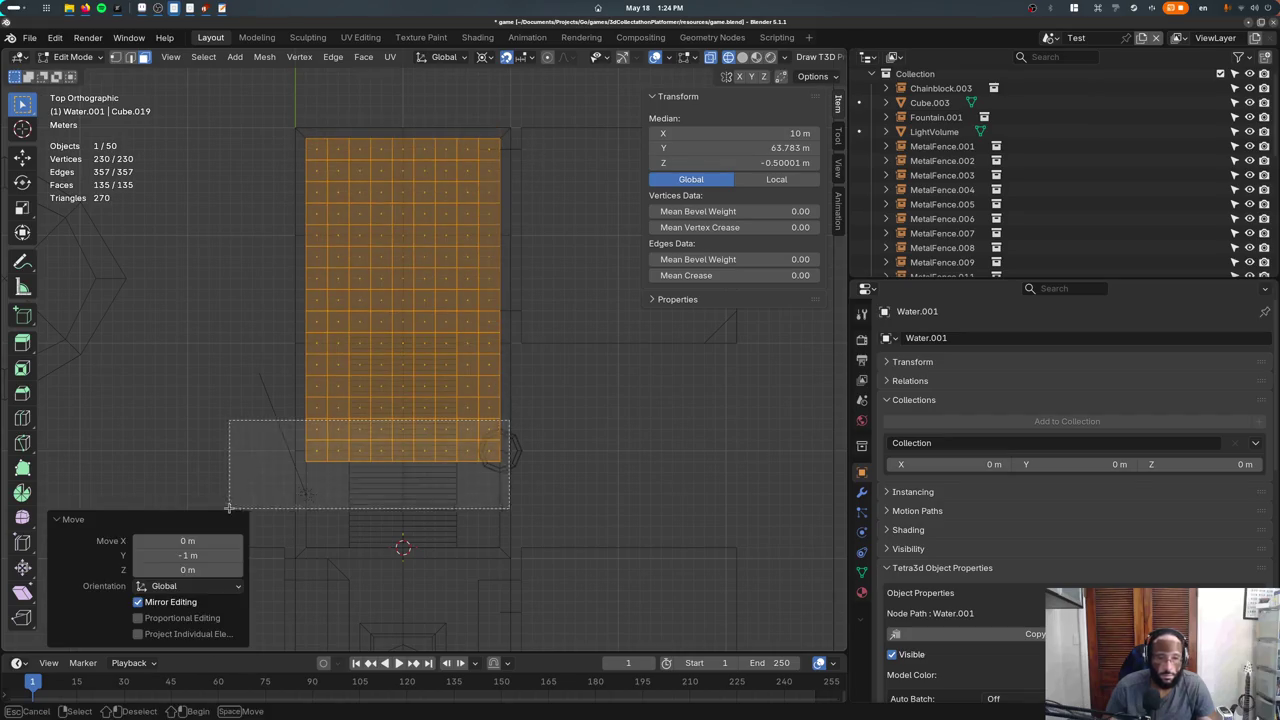
key("shift+d")
left_click(463, 525)
key("shift+d")
key("Escape")
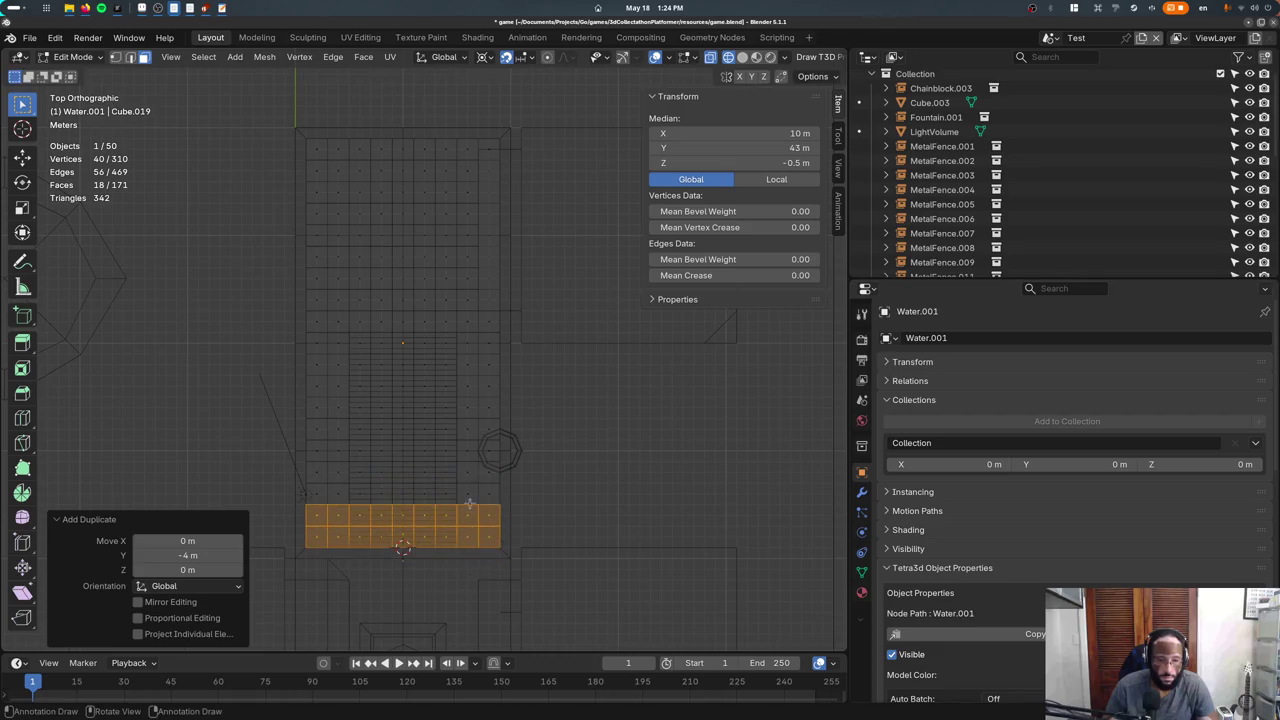
key("a")
key("Tab")
Lower the Water.001 plane 2 m and save the file.
mouse_move(516, 318)
middle_mouse_down()
mouse_move(445, 350)
mouse_move(434, 411)
mouse_move(500, 430)
middle_mouse_up()
key("shift+z")
key("g")
key("z")
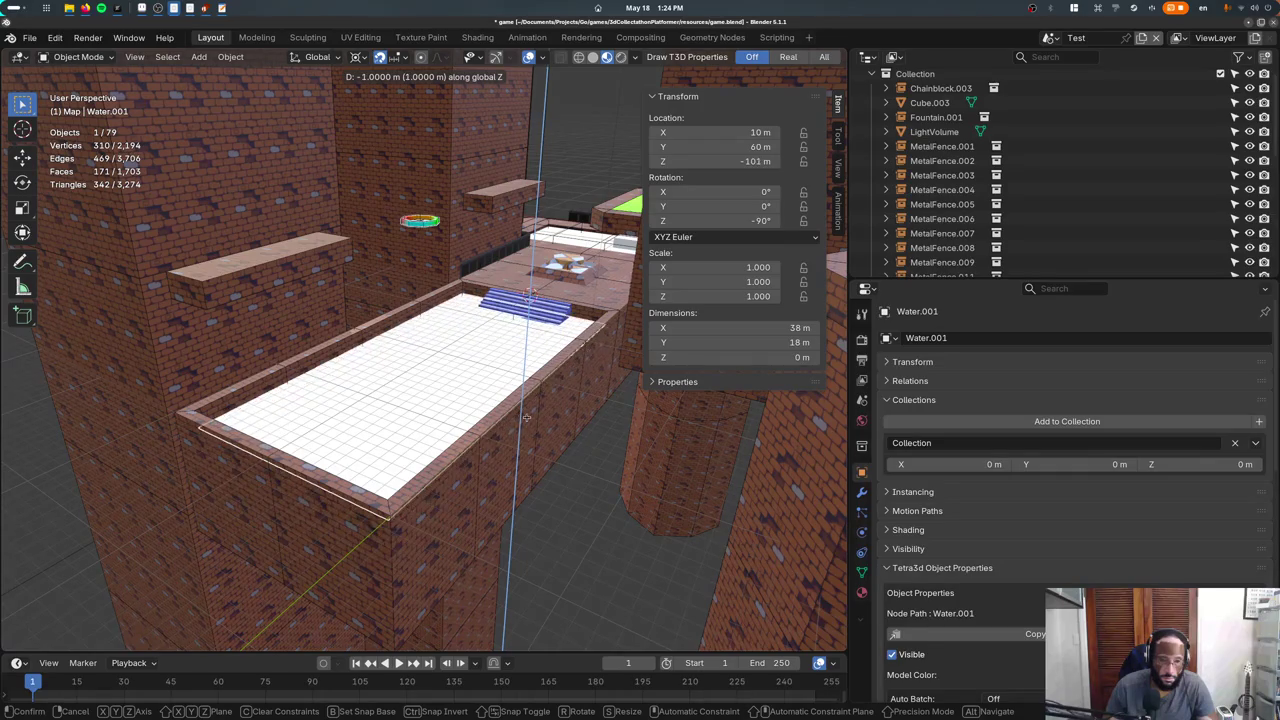
left_click(527, 421)
key("ctrl+s")
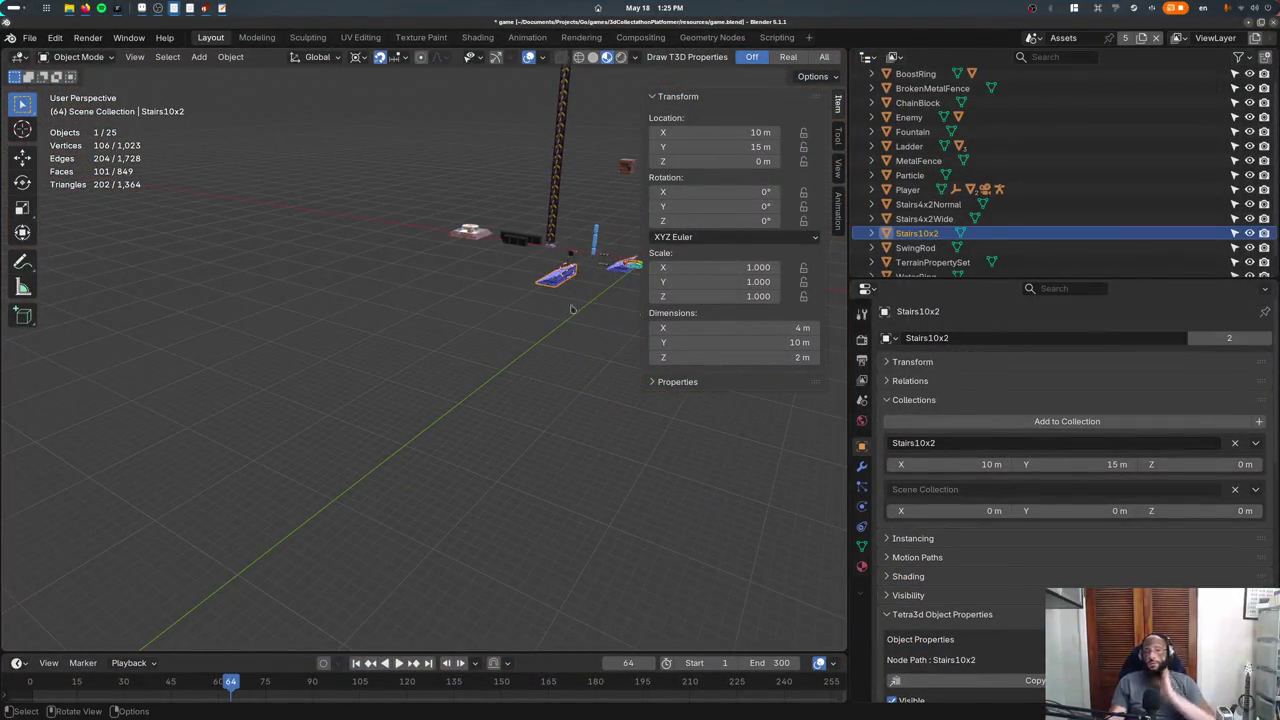
key("KP_Decimal")
Raise the Player box's bottom face to make it 1.4 m tall.
scroll(575, 258, "down", 5)
middle_click_drag(575, 258, 497, 376)
left_click(535, 372)
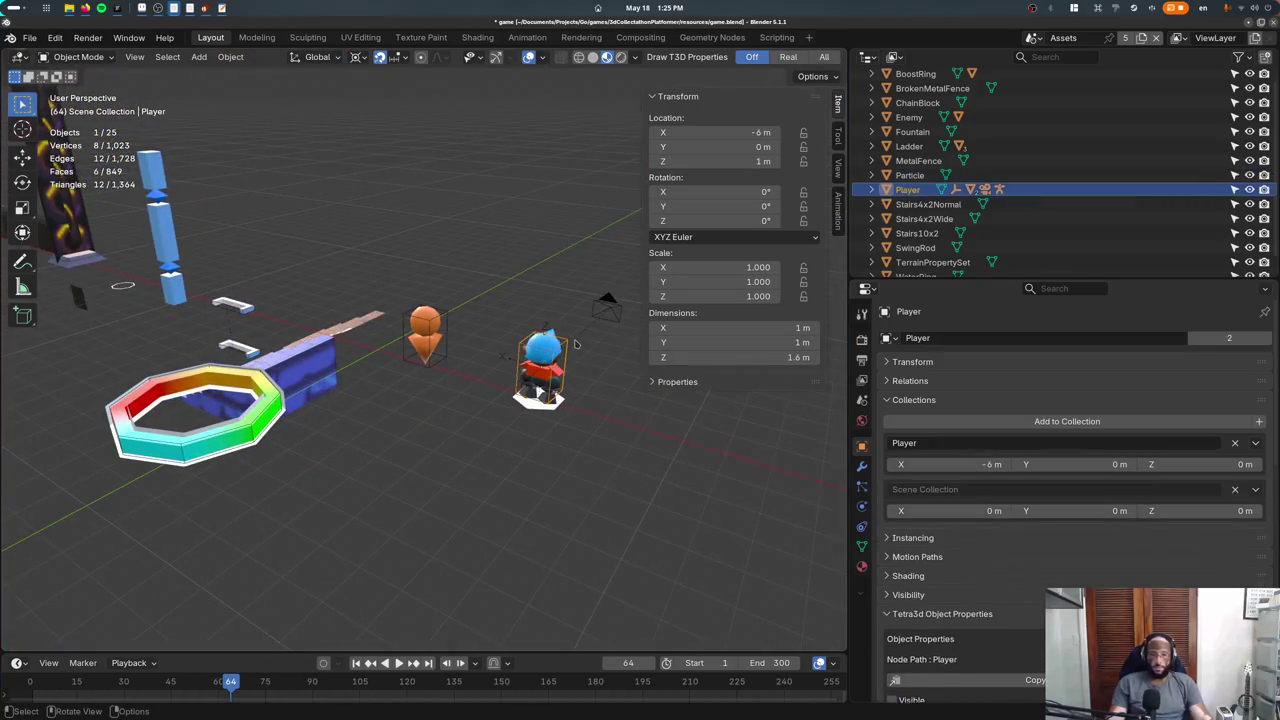
key("KP_1")
key("KP_Decimal")
key("shift+z")
key("Tab")
left_click_drag(384, 512, 668, 580)
key("g")
key("z")
key("Return")
key("Tab")
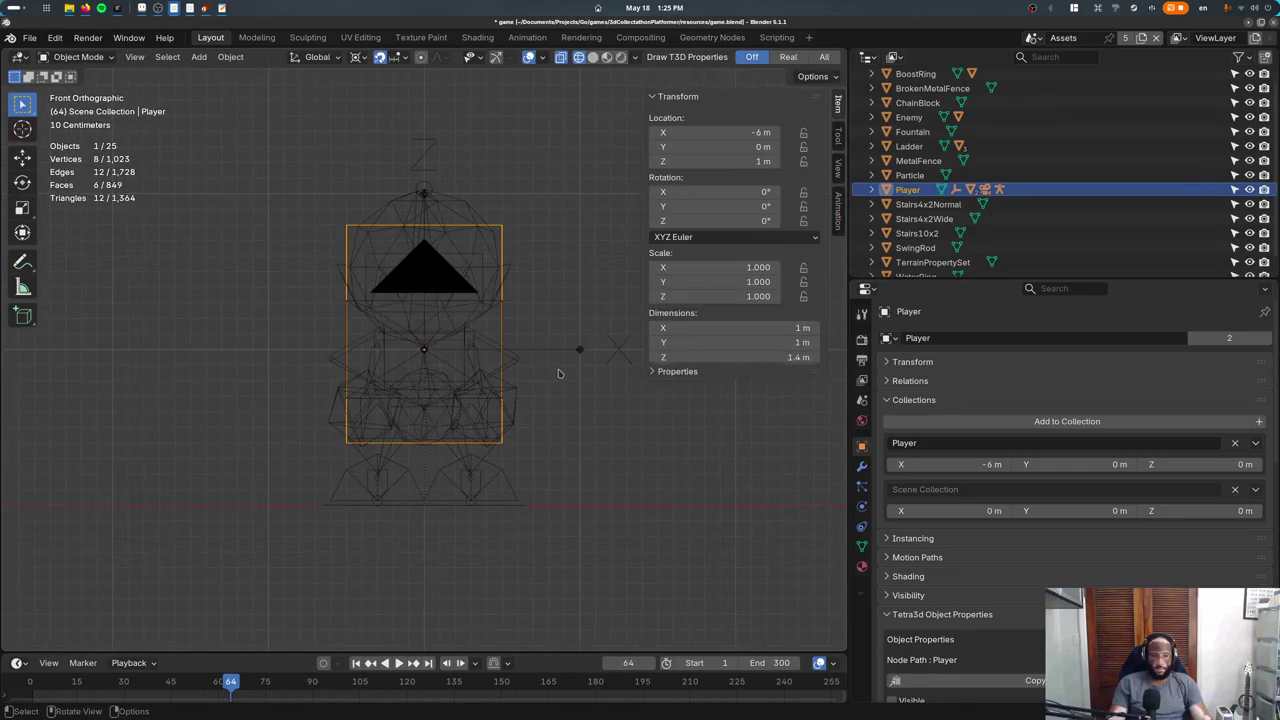
Set the Player's origin to Center of Mass (Volume) and save.
key("F3")
type("origin to cent")
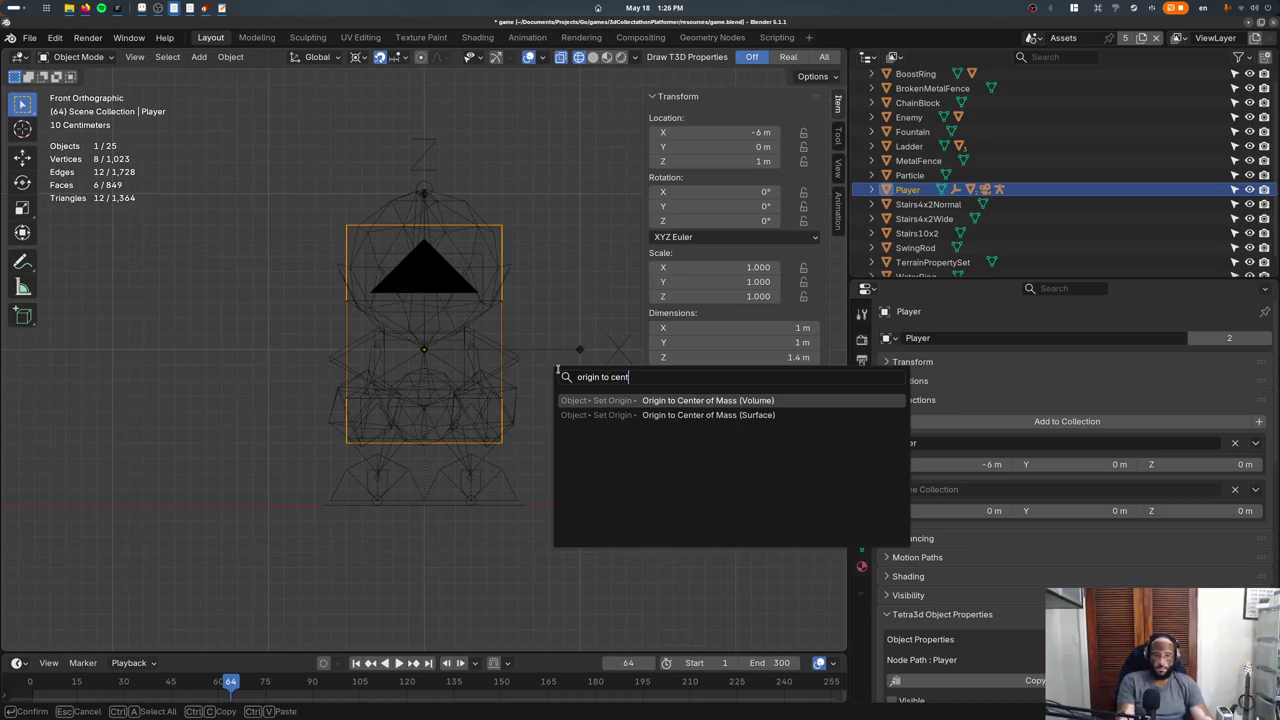
key("Return")
key("ctrl+s")
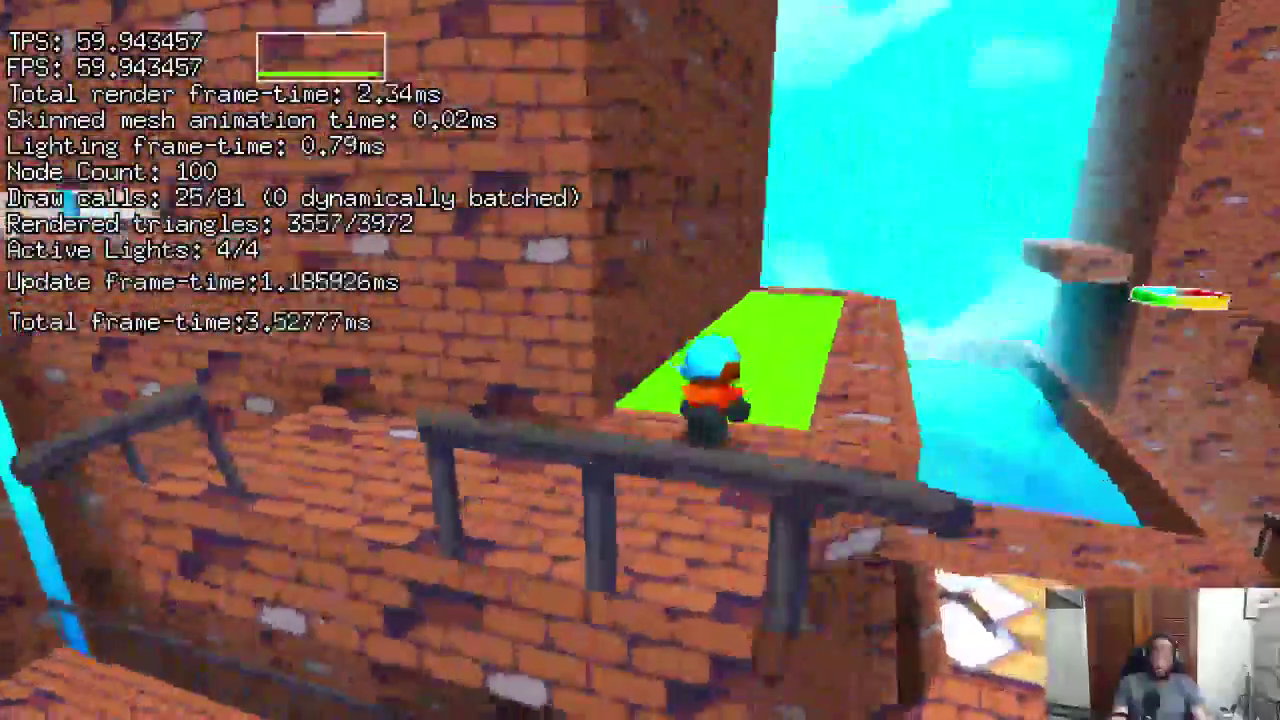
Run into the dark corridor, jump onto the ice cube in the water, and leap off the wall.
key("w")
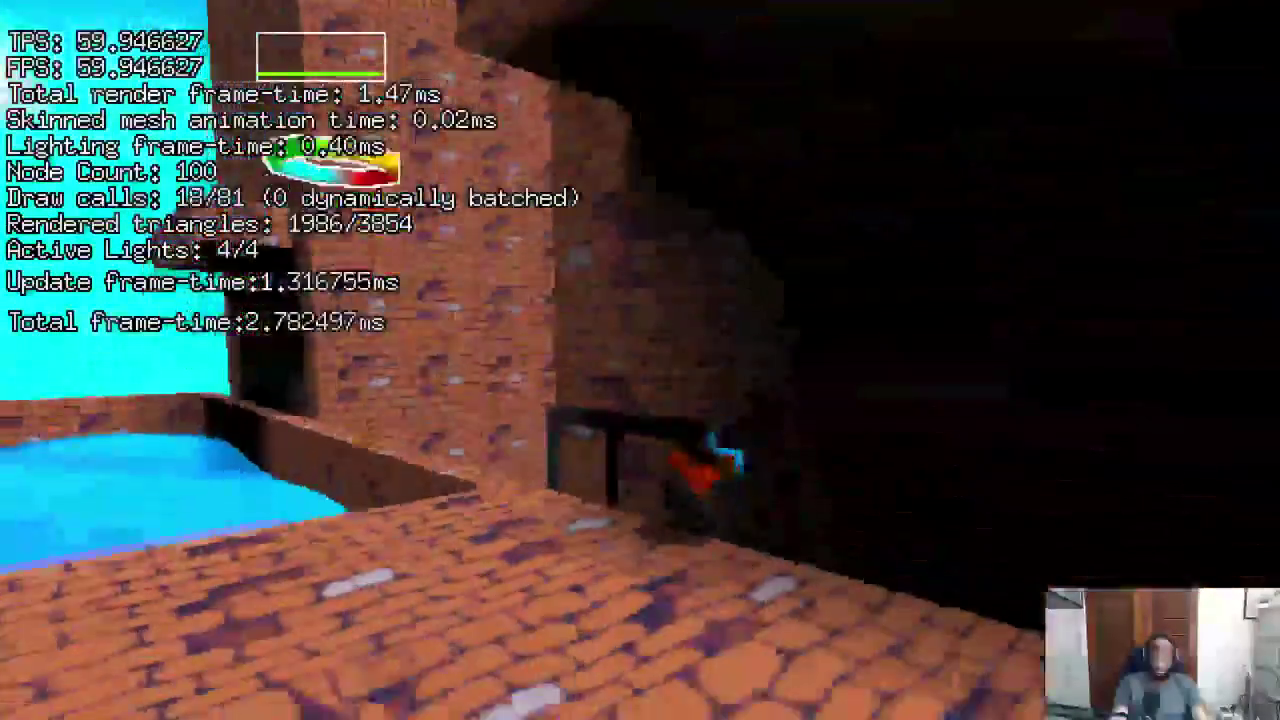
key("a")
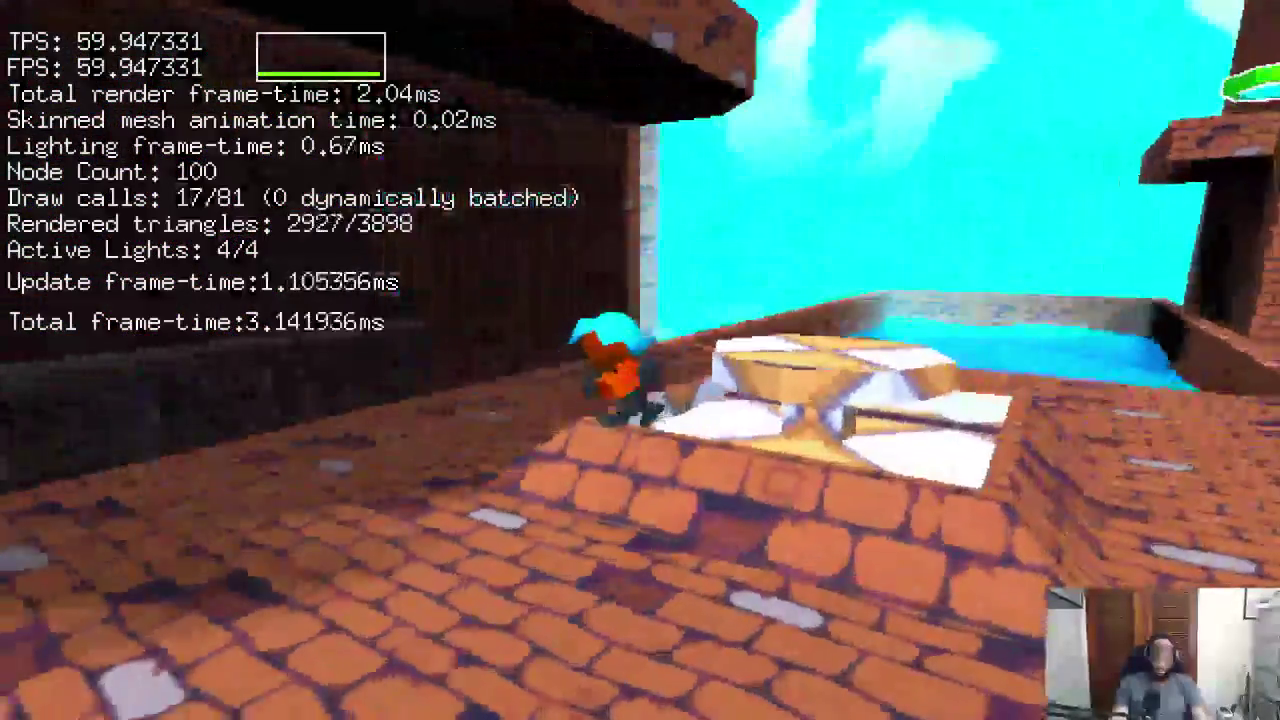
key("space")
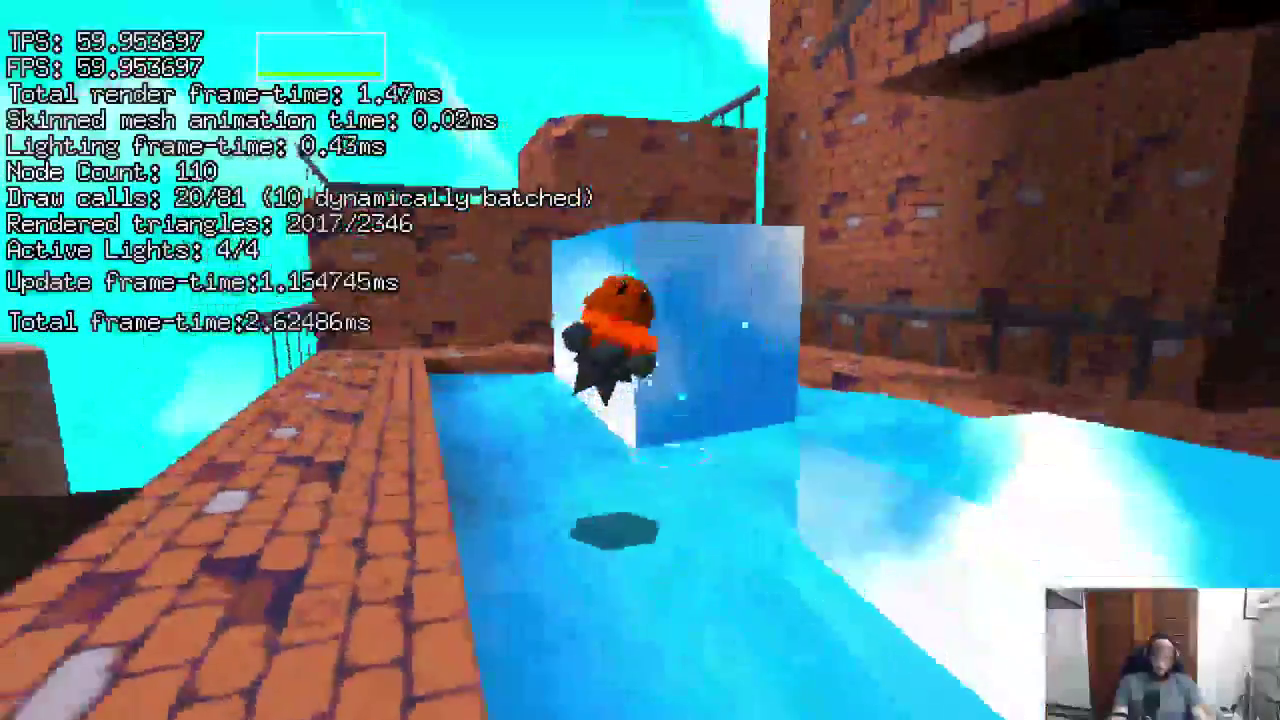
key("space")
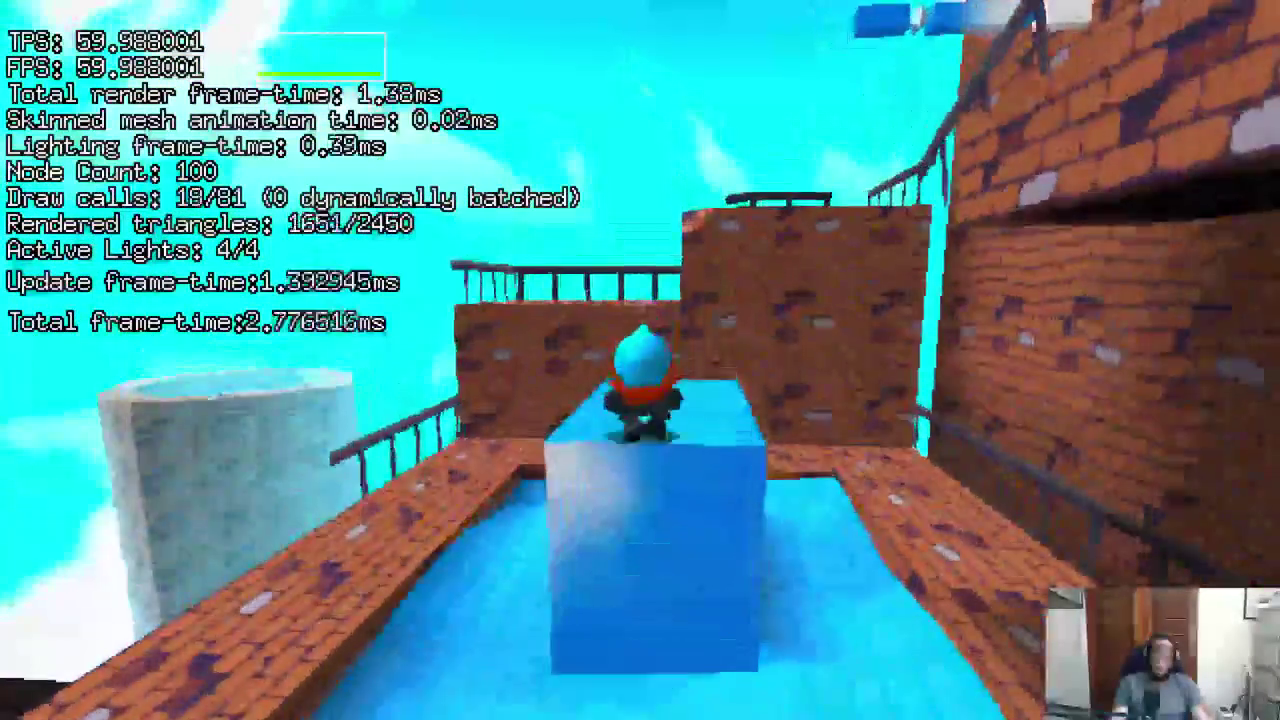
key("w")
key("w")
key("space")
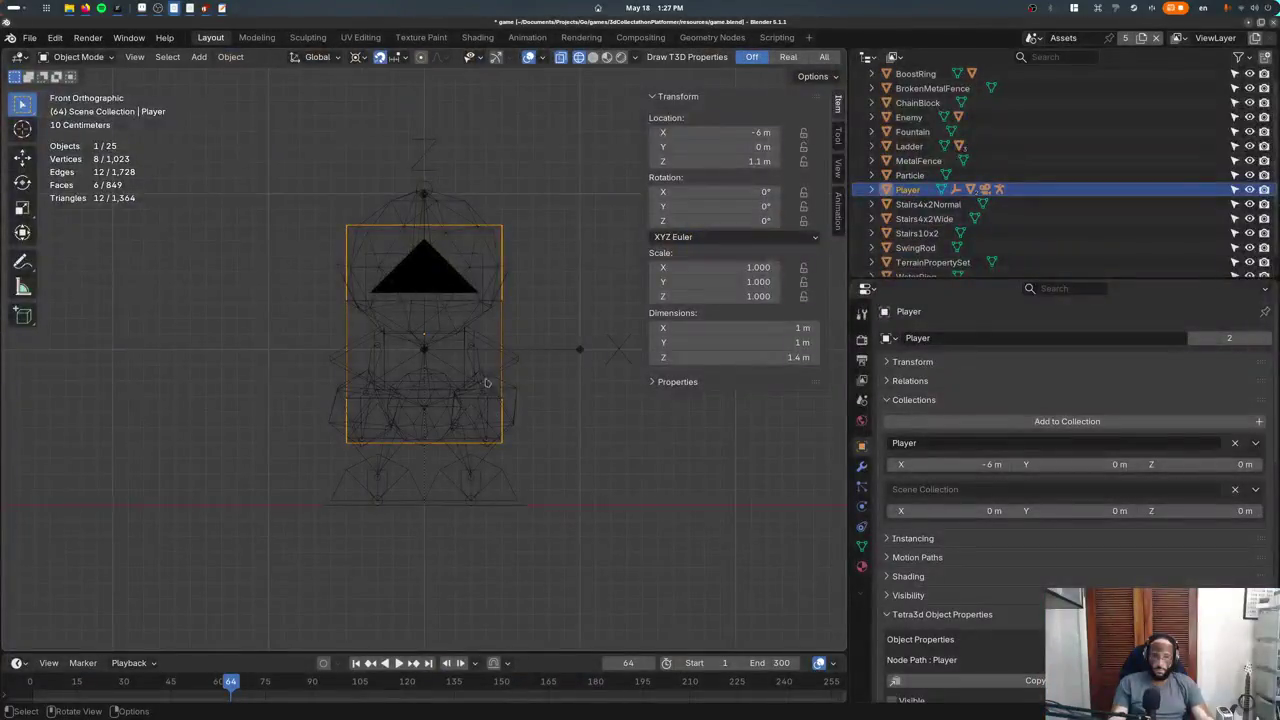
Switch to the Test scene and orbit into a perspective view over the level.
left_click(1049, 37)
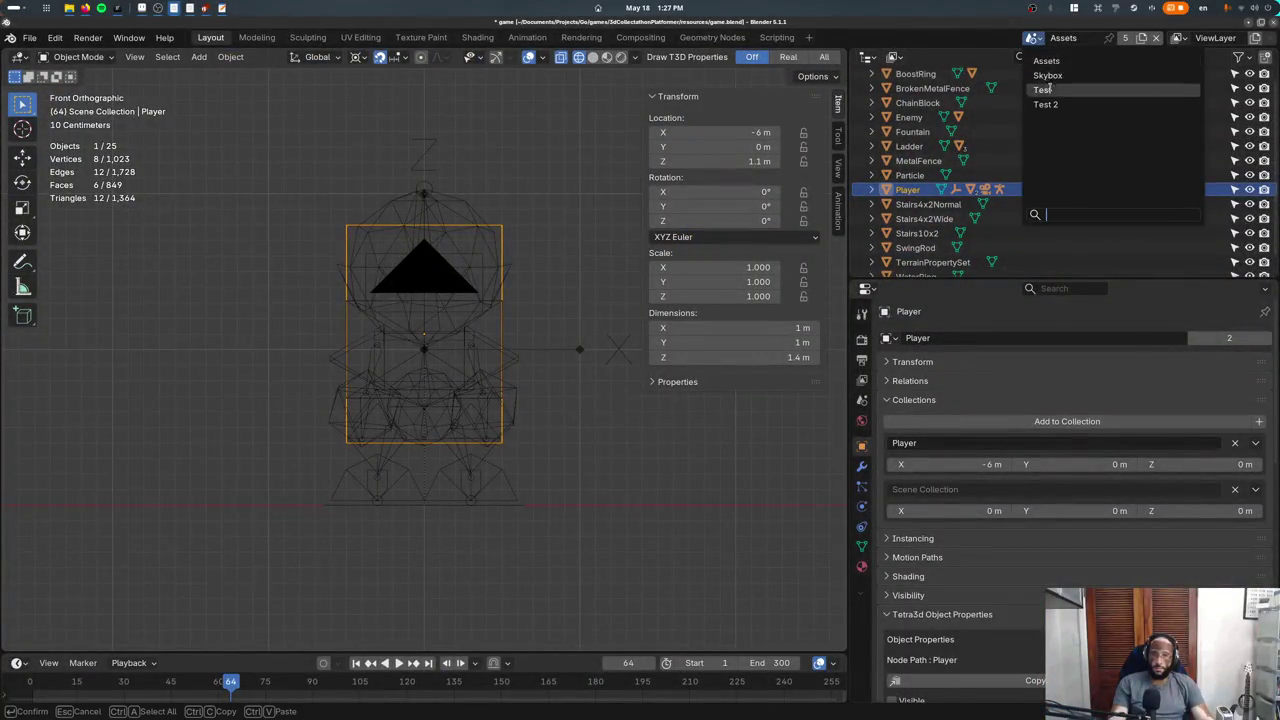
left_click(1048, 86)
scroll(391, 347, "down", 5)
mouse_move(391, 347)
middle_mouse_down()
mouse_move(573, 320)
mouse_move(412, 425)
middle_mouse_up()
Duplicate the _boolean_sub cutter into the level's middle and delete the copy's geometry.
left_click(572, 316)
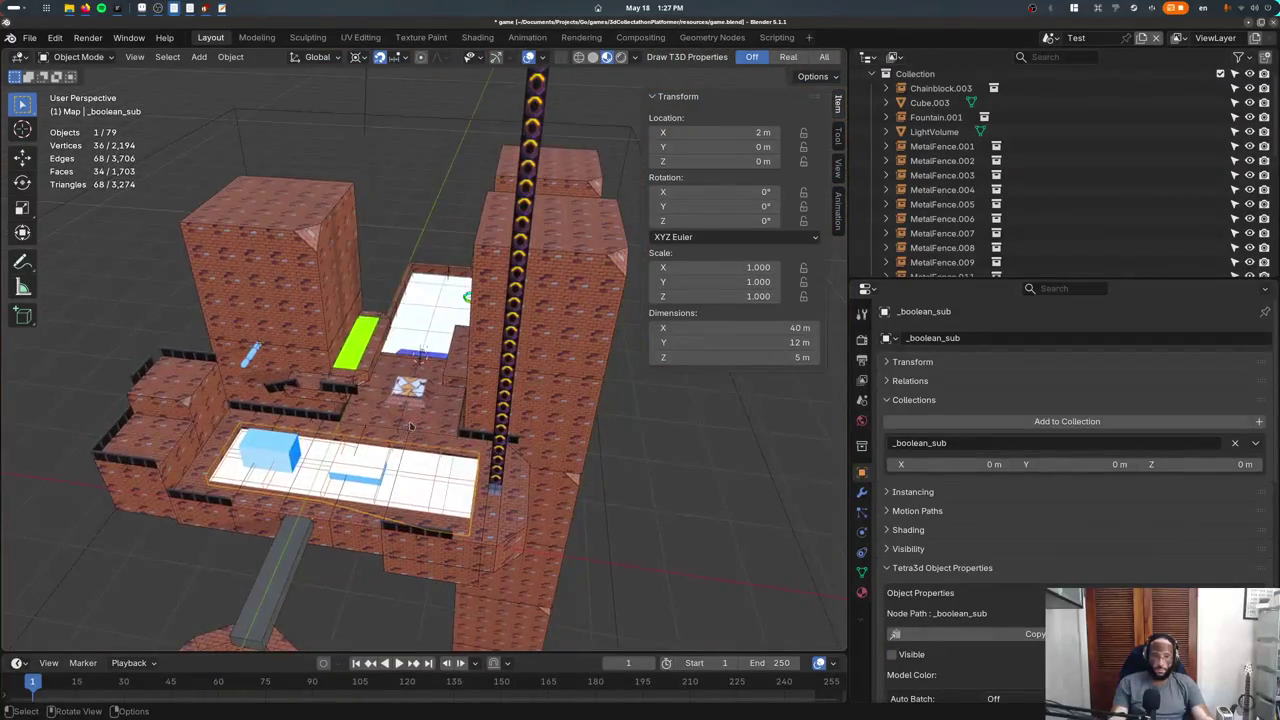
key("shift+d")
left_click(462, 347)
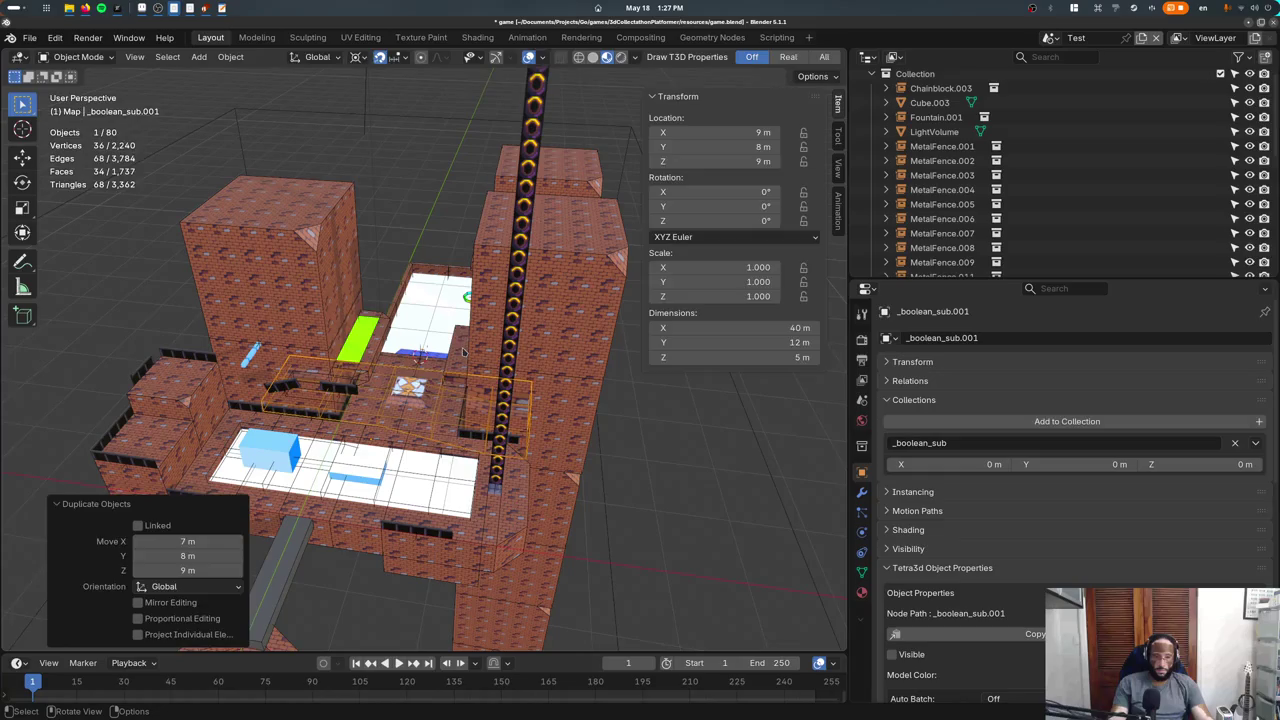
key("Tab")
key("x")
left_click(462, 347)
key("Tab")
key("shift+s")
key("Escape")
Add a cube inside the empty cutter mesh, scaled by 2, and show wireframe from above.
key("Tab")
key("F3")
type("ADd cube")
key("Return")
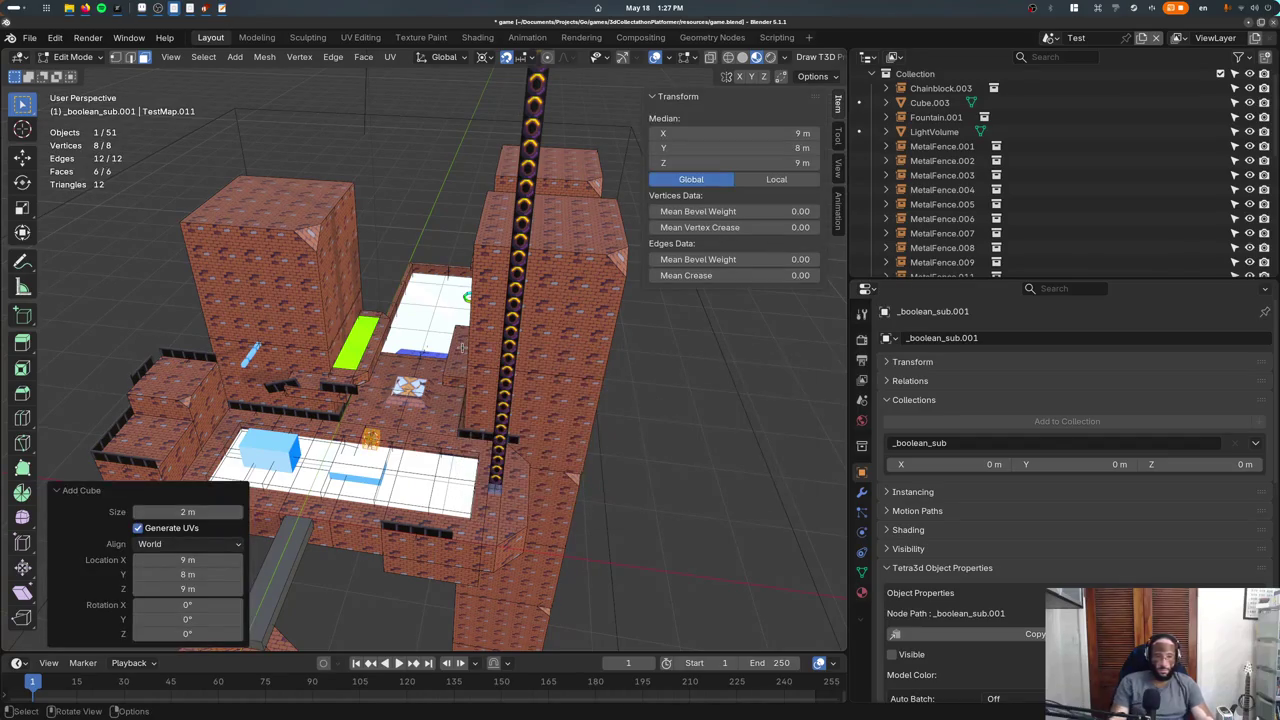
key("s")
key("2")
key("Return")
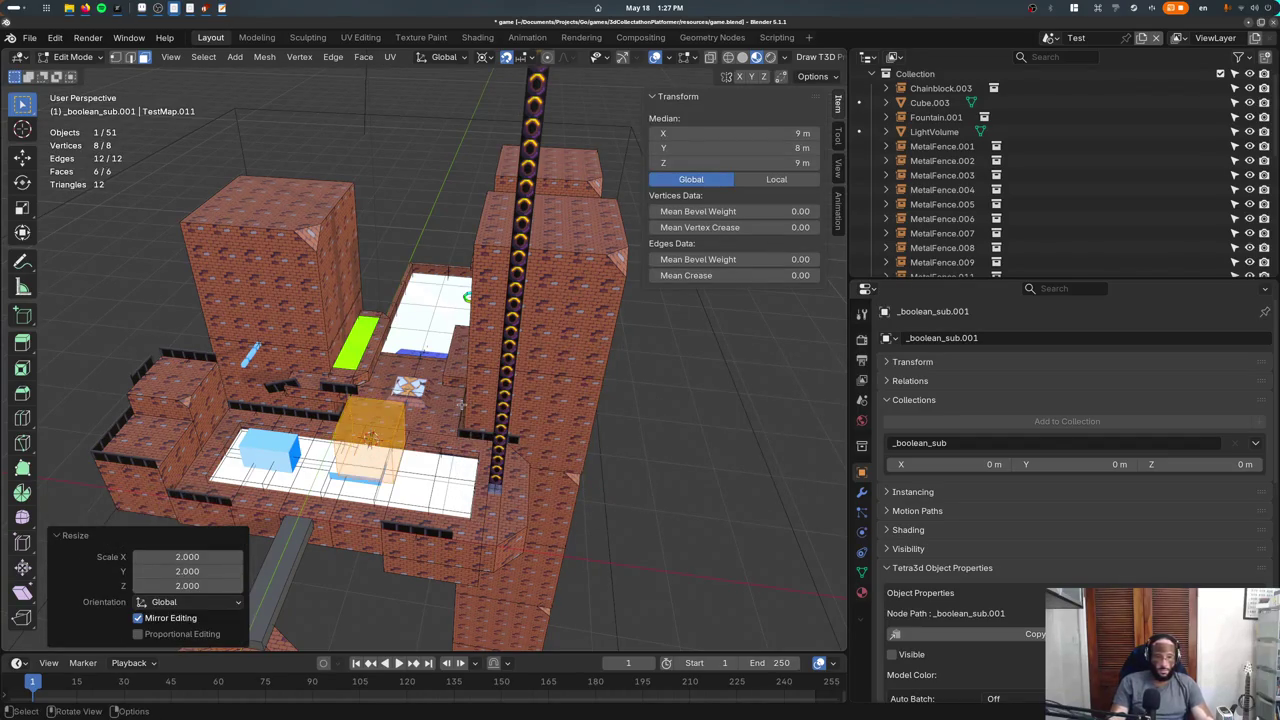
key("KP_7")
key("Tab")
key("shift+z")
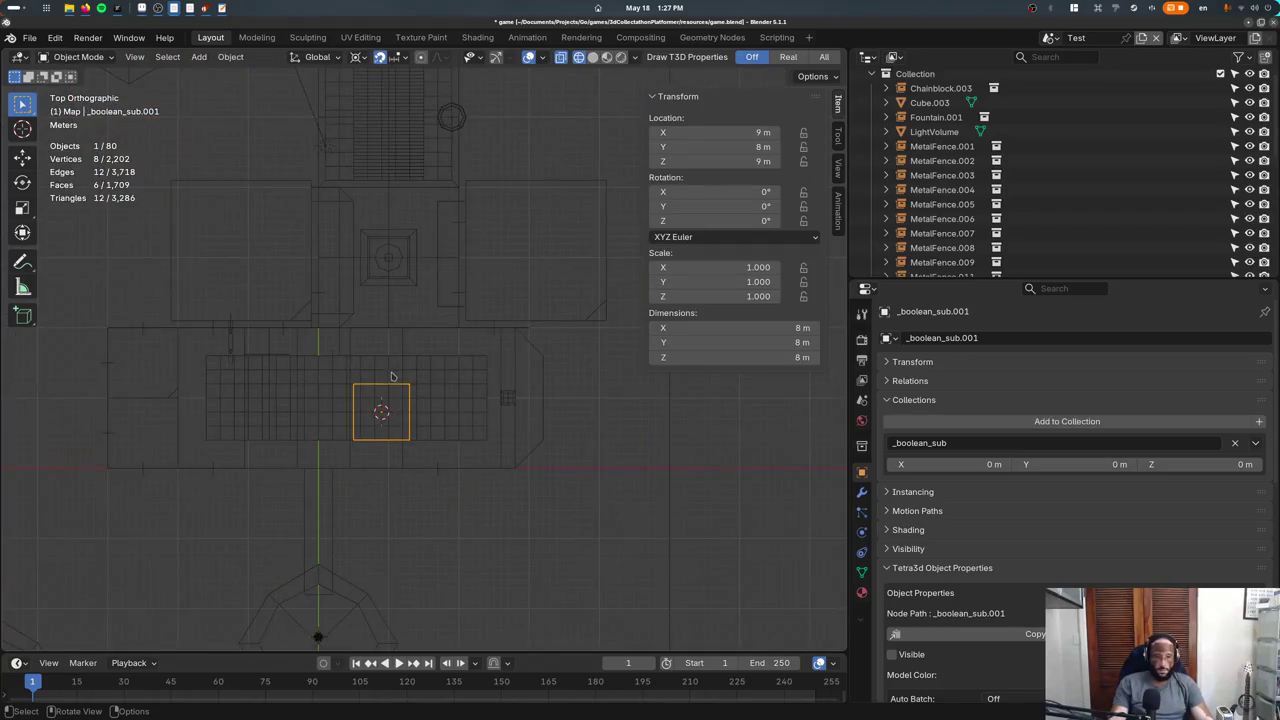
Place the cube over the upper-left tower, save, and raise it 5 m.
key("g")
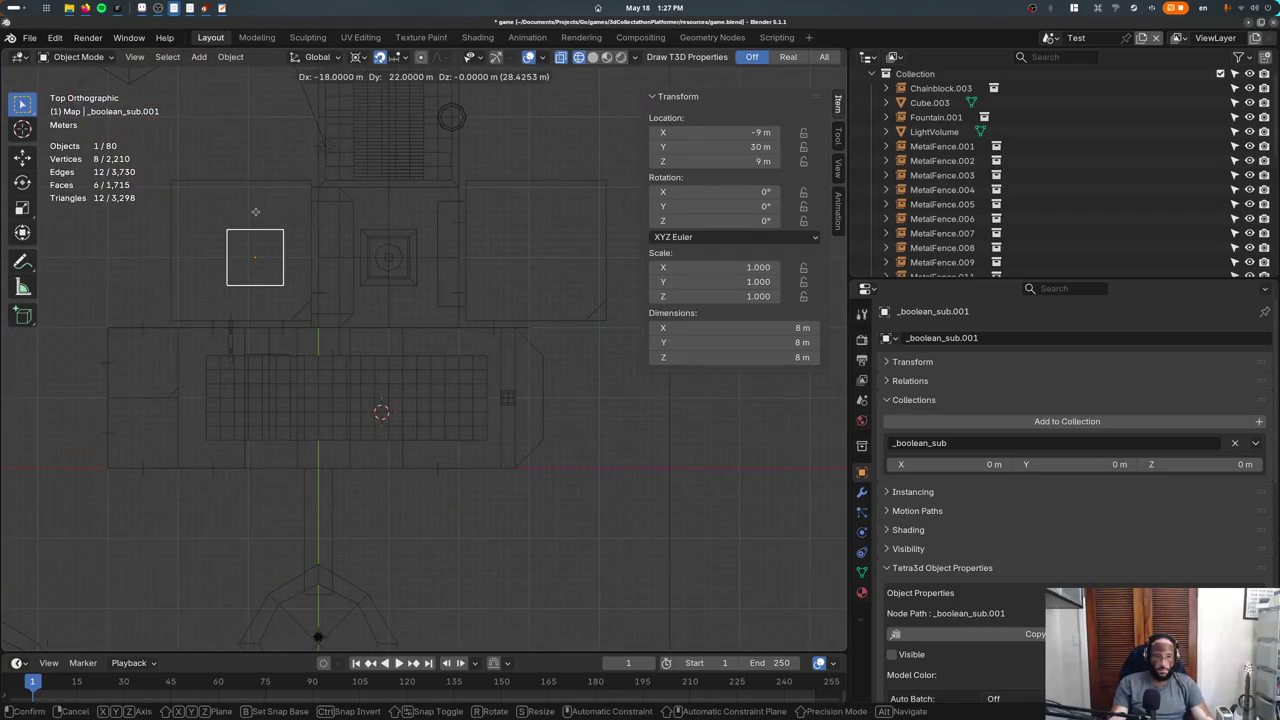
left_click(255, 211)
key("g")
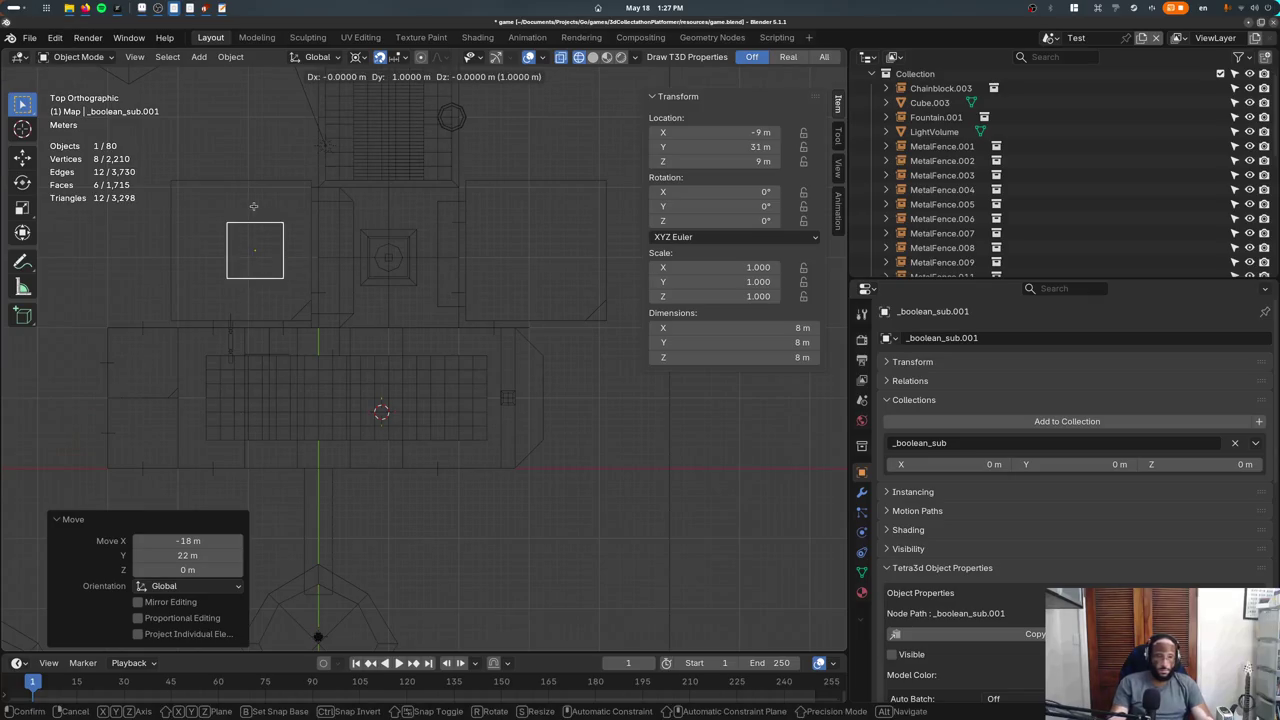
left_click(248, 211)
key("KP_1")
scroll(410, 411, "up", 4)
key("ctrl+s")
key("g")
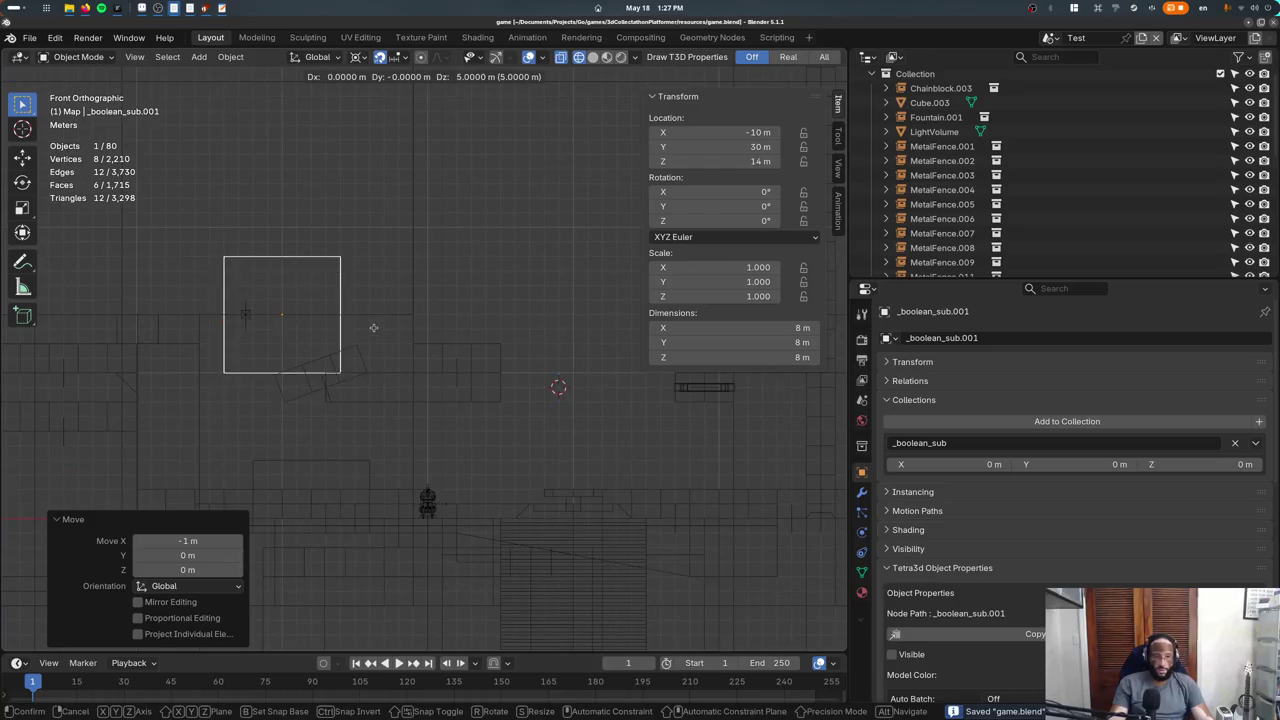
left_click(373, 322)
Stretch the cube by moving its right side 4 m out and left side 6 m left.
key("Tab")
left_click_drag(288, 236, 365, 392)
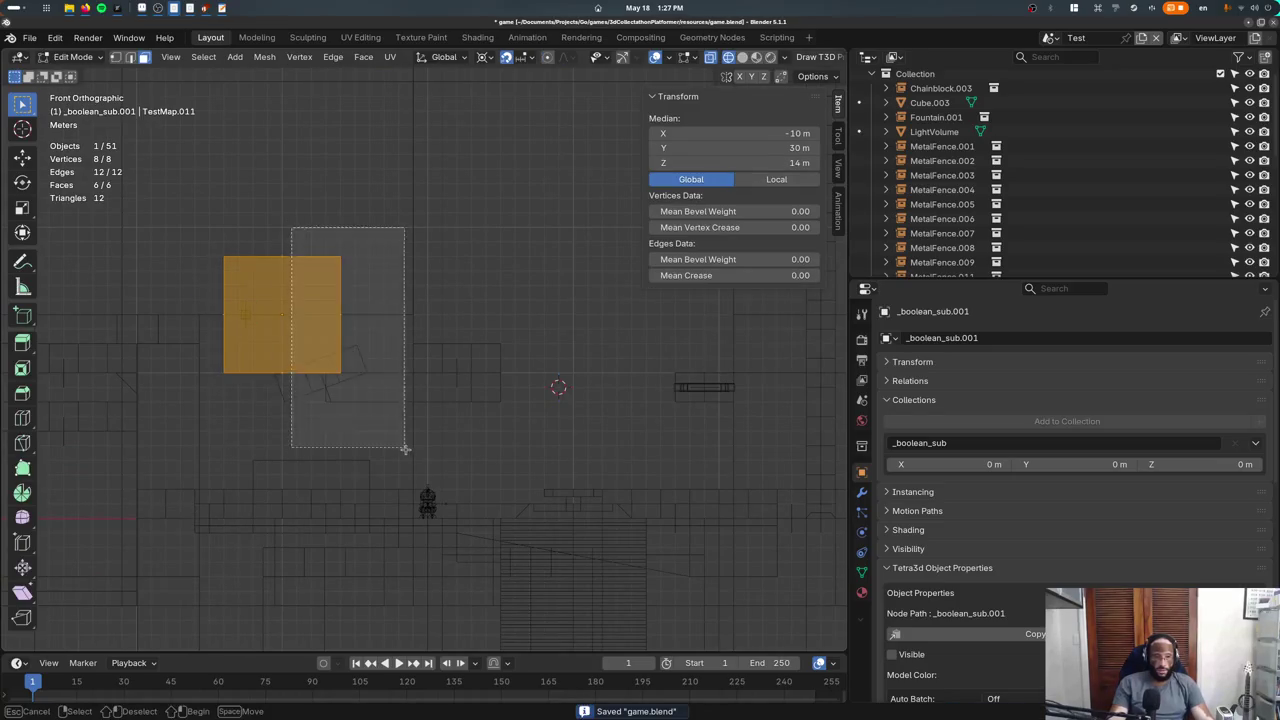
key("g")
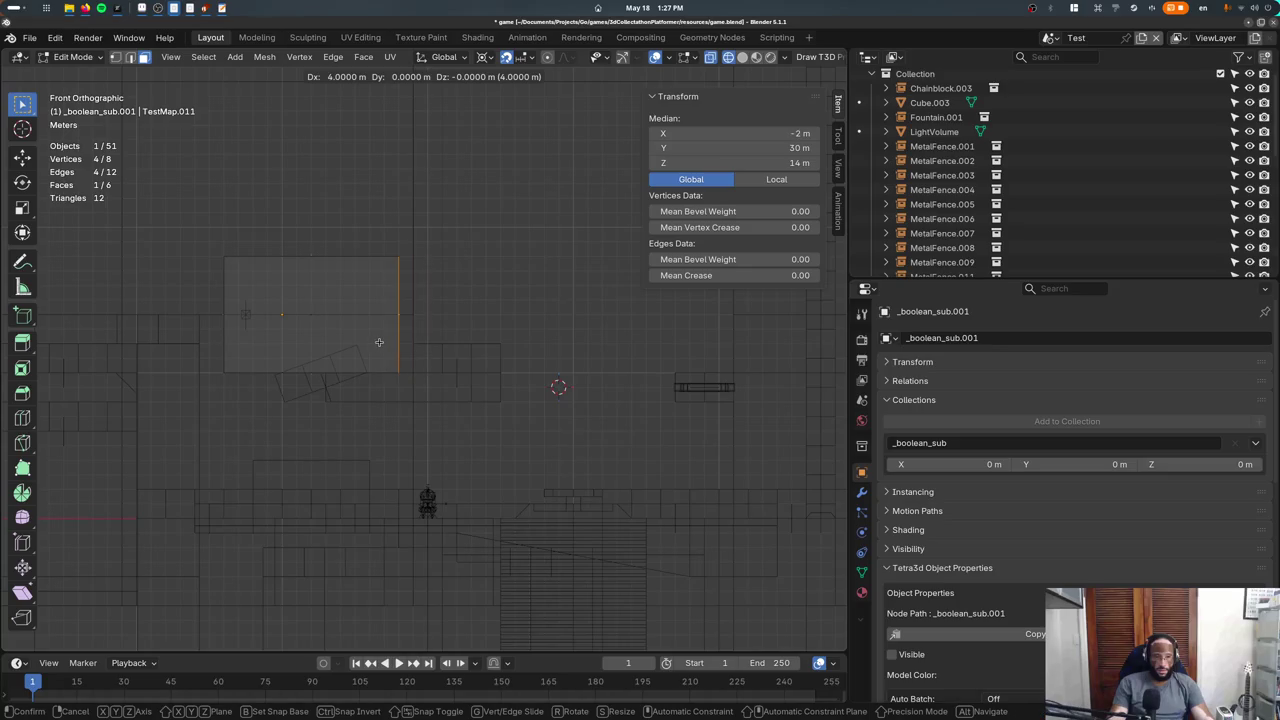
left_click(377, 342)
left_click(222, 290)
key("g")
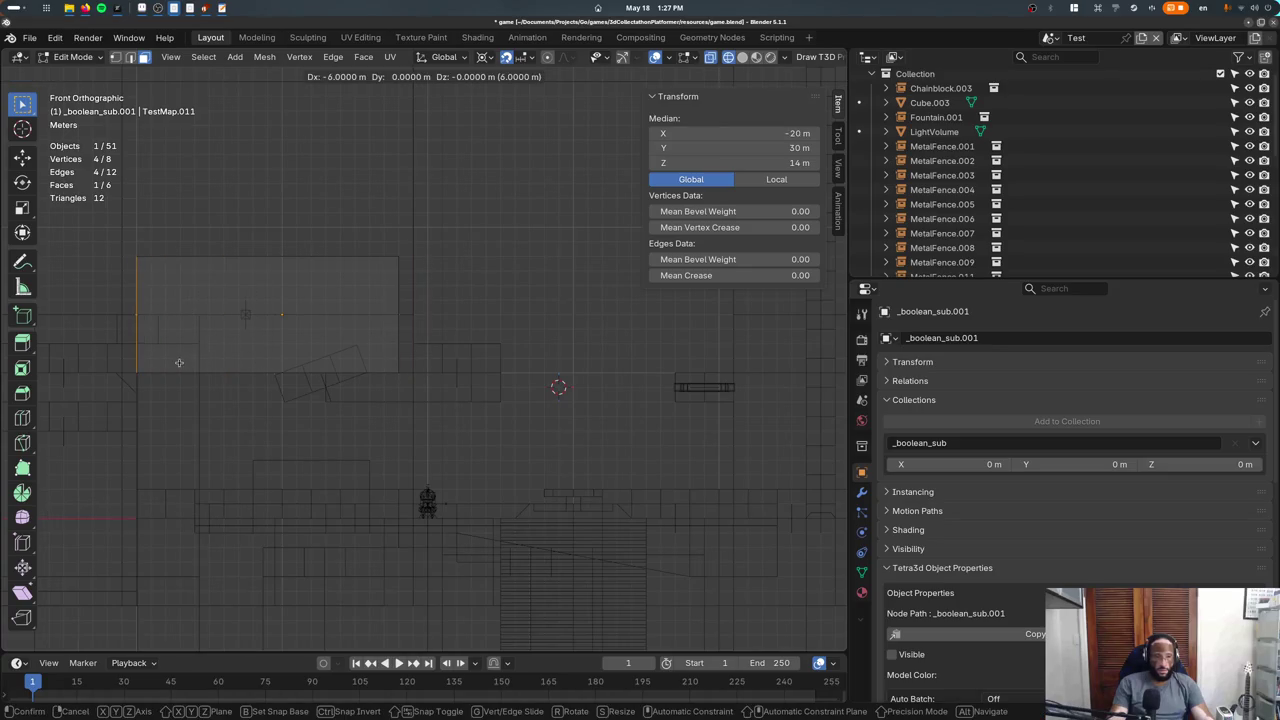
left_click(168, 327)
From top view, push the box's bottom side down and its top side out 7 m.
key("KP_7")
middle_click_drag(167, 172, 334, 314, "shift")
mouse_move(334, 314)
left_mouse_down()
mouse_move(408, 400)
mouse_move(486, 443)
left_mouse_up()
key("g")
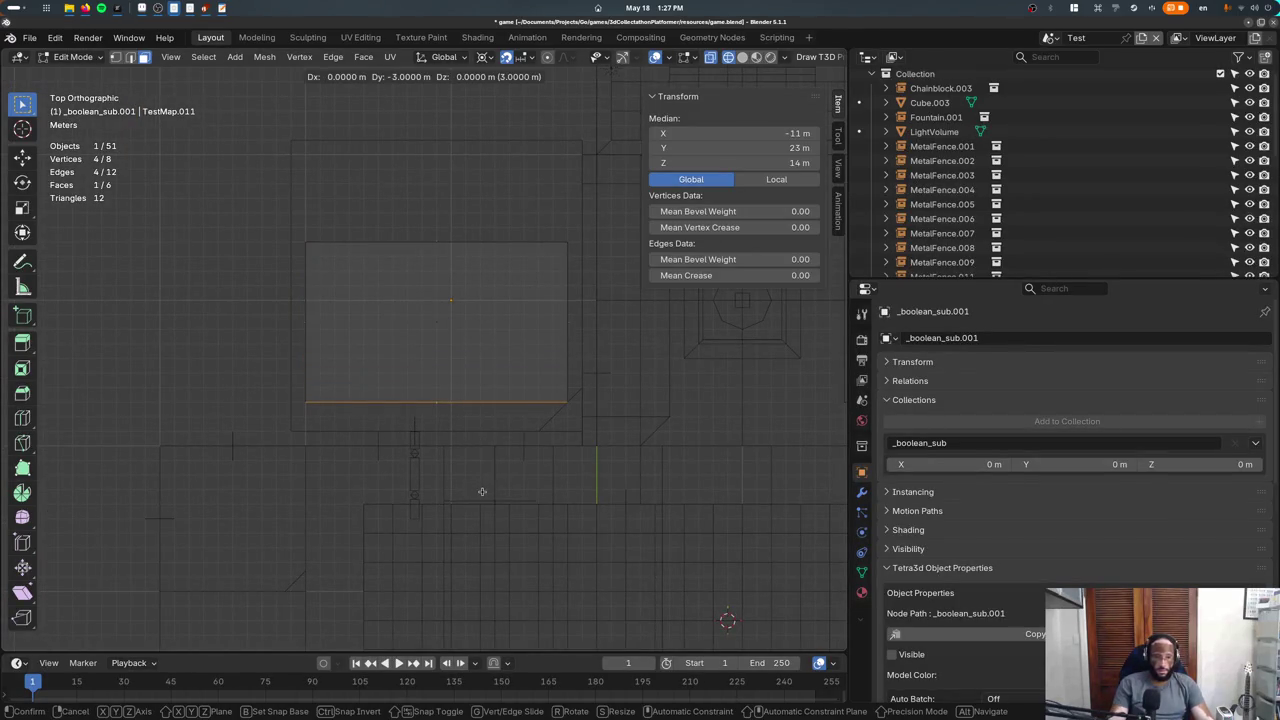
left_click(484, 495)
key("g")
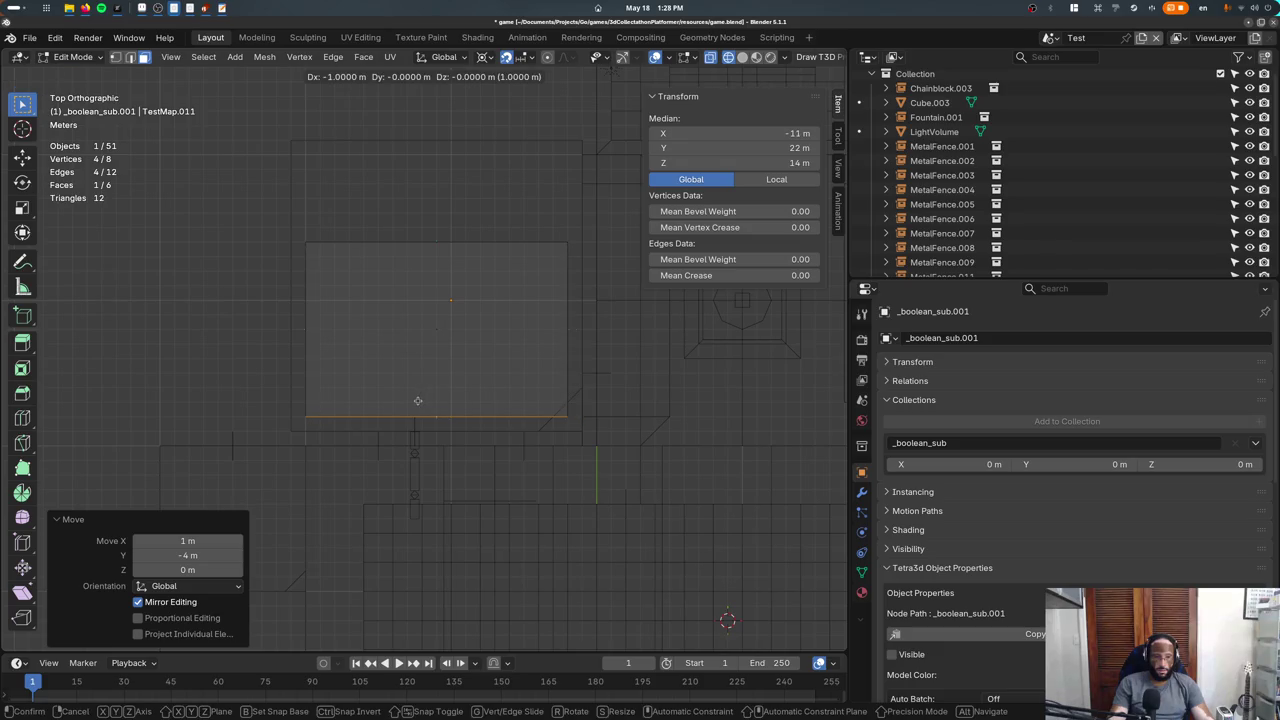
left_click(459, 204)
Add two loop cuts across the cutter box.
key("ctrl+r")
scroll(574, 291, "up", 1)
left_click(575, 293)
right_click(575, 293)
middle_click_drag(523, 249, 514, 283, "shift")
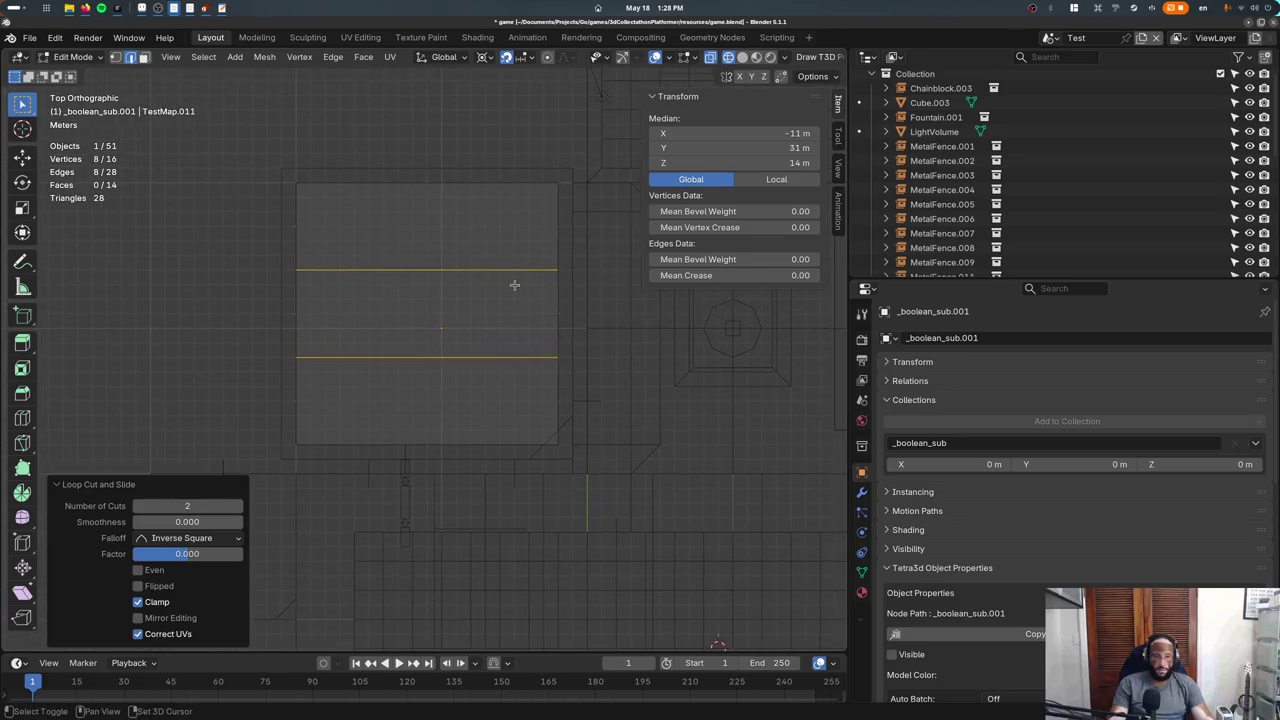
left_click(100, 57)
Lower the upper edge loop and move a lower edge 1 m along Y.
key("1")
left_click(356, 270, "alt")
key("g")
left_click(602, 337)
left_click_drag(240, 337, 511, 395)
key("g")
key("y")
key("1")
key("Return")
Extrude the edge 1 m along Z into a new face, then extrude again.
key("e")
key("z")
key("1")
key("Return")
mouse_move(571, 363)
middle_mouse_down()
mouse_move(527, 319)
mouse_move(584, 338)
middle_mouse_up()
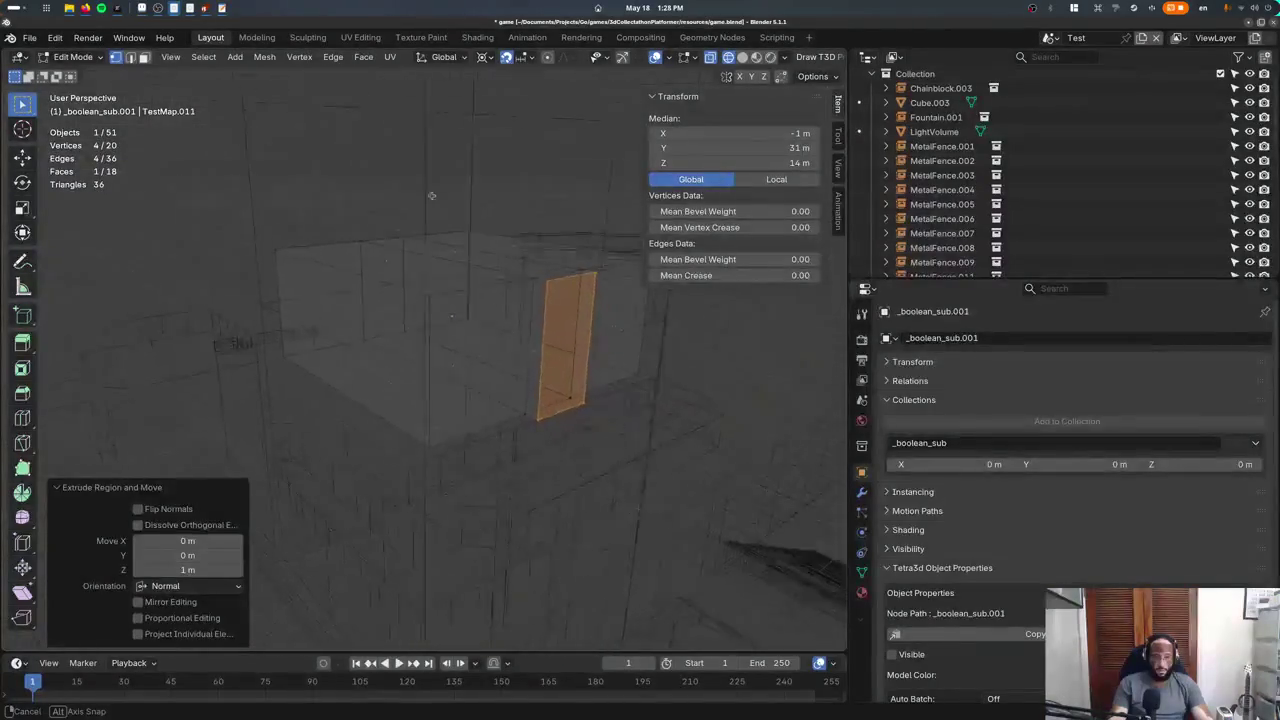
key("e")
left_click(584, 338)
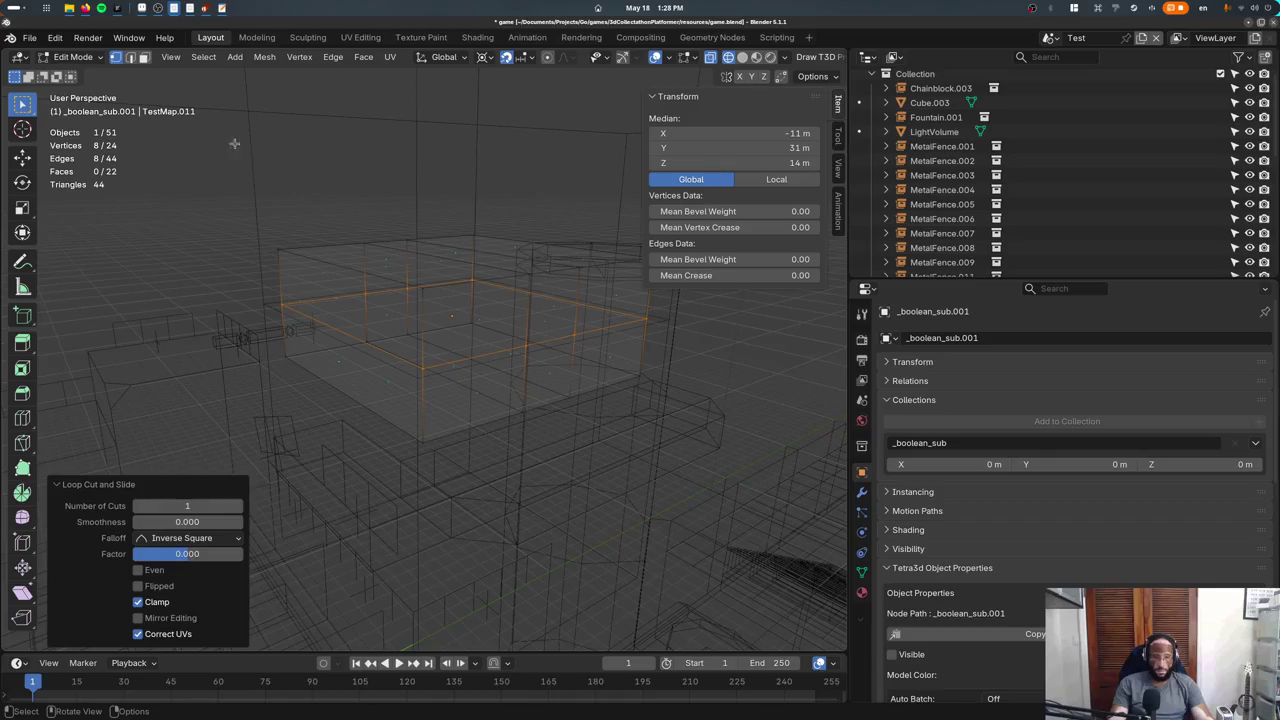
Extrude one side face of the cutter outward 1 m.
key("3")
left_click(573, 380)
key("e")
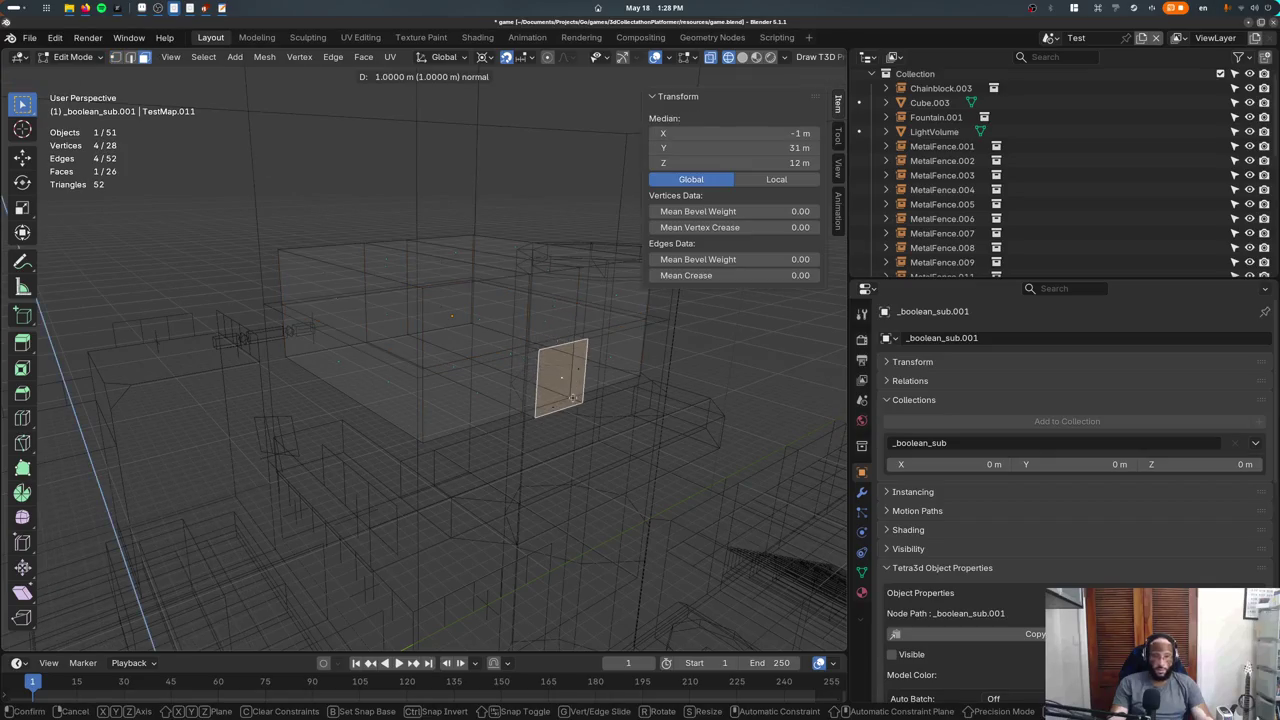
key("Return")
key("KP_7")
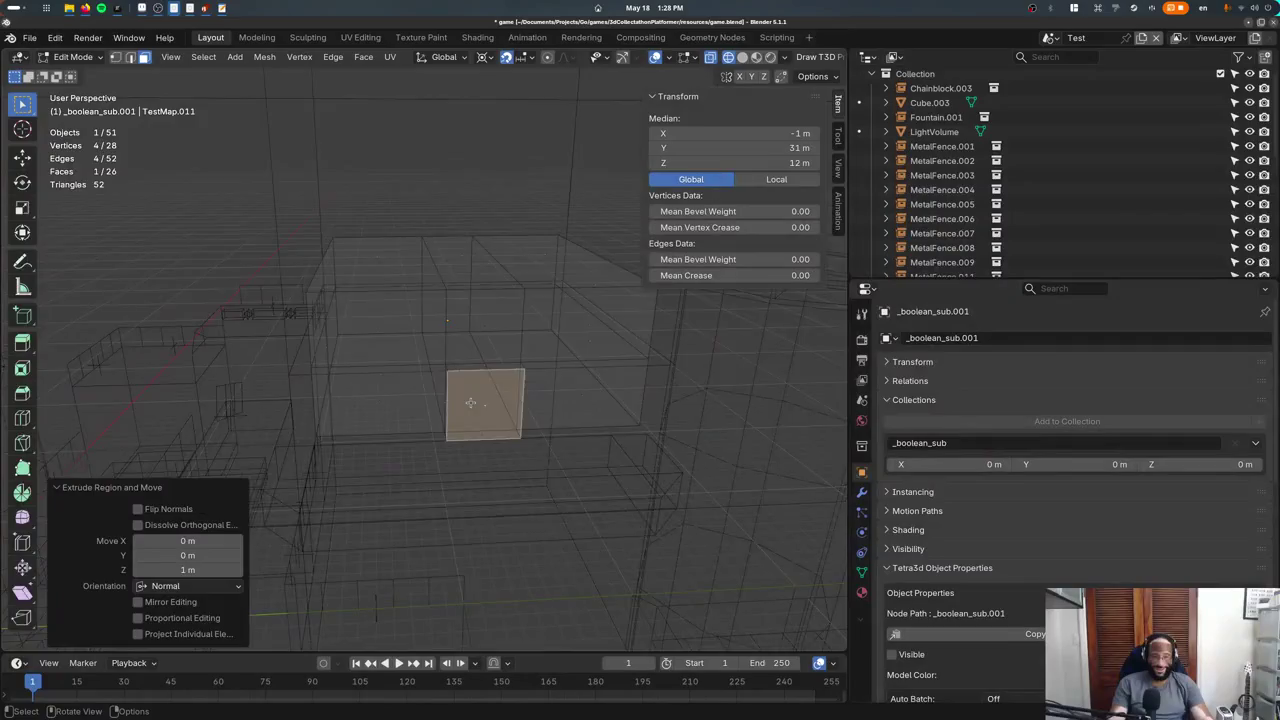
Add two vertical loop cuts across the face in top view.
key("ctrl+r")
scroll(406, 251, "up", 1)
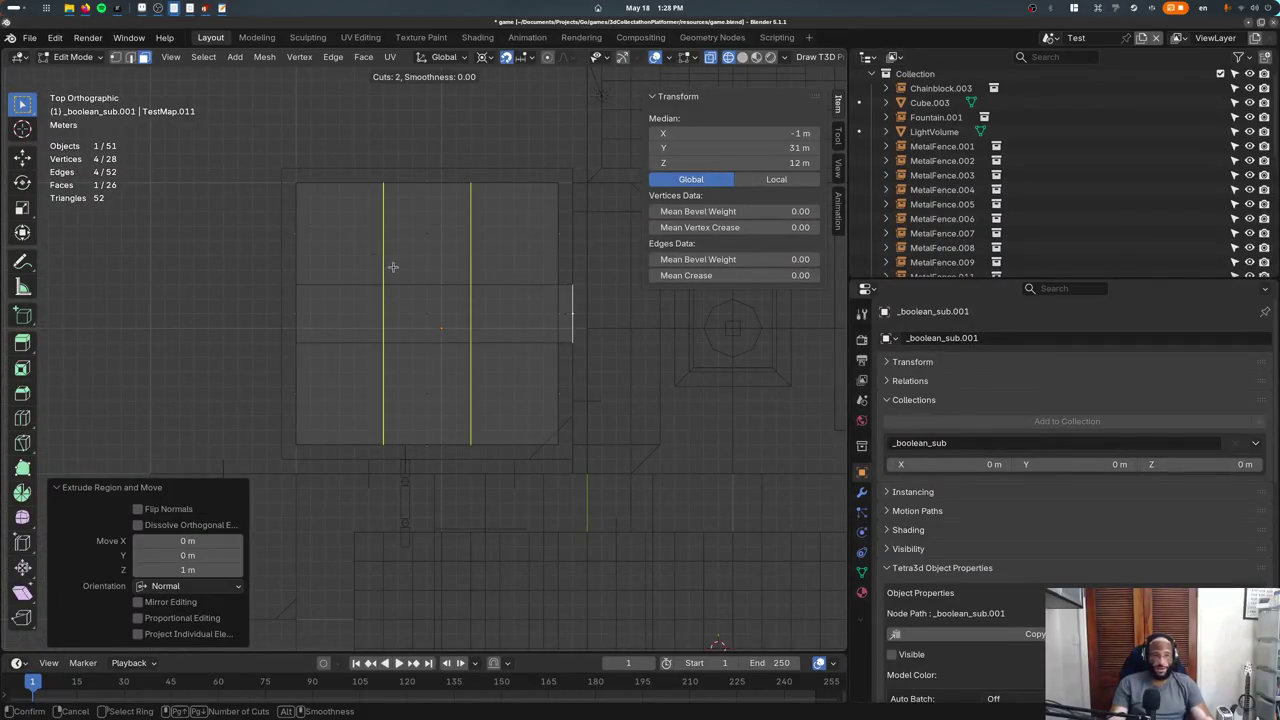
left_click(391, 266)
right_click(440, 197)
Cut the bottom-left and bottom-right corners inward to bevel the shape.
key("1")
left_click_drag(270, 408, 341, 481)
key("g")
left_click(343, 457)
left_click_drag(508, 410, 590, 515)
key("g")
left_click(590, 466)
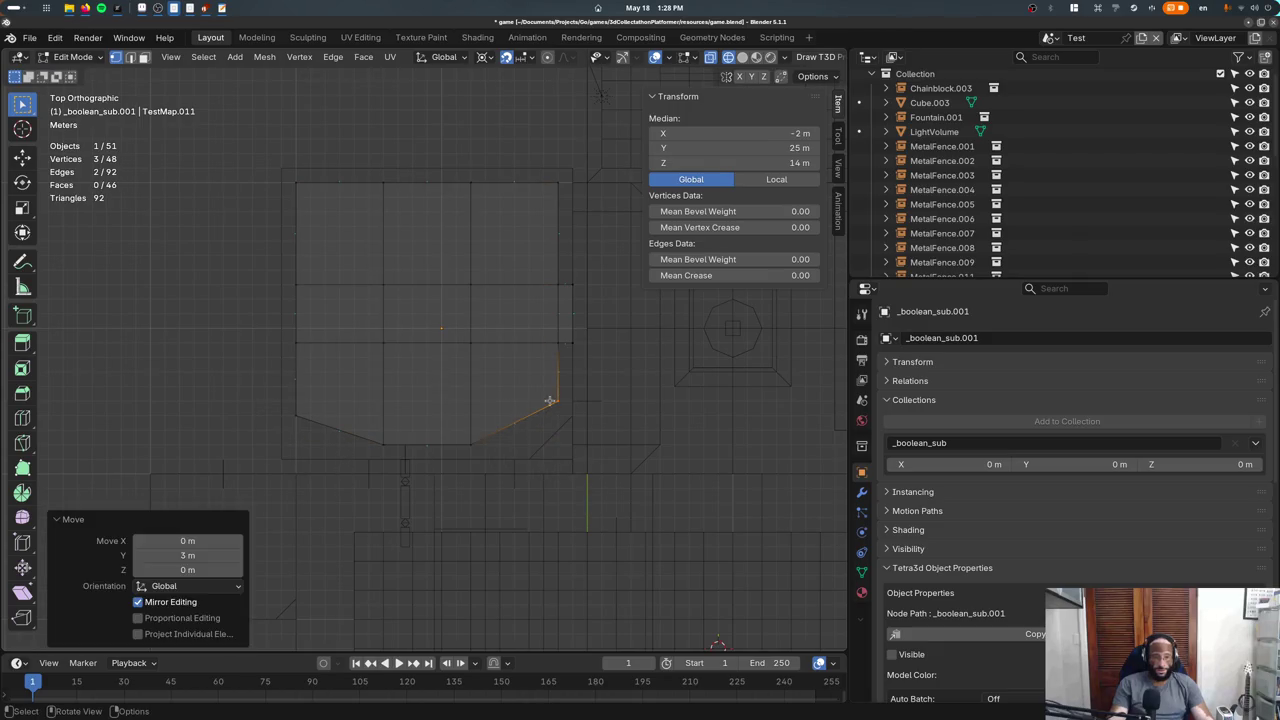
Cut the top-left and top-right corners to complete the octagon.
left_click_drag(231, 374, 375, 515)
key("g")
left_click(320, 238)
key("g")
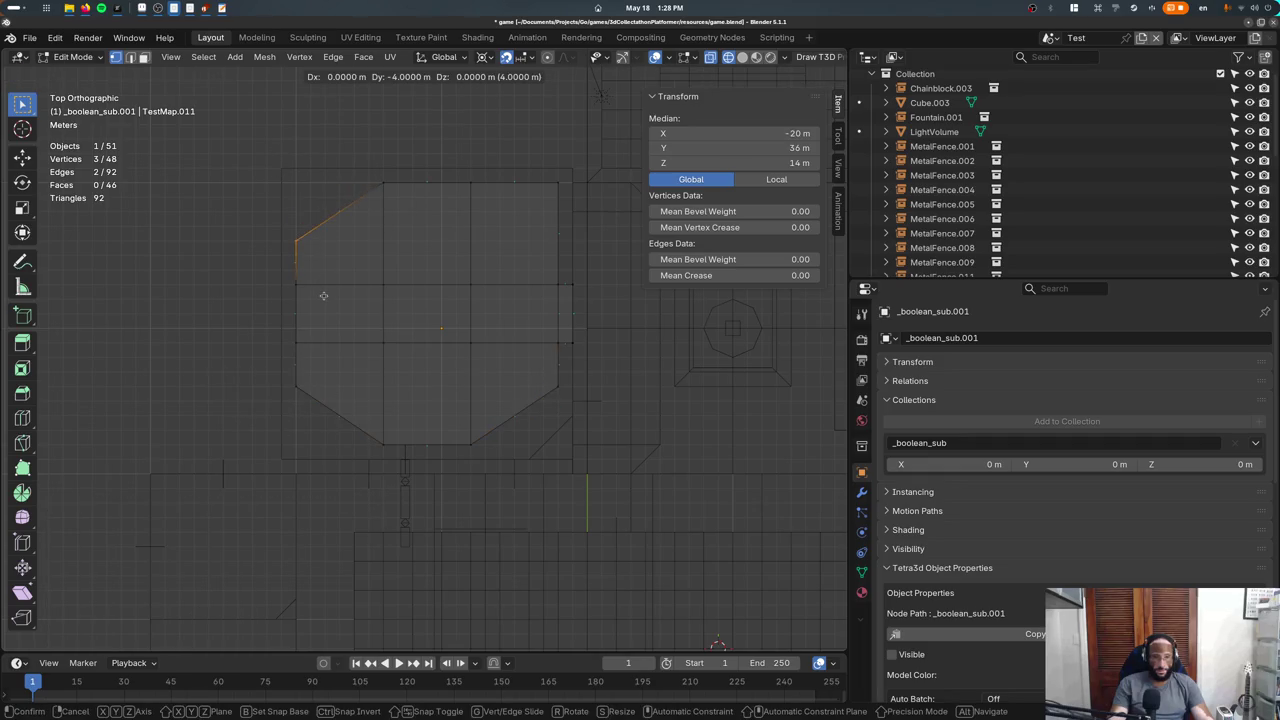
left_click(323, 295)
left_click_drag(524, 132, 563, 250)
key("g")
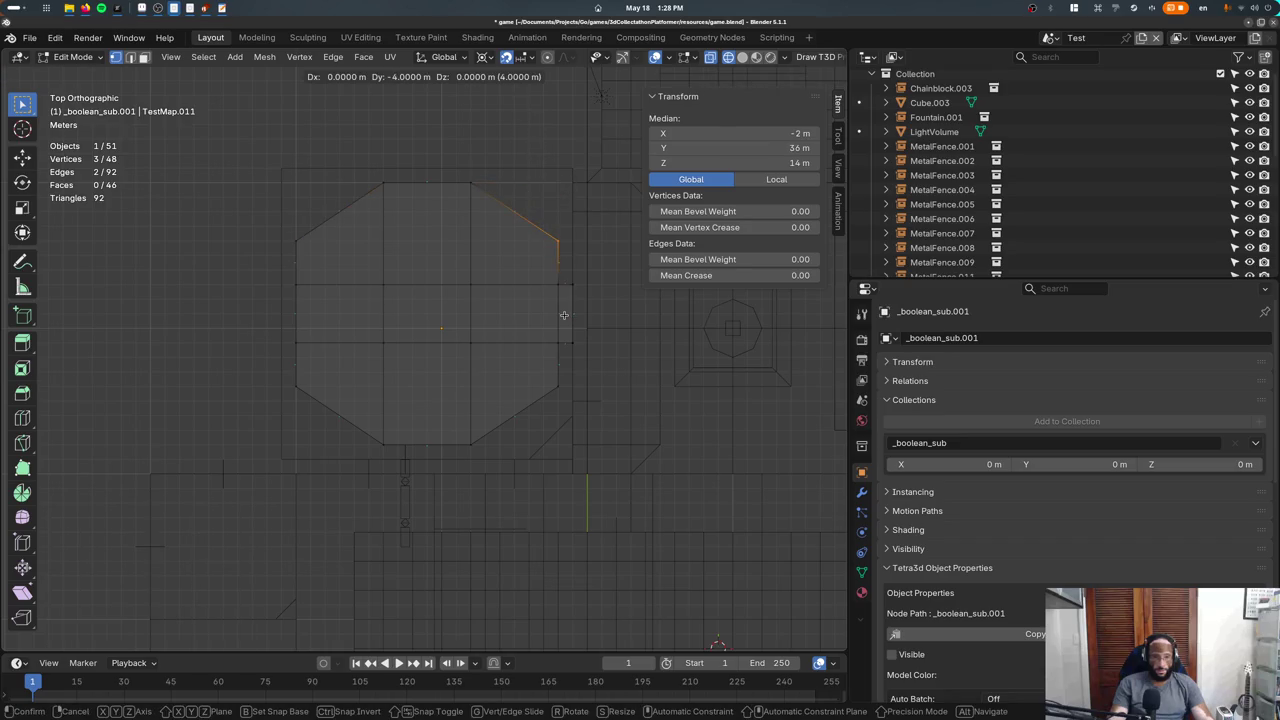
left_click(564, 315)
Return to object mode, save game.blend, and launch the game to playtest.
key("Tab")
mouse_move(591, 374)
middle_mouse_down()
mouse_move(379, 339)
mouse_move(517, 420)
middle_mouse_up()
key("ctrl+s")
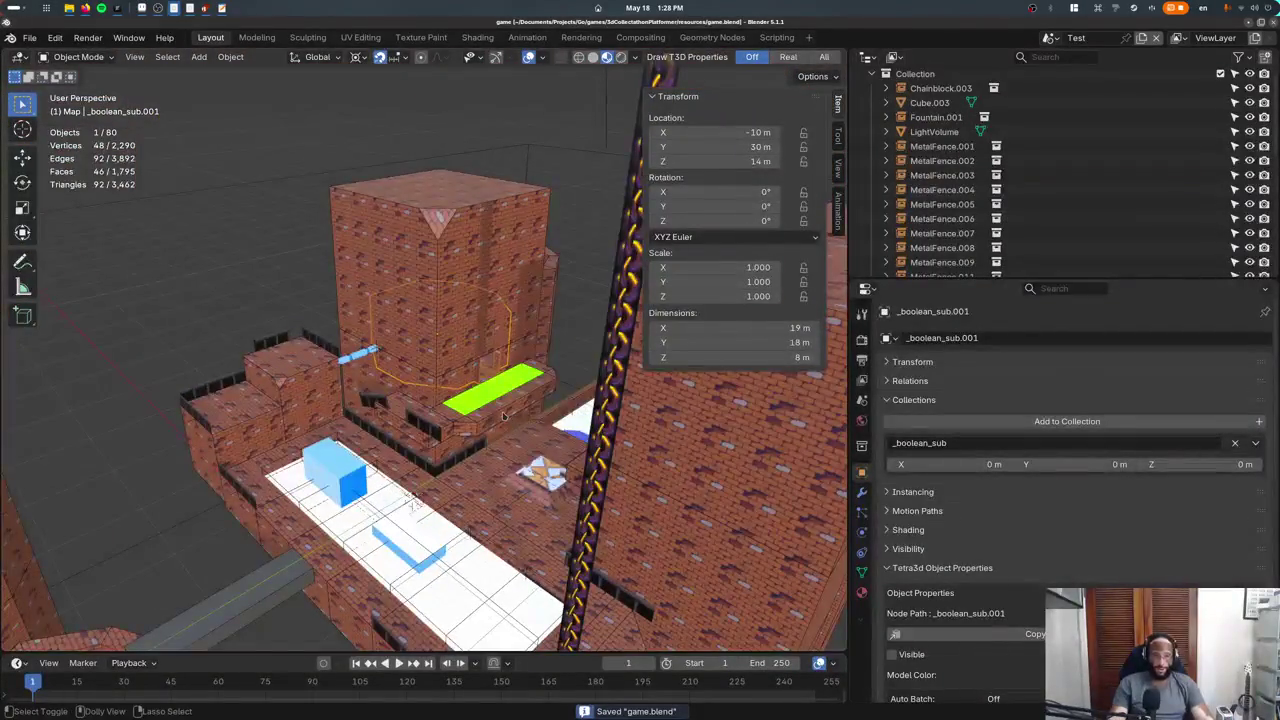
key("F5")
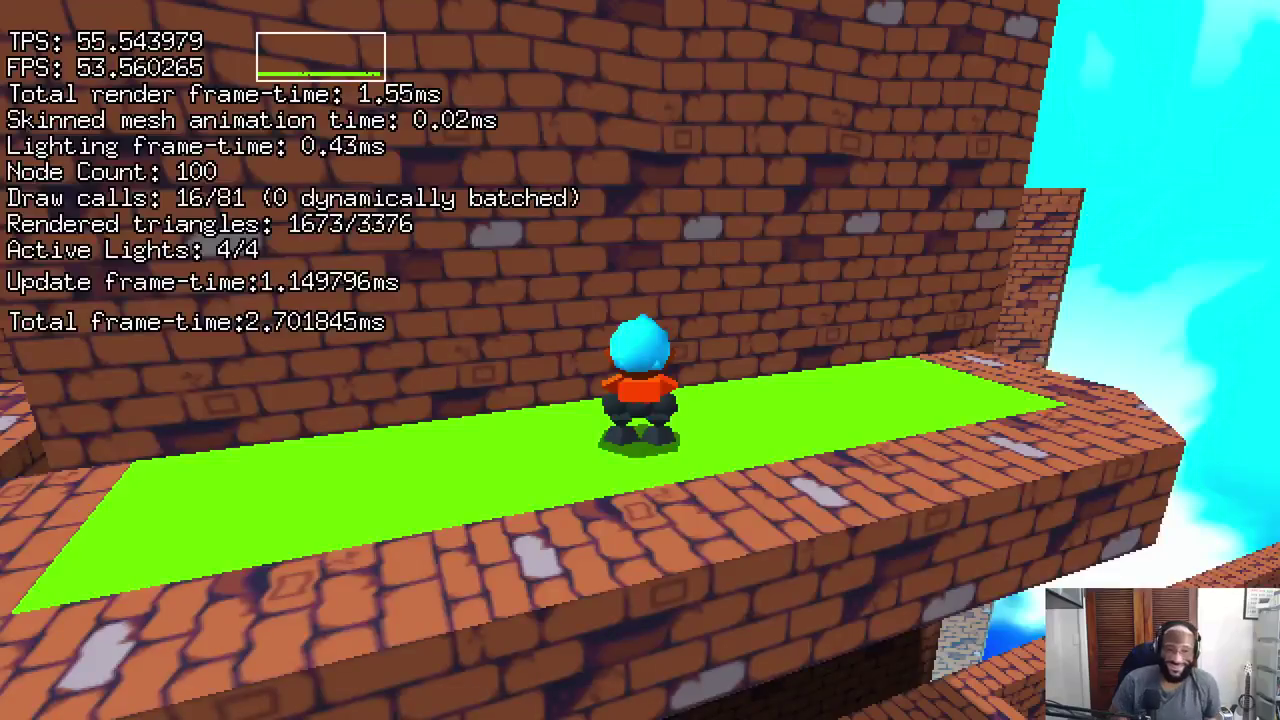